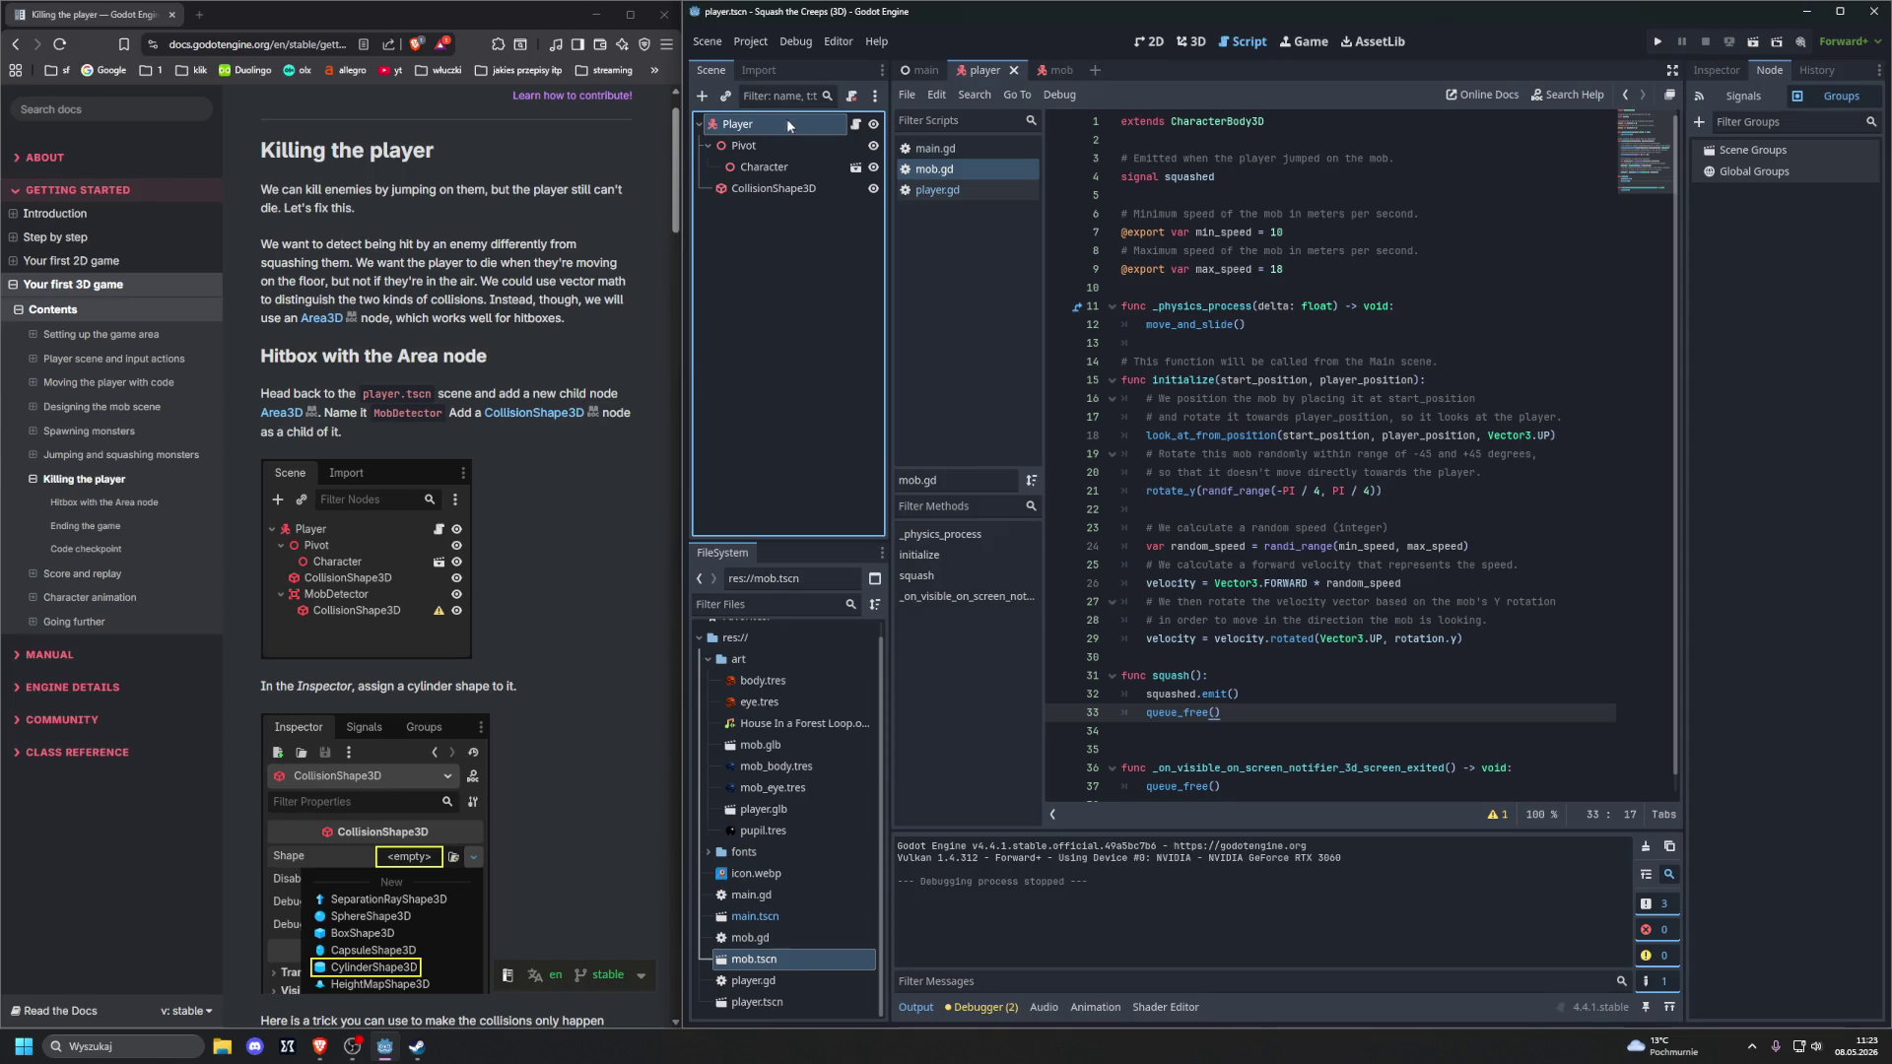
Add an Area3D child to Player and rename it MobDetector
{"action": "key", "text": "ctrl+a"}
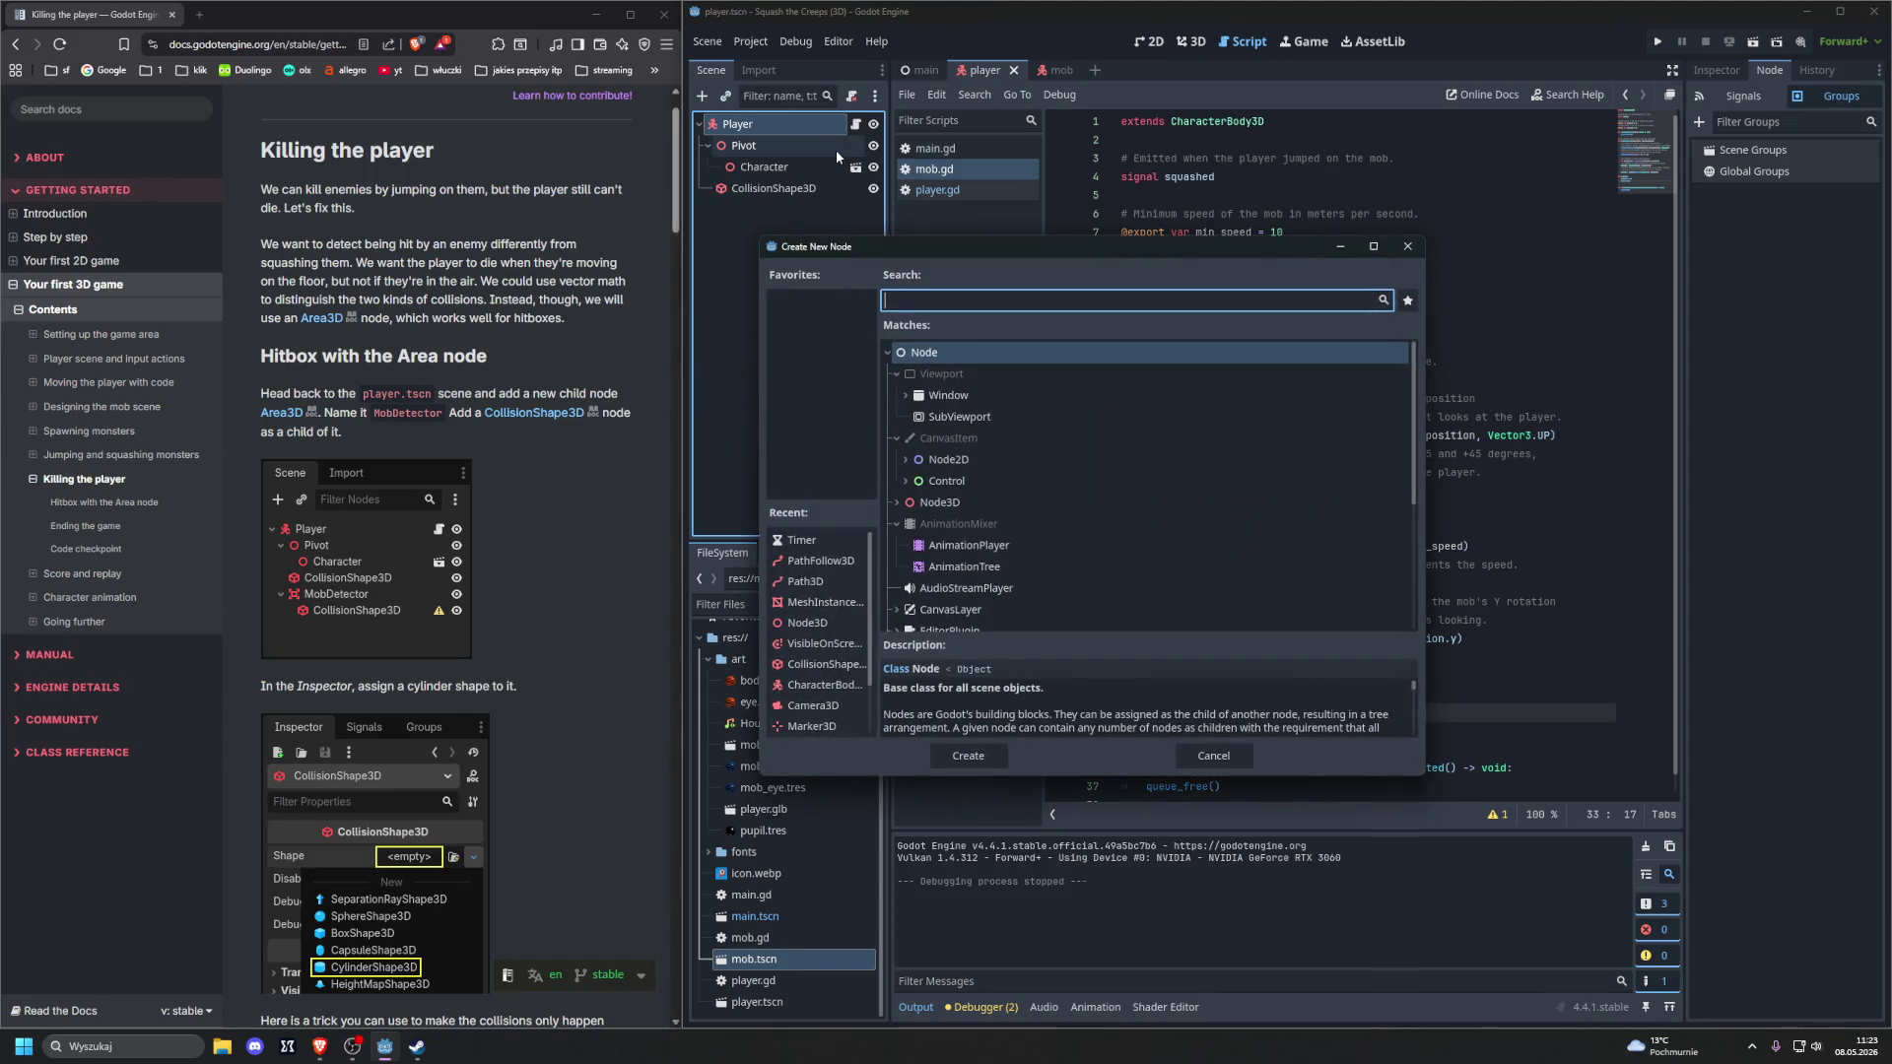
{"action": "type", "text": "area"}
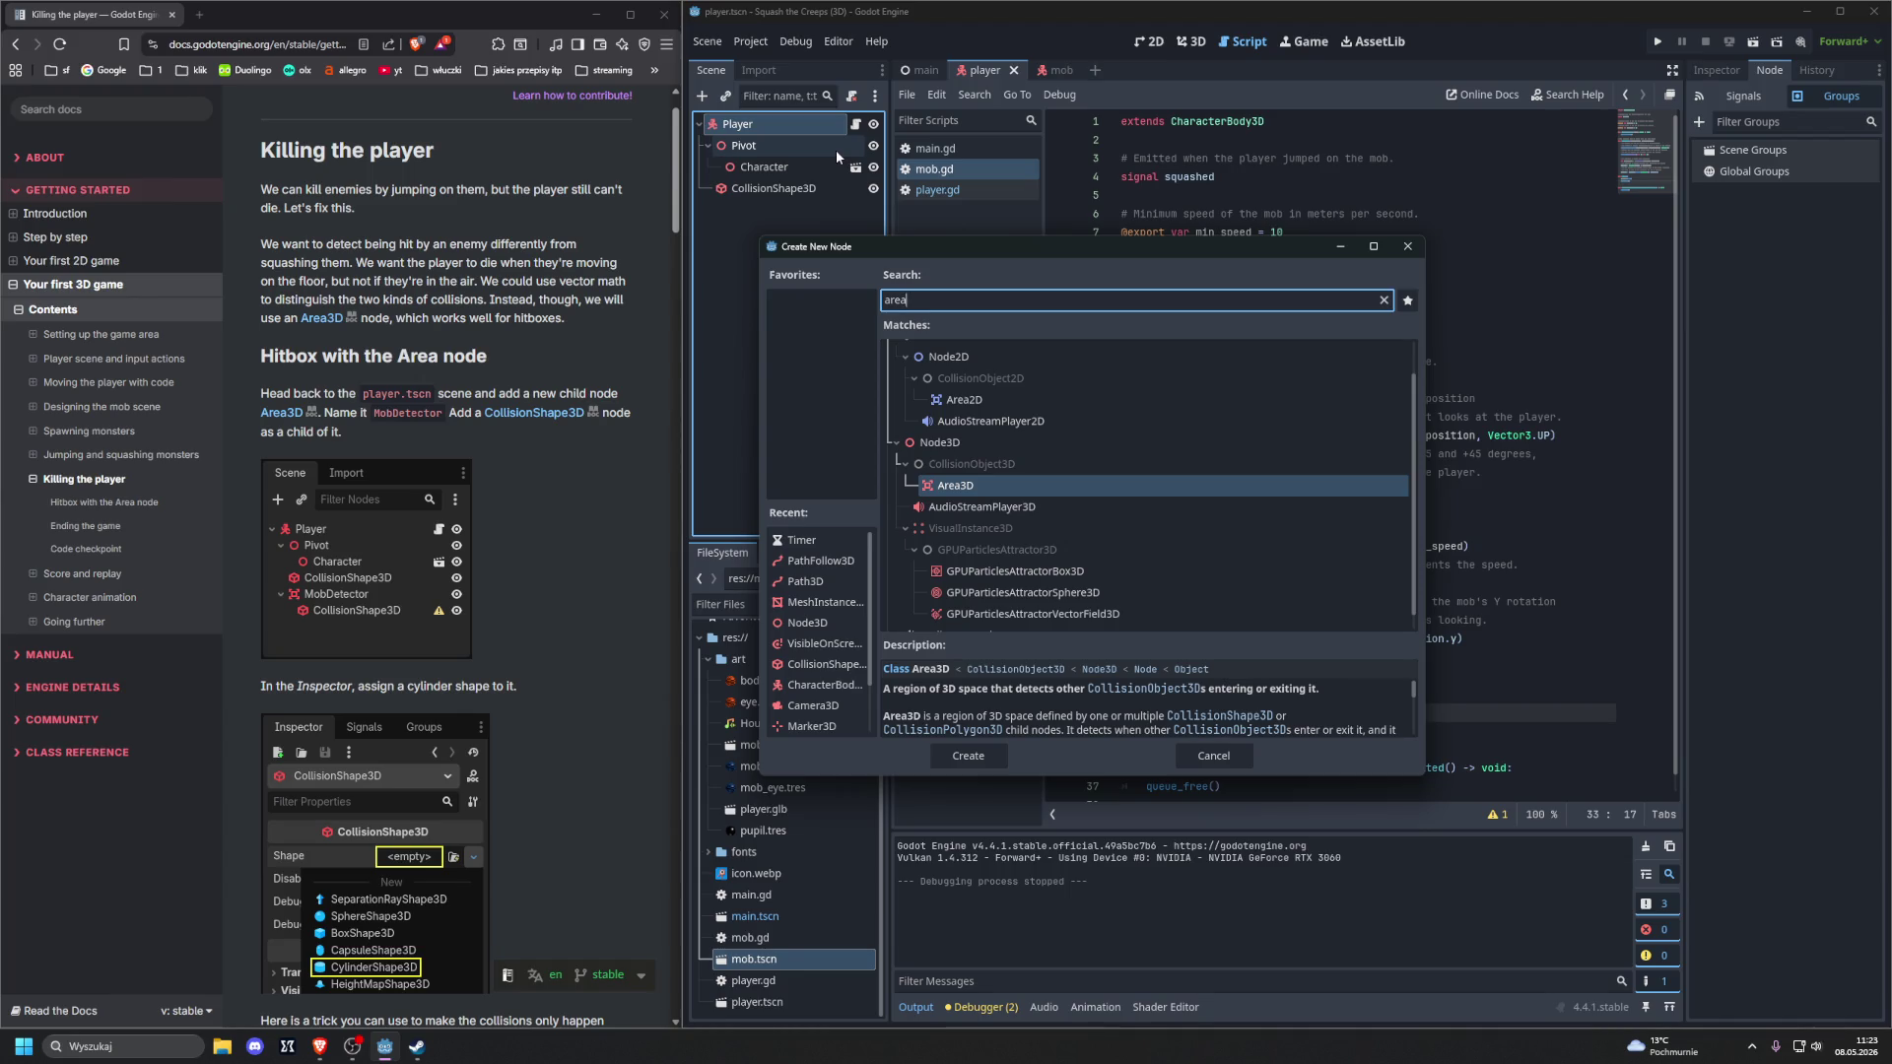
{"action": "key", "text": "Return"}
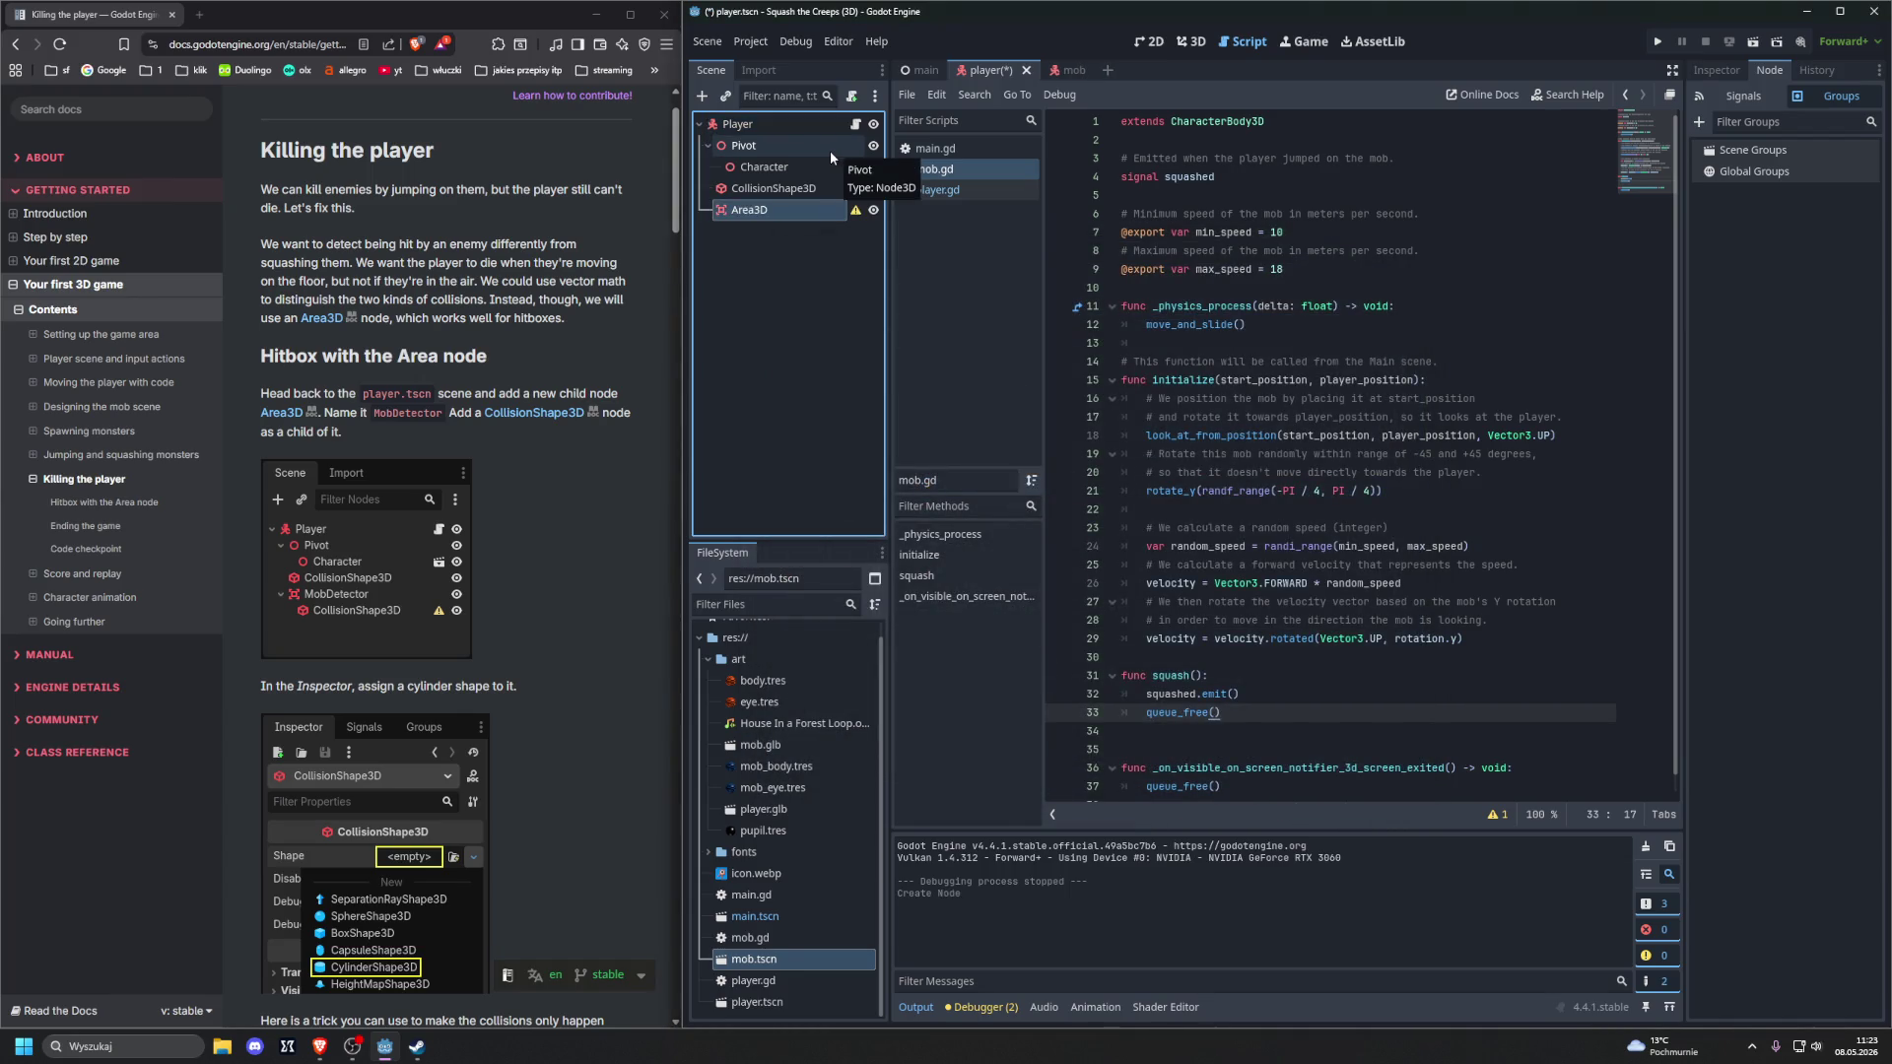
{"action": "double_click", "coordinate": [754, 209]}
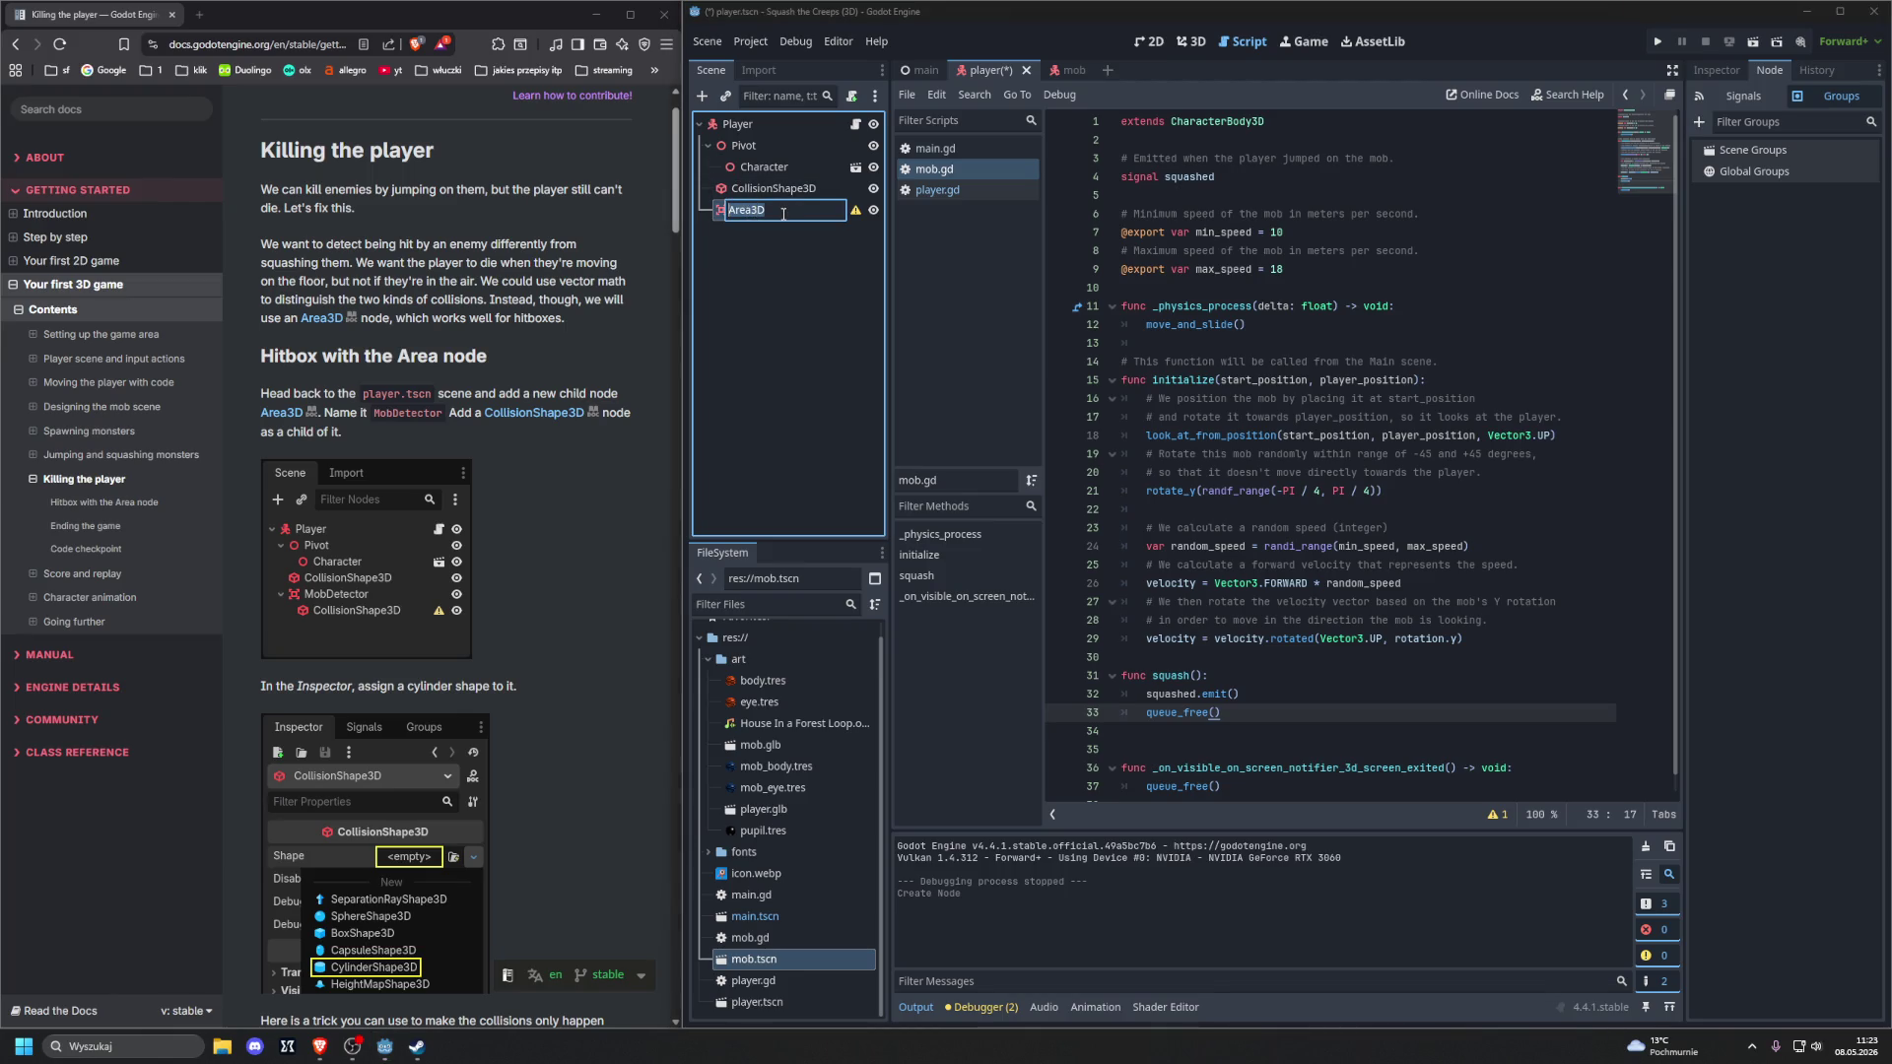
{"action": "type", "text": "MobDS"}
{"action": "type", "text": "etector"}
{"action": "key", "text": "Return"}
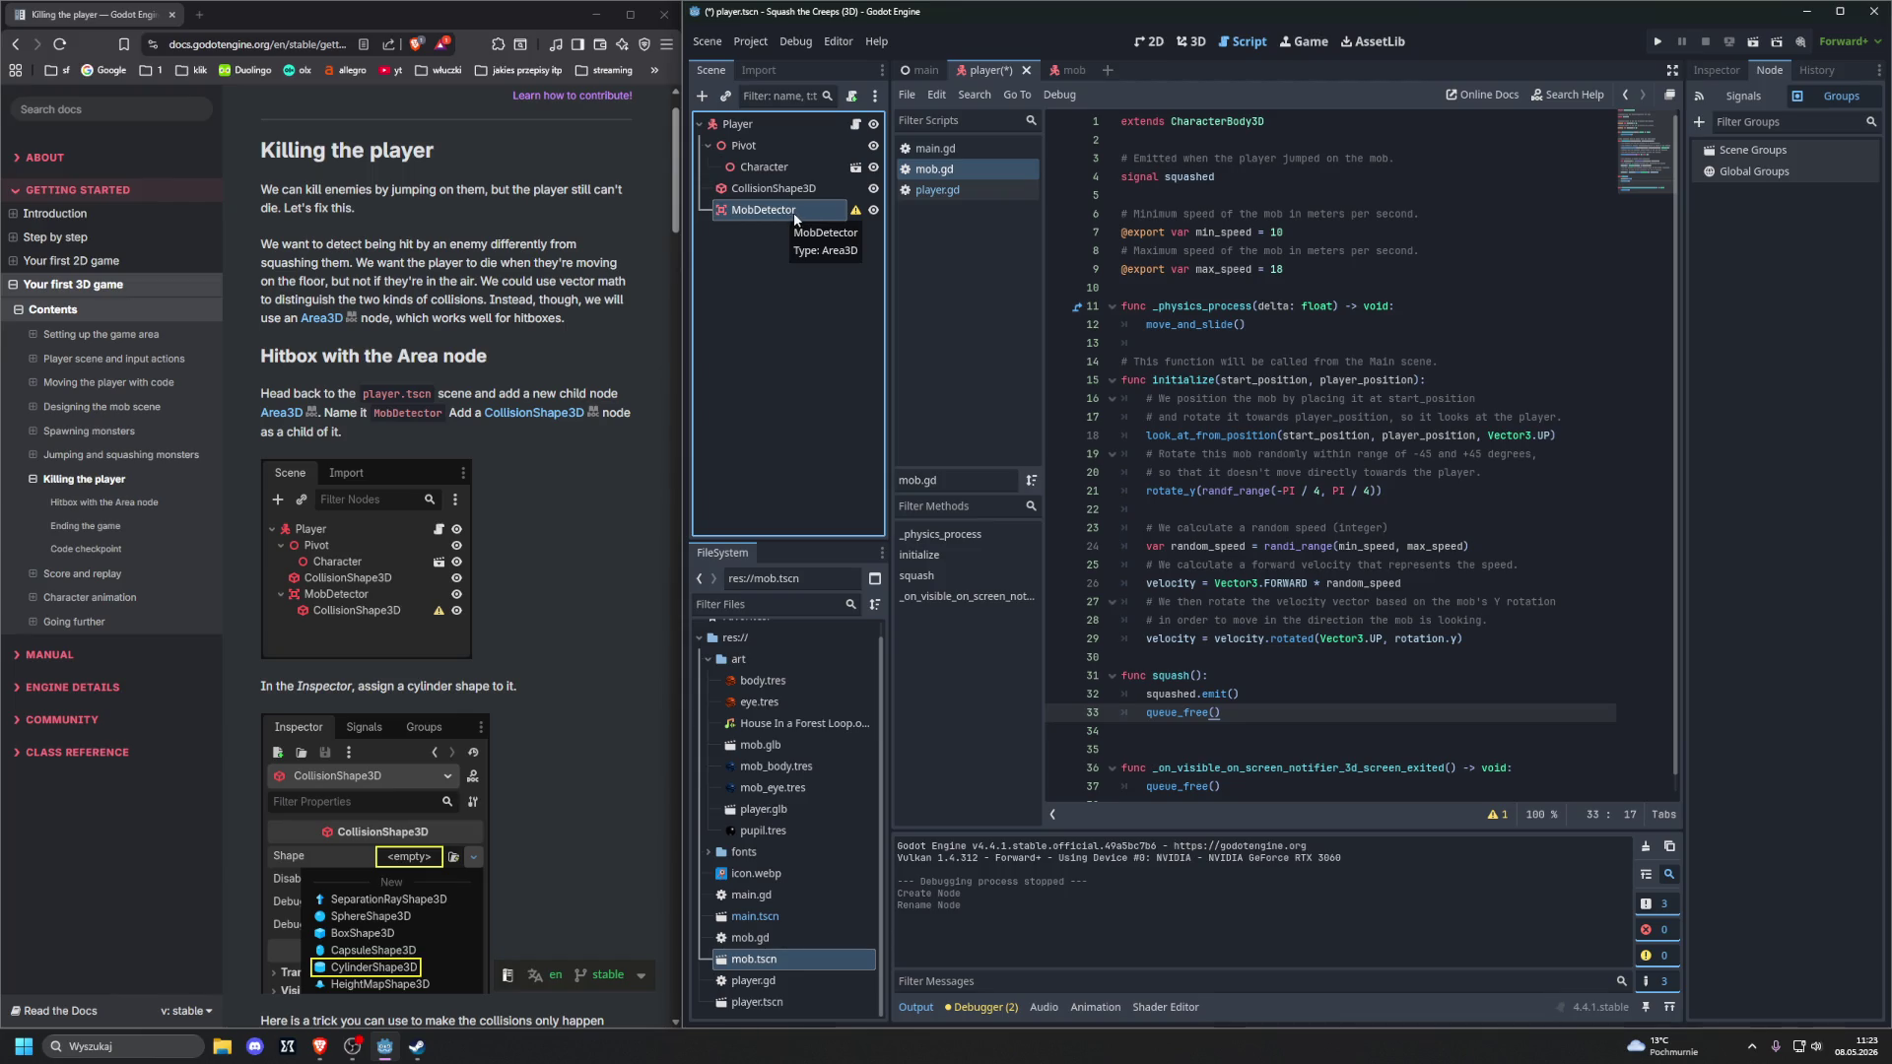
Add a CollisionShape3D child under MobDetector, keeping its default name
{"action": "key", "text": "ctrl+a"}
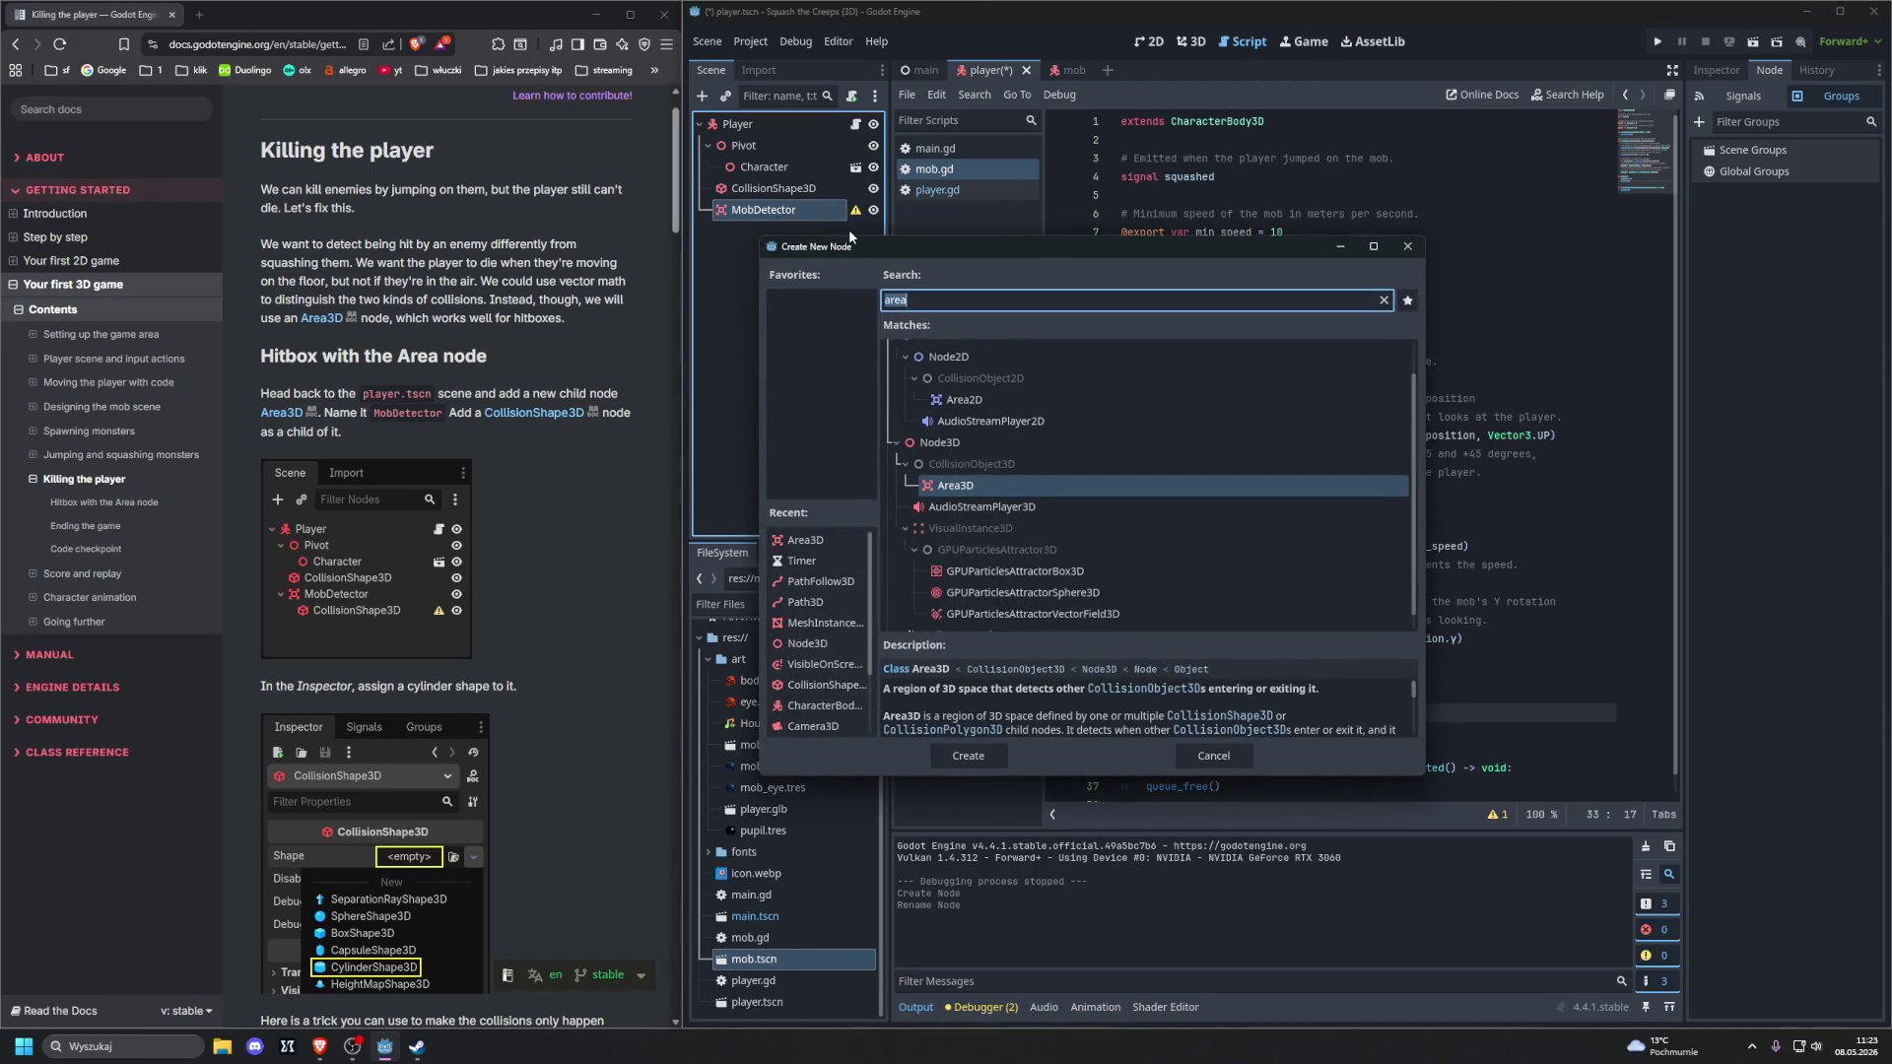
{"action": "type", "text": "co"}
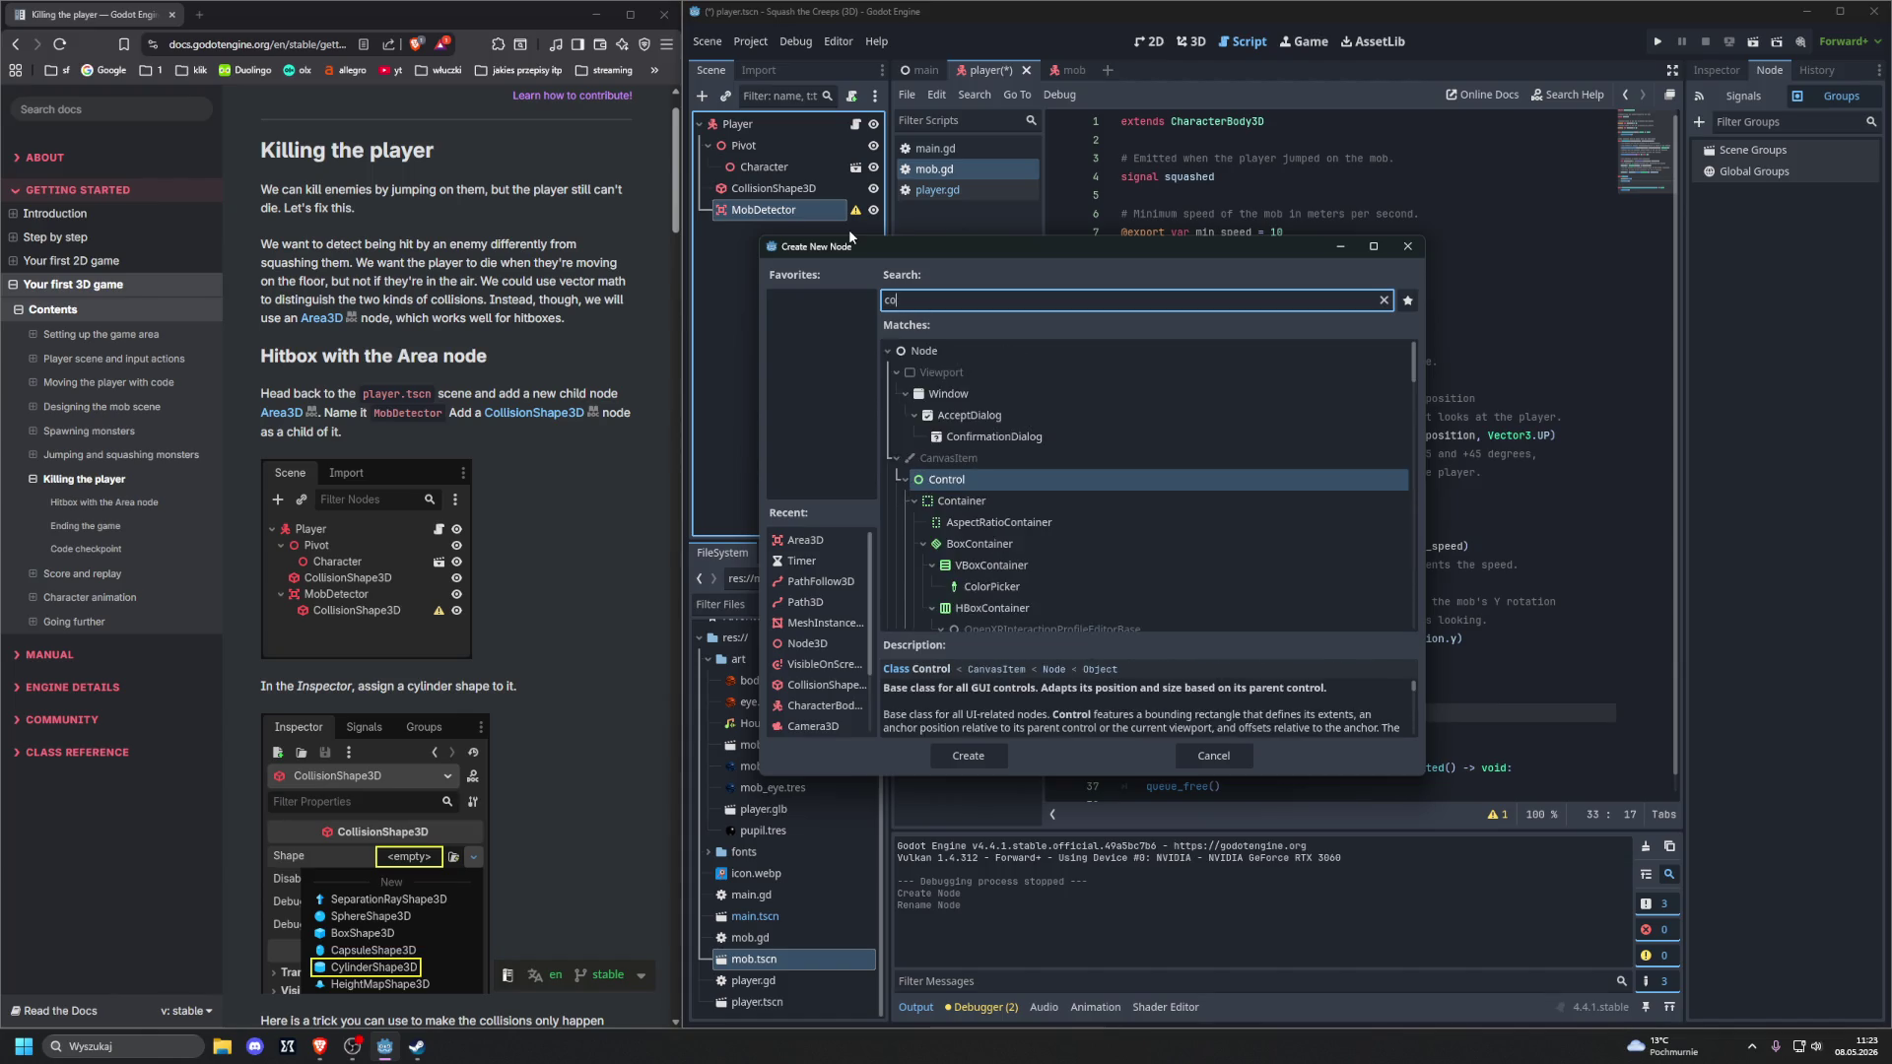
{"action": "type", "text": "llisionsha"}
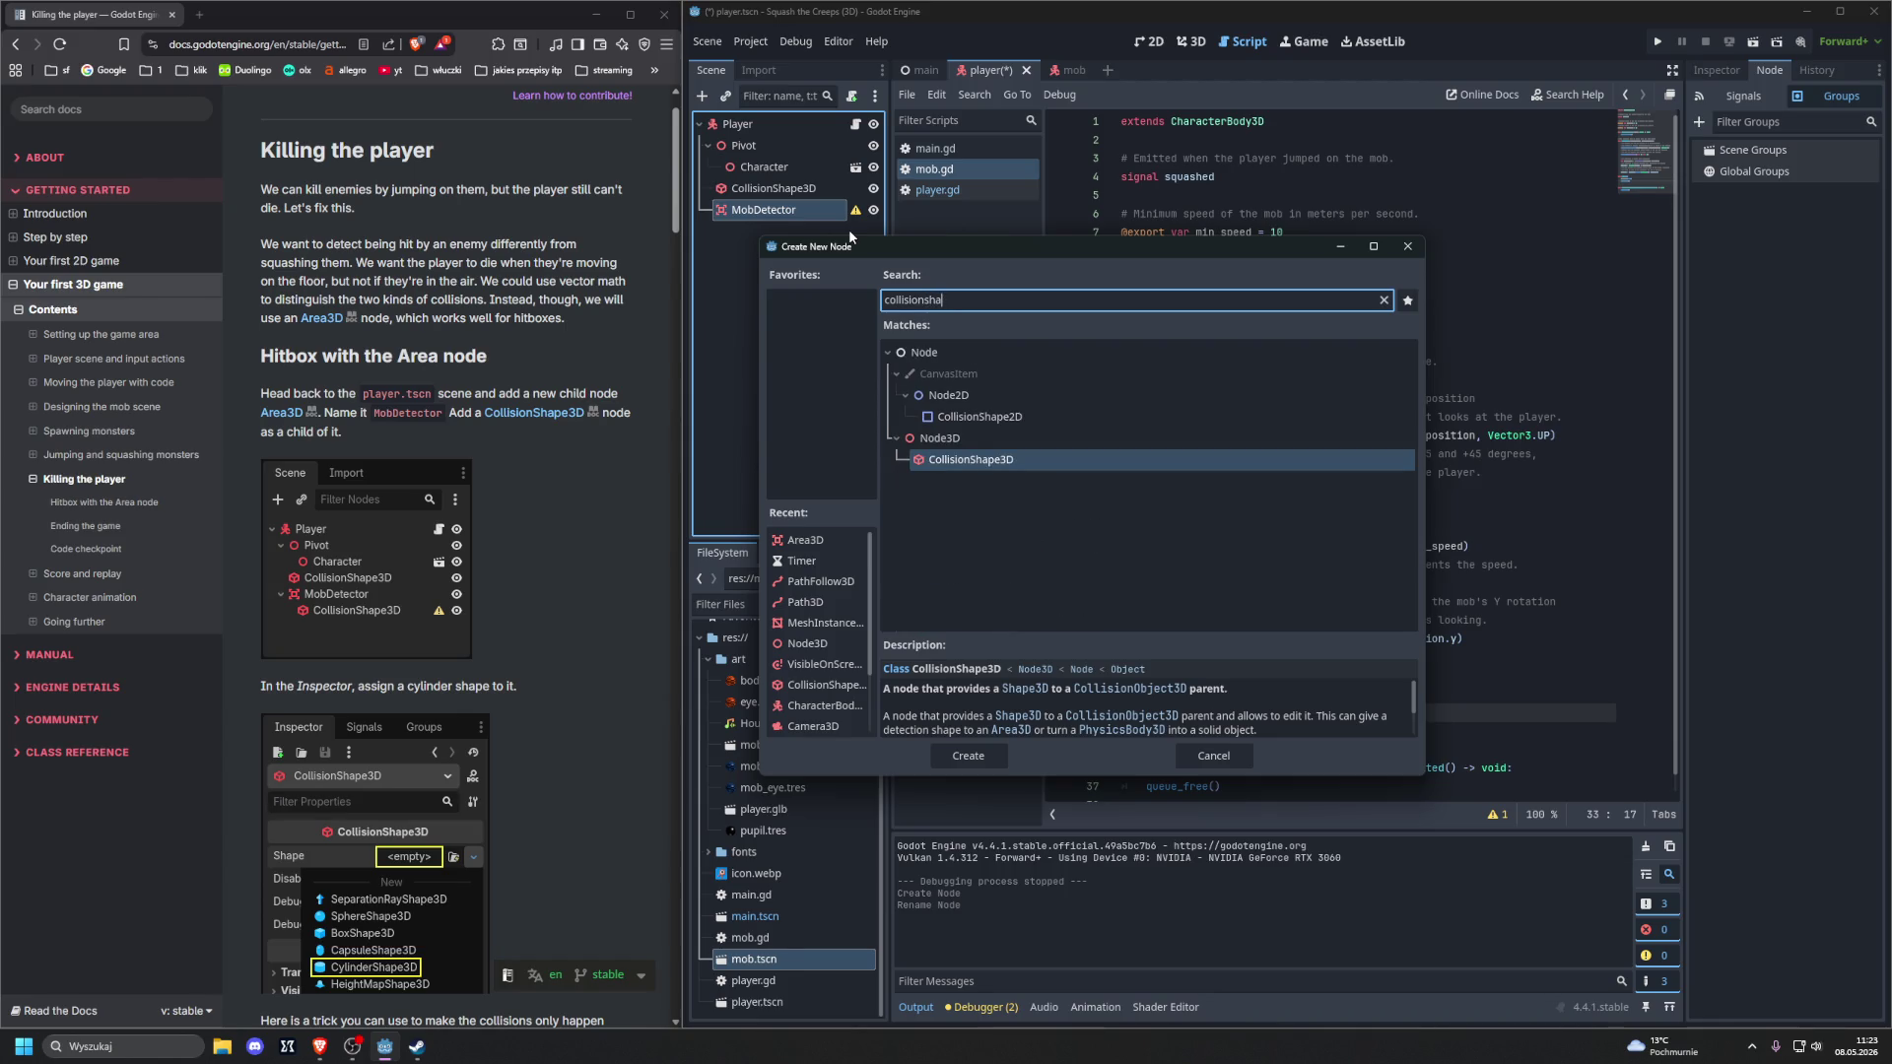
{"action": "left_click", "coordinate": [969, 461]}
{"action": "double_click", "coordinate": [969, 461]}
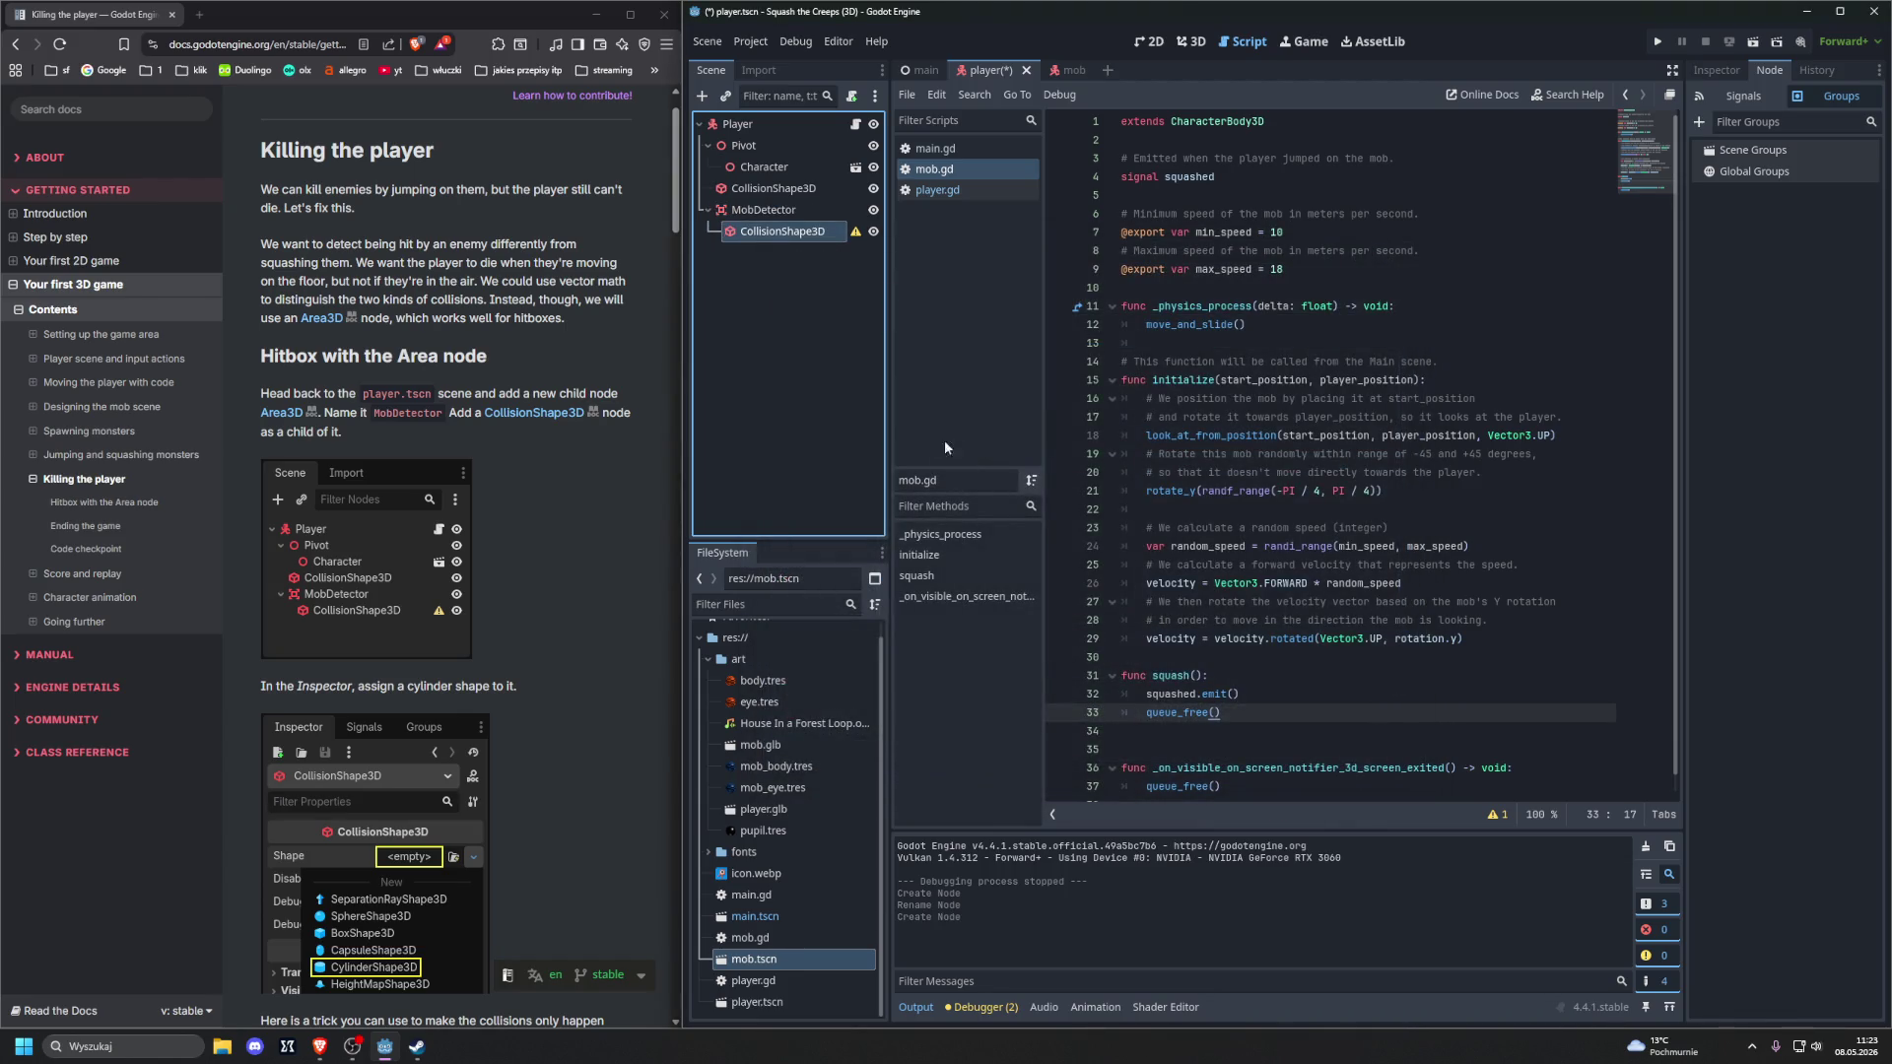
{"action": "double_click", "coordinate": [767, 233]}
{"action": "key", "text": "Return"}
Assign a new CylinderShape3D to MobDetector's CollisionShape3D and view it in the 3D workspace
{"action": "scroll", "coordinate": [558, 349], "scroll_direction": "down", "scroll_amount": 2}
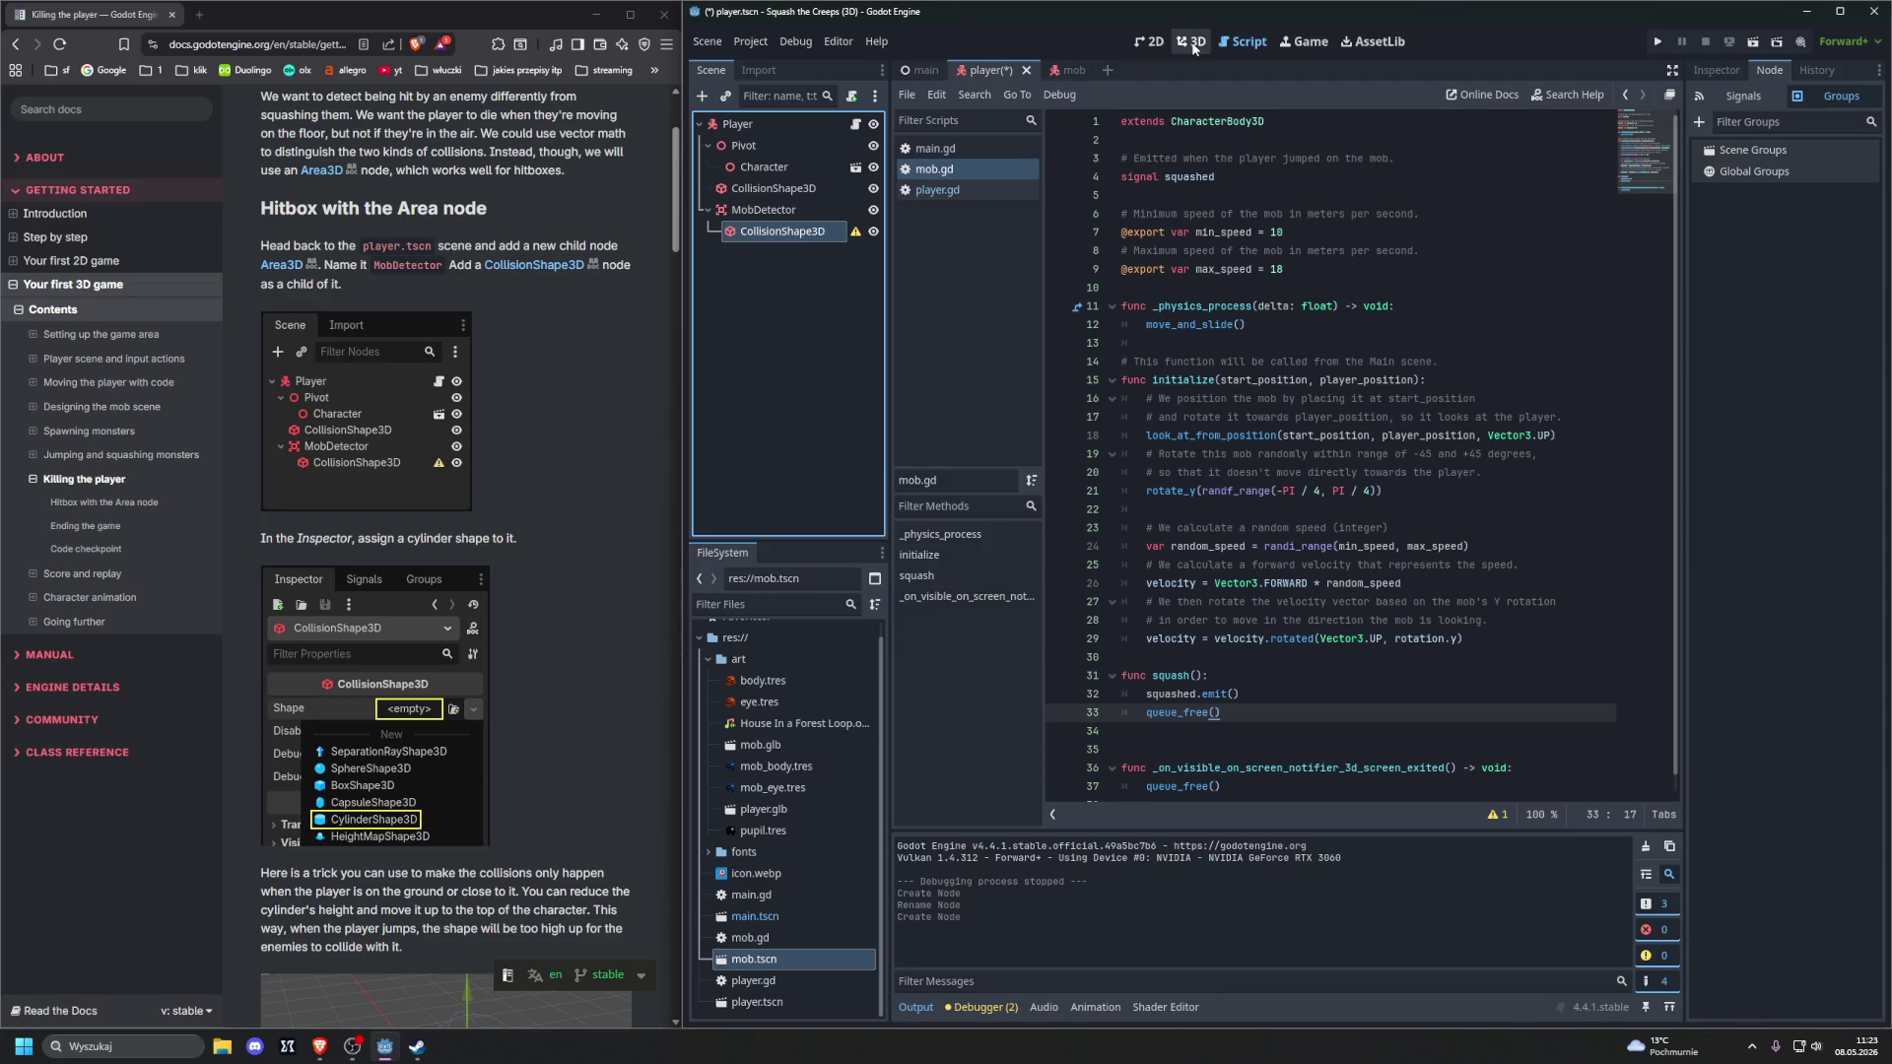
{"action": "left_click", "coordinate": [1713, 69]}
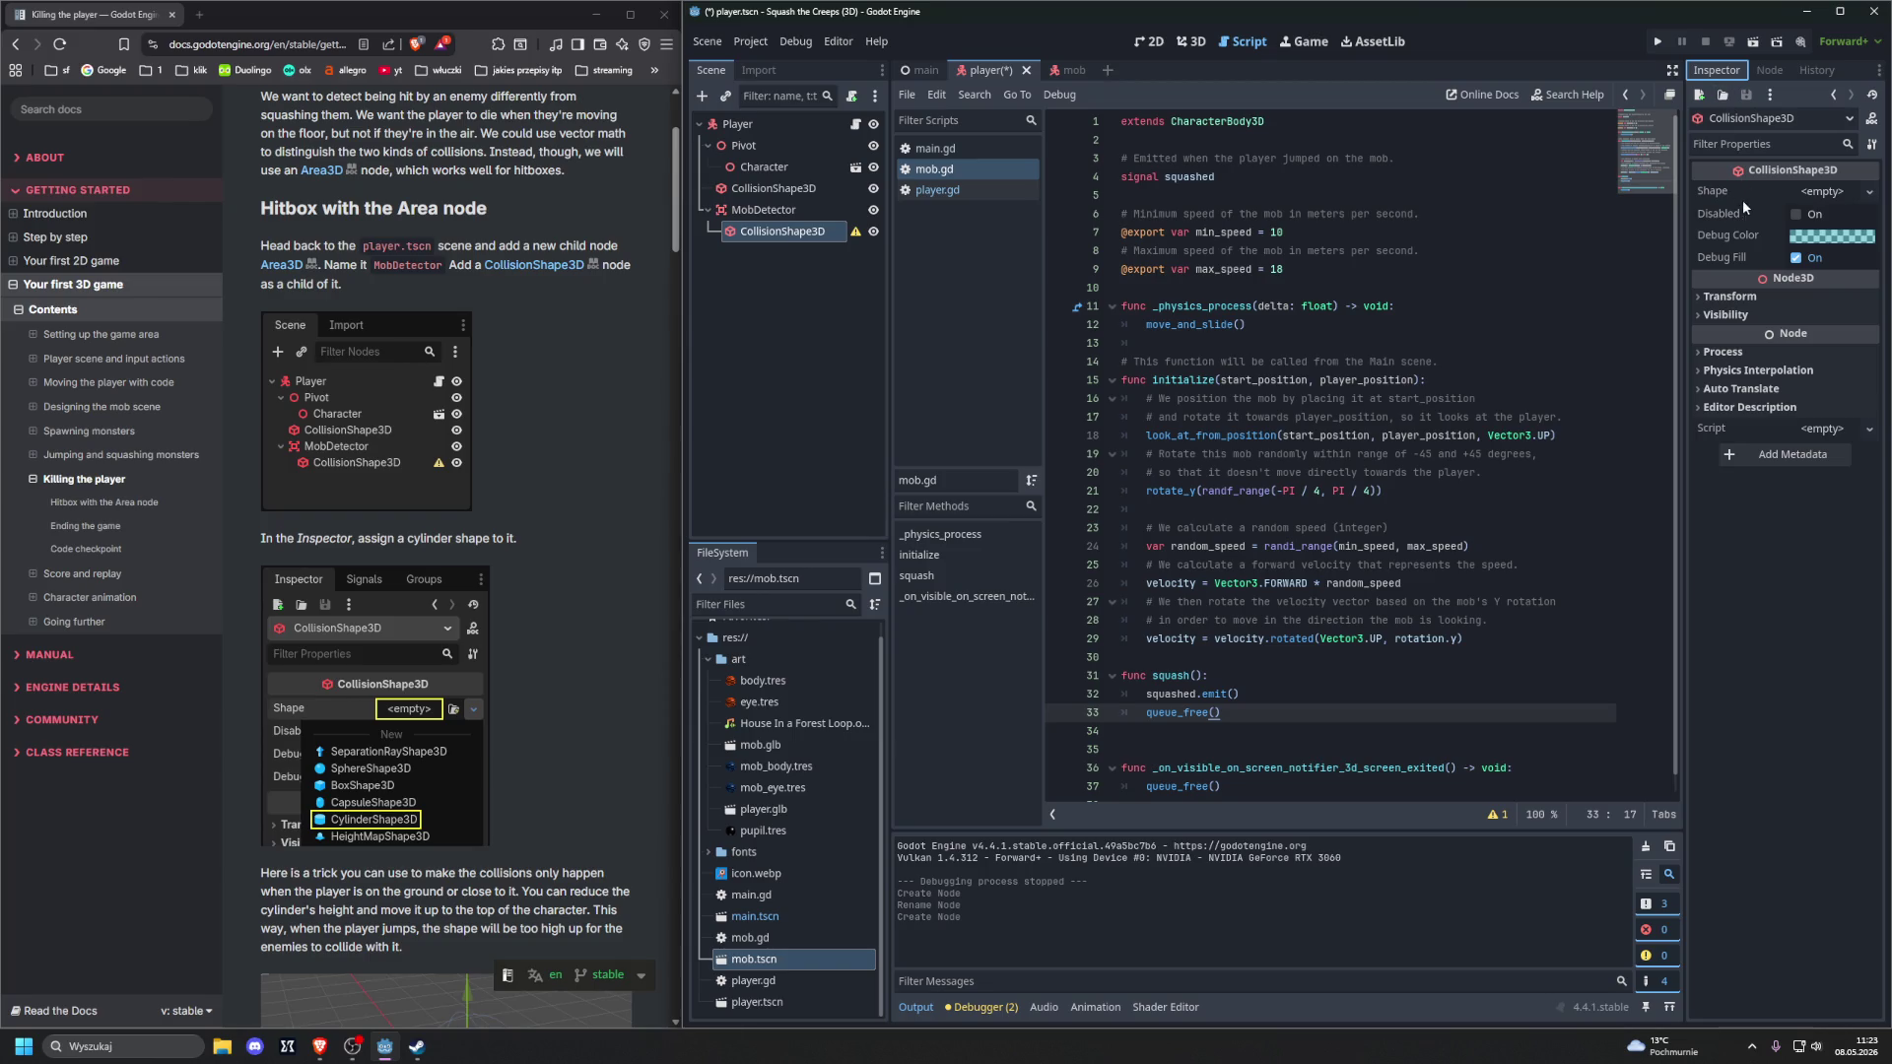
{"action": "left_click", "coordinate": [1831, 193]}
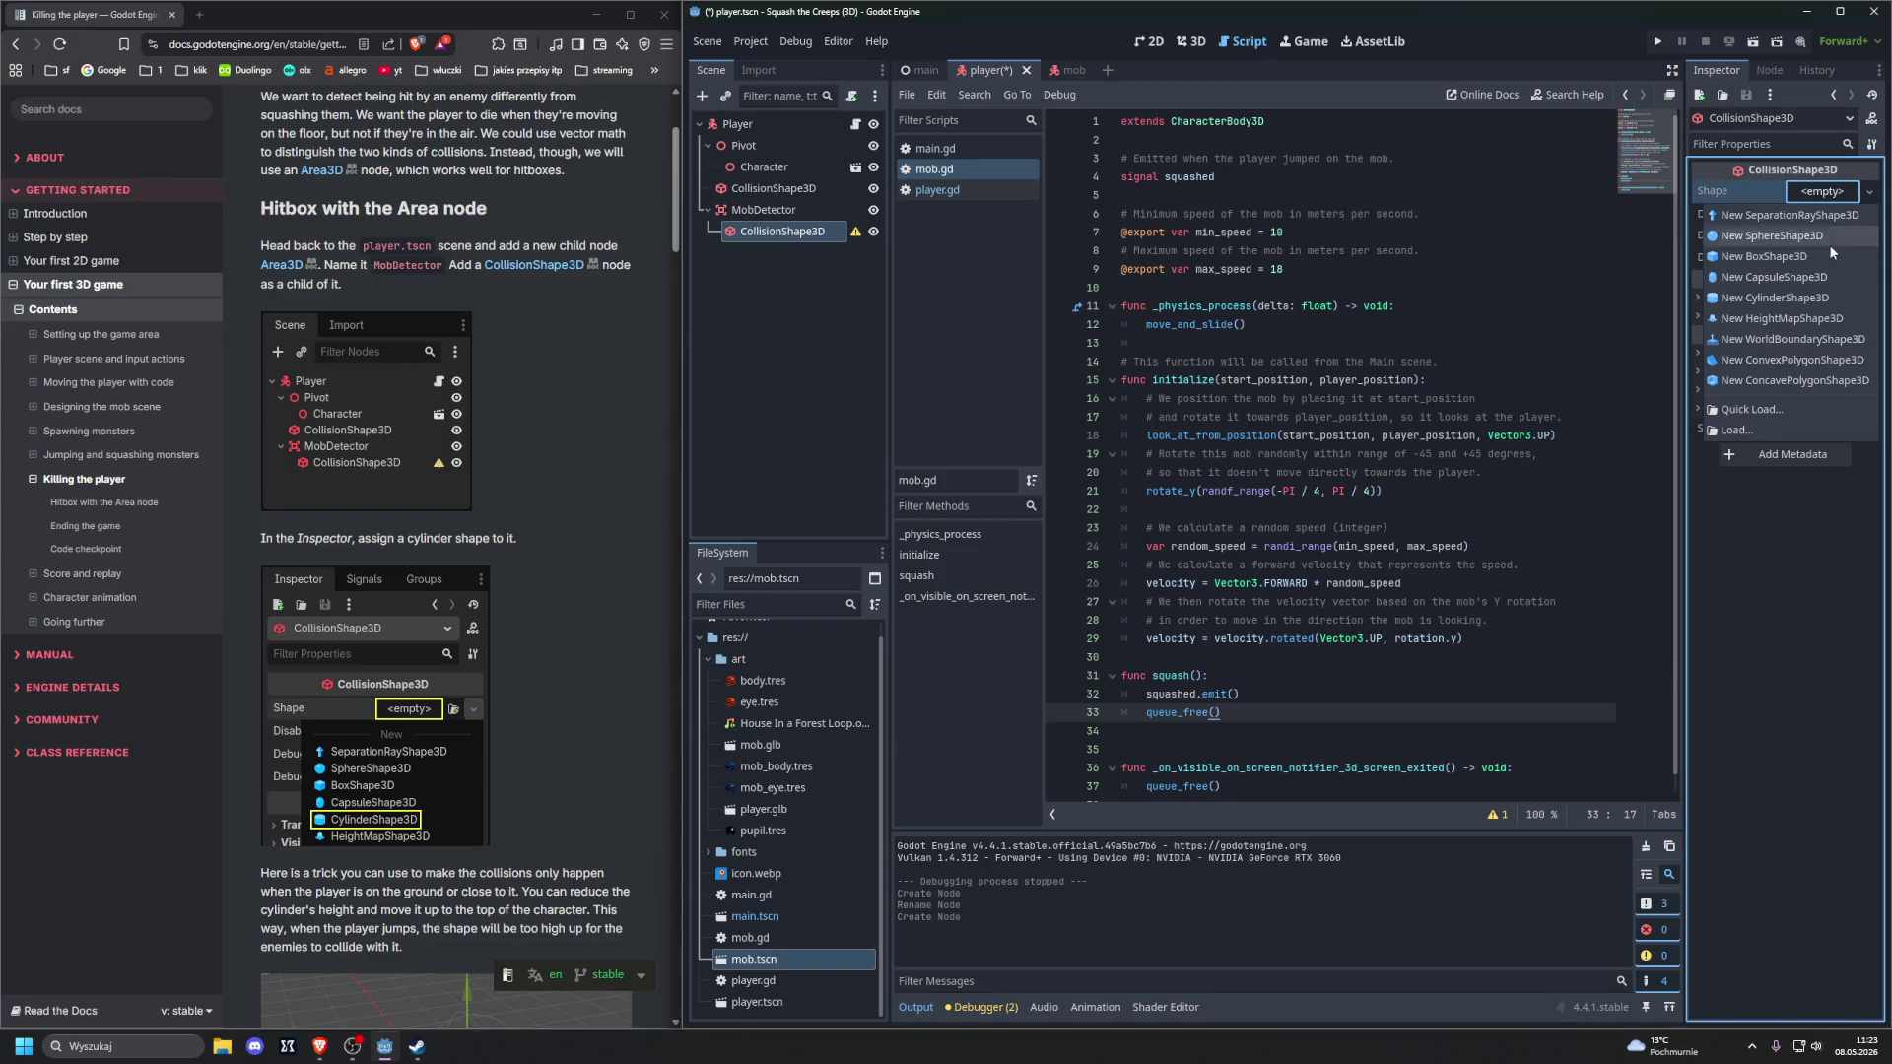
{"action": "left_click", "coordinate": [1803, 298]}
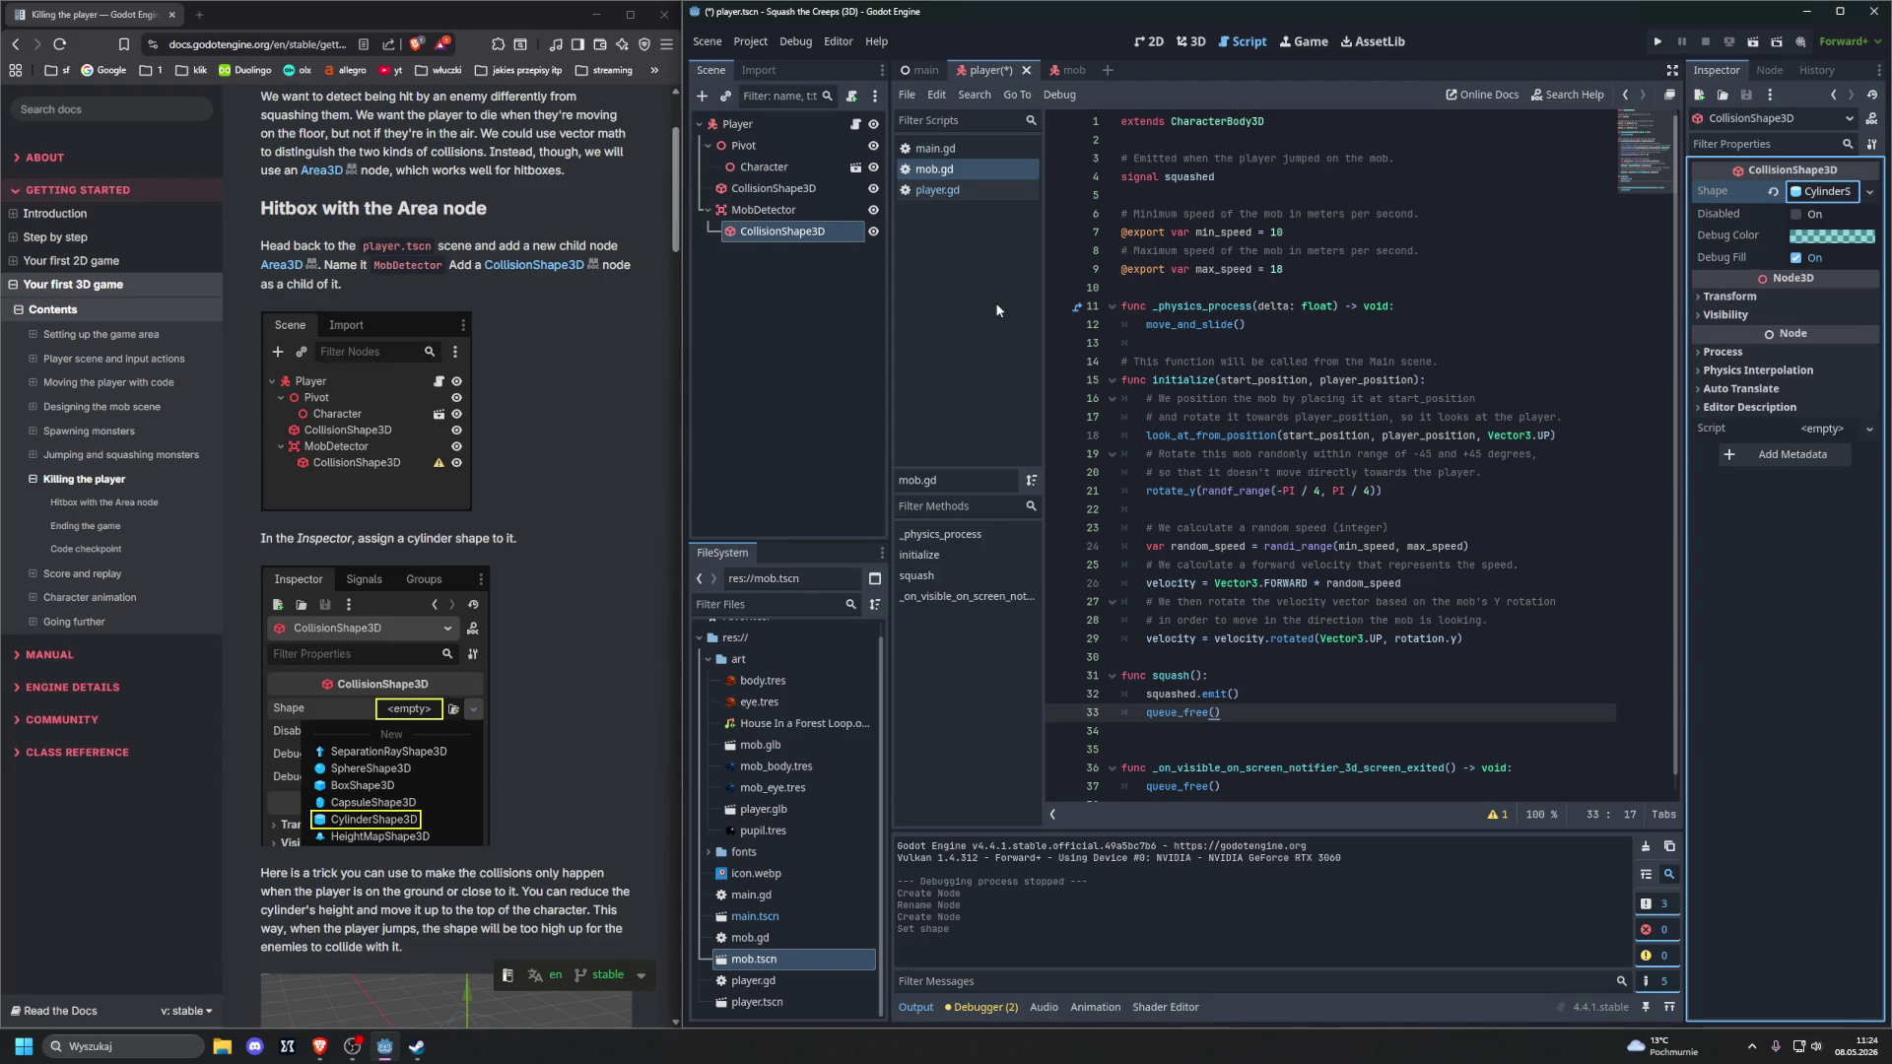
{"action": "scroll", "coordinate": [601, 416], "scroll_direction": "down", "scroll_amount": 5}
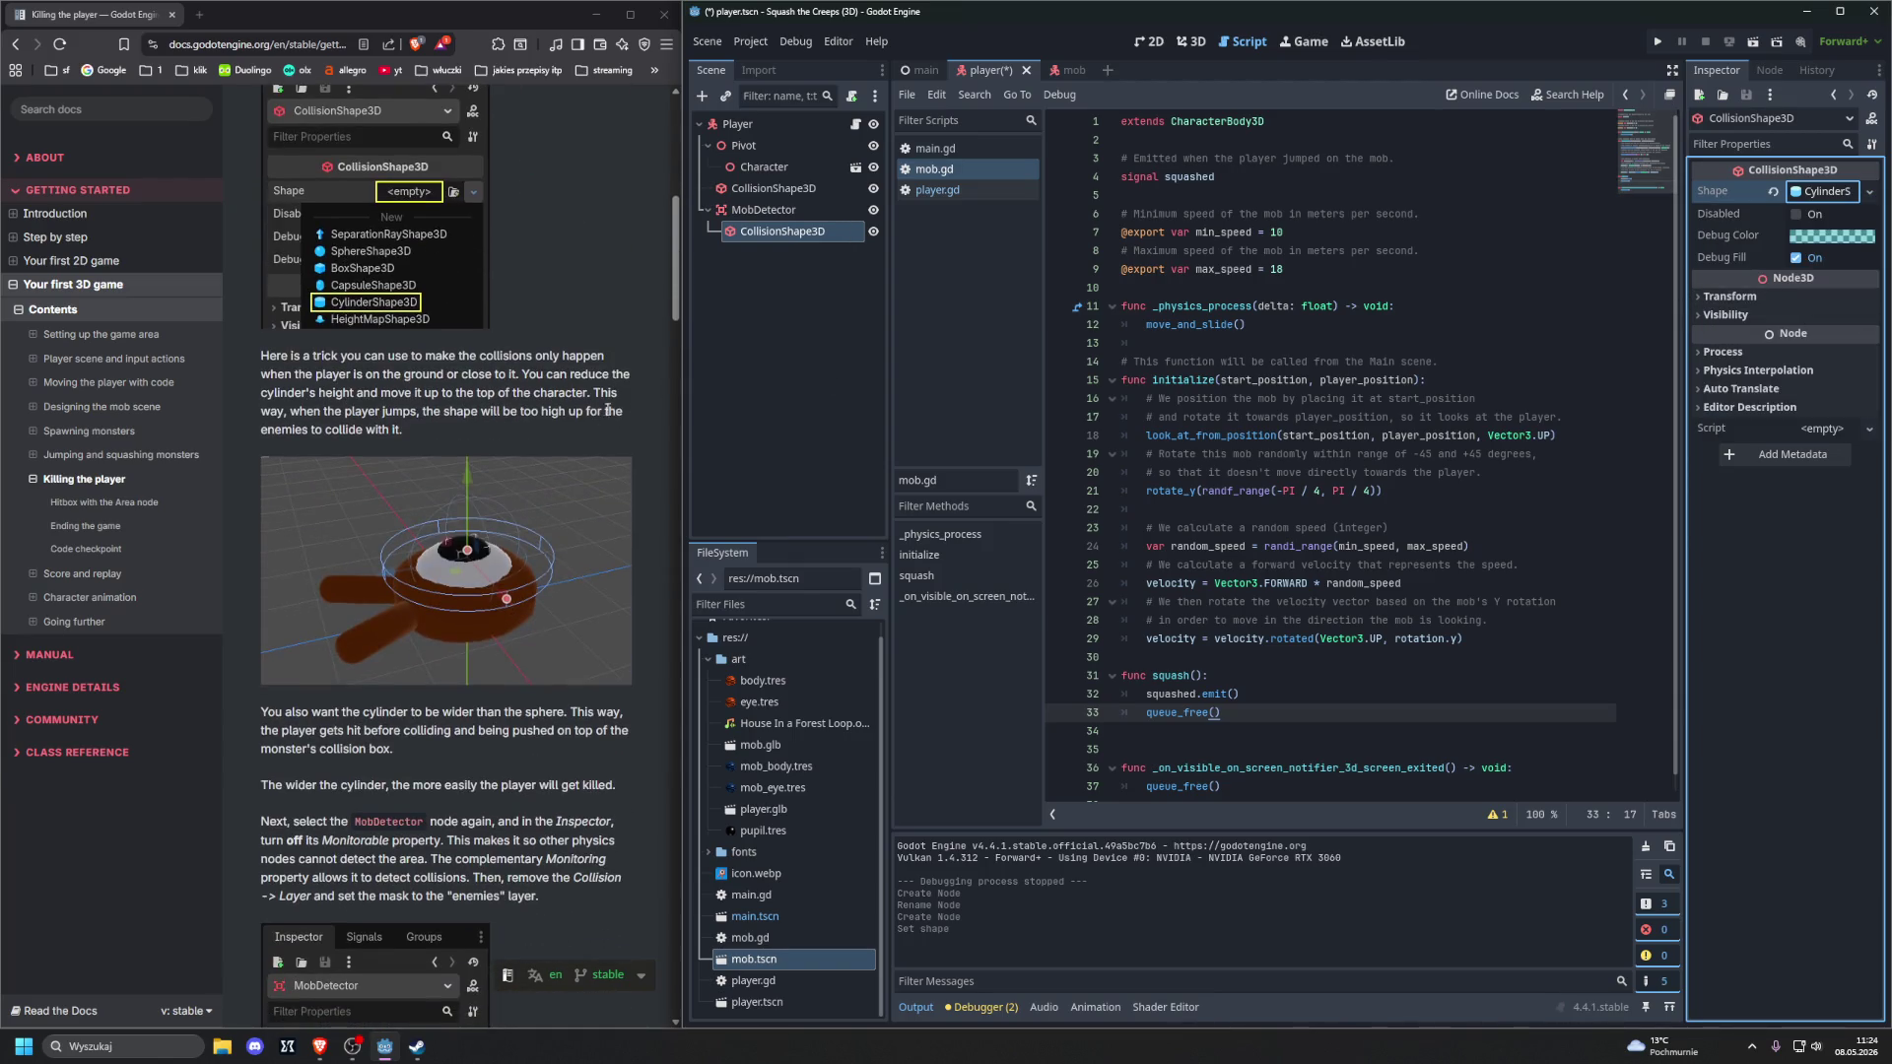
{"action": "left_click", "coordinate": [1191, 42]}
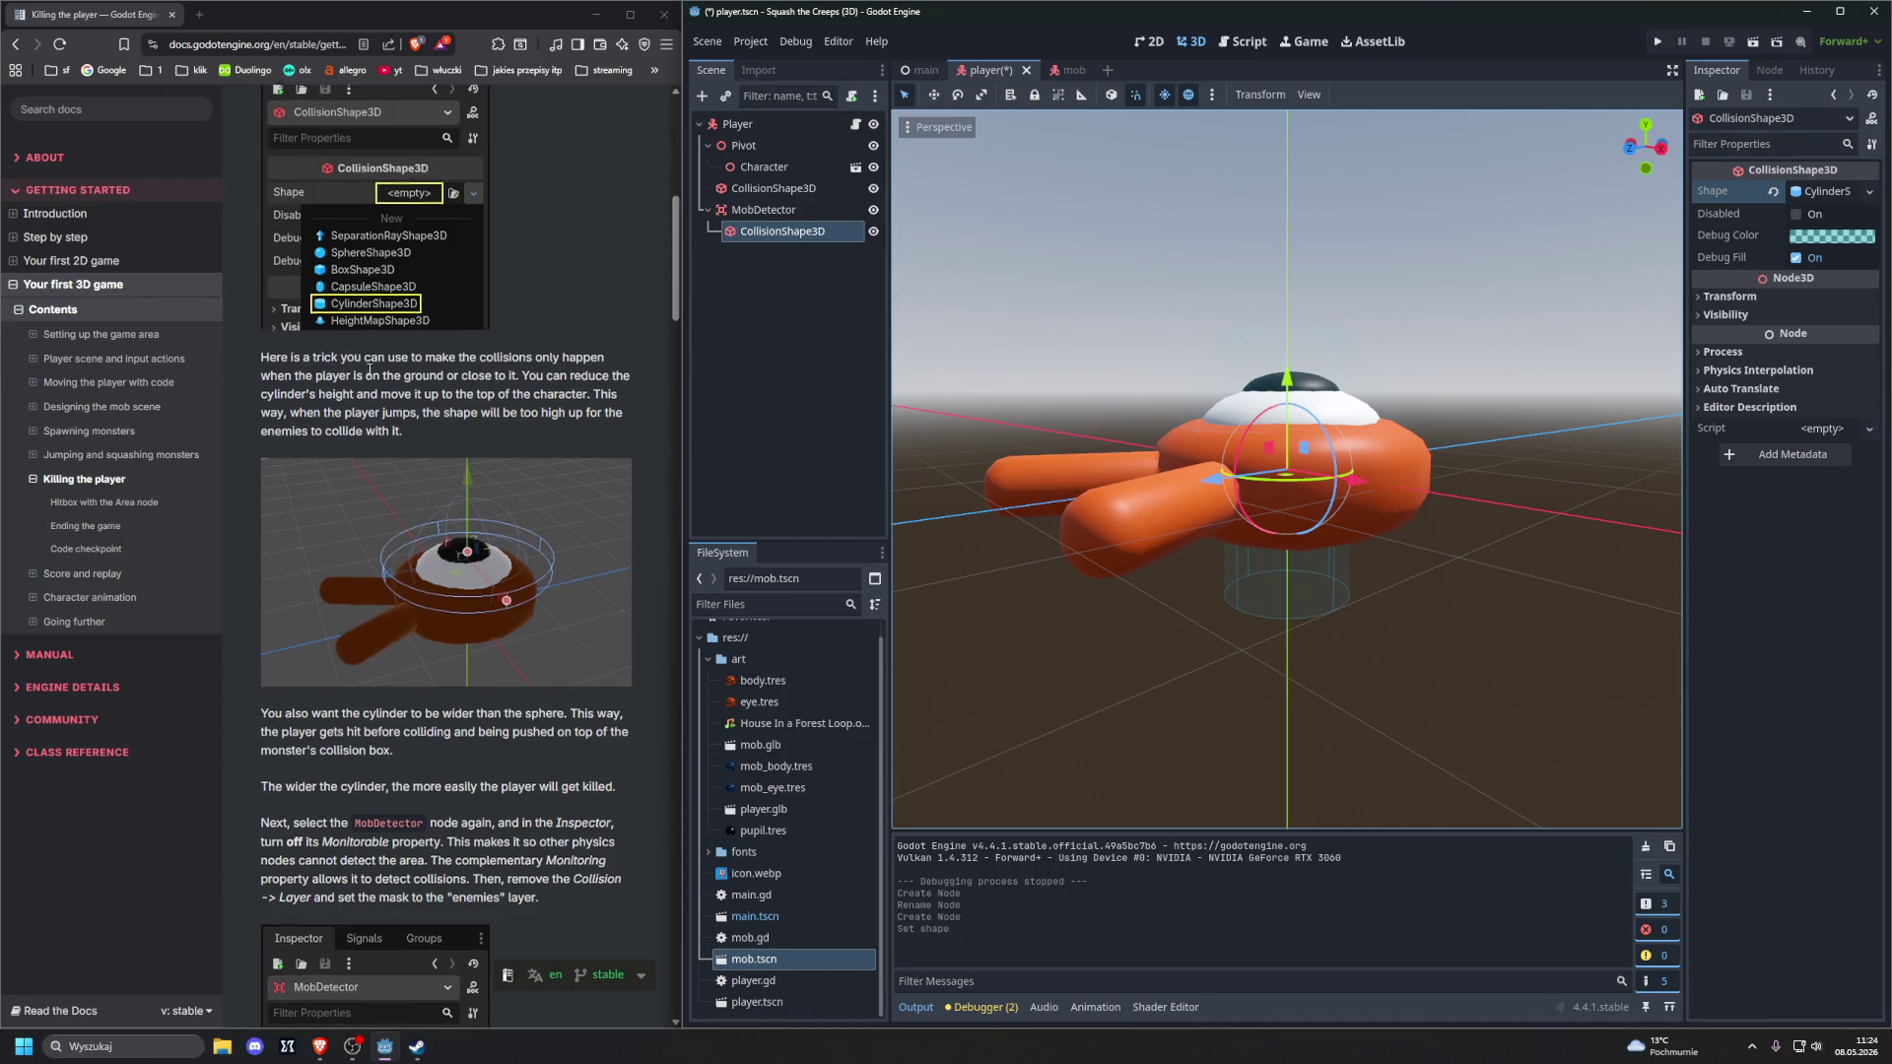
{"action": "scroll", "coordinate": [369, 372], "scroll_direction": "up", "scroll_amount": 3}
{"action": "scroll", "coordinate": [375, 377], "scroll_direction": "up", "scroll_amount": 1}
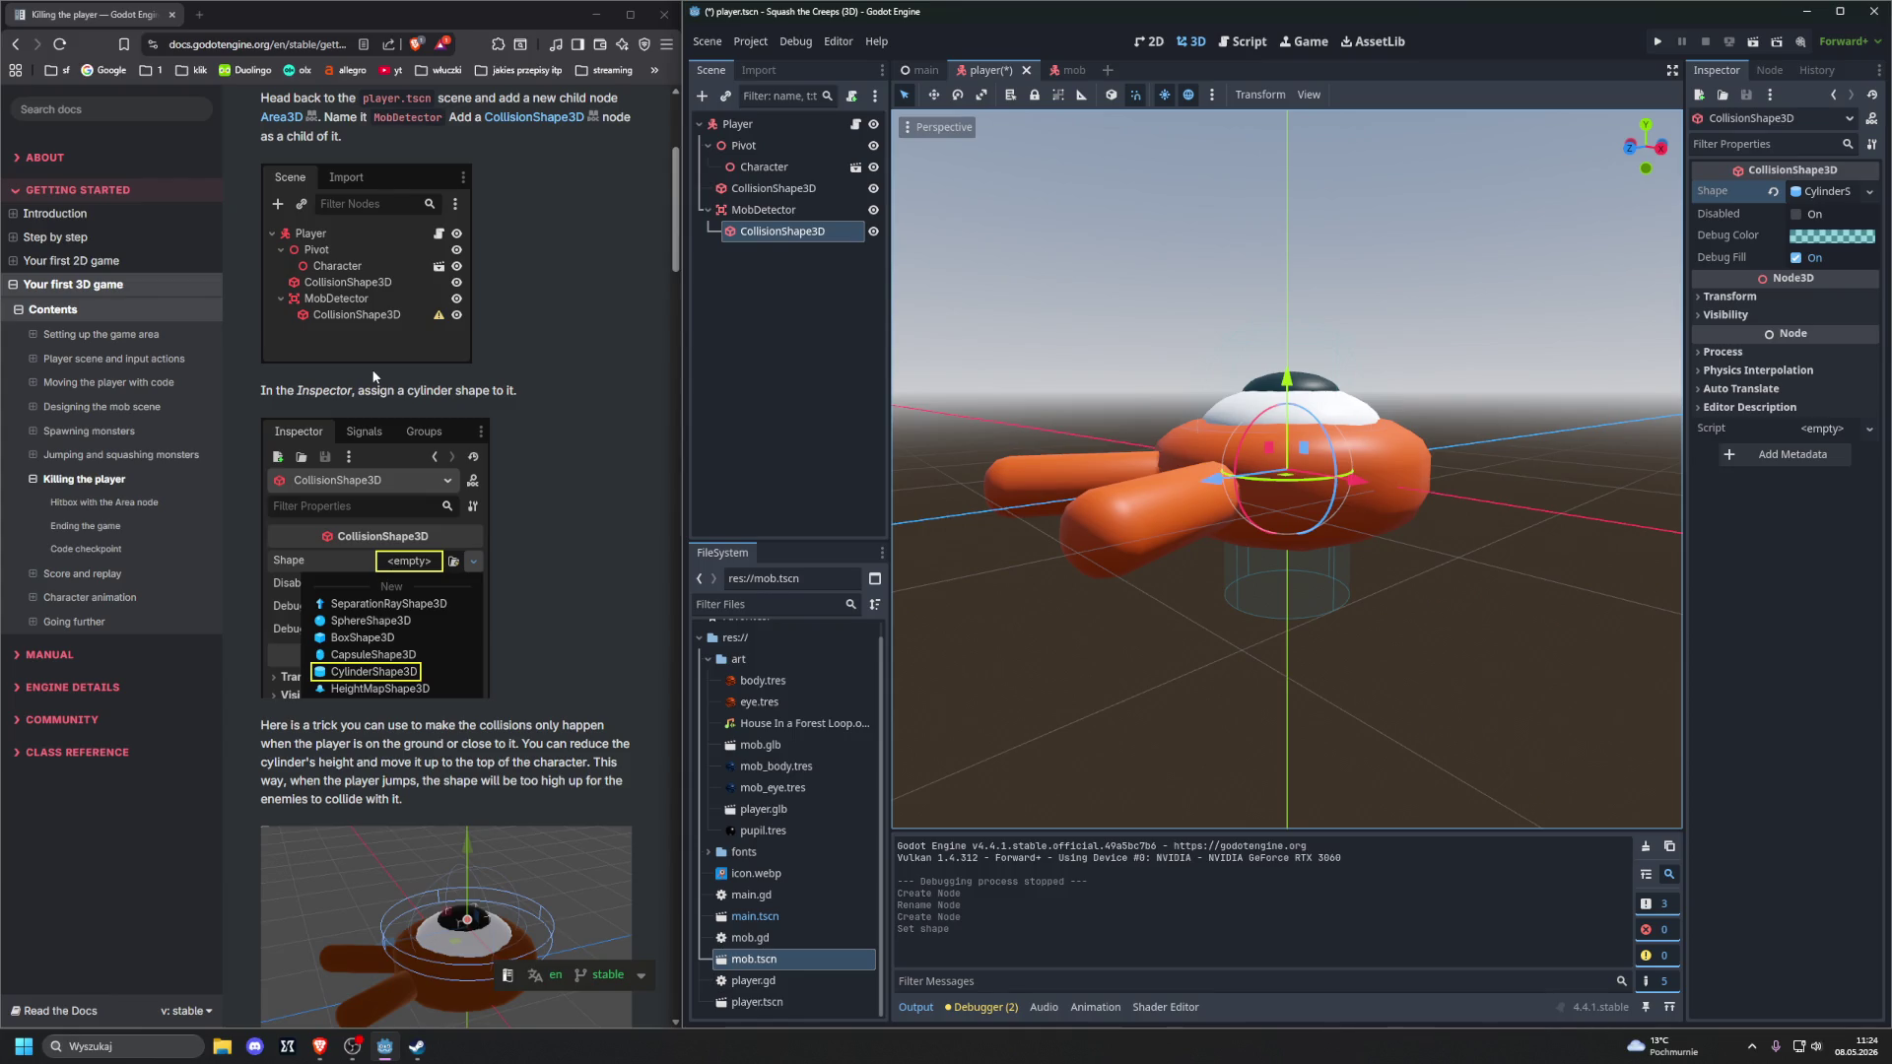
{"action": "scroll", "coordinate": [373, 376], "scroll_direction": "down", "scroll_amount": 3}
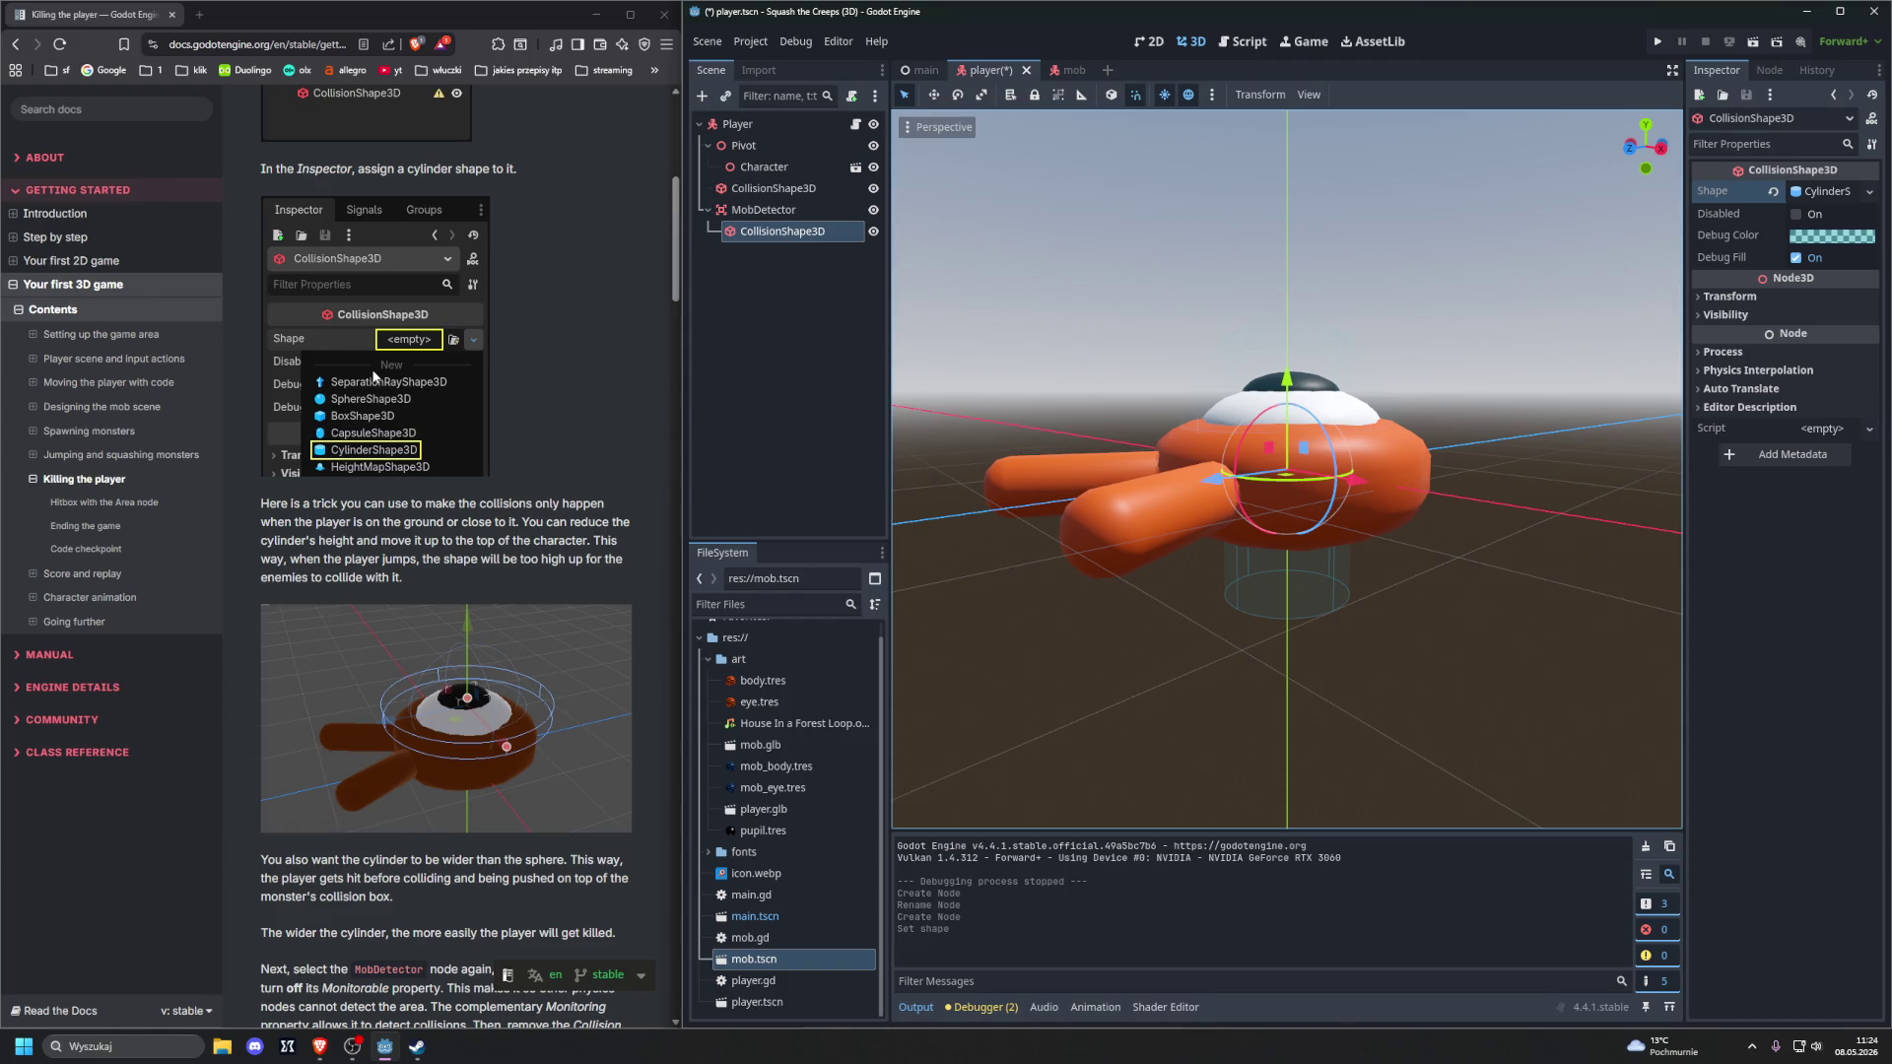
{"action": "scroll", "coordinate": [375, 376], "scroll_direction": "down", "scroll_amount": 1}
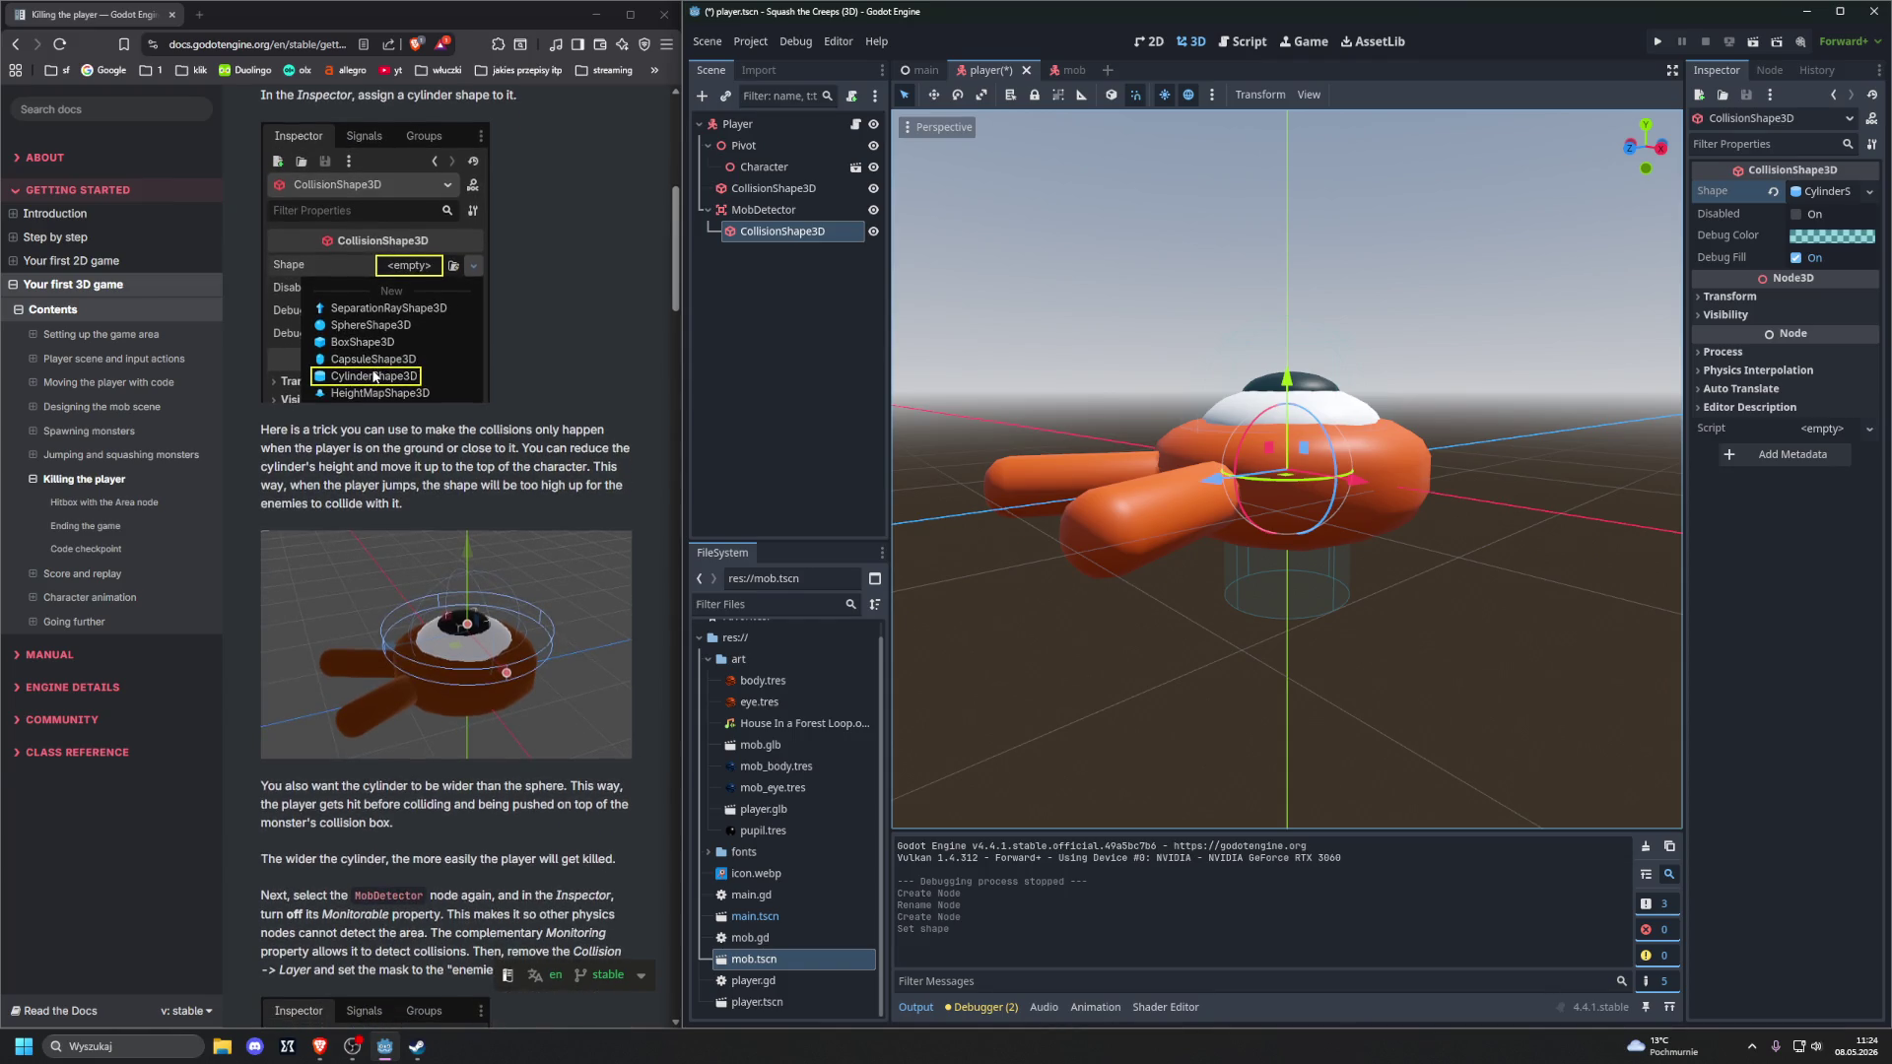
{"action": "scroll", "coordinate": [374, 375], "scroll_direction": "down", "scroll_amount": 2}
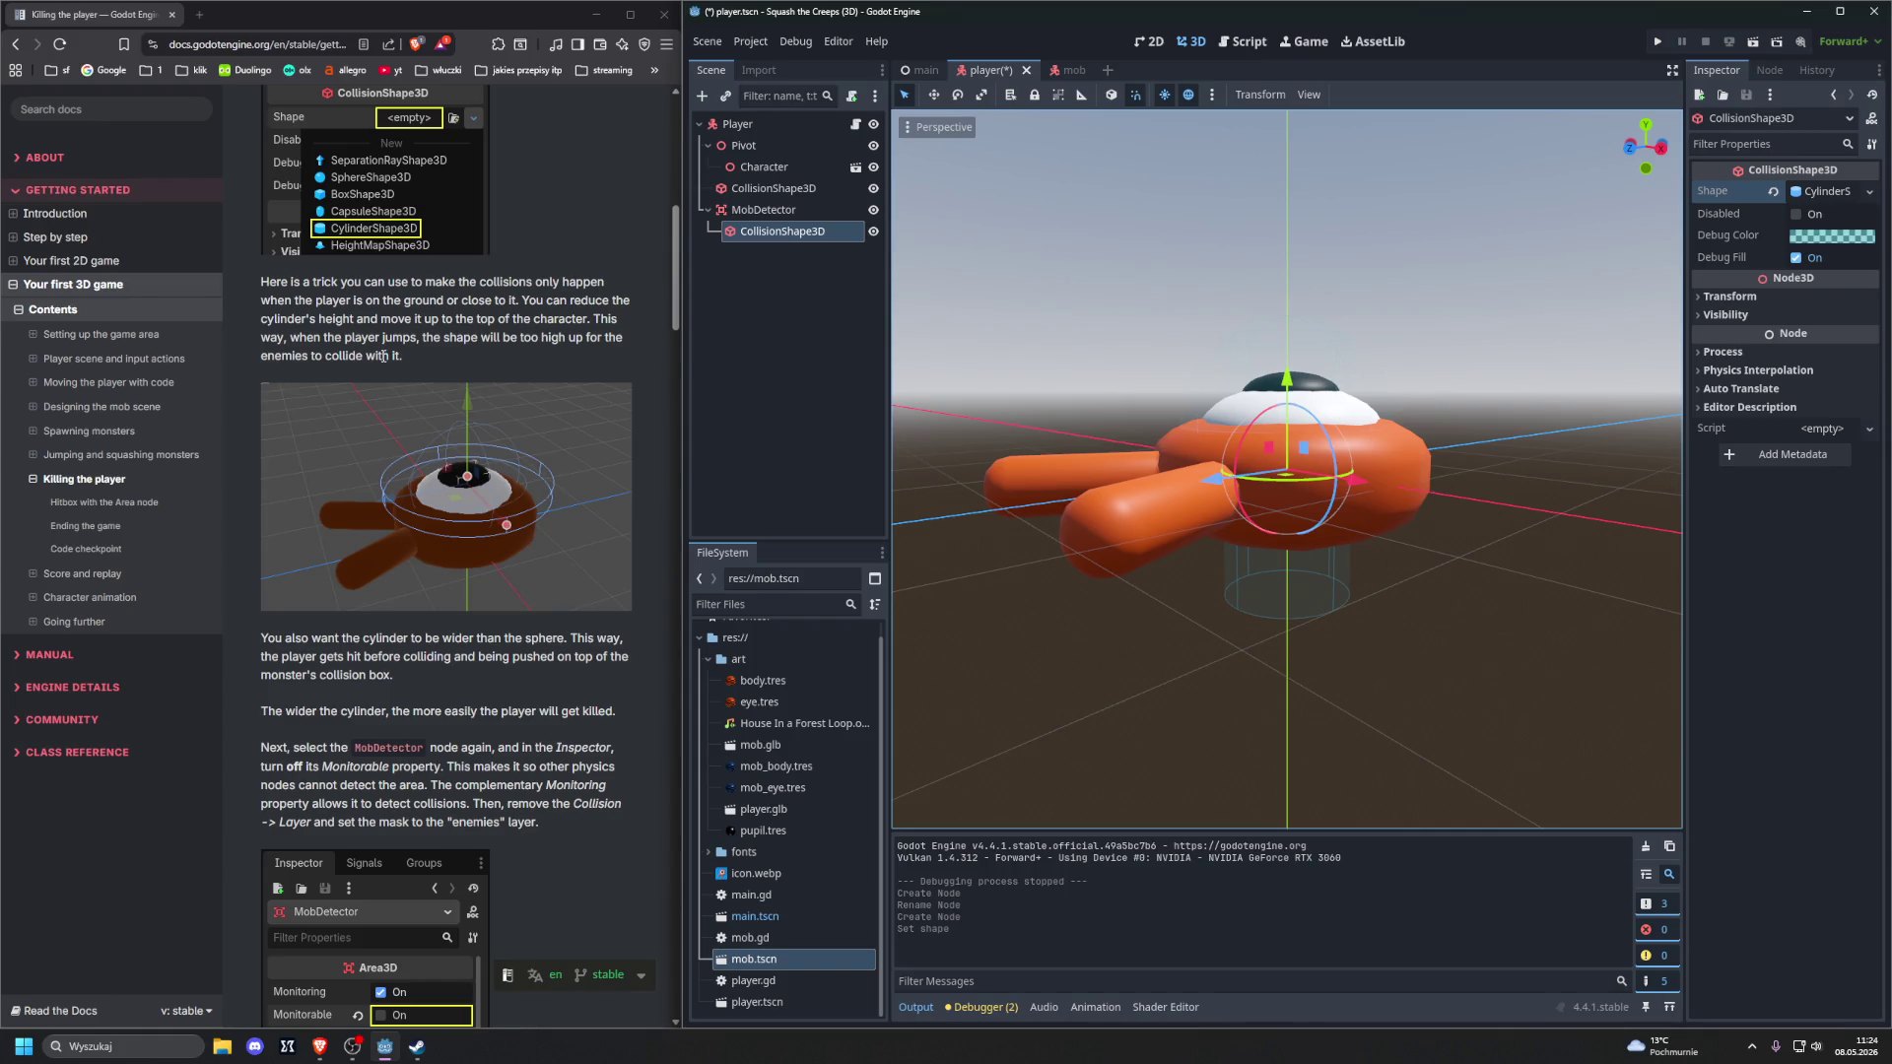
{"action": "key", "text": "alt+Tab"}
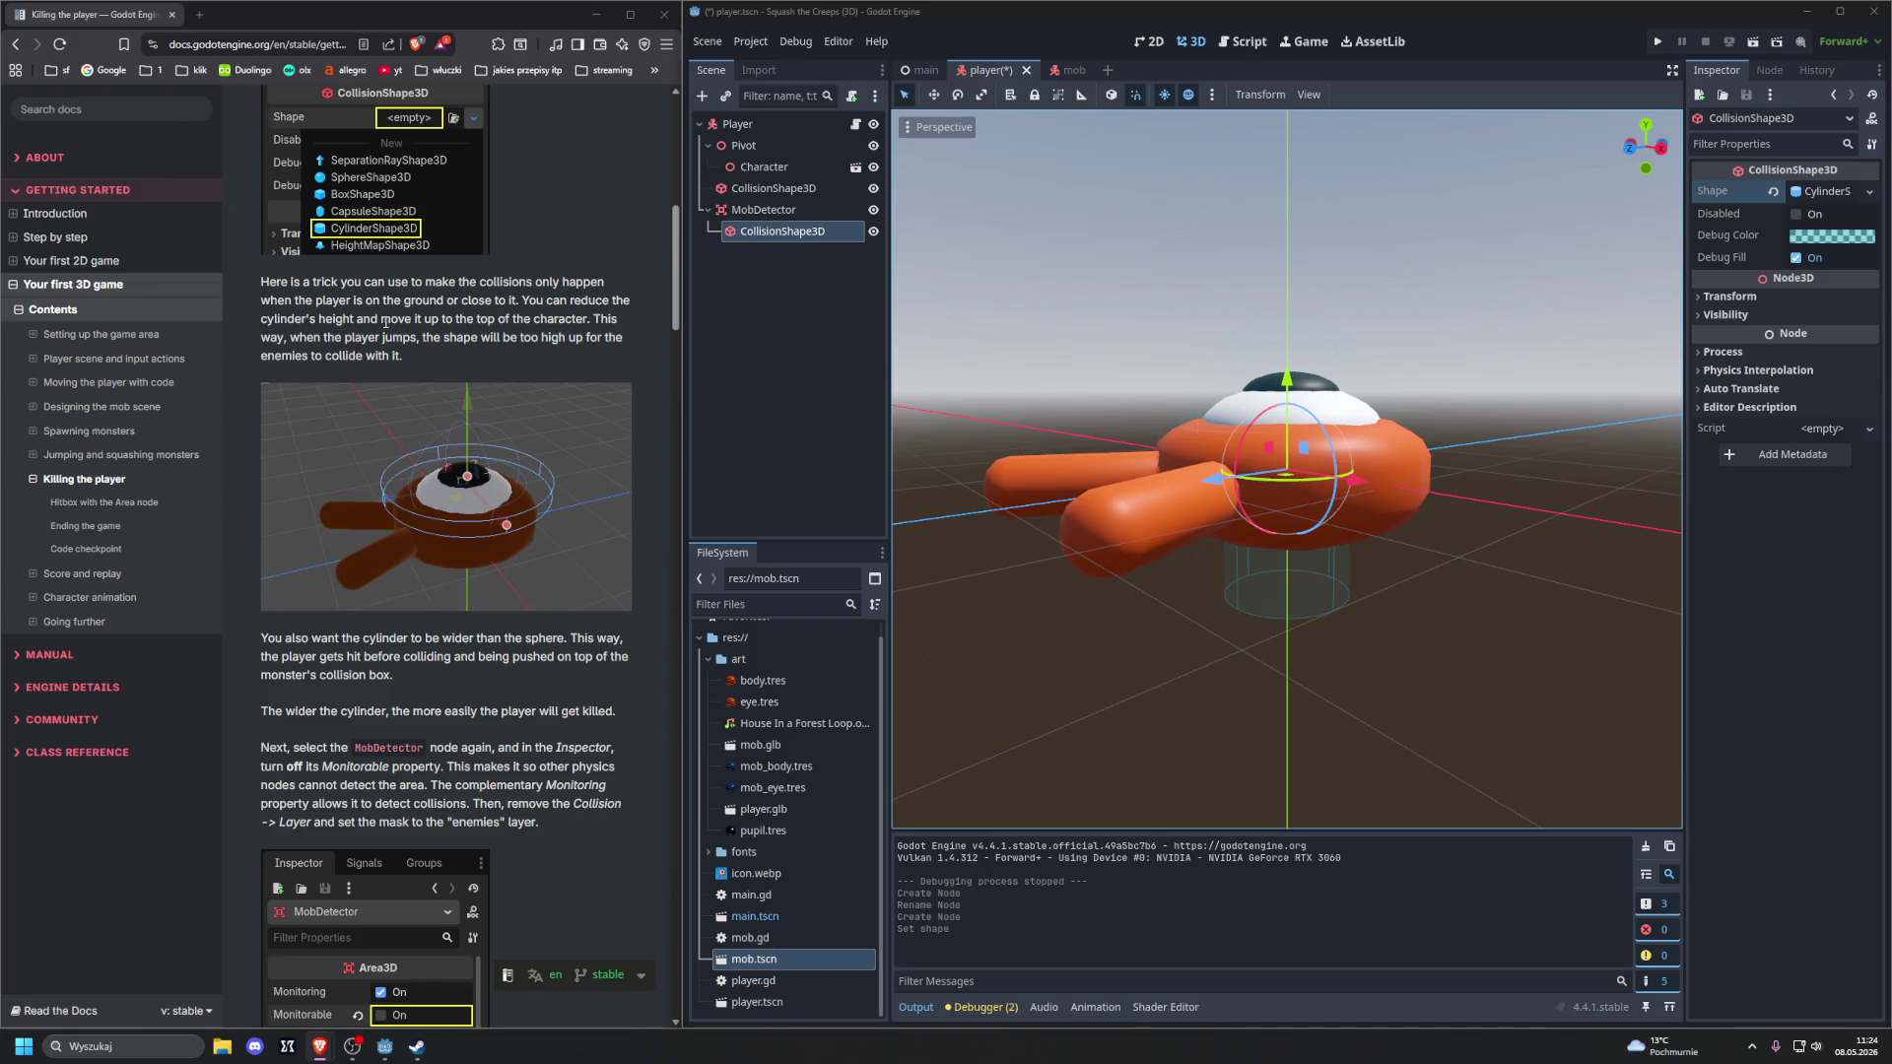
{"action": "mouse_move", "coordinate": [965, 450]}
{"action": "left_mouse_down"}
{"action": "mouse_move", "coordinate": [1023, 396]}
{"action": "mouse_move", "coordinate": [1077, 435]}
{"action": "mouse_move", "coordinate": [912, 410]}
{"action": "left_mouse_up"}
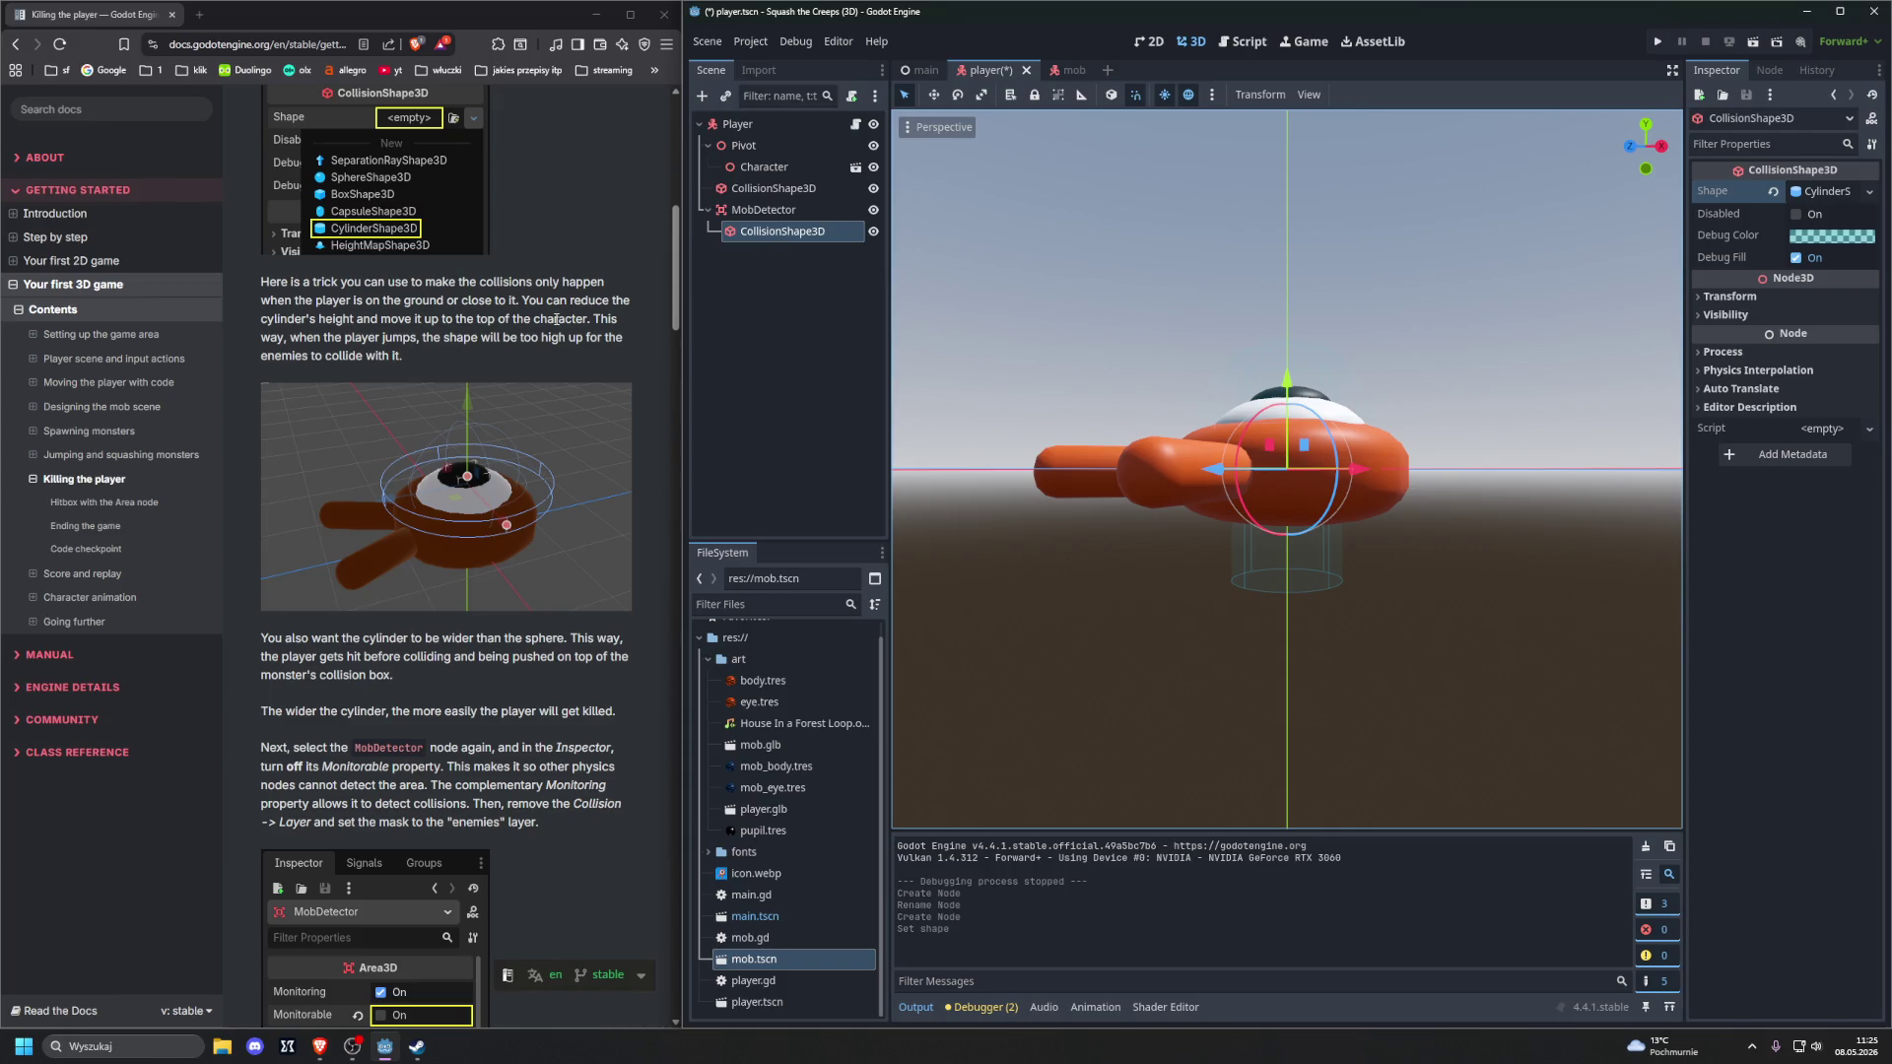
Nudge the cylinder down, orbit around the player, reselect the shape and toggle snapping
{"action": "mouse_move", "coordinate": [1193, 330]}
{"action": "left_mouse_down"}
{"action": "mouse_move", "coordinate": [1204, 393]}
{"action": "mouse_move", "coordinate": [1183, 371]}
{"action": "mouse_move", "coordinate": [1289, 377]}
{"action": "left_mouse_up"}
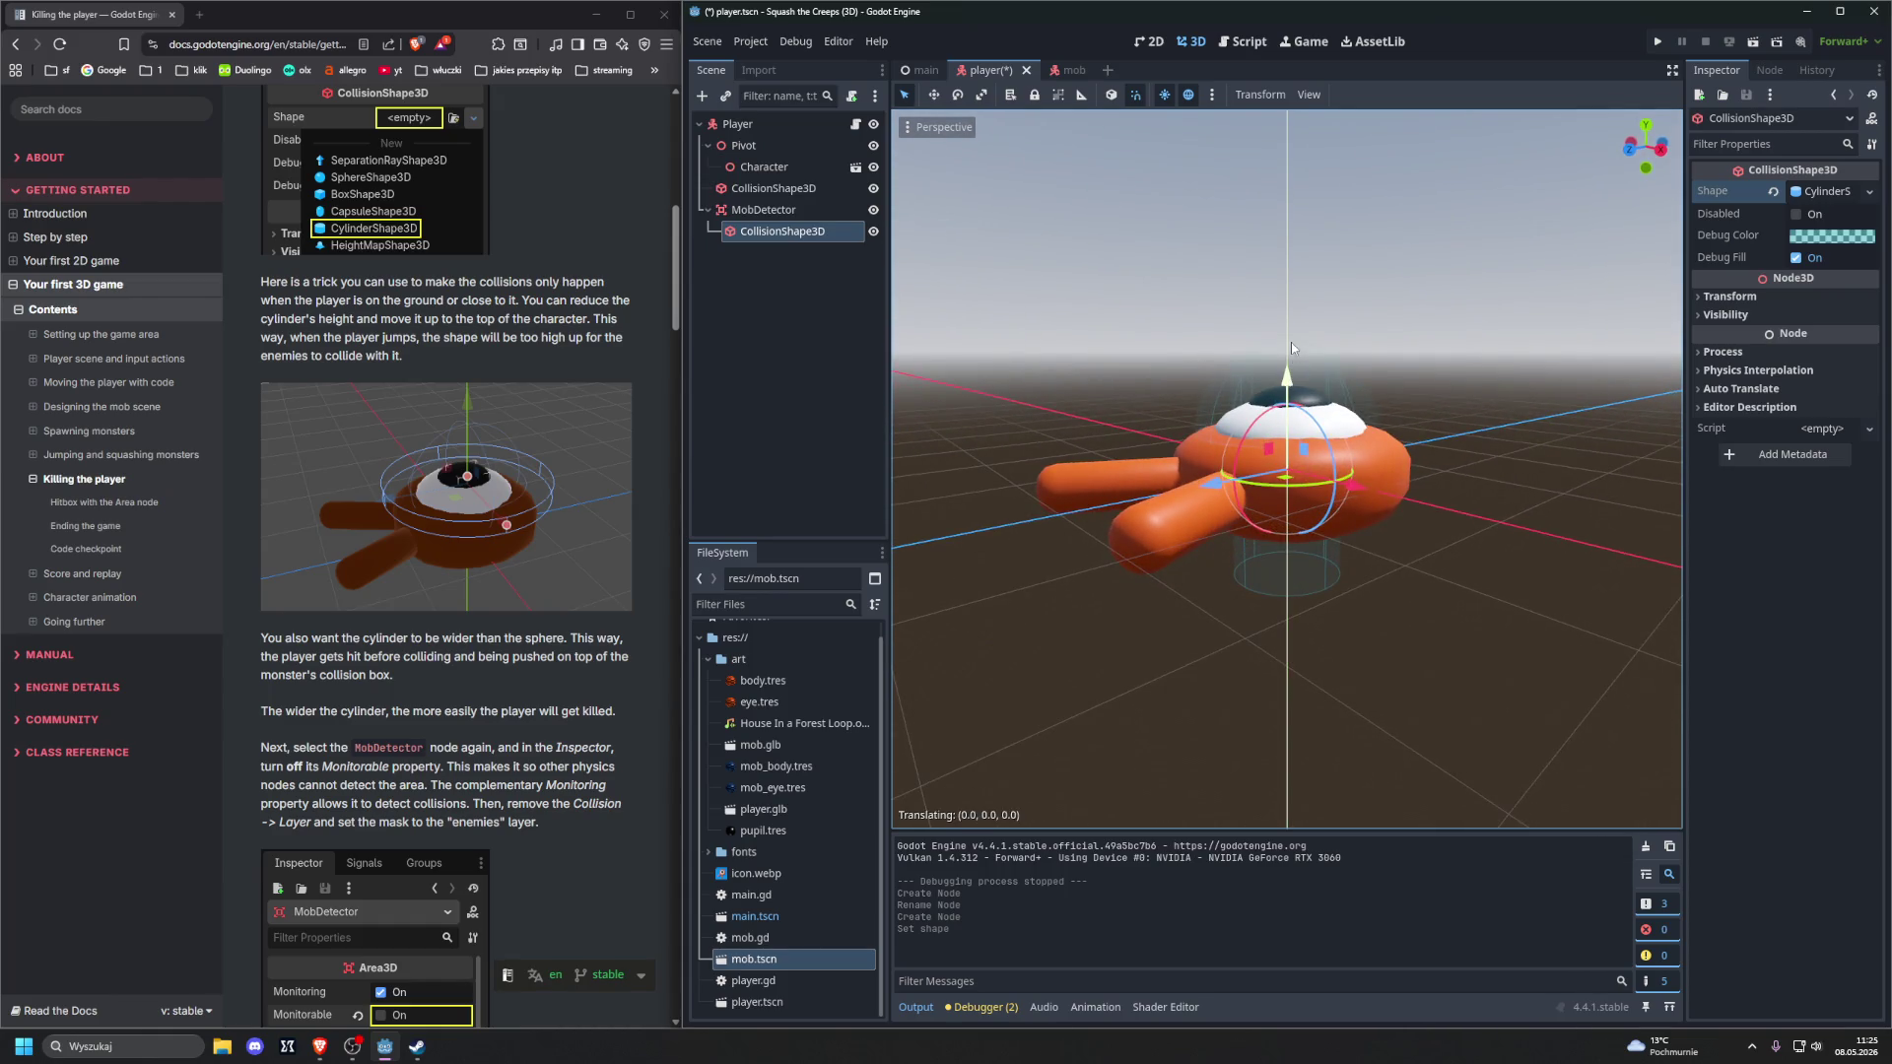
{"action": "mouse_move", "coordinate": [1291, 351]}
{"action": "left_mouse_down"}
{"action": "mouse_move", "coordinate": [1285, 535]}
{"action": "mouse_move", "coordinate": [1302, 407]}
{"action": "left_mouse_up"}
{"action": "left_click_drag", "start_coordinate": [1303, 327], "coordinate": [1303, 359]}
{"action": "mouse_move", "coordinate": [1163, 402]}
{"action": "left_mouse_down"}
{"action": "mouse_move", "coordinate": [1114, 390]}
{"action": "mouse_move", "coordinate": [1062, 335]}
{"action": "mouse_move", "coordinate": [1033, 359]}
{"action": "left_mouse_up"}
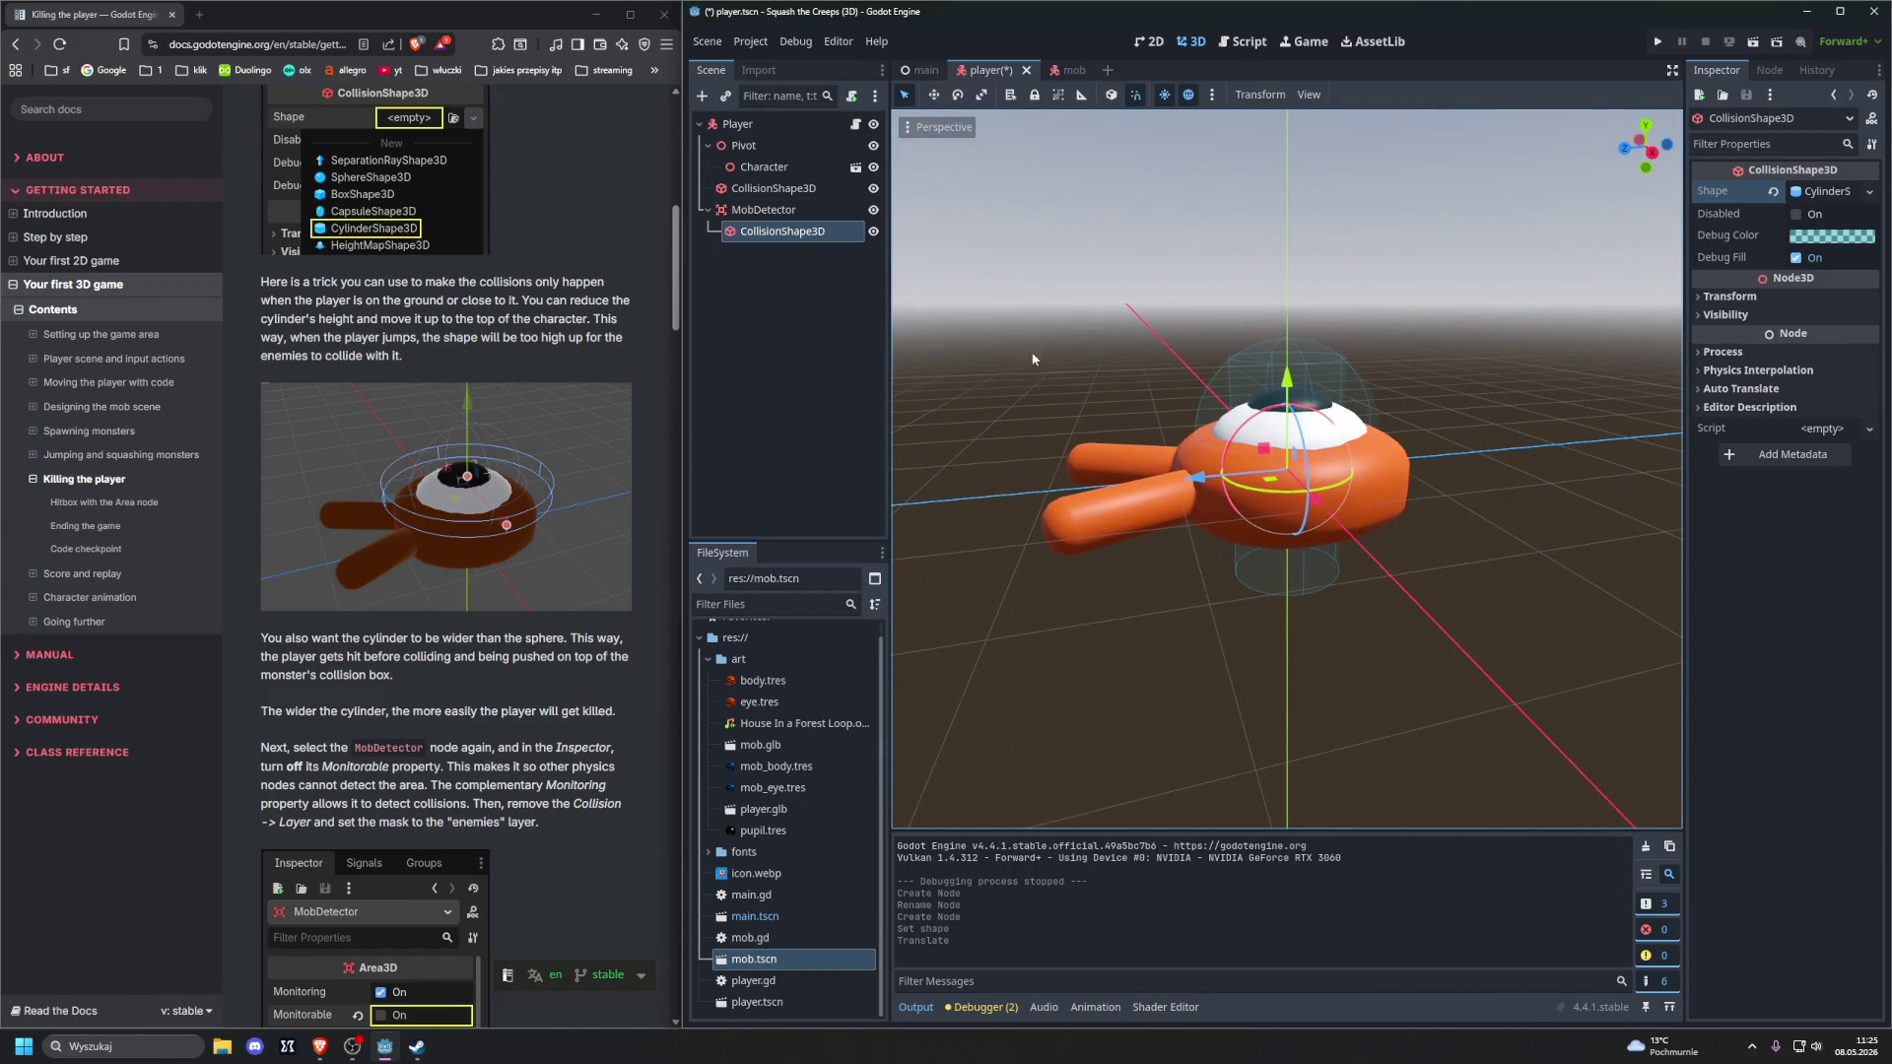
{"action": "left_click", "coordinate": [753, 189]}
{"action": "left_click", "coordinate": [753, 235]}
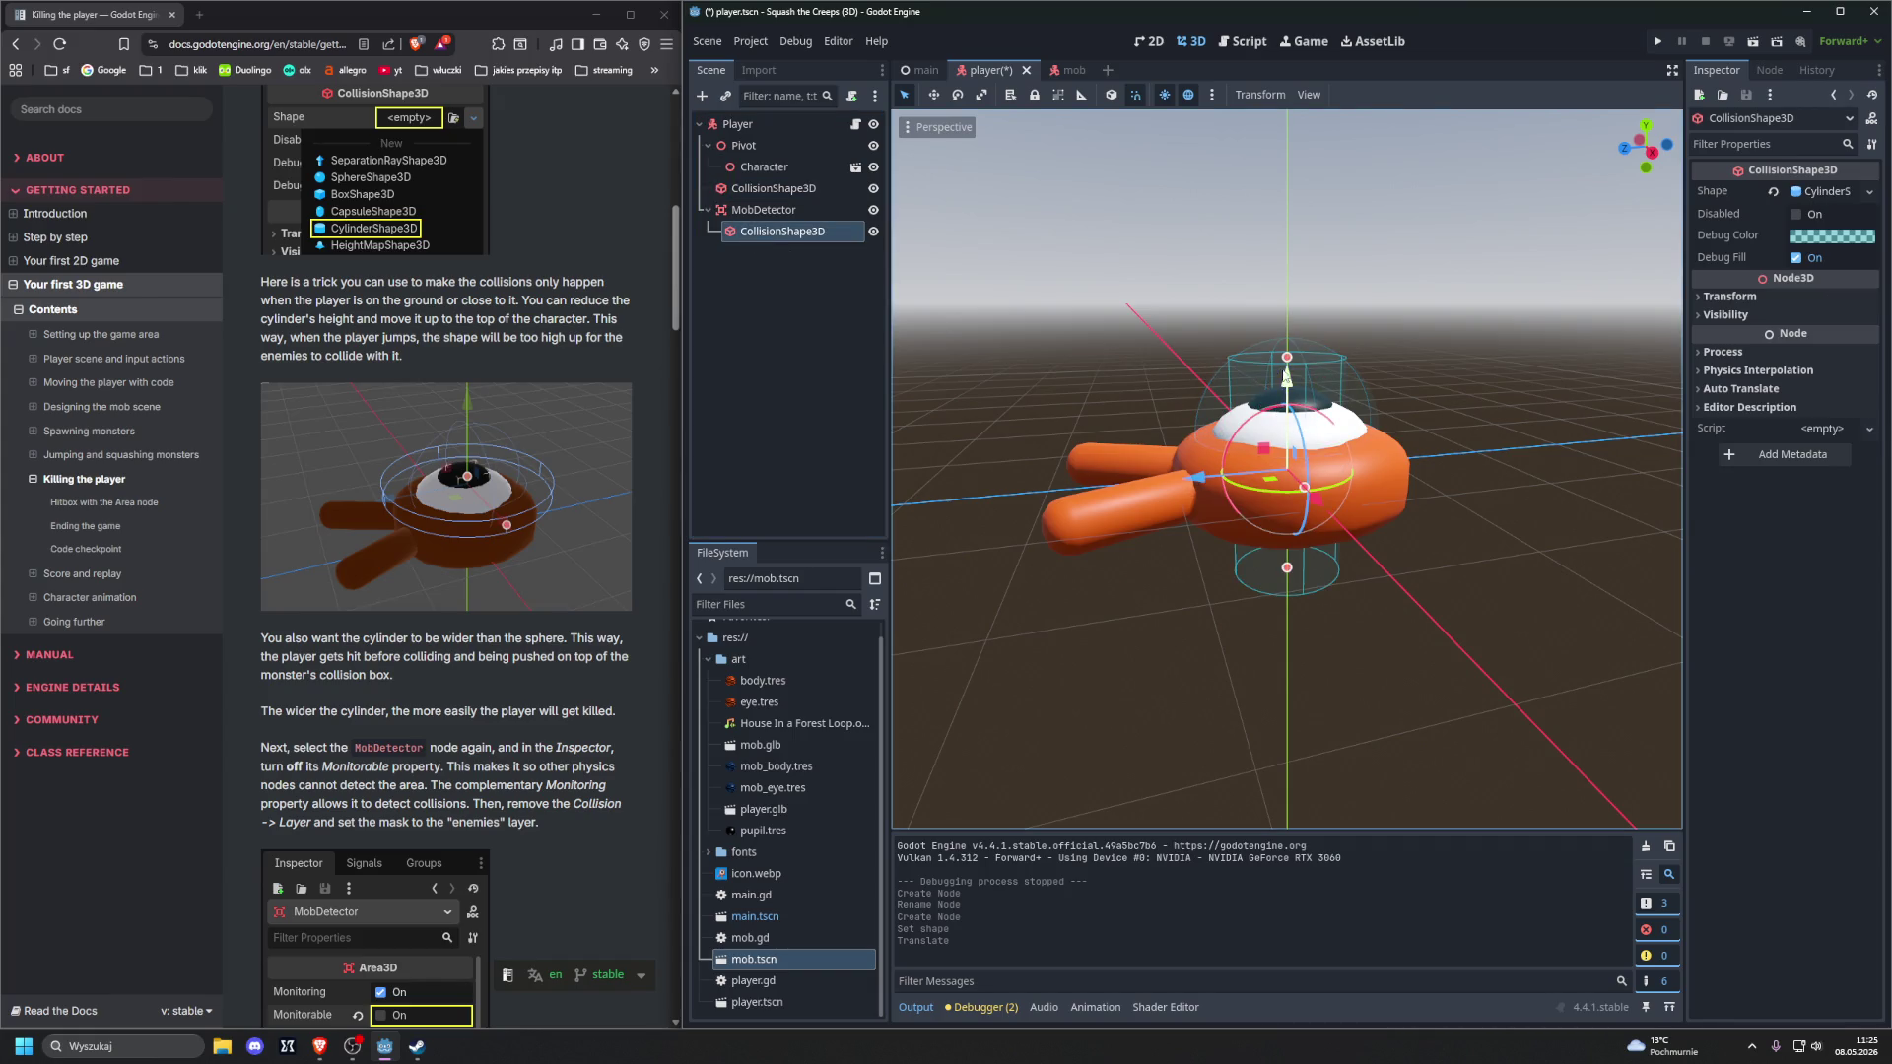
{"action": "key", "text": "y"}
Drag the cylinder up along Y, then sideways and along Z away from the body
{"action": "left_click_drag", "start_coordinate": [1287, 362], "coordinate": [1287, 330]}
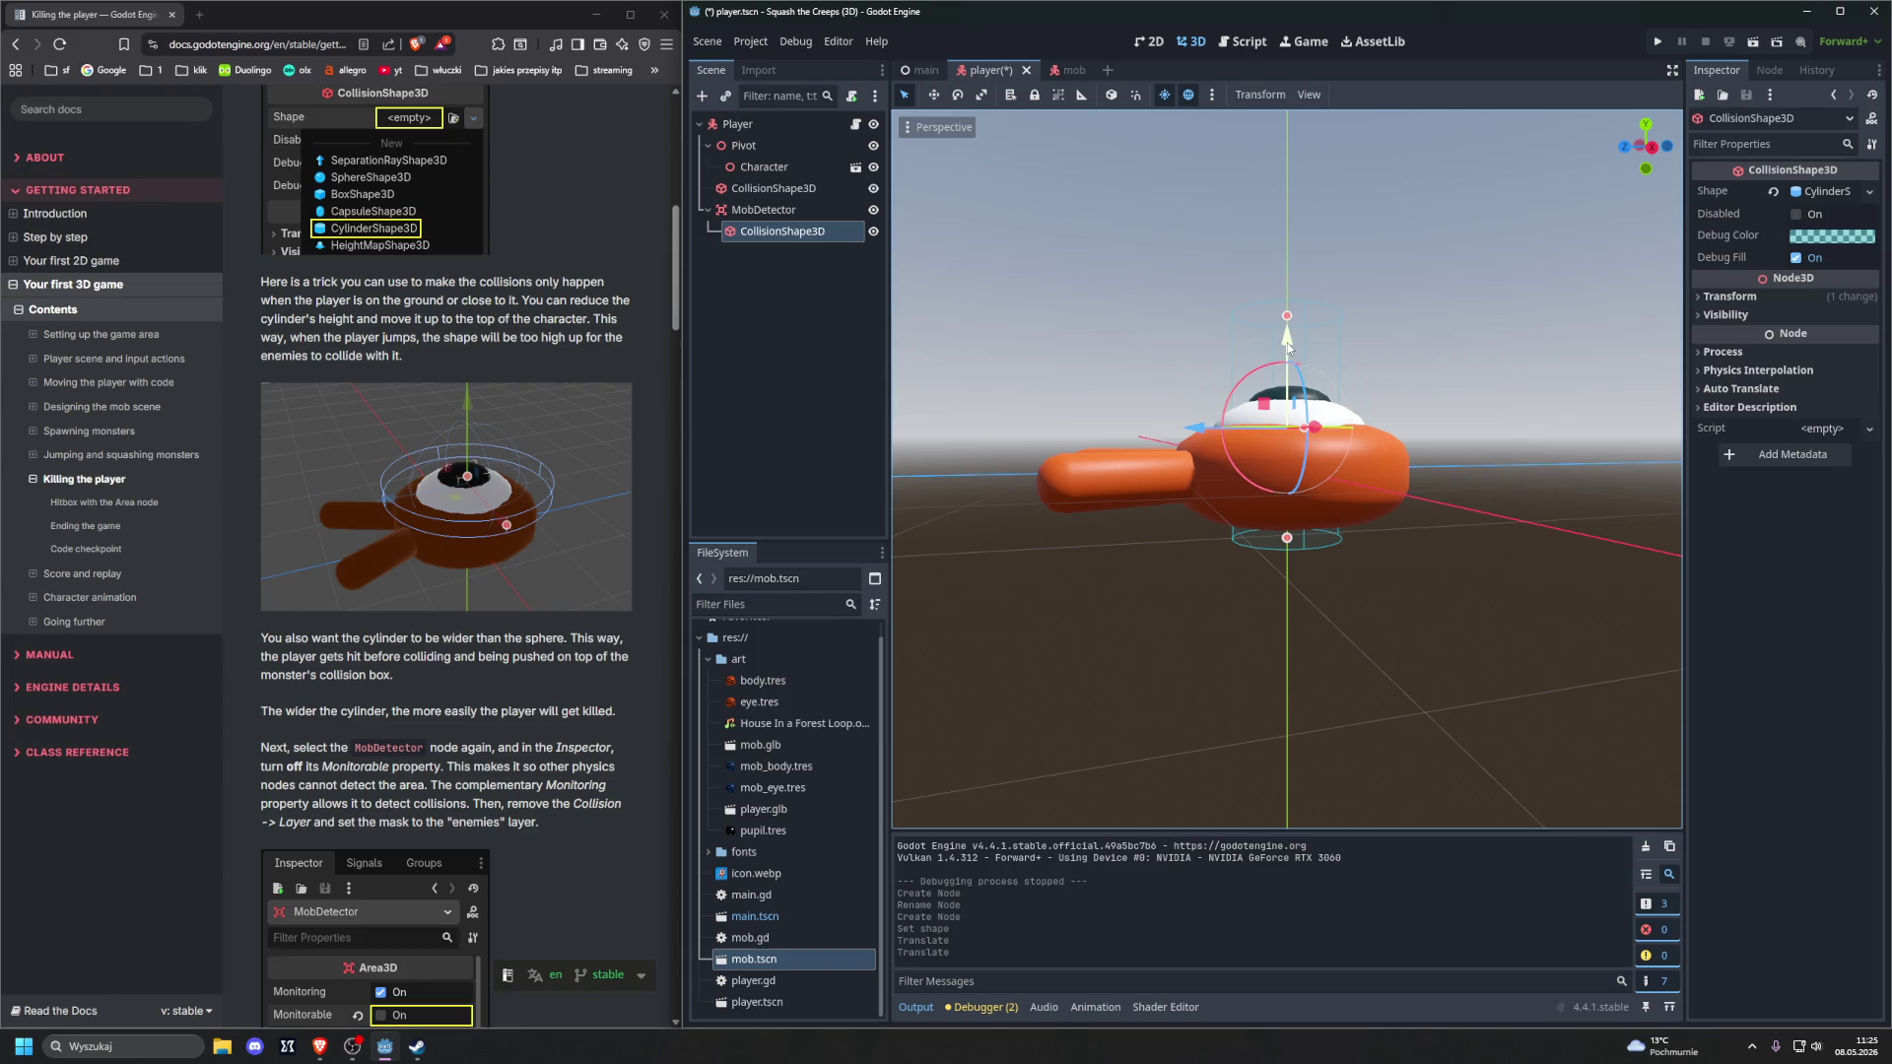
{"action": "mouse_move", "coordinate": [1288, 342]}
{"action": "left_mouse_down"}
{"action": "mouse_move", "coordinate": [1255, 139]}
{"action": "mouse_move", "coordinate": [1266, 197]}
{"action": "left_mouse_up"}
{"action": "mouse_move", "coordinate": [1198, 295]}
{"action": "left_mouse_down"}
{"action": "mouse_move", "coordinate": [1104, 276]}
{"action": "mouse_move", "coordinate": [1181, 455]}
{"action": "mouse_move", "coordinate": [1077, 286]}
{"action": "mouse_move", "coordinate": [1144, 303]}
{"action": "mouse_move", "coordinate": [1156, 356]}
{"action": "left_mouse_up"}
{"action": "mouse_move", "coordinate": [1269, 335]}
{"action": "left_mouse_down"}
{"action": "mouse_move", "coordinate": [1122, 317]}
{"action": "mouse_move", "coordinate": [1186, 370]}
{"action": "mouse_move", "coordinate": [1178, 209]}
{"action": "left_mouse_up"}
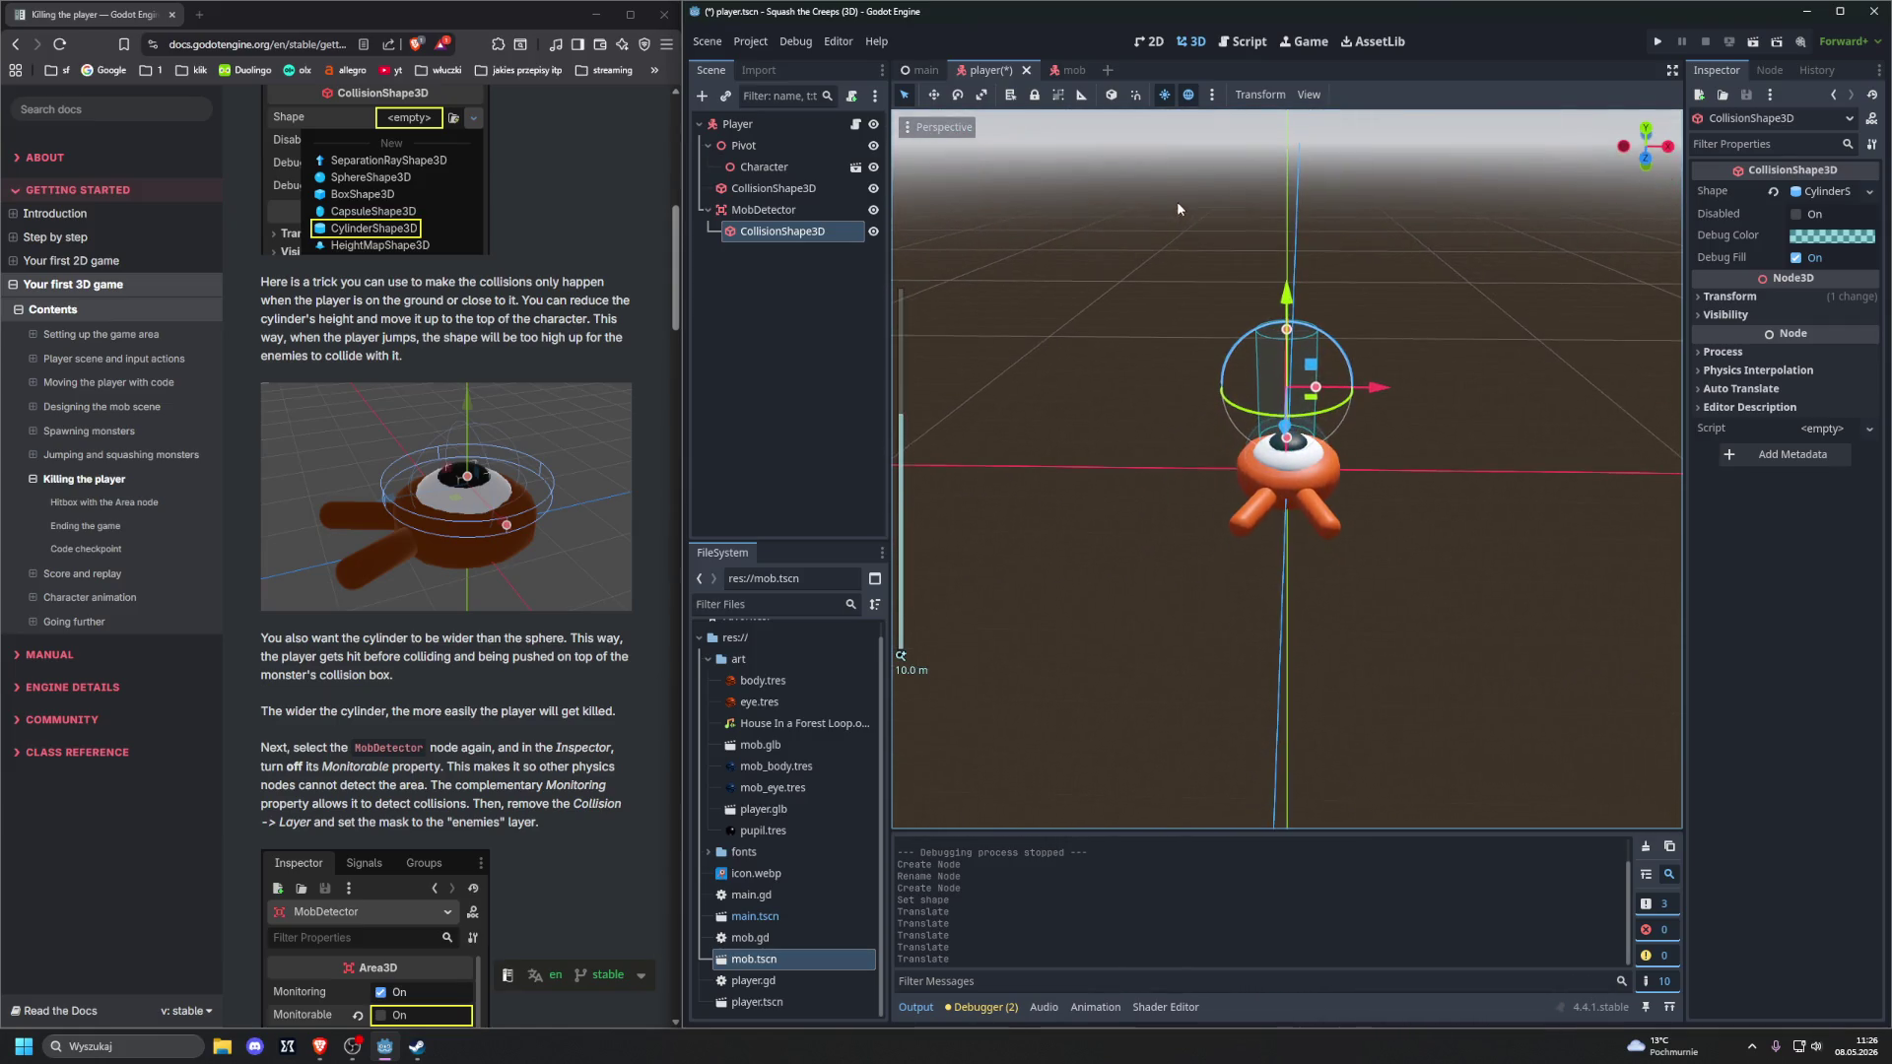
{"action": "mouse_move", "coordinate": [1311, 365]}
{"action": "left_mouse_down"}
{"action": "mouse_move", "coordinate": [1380, 362]}
{"action": "mouse_move", "coordinate": [1239, 325]}
{"action": "left_mouse_up"}
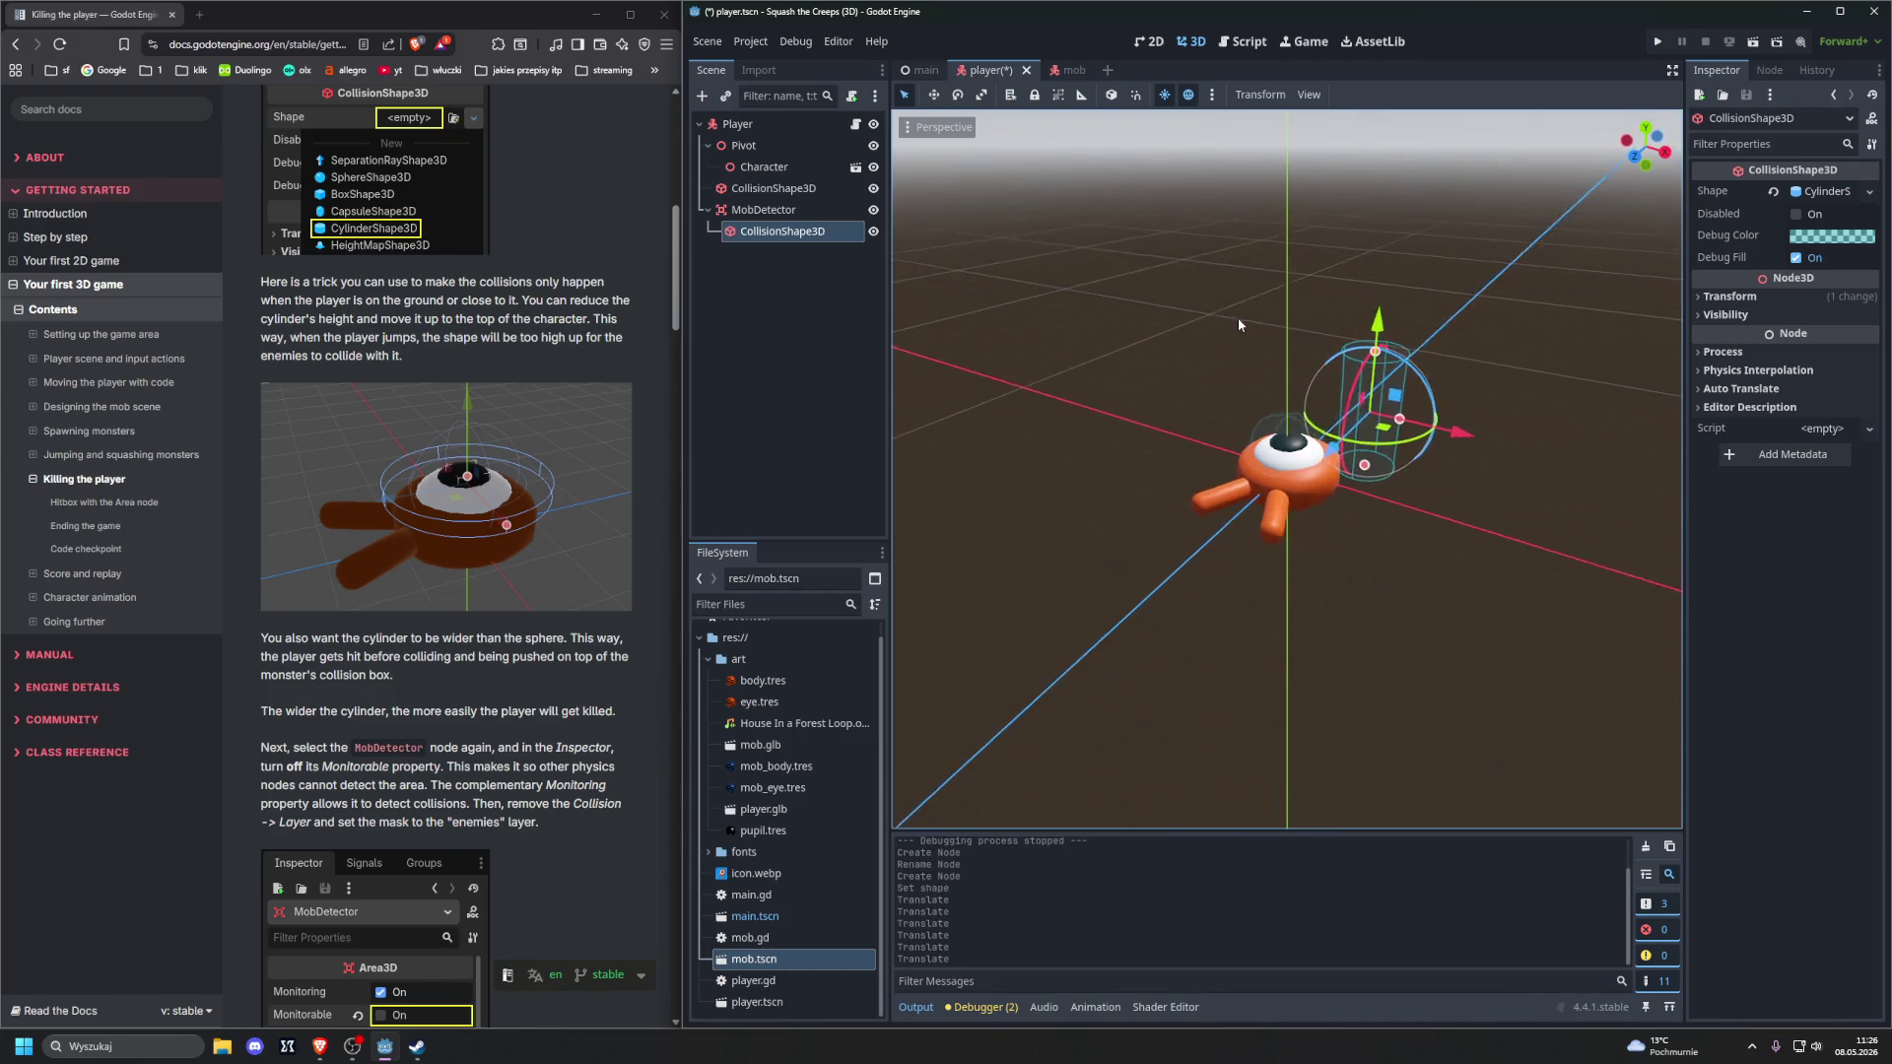
{"action": "mouse_move", "coordinate": [1359, 406]}
{"action": "left_mouse_down"}
{"action": "mouse_move", "coordinate": [1233, 345]}
{"action": "mouse_move", "coordinate": [1173, 406]}
{"action": "mouse_move", "coordinate": [1161, 575]}
{"action": "mouse_move", "coordinate": [1636, 616]}
{"action": "mouse_move", "coordinate": [1148, 320]}
{"action": "mouse_move", "coordinate": [1039, 308]}
{"action": "left_mouse_up"}
{"action": "scroll", "coordinate": [1334, 312], "scroll_direction": "up", "scroll_amount": 5}
Resize the cylinder to about 0.65 height and widen its radius
{"action": "scroll", "coordinate": [1335, 311], "scroll_direction": "down", "scroll_amount": 5}
{"action": "mouse_move", "coordinate": [1250, 263]}
{"action": "left_mouse_down"}
{"action": "mouse_move", "coordinate": [1252, 422]}
{"action": "mouse_move", "coordinate": [1106, 453]}
{"action": "left_mouse_up"}
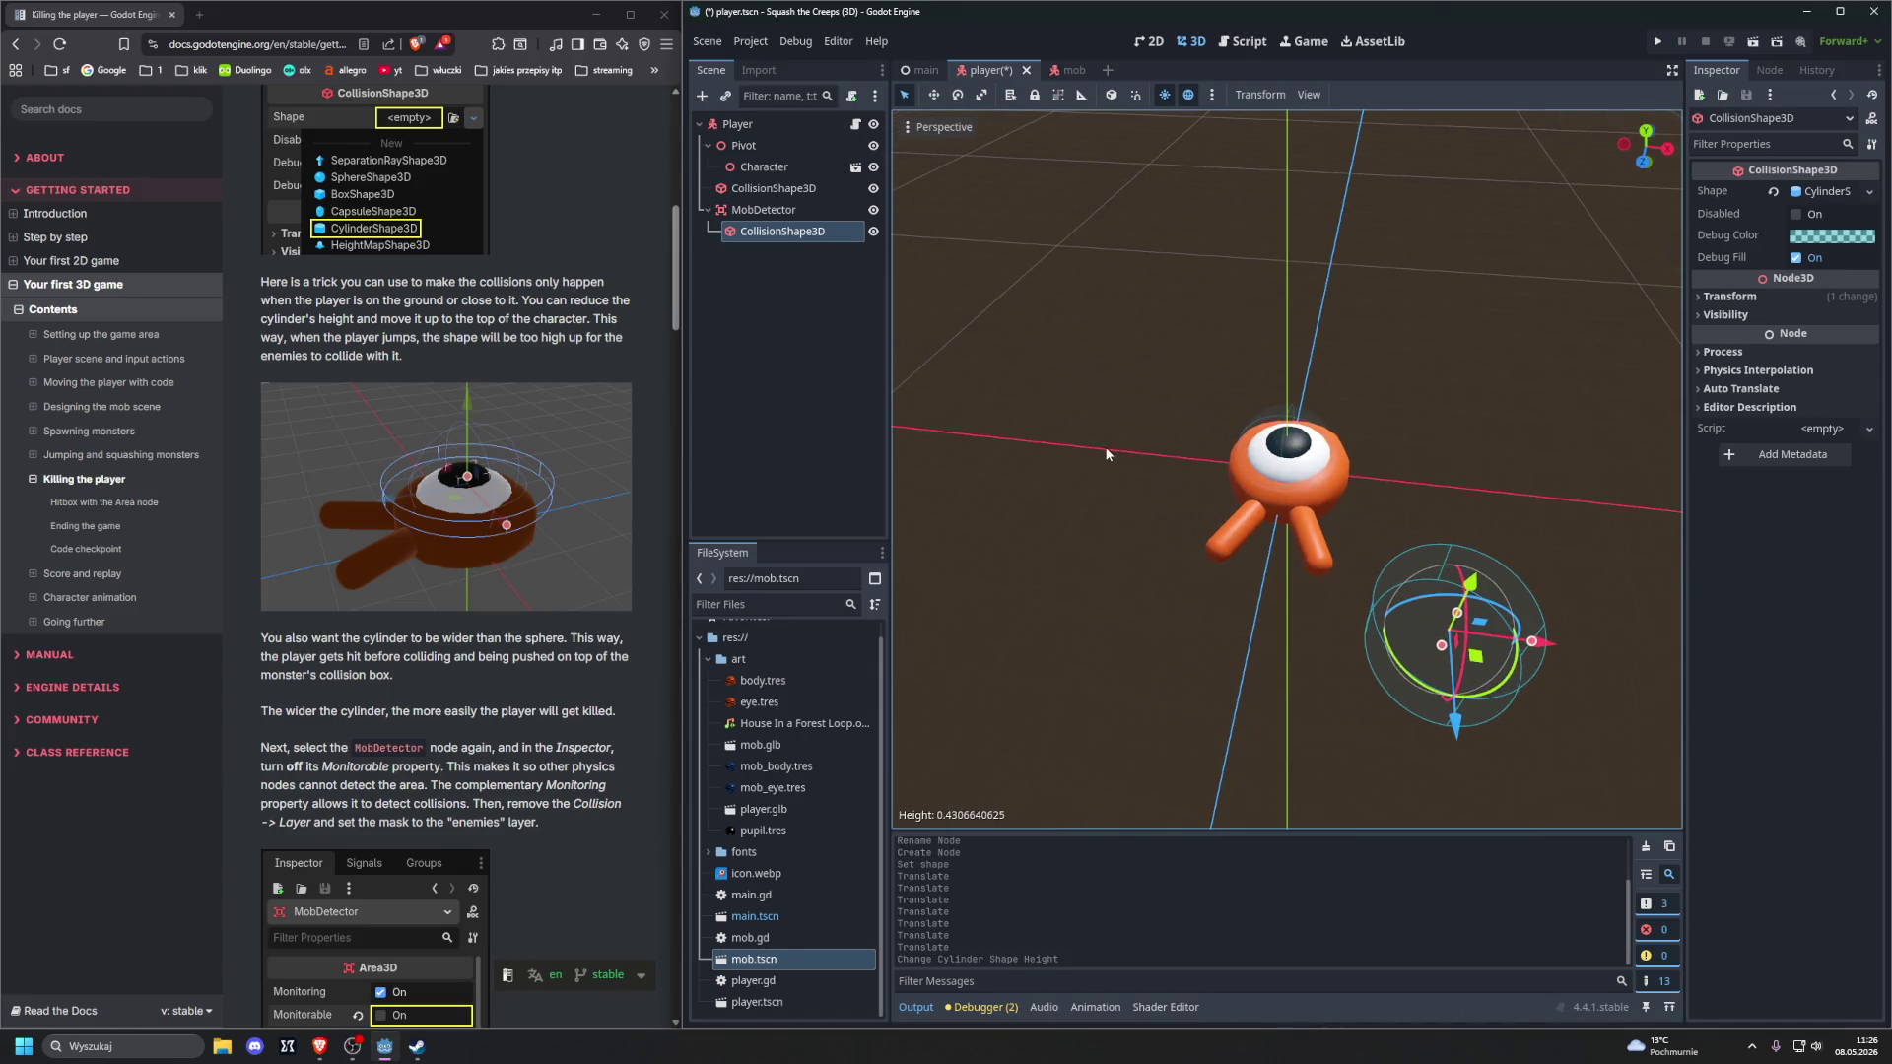
{"action": "left_click_drag", "start_coordinate": [1442, 645], "coordinate": [1415, 654]}
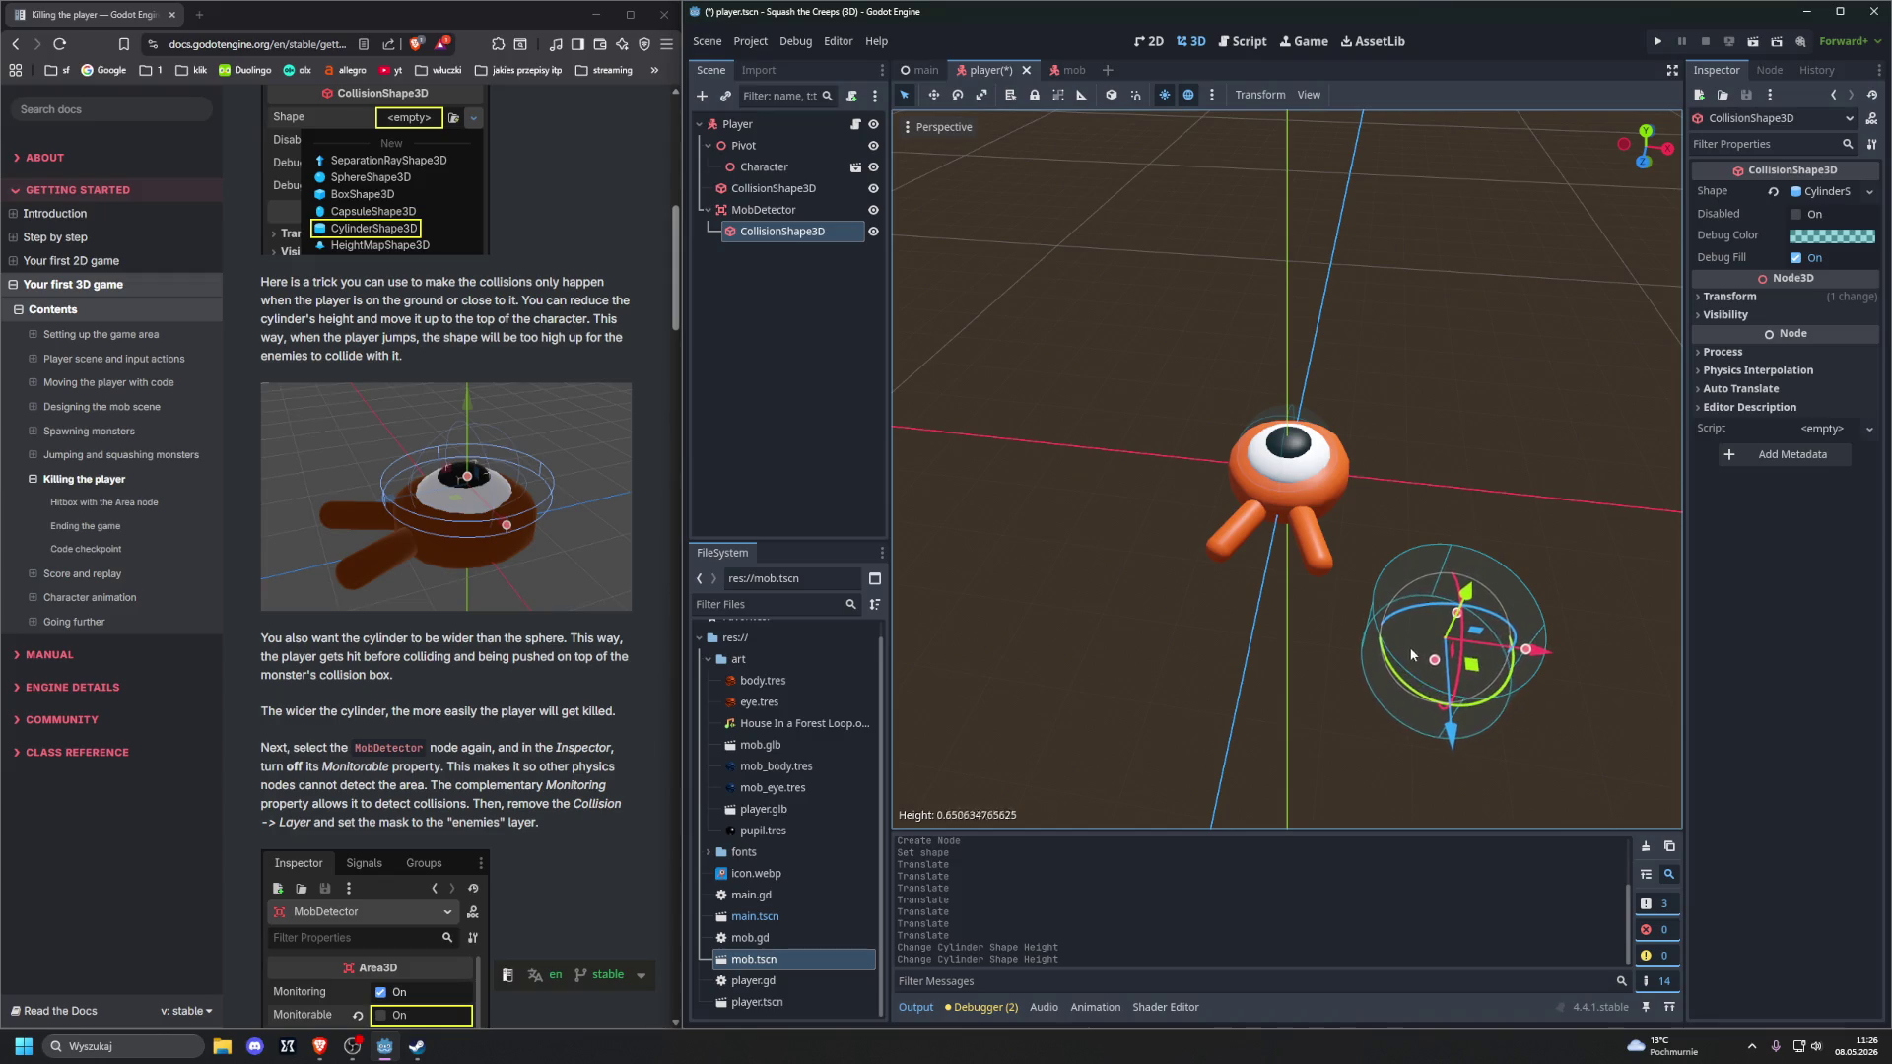
{"action": "left_click_drag", "start_coordinate": [1526, 651], "coordinate": [1565, 651]}
{"action": "left_click_drag", "start_coordinate": [1375, 594], "coordinate": [1425, 628]}
Reselect the collision shape and shift the cylinder along X toward the character's body
{"action": "left_click", "coordinate": [1376, 600]}
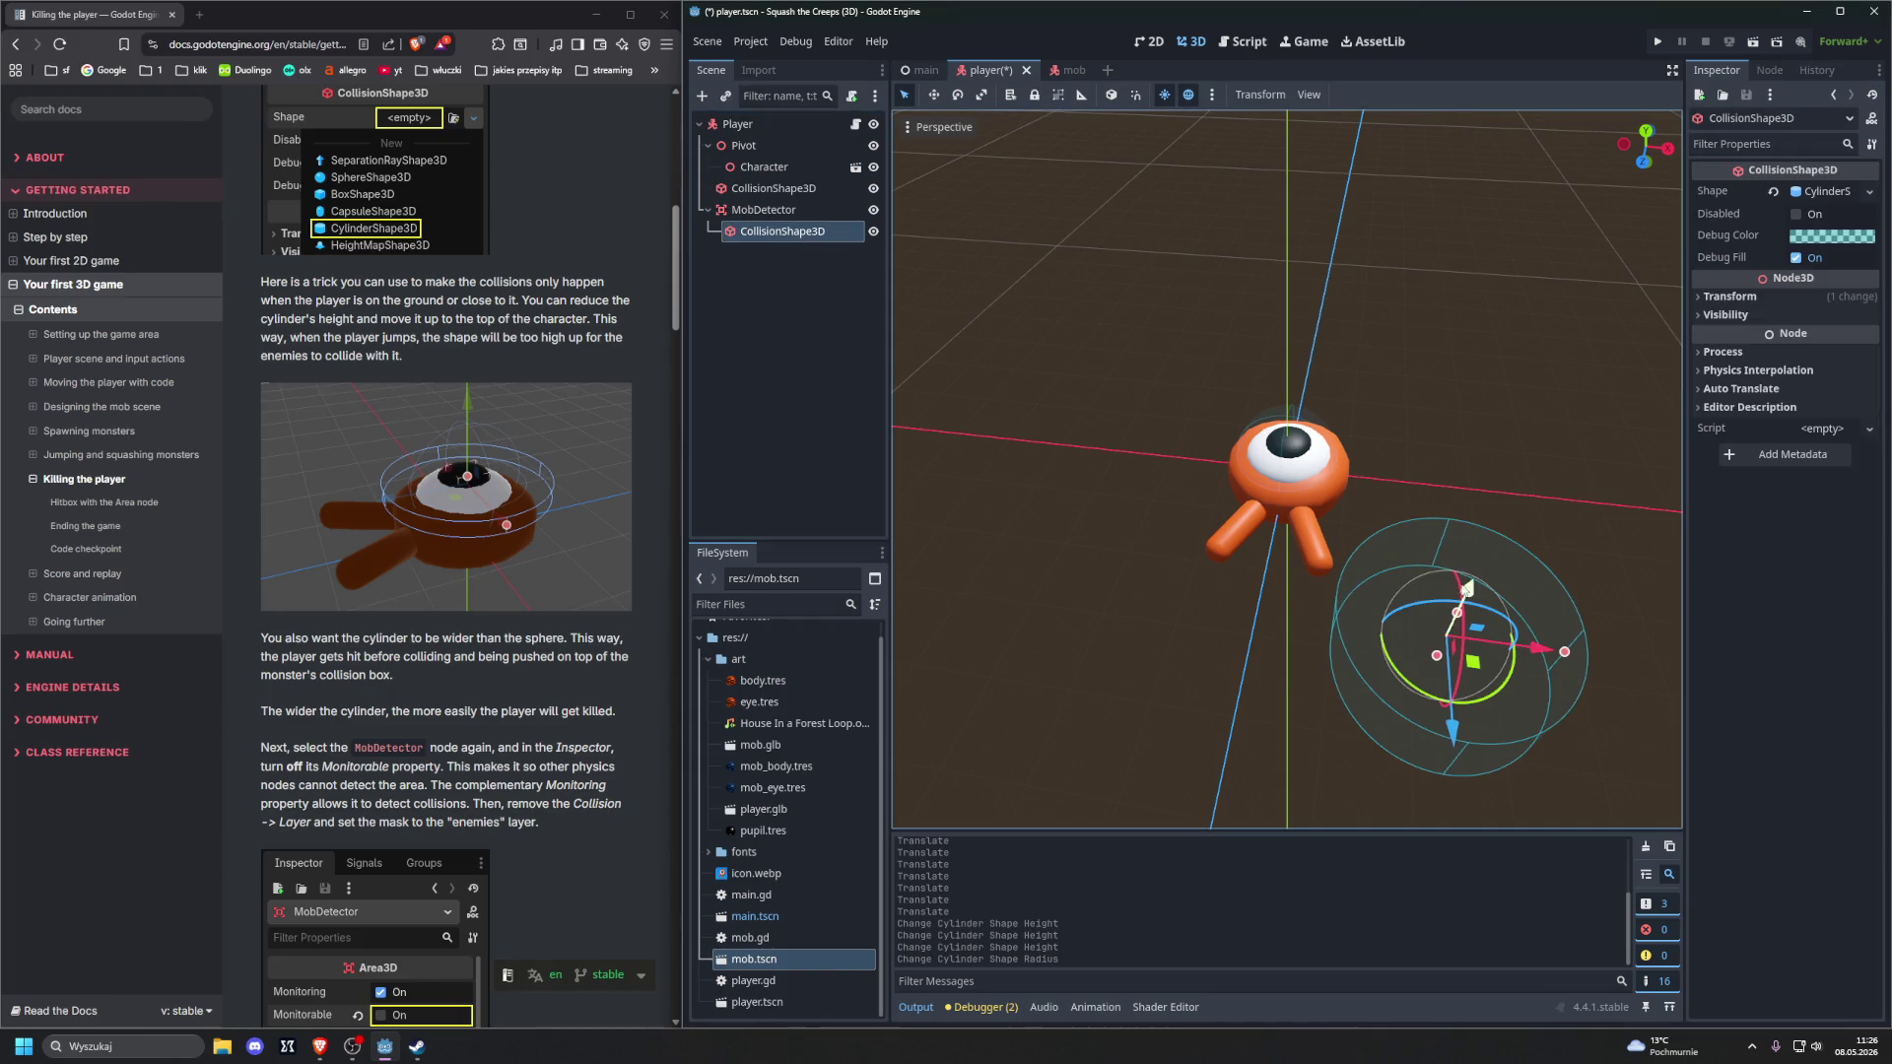
{"action": "left_click_drag", "start_coordinate": [1503, 647], "coordinate": [1350, 519]}
{"action": "left_click_drag", "start_coordinate": [1239, 702], "coordinate": [1302, 502]}
{"action": "left_click_drag", "start_coordinate": [1131, 595], "coordinate": [1108, 540]}
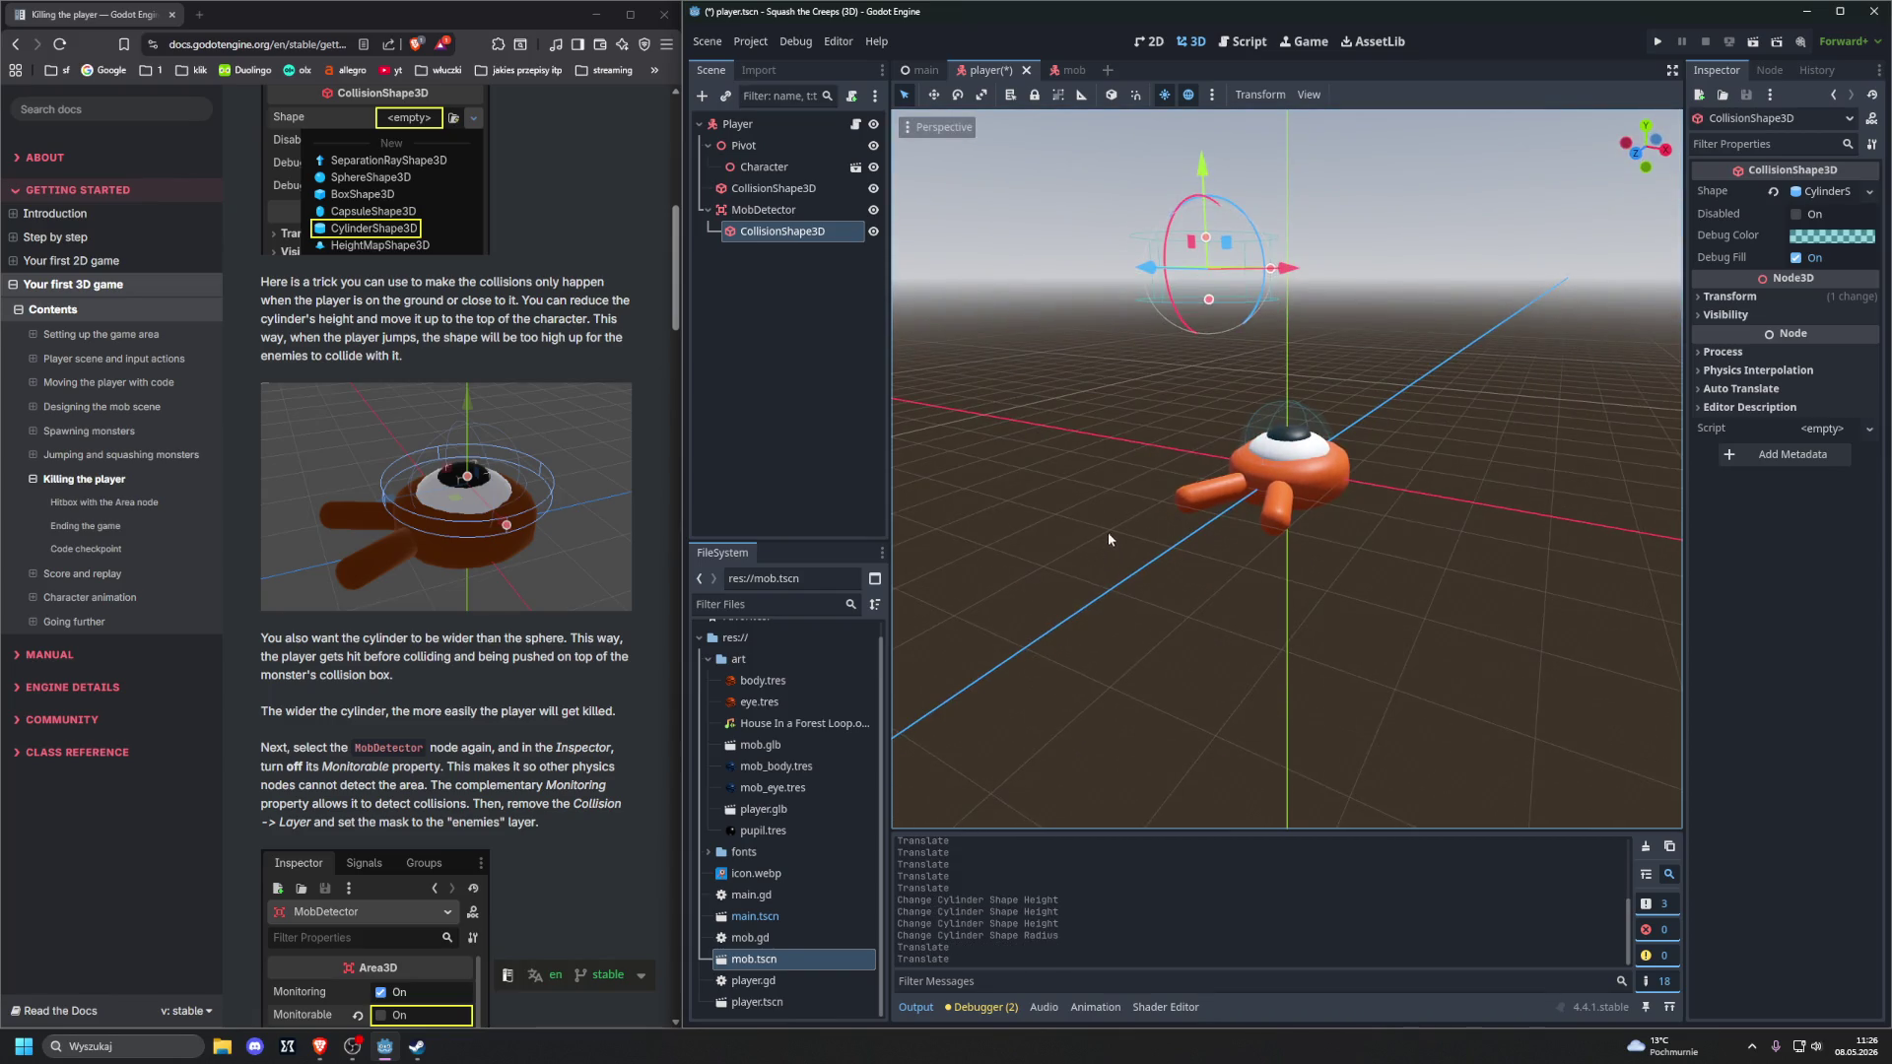
With the Move tool (W), lower the cylinder and center it over the character
{"action": "key", "text": "w"}
{"action": "left_click_drag", "start_coordinate": [1207, 258], "coordinate": [1281, 455]}
{"action": "left_click_drag", "start_coordinate": [1281, 455], "coordinate": [1161, 453]}
{"action": "left_click_drag", "start_coordinate": [1269, 617], "coordinate": [1232, 433]}
{"action": "left_click_drag", "start_coordinate": [1301, 541], "coordinate": [1291, 464]}
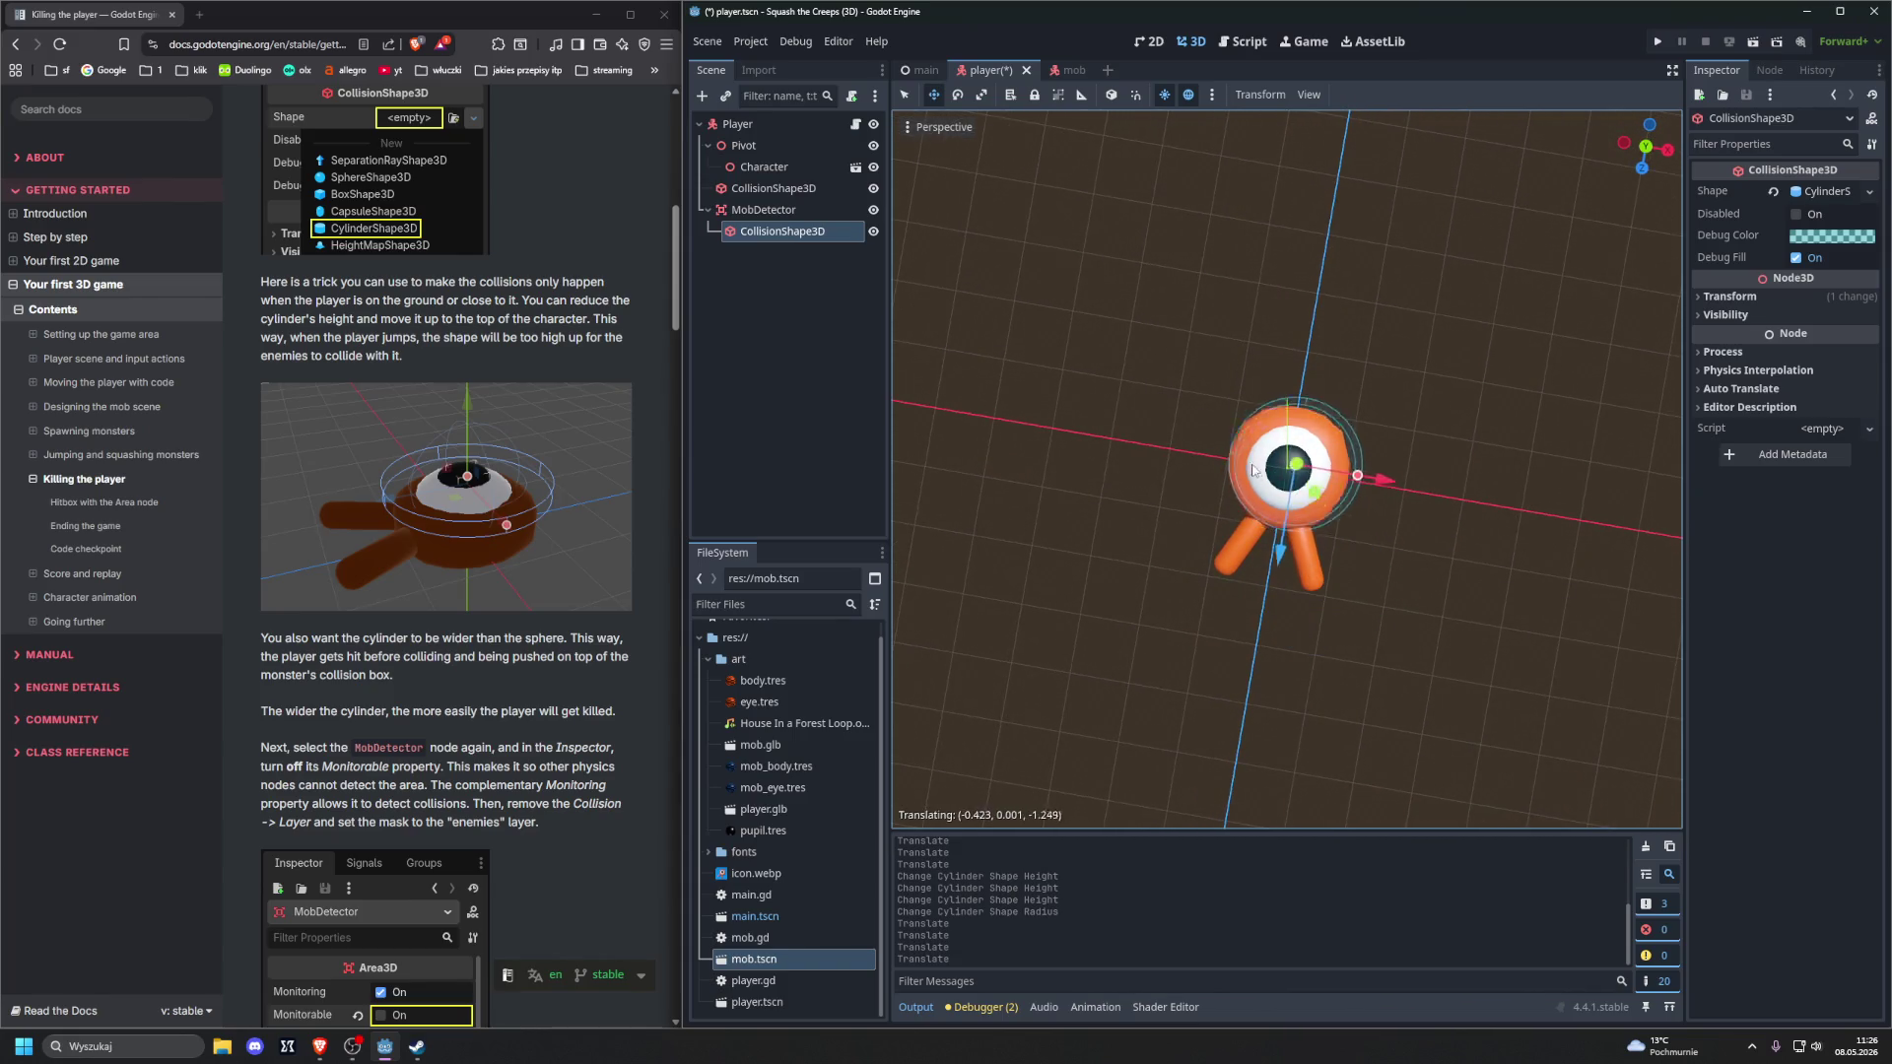
{"action": "mouse_move", "coordinate": [1134, 414]}
{"action": "left_mouse_down"}
{"action": "mouse_move", "coordinate": [1072, 337]}
{"action": "mouse_move", "coordinate": [1163, 424]}
{"action": "left_mouse_up"}
{"action": "mouse_move", "coordinate": [1291, 374]}
{"action": "left_mouse_down"}
{"action": "mouse_move", "coordinate": [1291, 454]}
{"action": "mouse_move", "coordinate": [1186, 477]}
{"action": "mouse_move", "coordinate": [1257, 548]}
{"action": "left_mouse_up"}
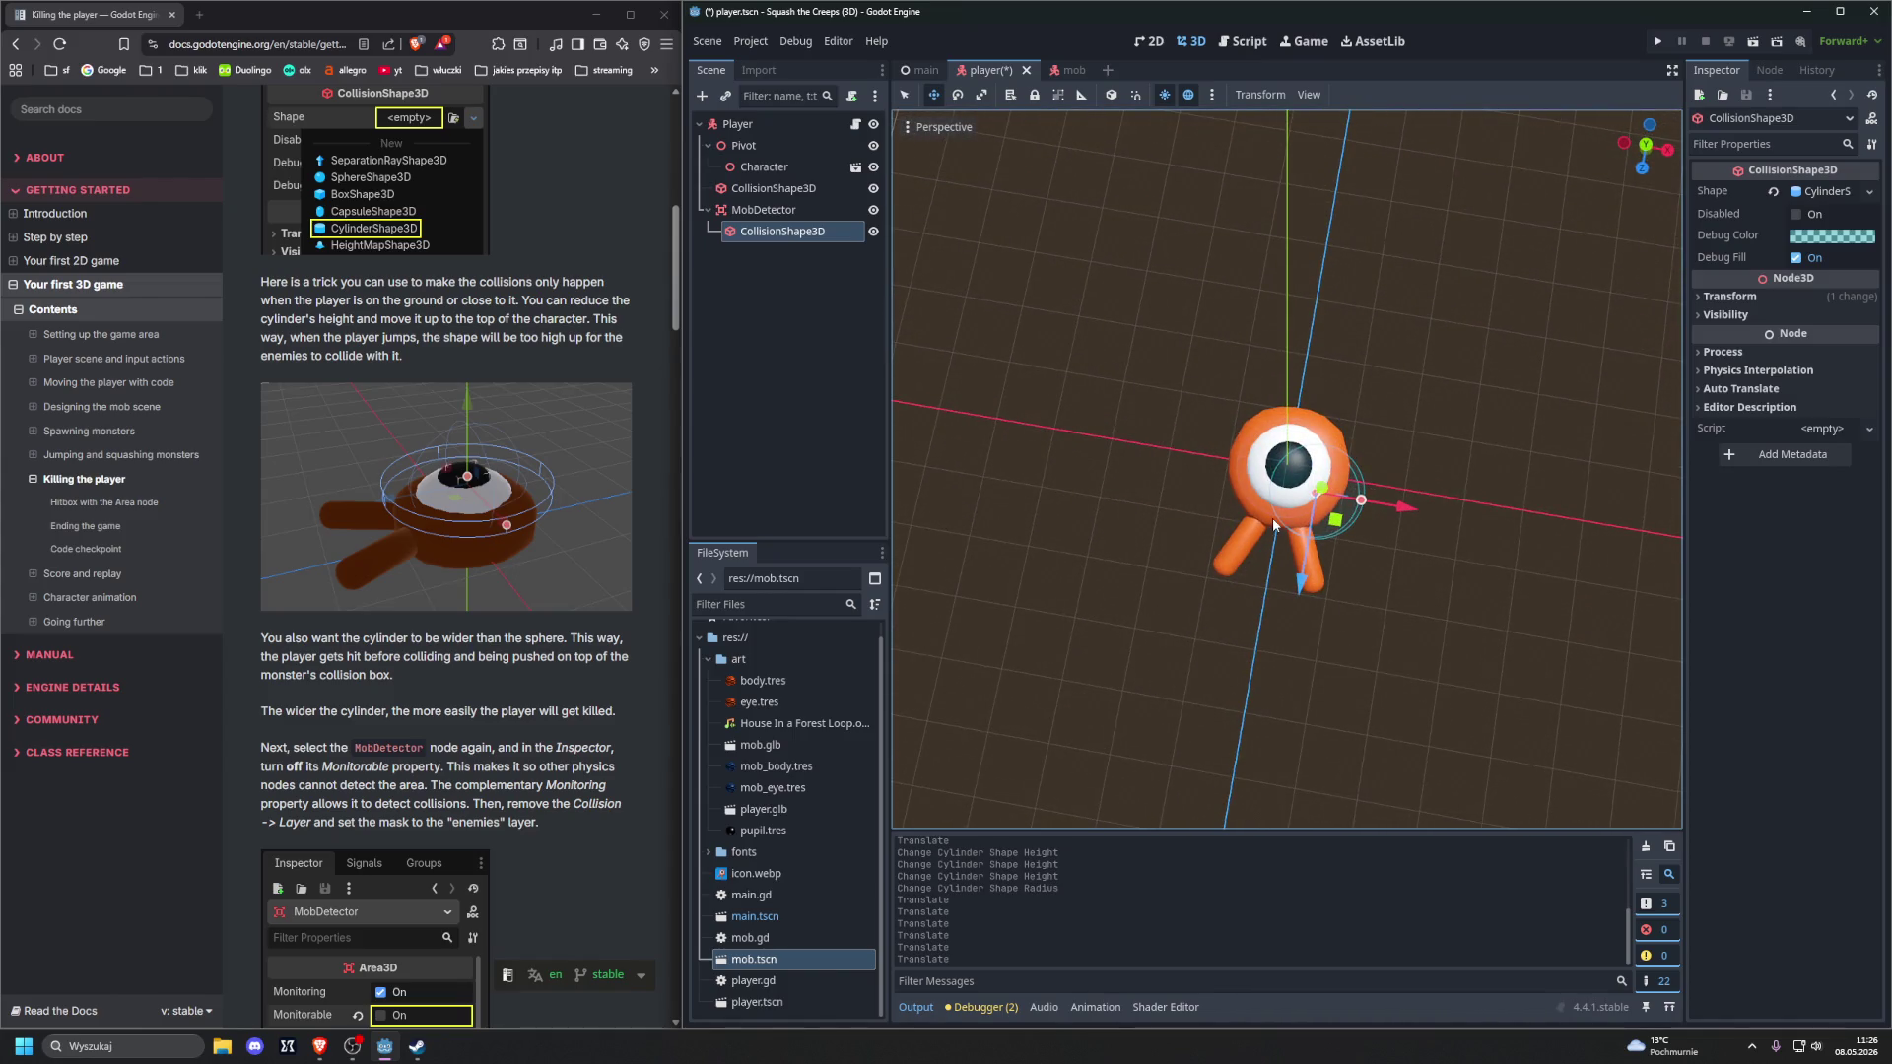
{"action": "mouse_move", "coordinate": [1311, 519]}
{"action": "left_mouse_down"}
{"action": "mouse_move", "coordinate": [1289, 465]}
{"action": "mouse_move", "coordinate": [1166, 496]}
{"action": "left_mouse_up"}
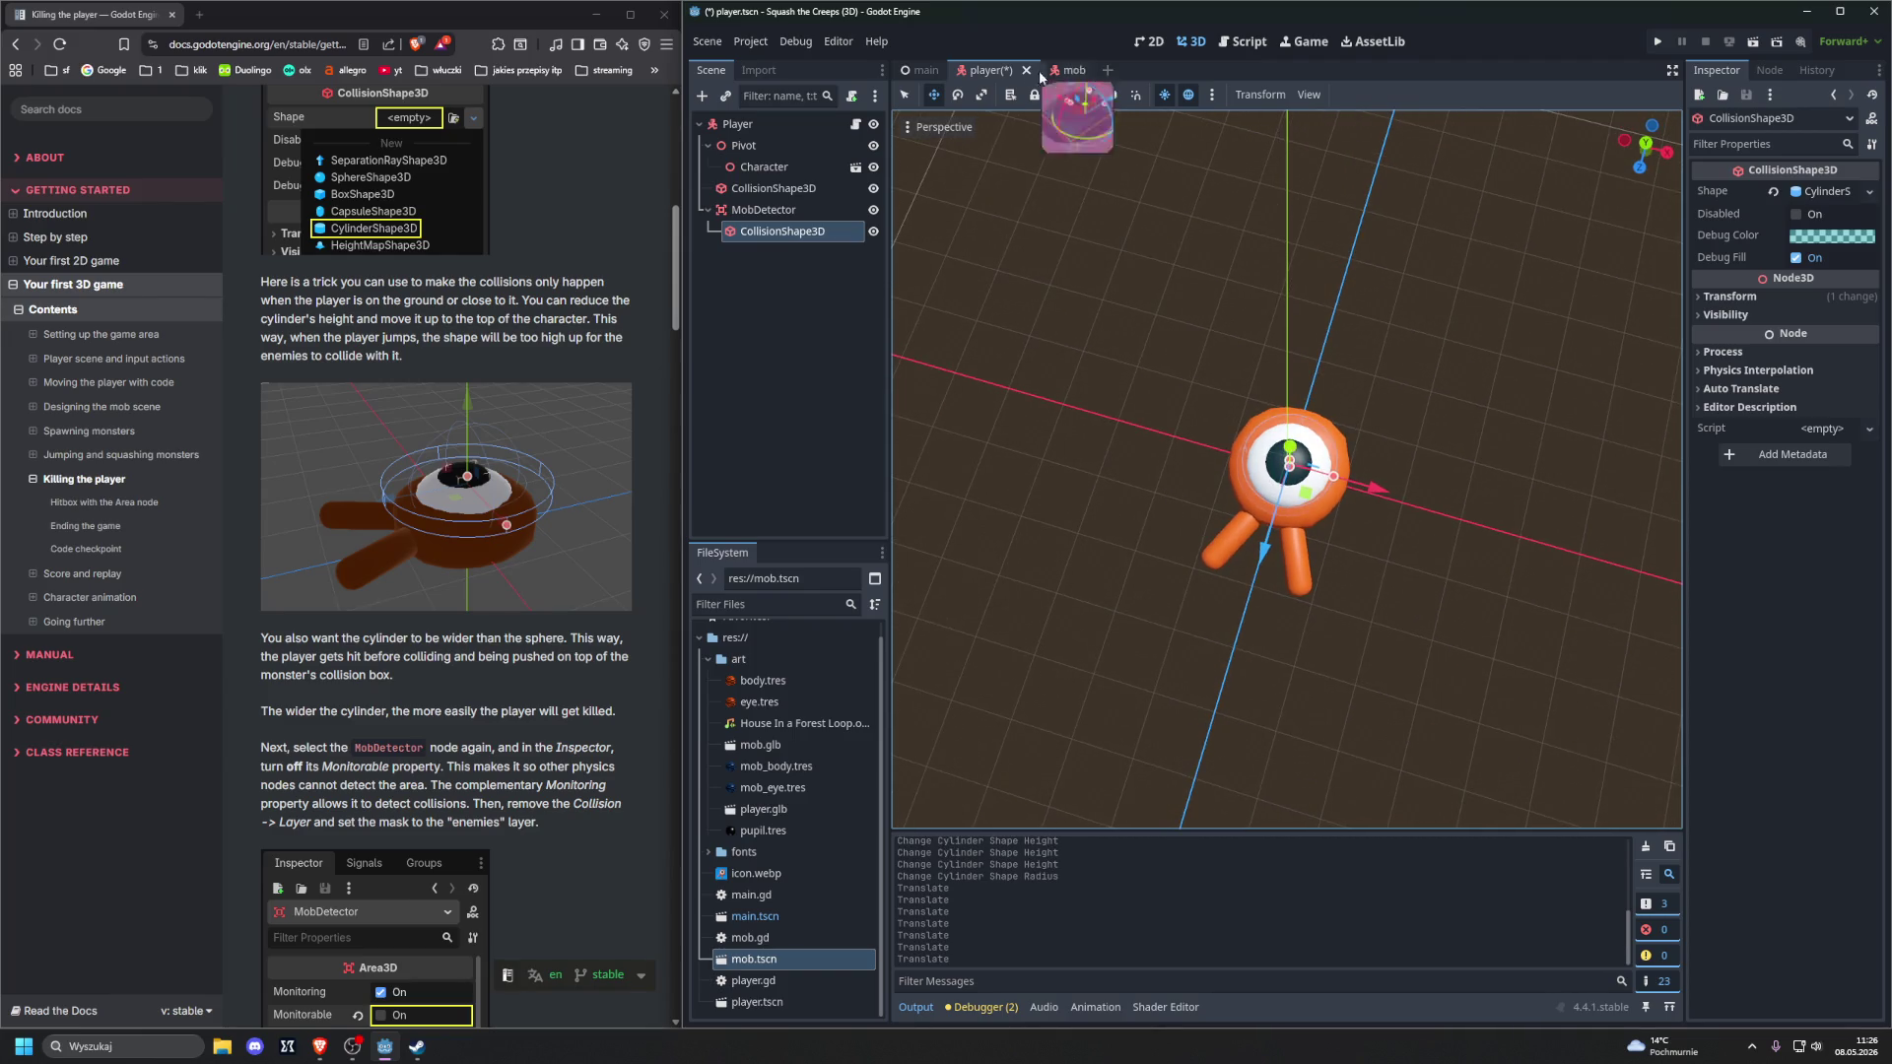
Switch to the 2 Viewports layout and angle both views on the cylinder
{"action": "left_click", "coordinate": [1308, 95]}
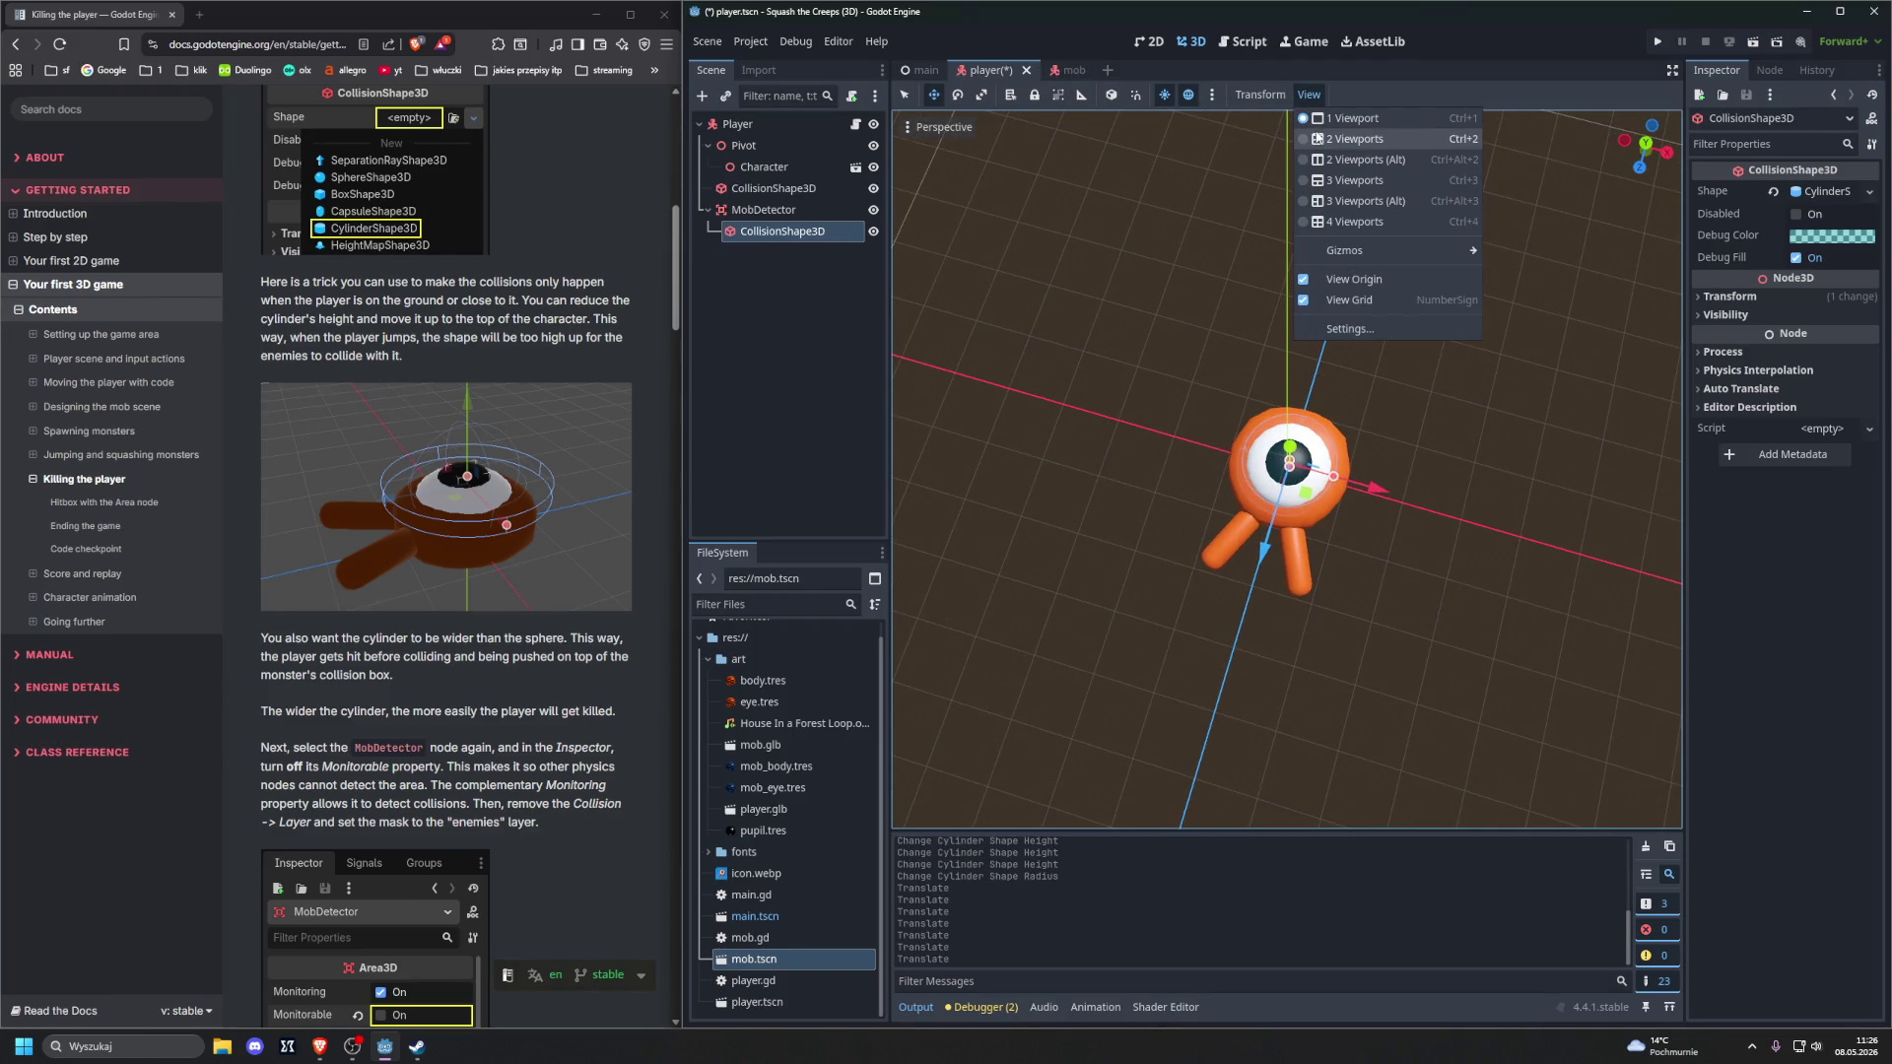
{"action": "left_click", "coordinate": [1355, 139]}
{"action": "left_click", "coordinate": [1125, 323]}
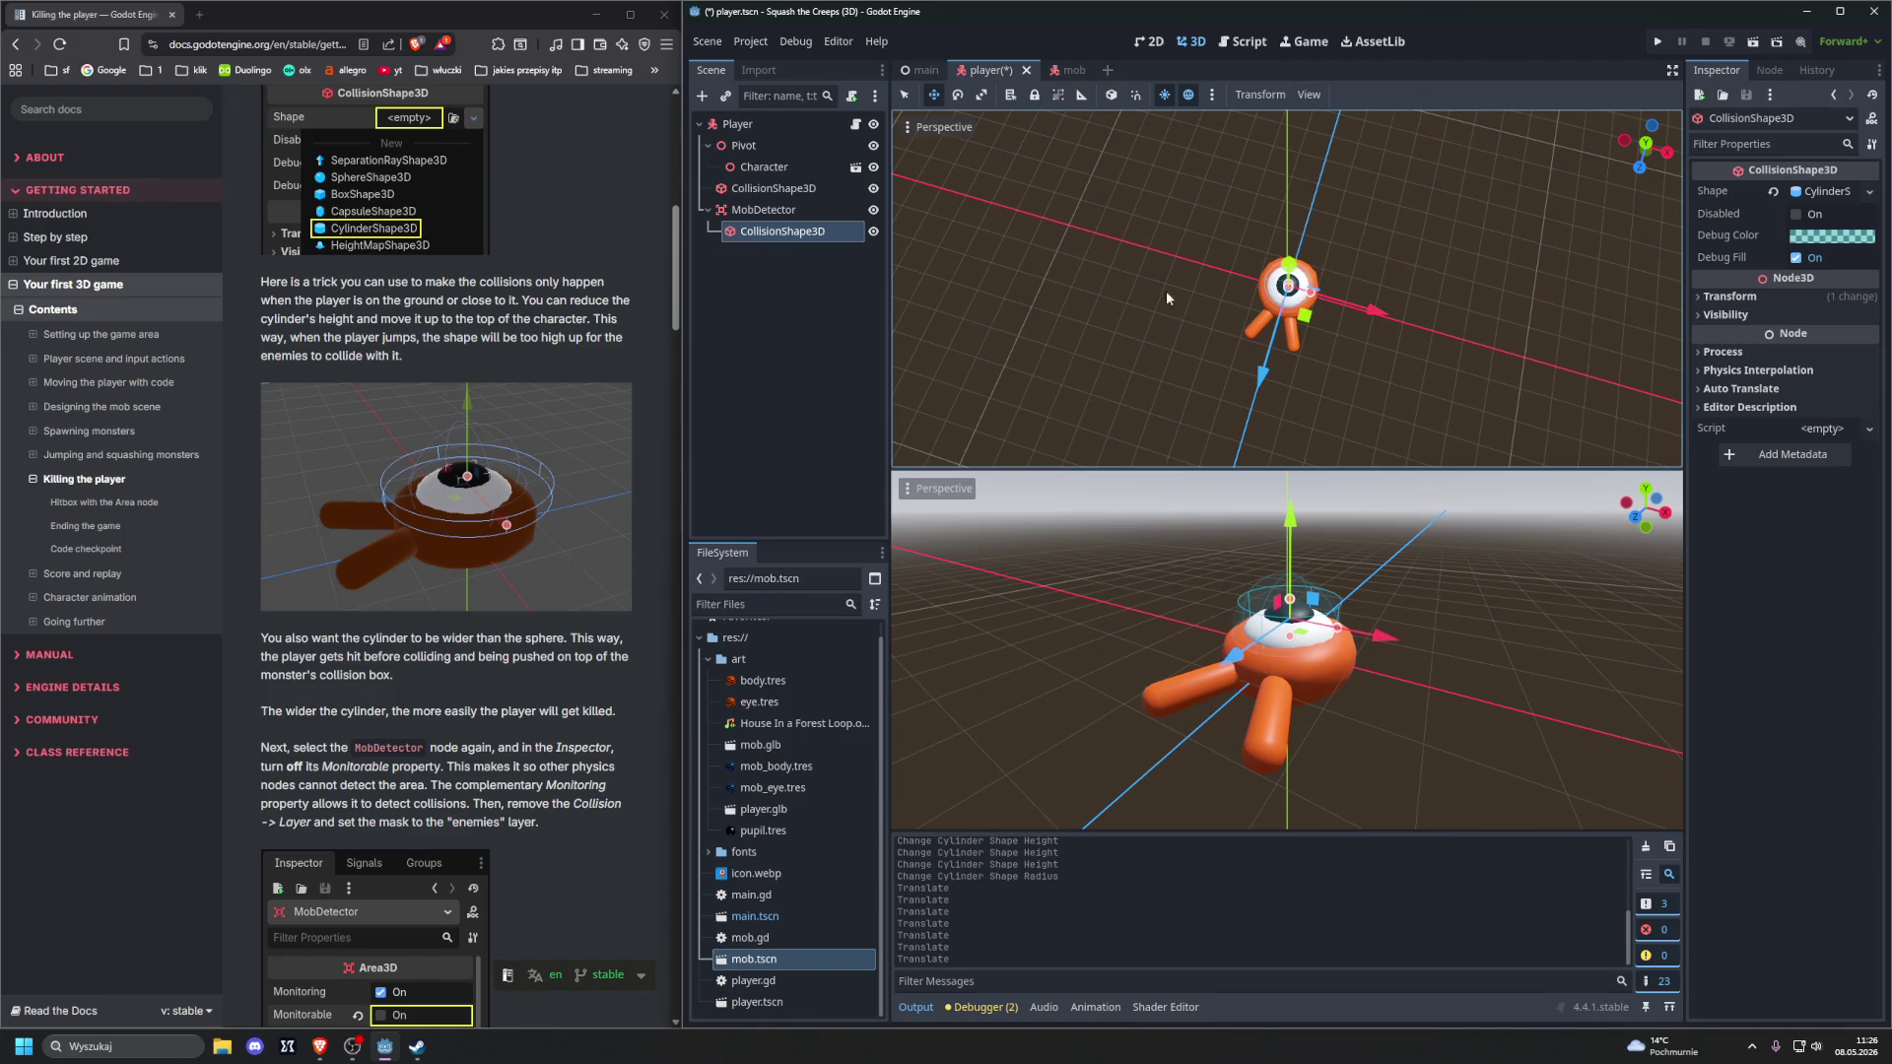
{"action": "left_click_drag", "start_coordinate": [1167, 292], "coordinate": [1192, 305]}
{"action": "mouse_move", "coordinate": [1134, 493]}
{"action": "left_mouse_down"}
{"action": "mouse_move", "coordinate": [1104, 564]}
{"action": "mouse_move", "coordinate": [1067, 537]}
{"action": "left_mouse_up"}
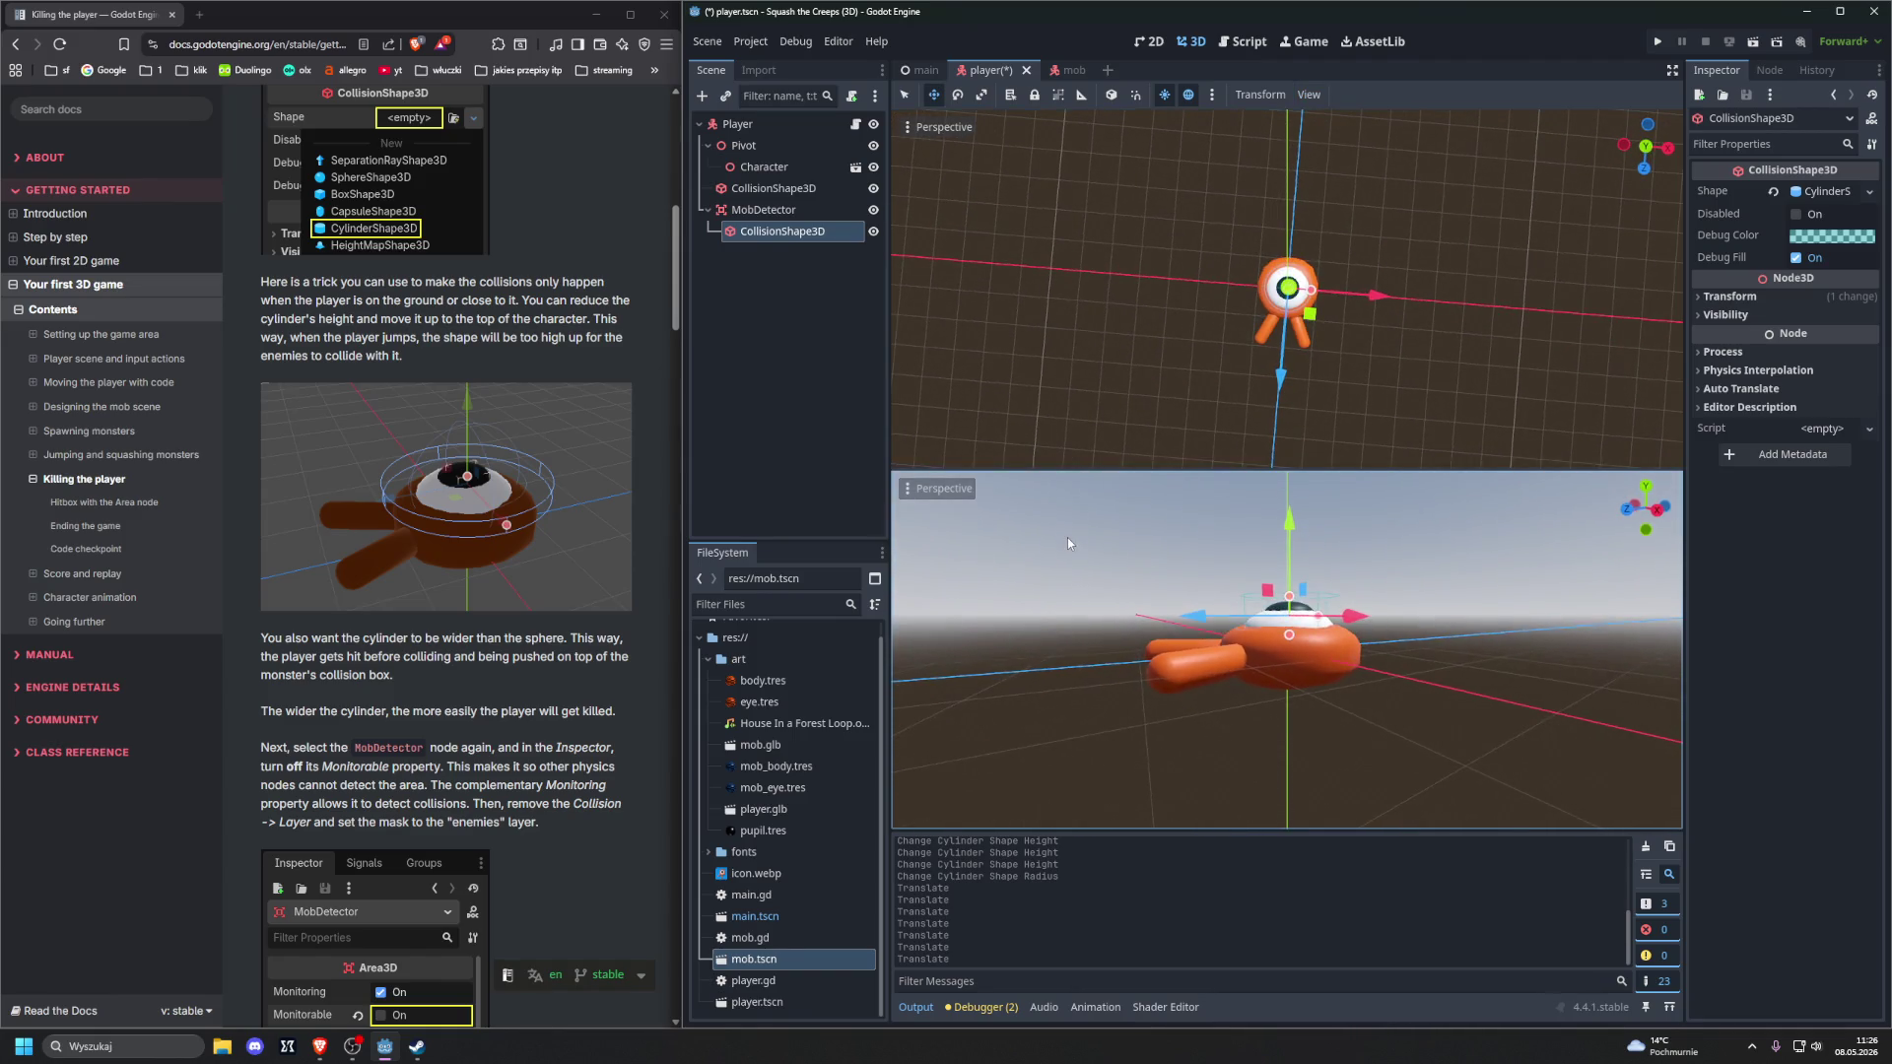
{"action": "scroll", "coordinate": [1186, 279], "scroll_direction": "up", "scroll_amount": 5}
{"action": "scroll", "coordinate": [1094, 611], "scroll_direction": "up", "scroll_amount": 2}
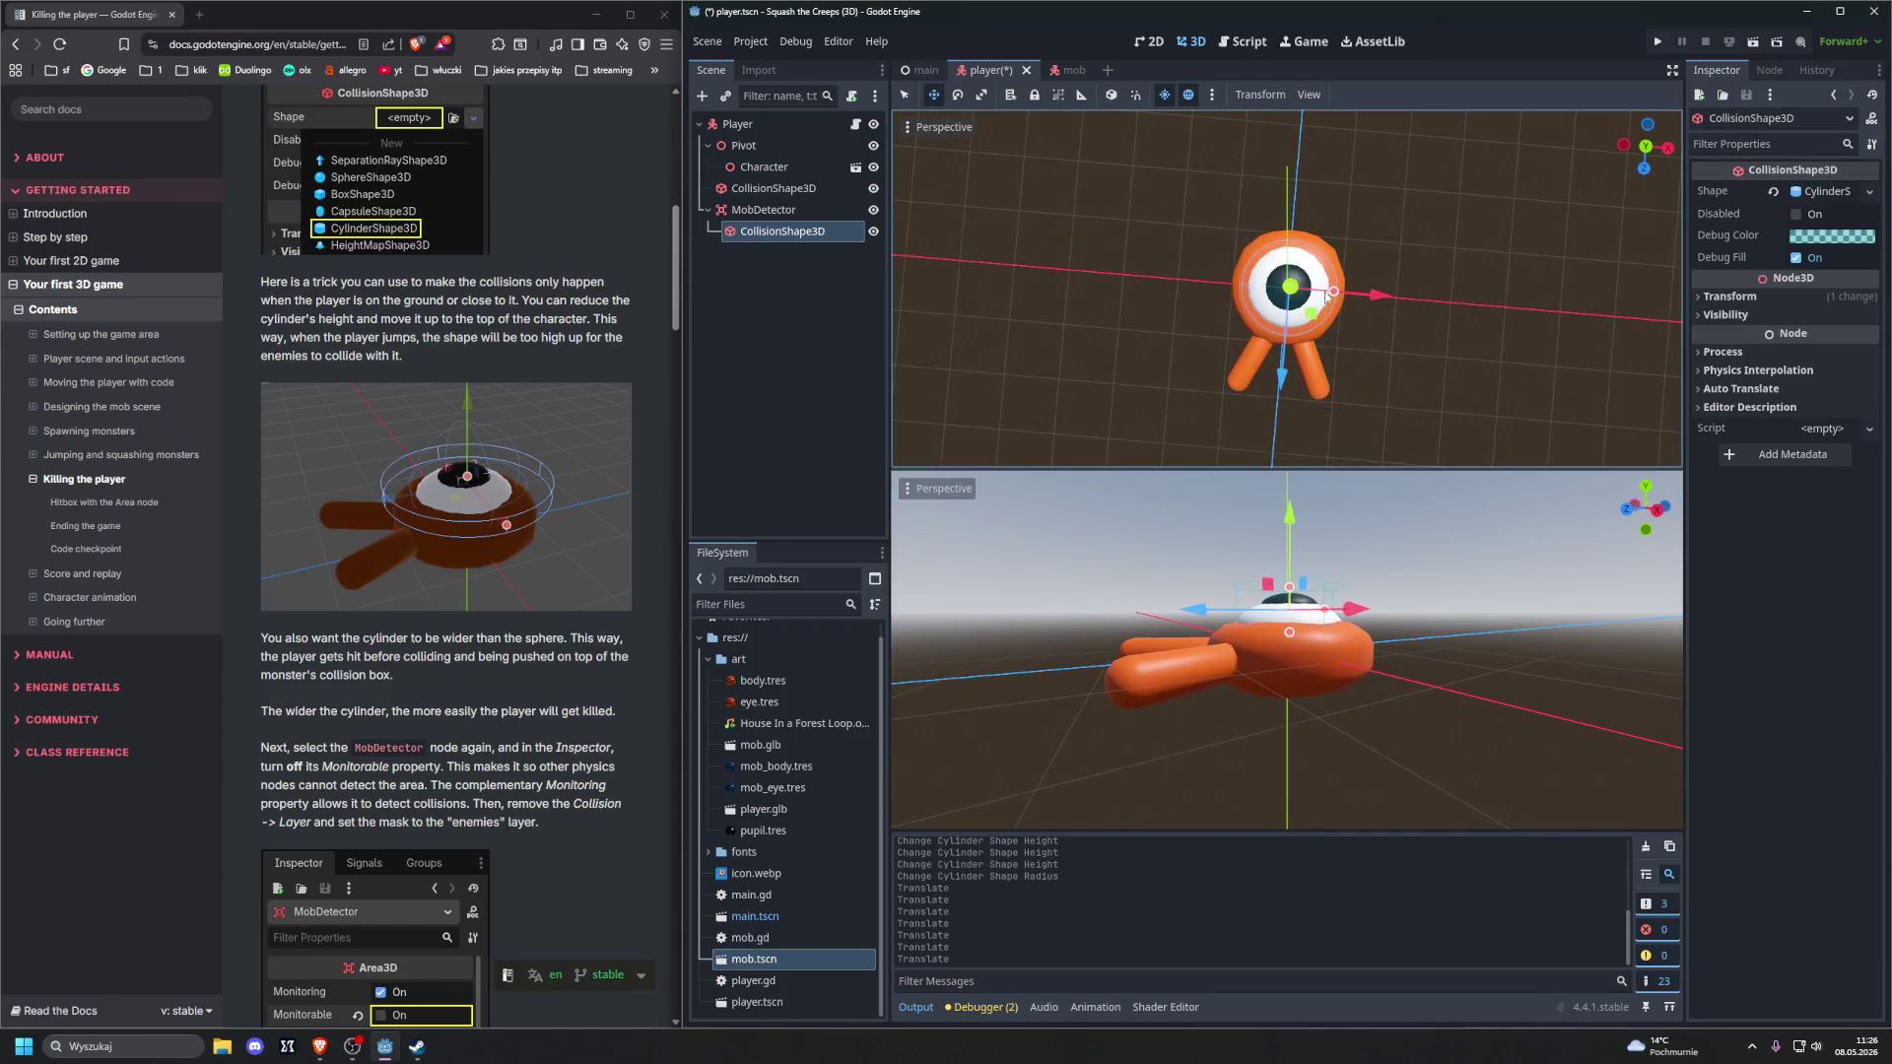
{"action": "mouse_move", "coordinate": [1334, 297]}
{"action": "left_mouse_down"}
{"action": "mouse_move", "coordinate": [1204, 245]}
{"action": "mouse_move", "coordinate": [1203, 197]}
{"action": "mouse_move", "coordinate": [1131, 190]}
{"action": "left_mouse_up"}
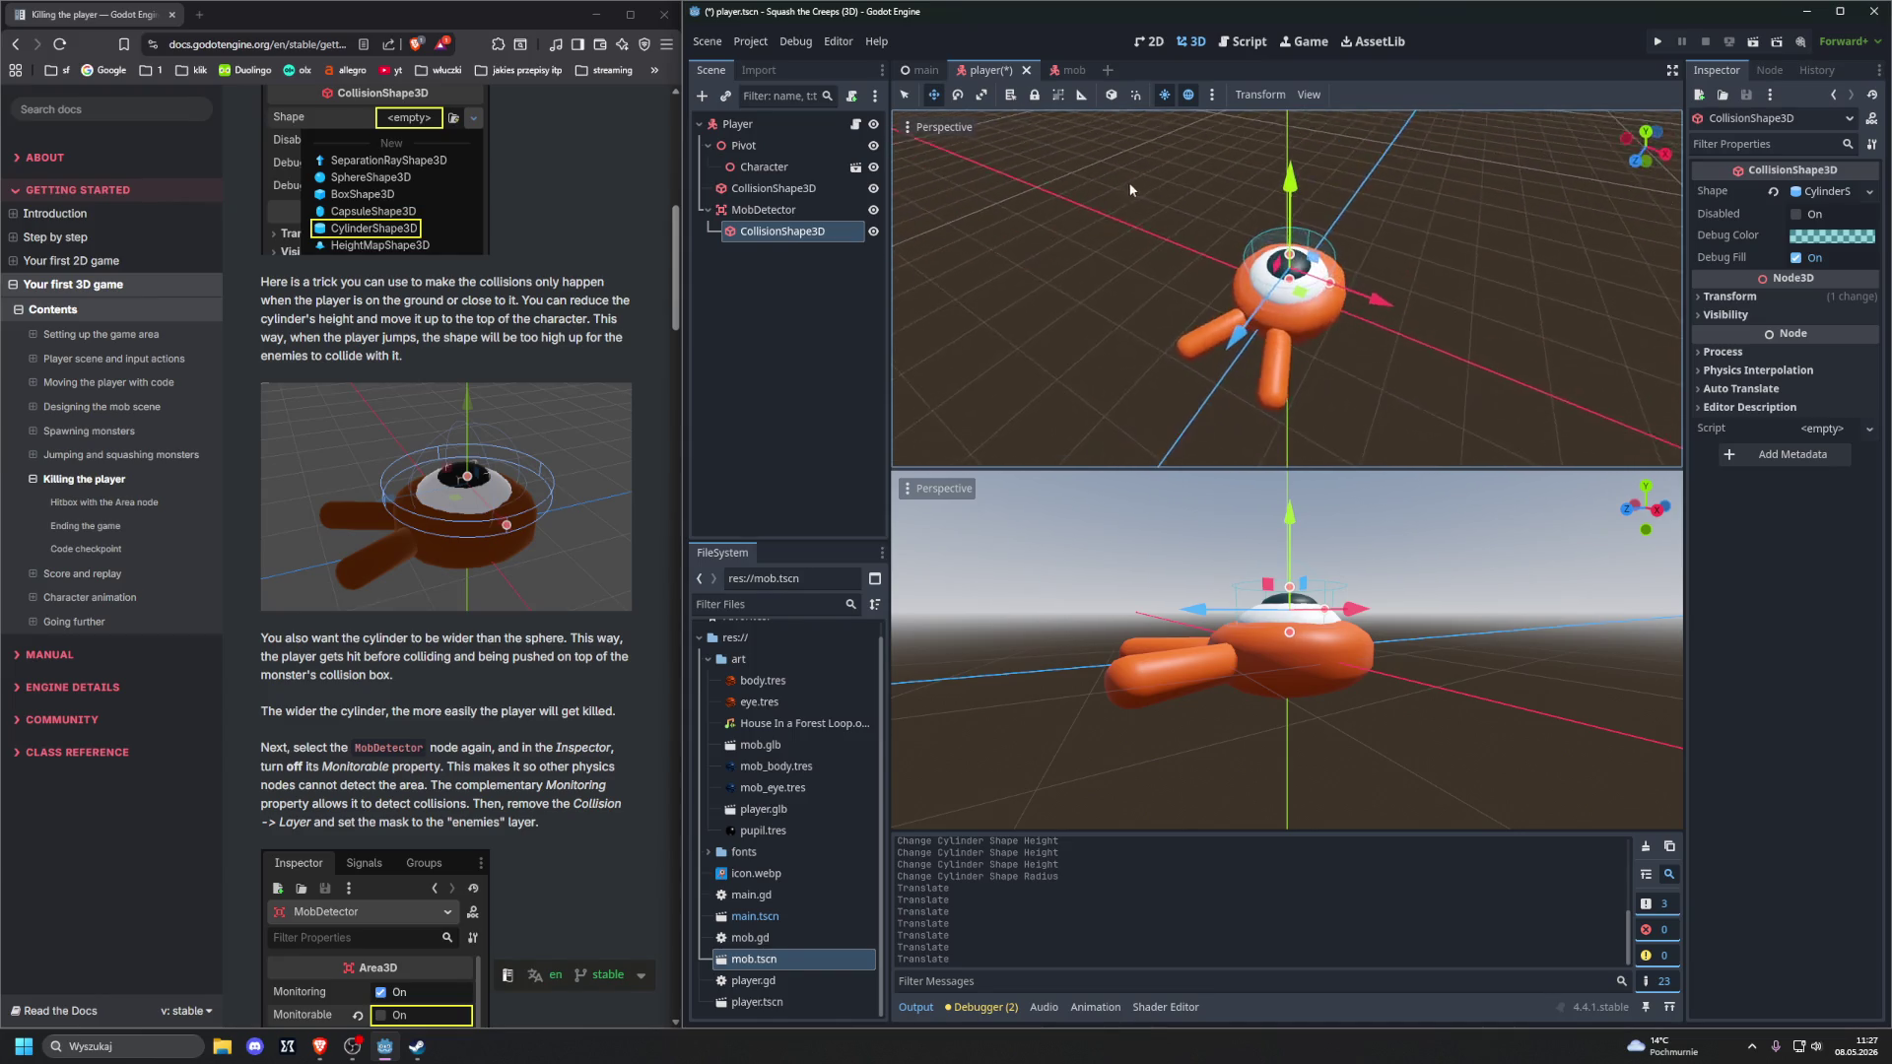
Widen the cylinder beyond the character's body and flatten its height
{"action": "left_click_drag", "start_coordinate": [1330, 284], "coordinate": [1376, 299]}
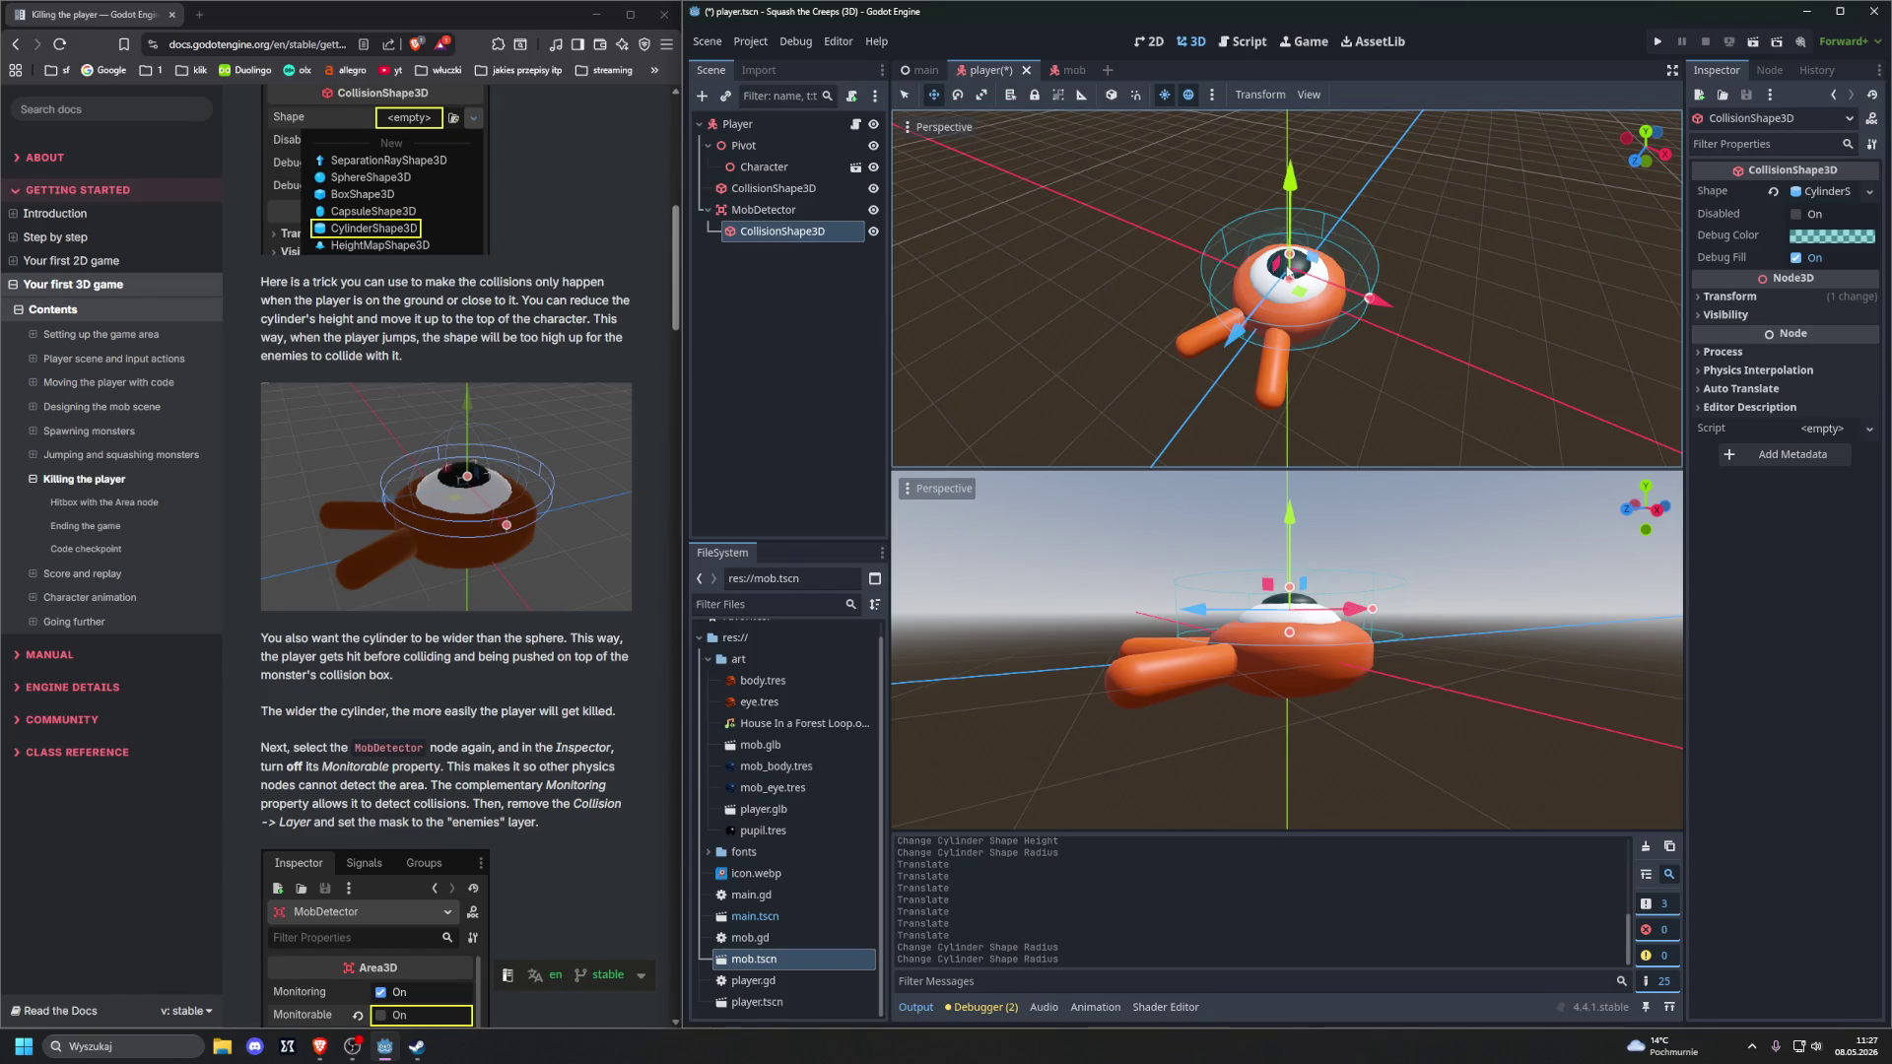
{"action": "left_click_drag", "start_coordinate": [1290, 255], "coordinate": [1297, 268]}
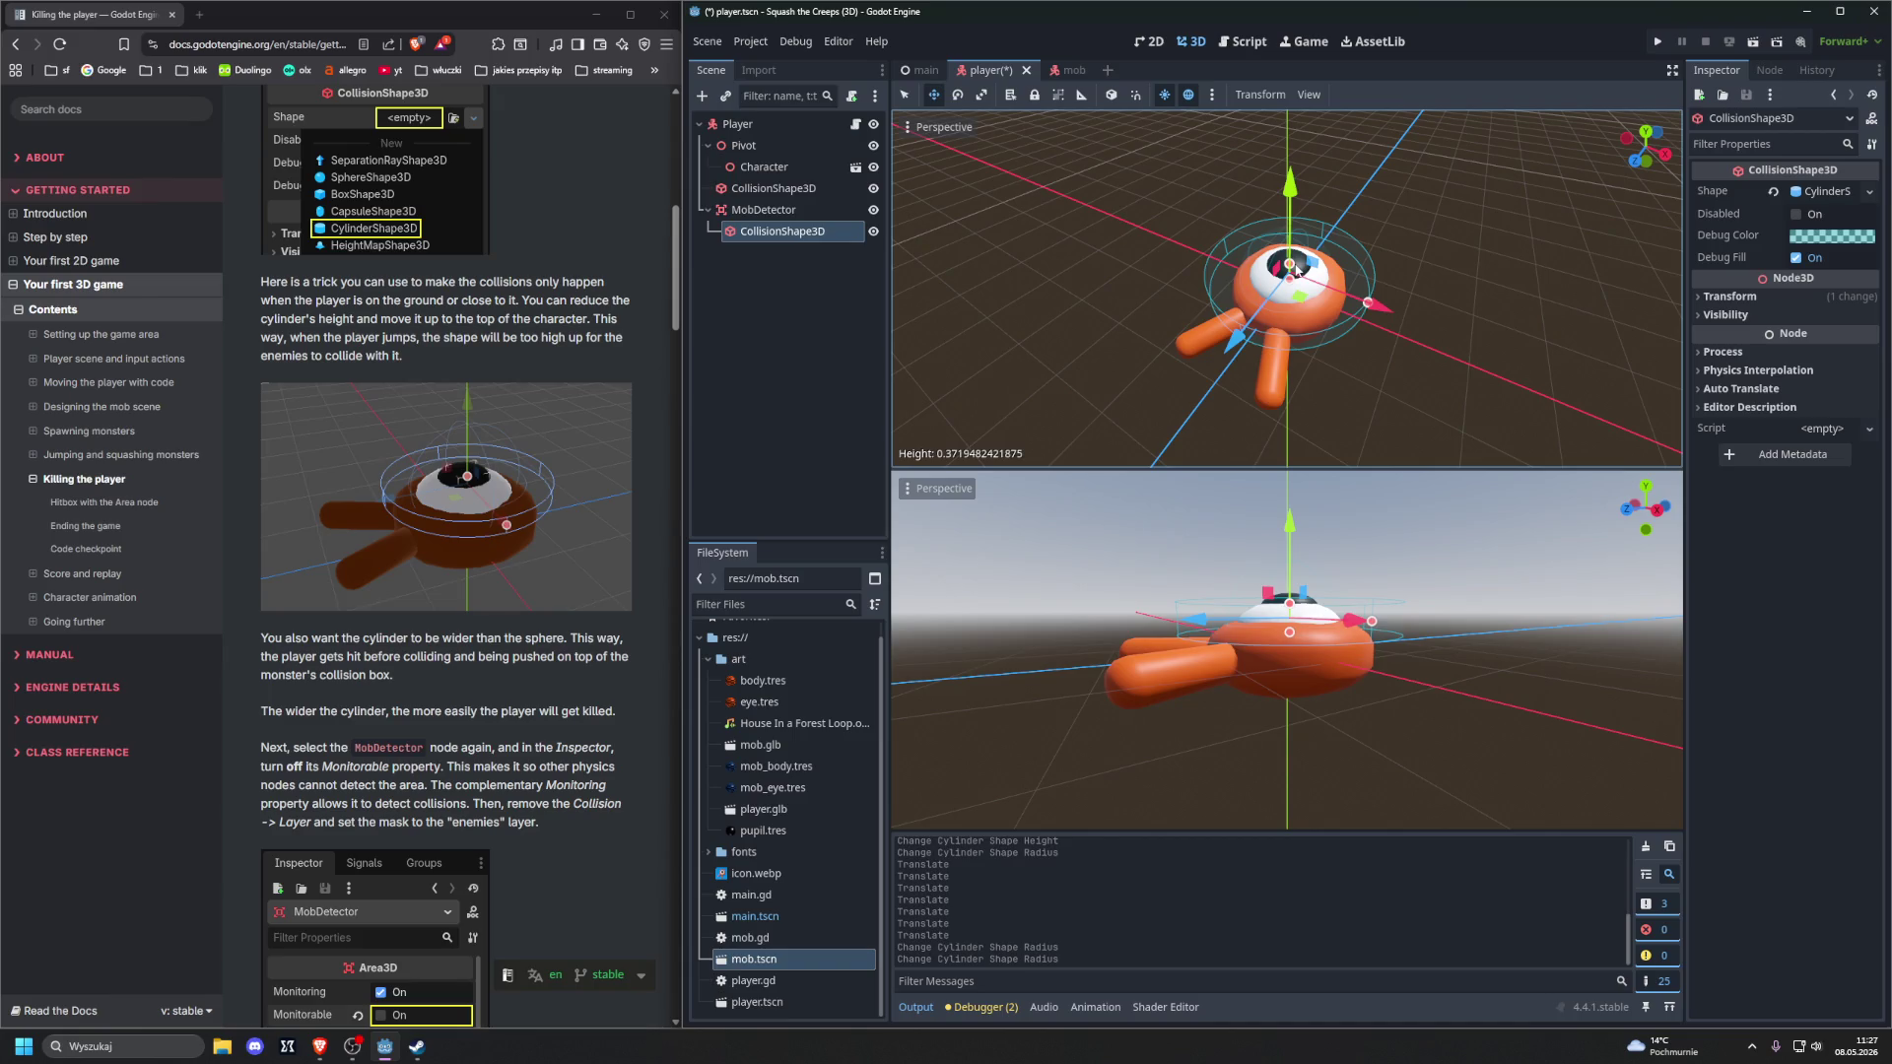
{"action": "mouse_move", "coordinate": [1213, 601]}
{"action": "left_mouse_down"}
{"action": "mouse_move", "coordinate": [1249, 628]}
{"action": "mouse_move", "coordinate": [1182, 632]}
{"action": "left_mouse_up"}
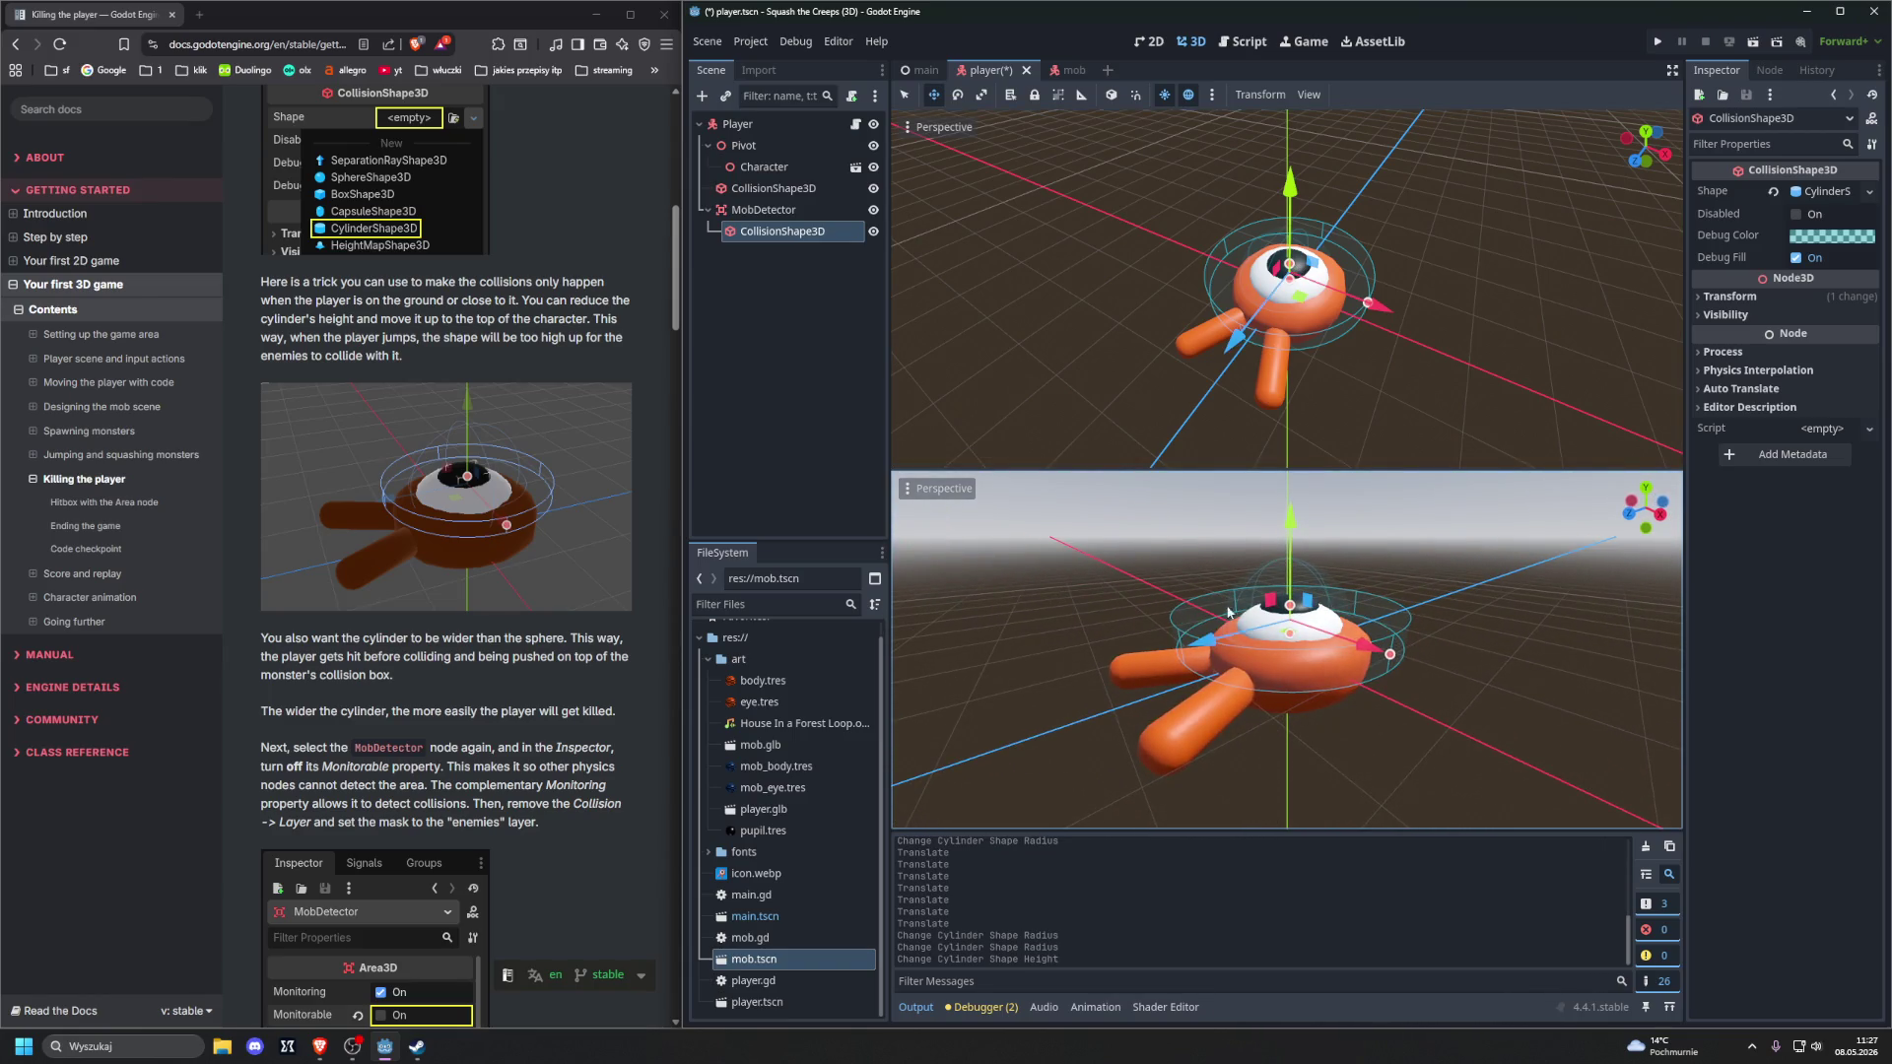
{"action": "left_click_drag", "start_coordinate": [1290, 609], "coordinate": [1292, 616]}
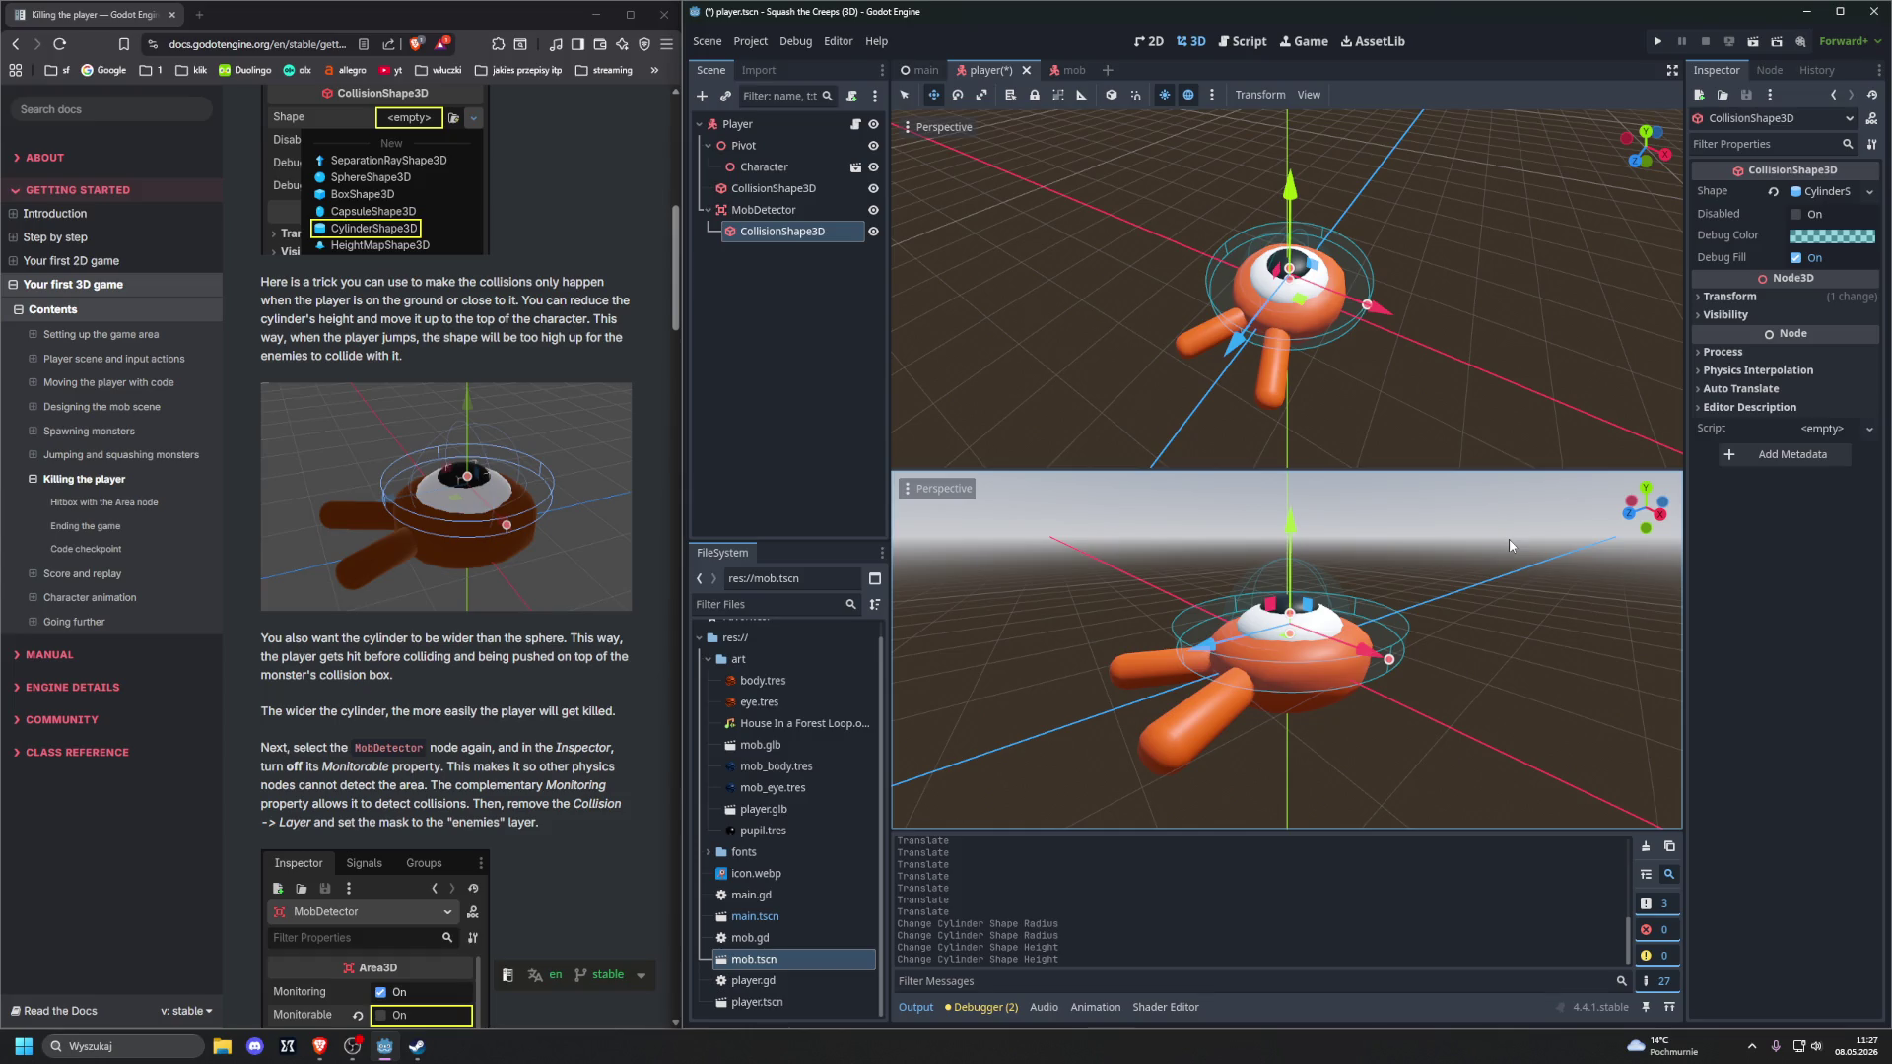
Compare against the player's sphere shape, then return to a single viewport
{"action": "left_click_drag", "start_coordinate": [1510, 543], "coordinate": [1464, 505]}
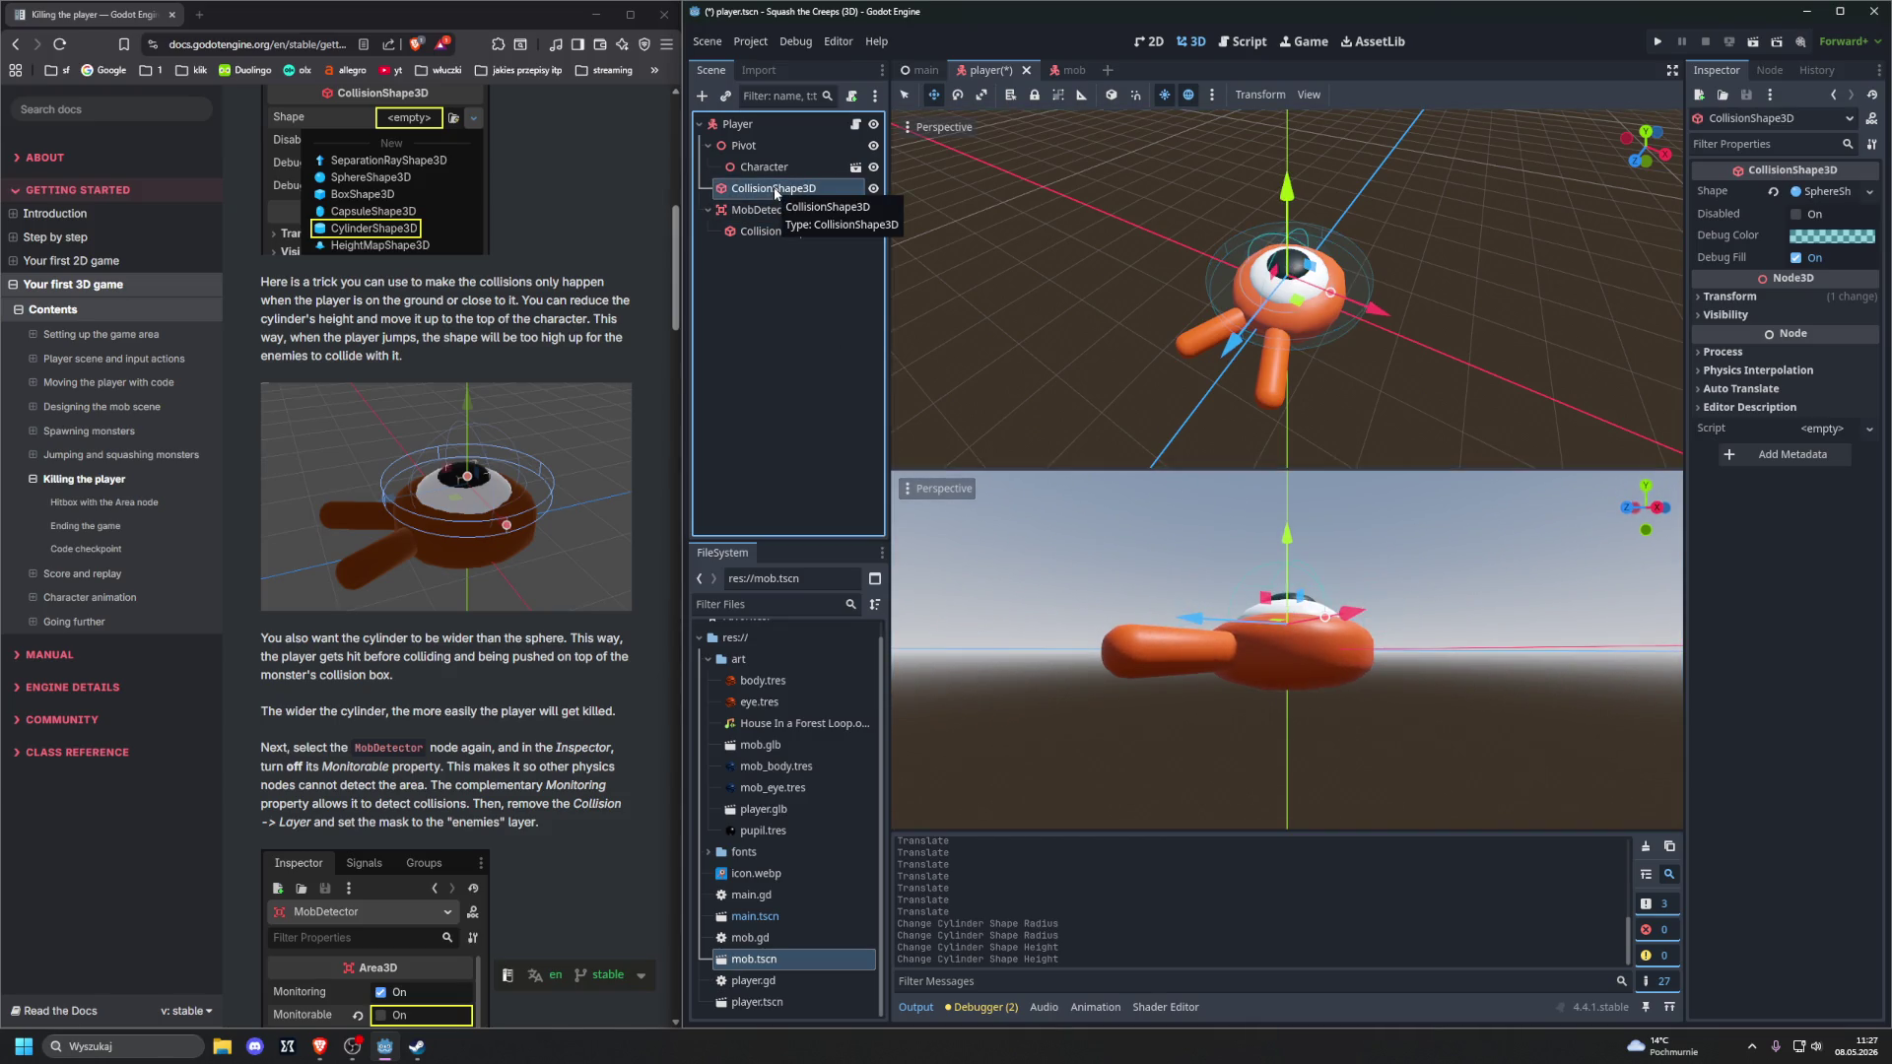
{"action": "left_click", "coordinate": [786, 232]}
{"action": "left_click_drag", "start_coordinate": [1123, 544], "coordinate": [1173, 650]}
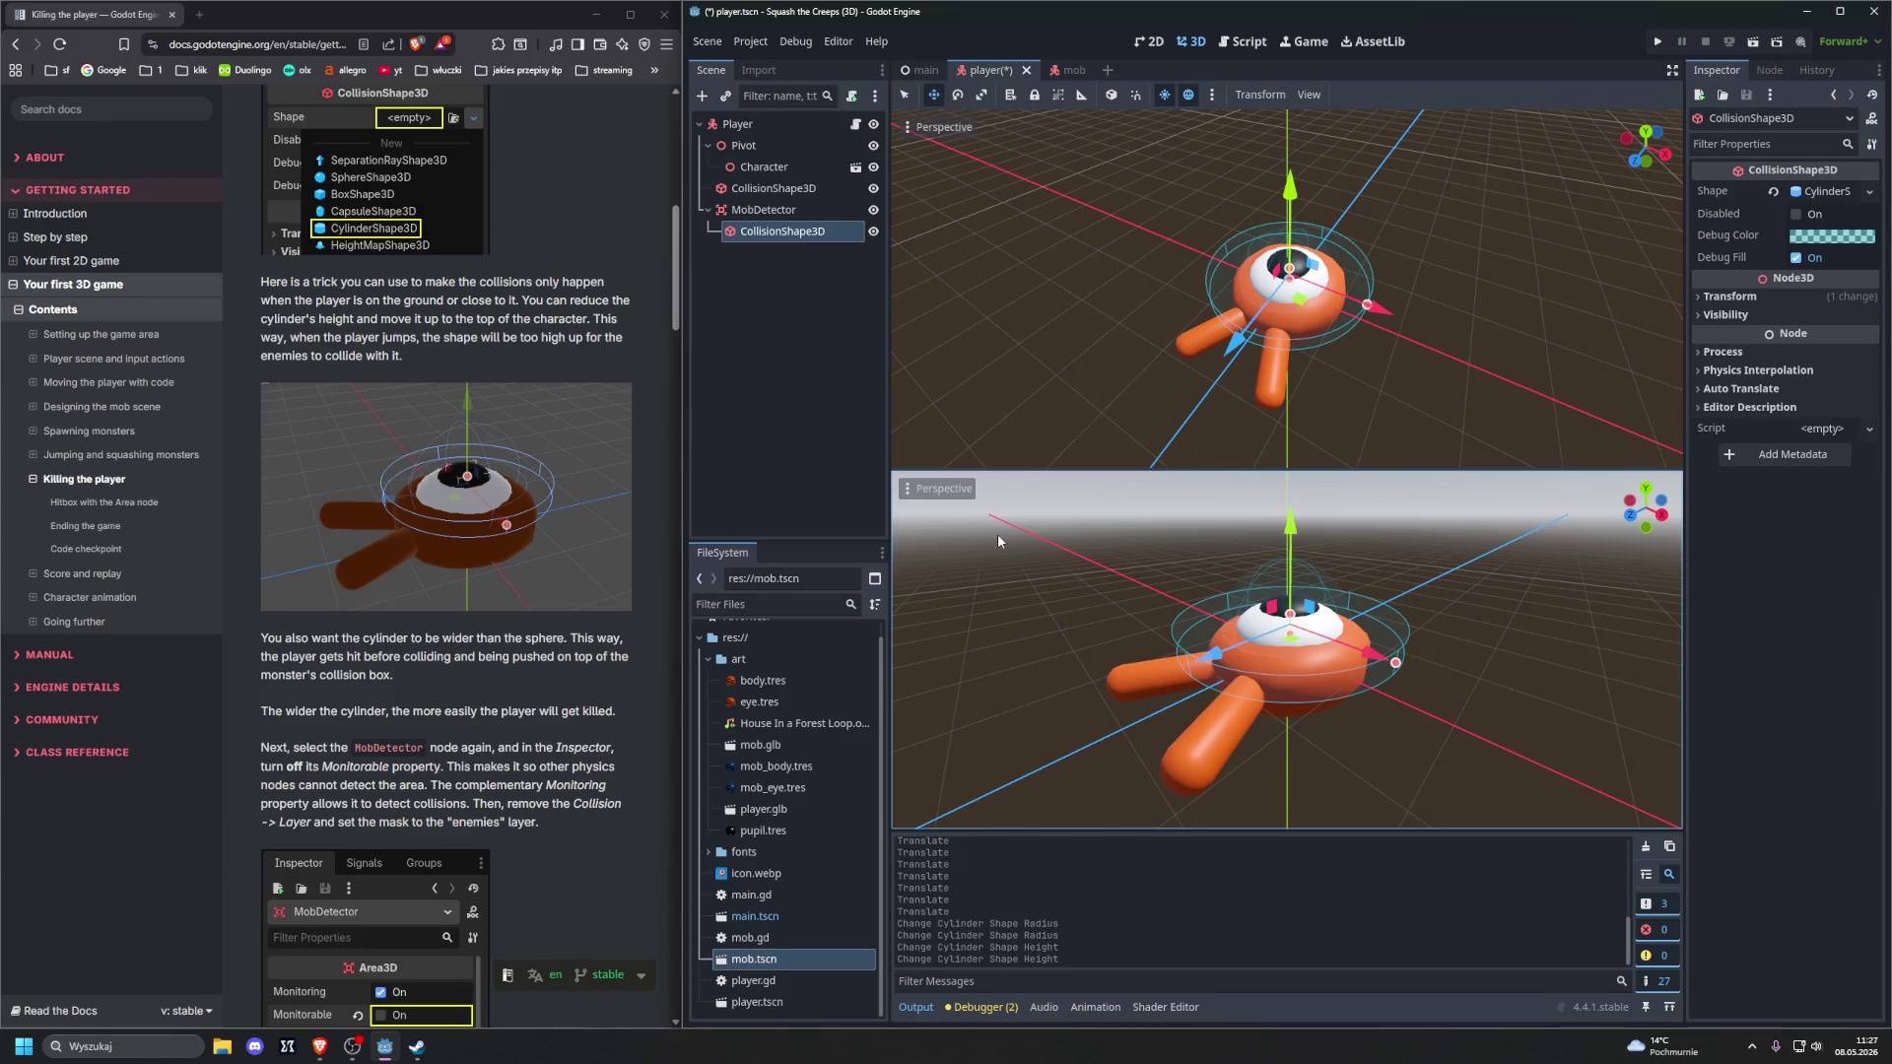
{"action": "mouse_move", "coordinate": [1074, 405]}
{"action": "left_mouse_down"}
{"action": "mouse_move", "coordinate": [1108, 339]}
{"action": "mouse_move", "coordinate": [1151, 369]}
{"action": "left_mouse_up"}
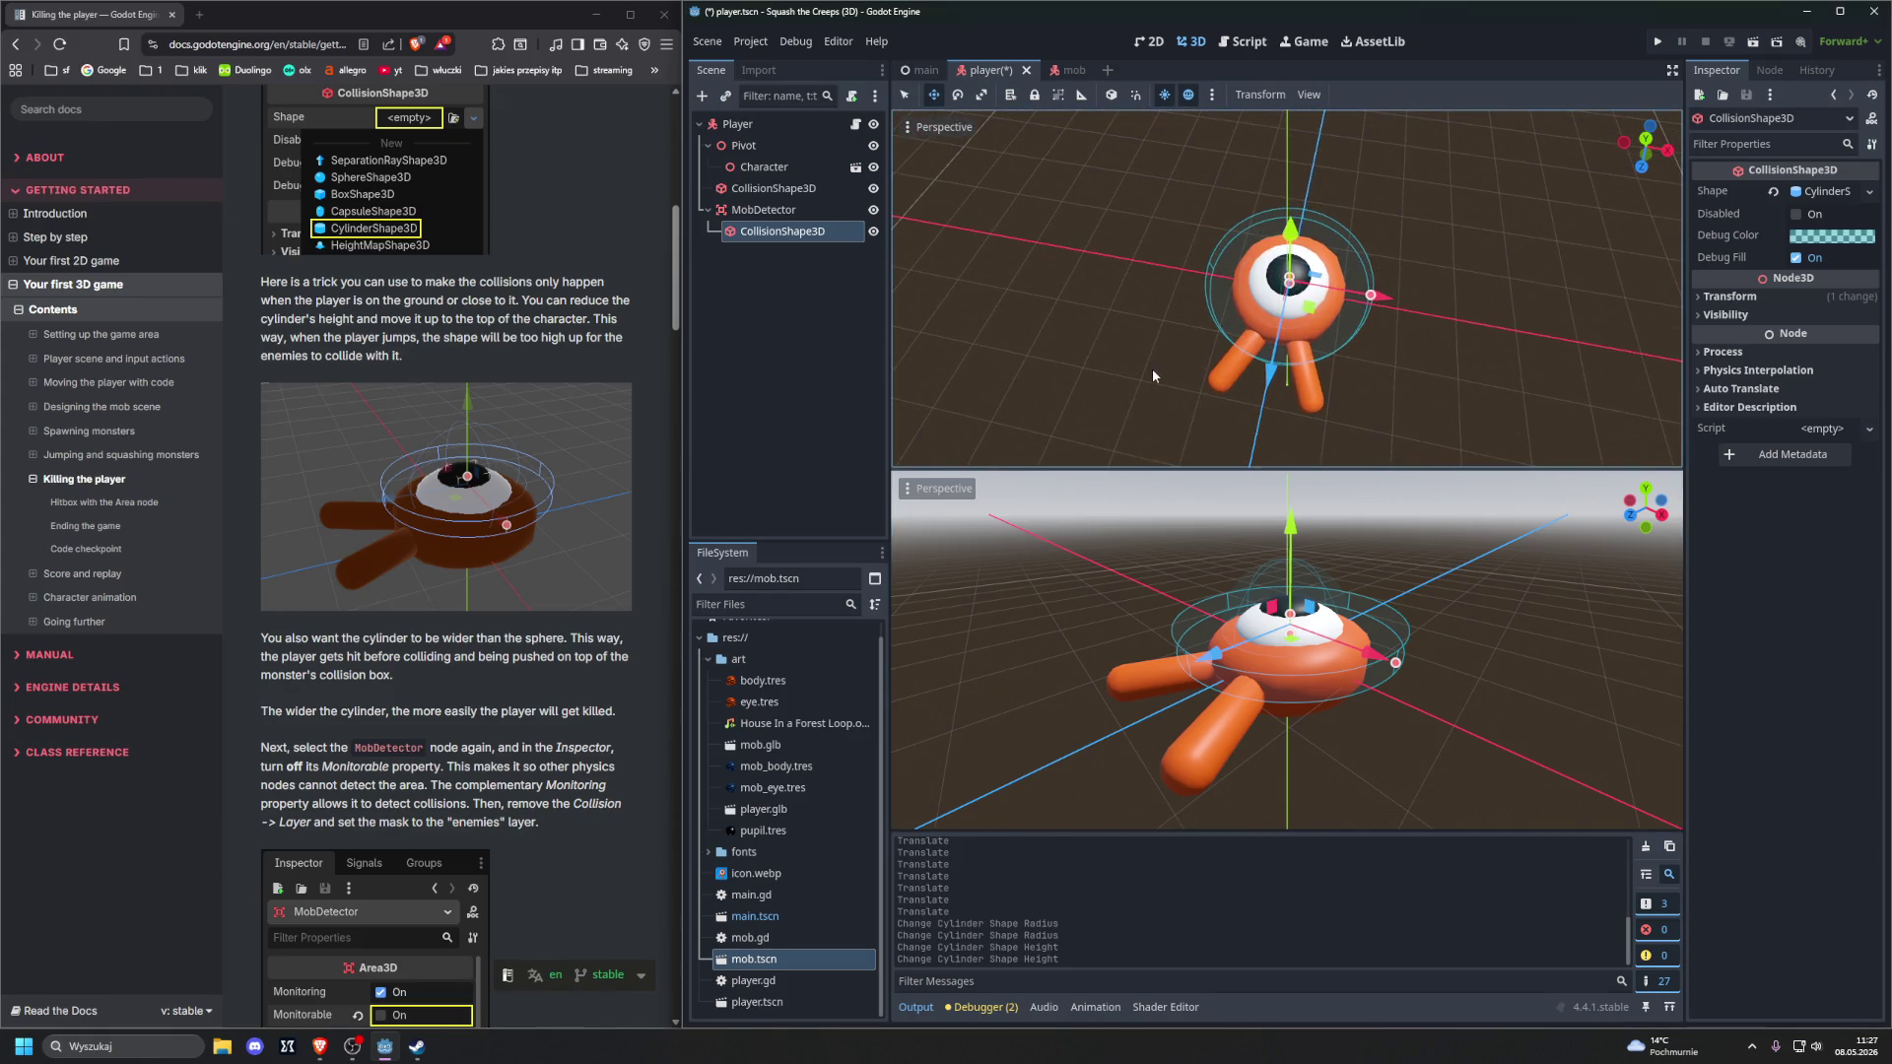
{"action": "left_click", "coordinate": [1261, 95]}
{"action": "left_click", "coordinate": [1308, 95]}
{"action": "left_click", "coordinate": [1345, 118]}
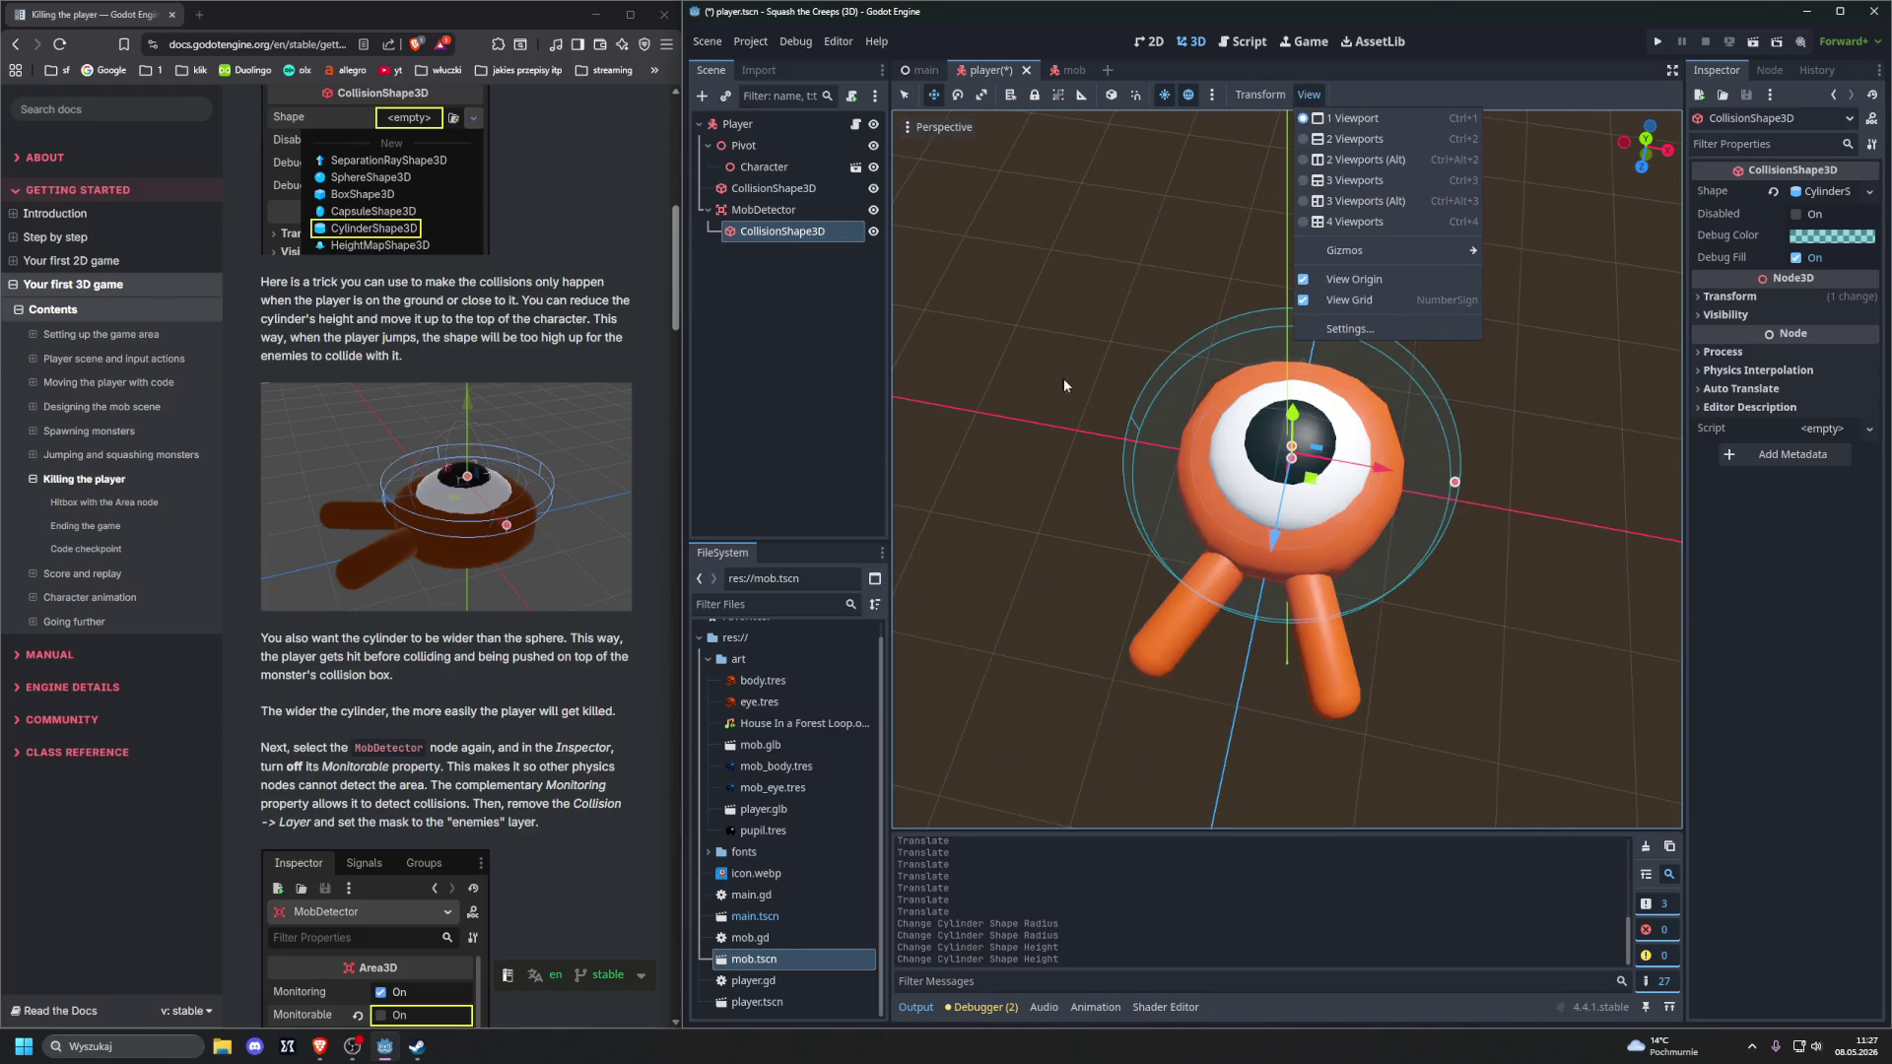
Check the tutorial and narrow the cylinder's radius slightly
{"action": "left_click", "coordinate": [1023, 463]}
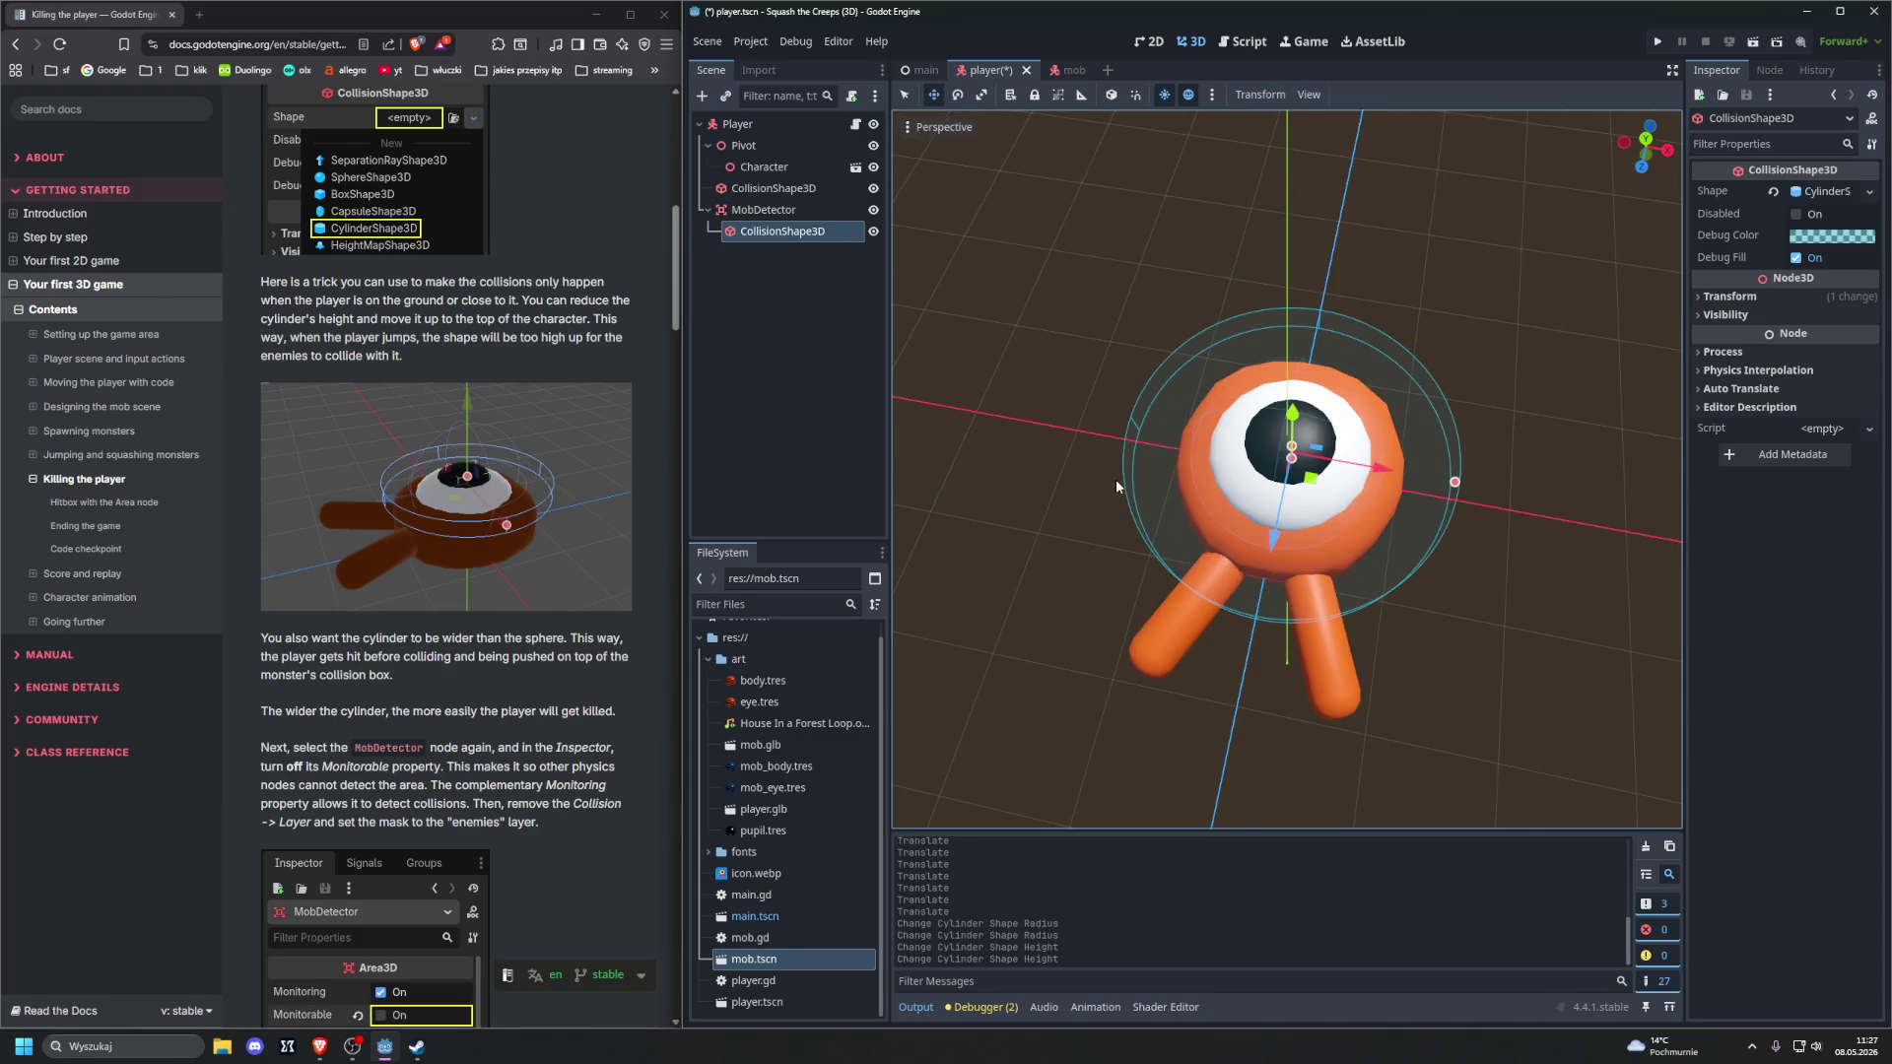
{"action": "key", "text": "alt+Tab"}
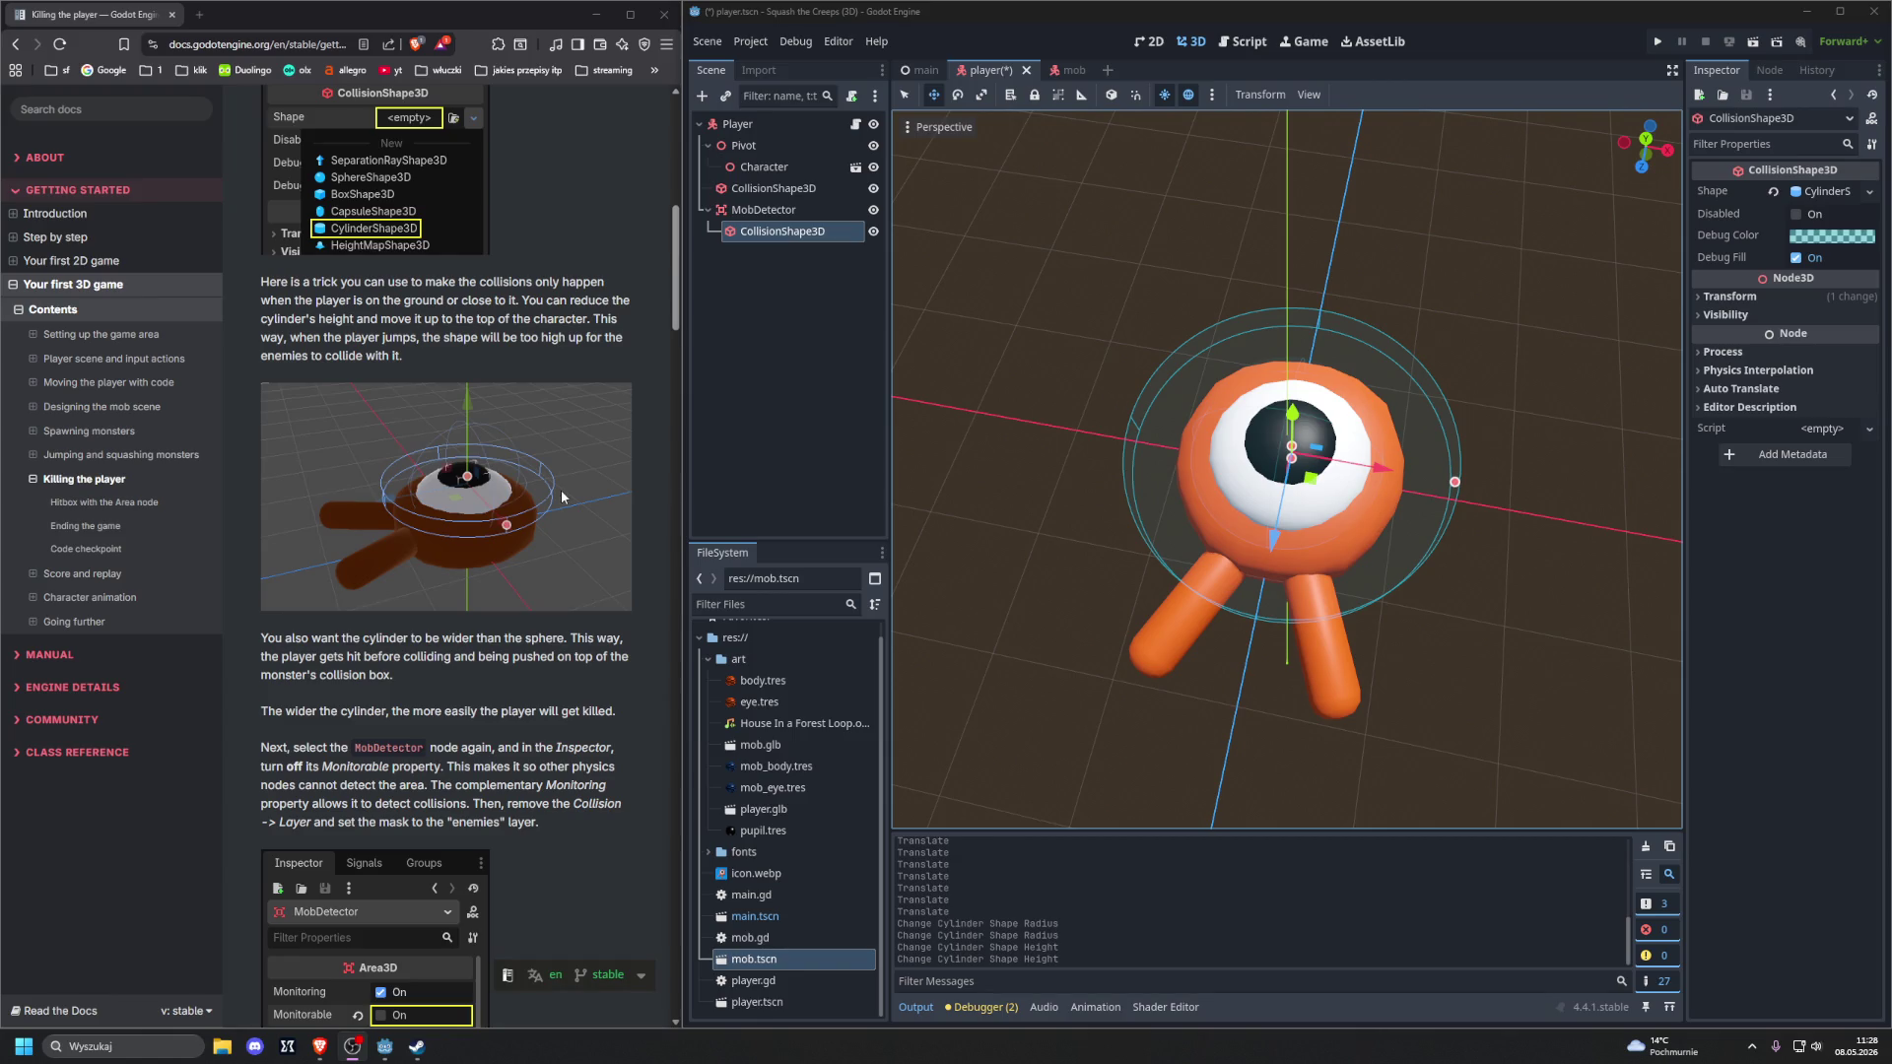
{"action": "scroll", "coordinate": [540, 562], "scroll_direction": "down", "scroll_amount": 2}
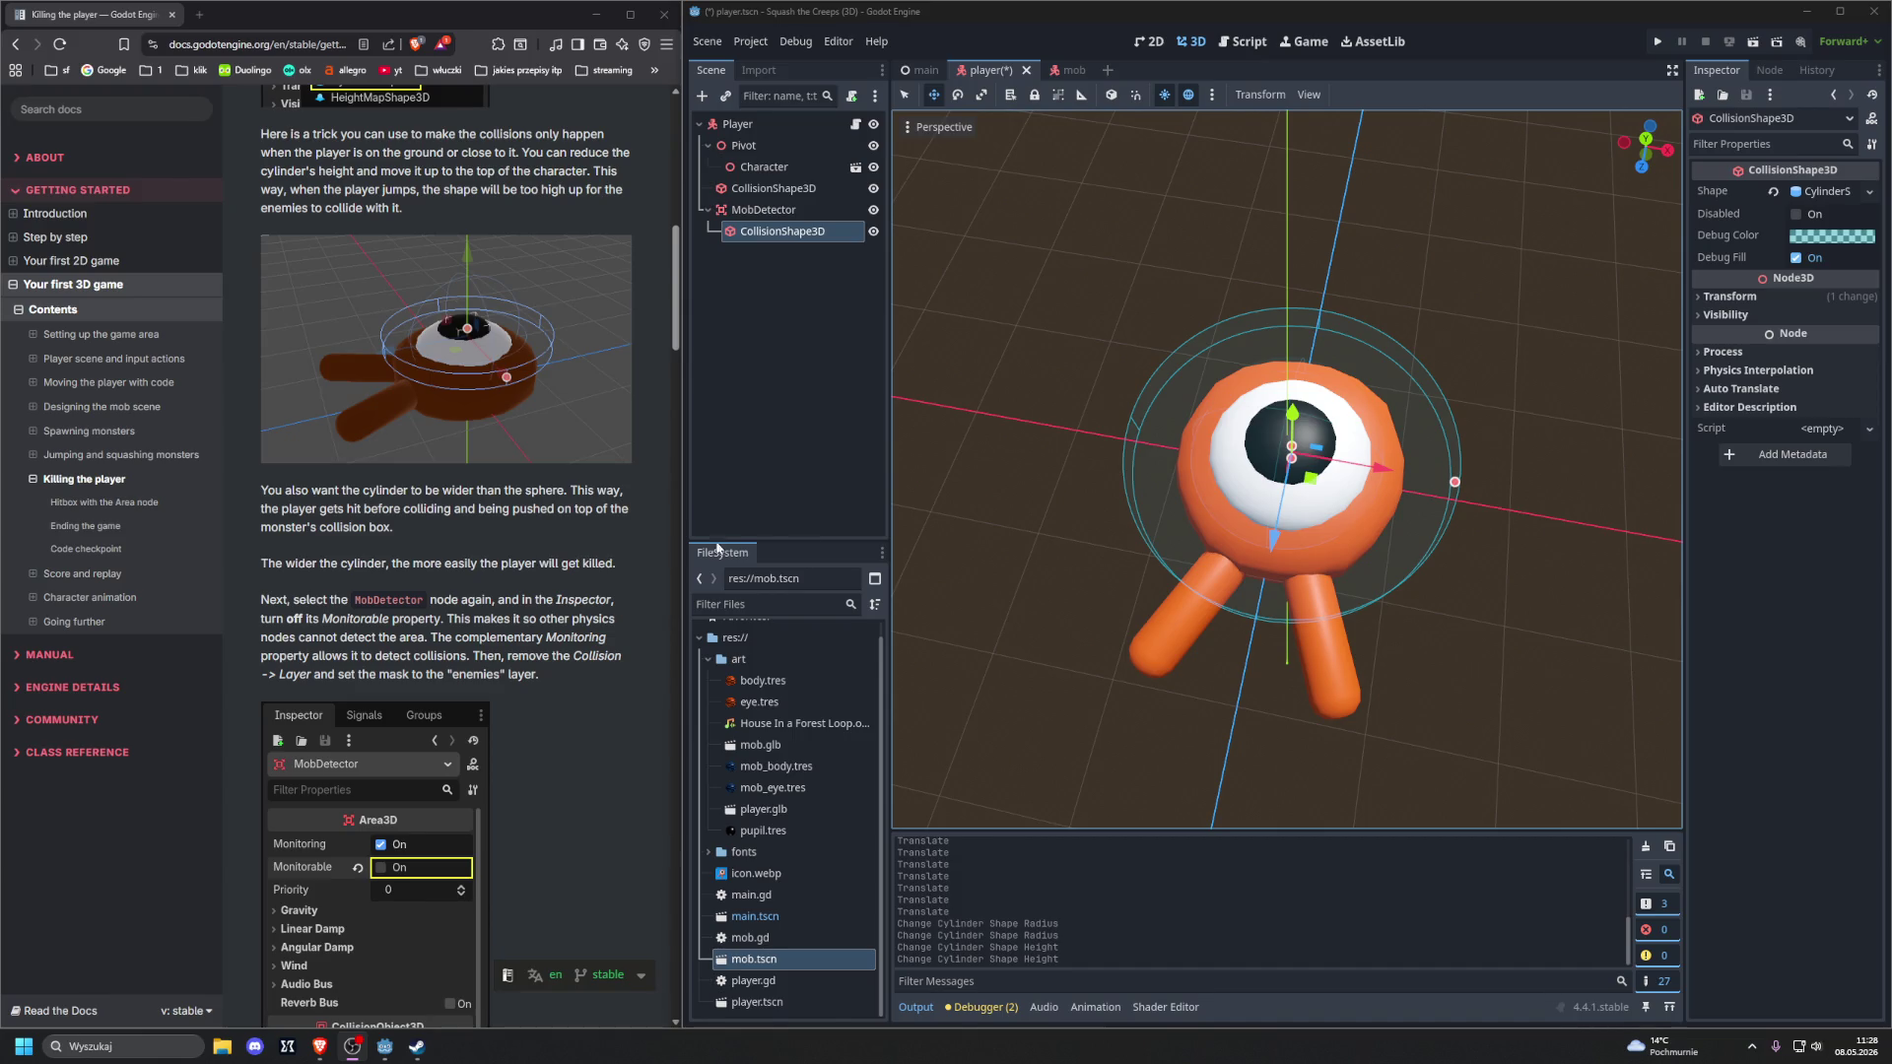
{"action": "left_click_drag", "start_coordinate": [1455, 482], "coordinate": [1427, 477]}
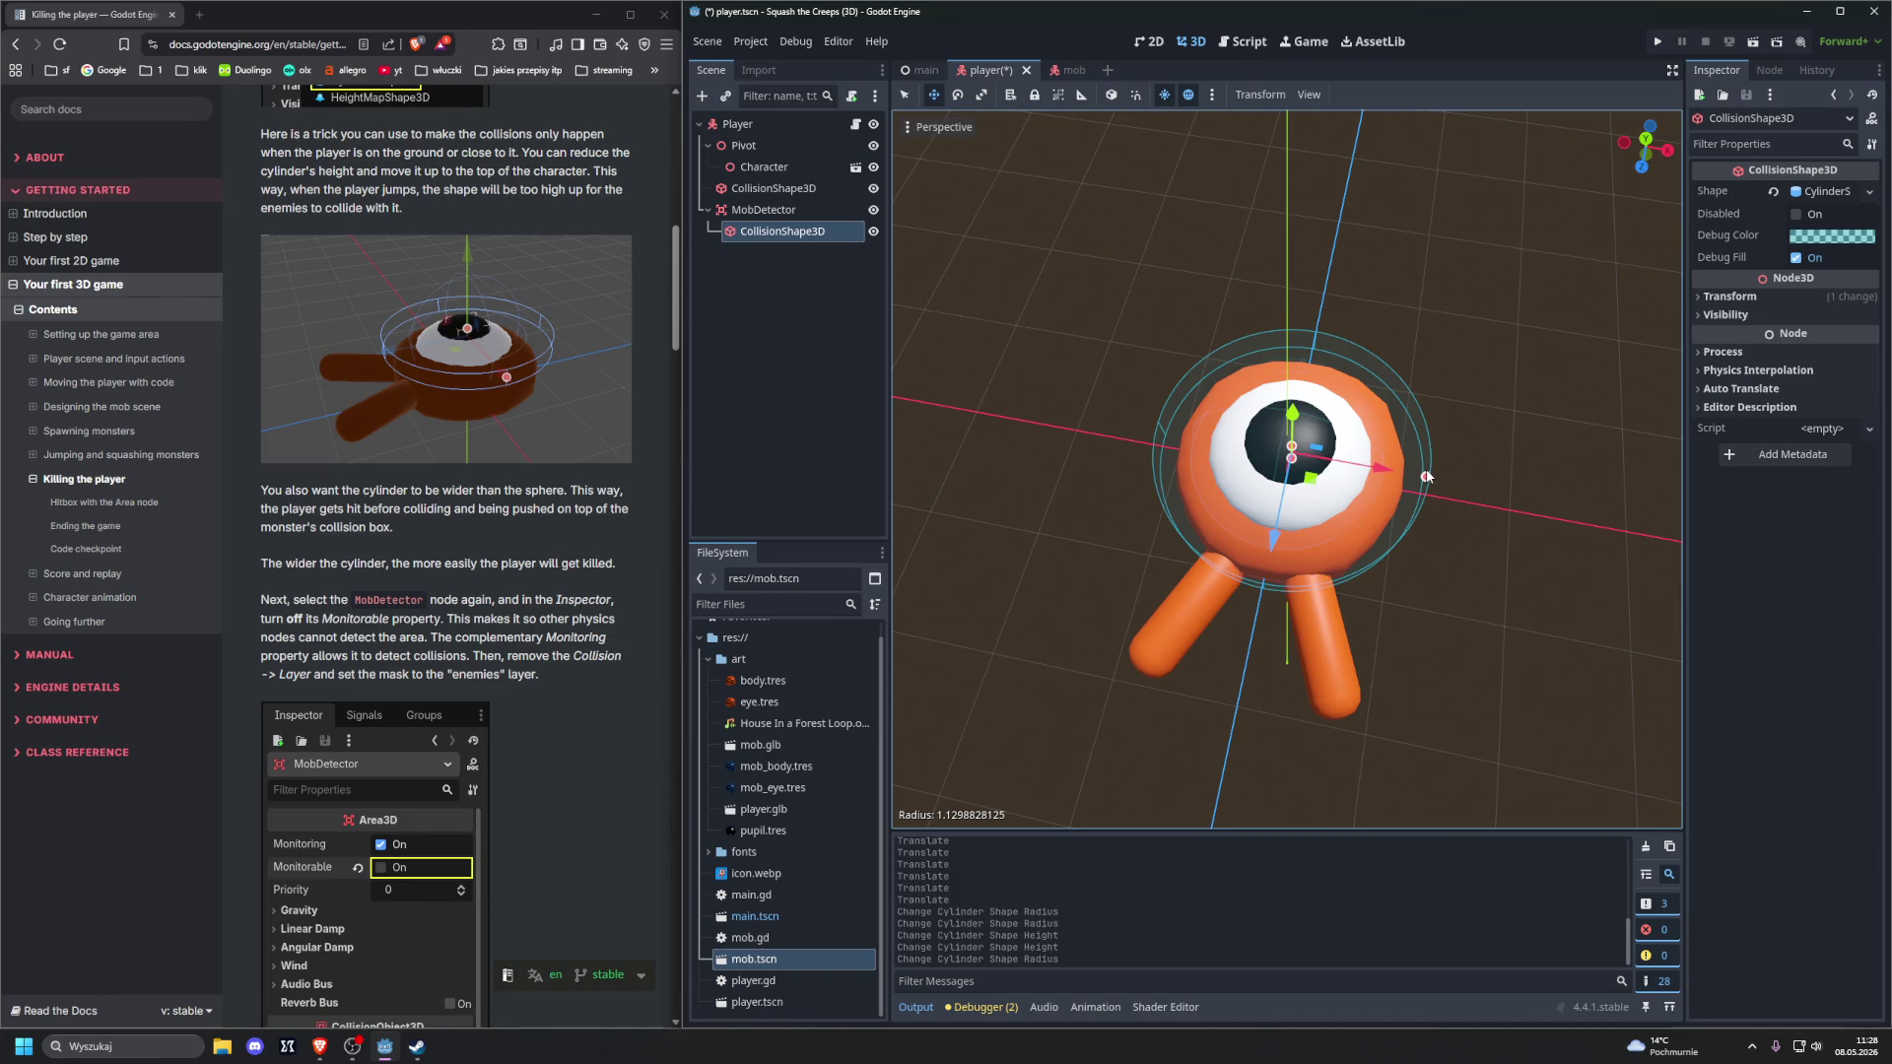
{"action": "left_click_drag", "start_coordinate": [1427, 477], "coordinate": [1421, 480]}
Compare with the Player's SphereShape3D, fine-tune the radius, and select the MobDetector node
{"action": "left_click", "coordinate": [773, 188]}
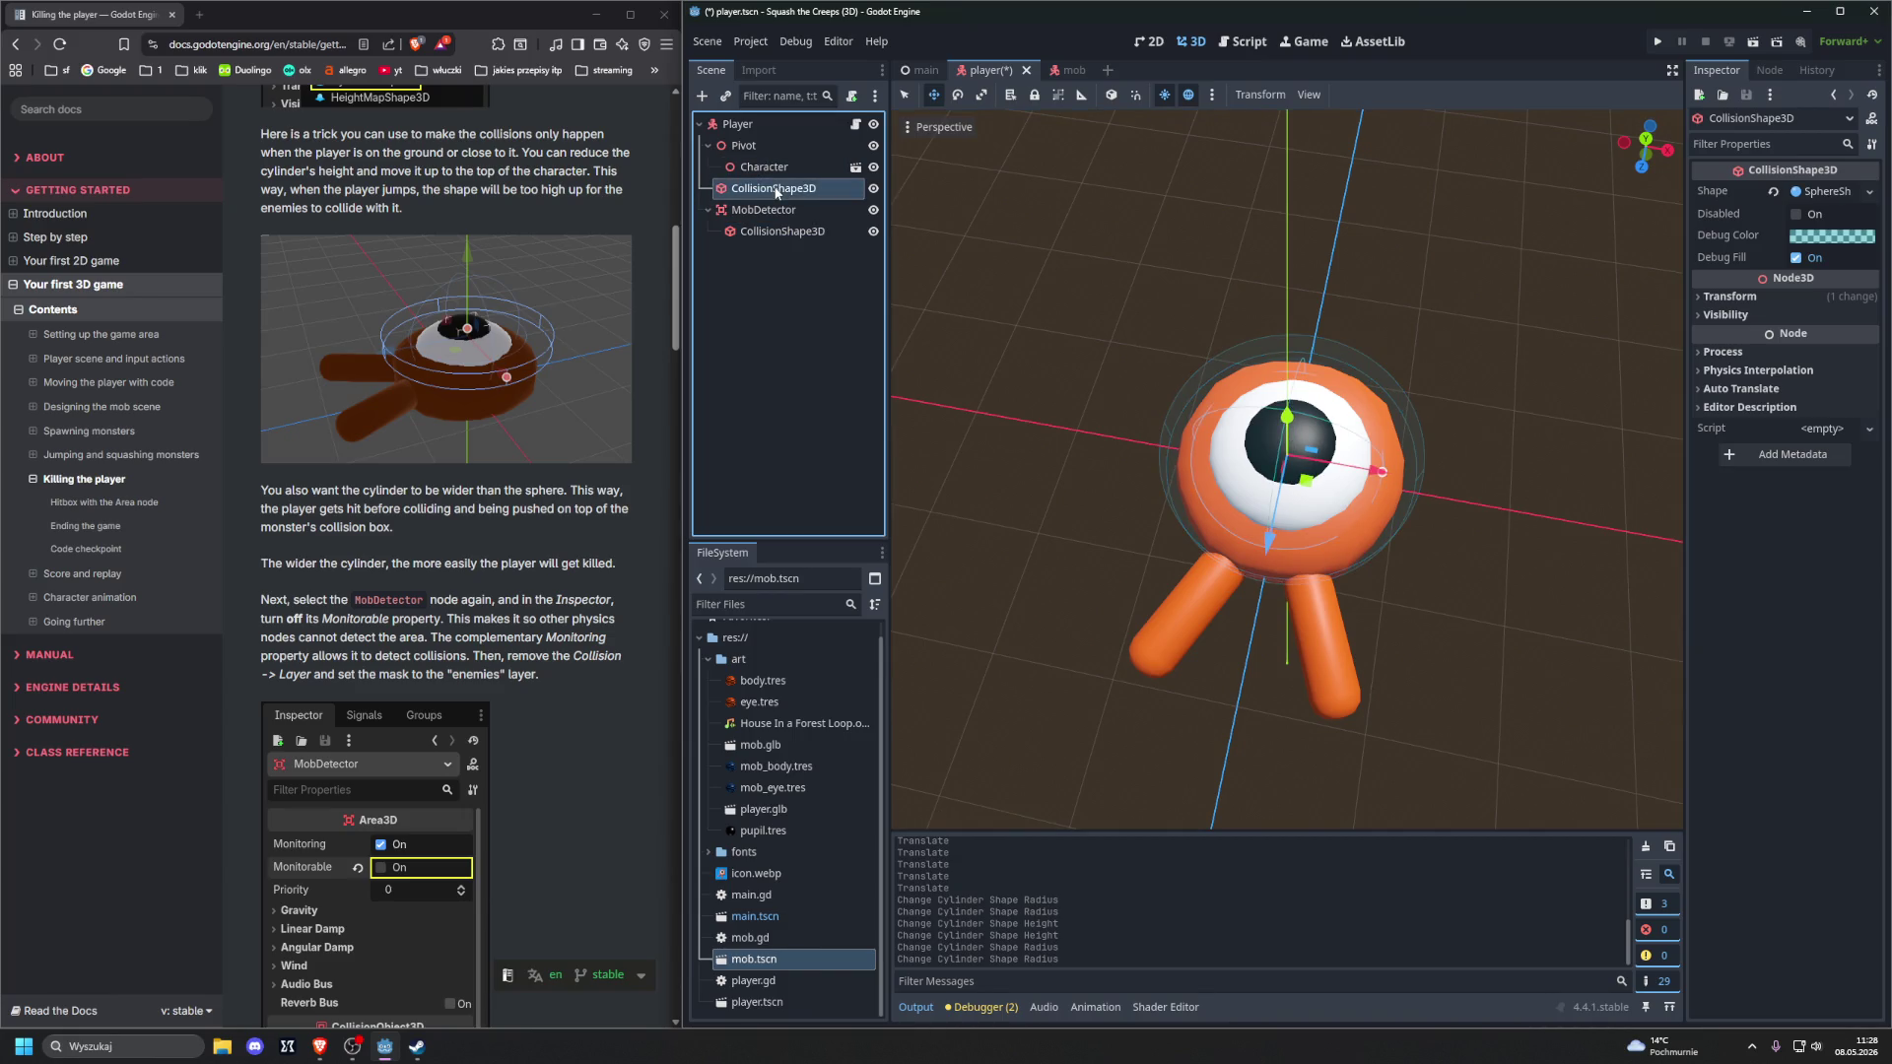
{"action": "mouse_move", "coordinate": [1025, 313]}
{"action": "left_mouse_down"}
{"action": "mouse_move", "coordinate": [1067, 400]}
{"action": "mouse_move", "coordinate": [956, 323]}
{"action": "mouse_move", "coordinate": [986, 360]}
{"action": "mouse_move", "coordinate": [1056, 318]}
{"action": "mouse_move", "coordinate": [1043, 417]}
{"action": "mouse_move", "coordinate": [1147, 304]}
{"action": "mouse_move", "coordinate": [1299, 270]}
{"action": "mouse_move", "coordinate": [938, 278]}
{"action": "left_mouse_up"}
{"action": "left_click", "coordinate": [789, 231]}
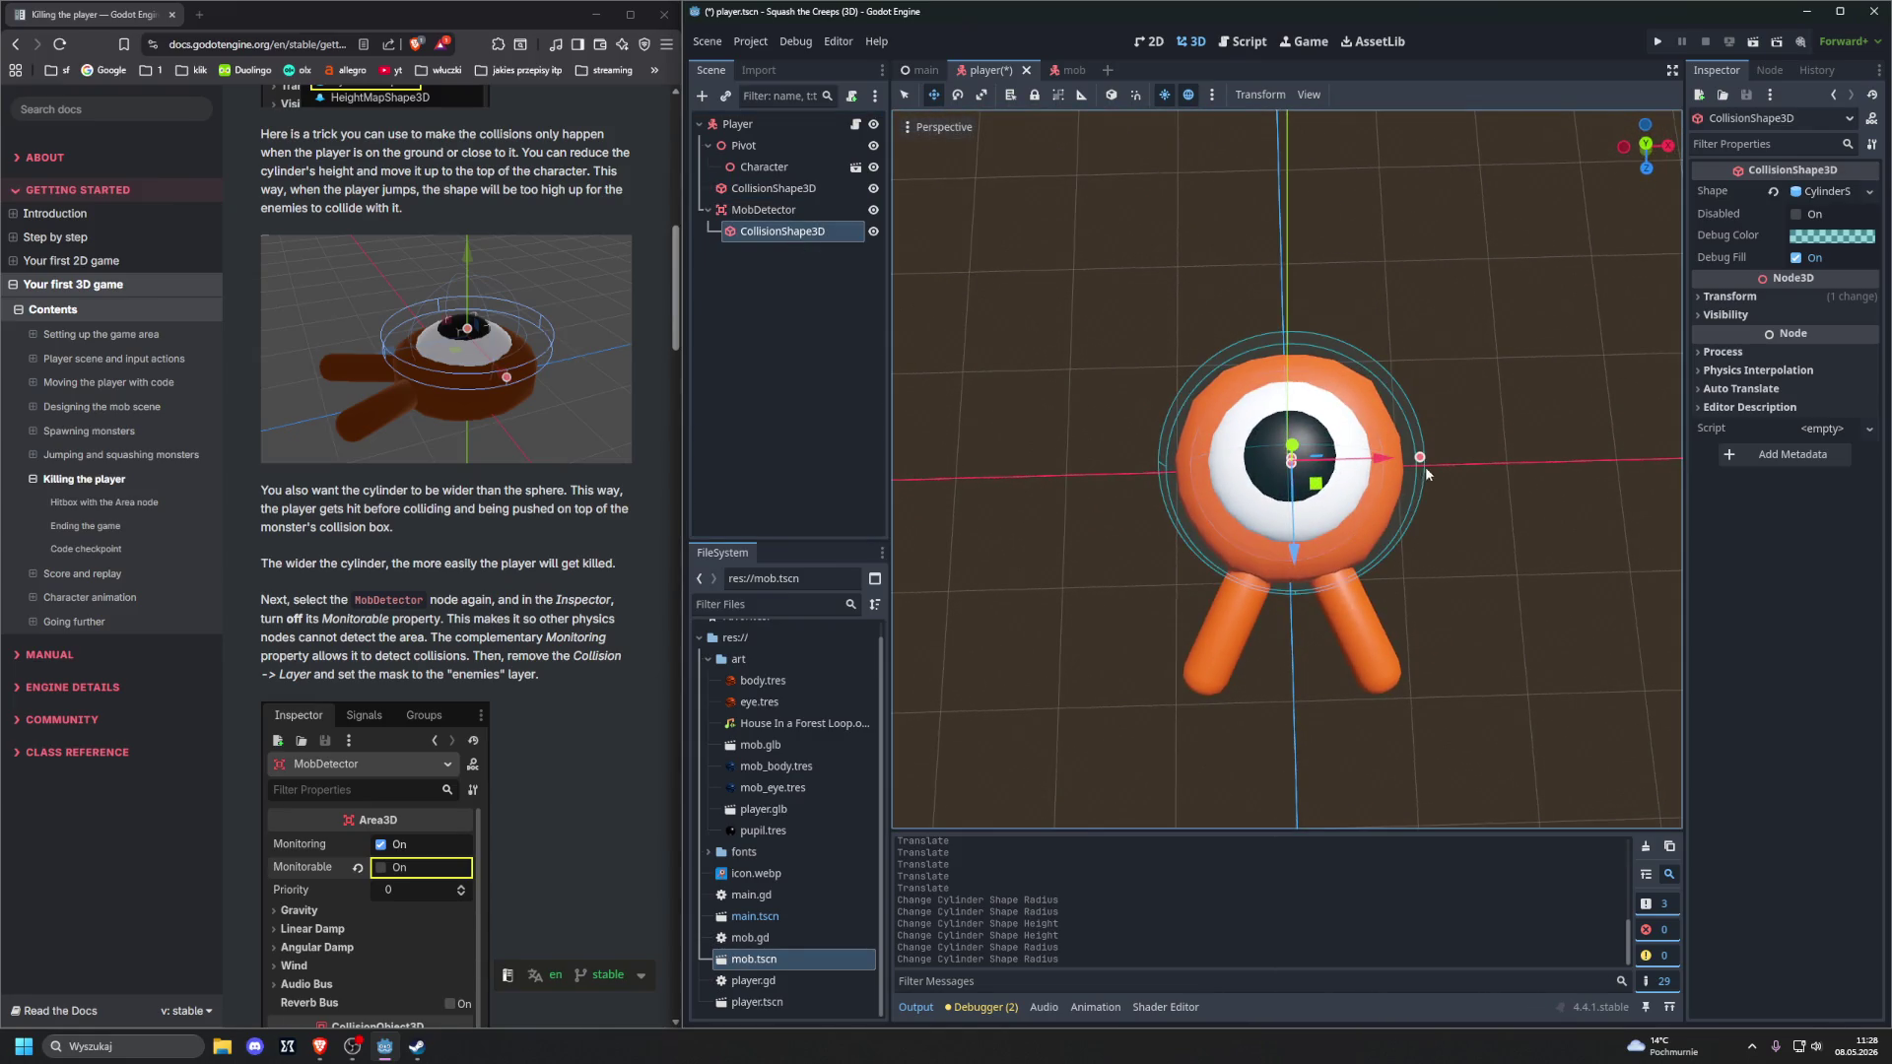
{"action": "left_click_drag", "start_coordinate": [1420, 459], "coordinate": [1422, 459]}
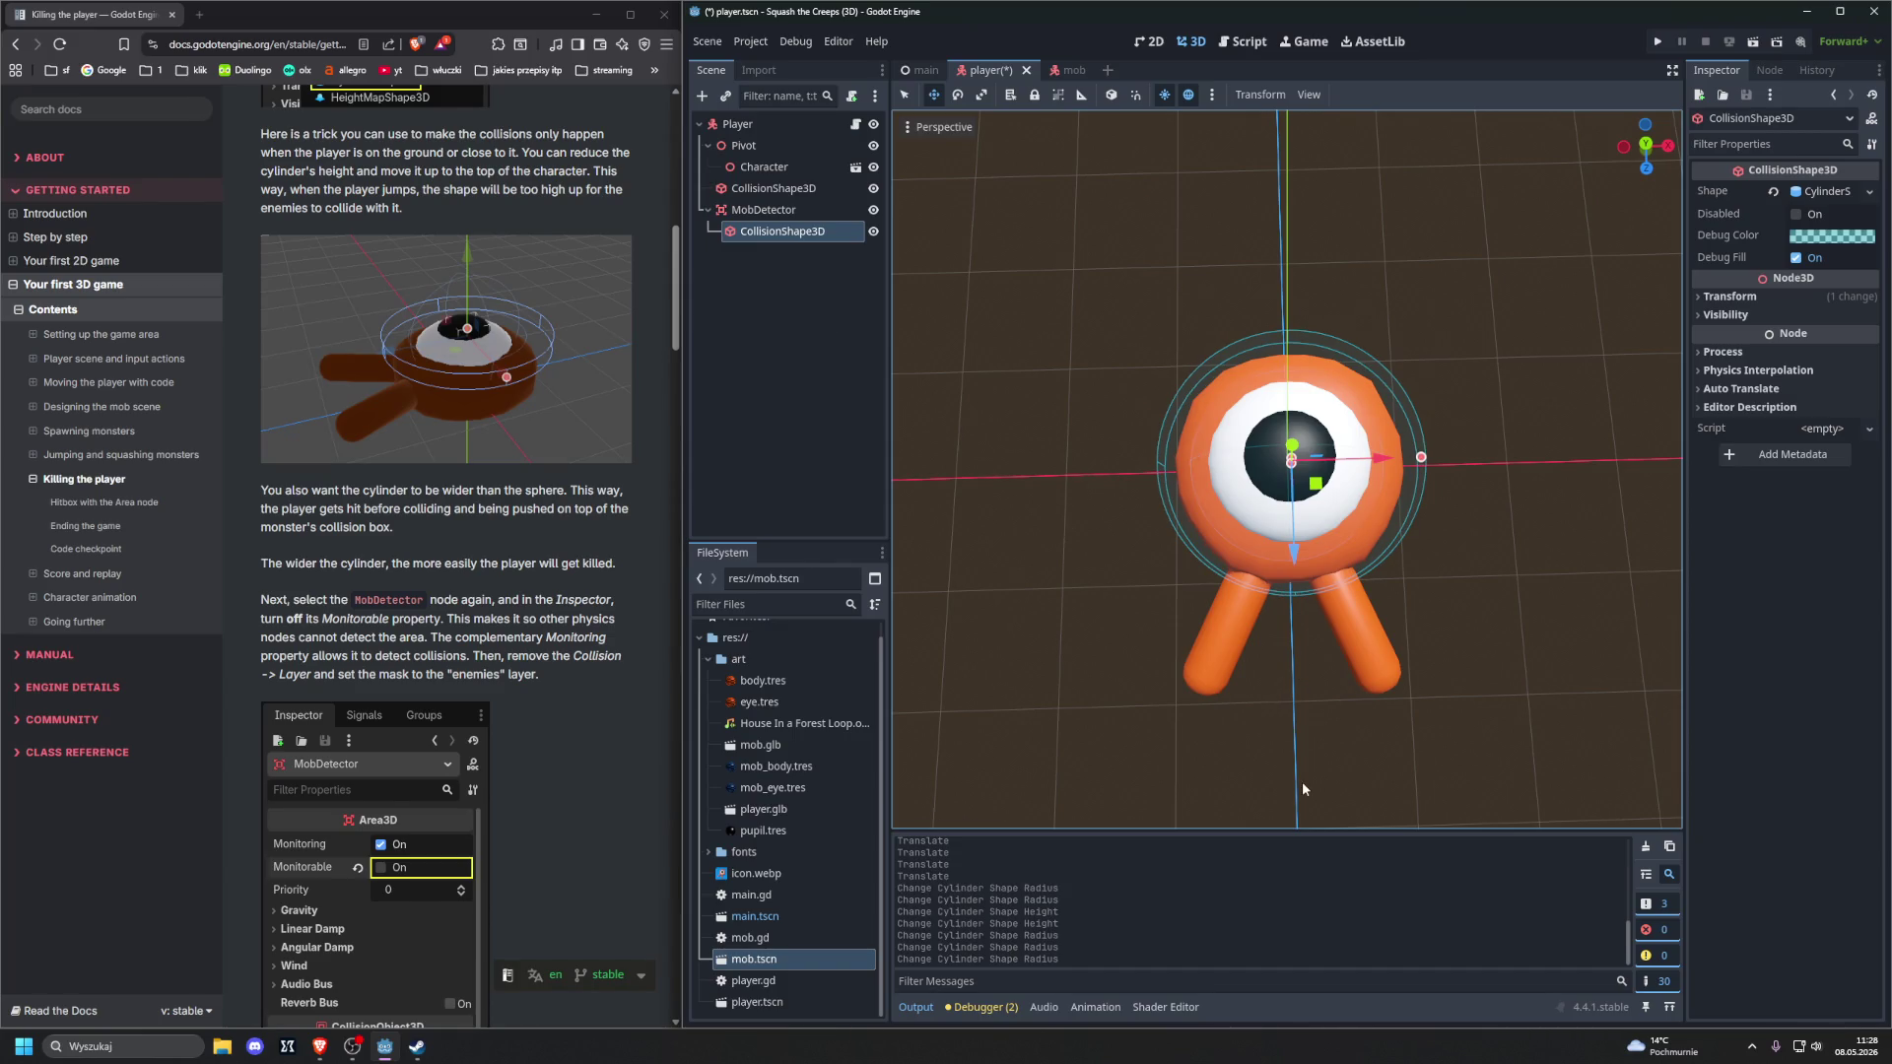
{"action": "key", "text": "alt+Tab"}
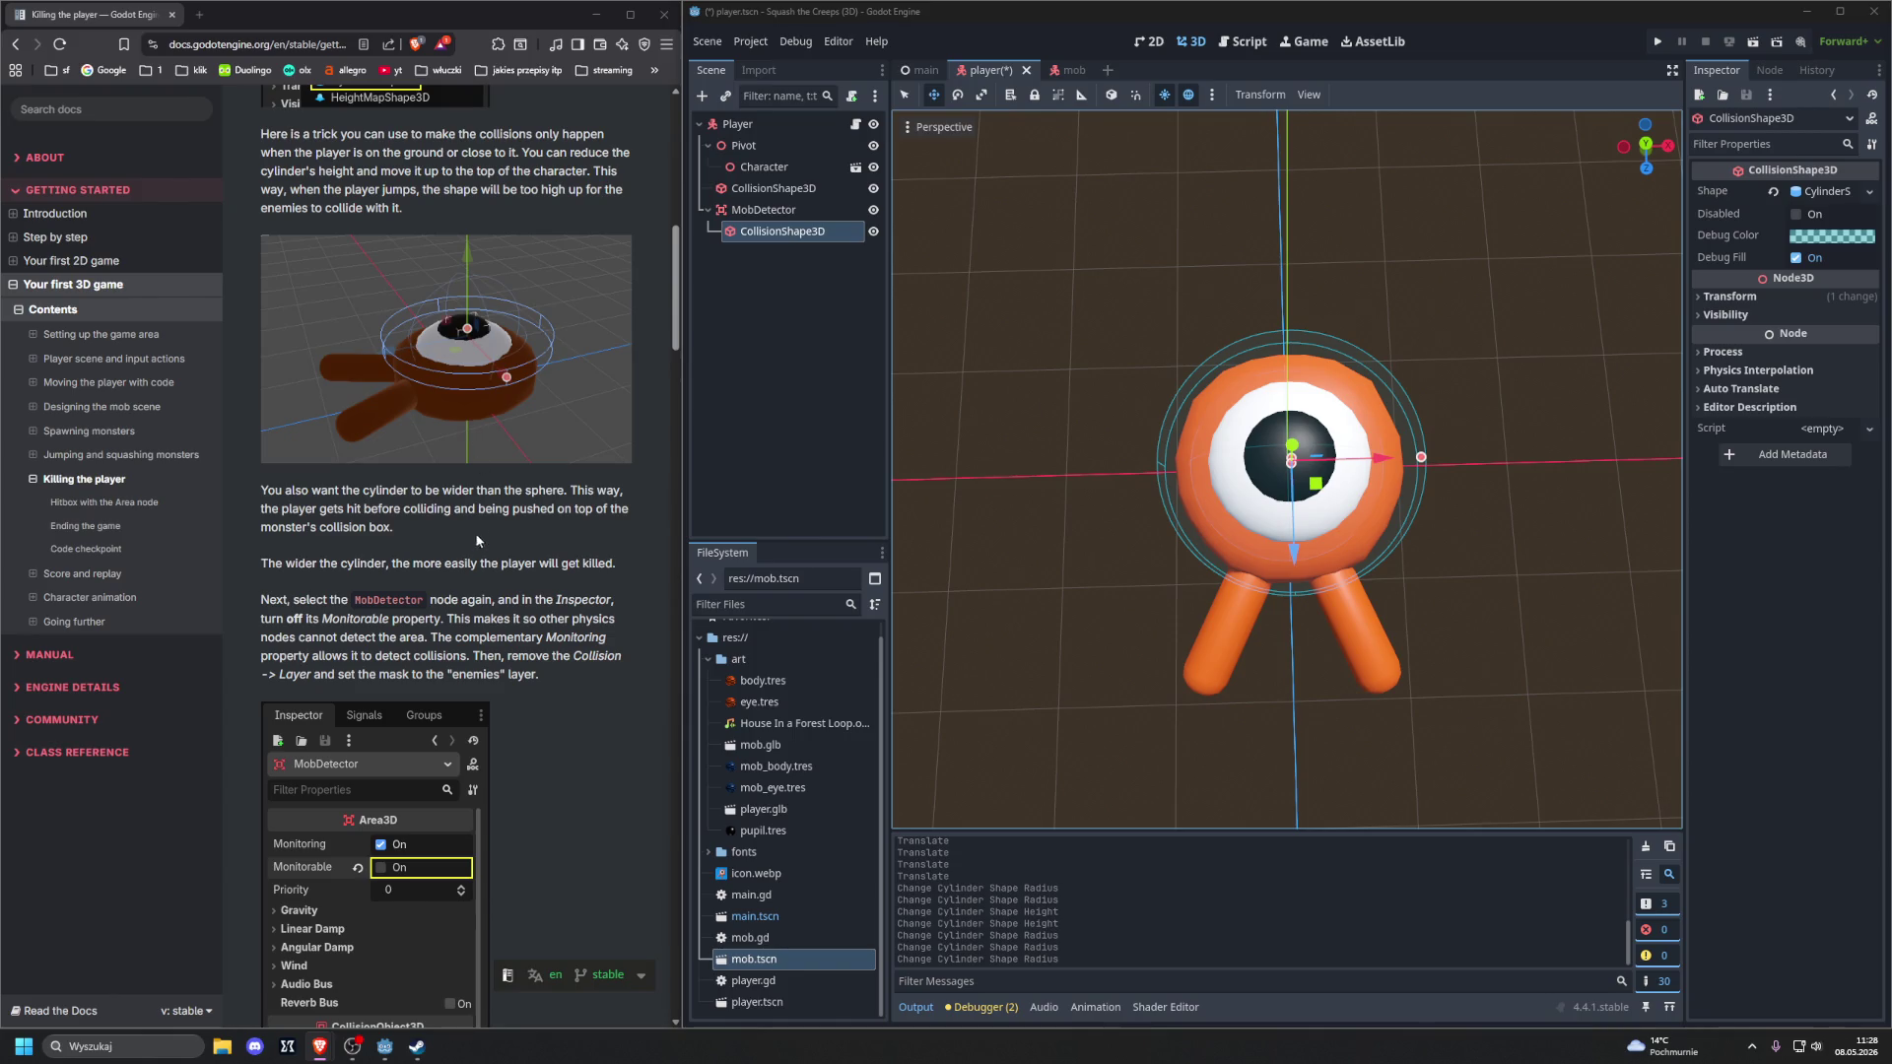
{"action": "scroll", "coordinate": [480, 532], "scroll_direction": "down", "scroll_amount": 3}
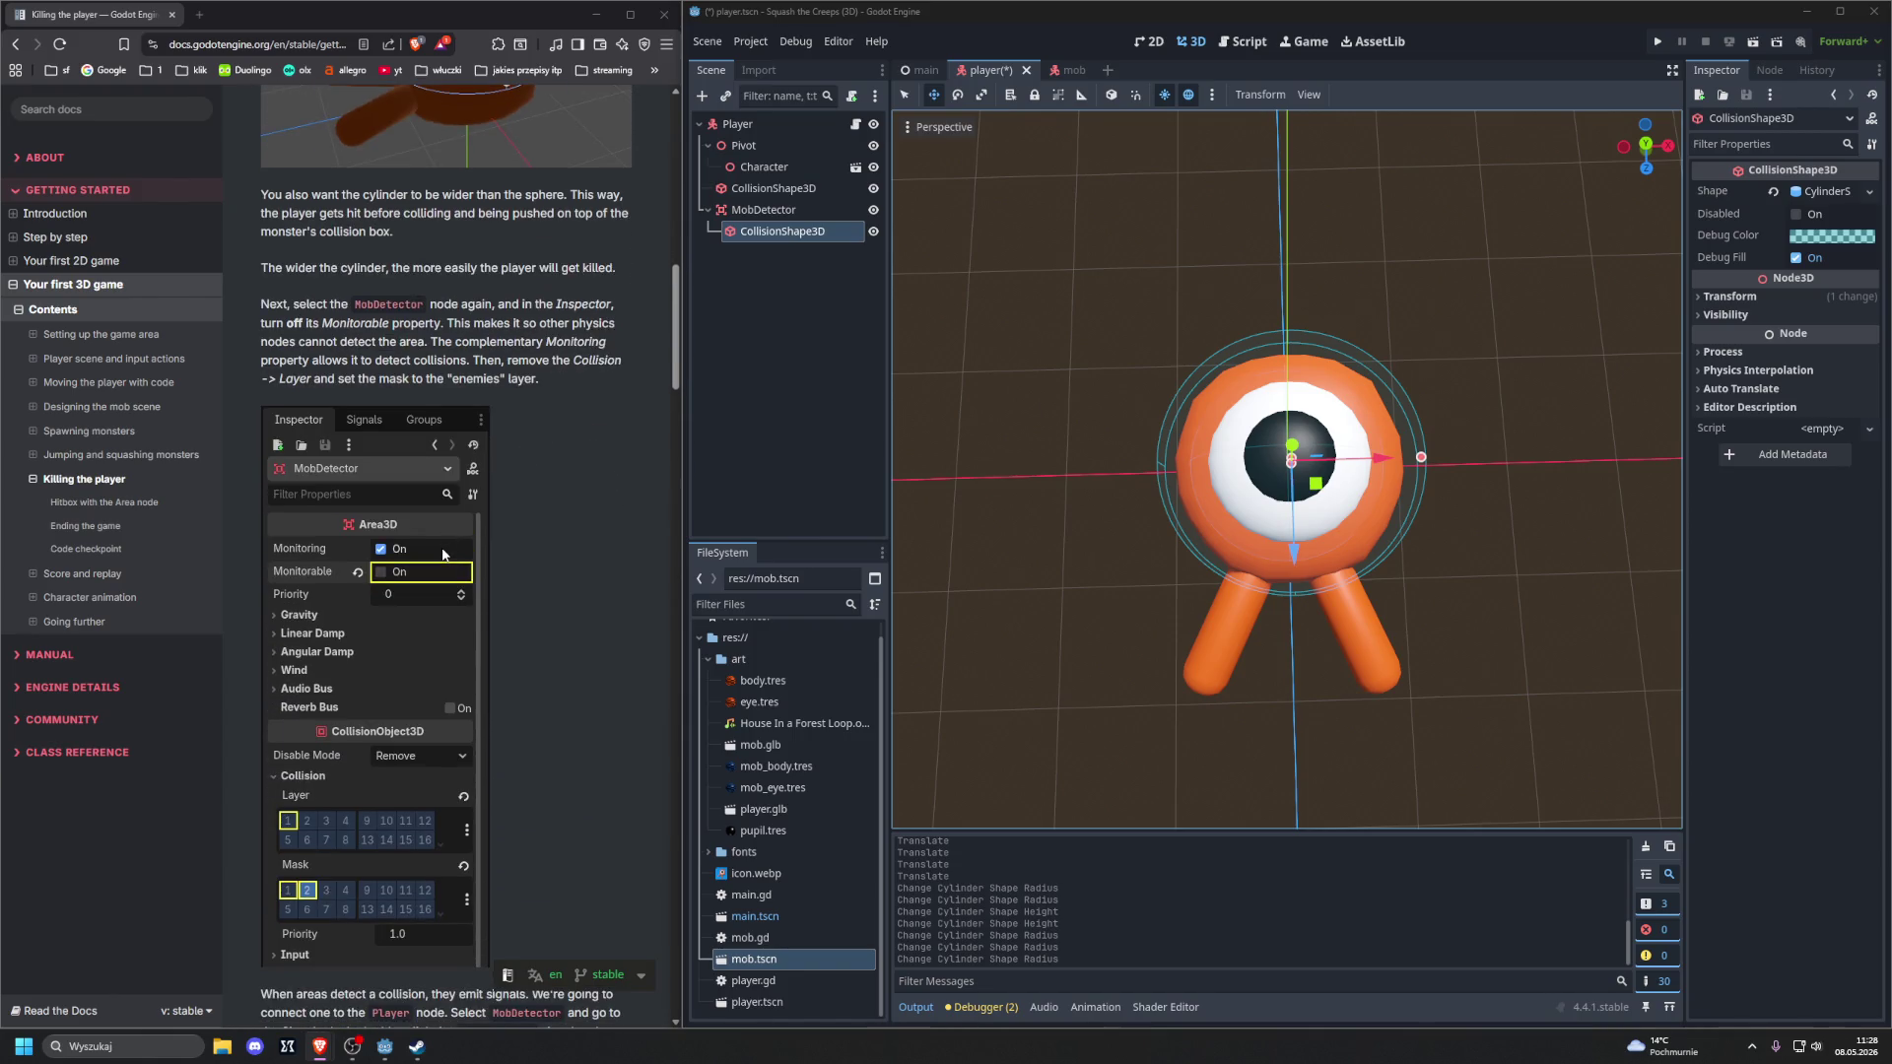
{"action": "left_click", "coordinate": [751, 213]}
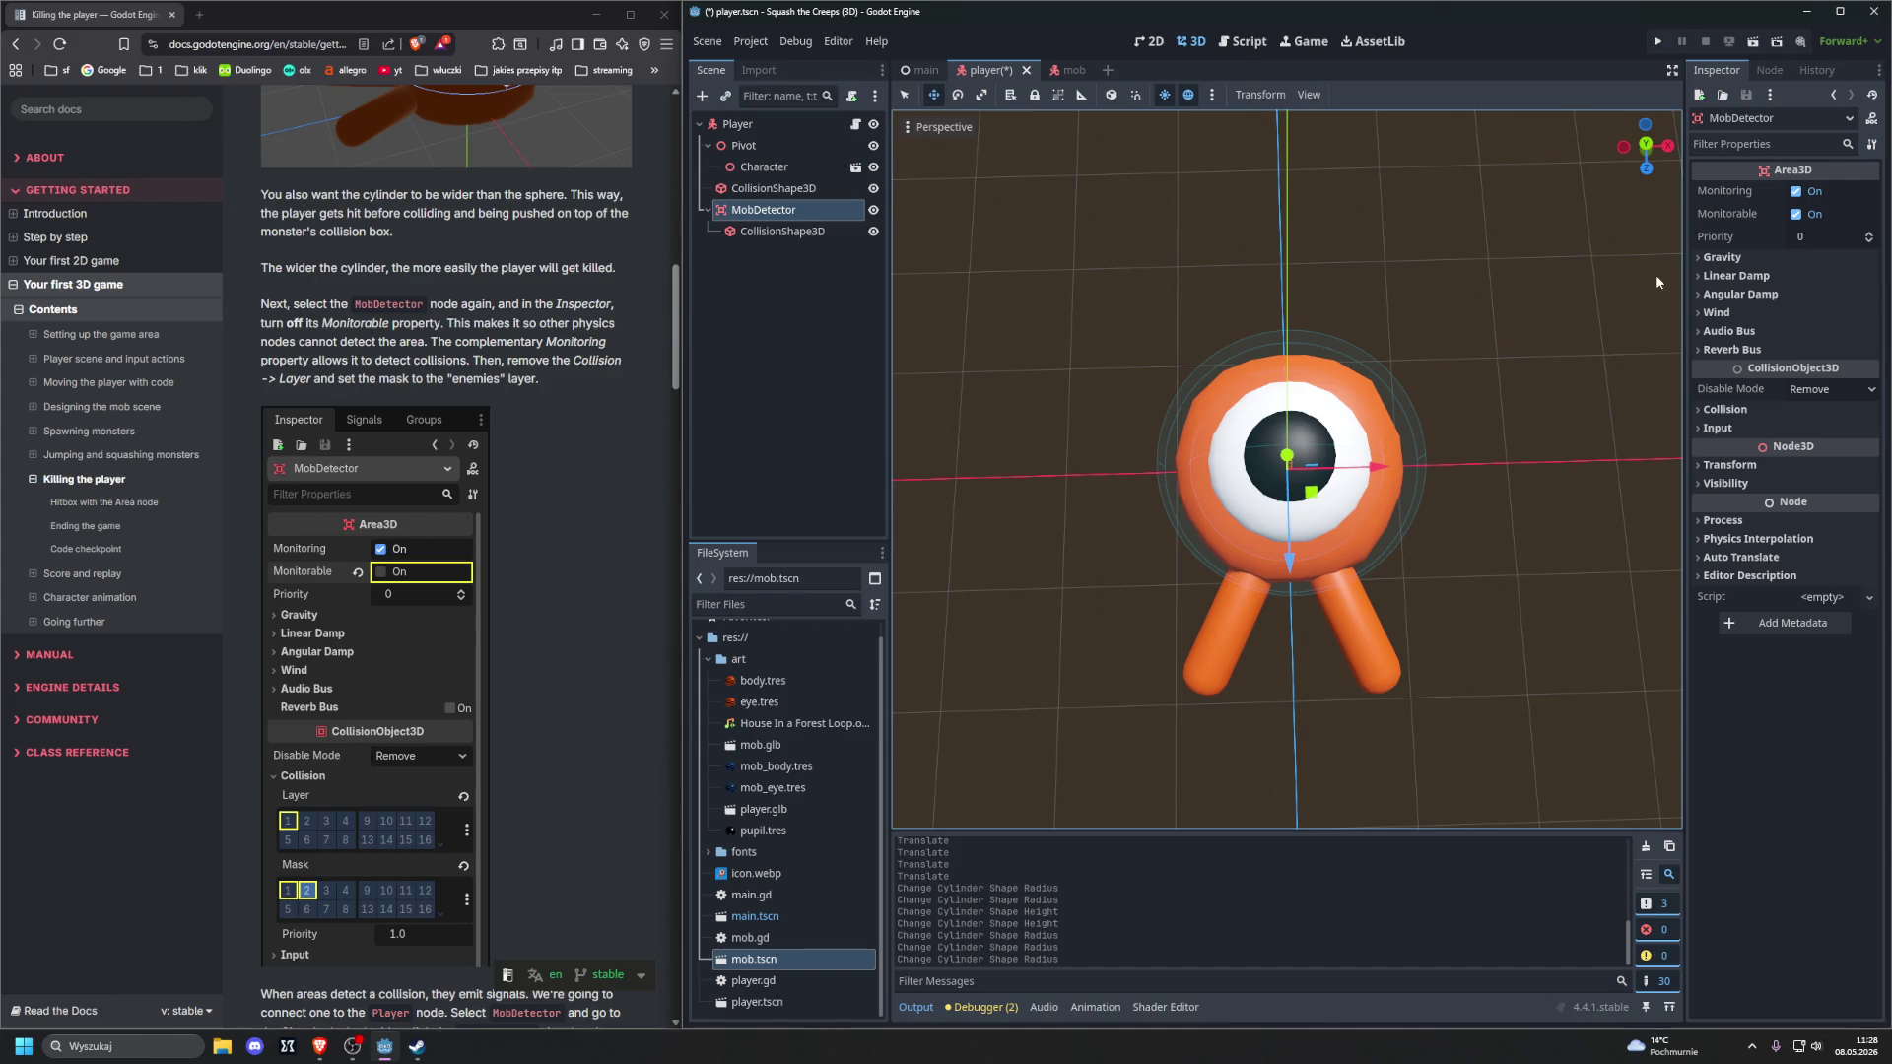
Turn off MobDetector's Monitorable, clear collision layer 1, and enable mask layer 2 (enemies)
{"action": "left_click", "coordinate": [1786, 216]}
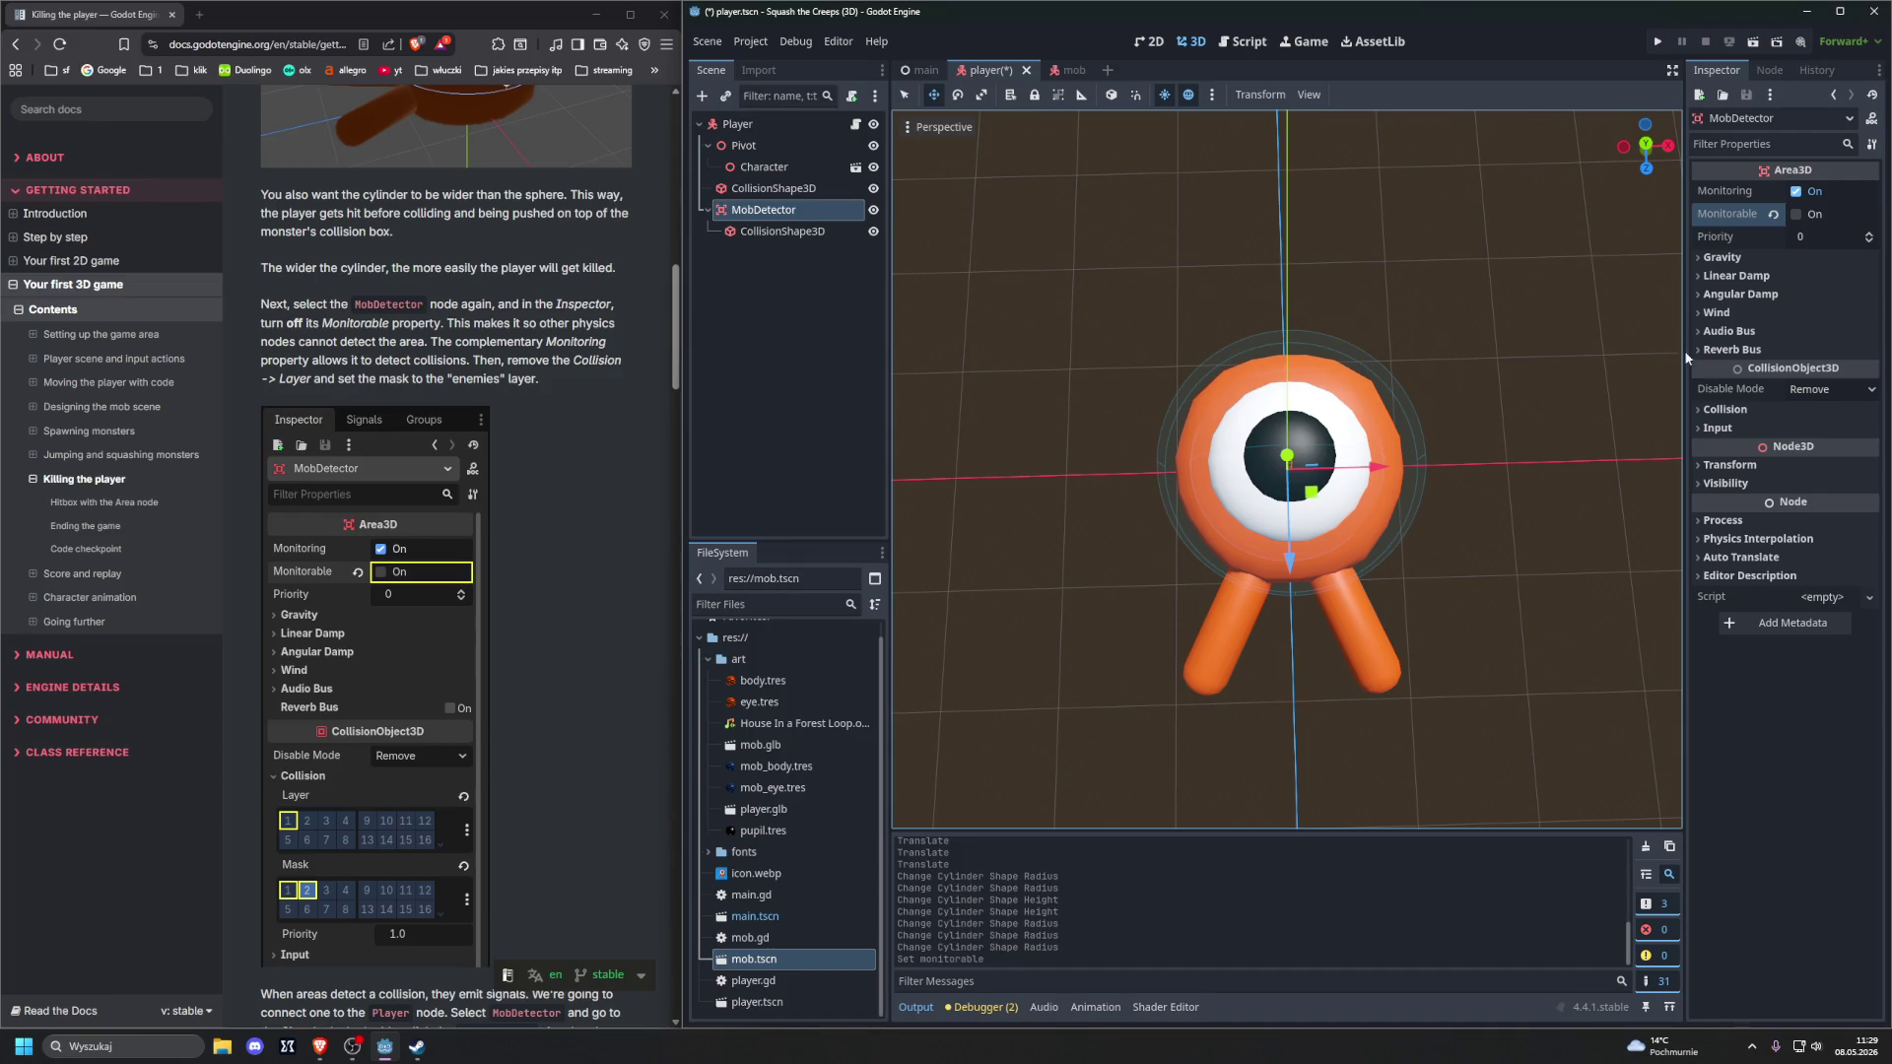
{"action": "left_click", "coordinate": [1726, 409]}
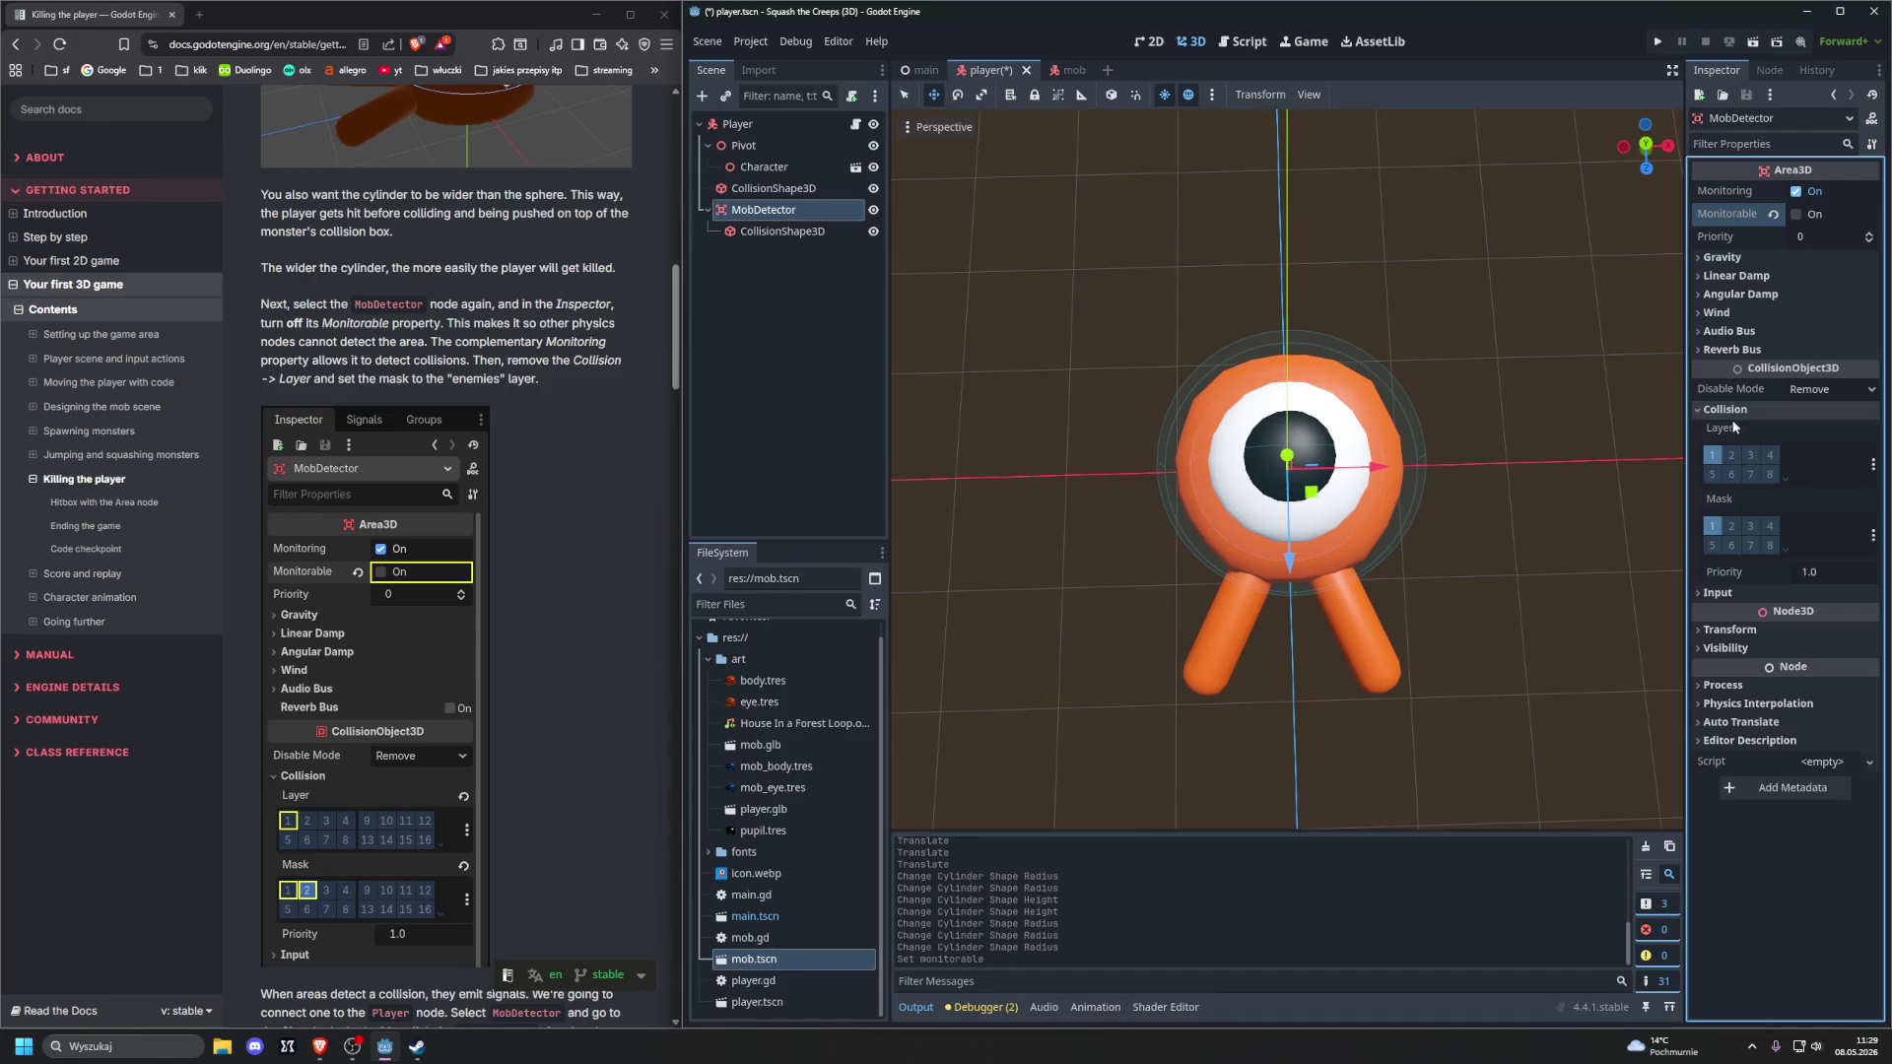
{"action": "left_click", "coordinate": [1713, 456]}
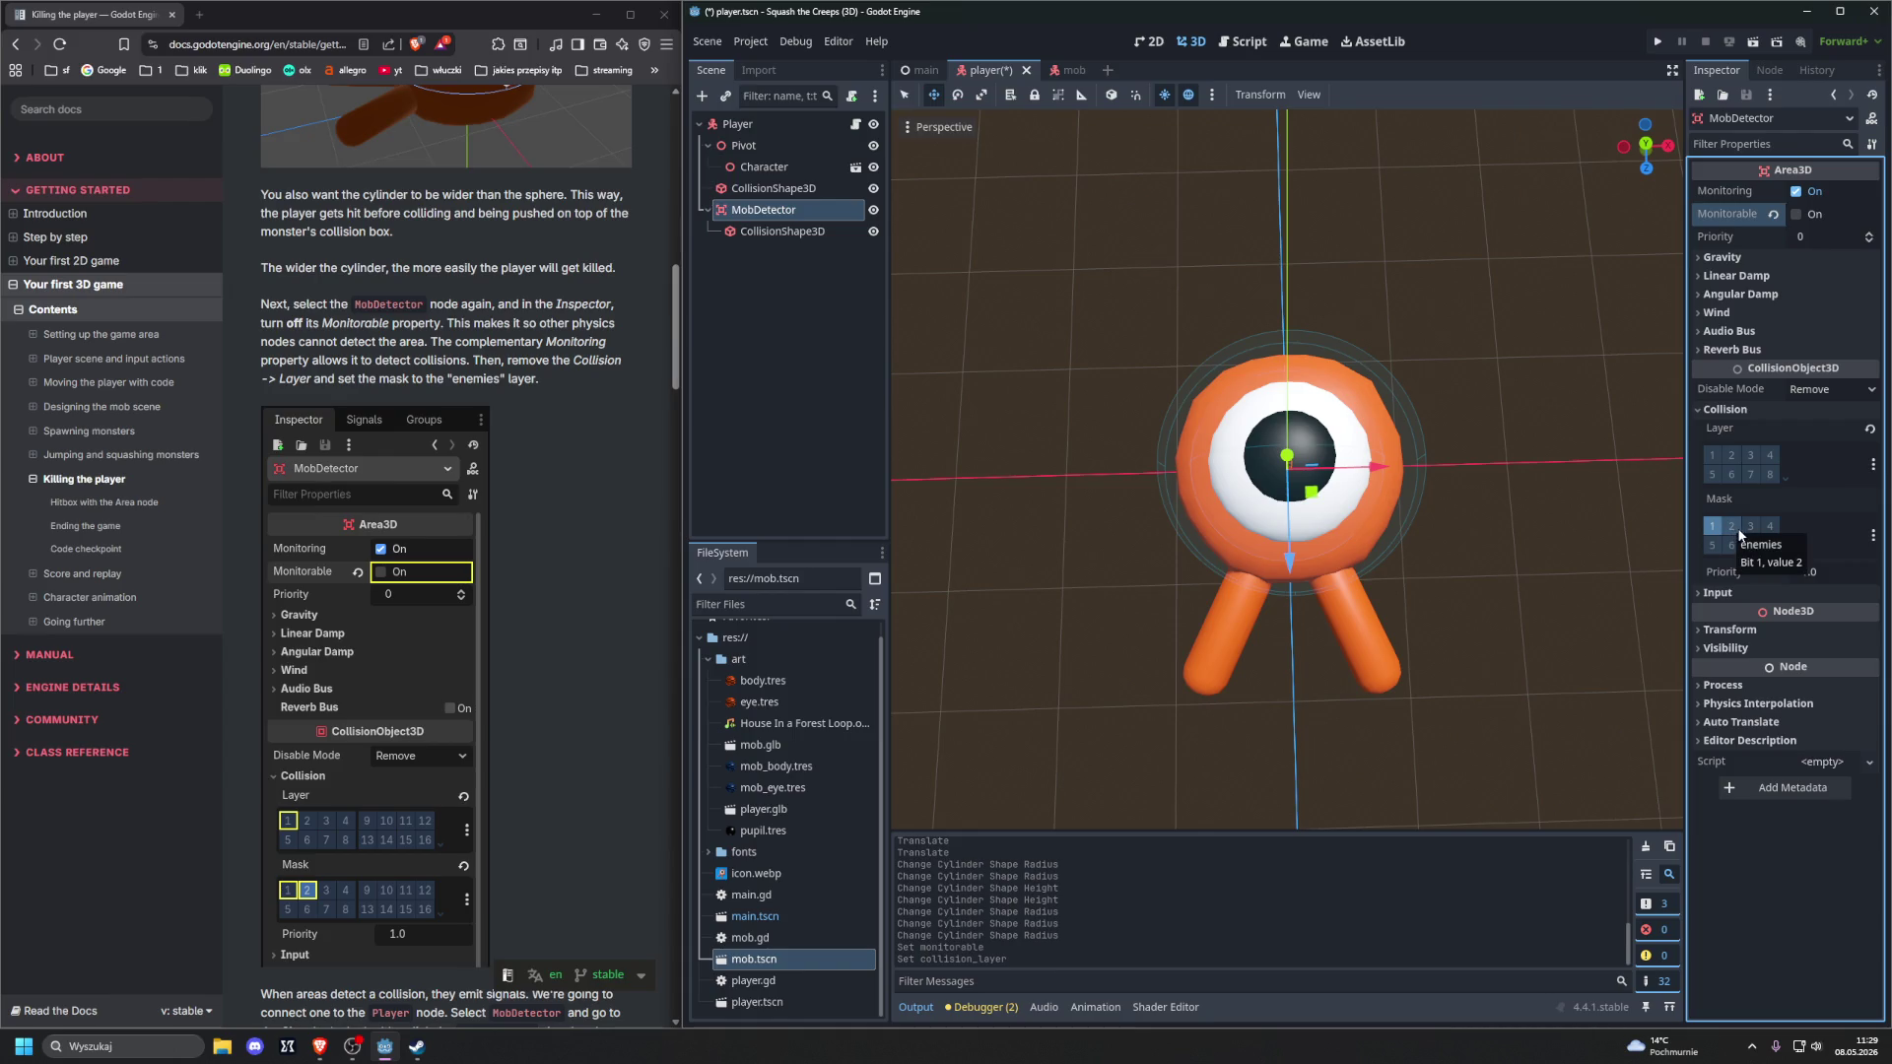
{"action": "left_click", "coordinate": [1734, 529]}
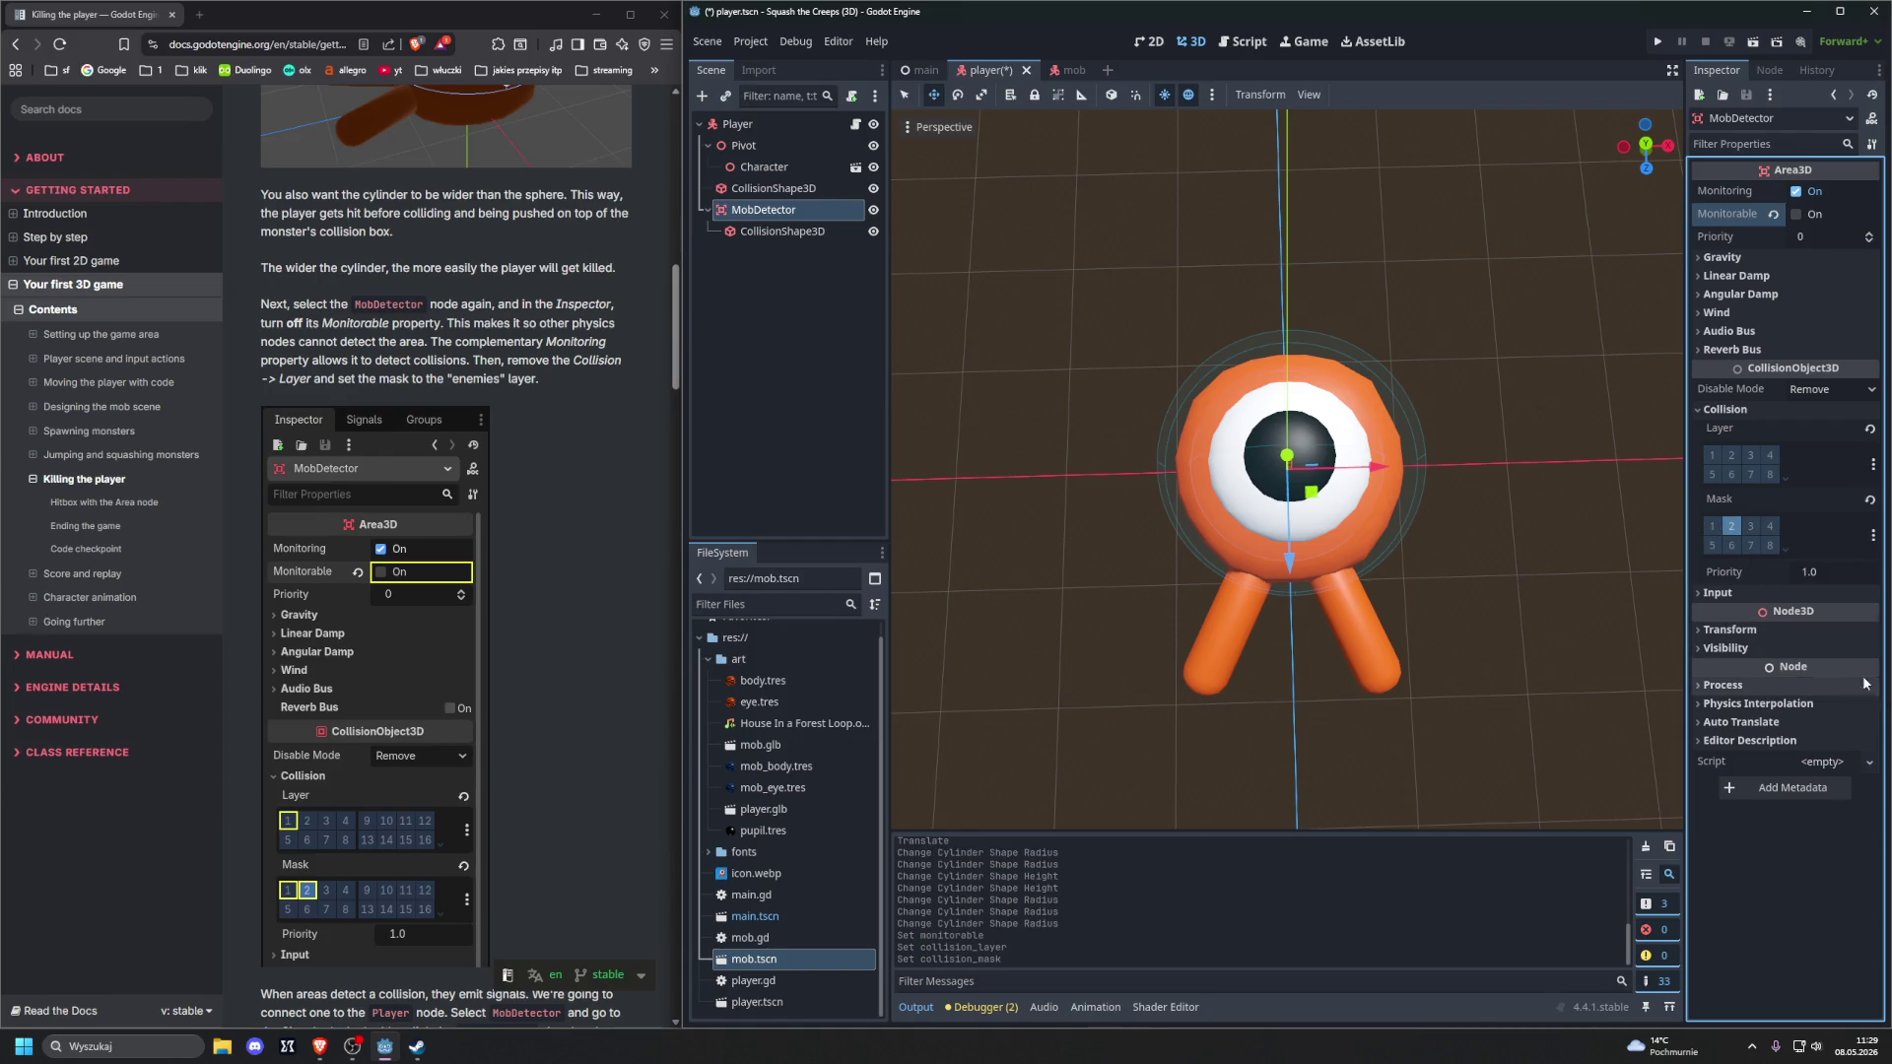
{"action": "scroll", "coordinate": [551, 463], "scroll_direction": "down", "scroll_amount": 8}
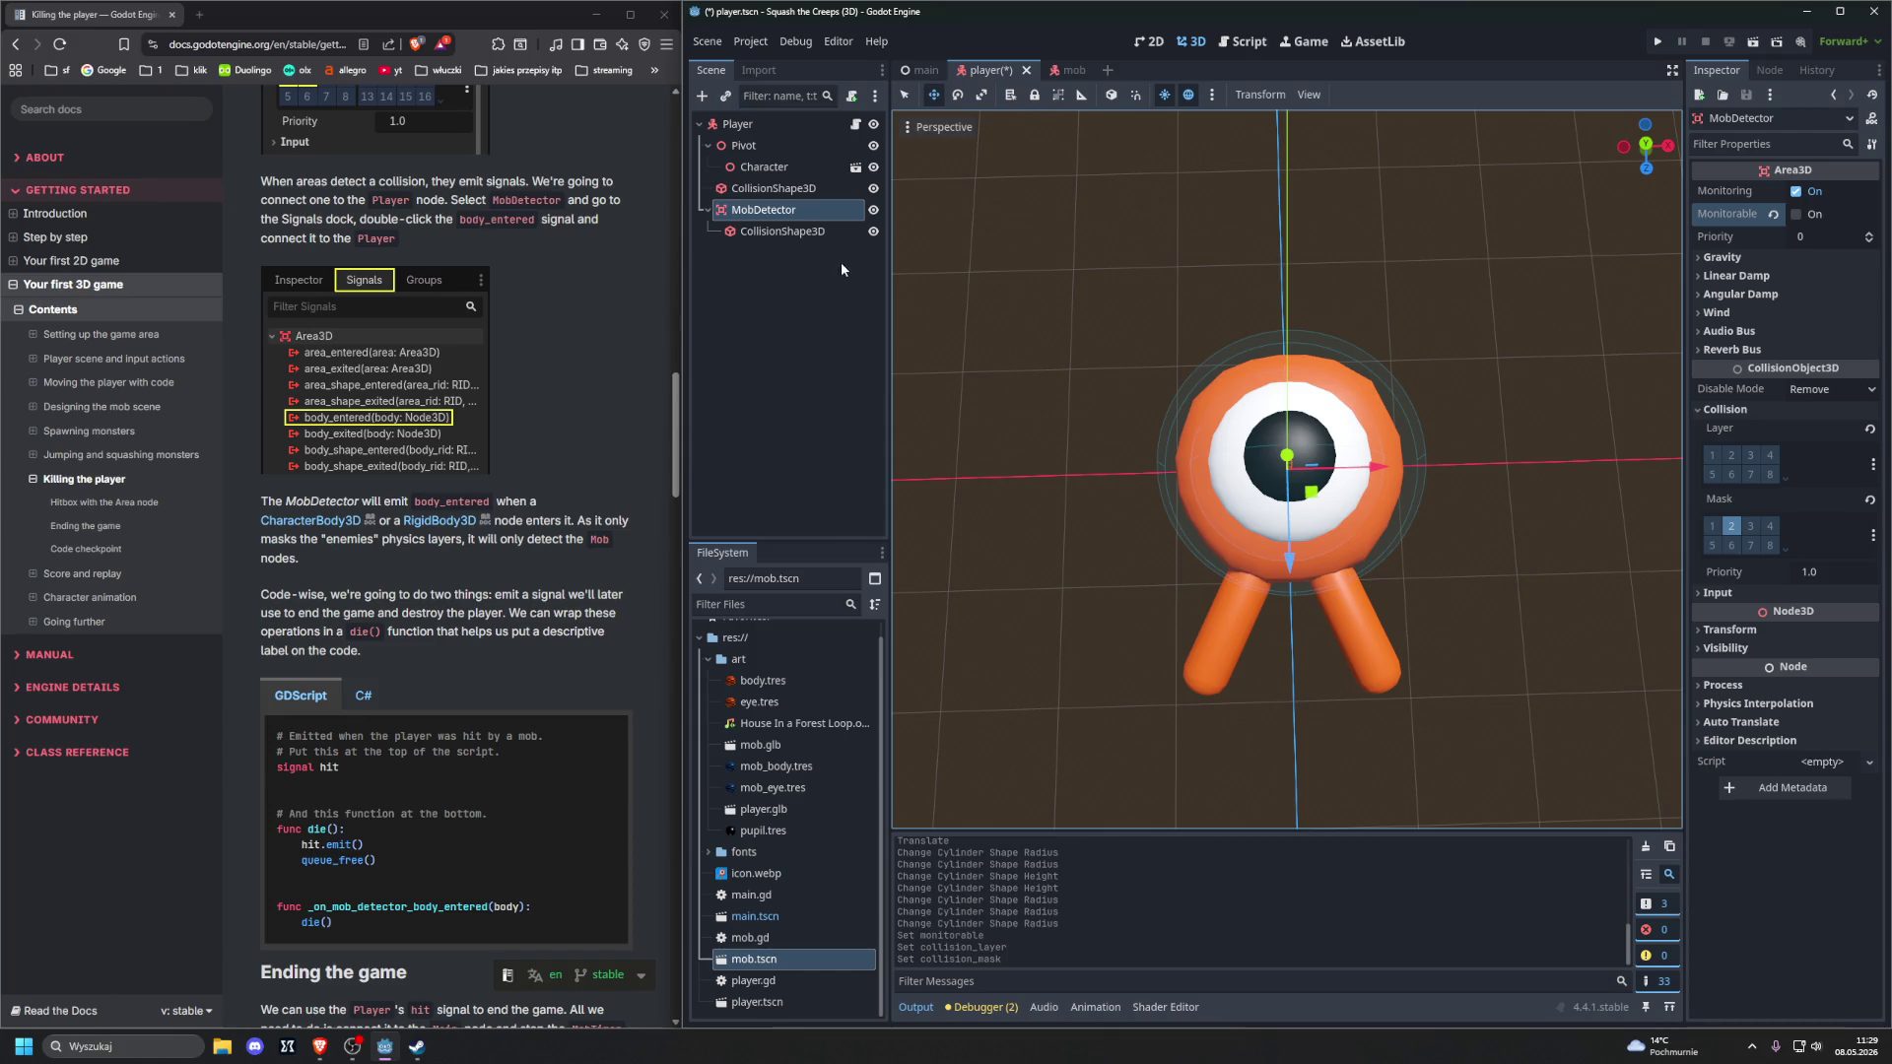
Connect MobDetector's body_entered signal to Player as _on_mob_detector_body_entered
{"action": "left_click", "coordinate": [1769, 70]}
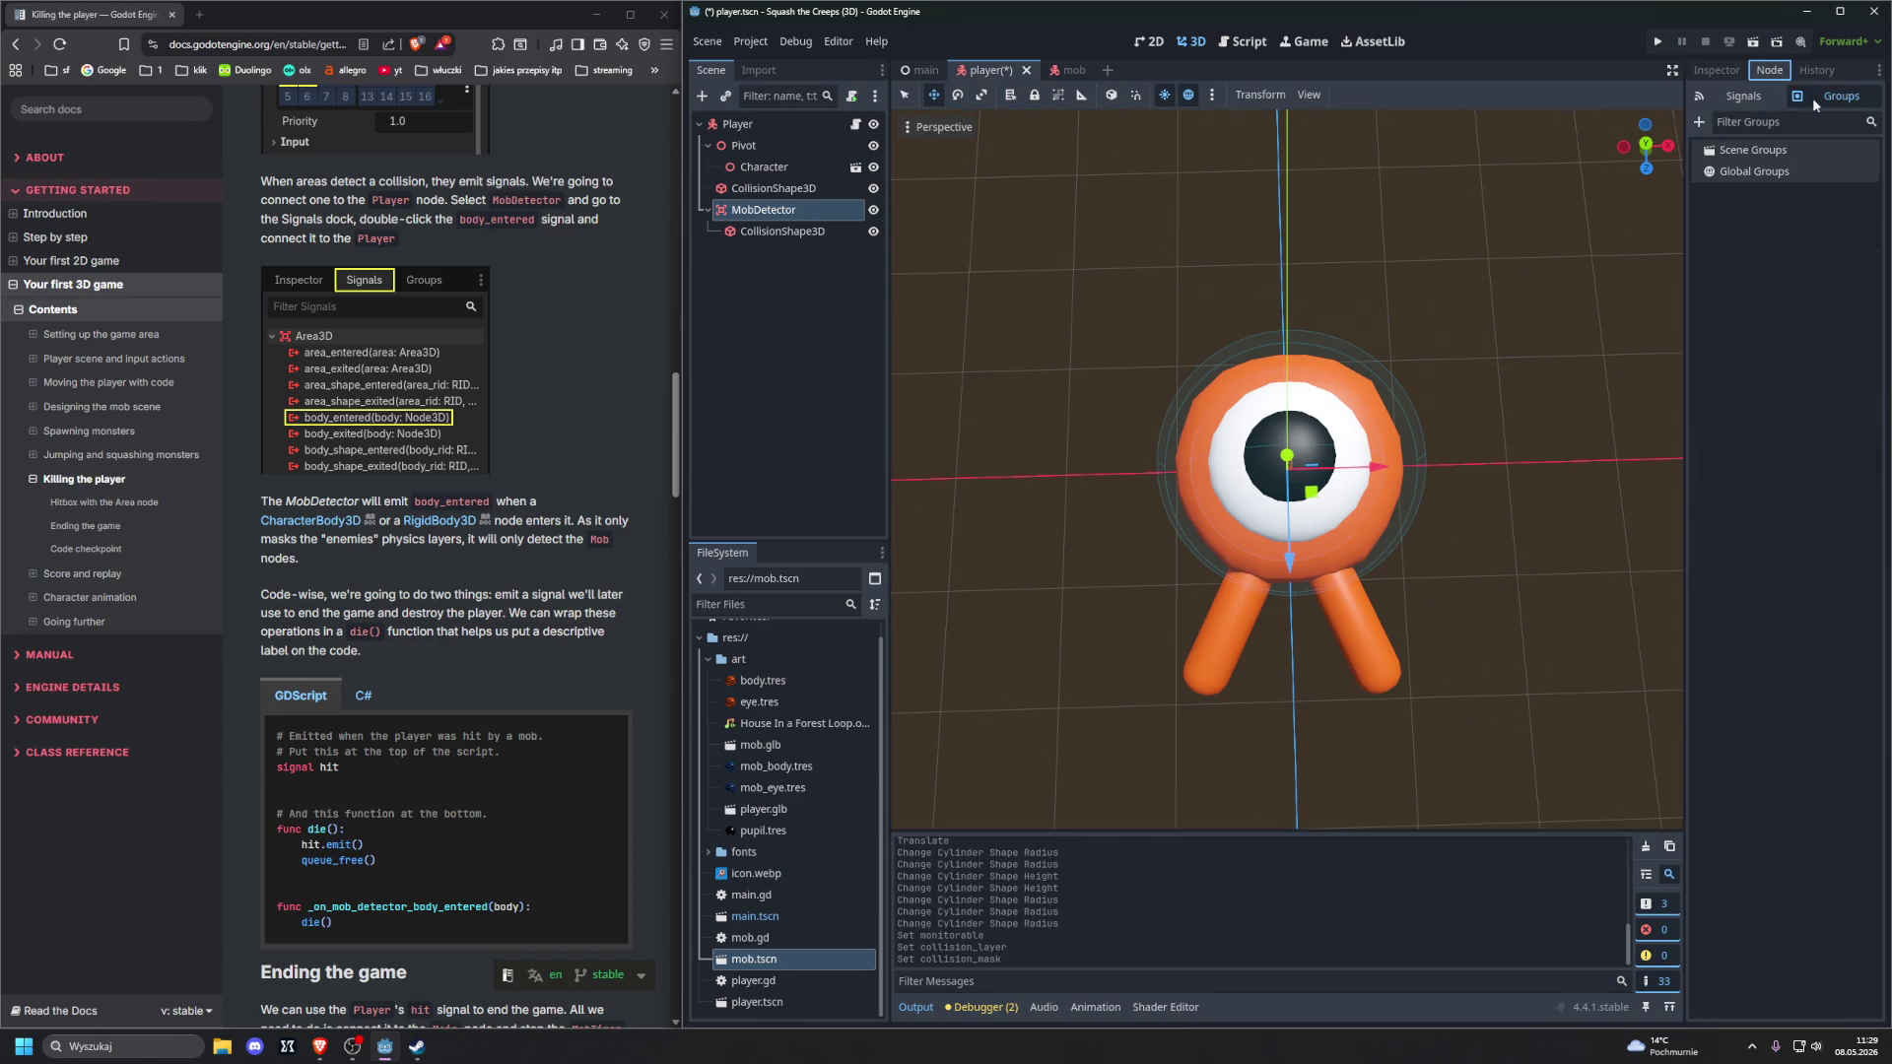
{"action": "left_click", "coordinate": [1742, 97]}
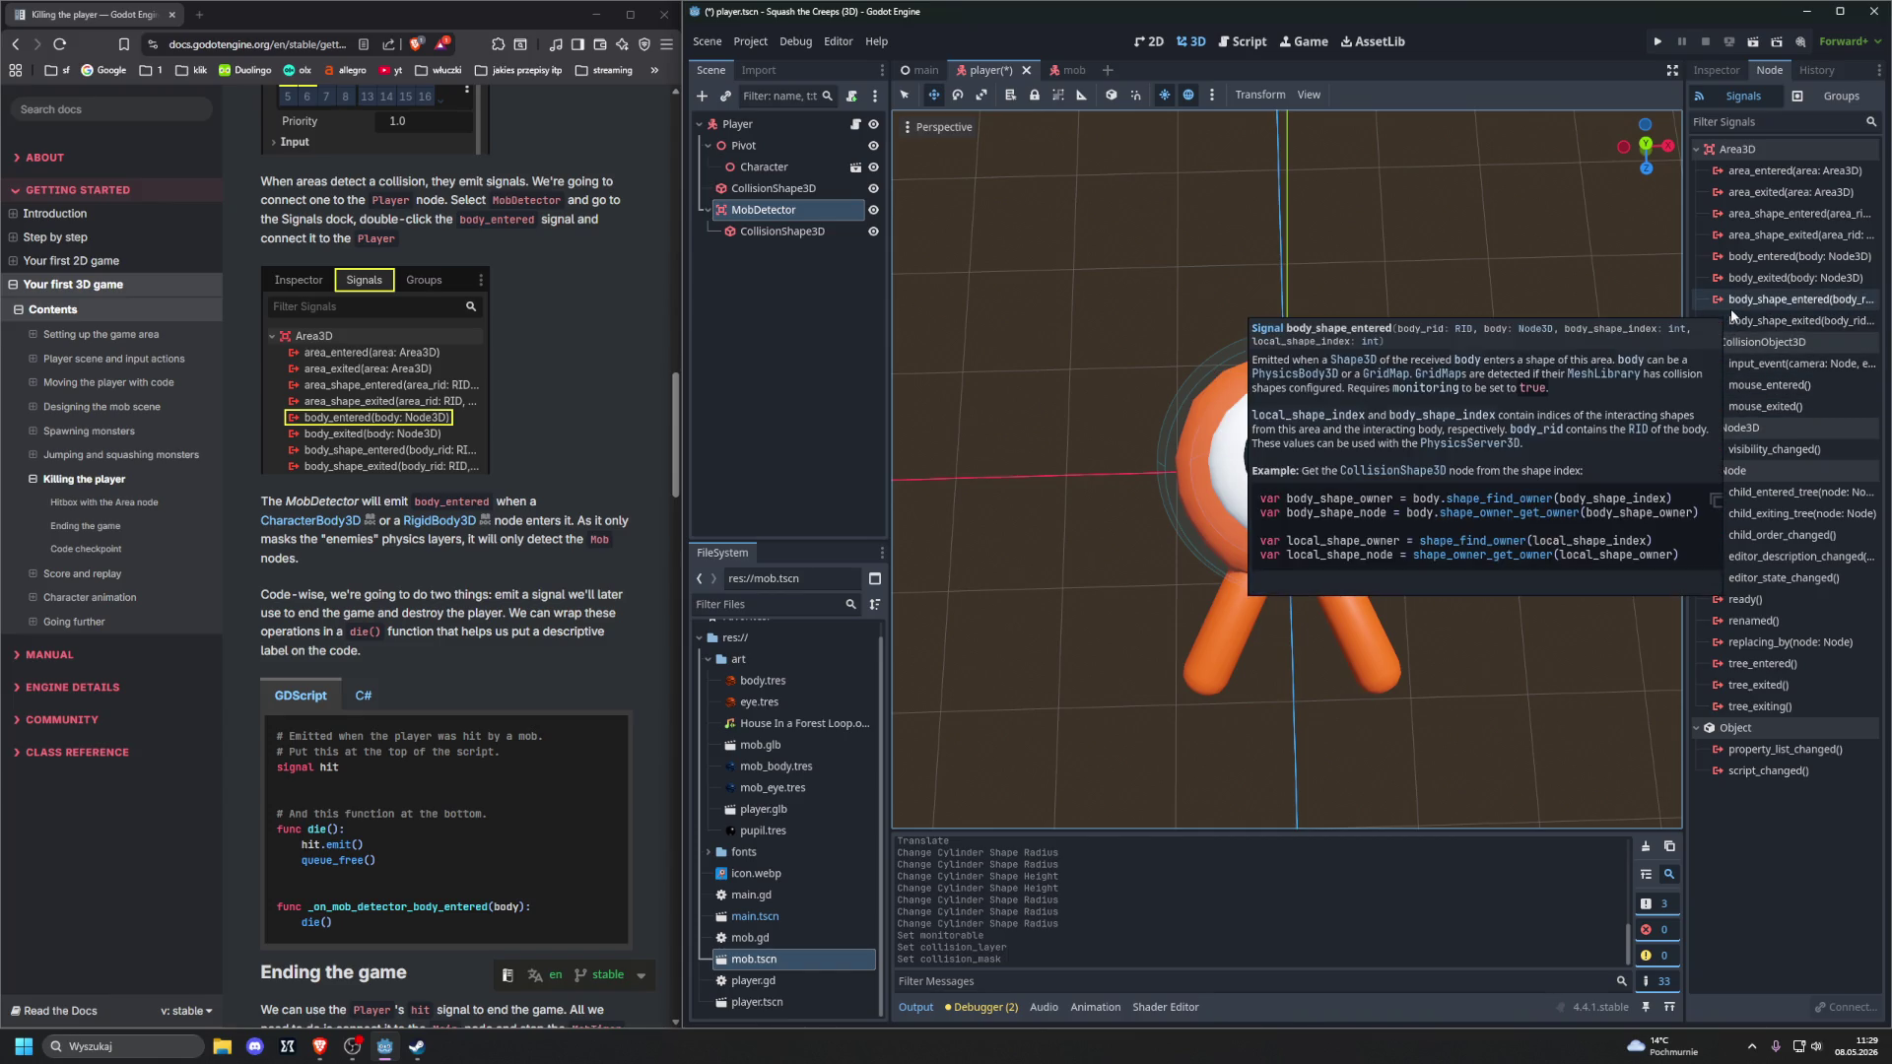
{"action": "double_click", "coordinate": [1741, 258]}
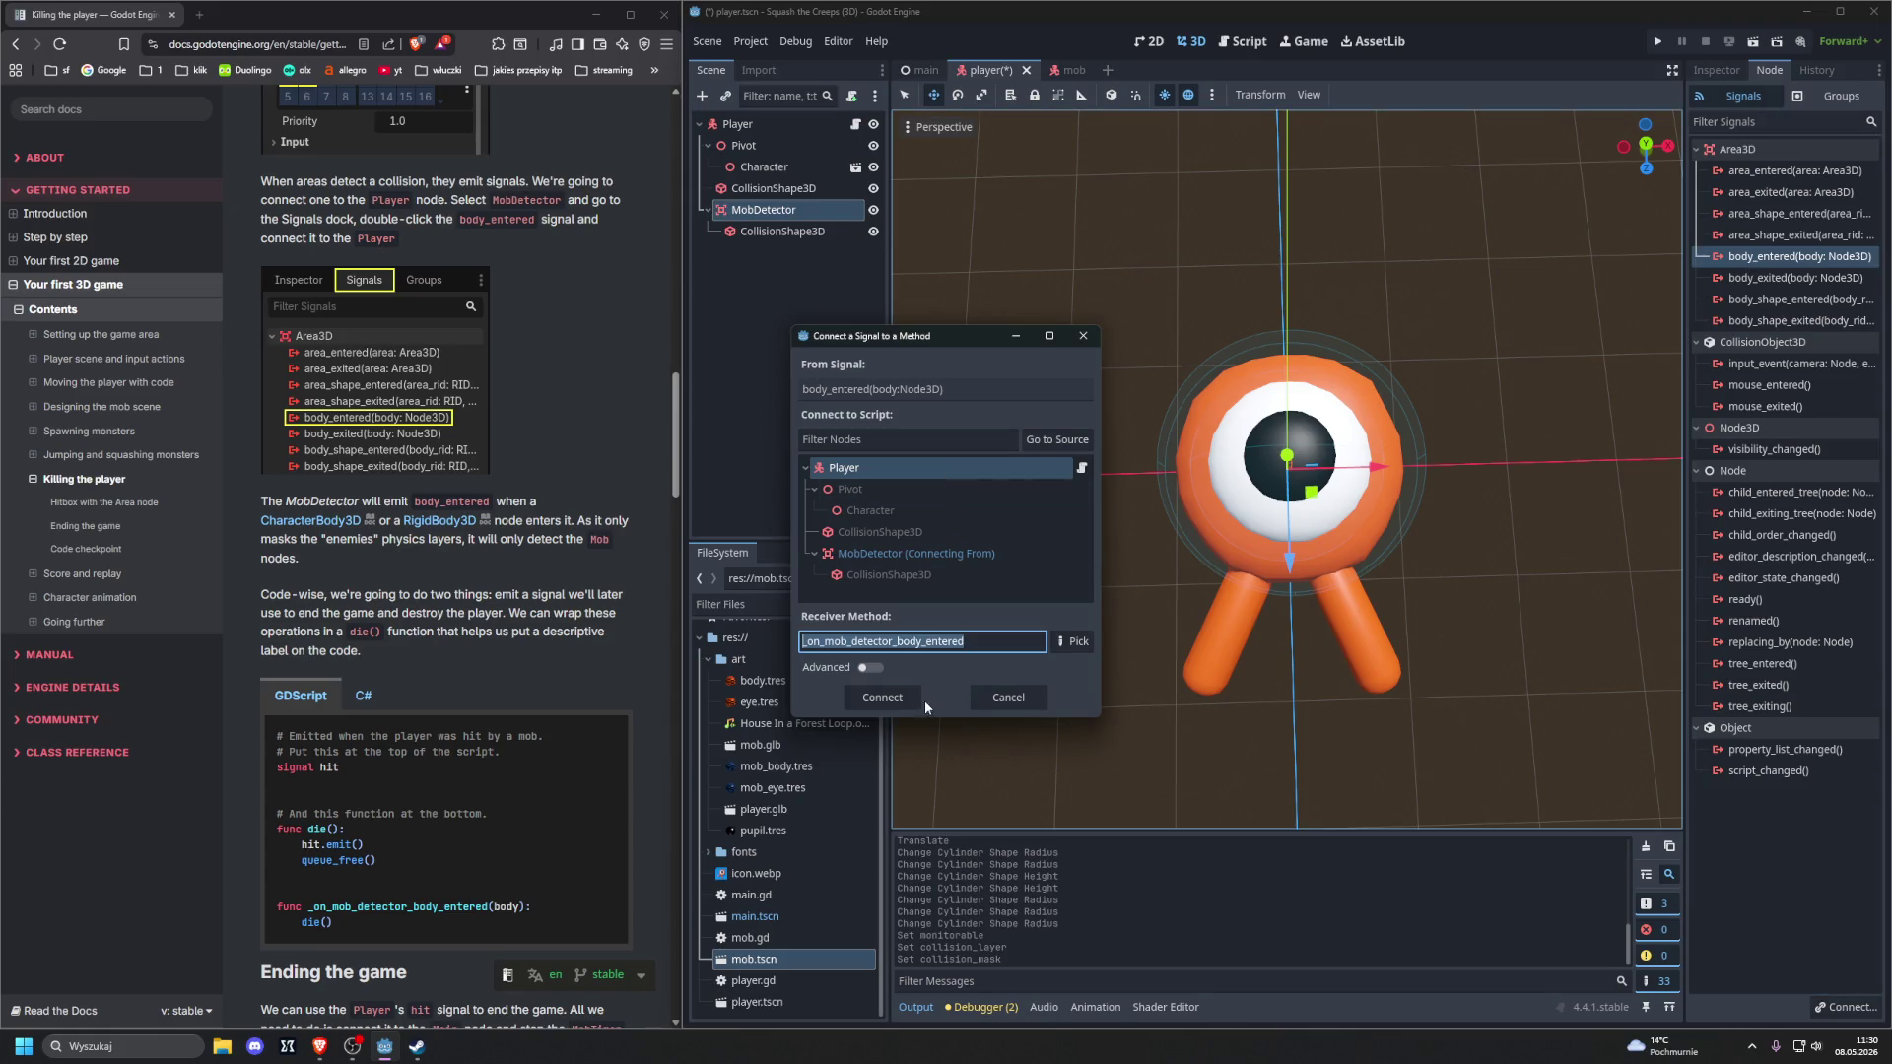
{"action": "left_click", "coordinate": [896, 701]}
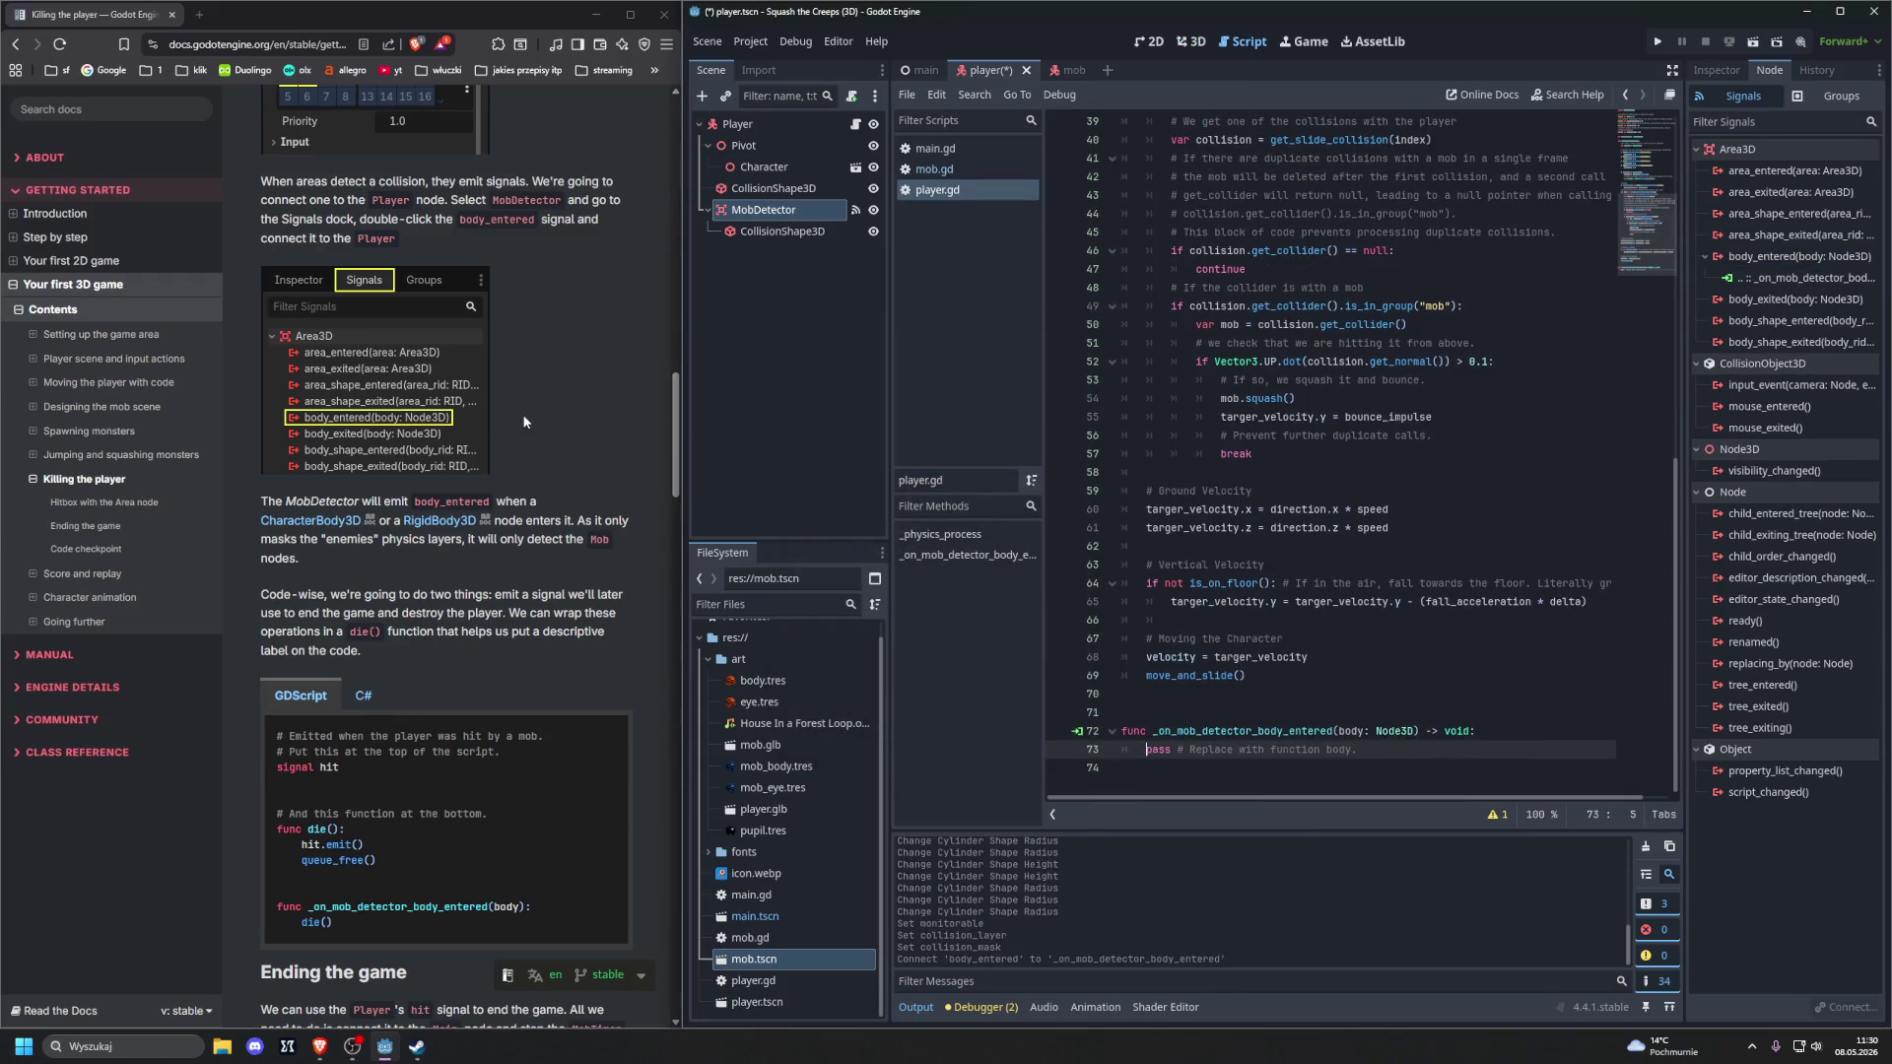
{"action": "scroll", "coordinate": [523, 422], "scroll_direction": "down", "scroll_amount": 3}
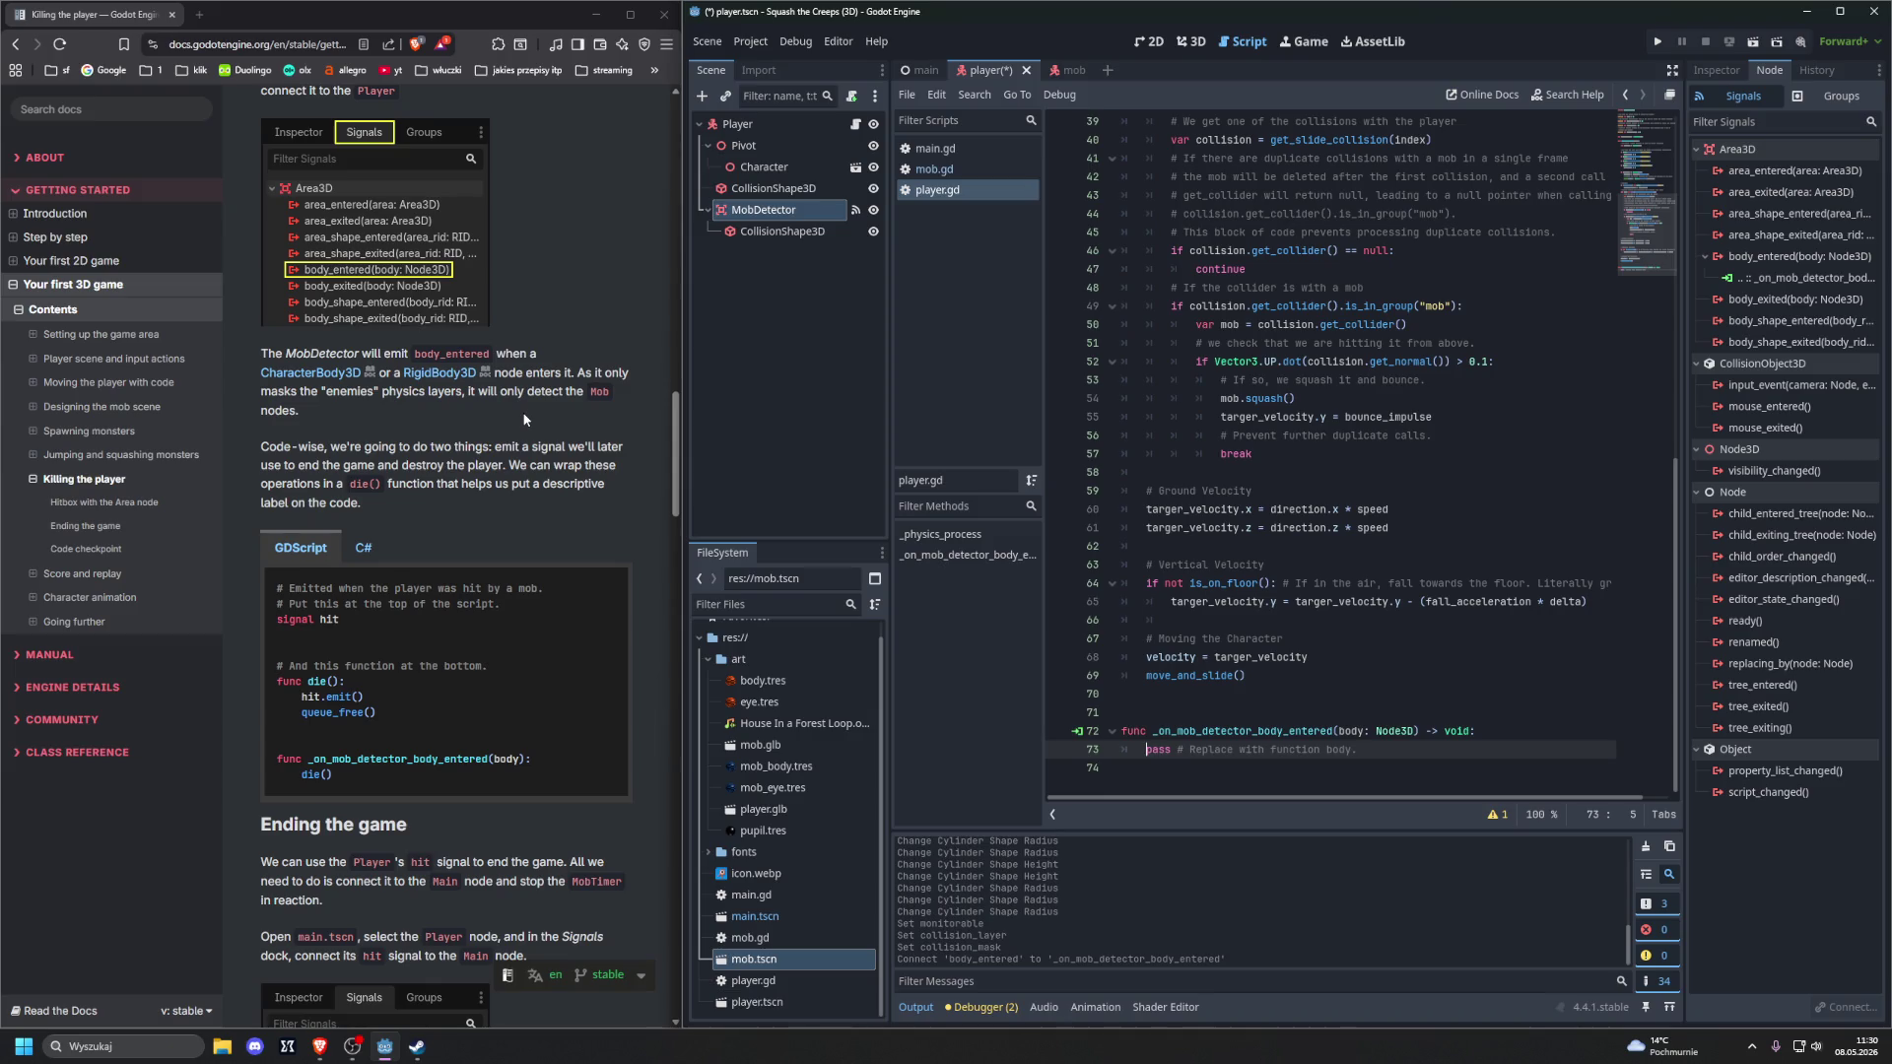
{"action": "scroll", "coordinate": [523, 420], "scroll_direction": "down", "scroll_amount": 3}
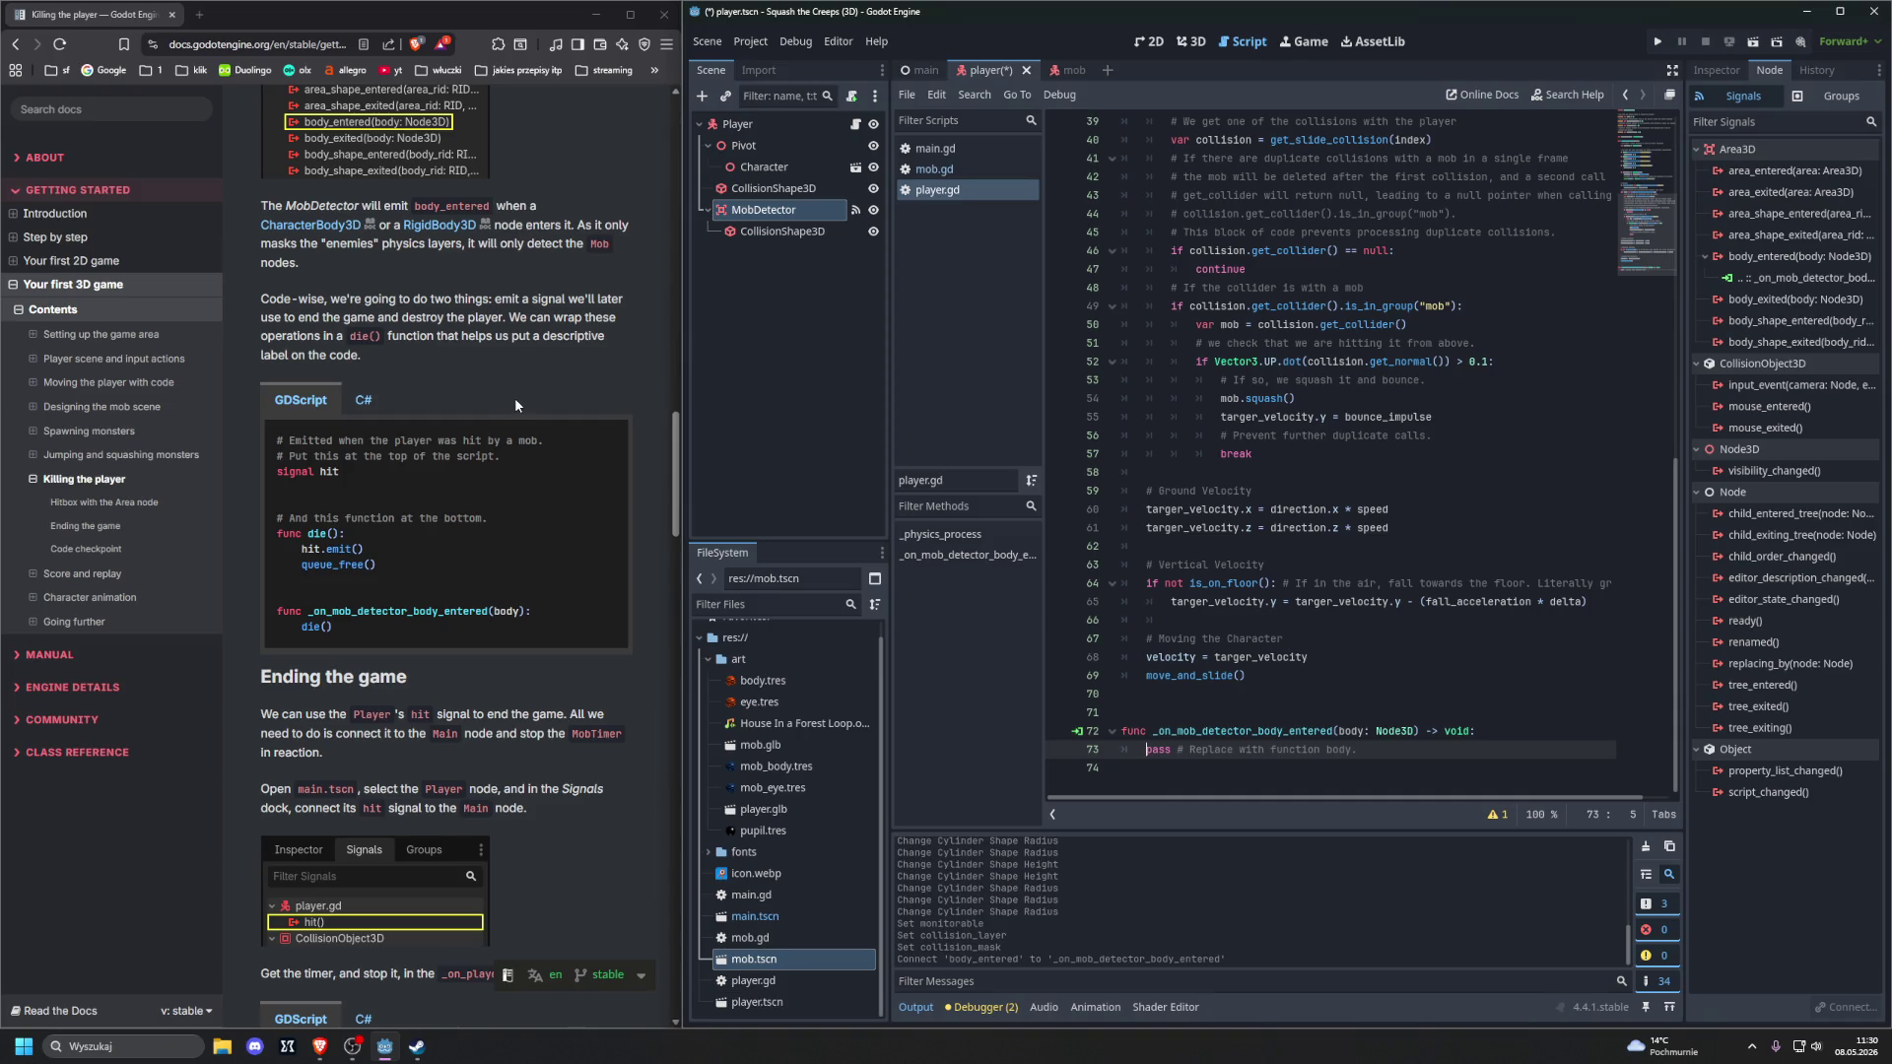
{"action": "left_click_drag", "start_coordinate": [279, 440], "coordinate": [364, 469]}
{"action": "key", "text": "ctrl+c"}
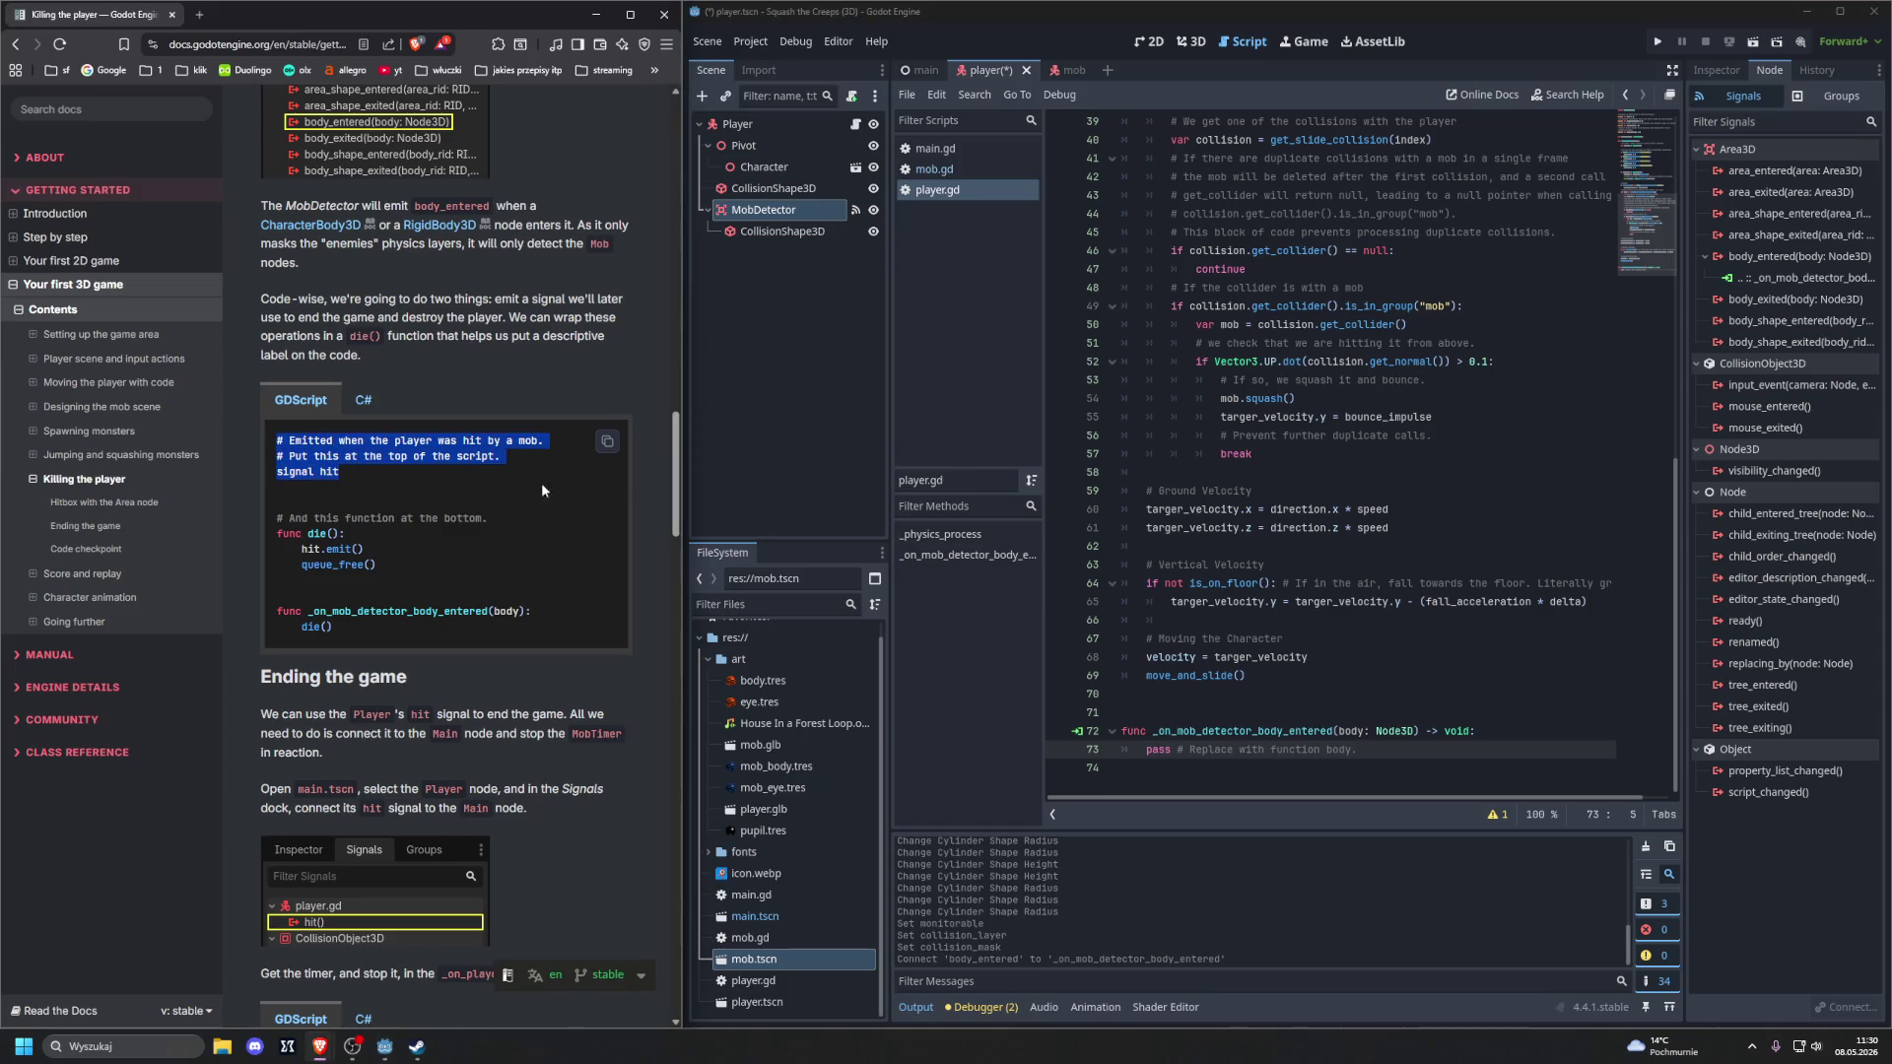
{"action": "scroll", "coordinate": [1351, 392], "scroll_direction": "up", "scroll_amount": 10}
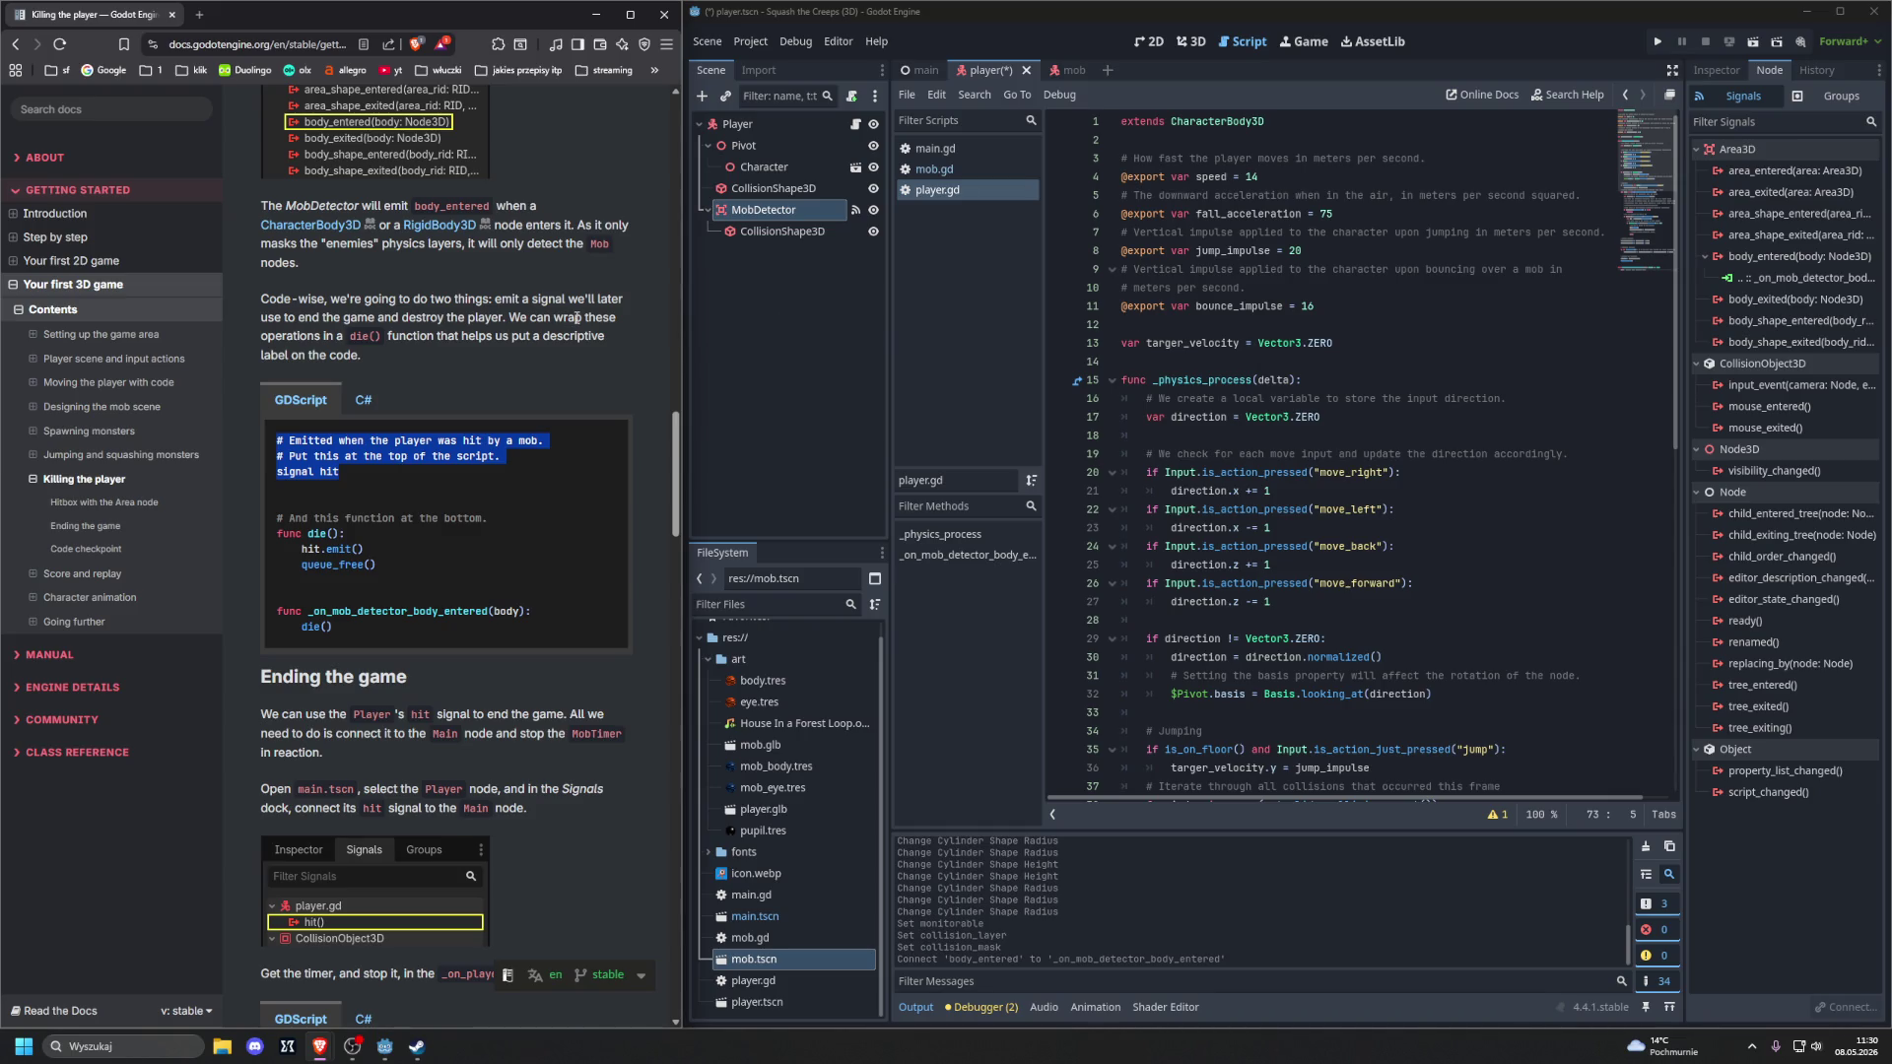
Paste the commented hit signal under extends CharacterBody3D and delete the extra comment line
{"action": "left_click", "coordinate": [459, 469]}
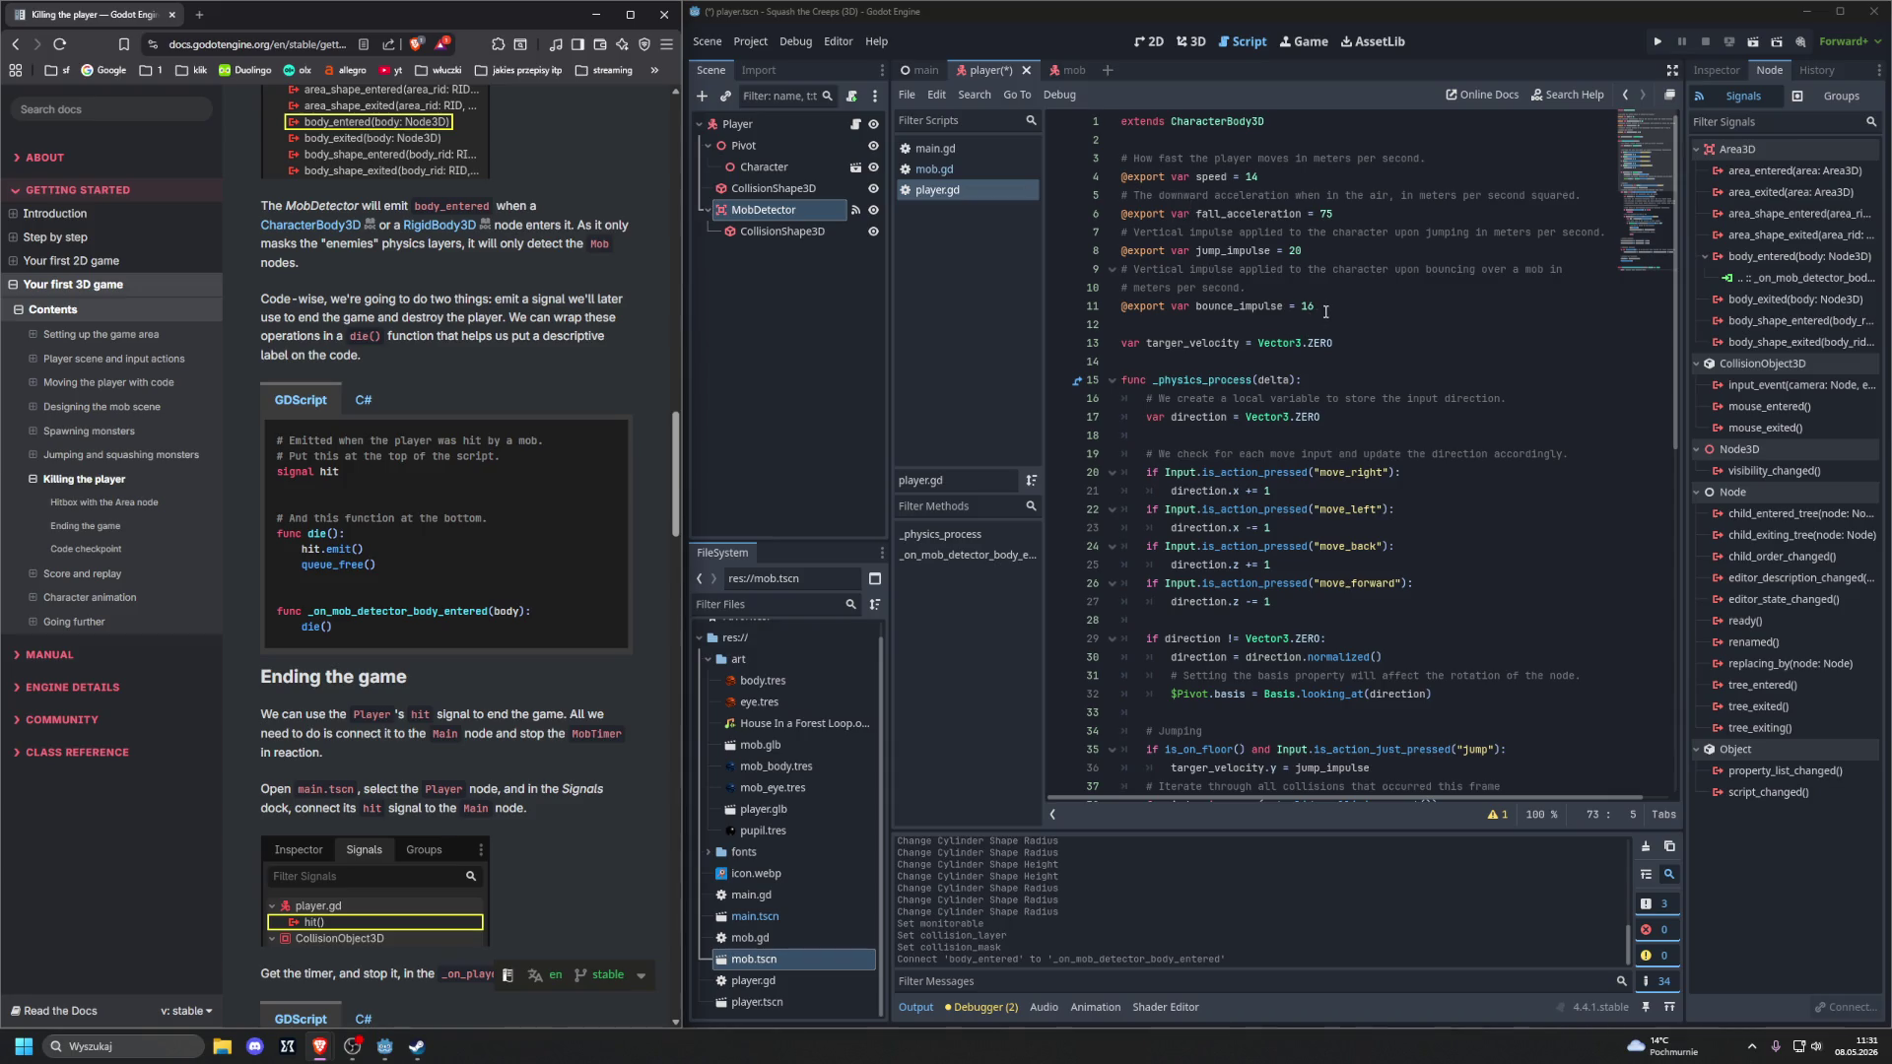
{"action": "left_click", "coordinate": [1155, 140]}
{"action": "key", "text": "Return"}
{"action": "key", "text": "Return"}
{"action": "left_click", "coordinate": [1160, 160]}
{"action": "key", "text": "ctrl+v"}
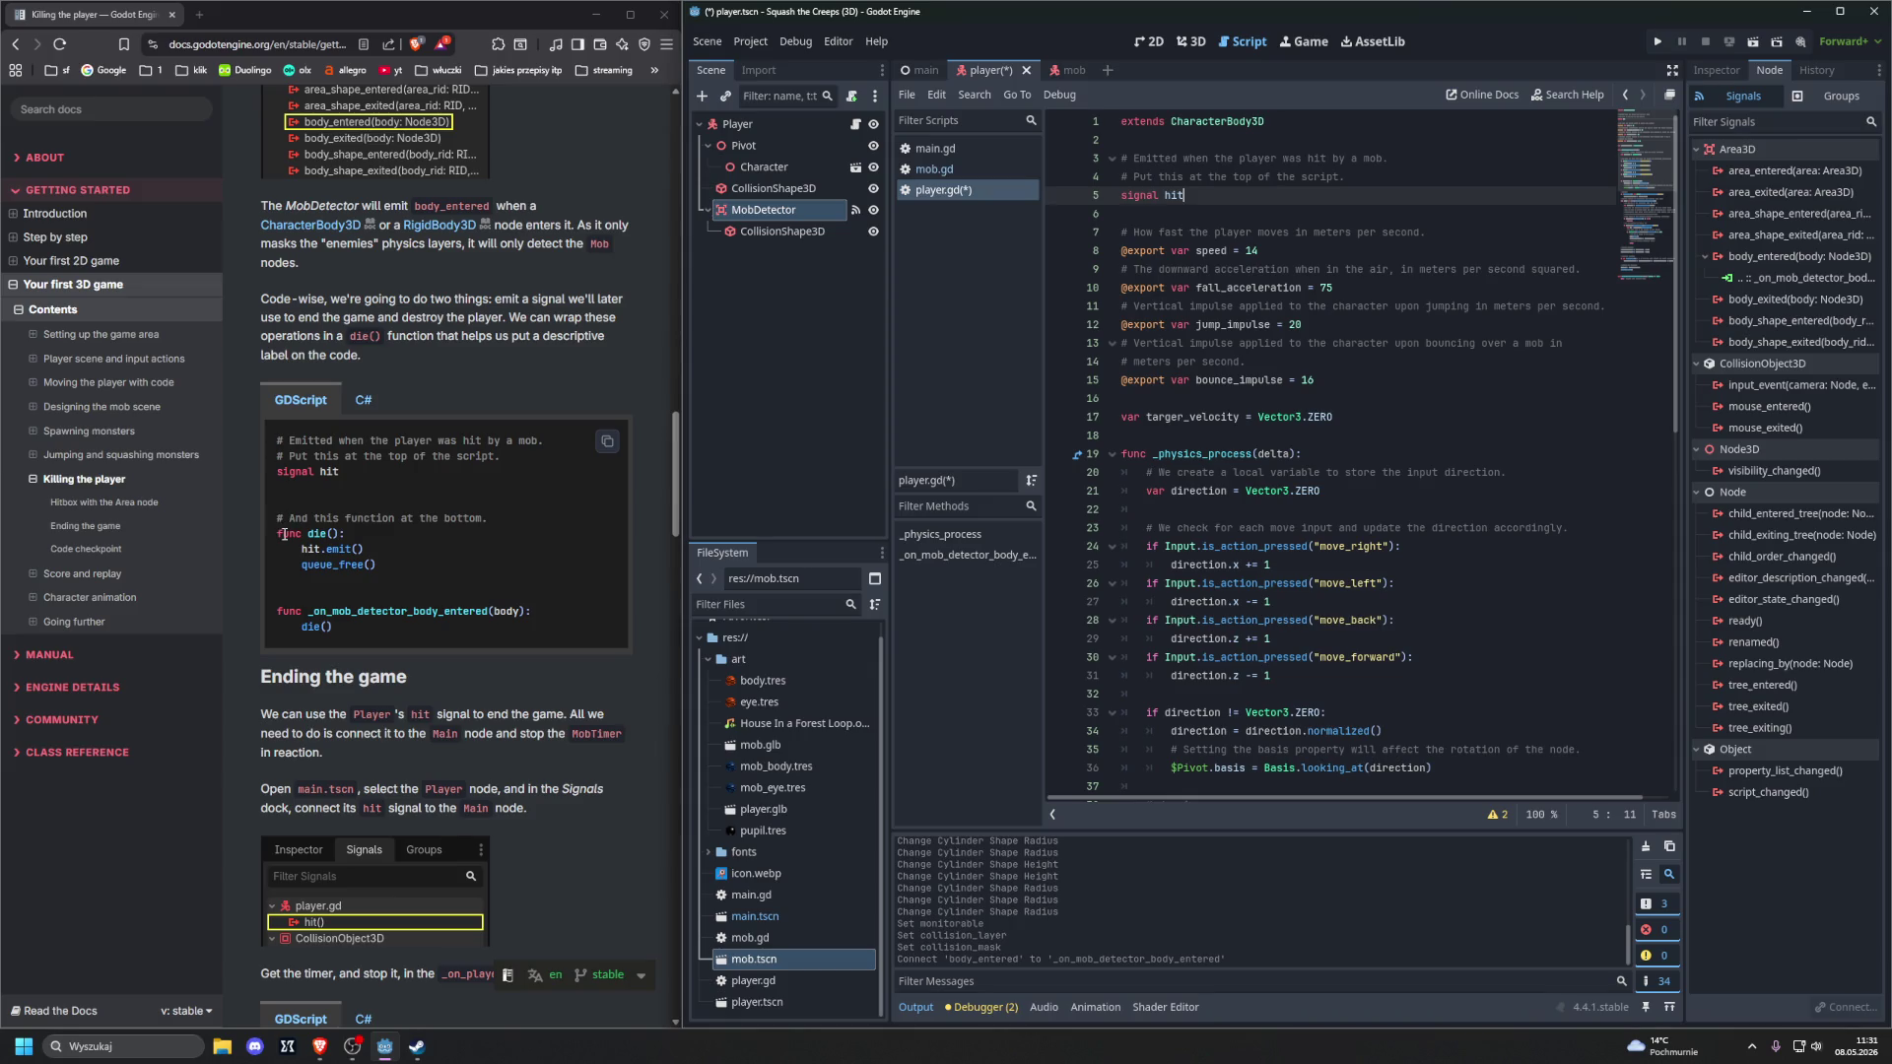
{"action": "left_click_drag", "start_coordinate": [1363, 178], "coordinate": [1096, 169]}
{"action": "key", "text": "End"}
{"action": "key", "text": "shift+Down"}
{"action": "key", "text": "BackSpace"}
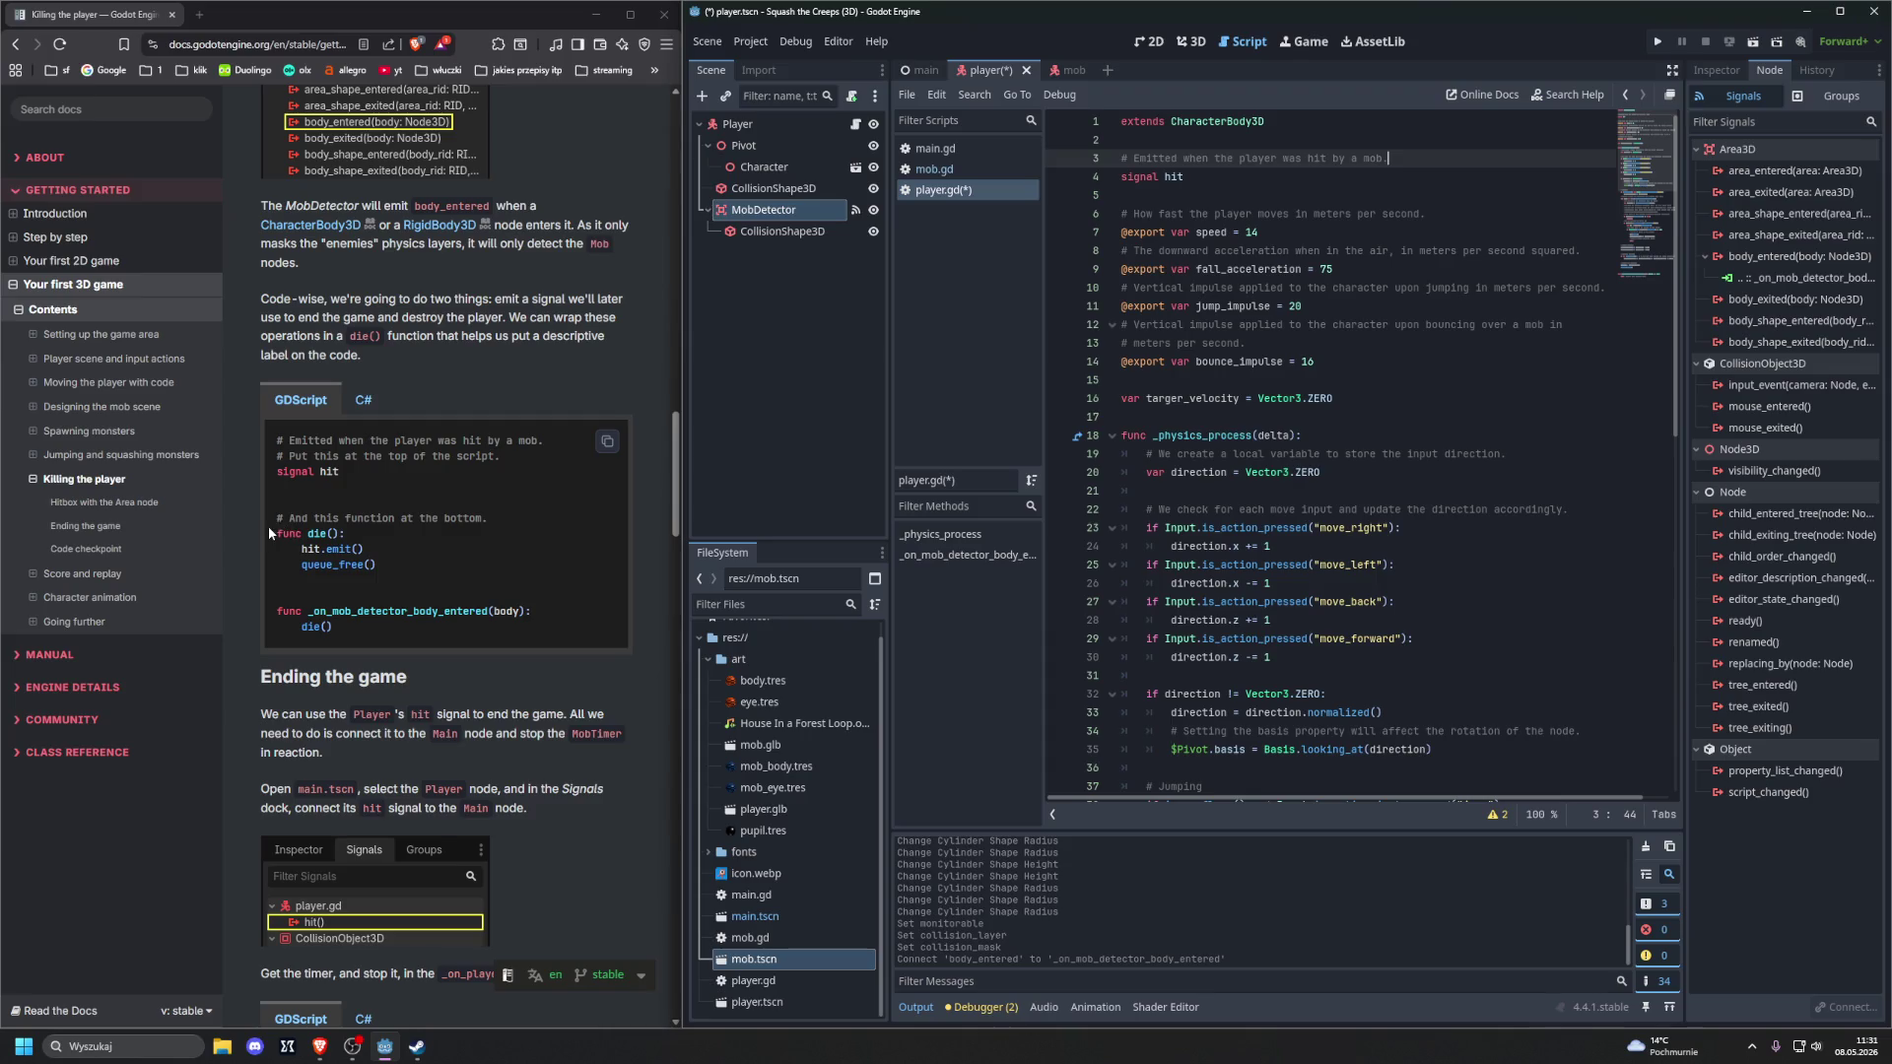
Select the tutorial's die() code and place the cursor at the end of player.gd
{"action": "left_click_drag", "start_coordinate": [273, 532], "coordinate": [420, 568]}
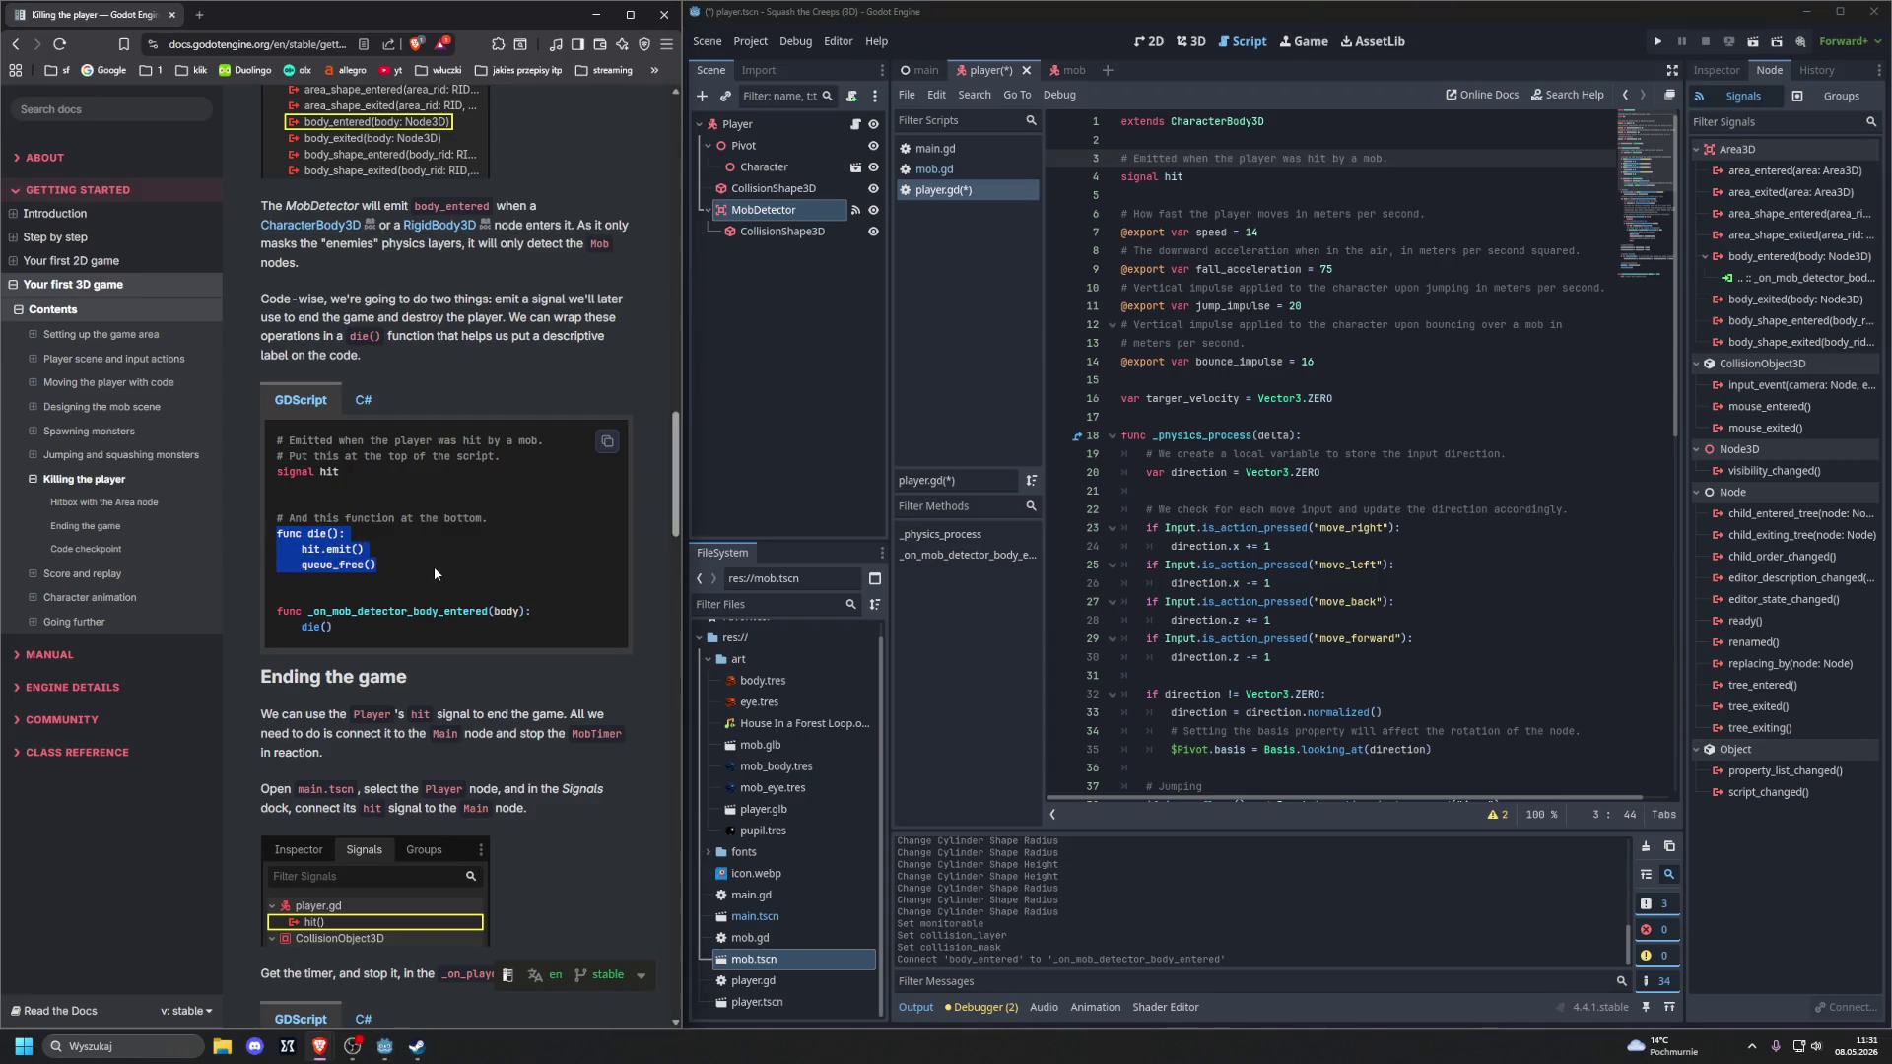
{"action": "scroll", "coordinate": [1379, 532], "scroll_direction": "down", "scroll_amount": 10}
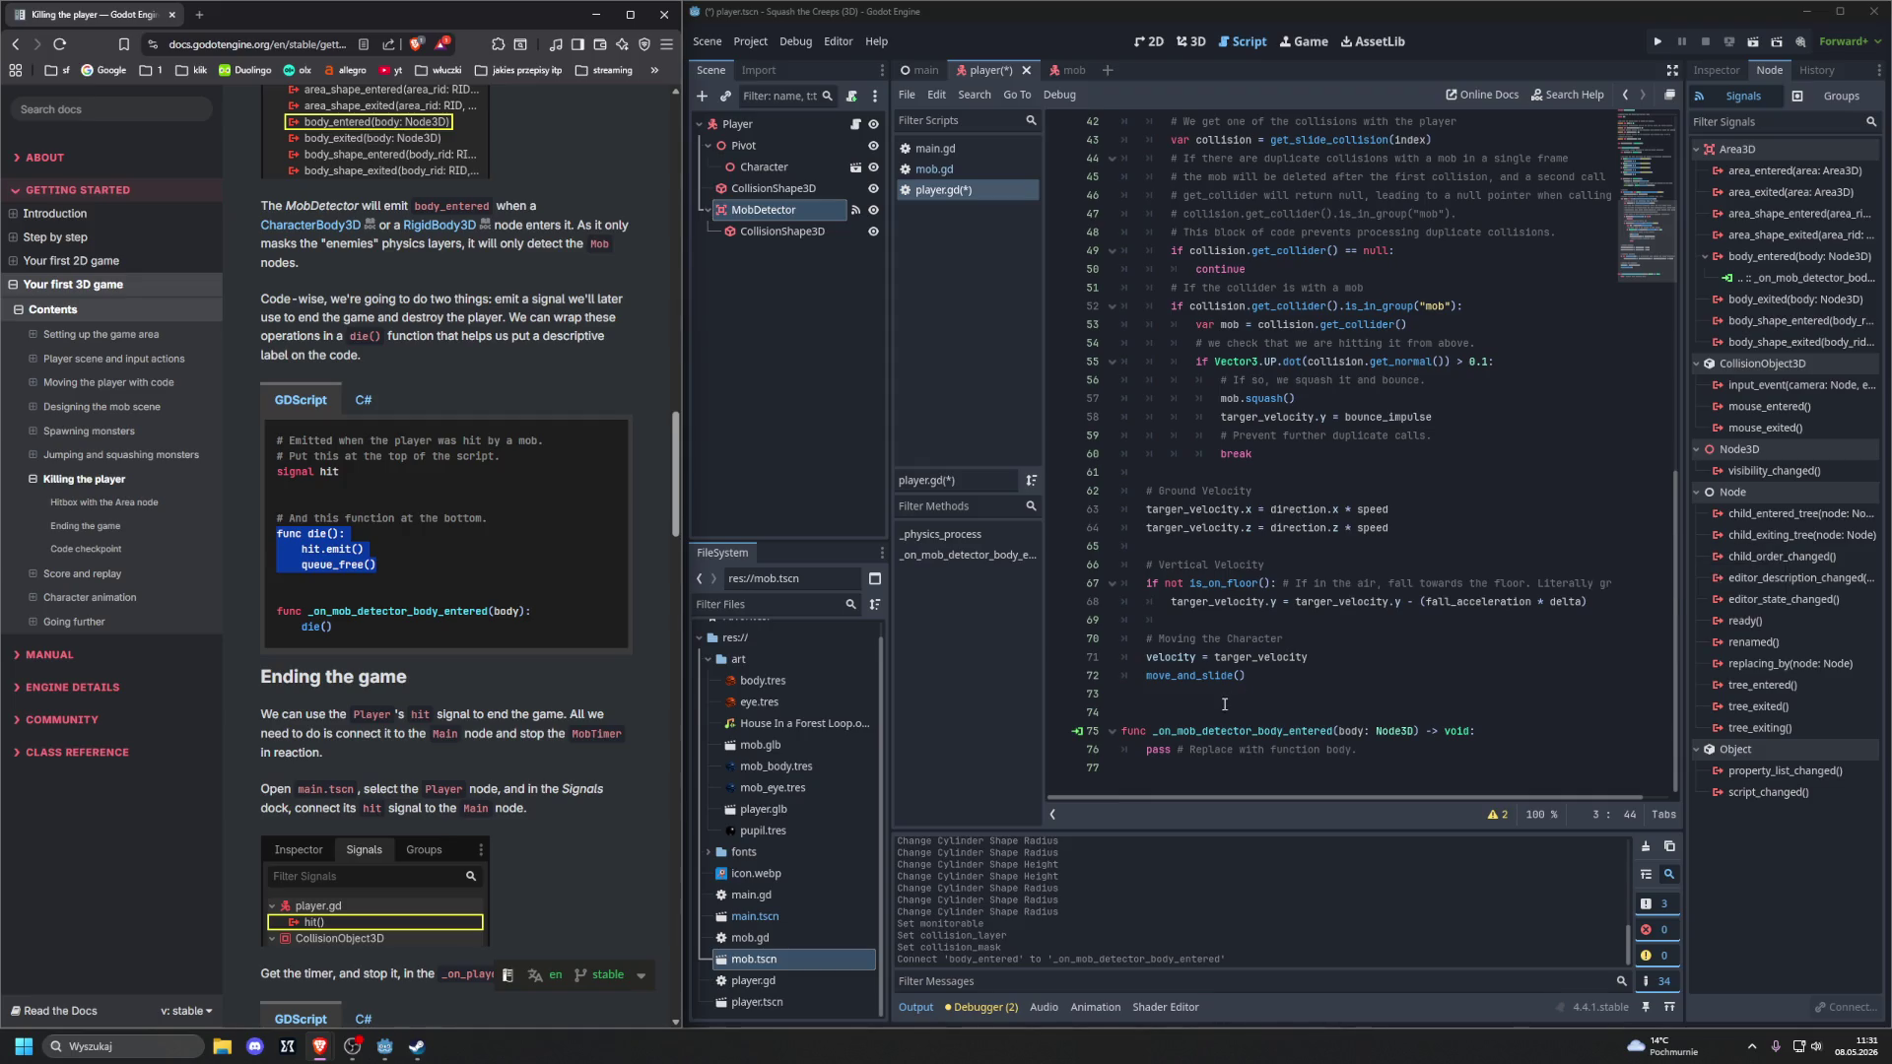
{"action": "left_click", "coordinate": [1350, 785]}
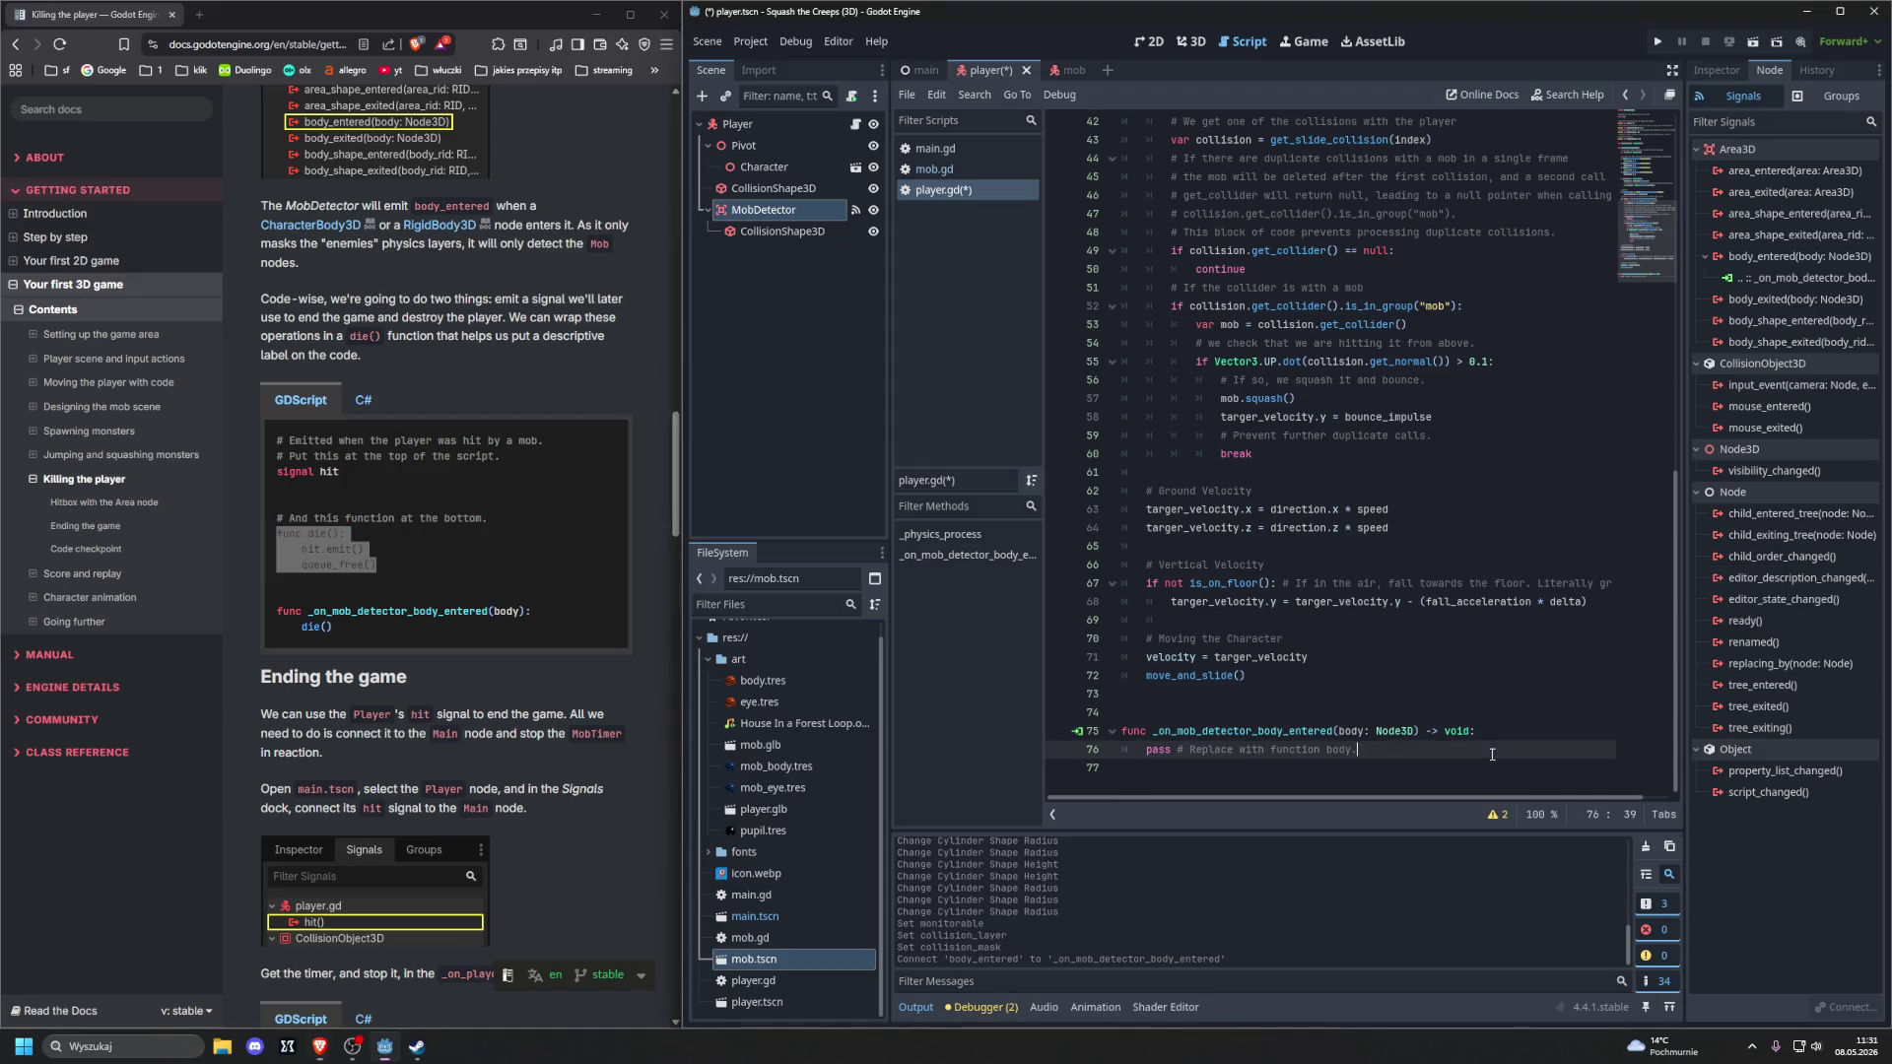
Write func die(): with hit.emit() and queue_free() at the end of player.gd
{"action": "key", "text": "Return"}
{"action": "key", "text": "Return"}
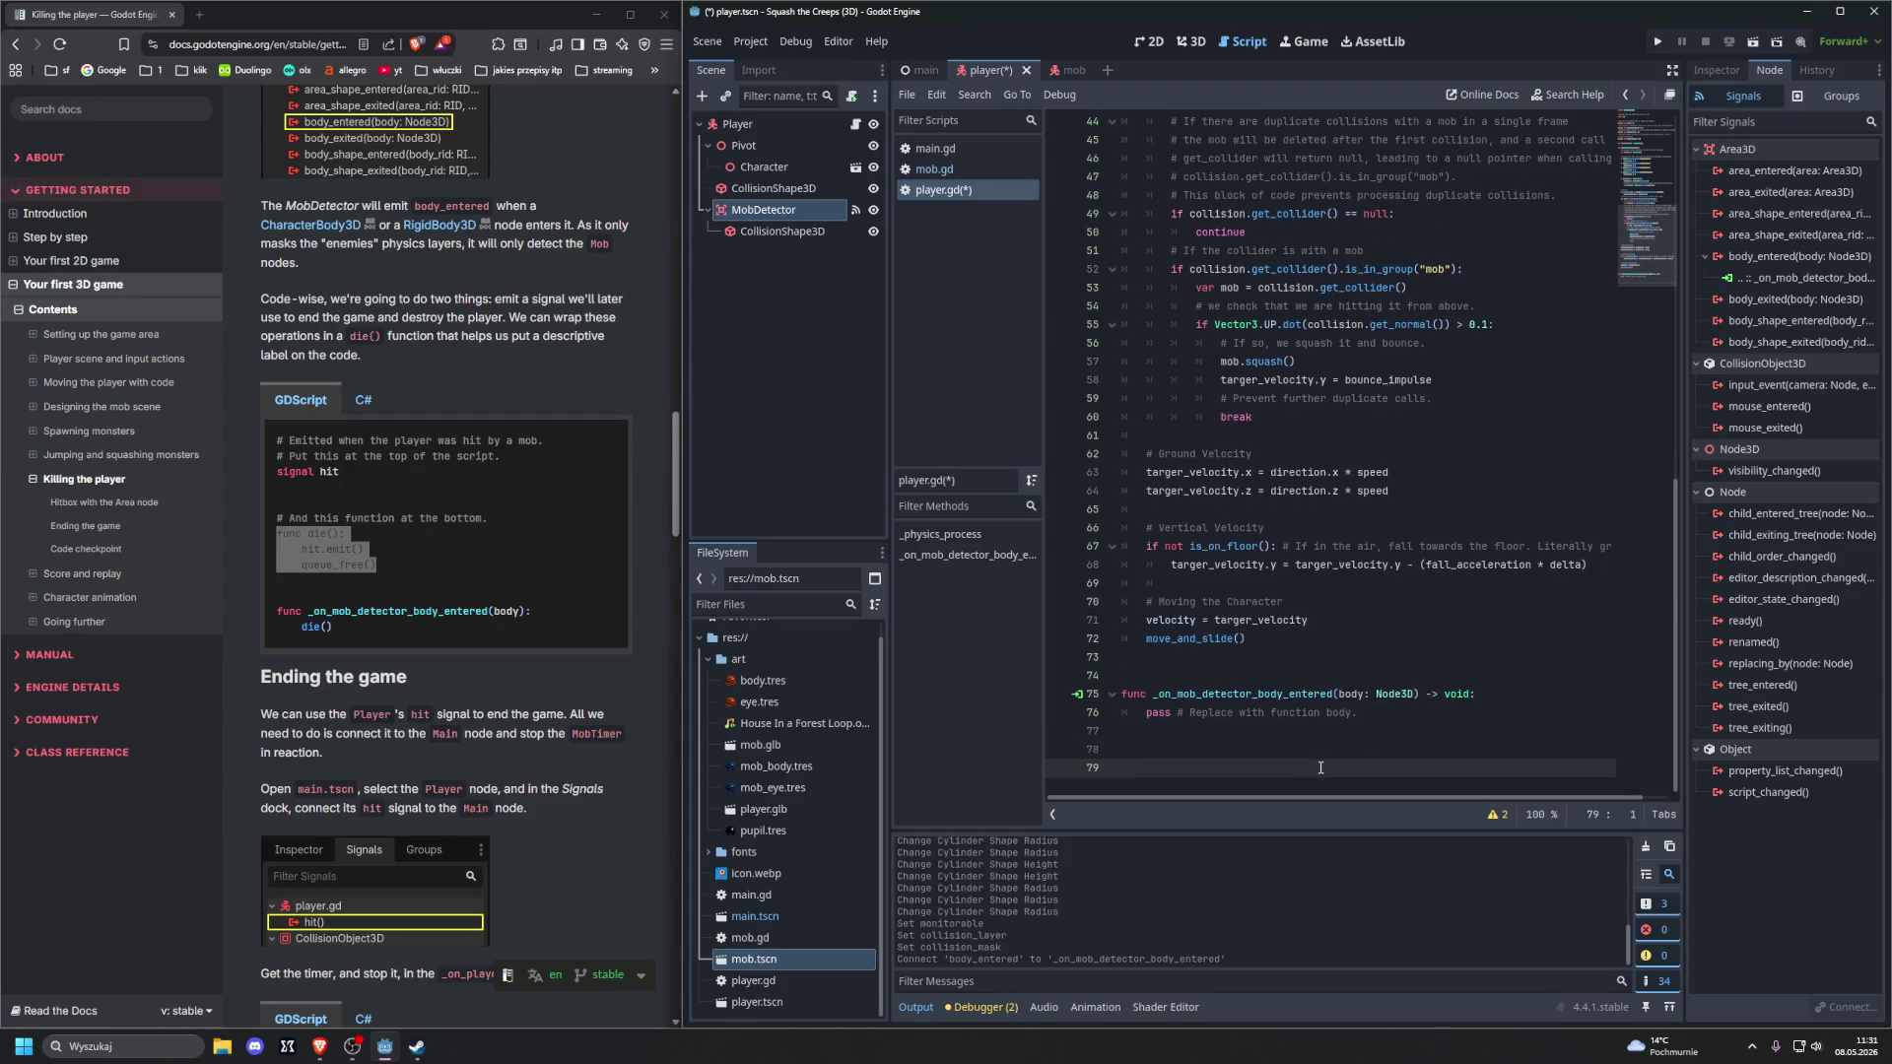
{"action": "left_click", "coordinate": [1354, 754]}
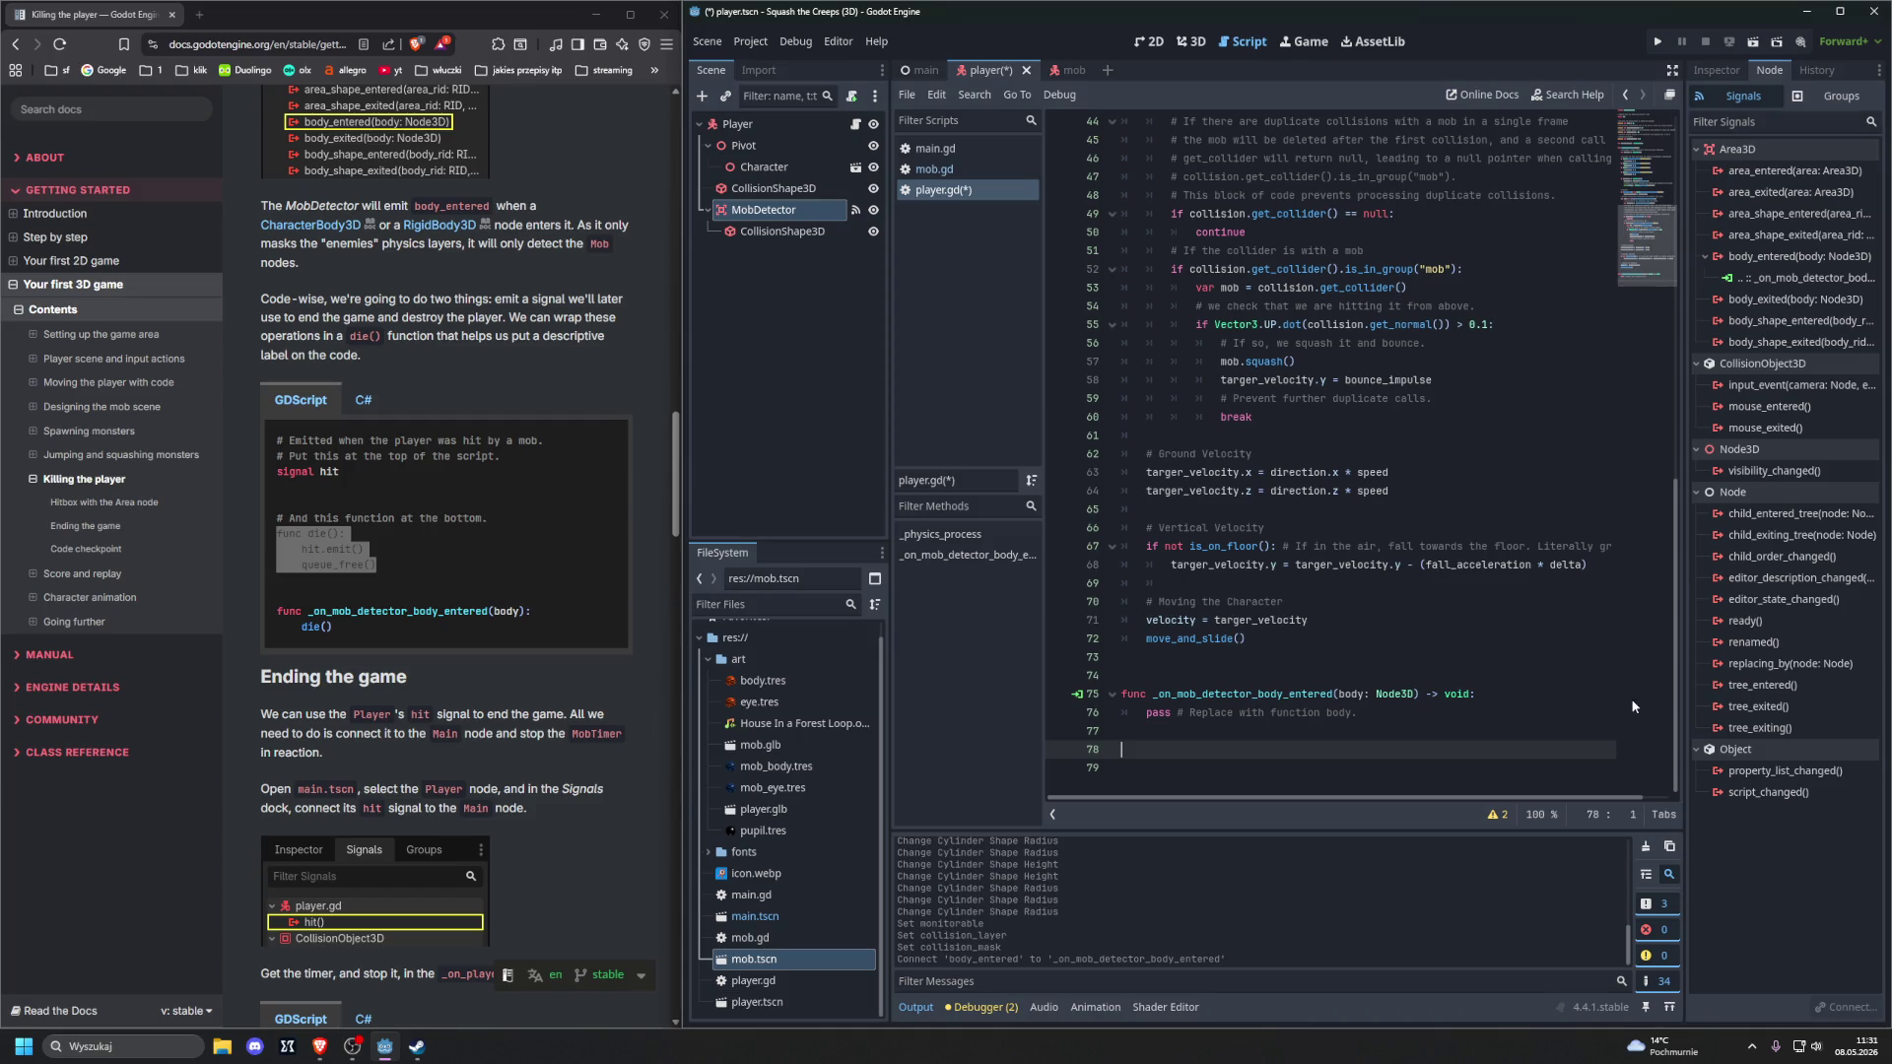
{"action": "type", "text": "func die("}
{"action": "type", "text": "):"}
{"action": "key", "text": "Return"}
{"action": "type", "text": "h"}
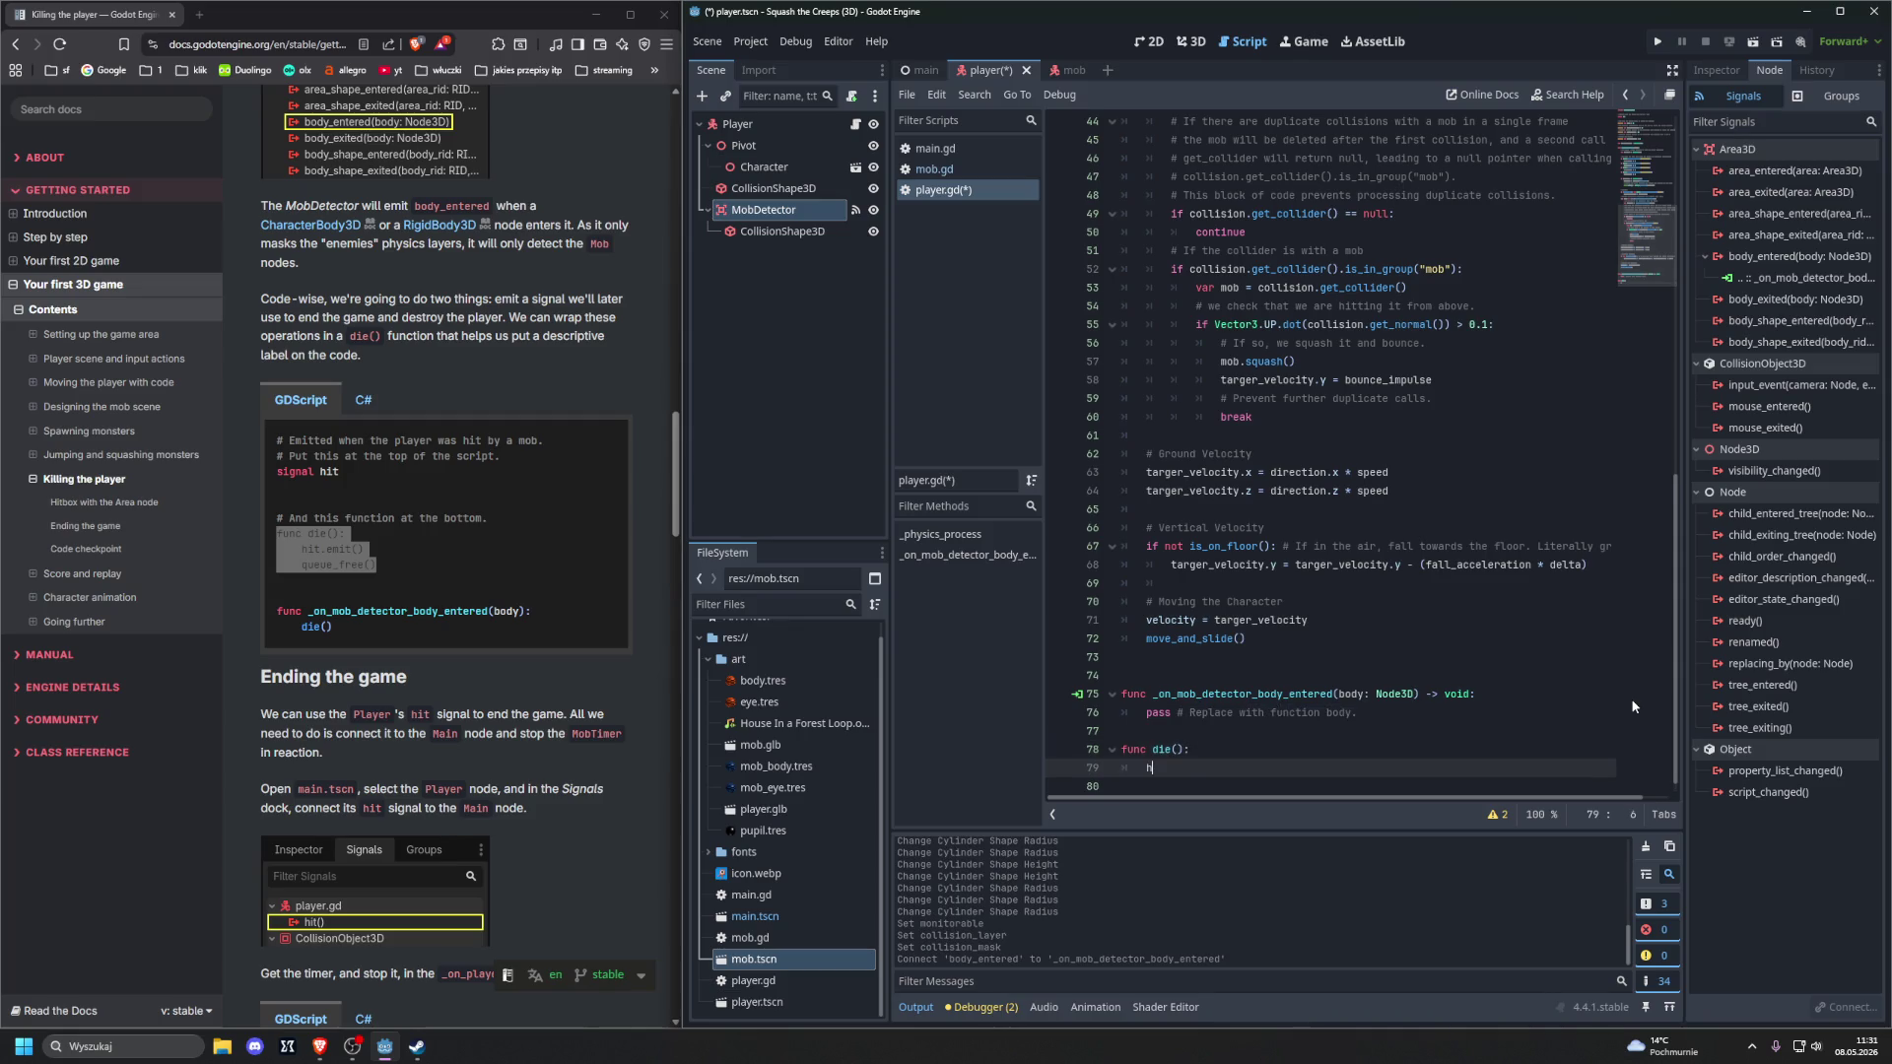
{"action": "type", "text": "it.emit("}
{"action": "key", "text": "Return"}
{"action": "type", "text": "qu"}
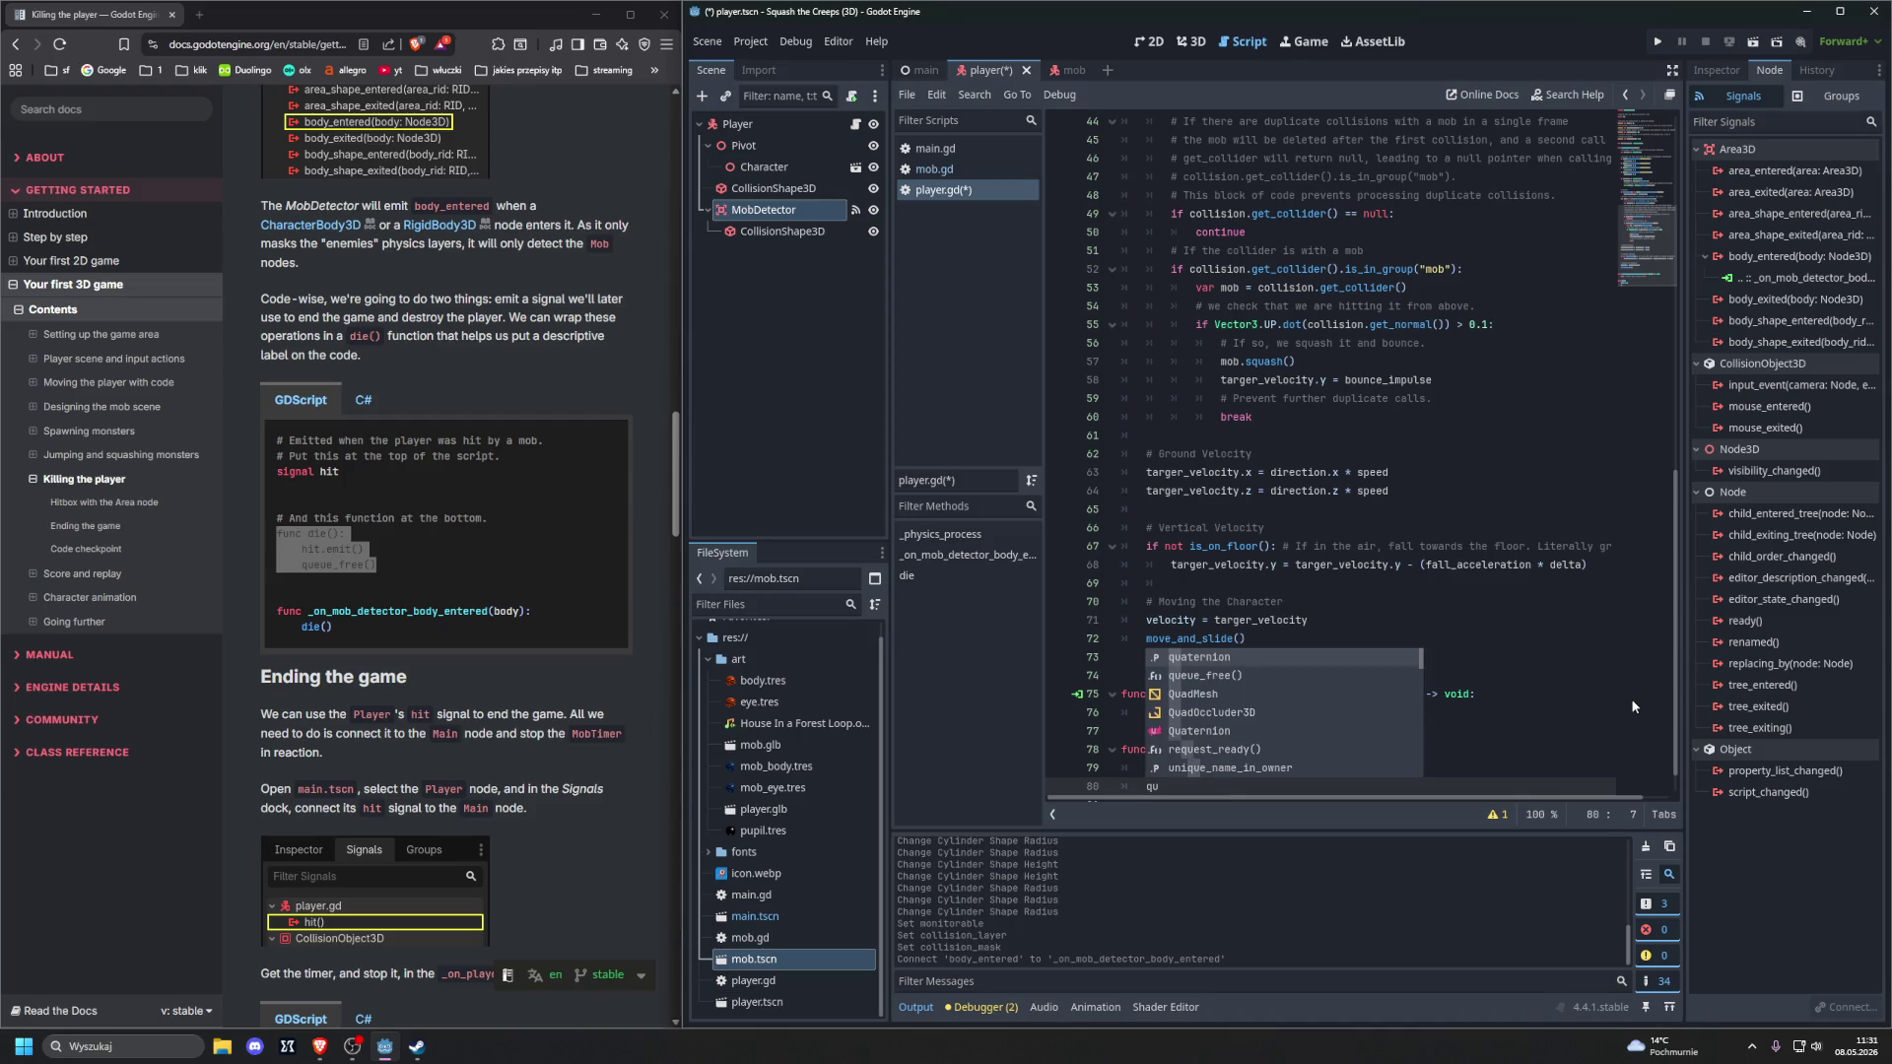
{"action": "key", "text": "Down"}
{"action": "key", "text": "Return"}
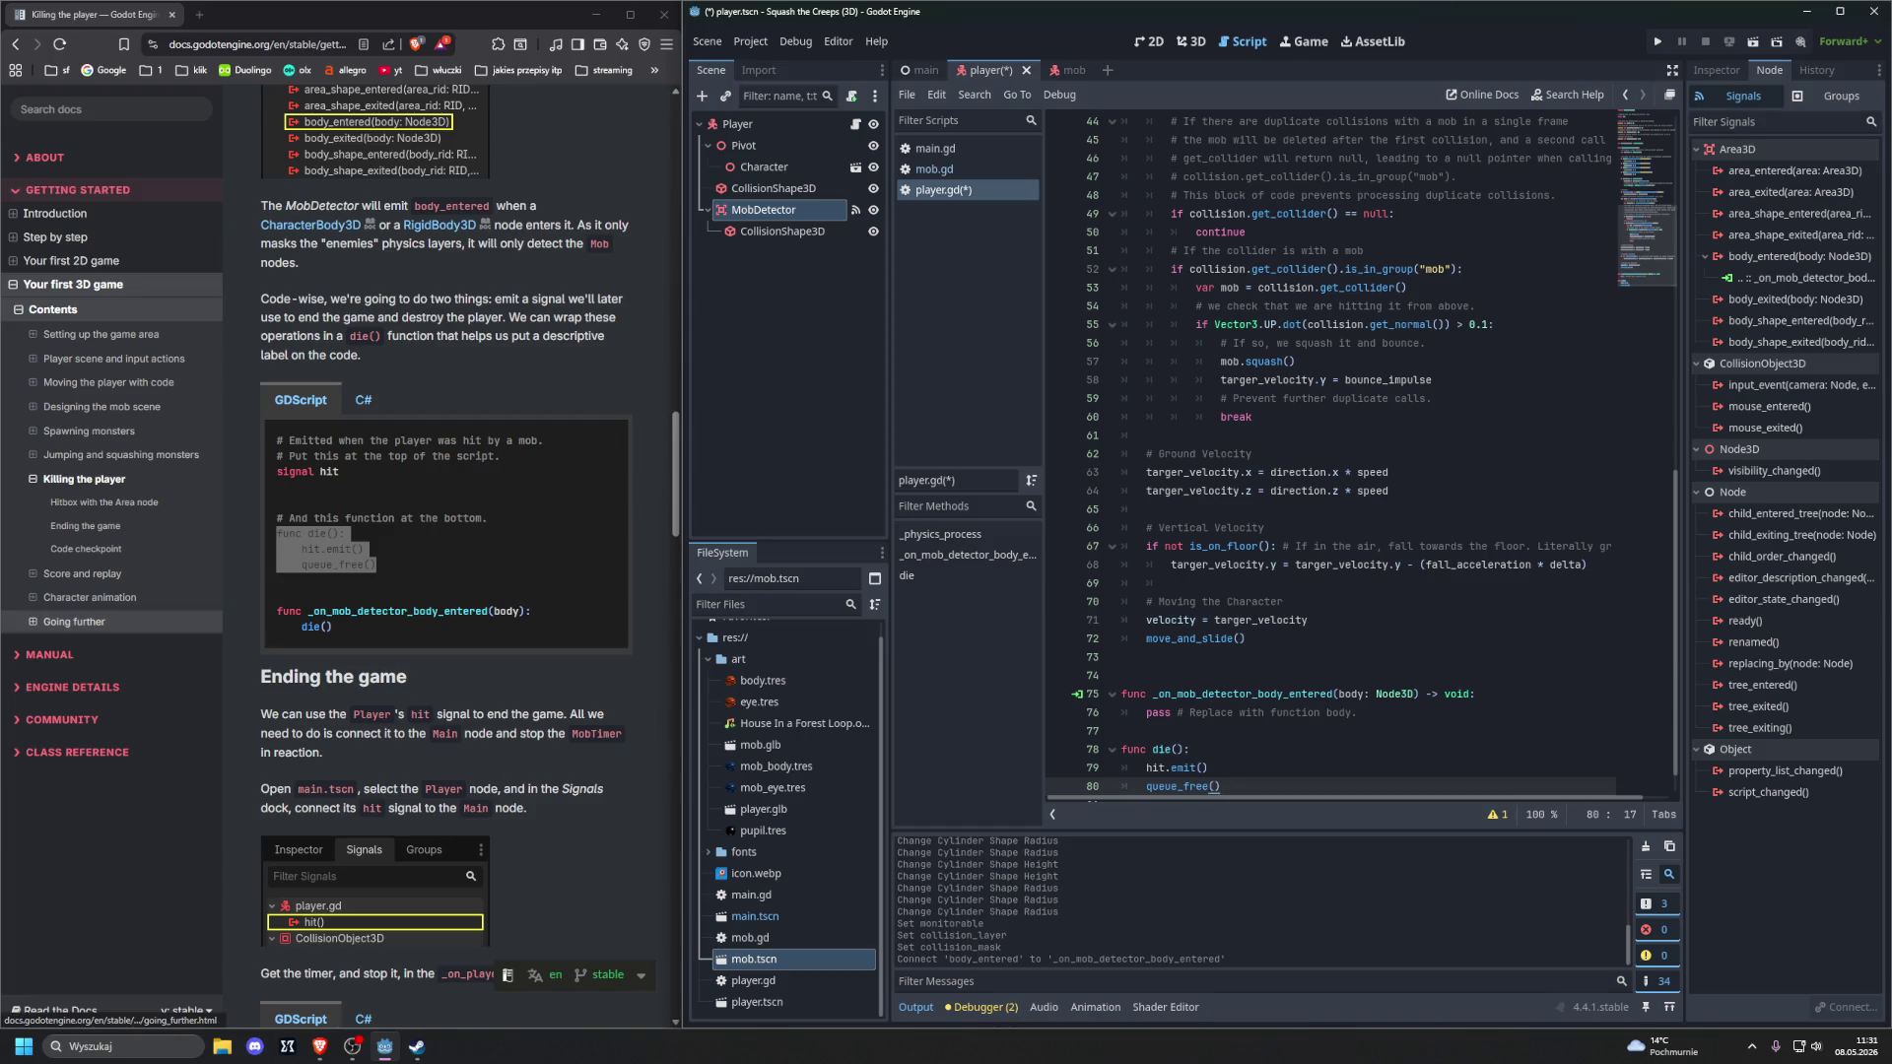
{"action": "left_click", "coordinate": [73, 622]}
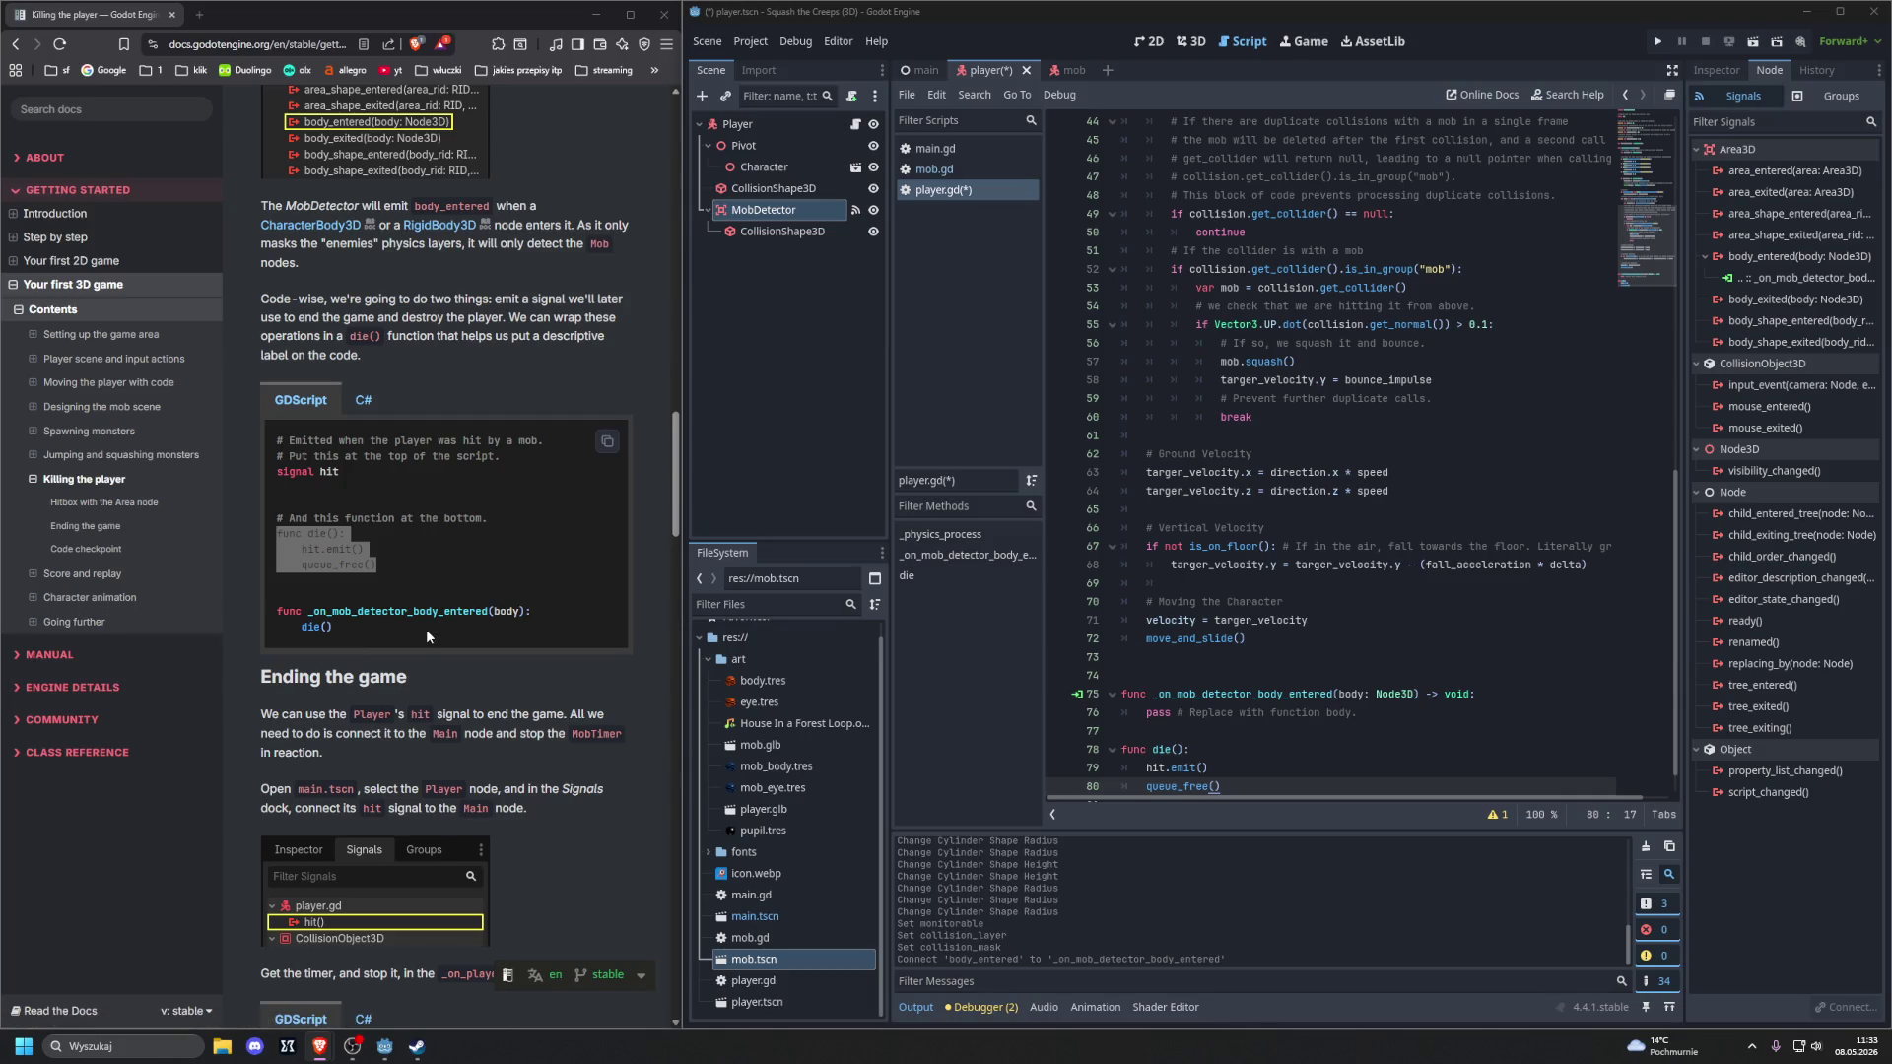
Append a _on_mob_detector_entered(body) function calling die() to player.gd, then switch to main.tscn
{"action": "scroll", "coordinate": [425, 629], "scroll_direction": "down", "scroll_amount": 1}
{"action": "scroll", "coordinate": [1232, 719], "scroll_direction": "down", "scroll_amount": 1}
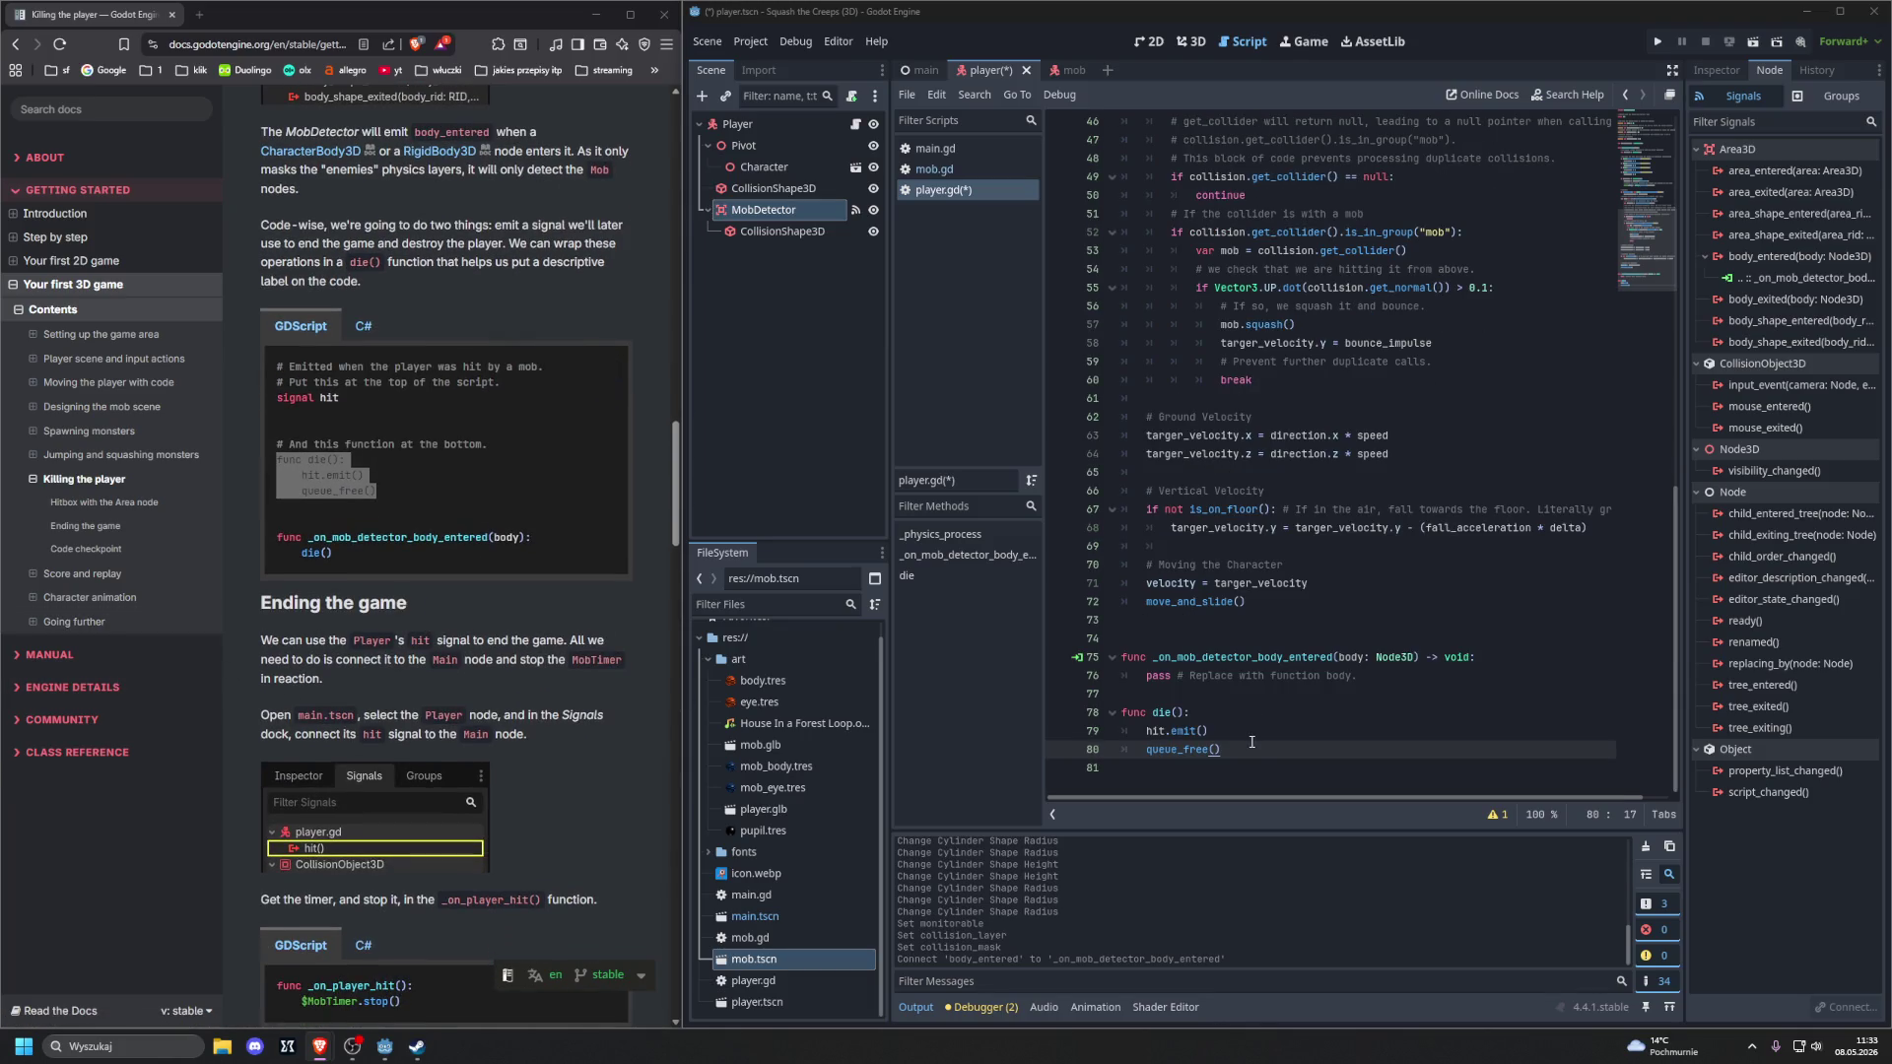
{"action": "key", "text": "Return"}
{"action": "key", "text": "Return"}
{"action": "key", "text": "BackSpace"}
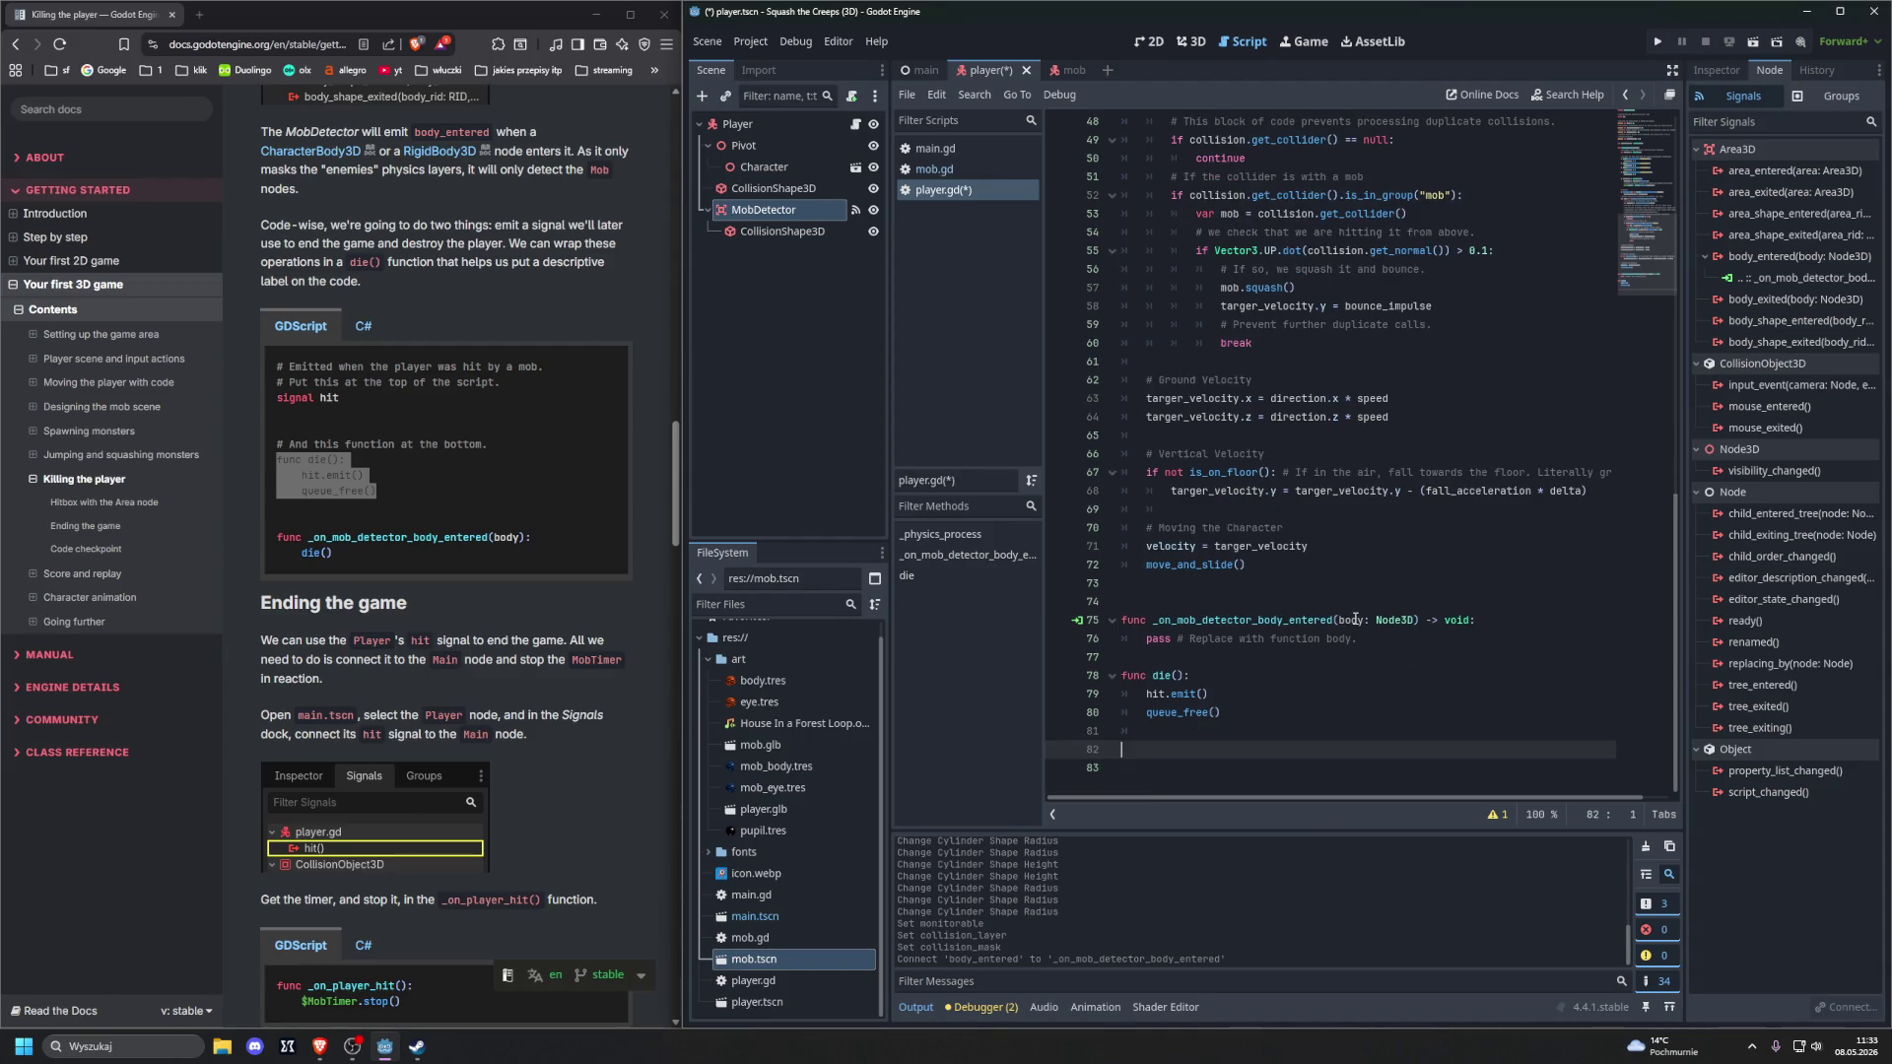
{"action": "type", "text": "func "}
{"action": "type", "text": "_on_"}
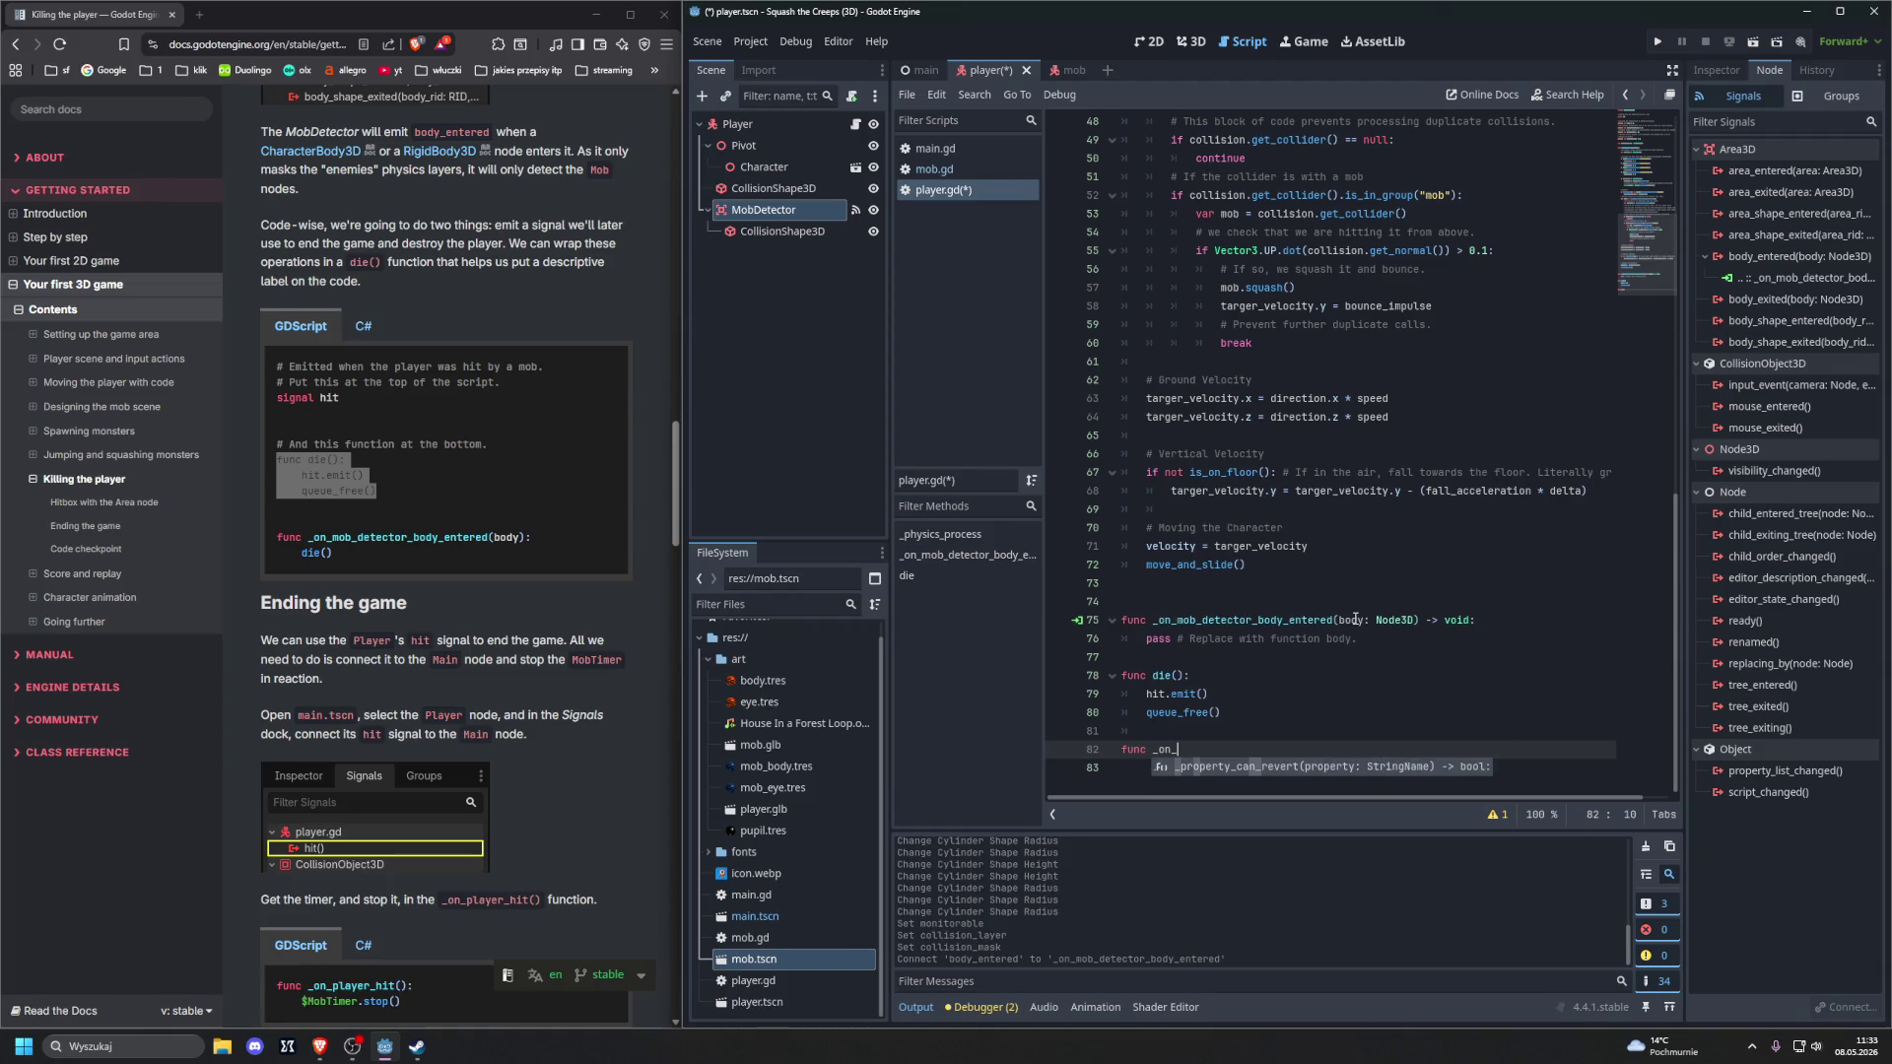
{"action": "type", "text": "mob"}
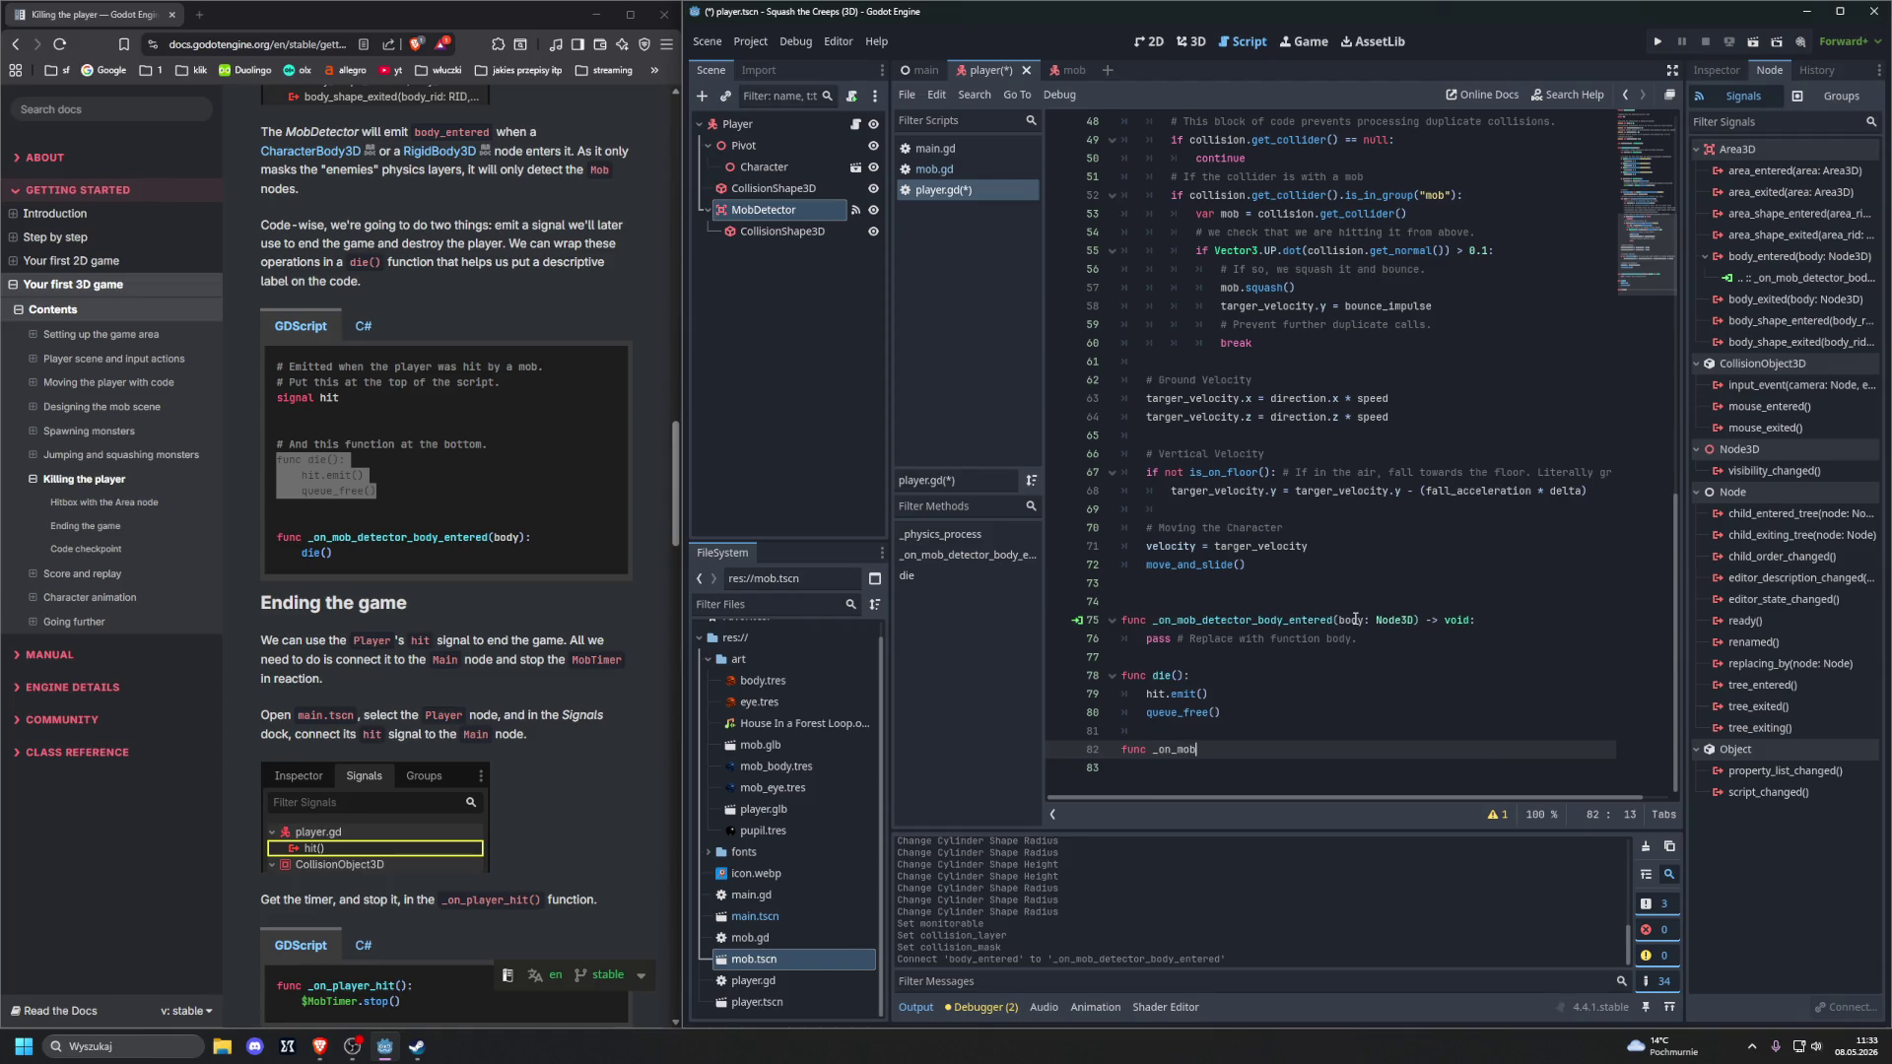
{"action": "type", "text": "_detector_"}
{"action": "type", "text": "entered(body):"}
{"action": "key", "text": "Return"}
{"action": "type", "text": "die"}
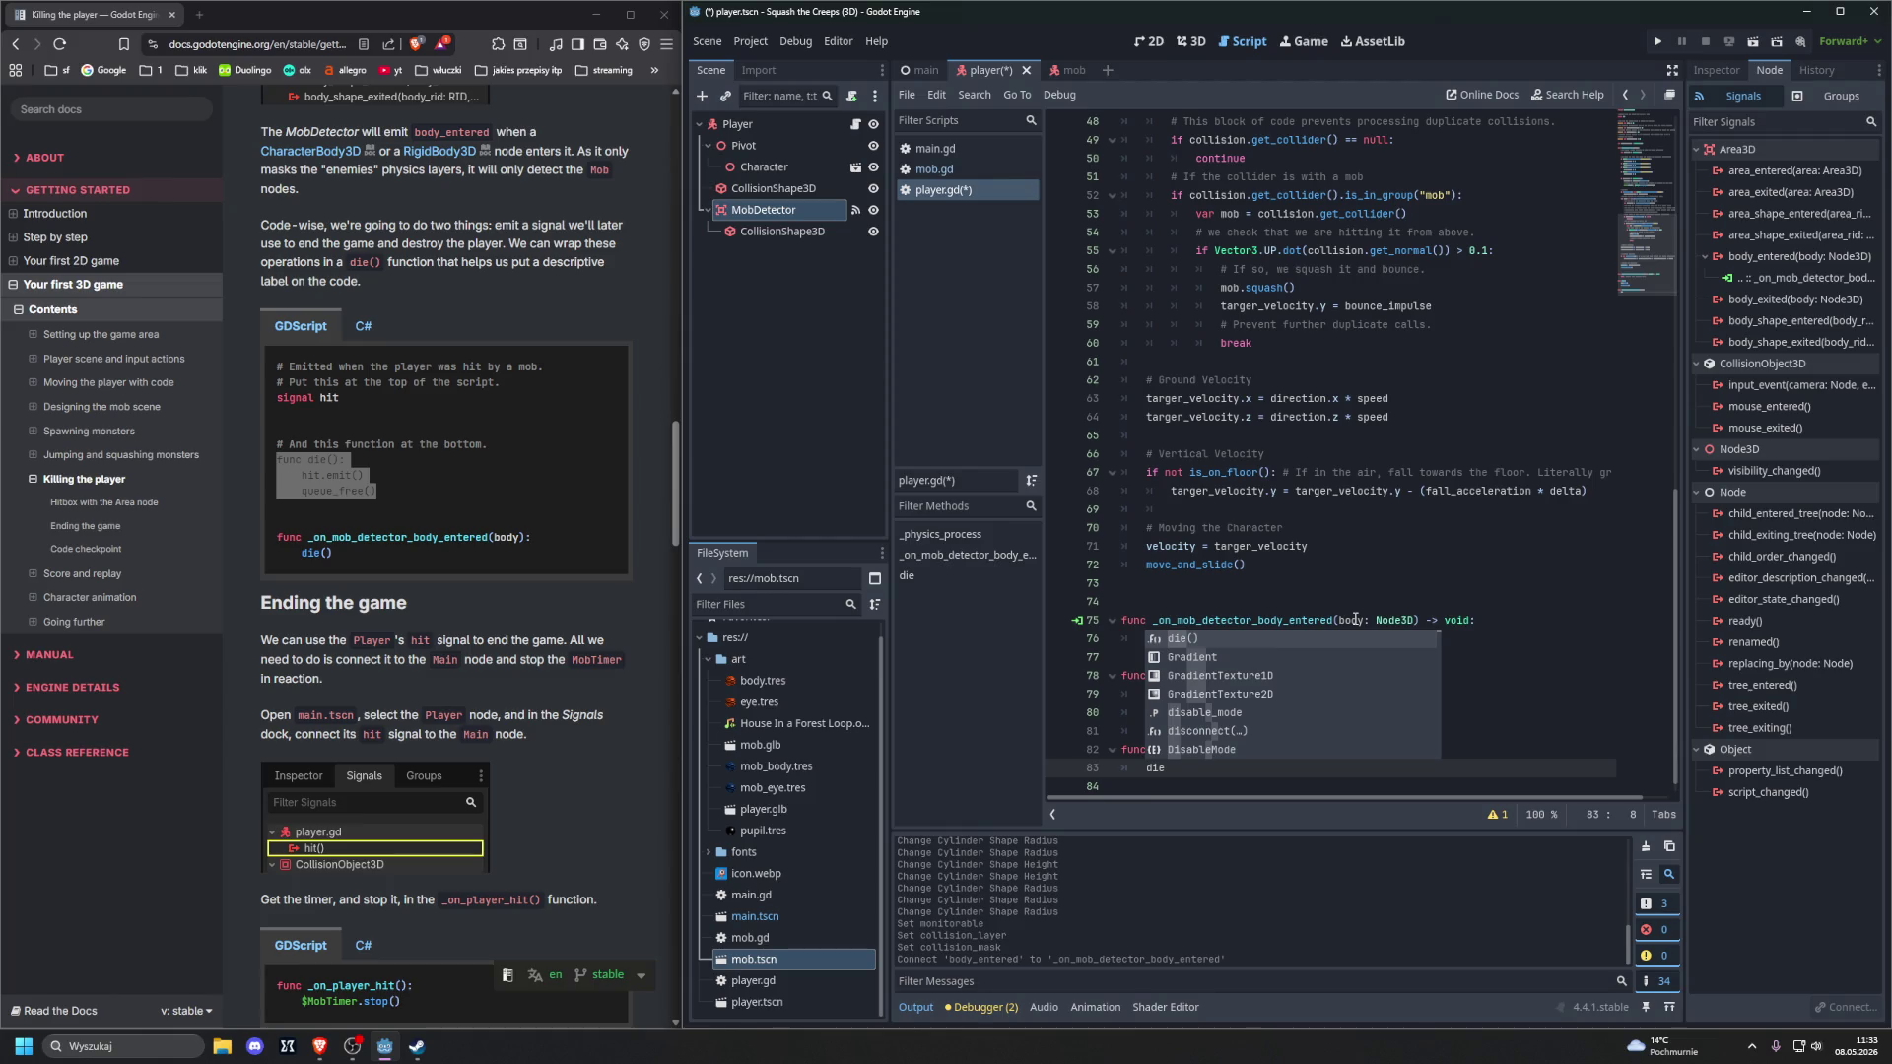
{"action": "key", "text": "Return"}
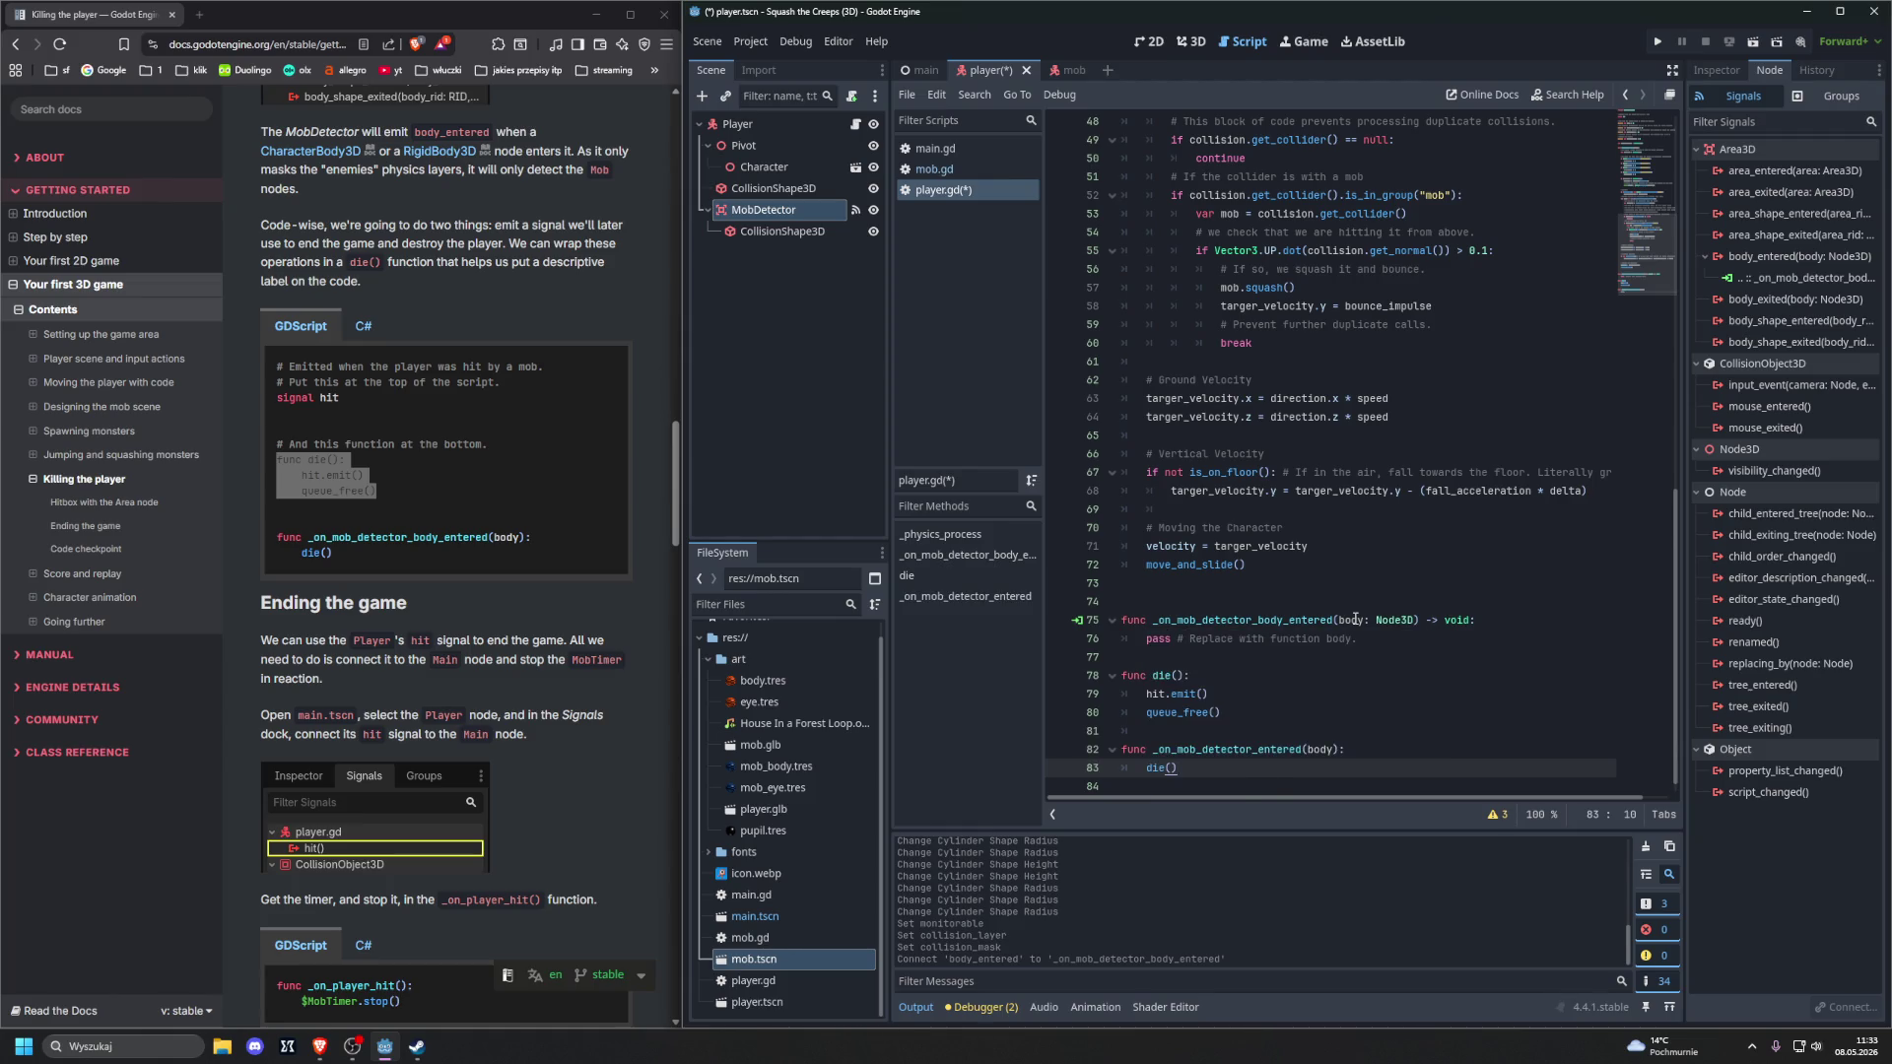
{"action": "scroll", "coordinate": [456, 653], "scroll_direction": "down", "scroll_amount": 3}
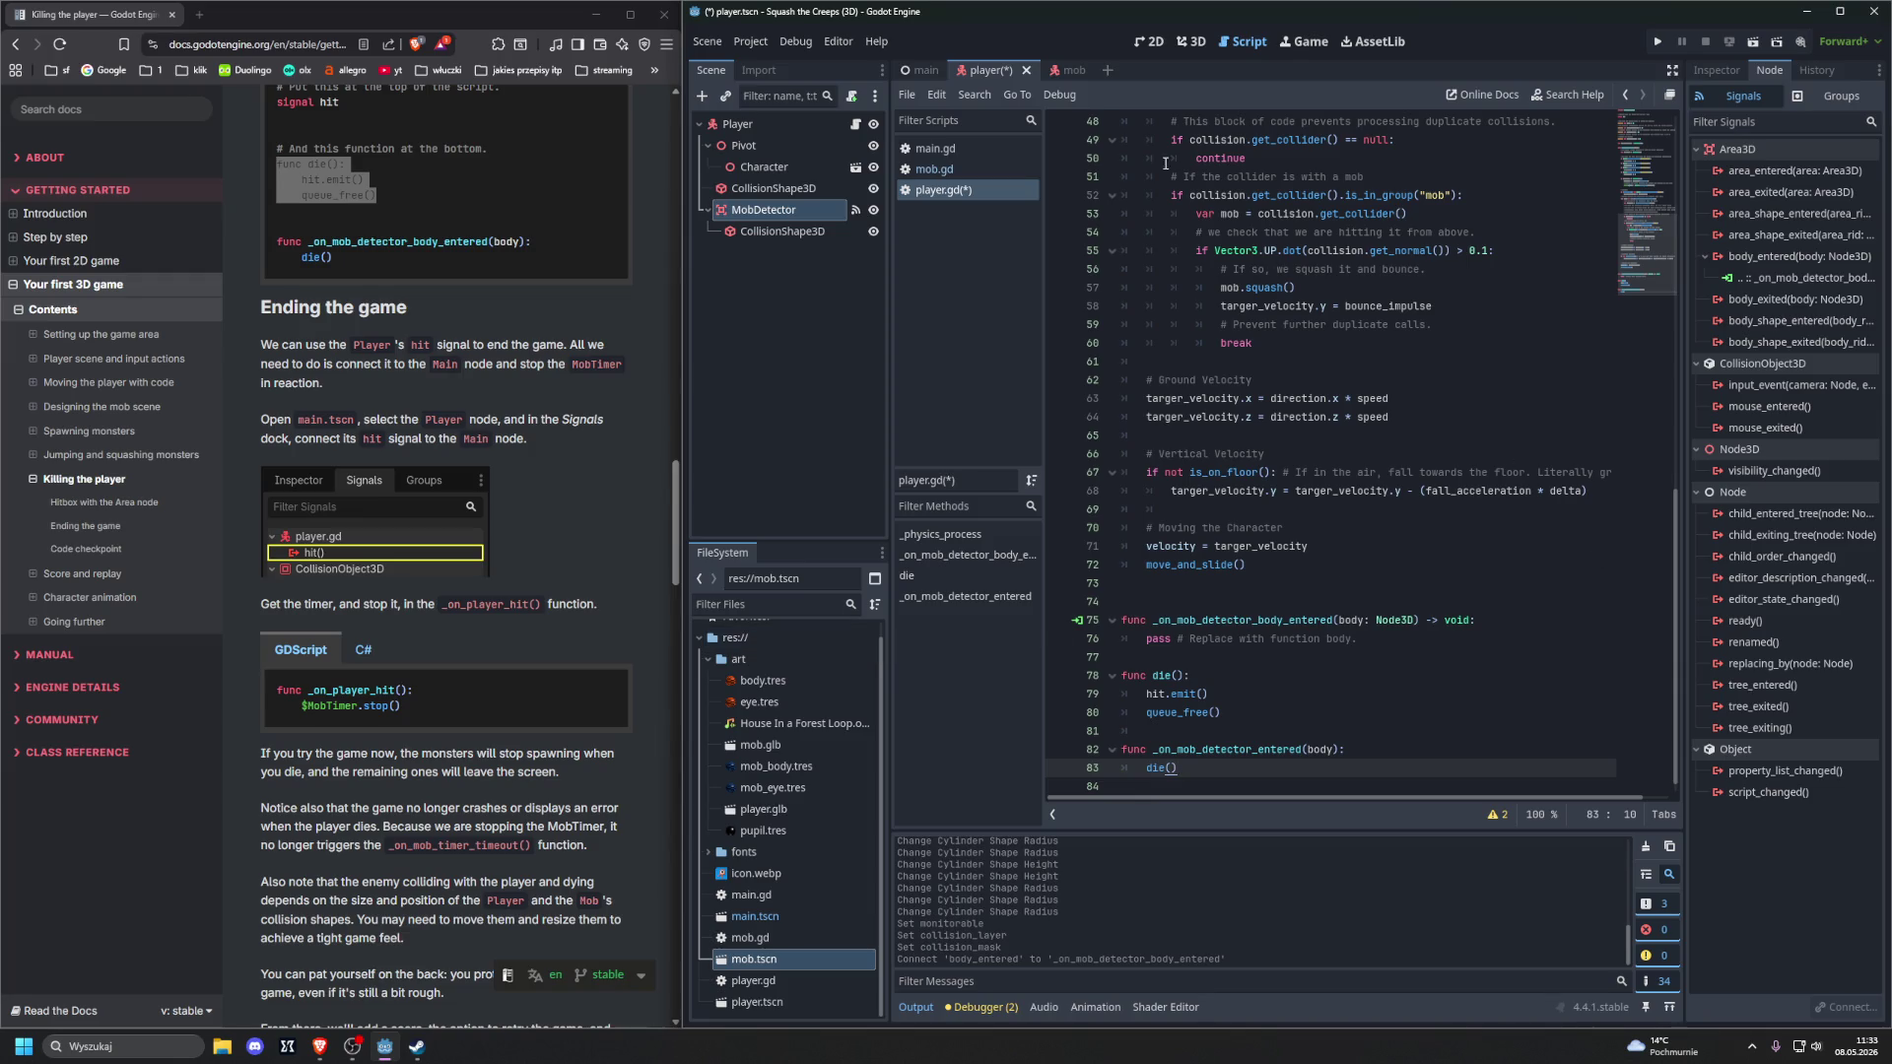
{"action": "left_click", "coordinate": [907, 71]}
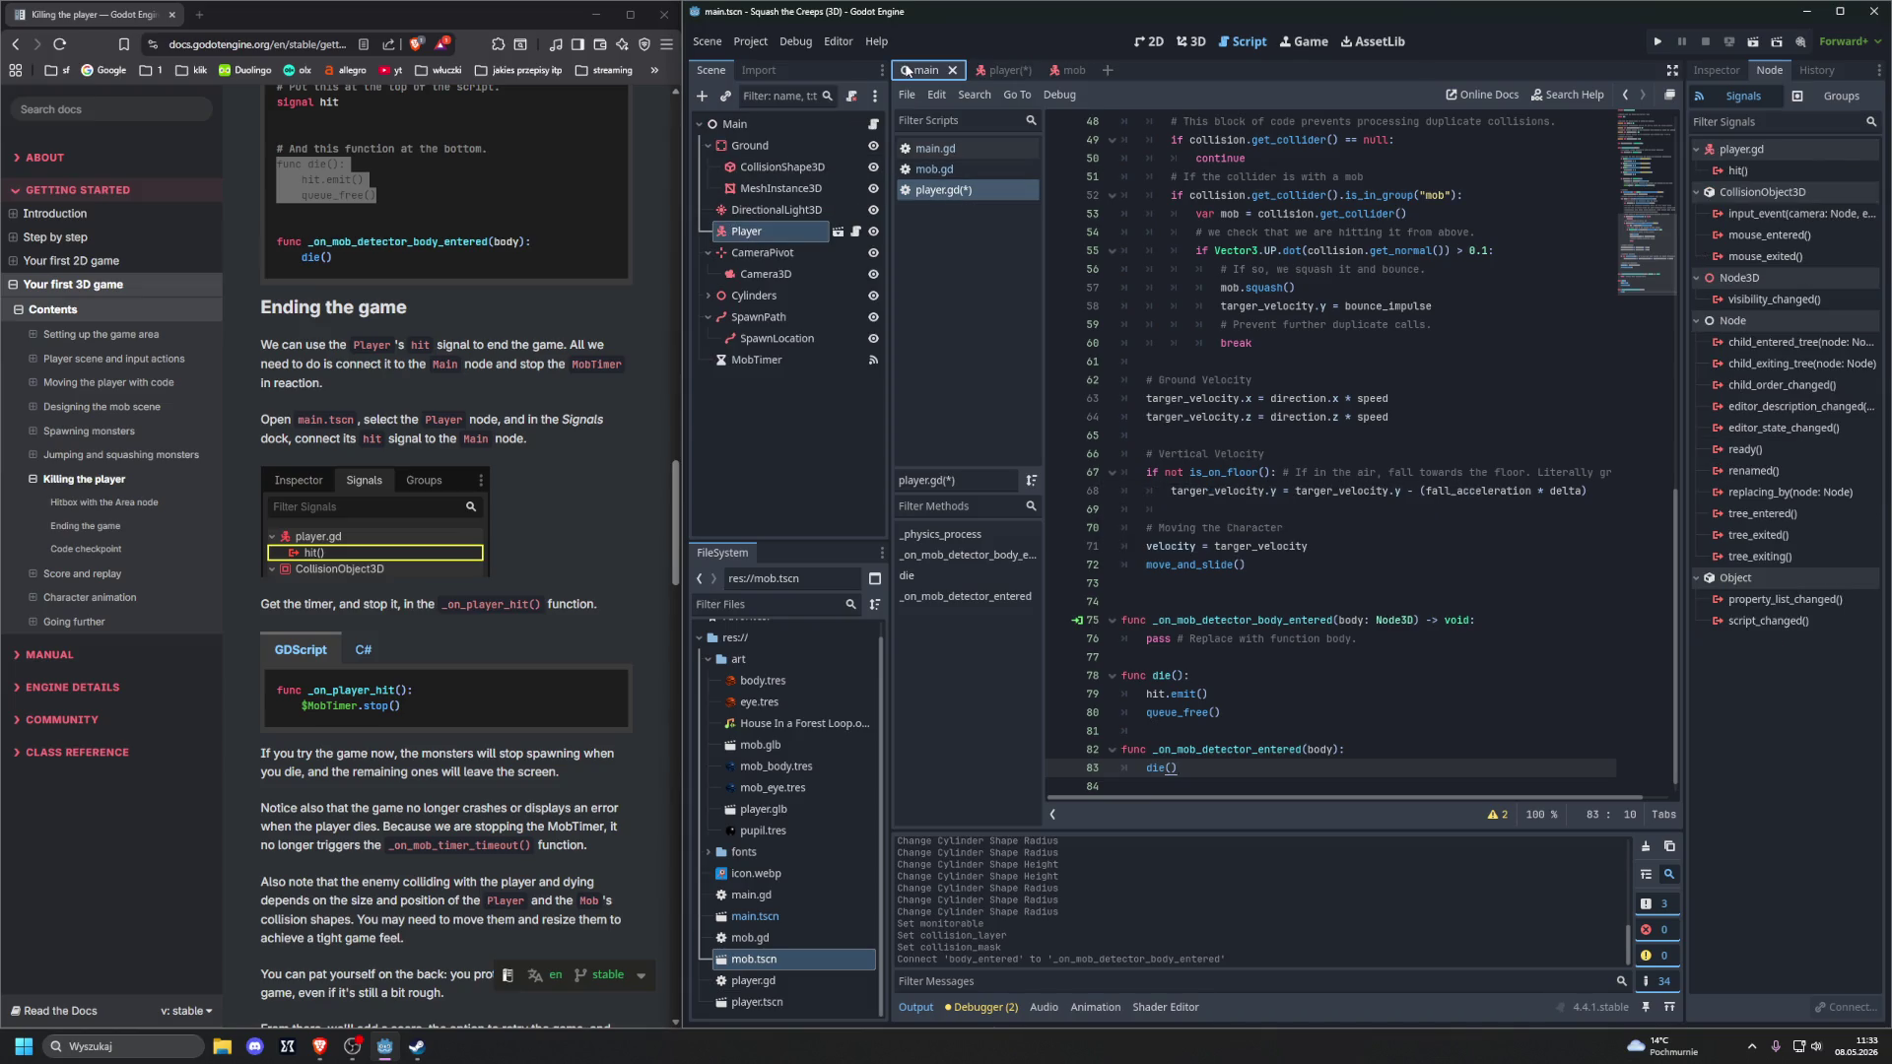
In 3D view, connect the Player's hit() signal to a new _on_player_hit method on Main
{"action": "left_click", "coordinate": [1192, 41]}
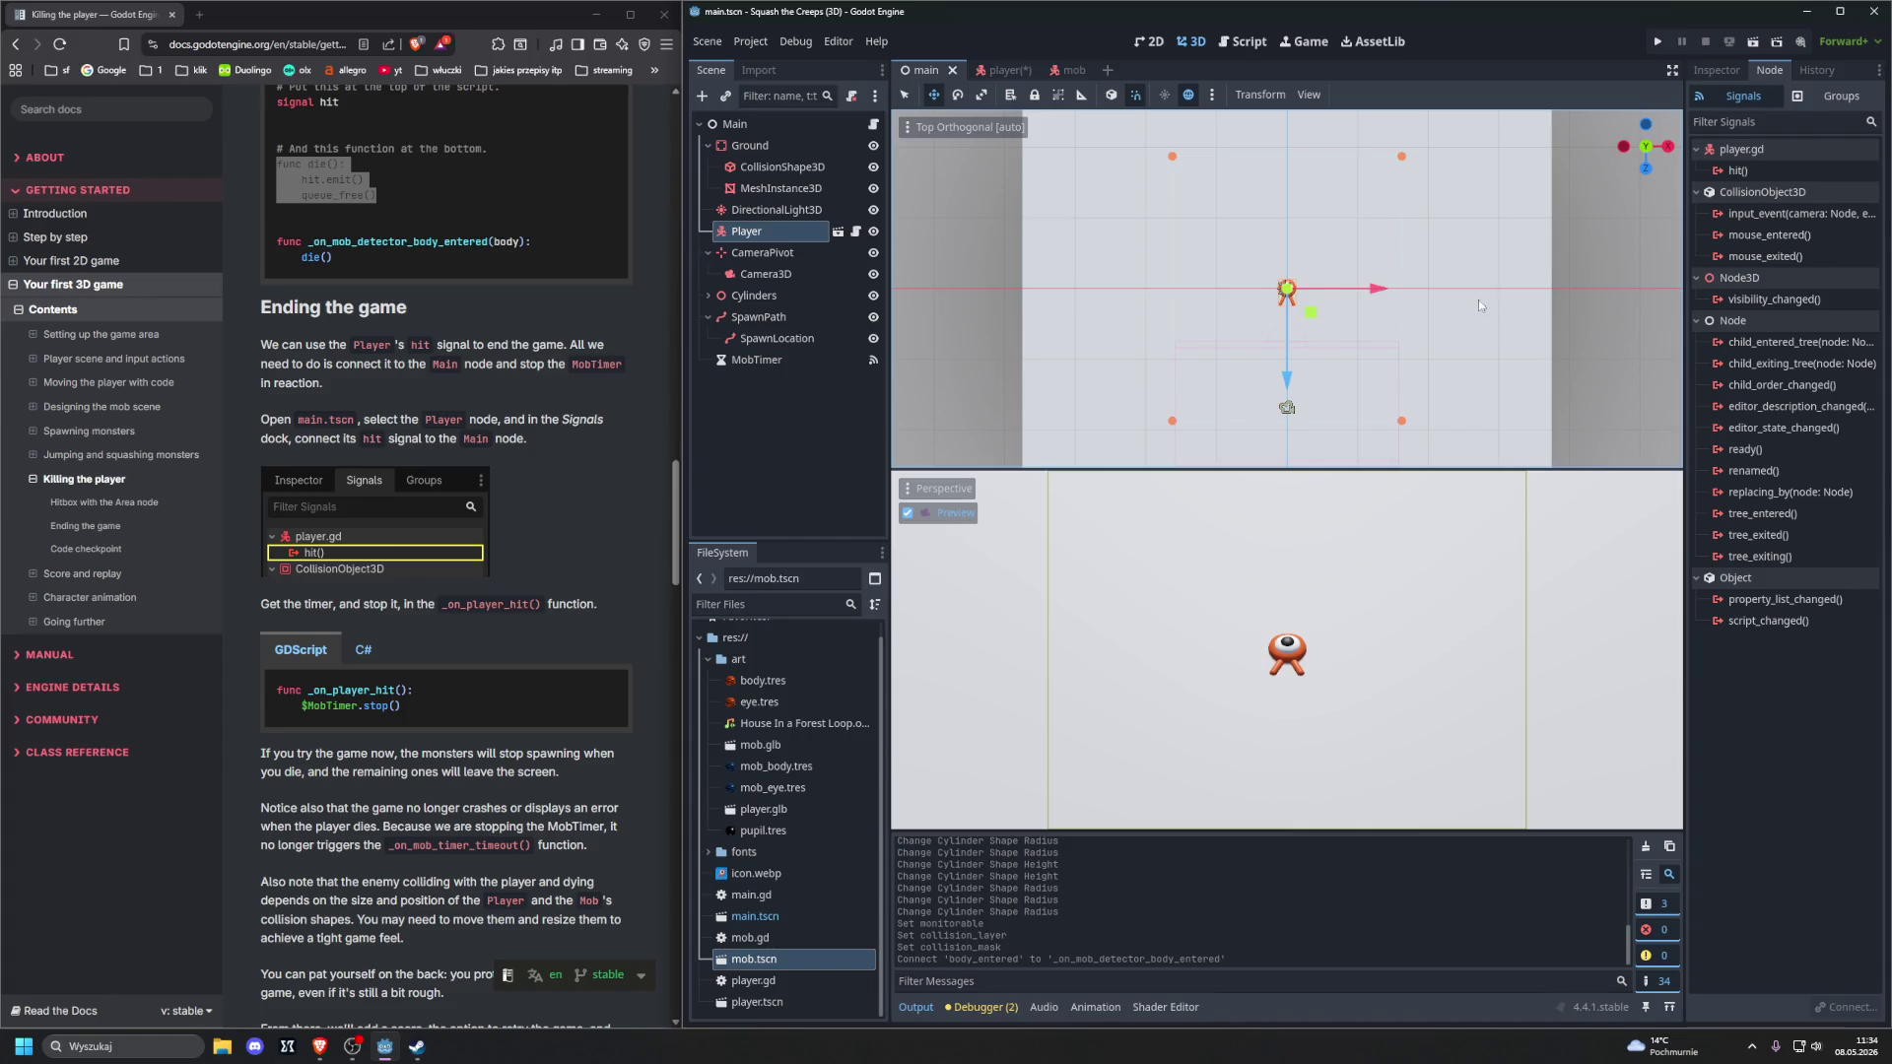
{"action": "double_click", "coordinate": [1738, 170]}
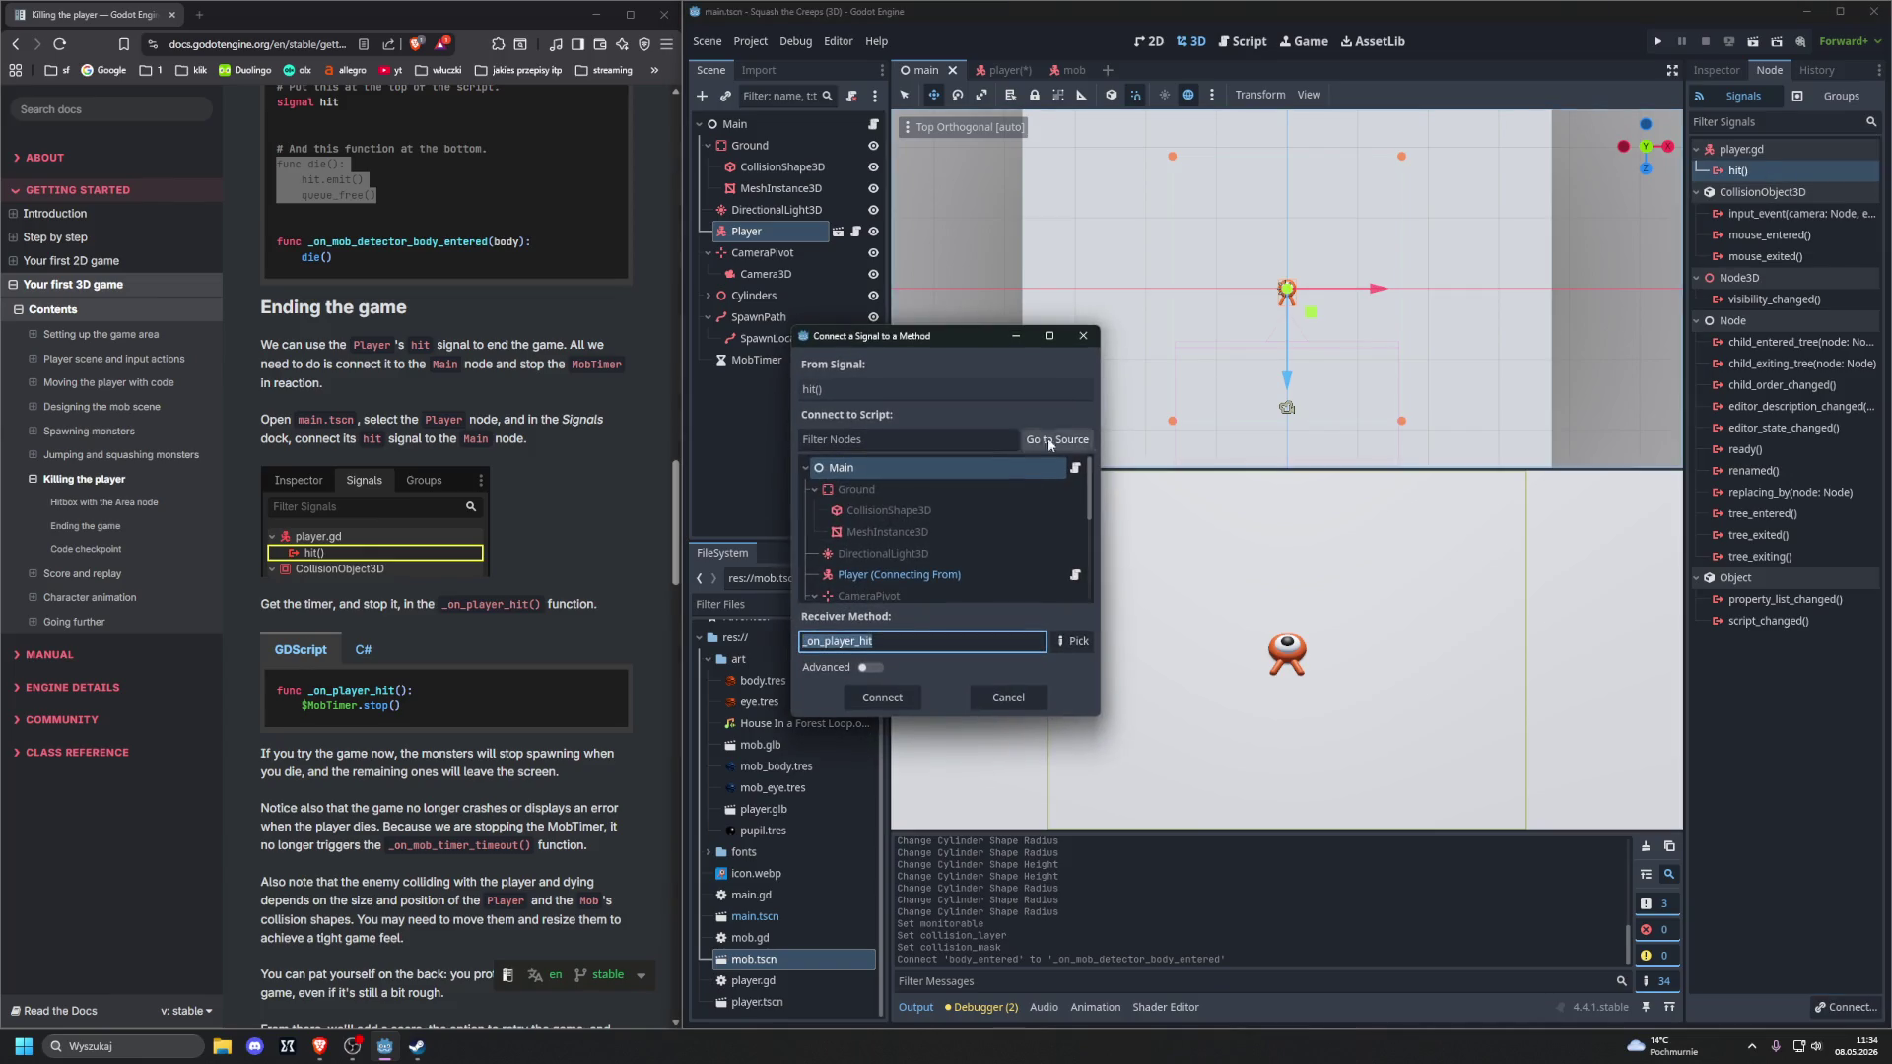
{"action": "left_click", "coordinate": [882, 697]}
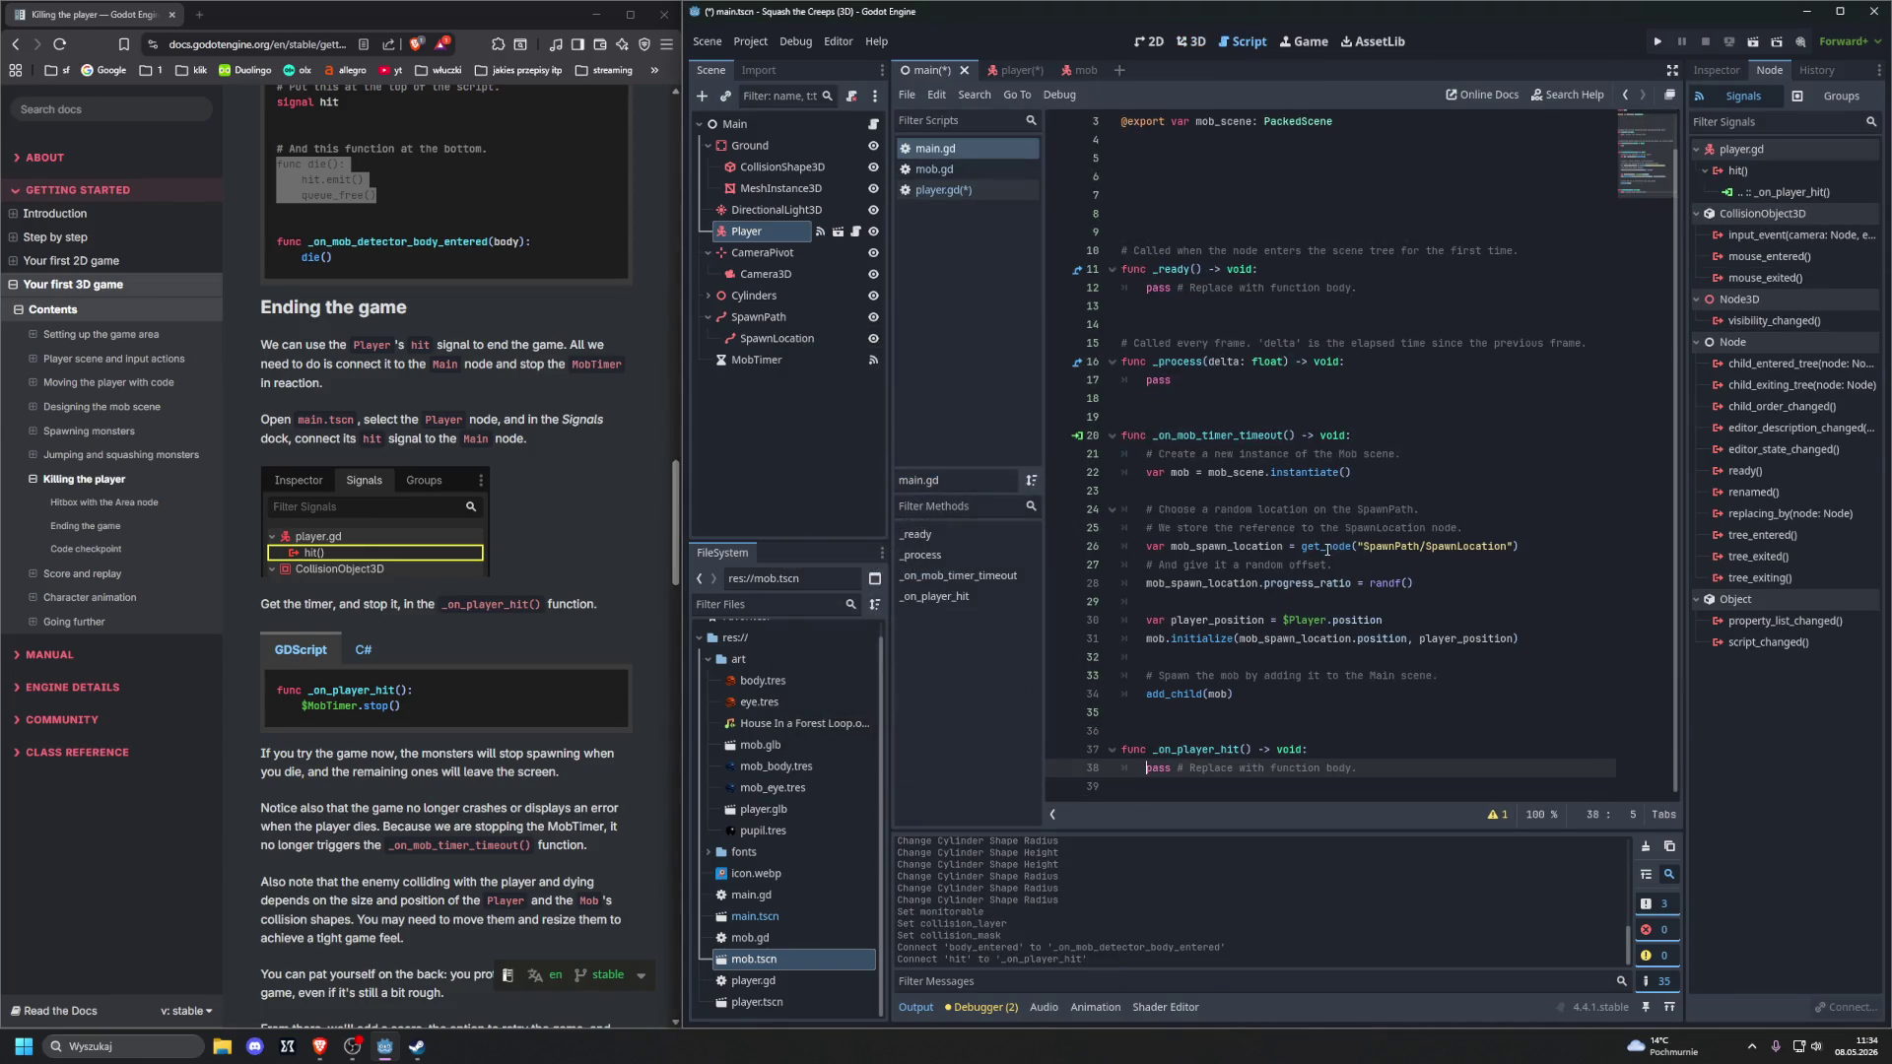
Replace the pass in _on_player_hit with $MobTimer.stop(), then save and run with F5
{"action": "scroll", "coordinate": [594, 482], "scroll_direction": "down", "scroll_amount": 3}
{"action": "scroll", "coordinate": [595, 490], "scroll_direction": "down", "scroll_amount": 1}
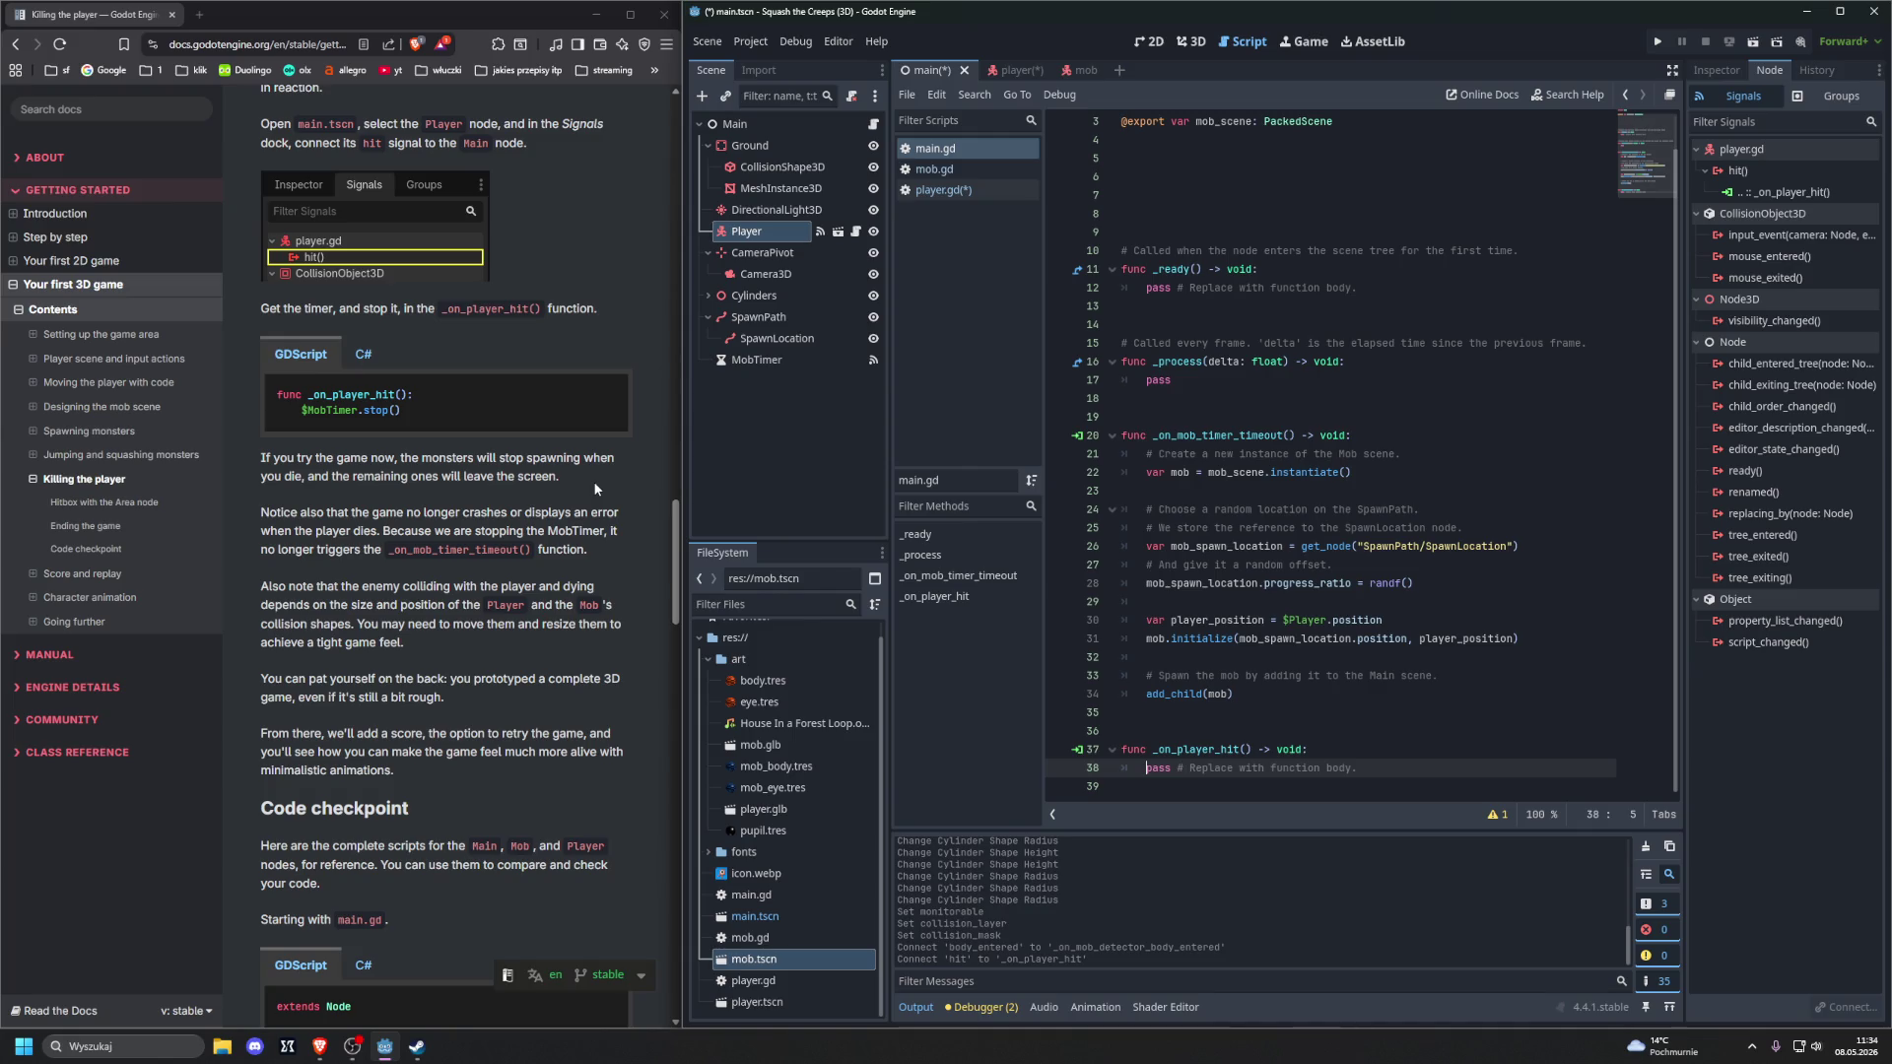
{"action": "left_click_drag", "start_coordinate": [1146, 768], "coordinate": [1457, 763]}
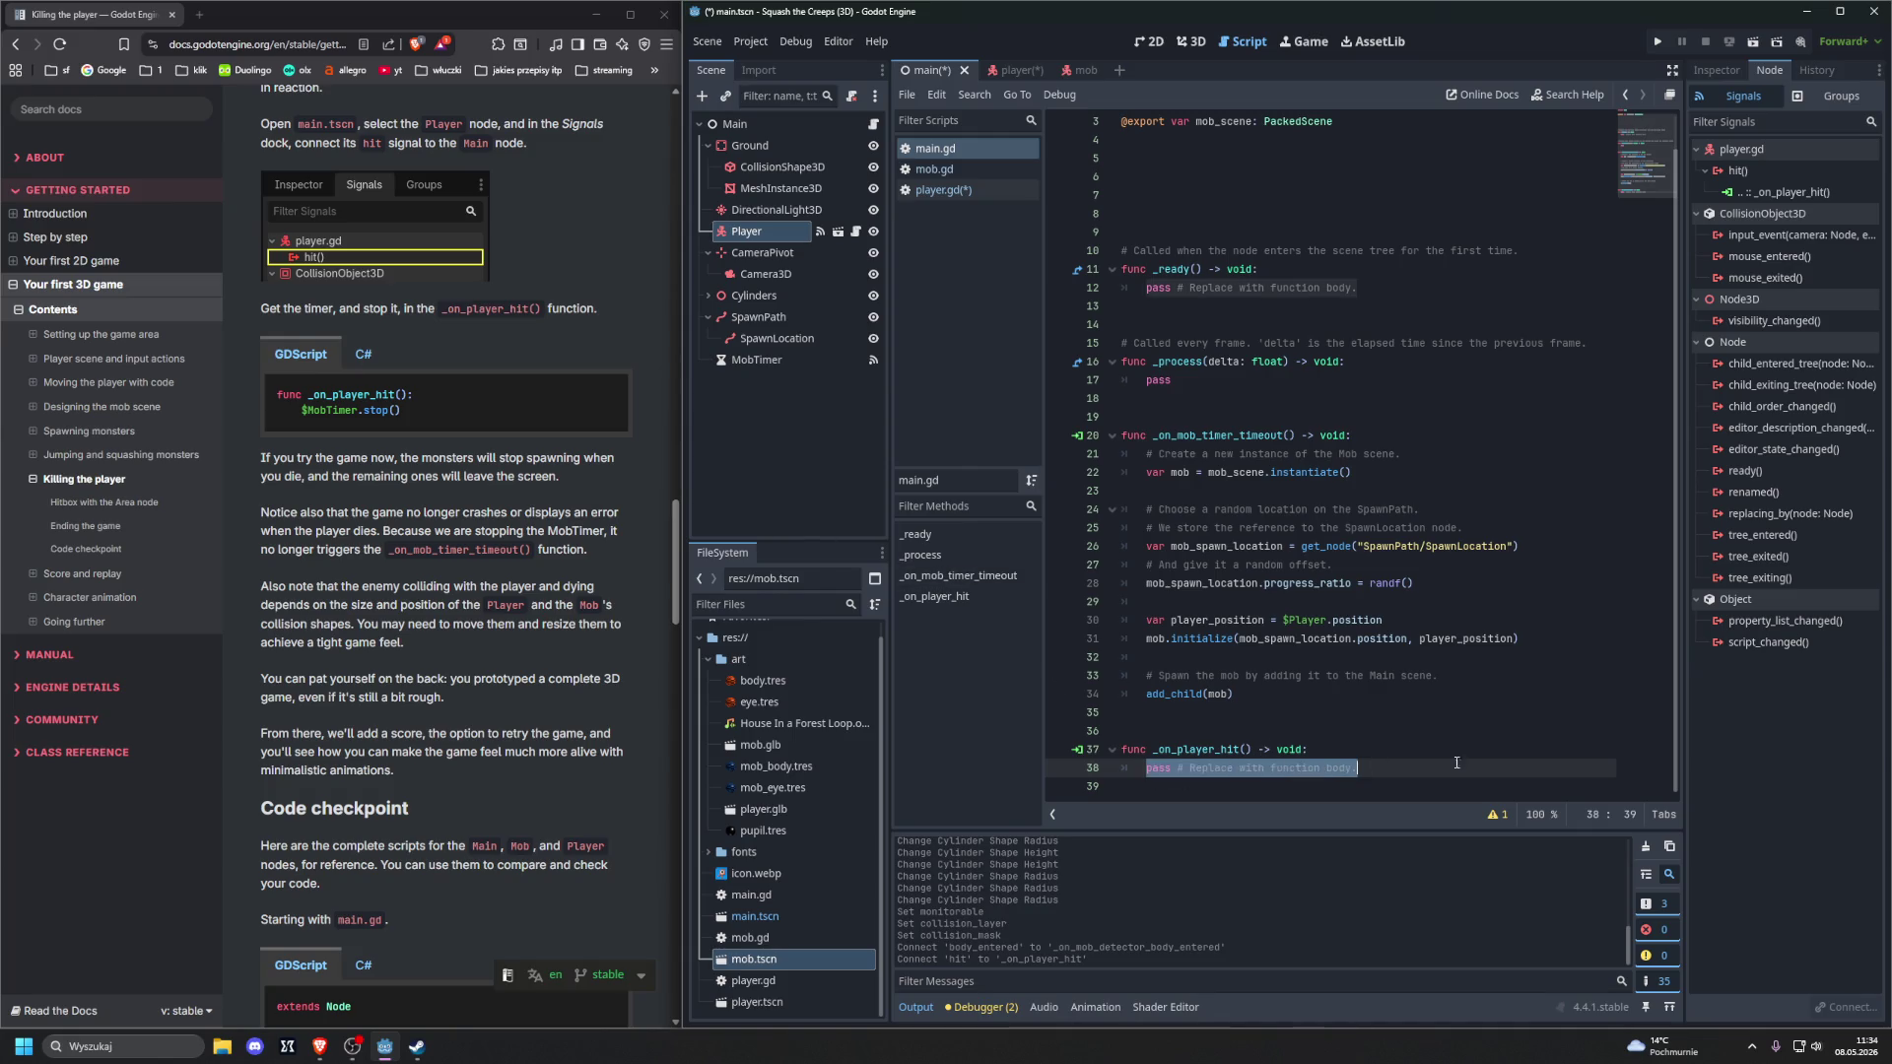
{"action": "key", "text": "BackSpace"}
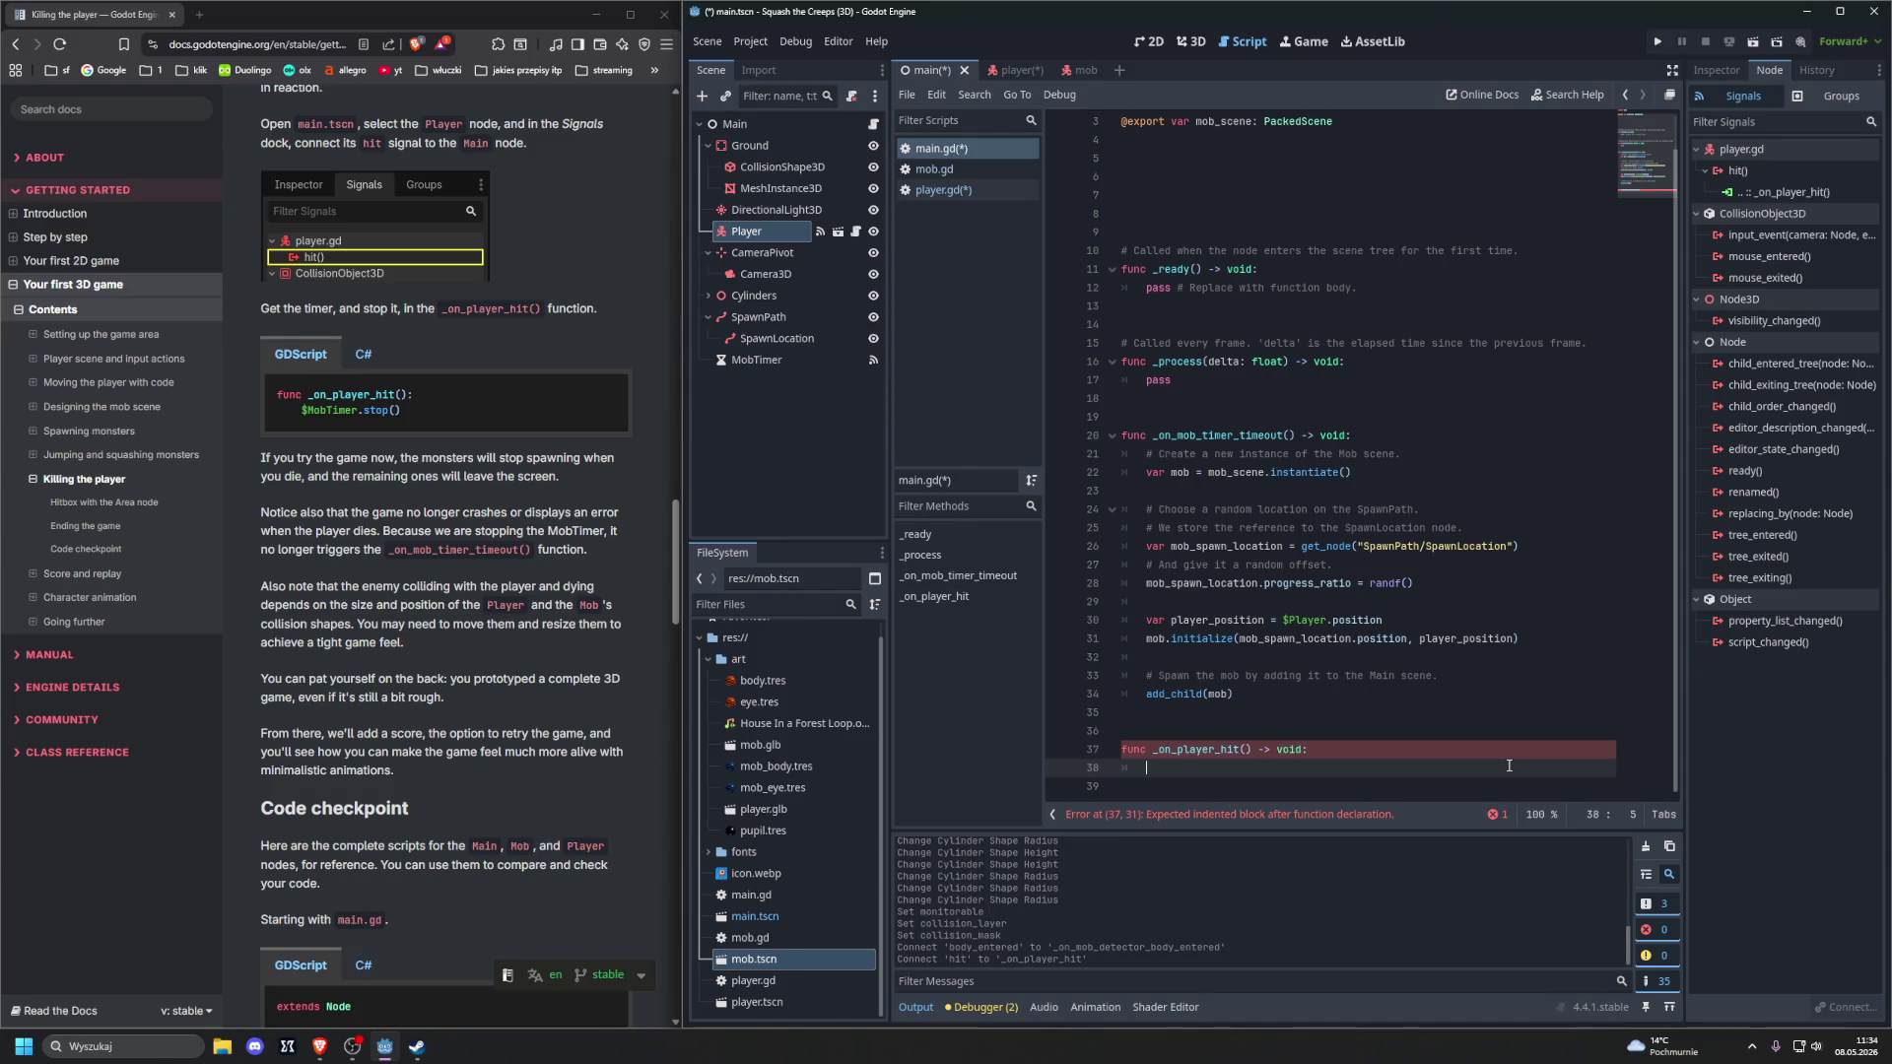
{"action": "type", "text": "$"}
{"action": "key", "text": "BackSpace"}
{"action": "type", "text": "$"}
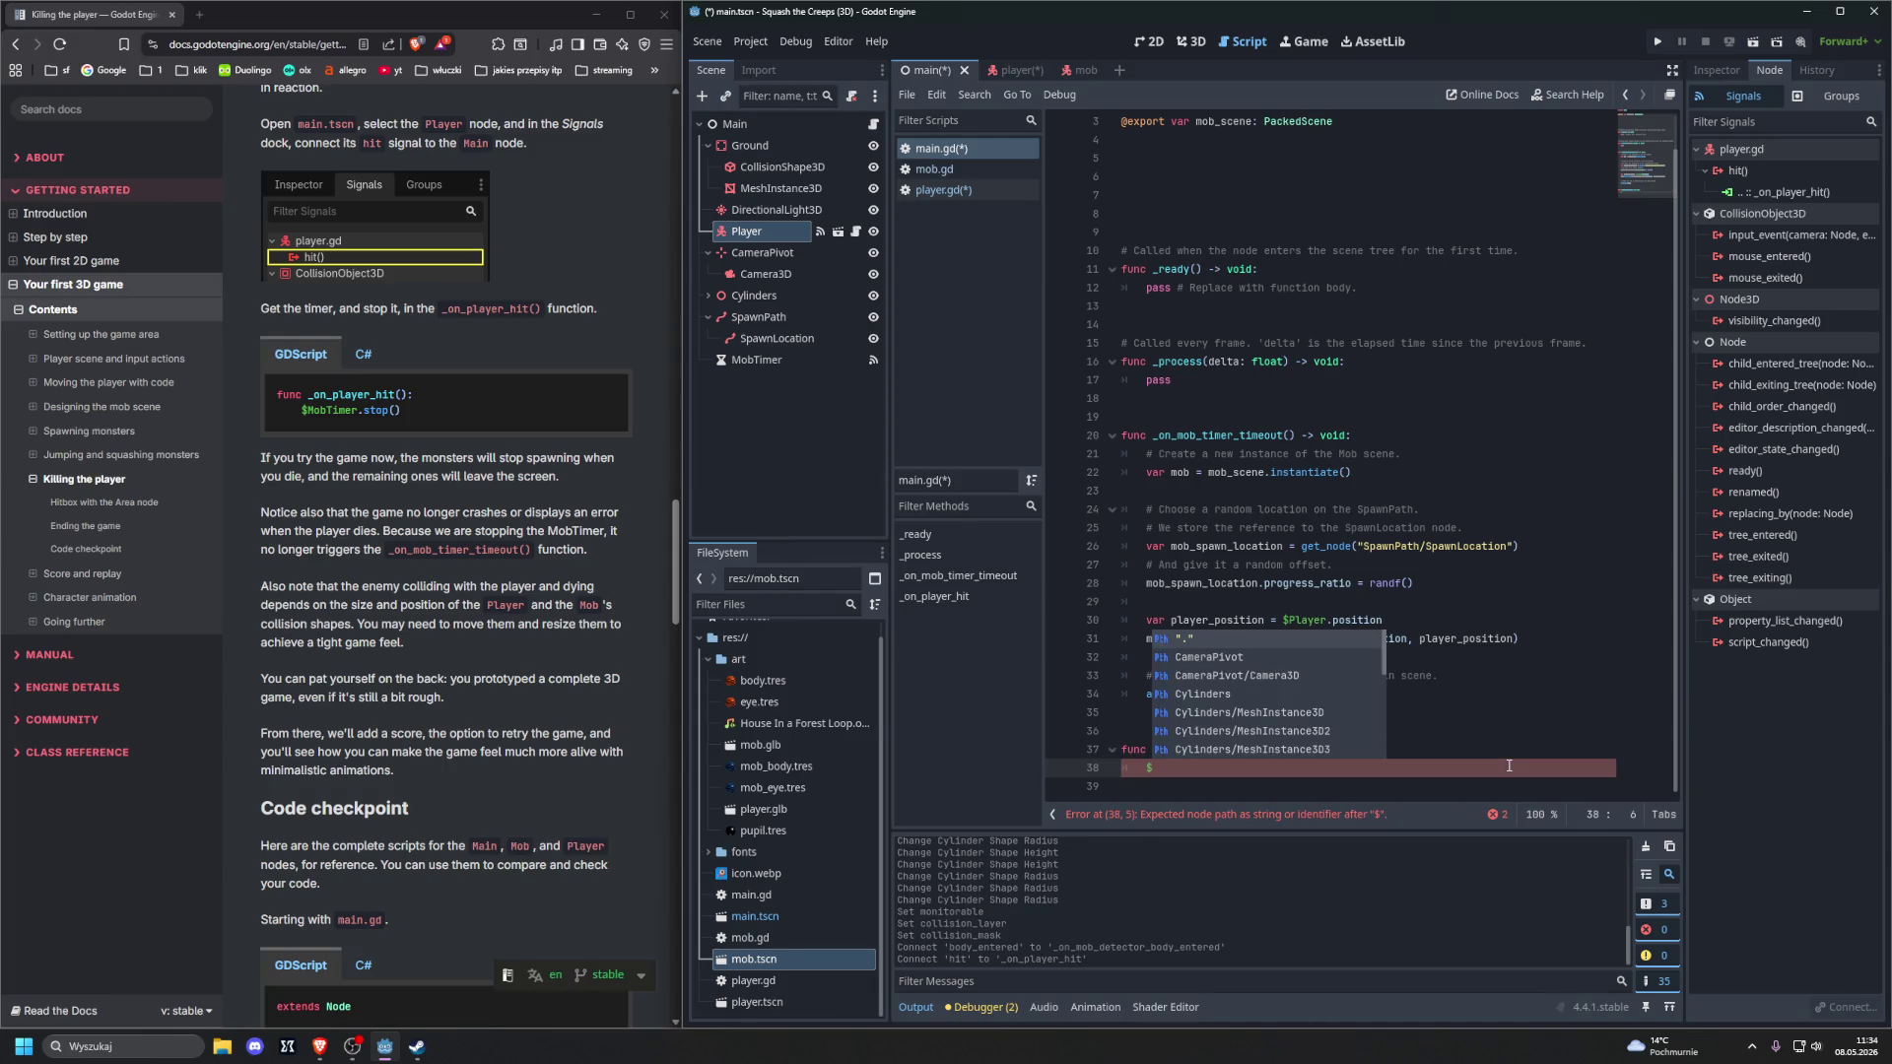
{"action": "type", "text": "MobTimer.s"}
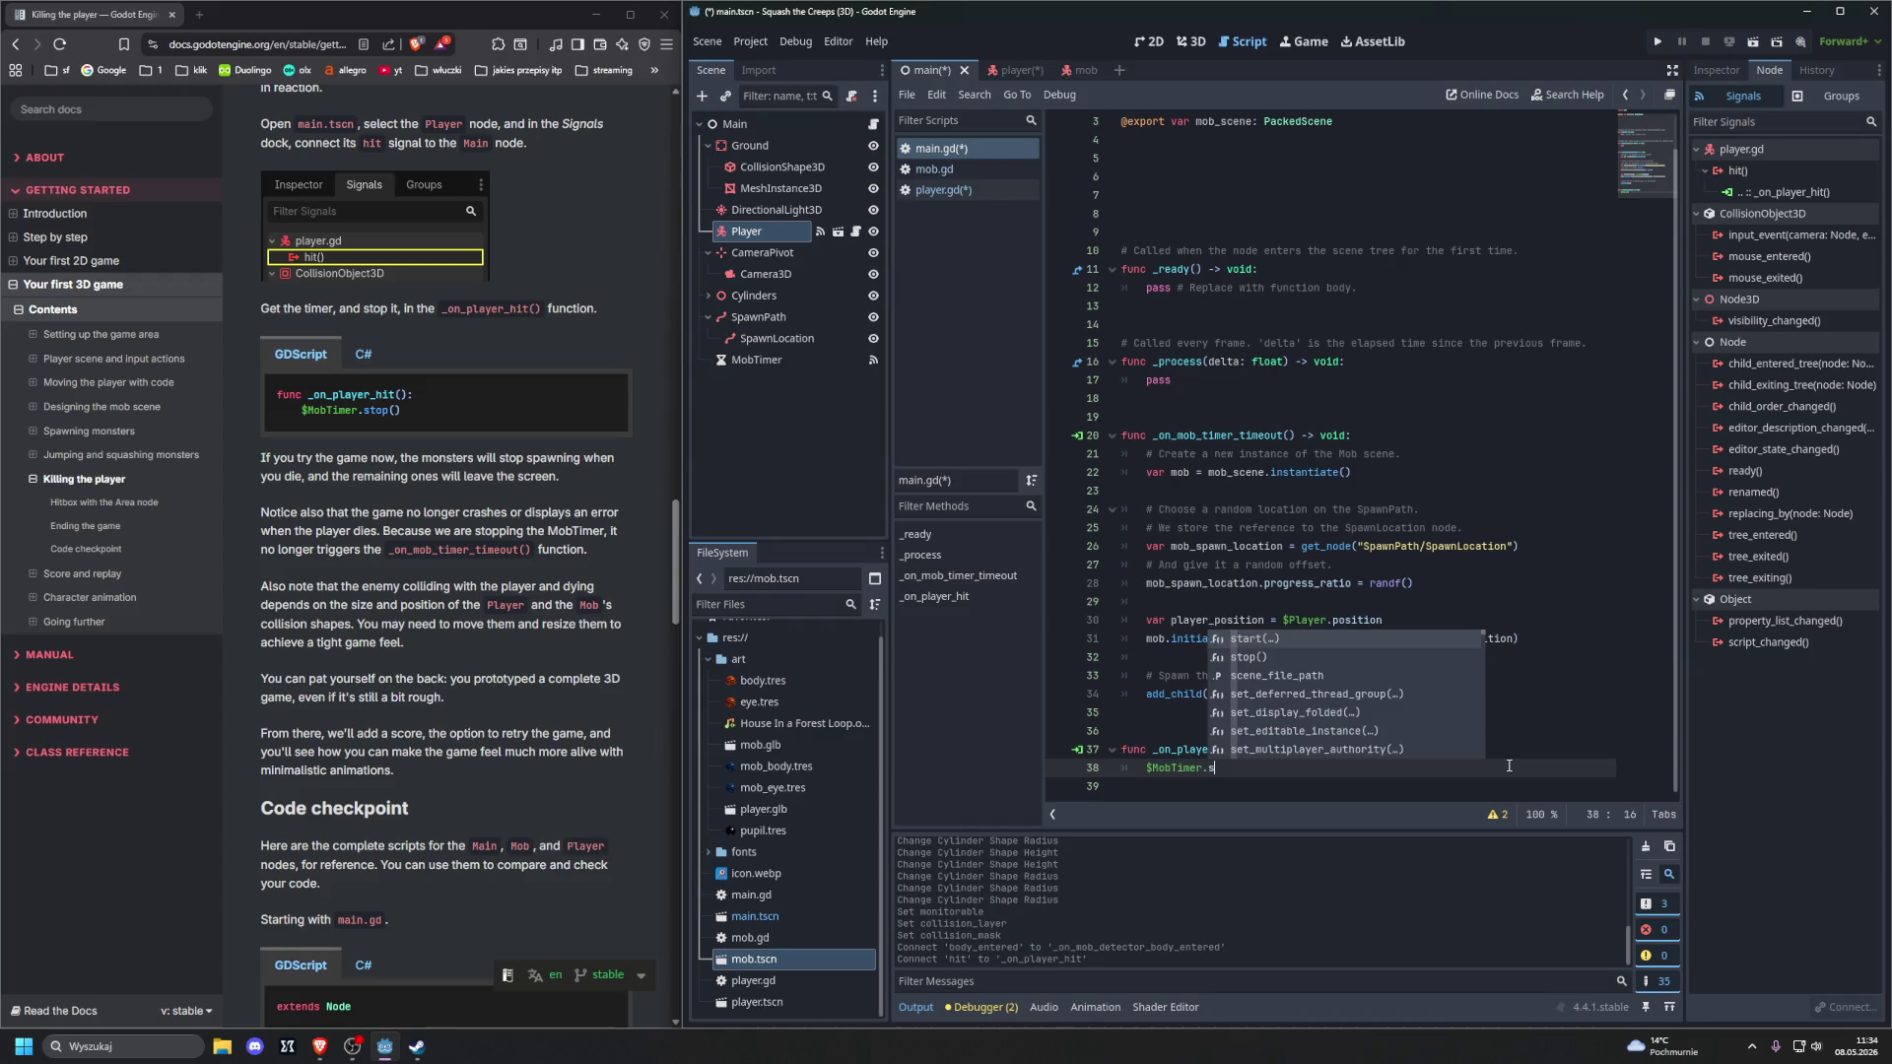
{"action": "key", "text": "Down"}
{"action": "key", "text": "Return"}
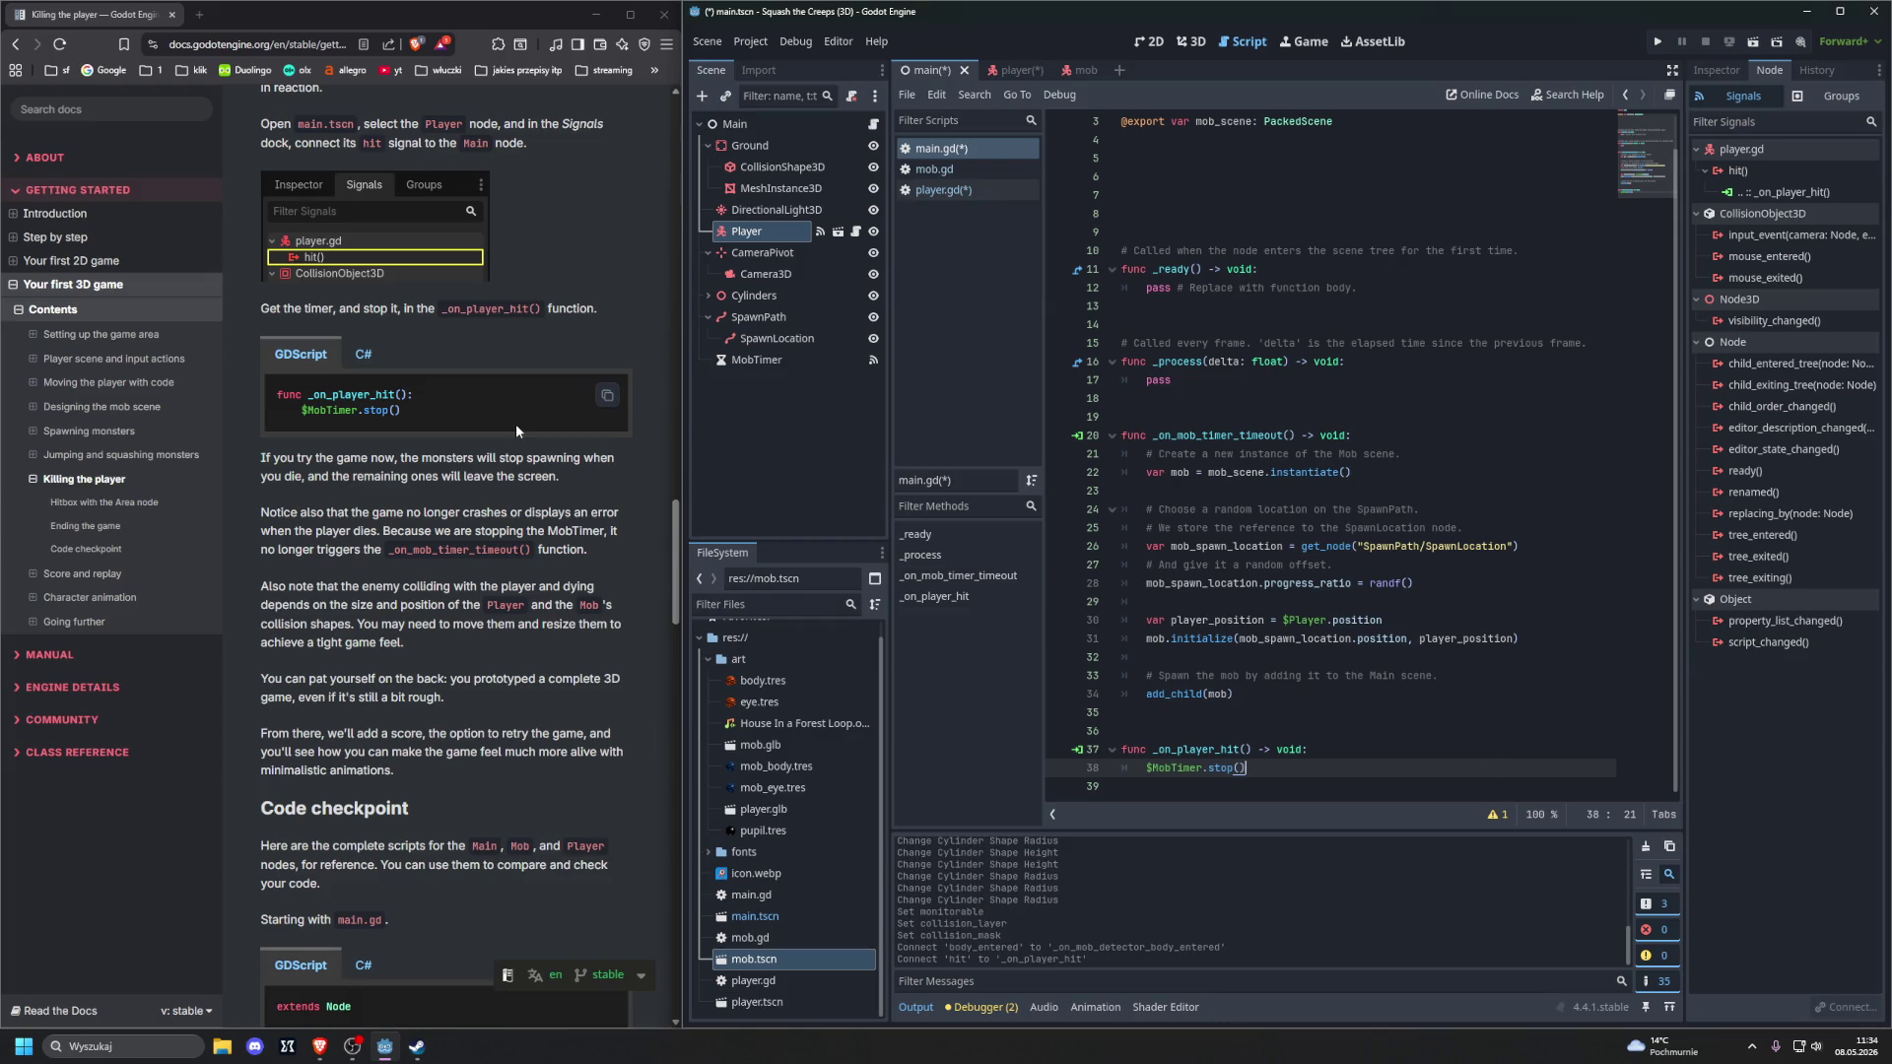
{"action": "scroll", "coordinate": [516, 430], "scroll_direction": "down", "scroll_amount": 1}
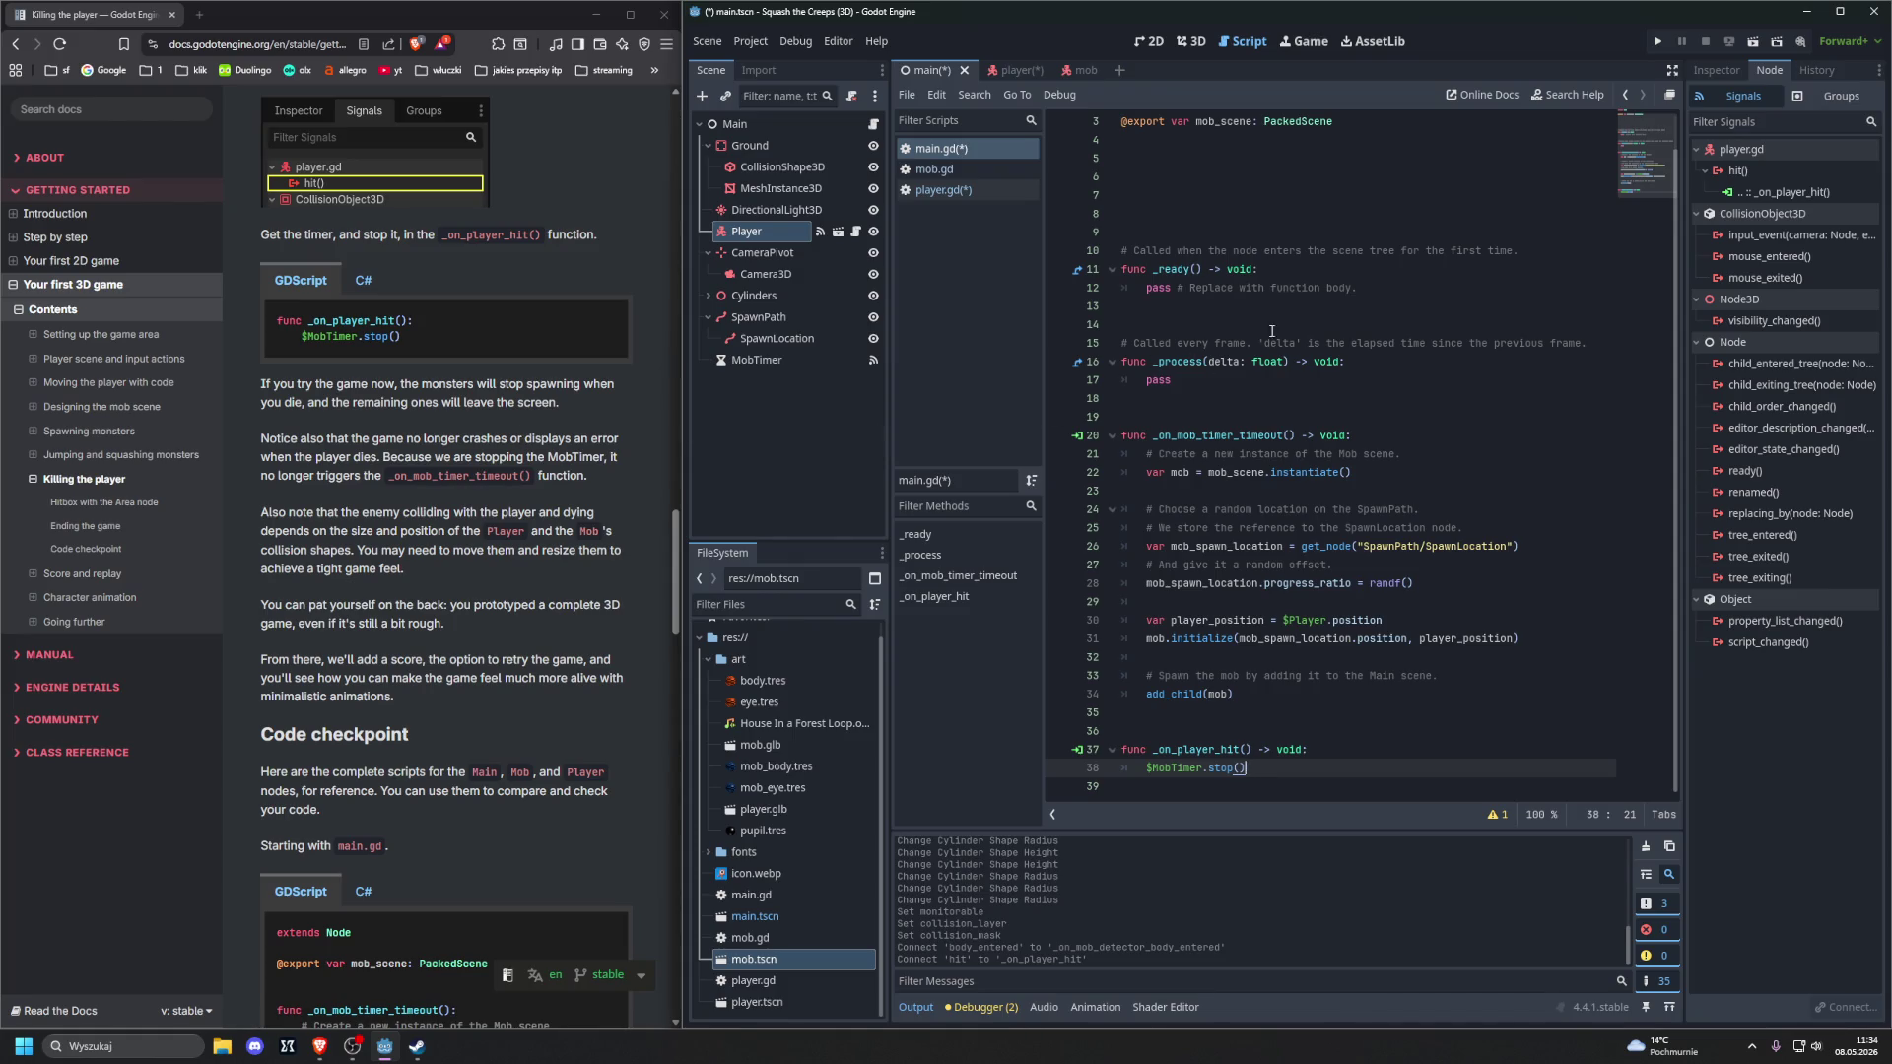
{"action": "key", "text": "F5"}
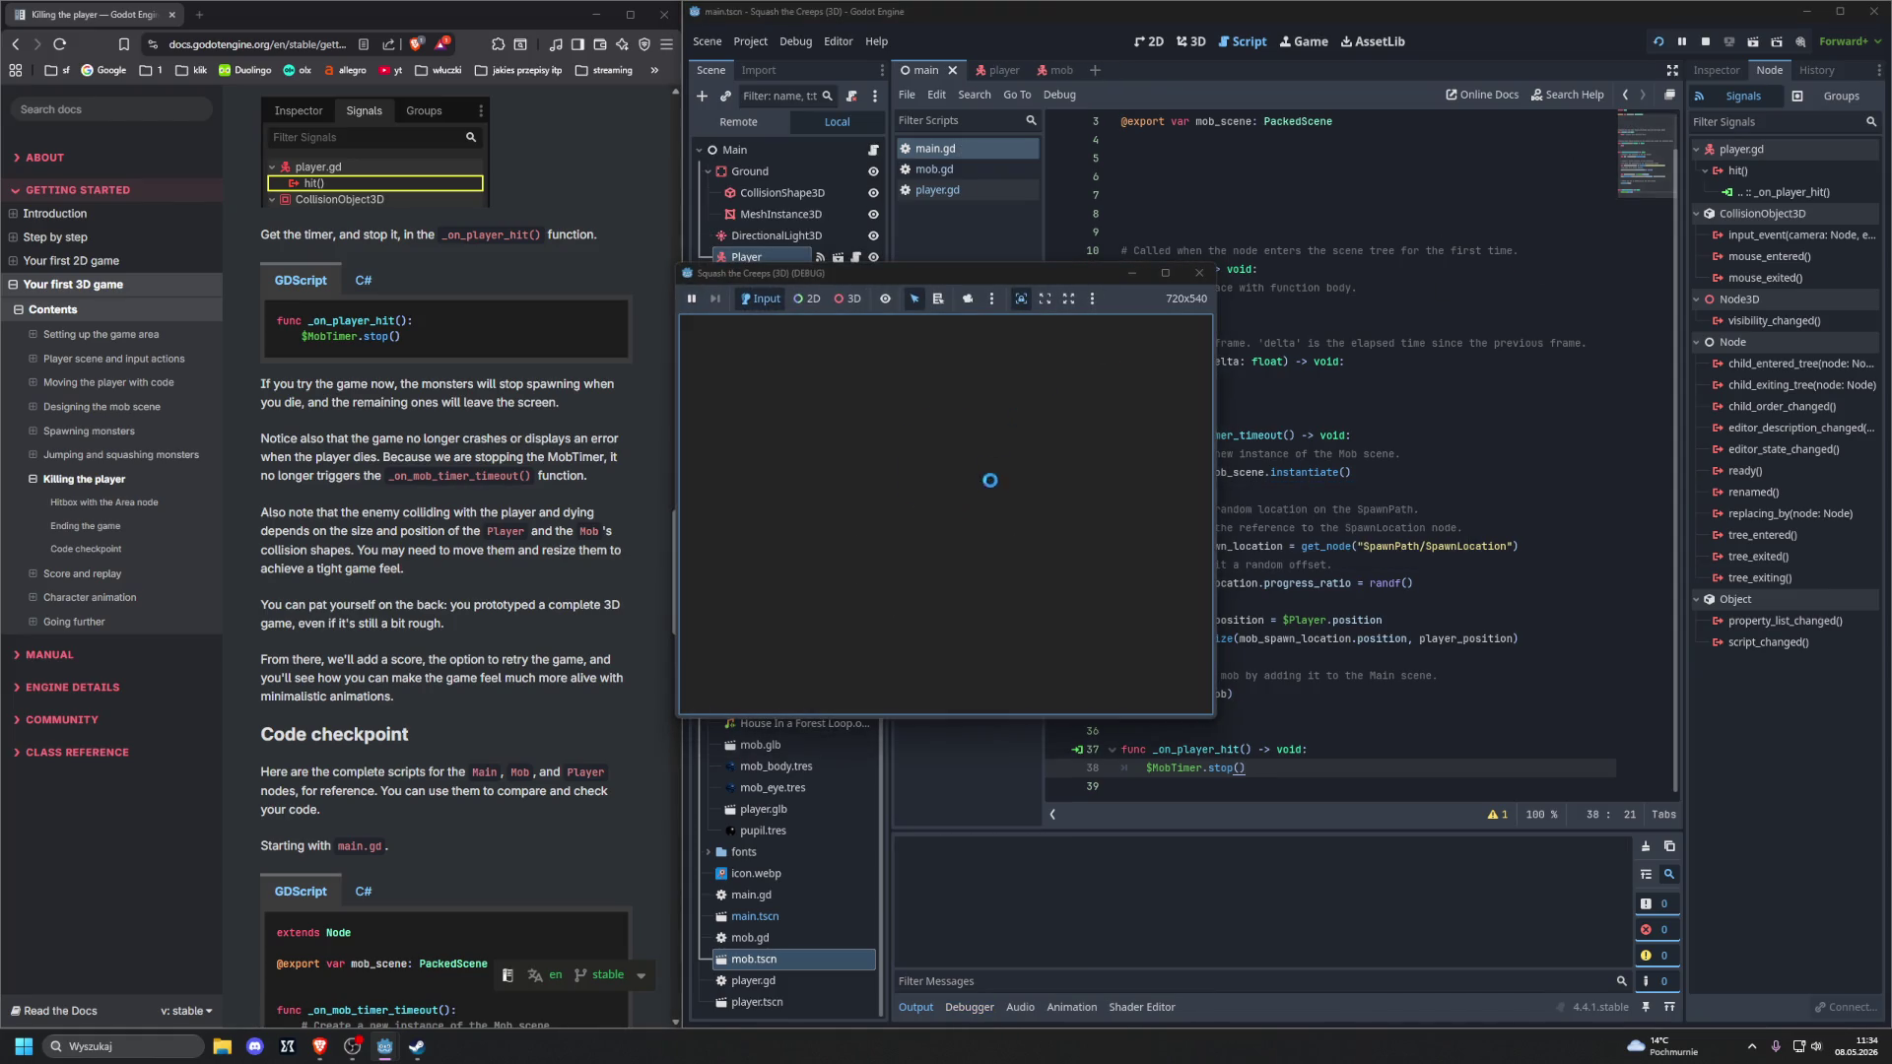
Test-play by moving and jumping the player among spawning mobs, then stop the game
{"action": "key", "text": "Left"}
{"action": "key", "text": "Down"}
{"action": "key", "text": "Right"}
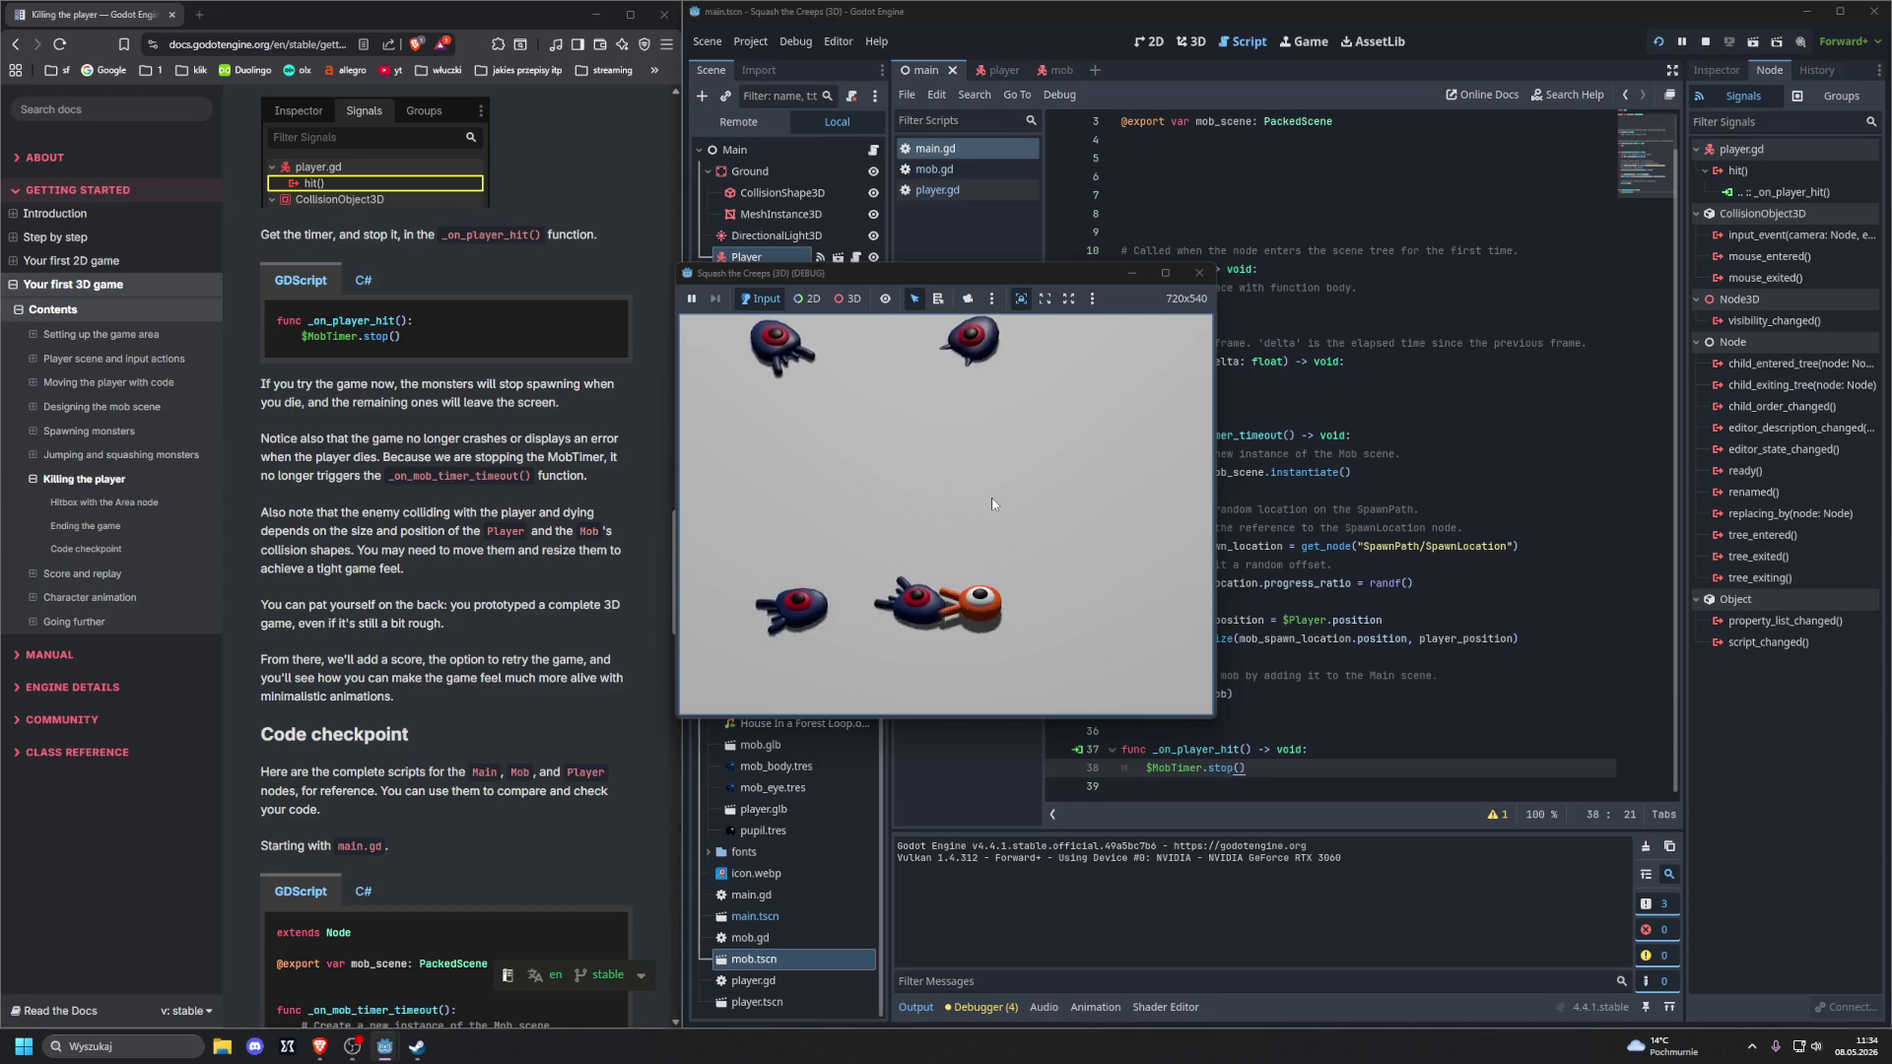
{"action": "key", "text": "Left"}
{"action": "key", "text": "space"}
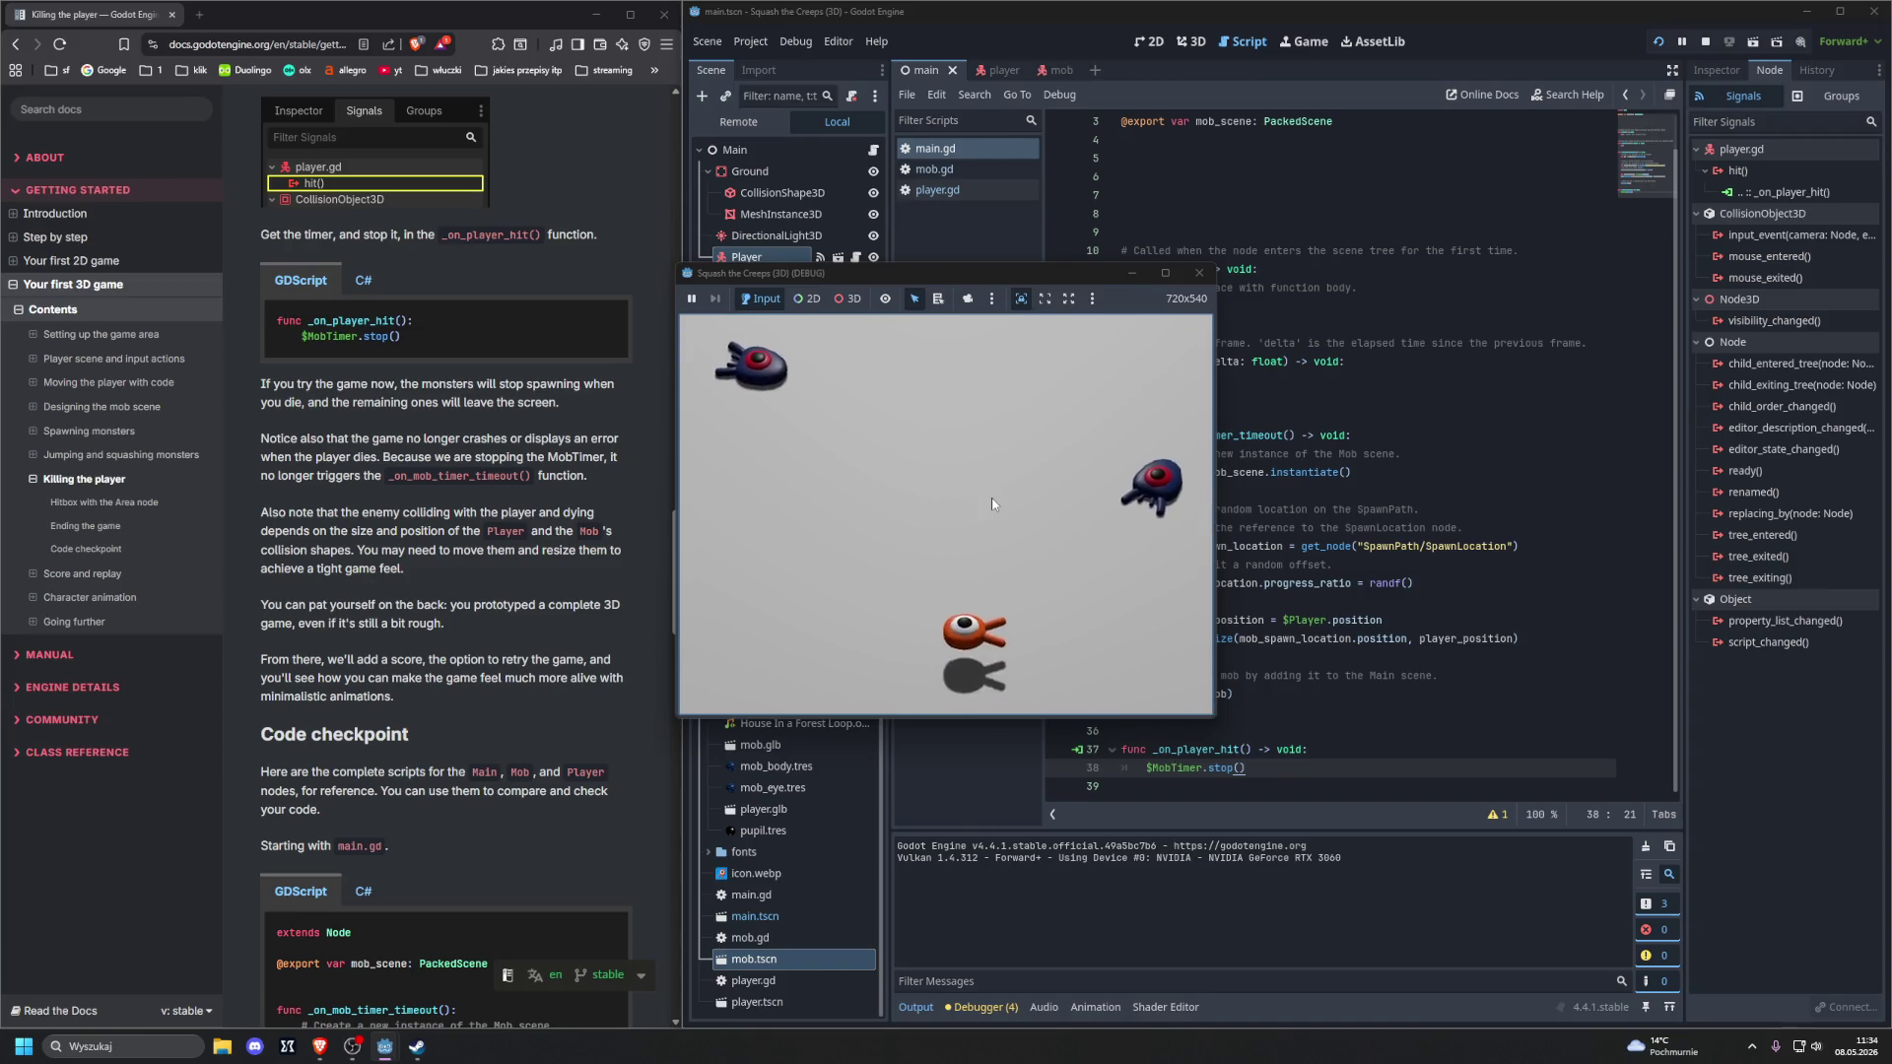
{"action": "key", "text": "Up"}
{"action": "key", "text": "Right"}
{"action": "key", "text": "Left"}
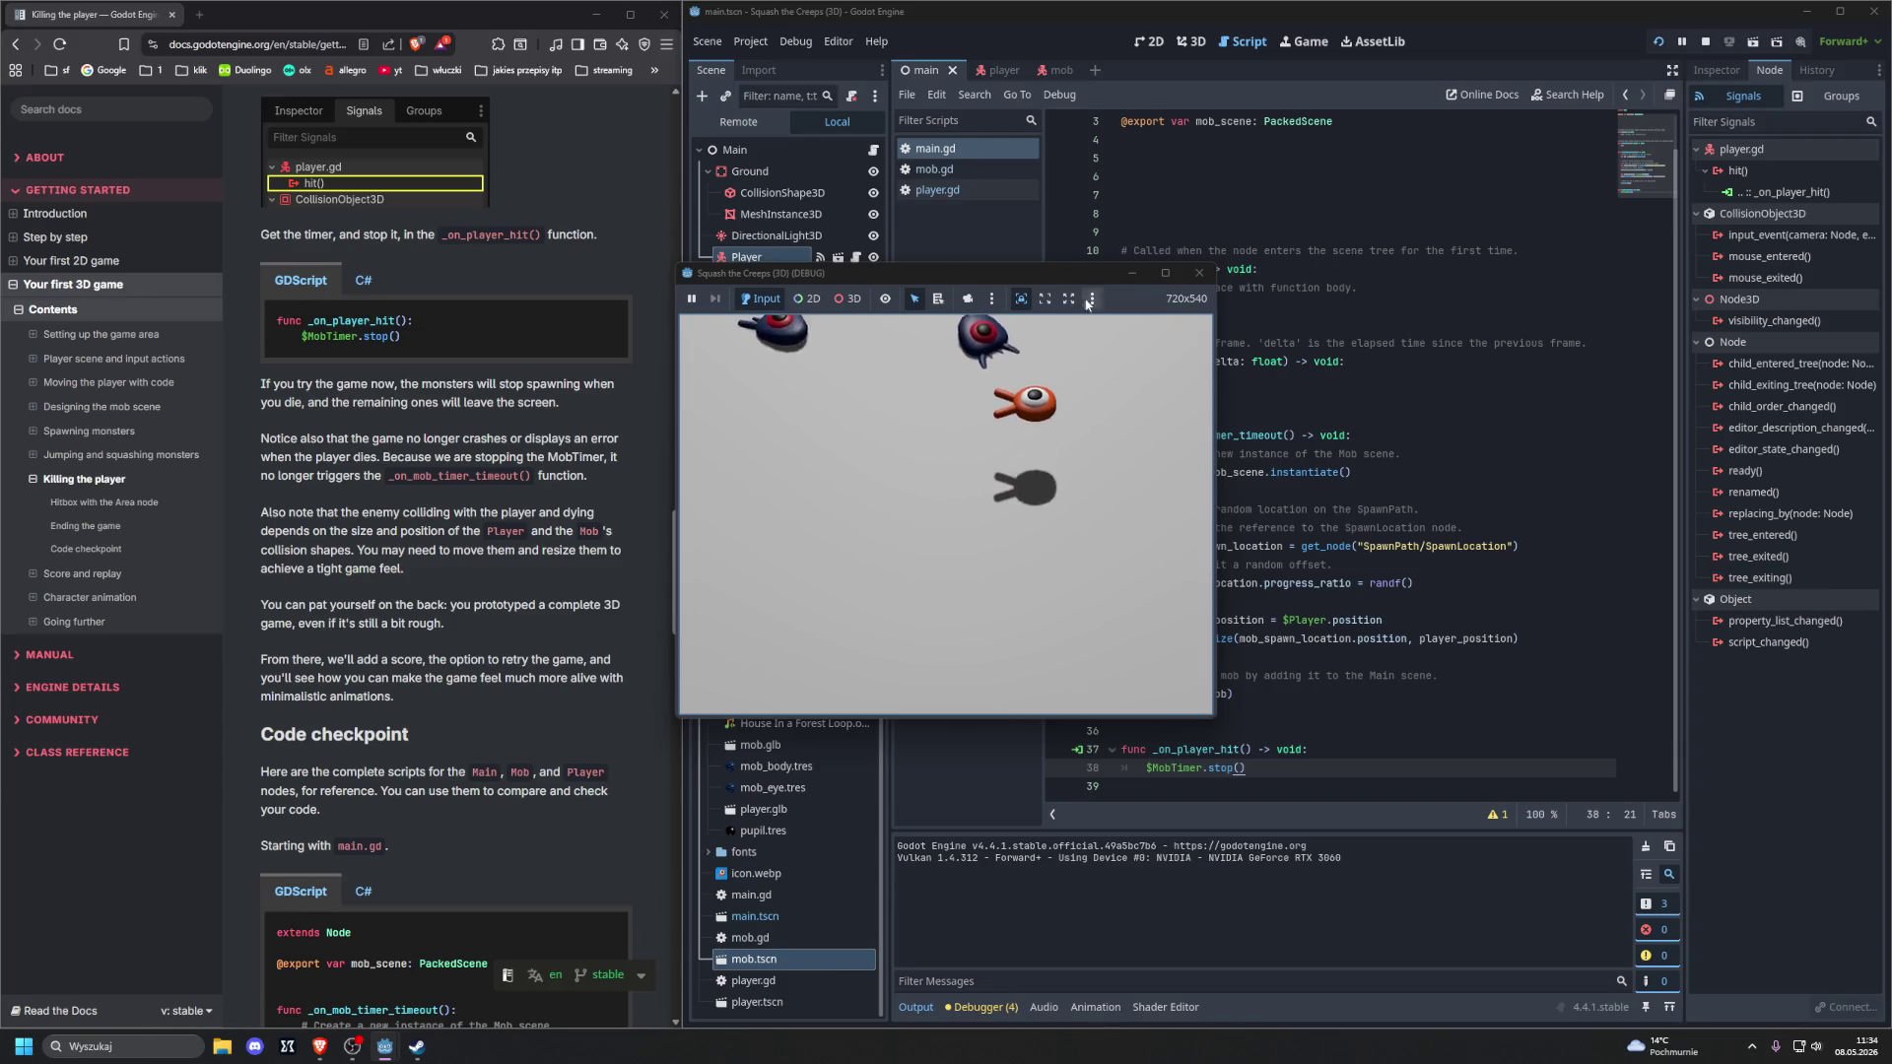
{"action": "left_click", "coordinate": [1198, 273]}
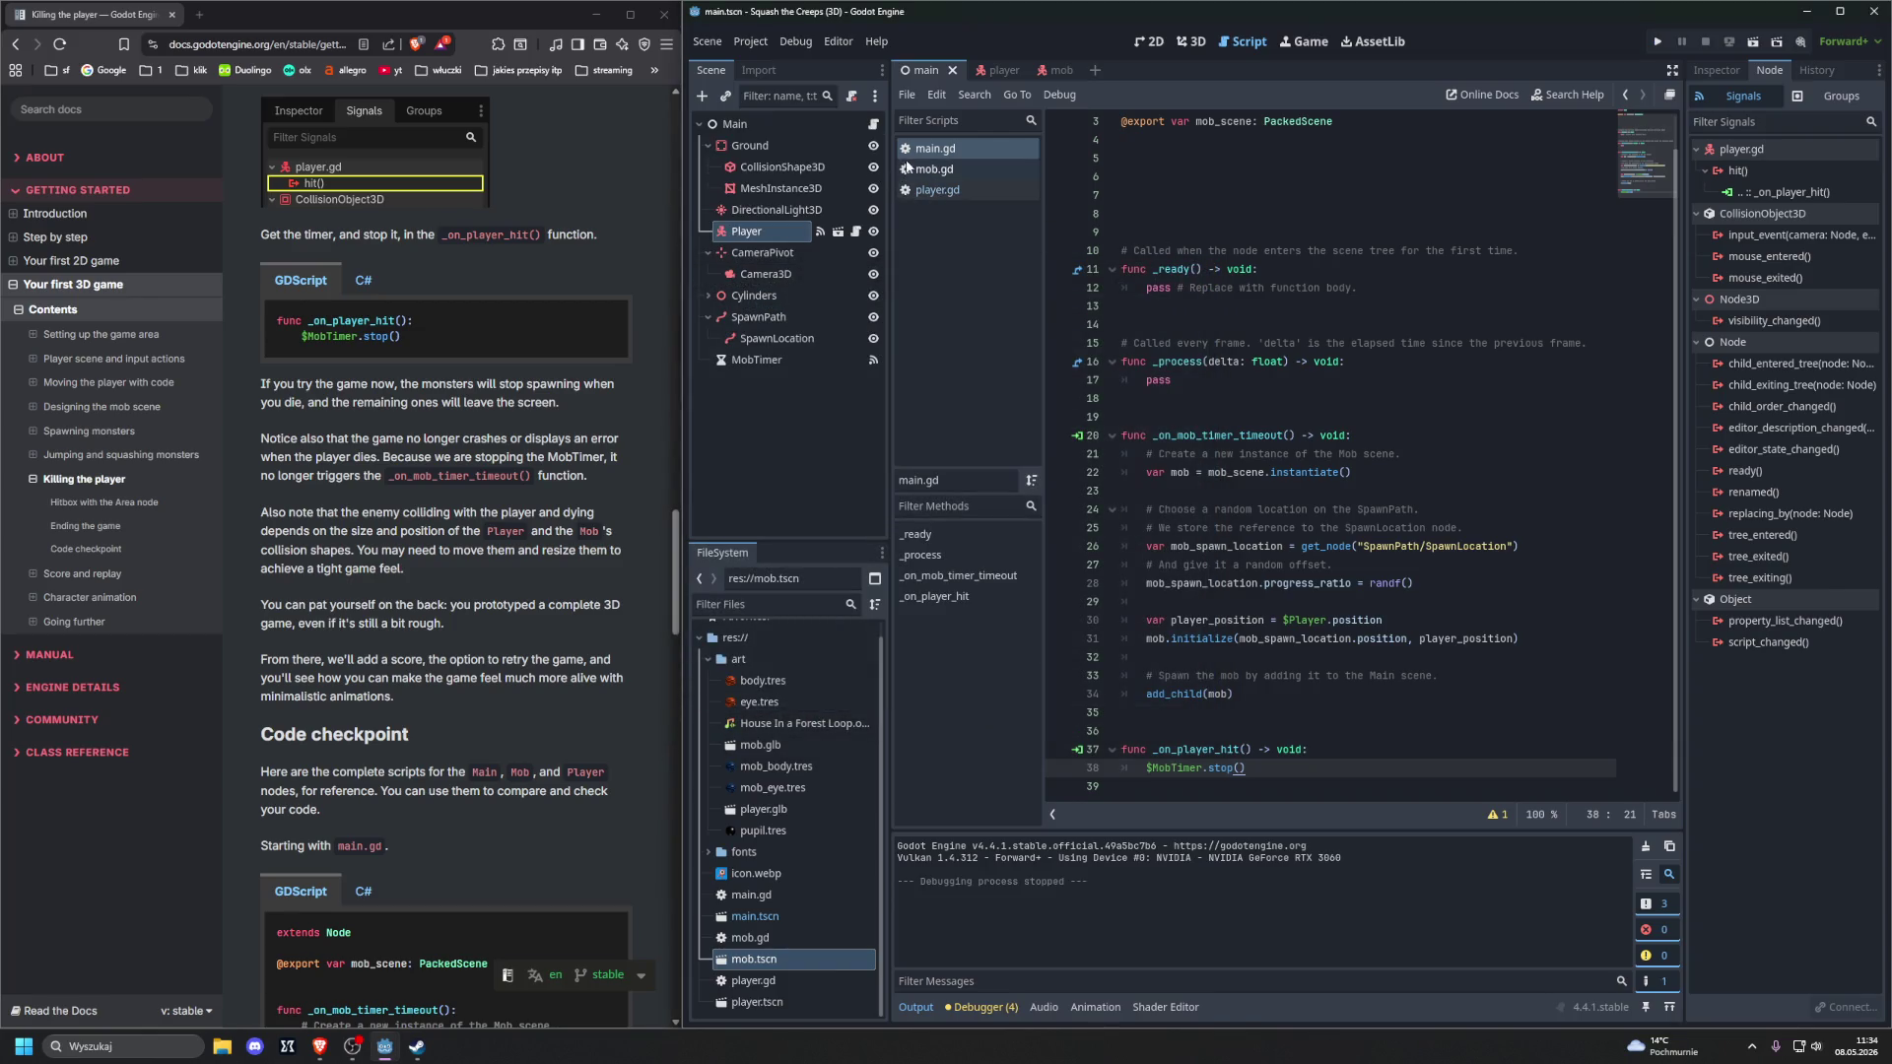
Show the player scene in 3D with MobDetector's CollisionShape3D selected, undoing an accidental move
{"action": "left_click", "coordinate": [1003, 71]}
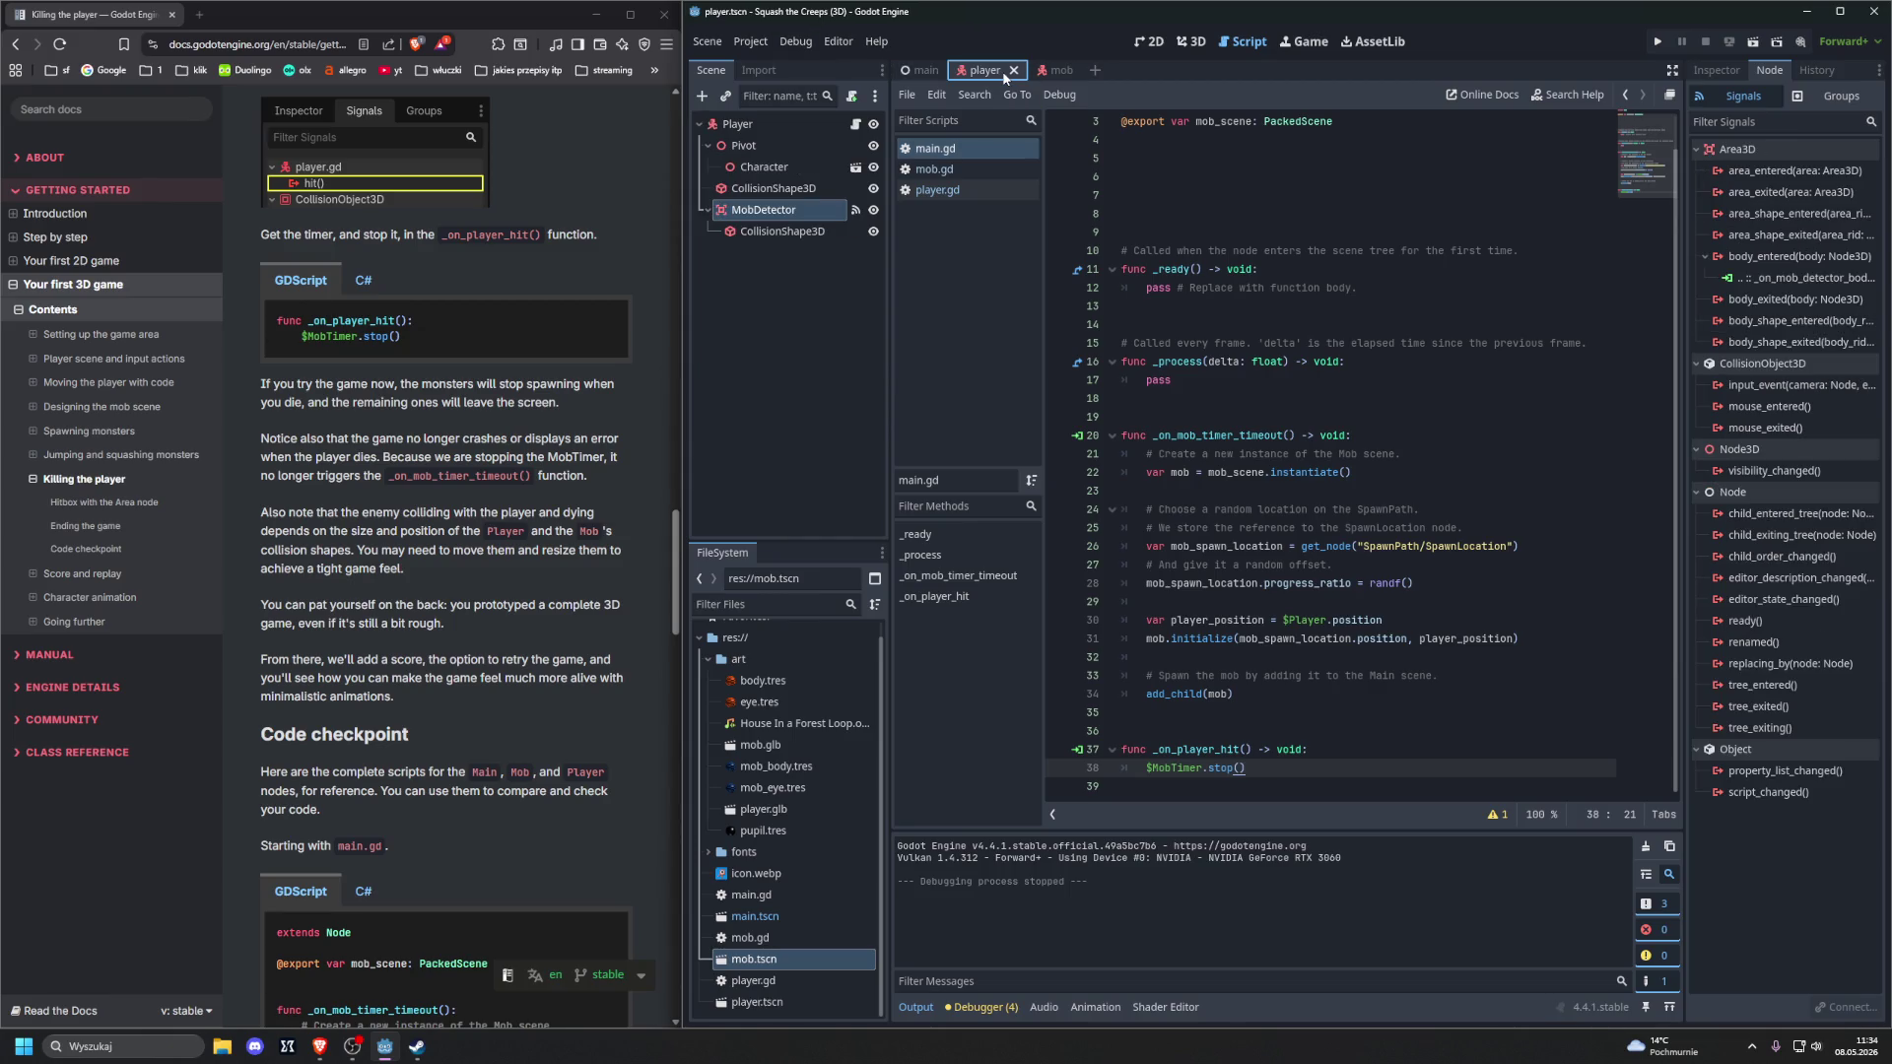
{"action": "left_click", "coordinate": [783, 231]}
{"action": "left_click", "coordinate": [1180, 45]}
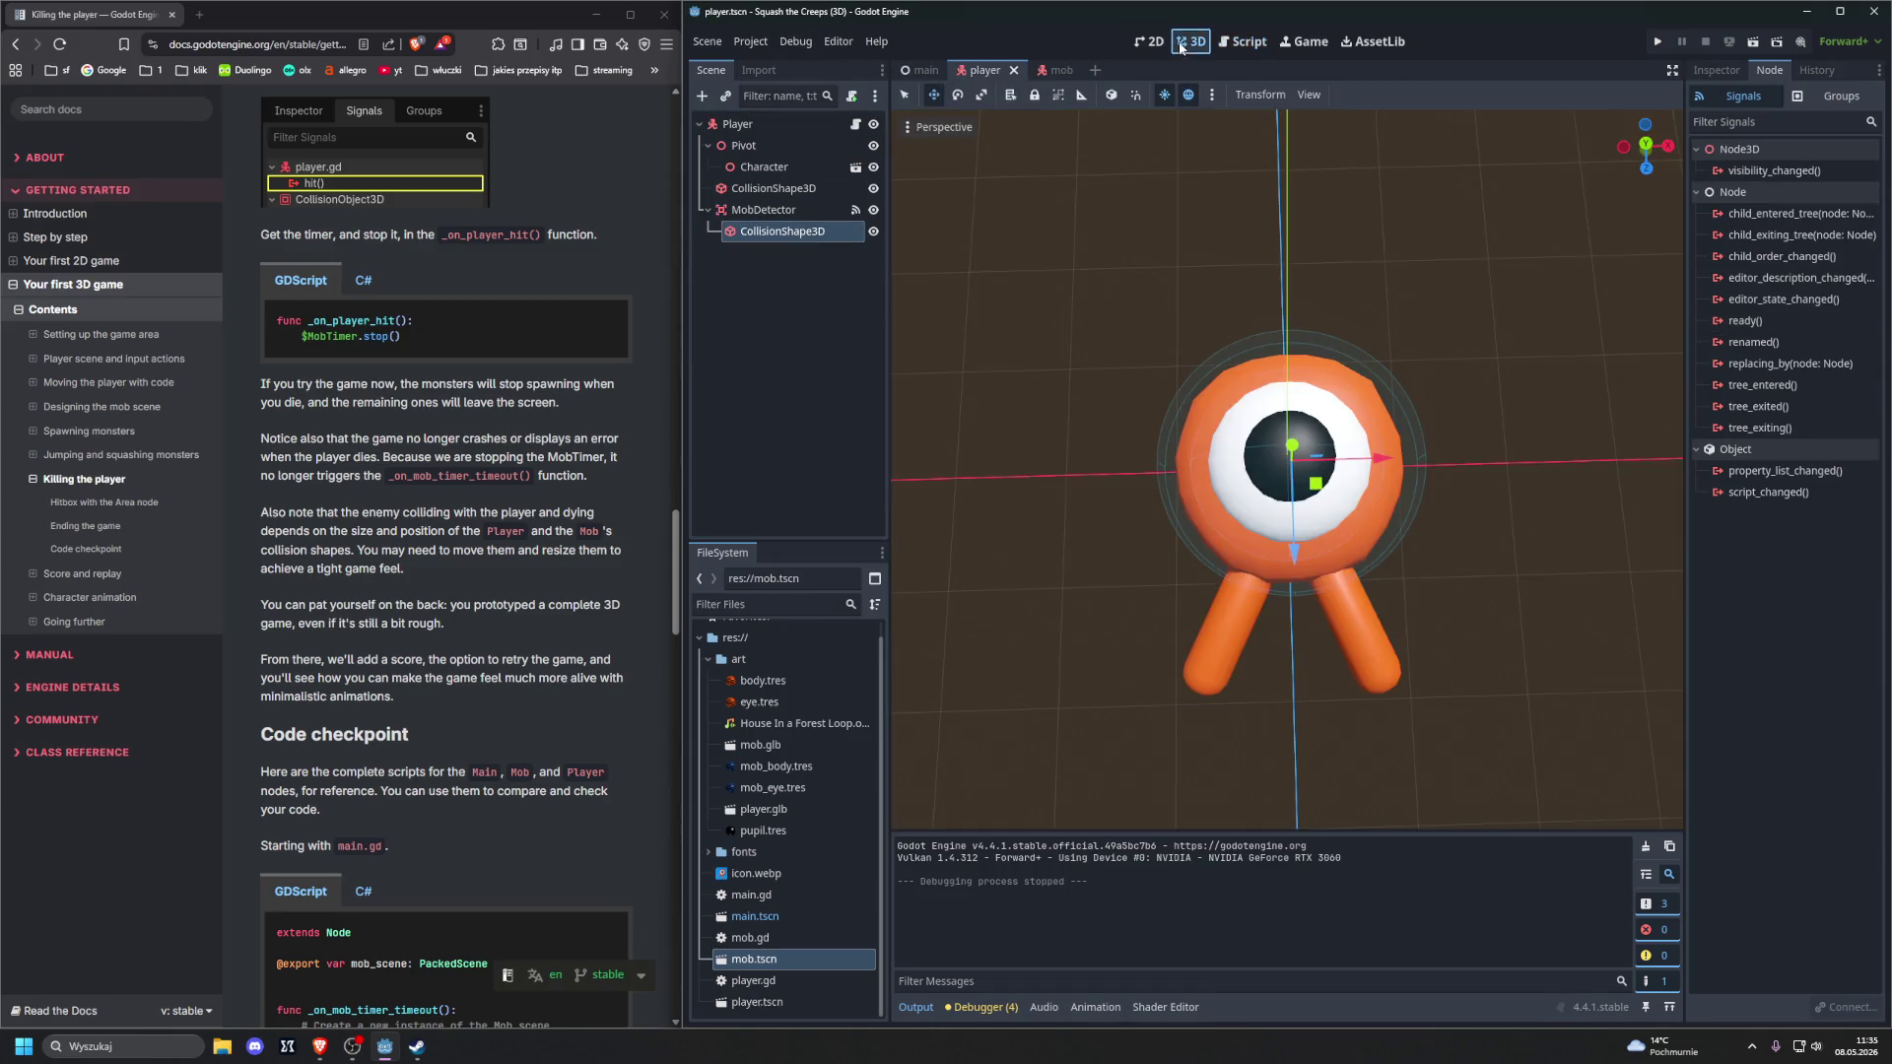
{"action": "mouse_move", "coordinate": [1084, 376]}
{"action": "left_mouse_down"}
{"action": "mouse_move", "coordinate": [989, 305]}
{"action": "mouse_move", "coordinate": [1144, 290]}
{"action": "mouse_move", "coordinate": [1013, 252]}
{"action": "mouse_move", "coordinate": [1092, 304]}
{"action": "left_mouse_up"}
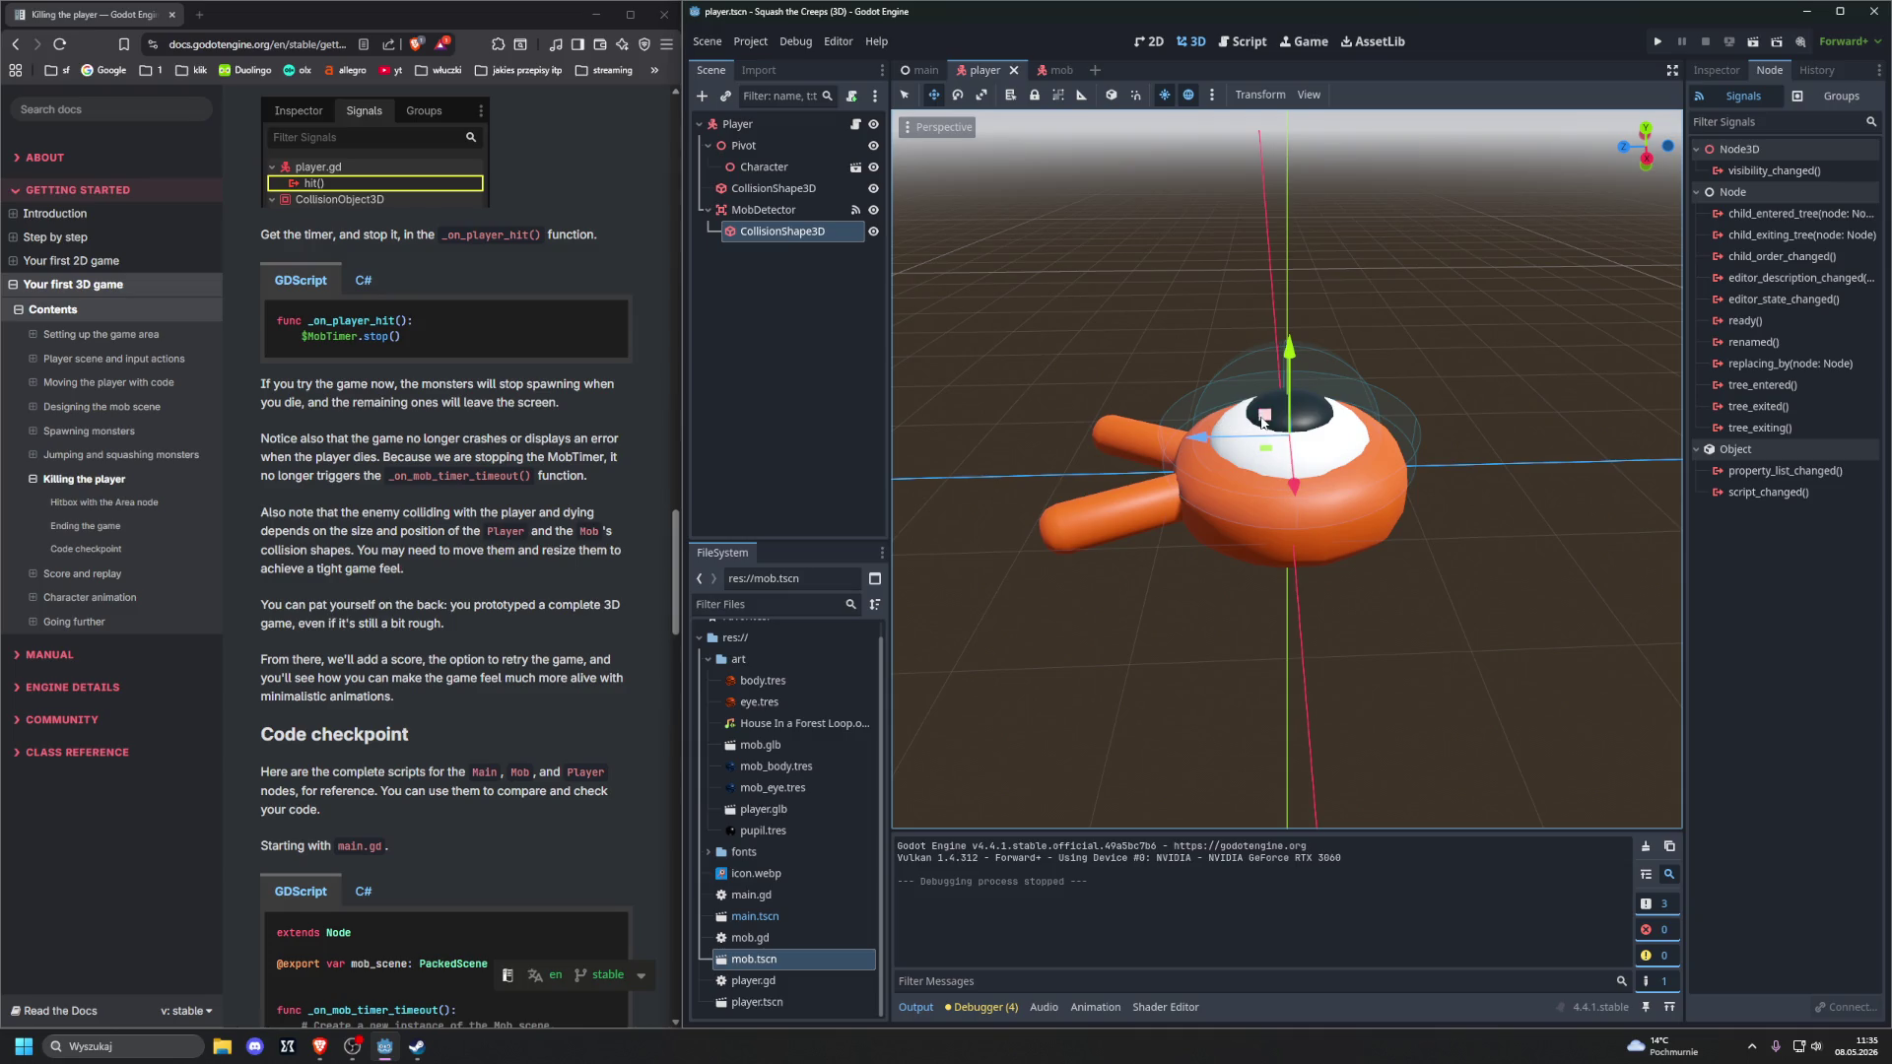
{"action": "left_click_drag", "start_coordinate": [1265, 416], "coordinate": [1267, 440]}
{"action": "key", "text": "ctrl+z"}
Reselect MobDetector's collision shape and drag its cylinder radius out to about 1.32
{"action": "left_click_drag", "start_coordinate": [1267, 440], "coordinate": [1385, 384]}
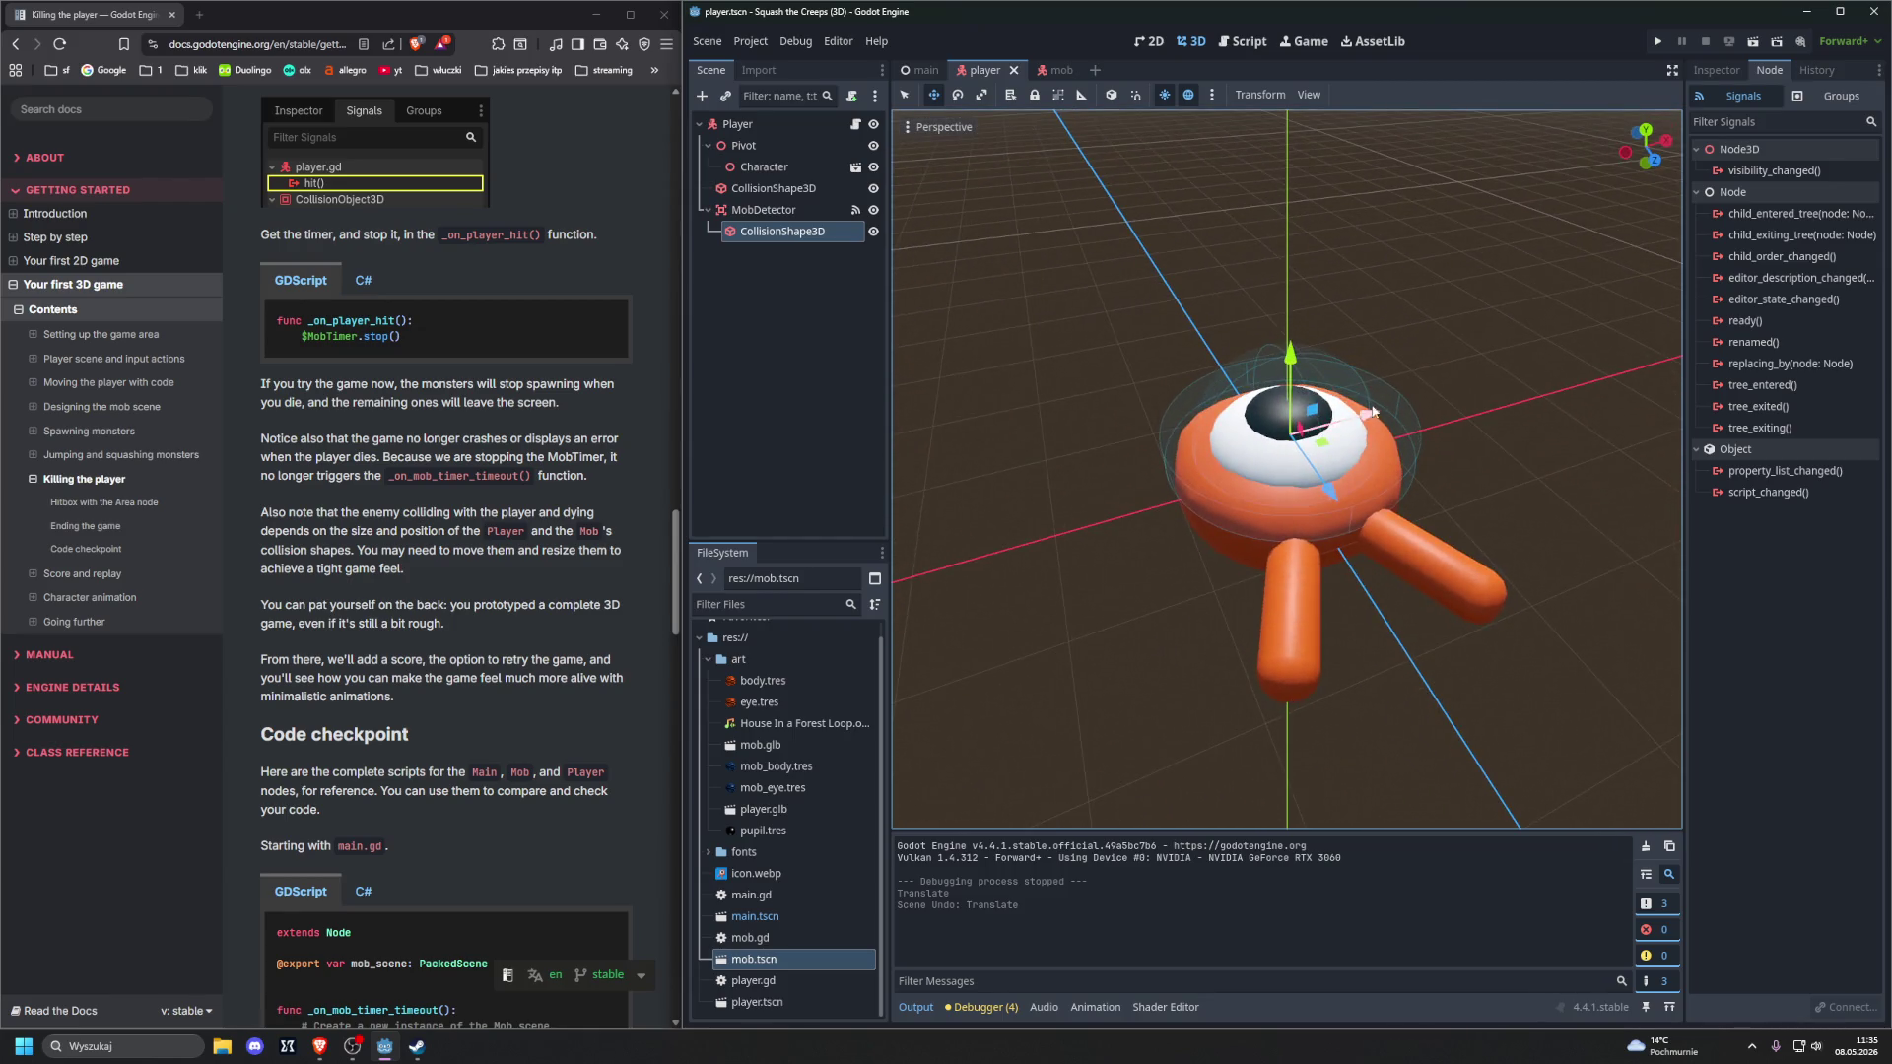
{"action": "mouse_move", "coordinate": [1134, 394]}
{"action": "left_mouse_down"}
{"action": "mouse_move", "coordinate": [1113, 345]}
{"action": "mouse_move", "coordinate": [1001, 242]}
{"action": "mouse_move", "coordinate": [1055, 322]}
{"action": "left_mouse_up"}
{"action": "scroll", "coordinate": [1169, 412], "scroll_direction": "up", "scroll_amount": 3}
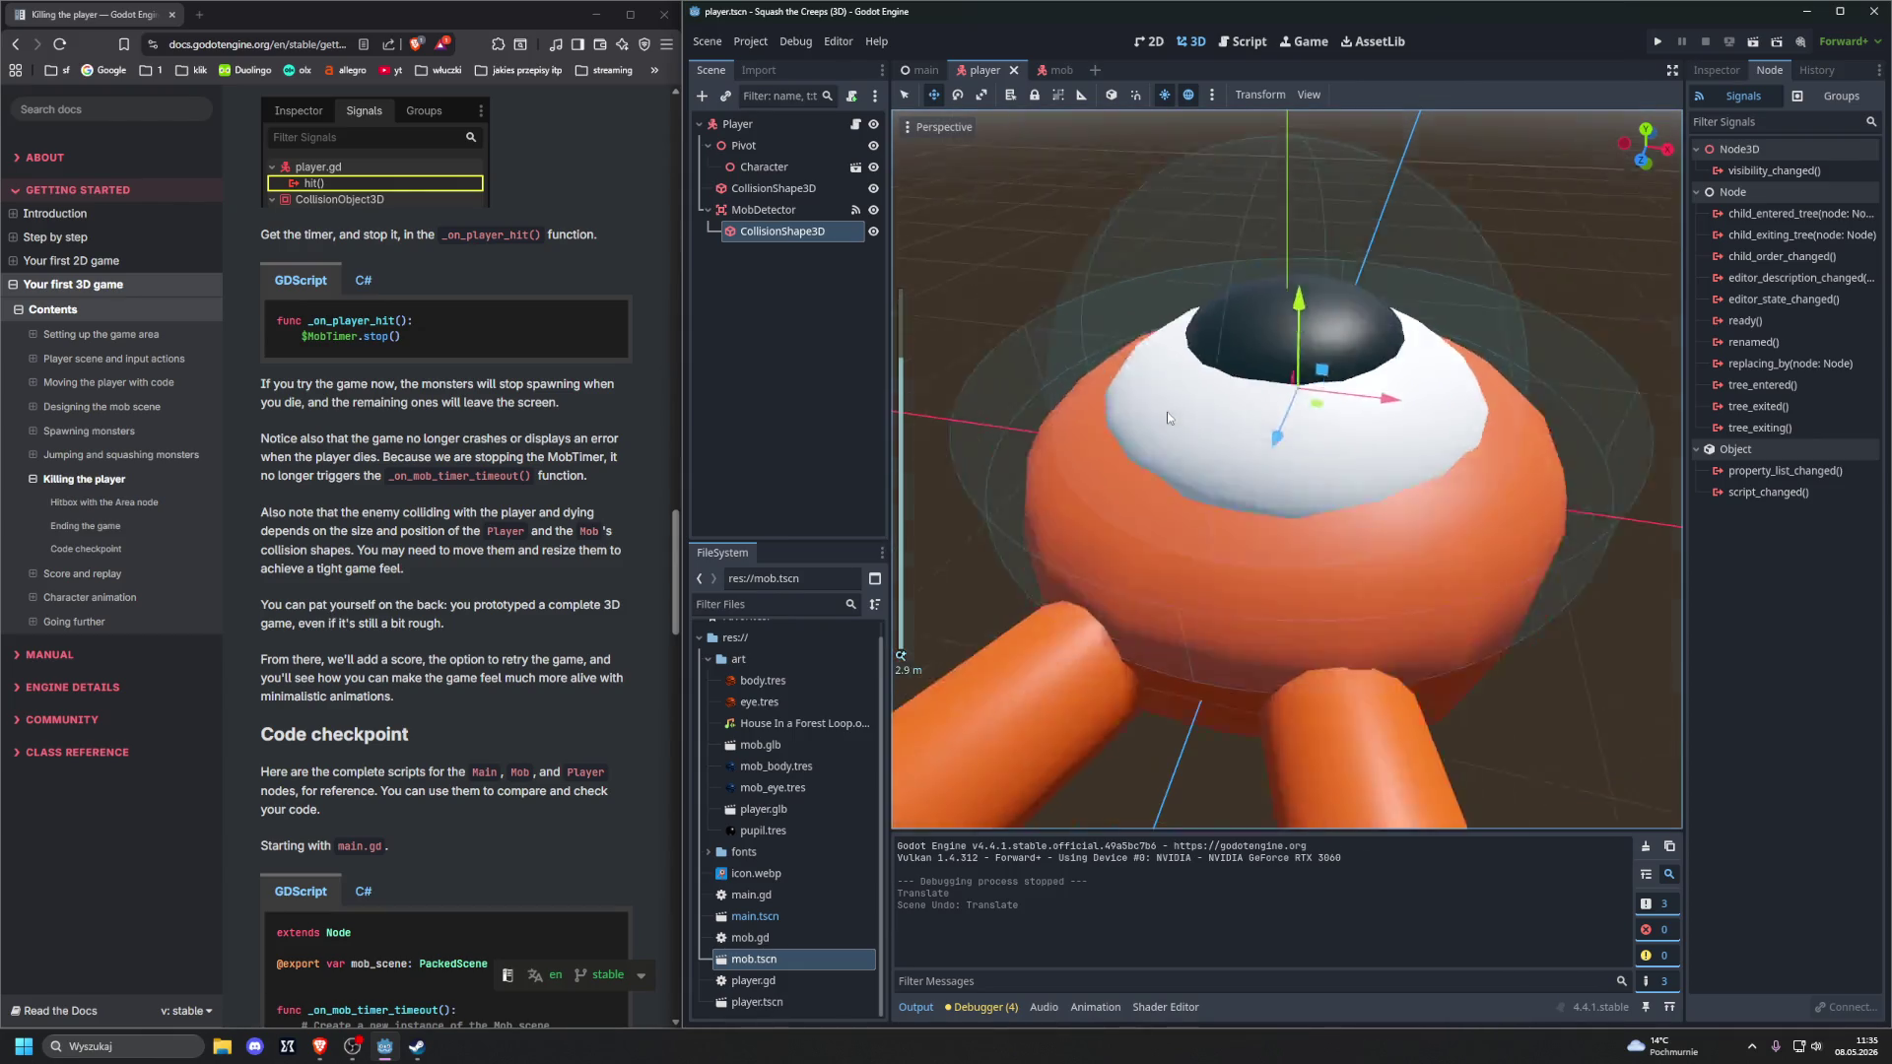
{"action": "scroll", "coordinate": [1188, 388], "scroll_direction": "down", "scroll_amount": 2}
{"action": "left_click", "coordinate": [764, 210]}
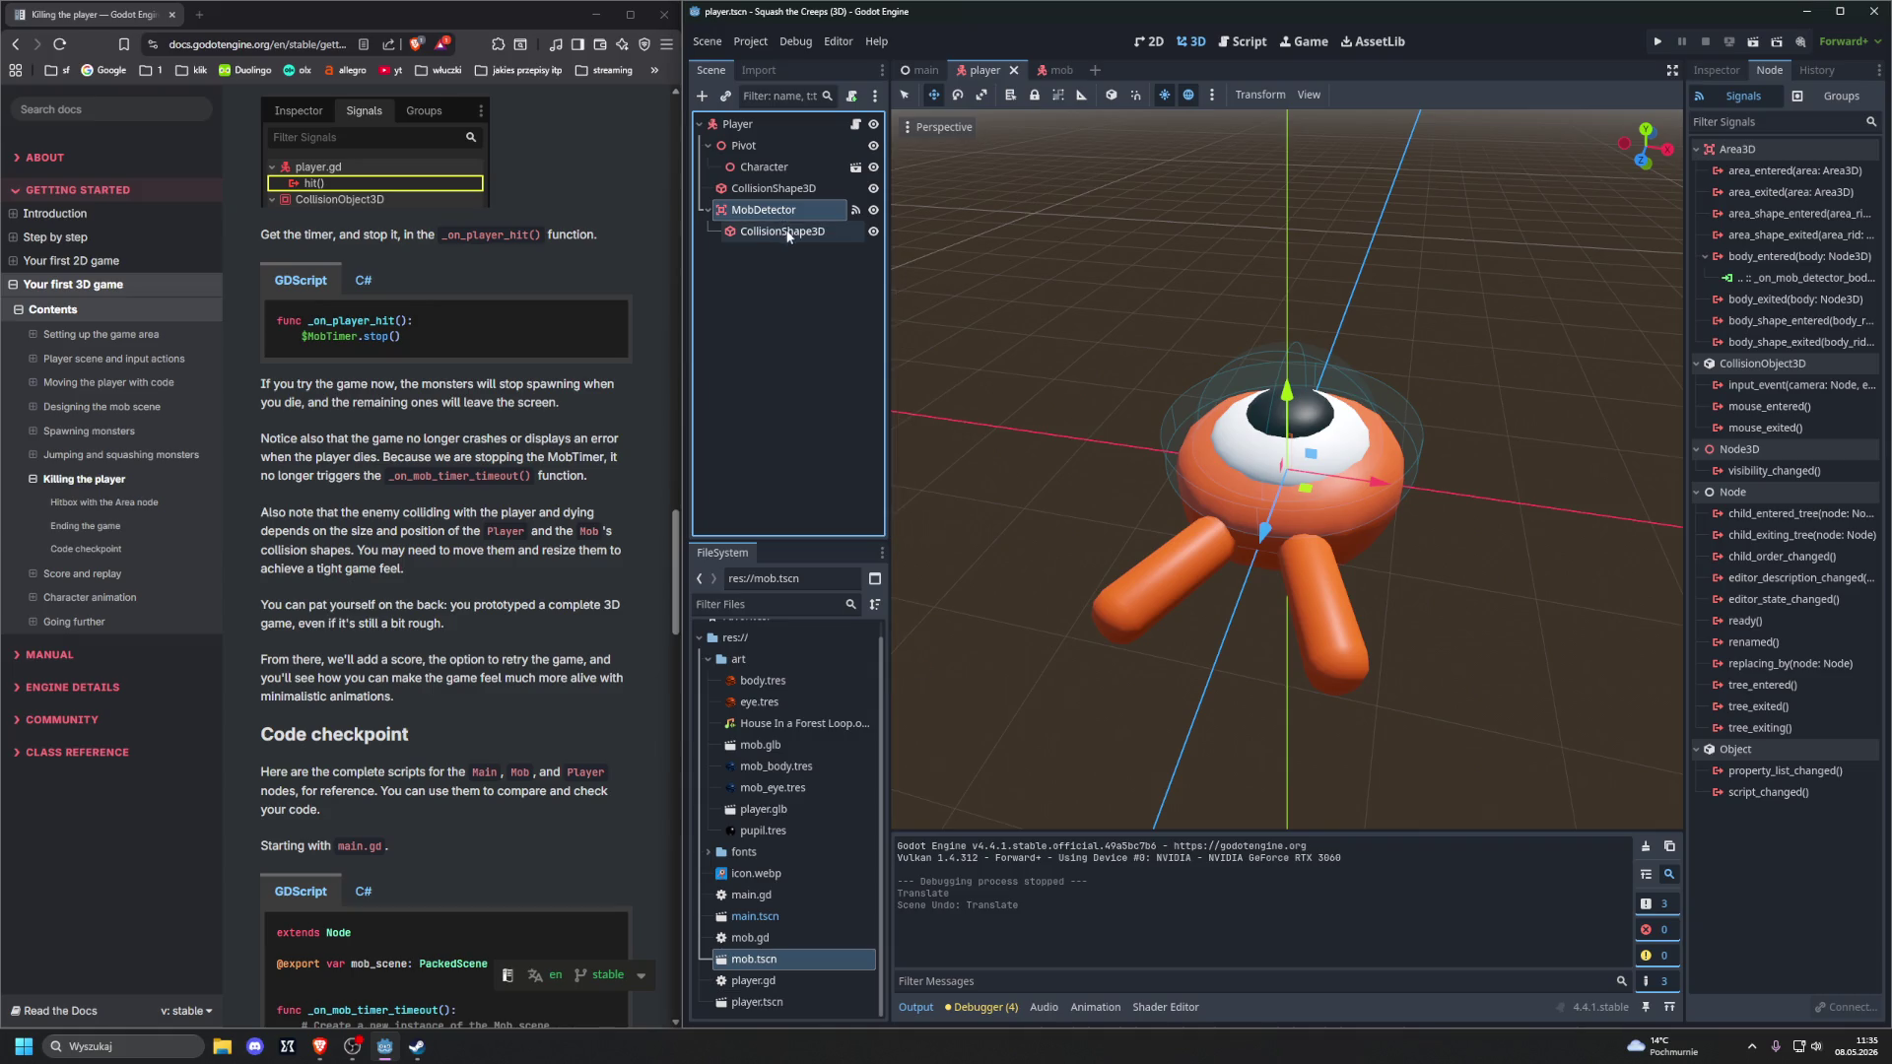
{"action": "mouse_move", "coordinate": [969, 332]}
{"action": "left_mouse_down"}
{"action": "mouse_move", "coordinate": [1082, 280]}
{"action": "mouse_move", "coordinate": [1103, 295]}
{"action": "left_mouse_up"}
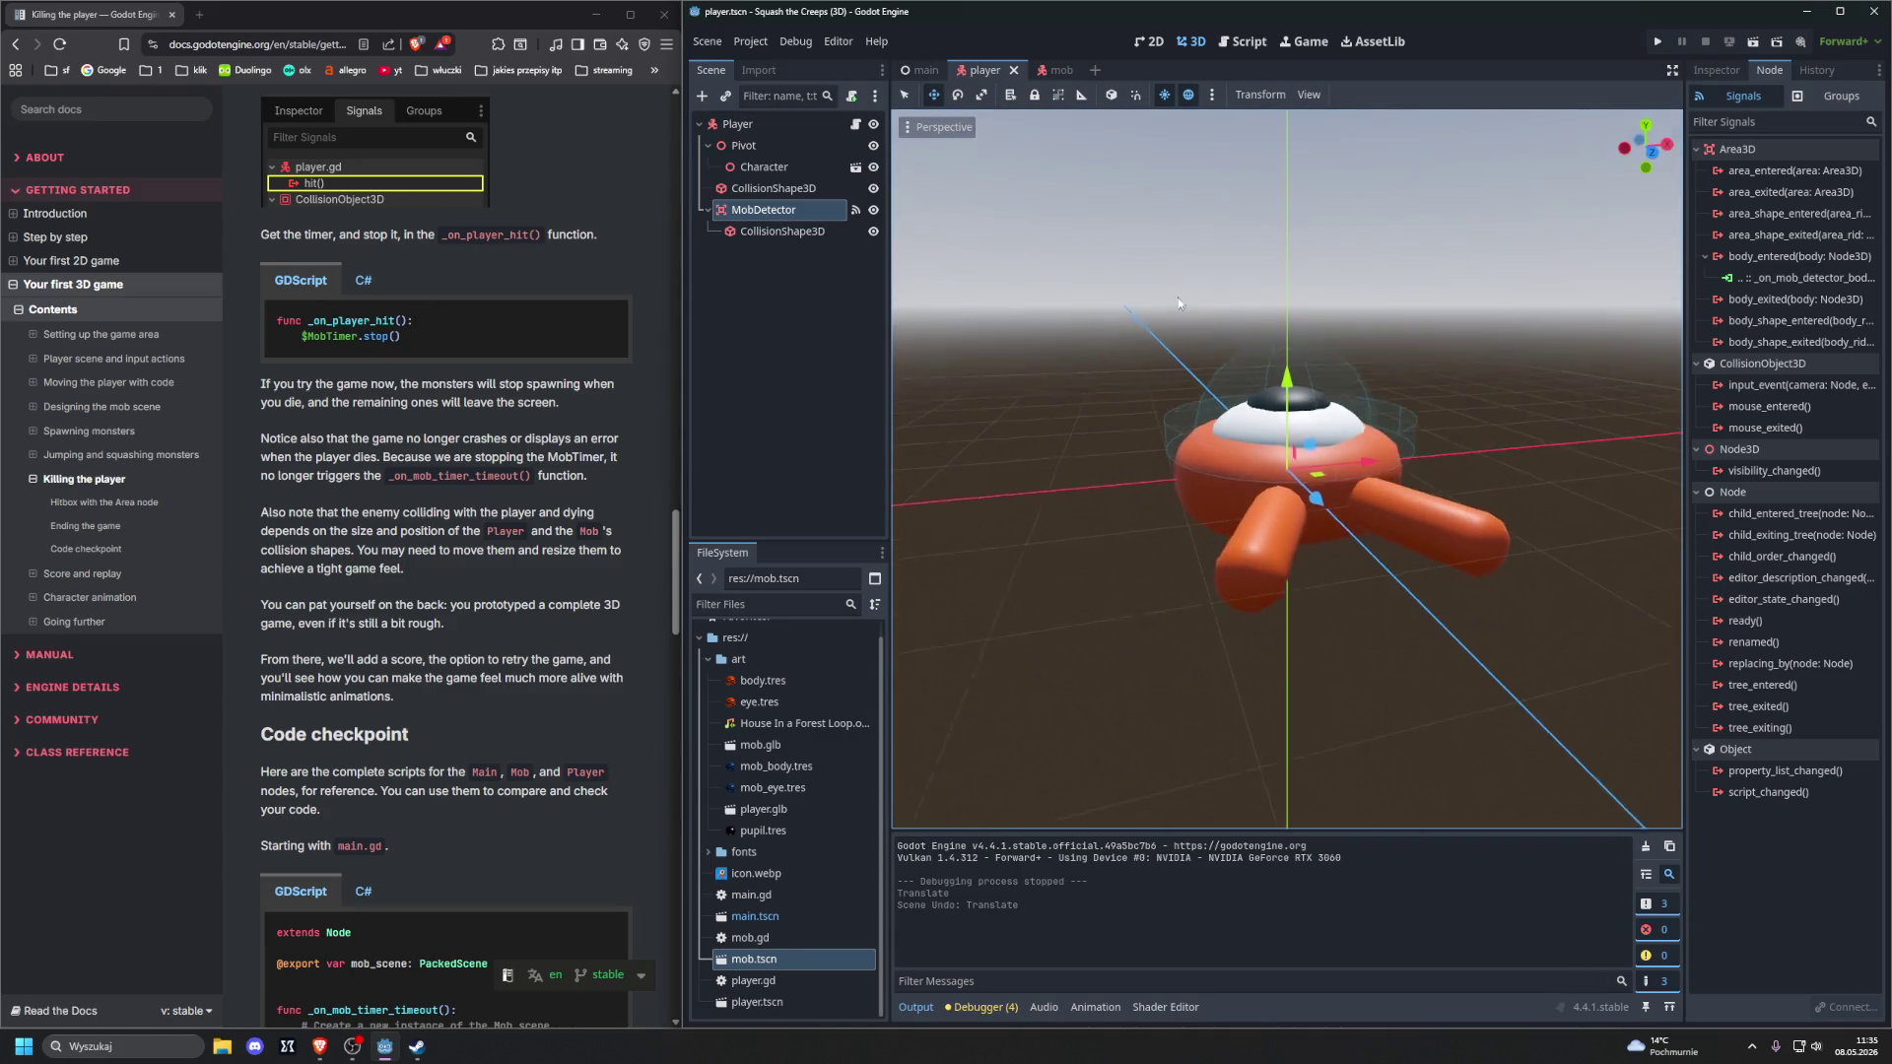
{"action": "left_click", "coordinate": [778, 231]}
{"action": "mouse_move", "coordinate": [1166, 387]}
{"action": "left_mouse_down"}
{"action": "mouse_move", "coordinate": [1078, 377]}
{"action": "mouse_move", "coordinate": [1448, 446]}
{"action": "left_mouse_up"}
{"action": "mouse_move", "coordinate": [1459, 449]}
{"action": "left_mouse_down"}
{"action": "mouse_move", "coordinate": [1486, 442]}
{"action": "mouse_move", "coordinate": [1452, 474]}
{"action": "mouse_move", "coordinate": [1187, 406]}
{"action": "mouse_move", "coordinate": [1208, 337]}
{"action": "mouse_move", "coordinate": [1287, 364]}
{"action": "left_mouse_up"}
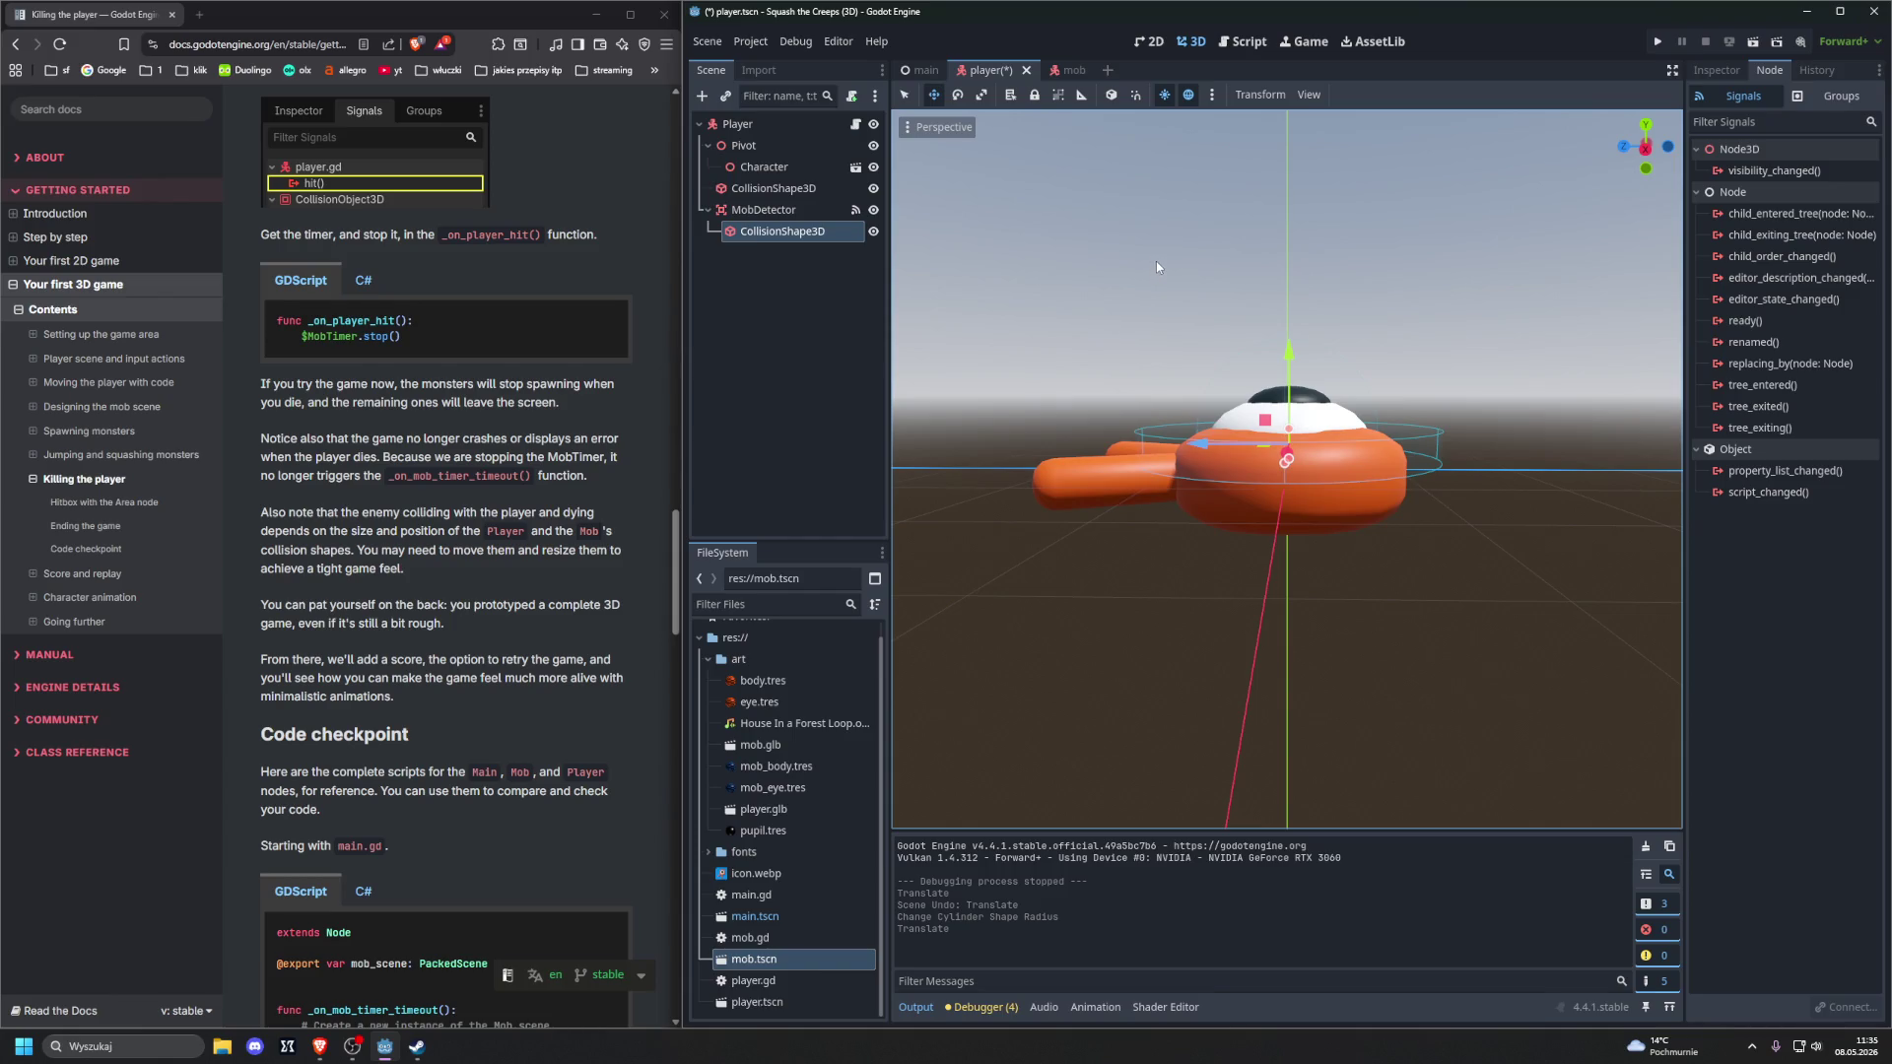
Save and run with F6, move and jump the player with arrows and Space, then stop with F8
{"action": "key", "text": "F6"}
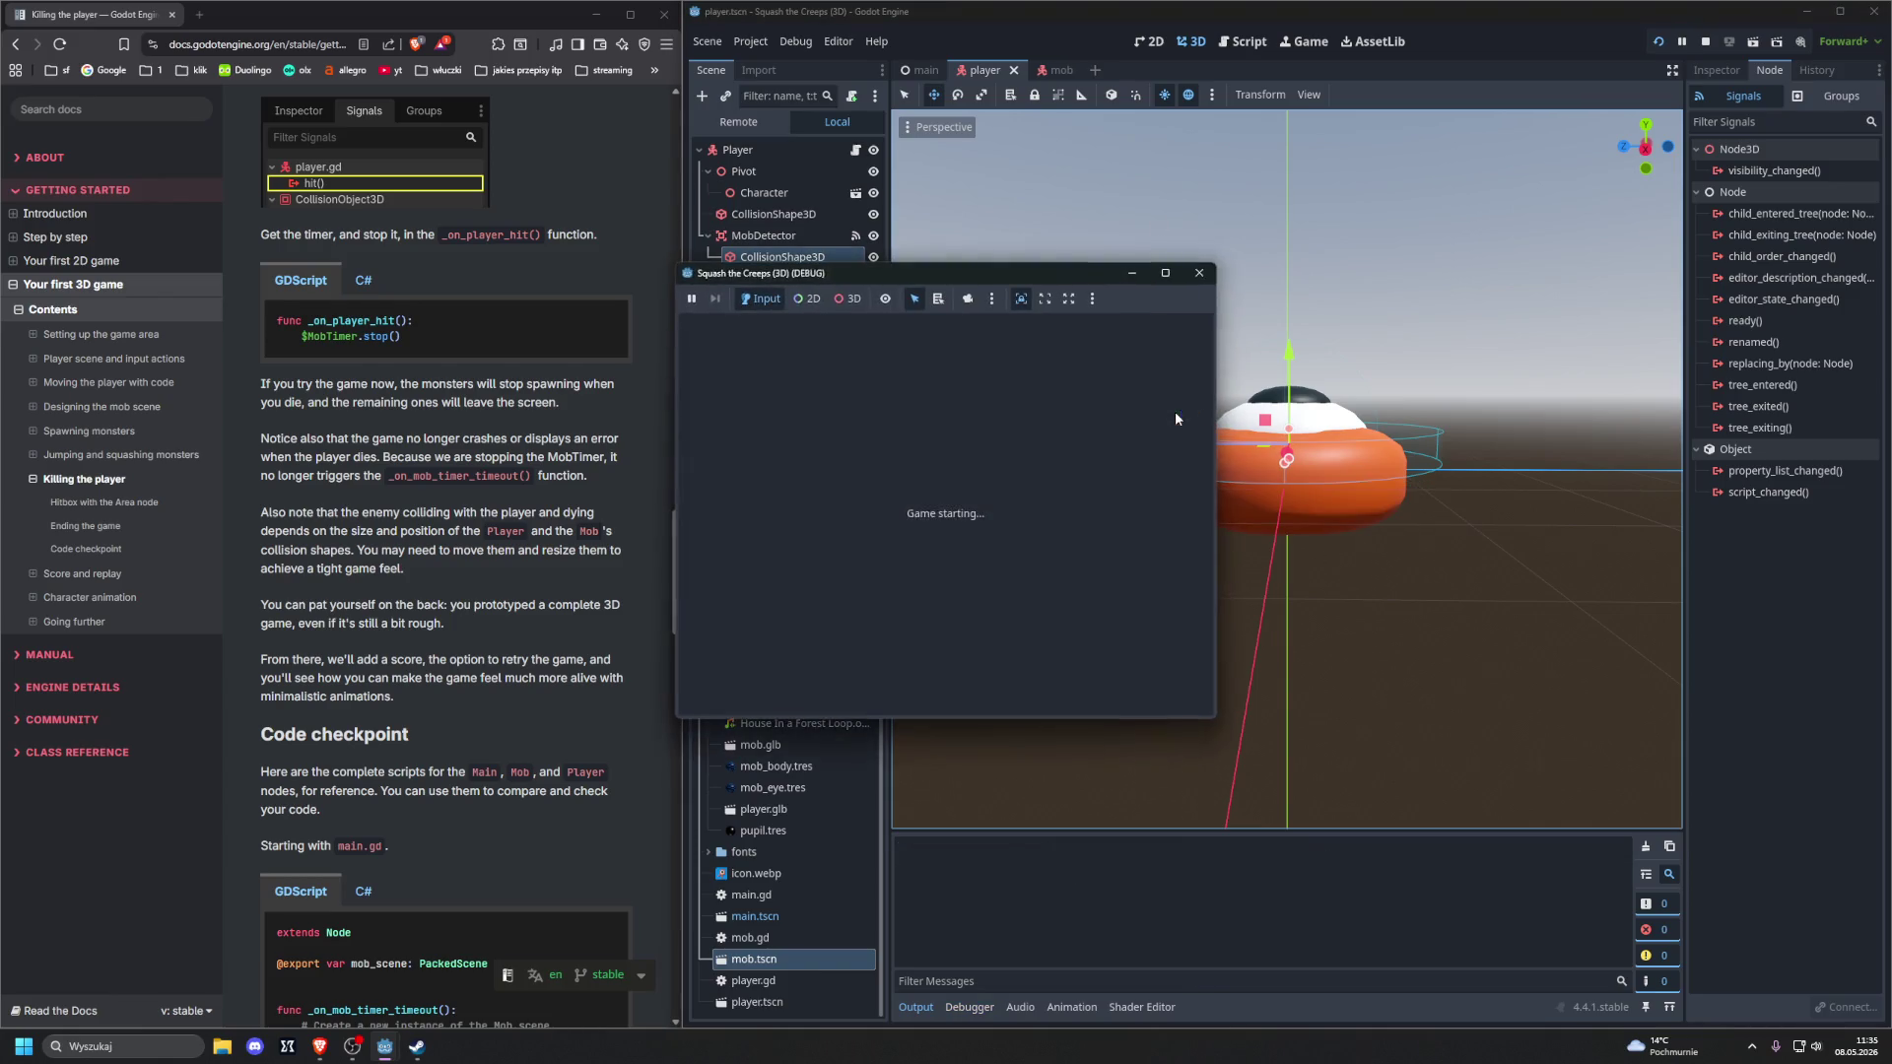
{"action": "key", "text": "Left"}
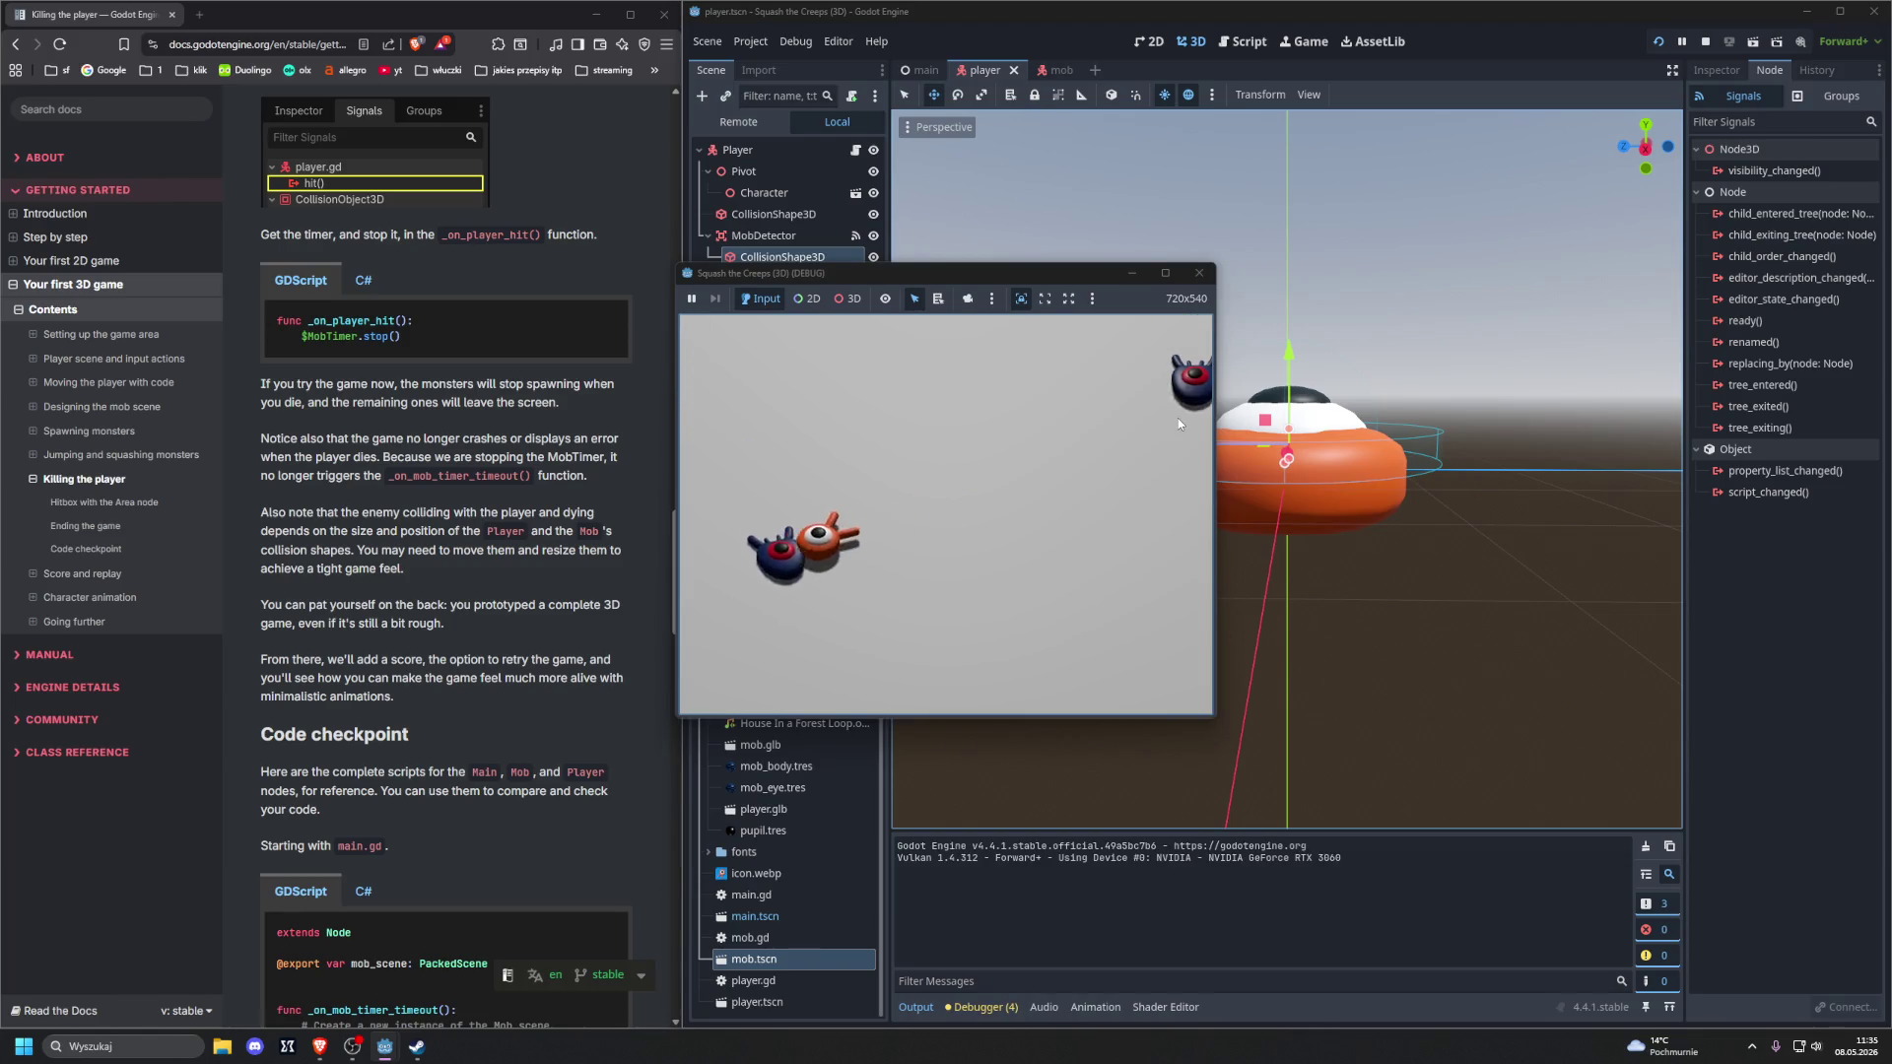
{"action": "key", "text": "space"}
{"action": "key", "text": "Right"}
{"action": "key", "text": "Left"}
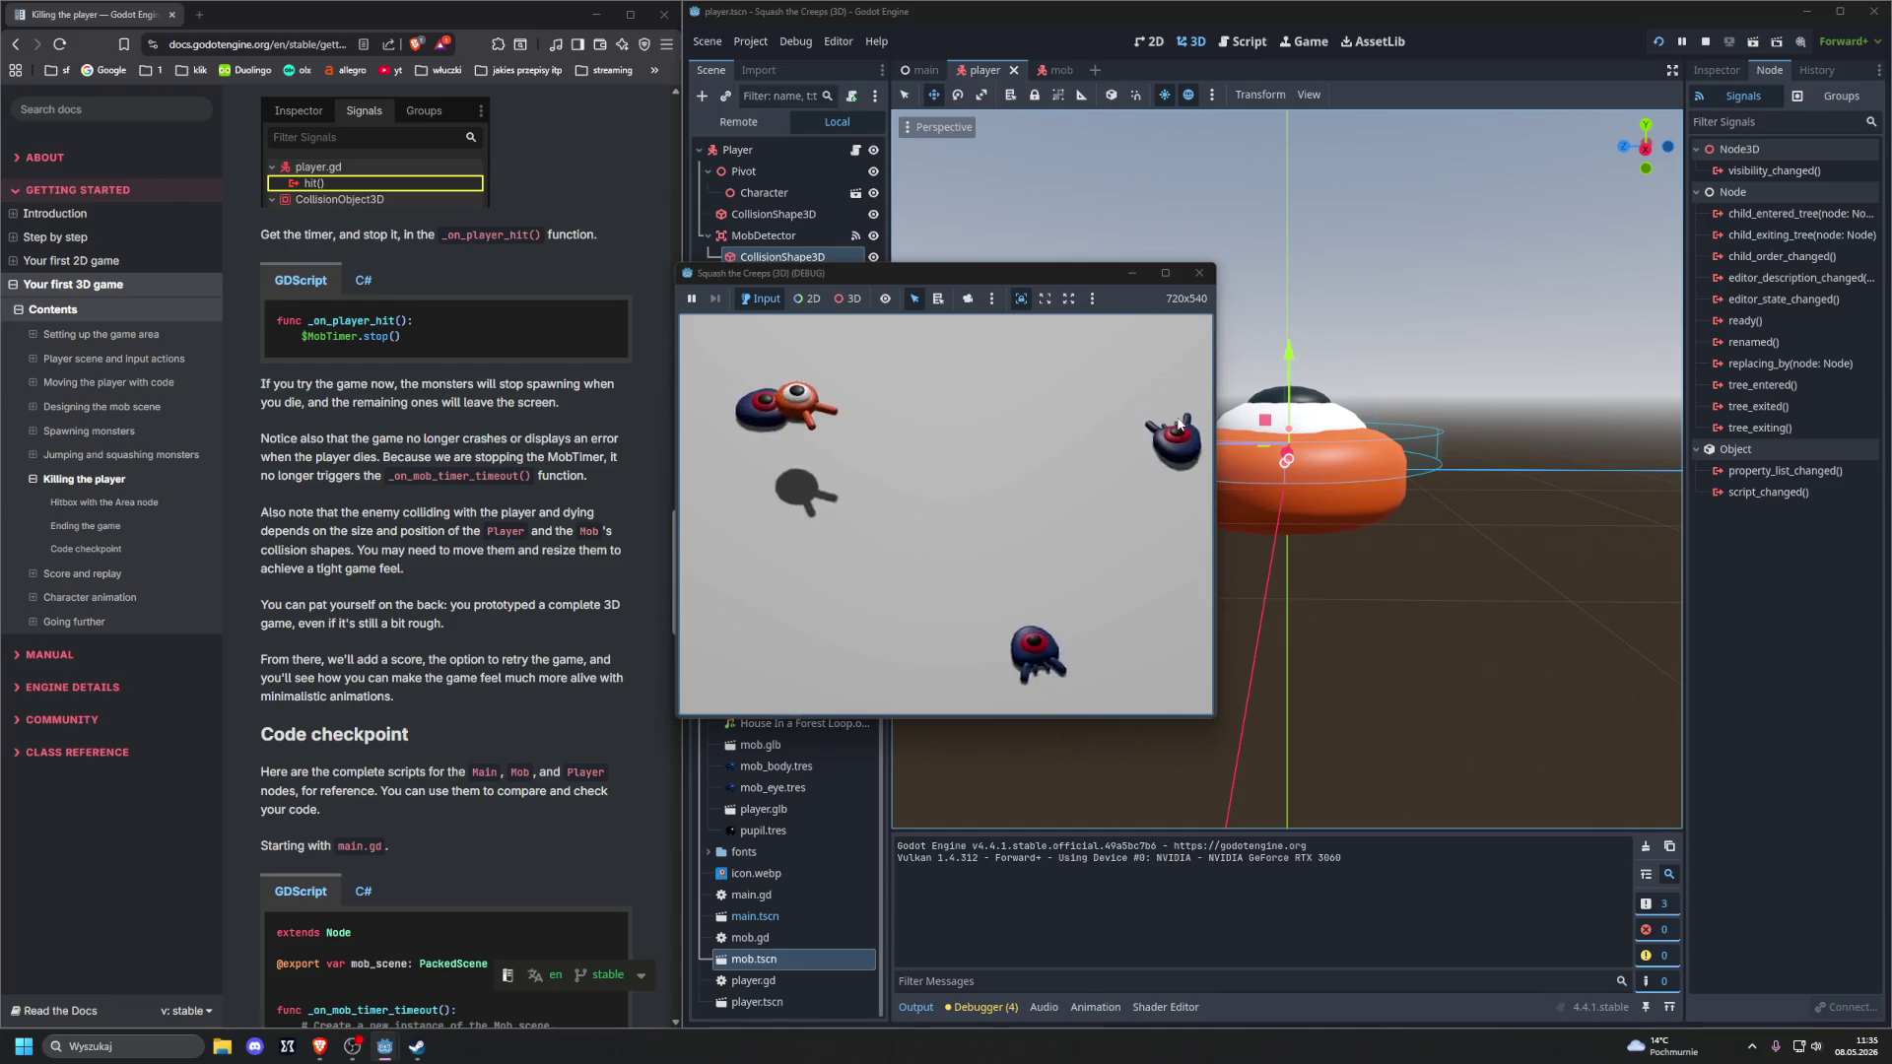
{"action": "key", "text": "Up"}
{"action": "key", "text": "space"}
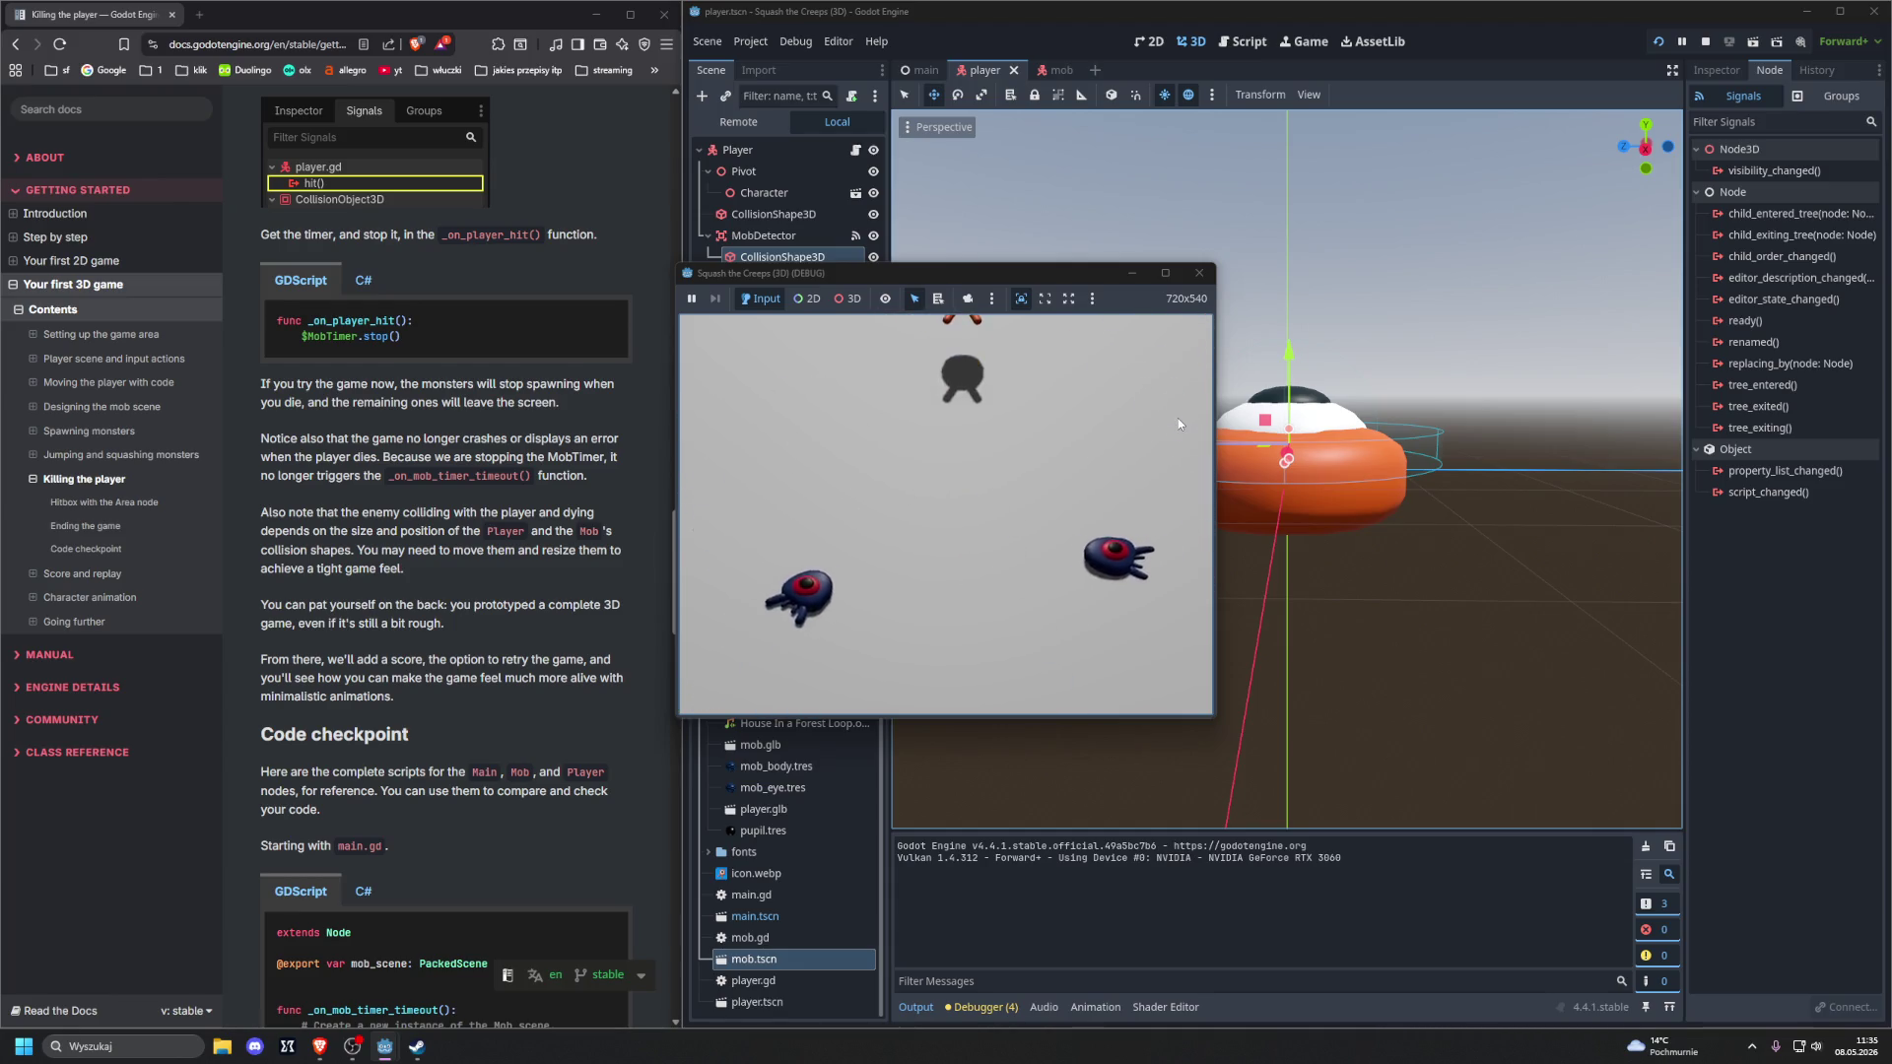
{"action": "key", "text": "F8"}
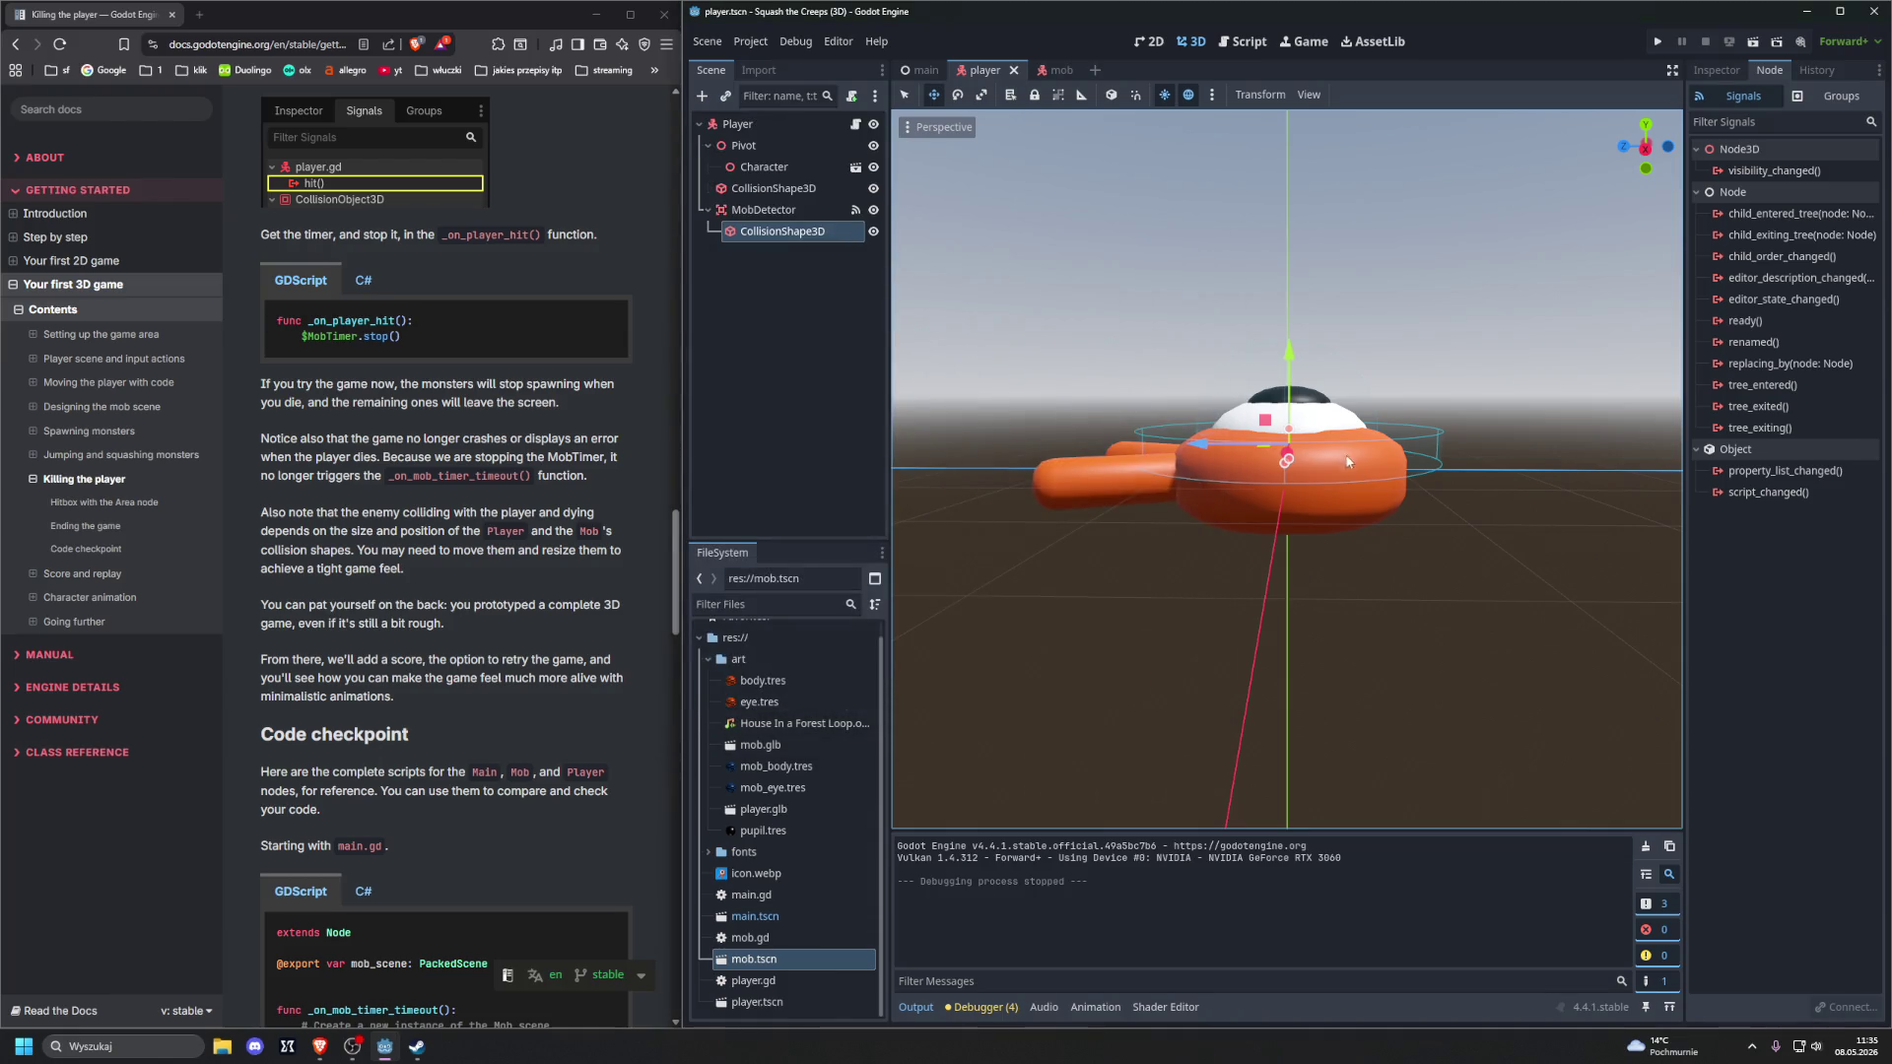
Enlarge the MobDetector cylinder to radius 2.22 and height about 0.885, then save and run
{"action": "left_click_drag", "start_coordinate": [1211, 446], "coordinate": [1194, 446]}
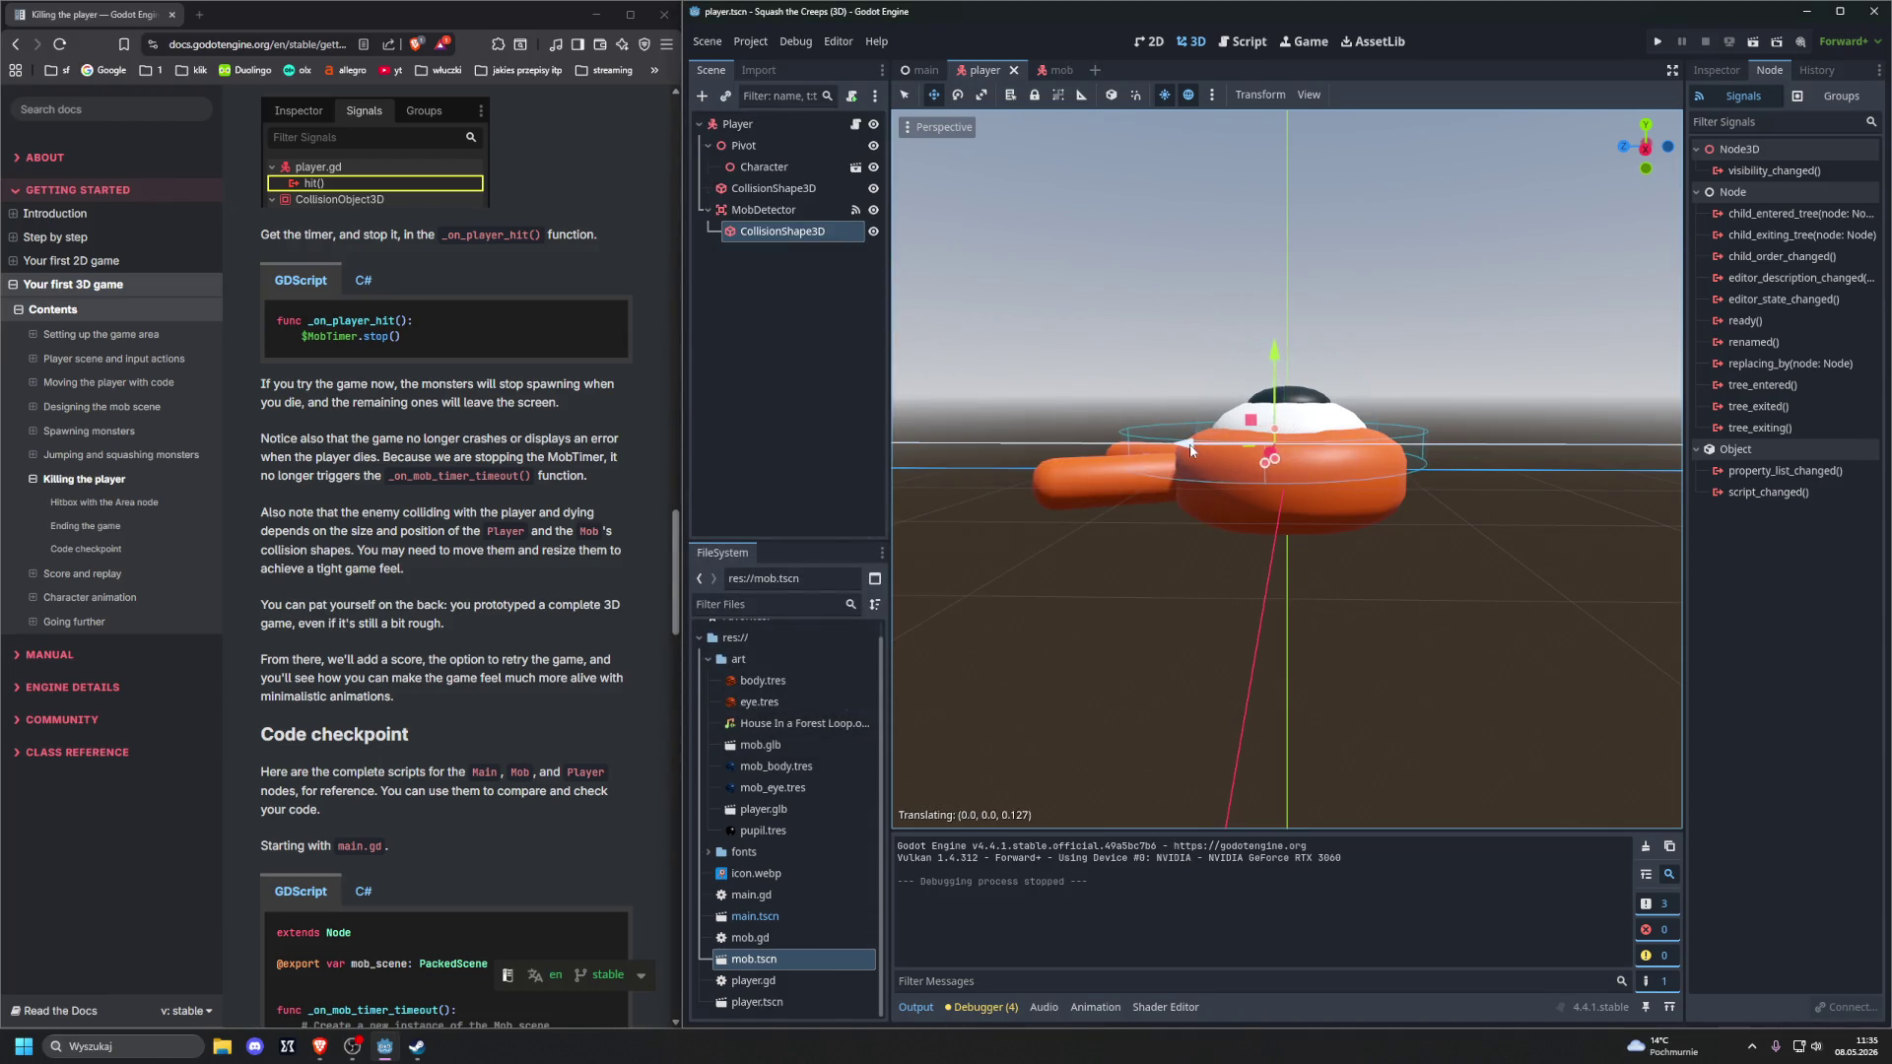
{"action": "mouse_move", "coordinate": [1286, 589]}
{"action": "left_mouse_down"}
{"action": "mouse_move", "coordinate": [1072, 179]}
{"action": "mouse_move", "coordinate": [1170, 301]}
{"action": "left_mouse_up"}
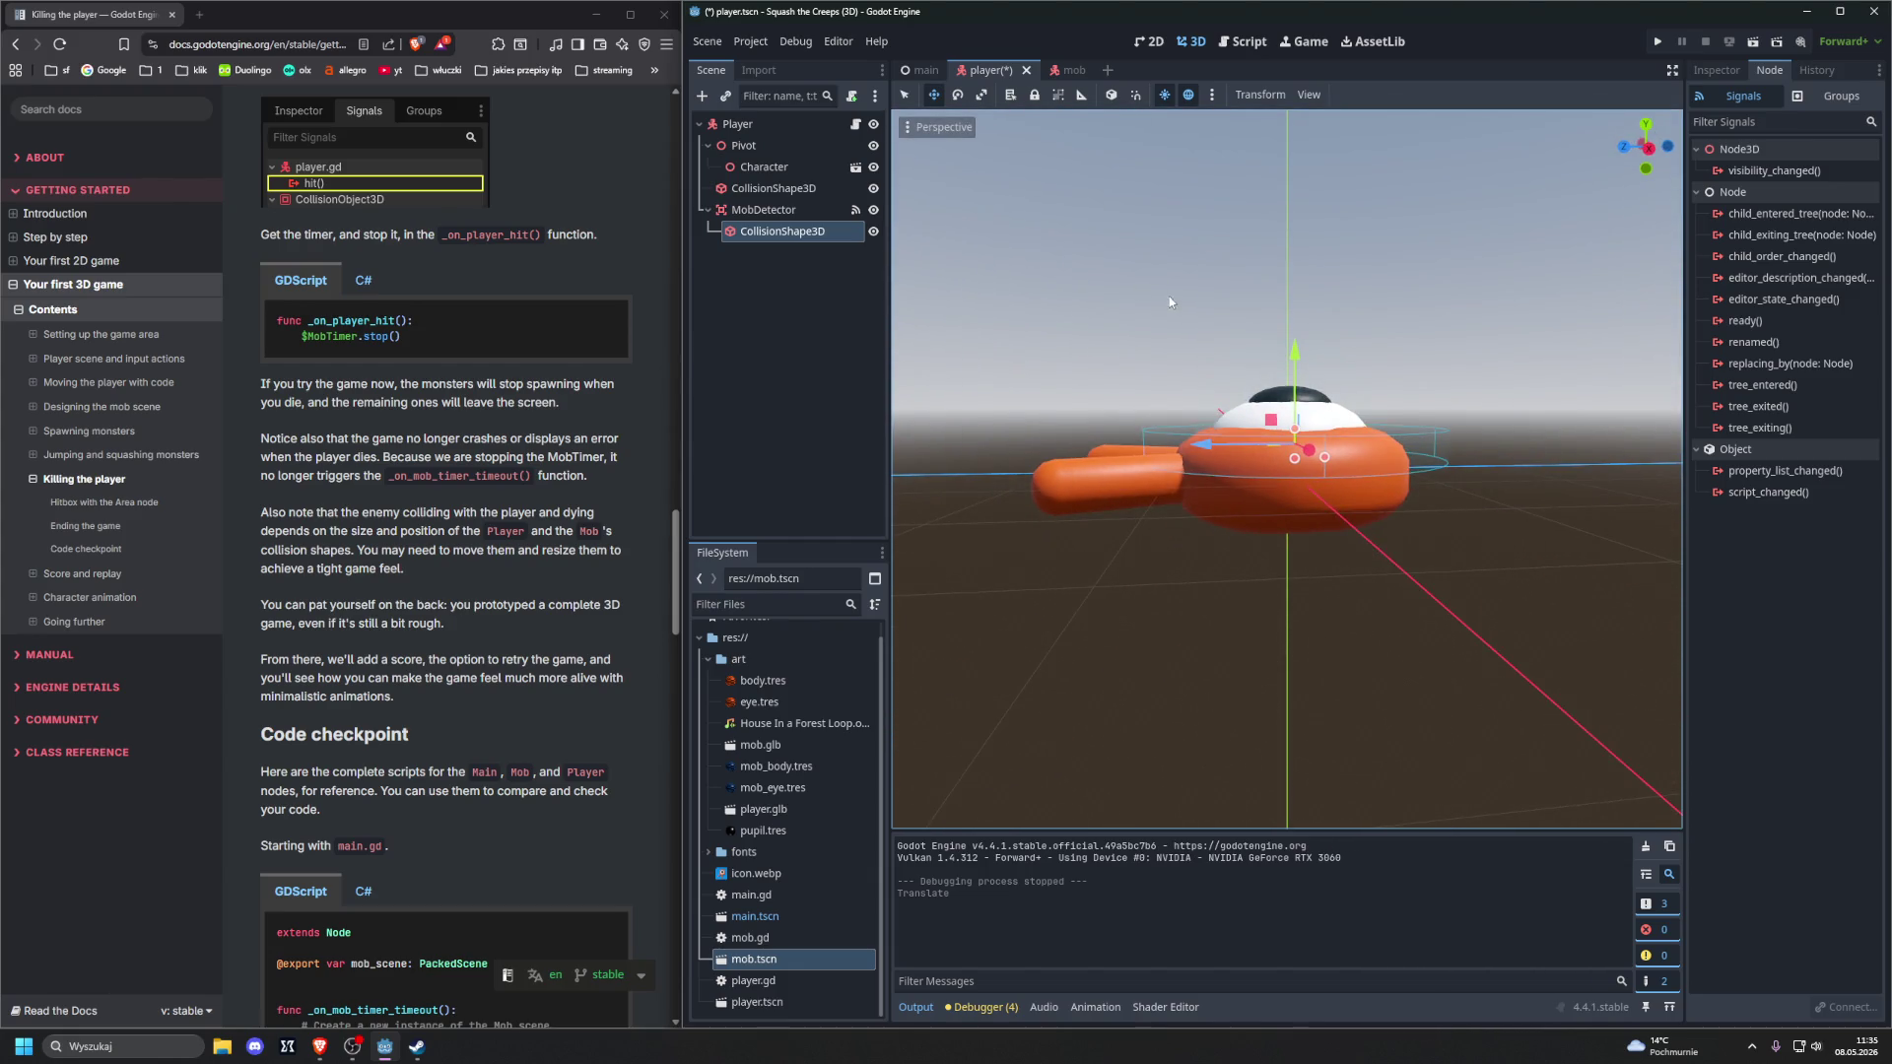
{"action": "mouse_move", "coordinate": [1326, 463]}
{"action": "left_mouse_down"}
{"action": "mouse_move", "coordinate": [1395, 351]}
{"action": "mouse_move", "coordinate": [1407, 405]}
{"action": "mouse_move", "coordinate": [1368, 369]}
{"action": "left_mouse_up"}
{"action": "mouse_move", "coordinate": [1295, 433]}
{"action": "left_mouse_down"}
{"action": "mouse_move", "coordinate": [1311, 363]}
{"action": "mouse_move", "coordinate": [1220, 565]}
{"action": "left_mouse_up"}
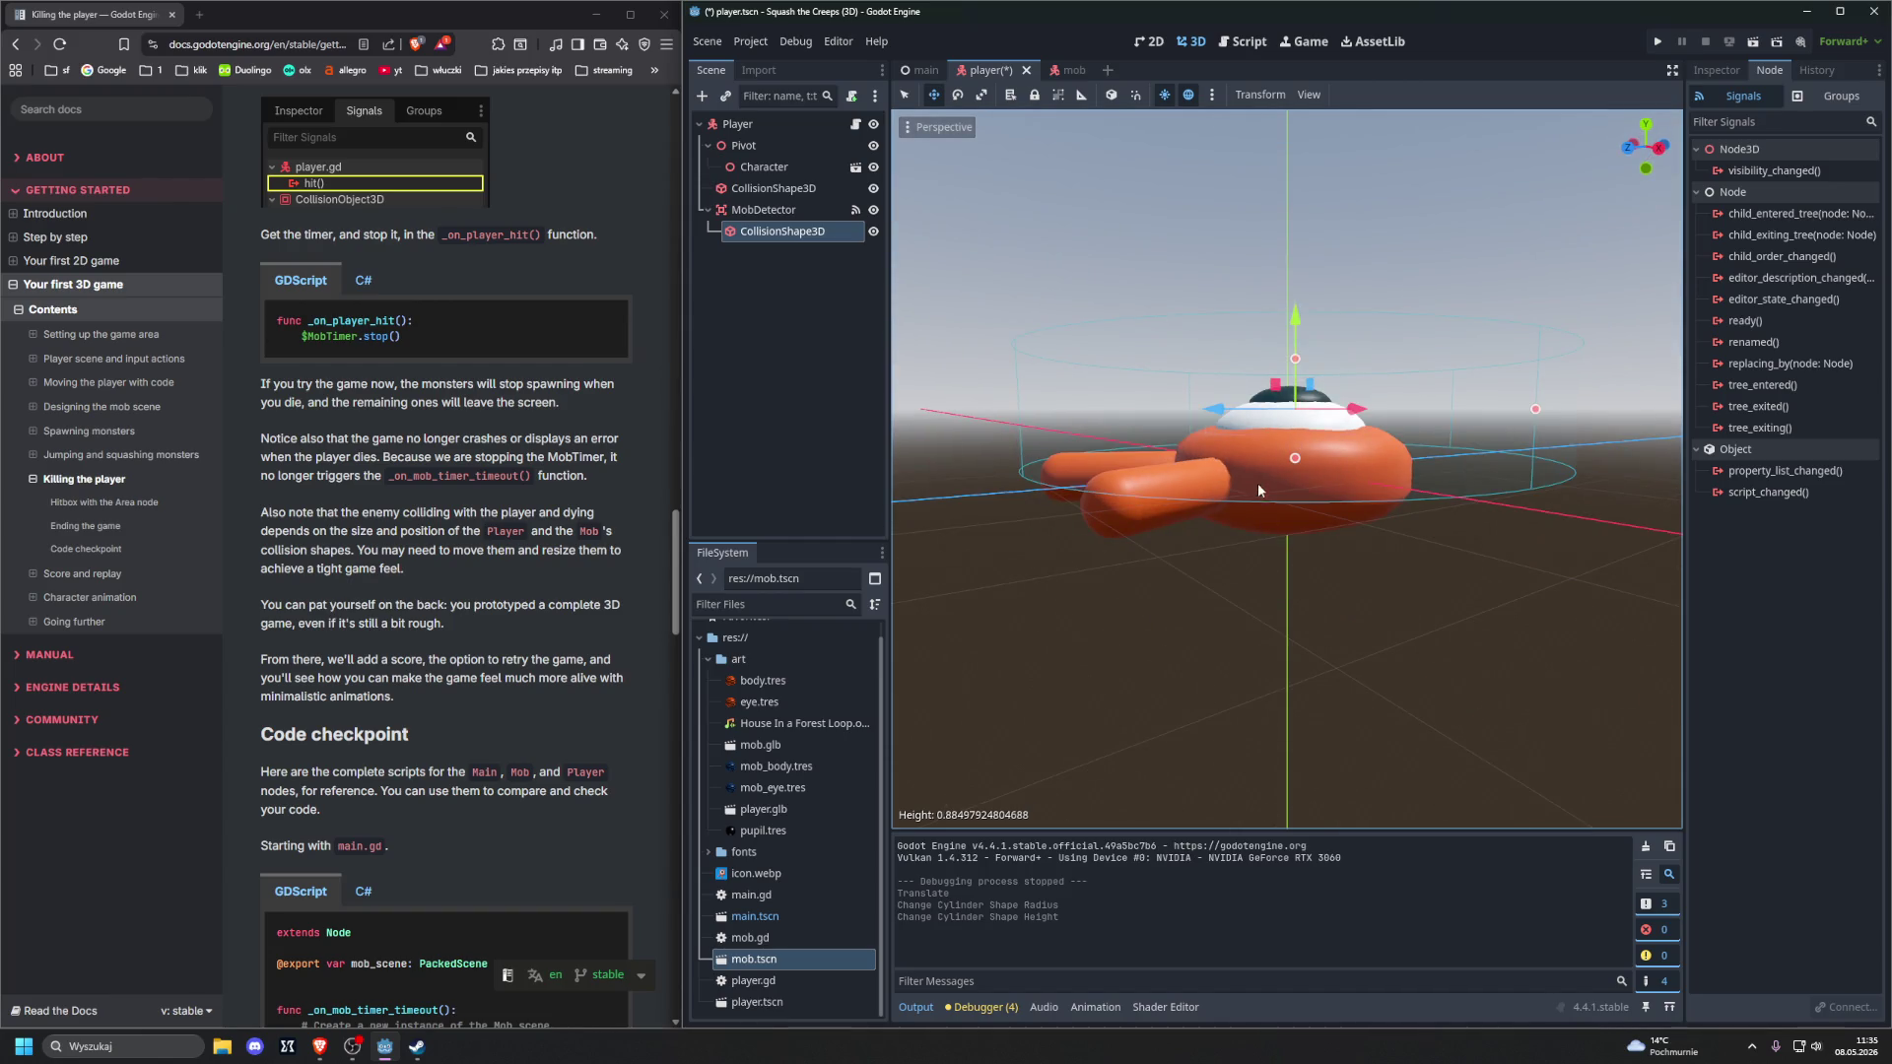
{"action": "mouse_move", "coordinate": [1136, 589]}
{"action": "left_mouse_down"}
{"action": "mouse_move", "coordinate": [1315, 577]}
{"action": "mouse_move", "coordinate": [1232, 617]}
{"action": "mouse_move", "coordinate": [1030, 621]}
{"action": "mouse_move", "coordinate": [1092, 565]}
{"action": "mouse_move", "coordinate": [1100, 597]}
{"action": "left_mouse_up"}
{"action": "mouse_move", "coordinate": [1205, 493]}
{"action": "left_mouse_down"}
{"action": "mouse_move", "coordinate": [1372, 624]}
{"action": "mouse_move", "coordinate": [1262, 533]}
{"action": "left_mouse_up"}
{"action": "key", "text": "F5"}
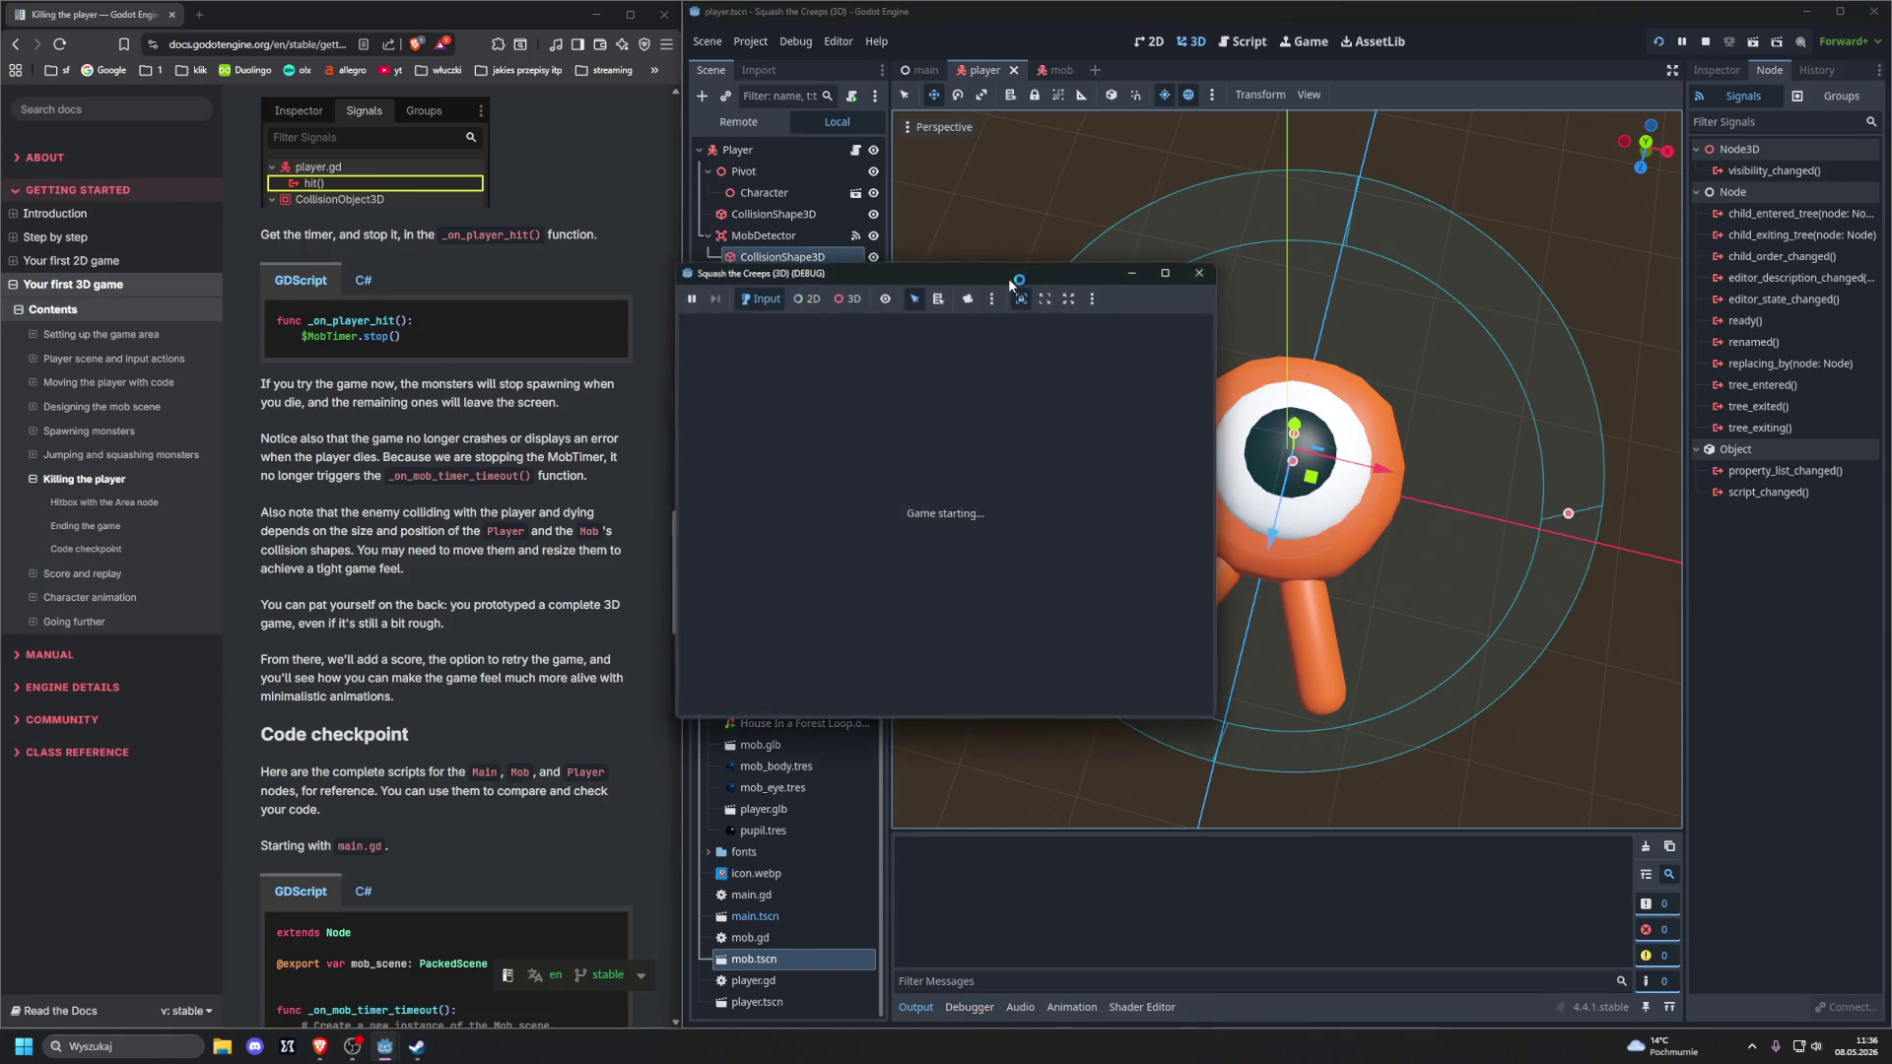
Steer the player around the arena with the arrow keys to test mob collisions, then close the game
{"action": "key", "text": "Left"}
{"action": "key", "text": "Right"}
{"action": "key", "text": "Left"}
{"action": "key", "text": "Down"}
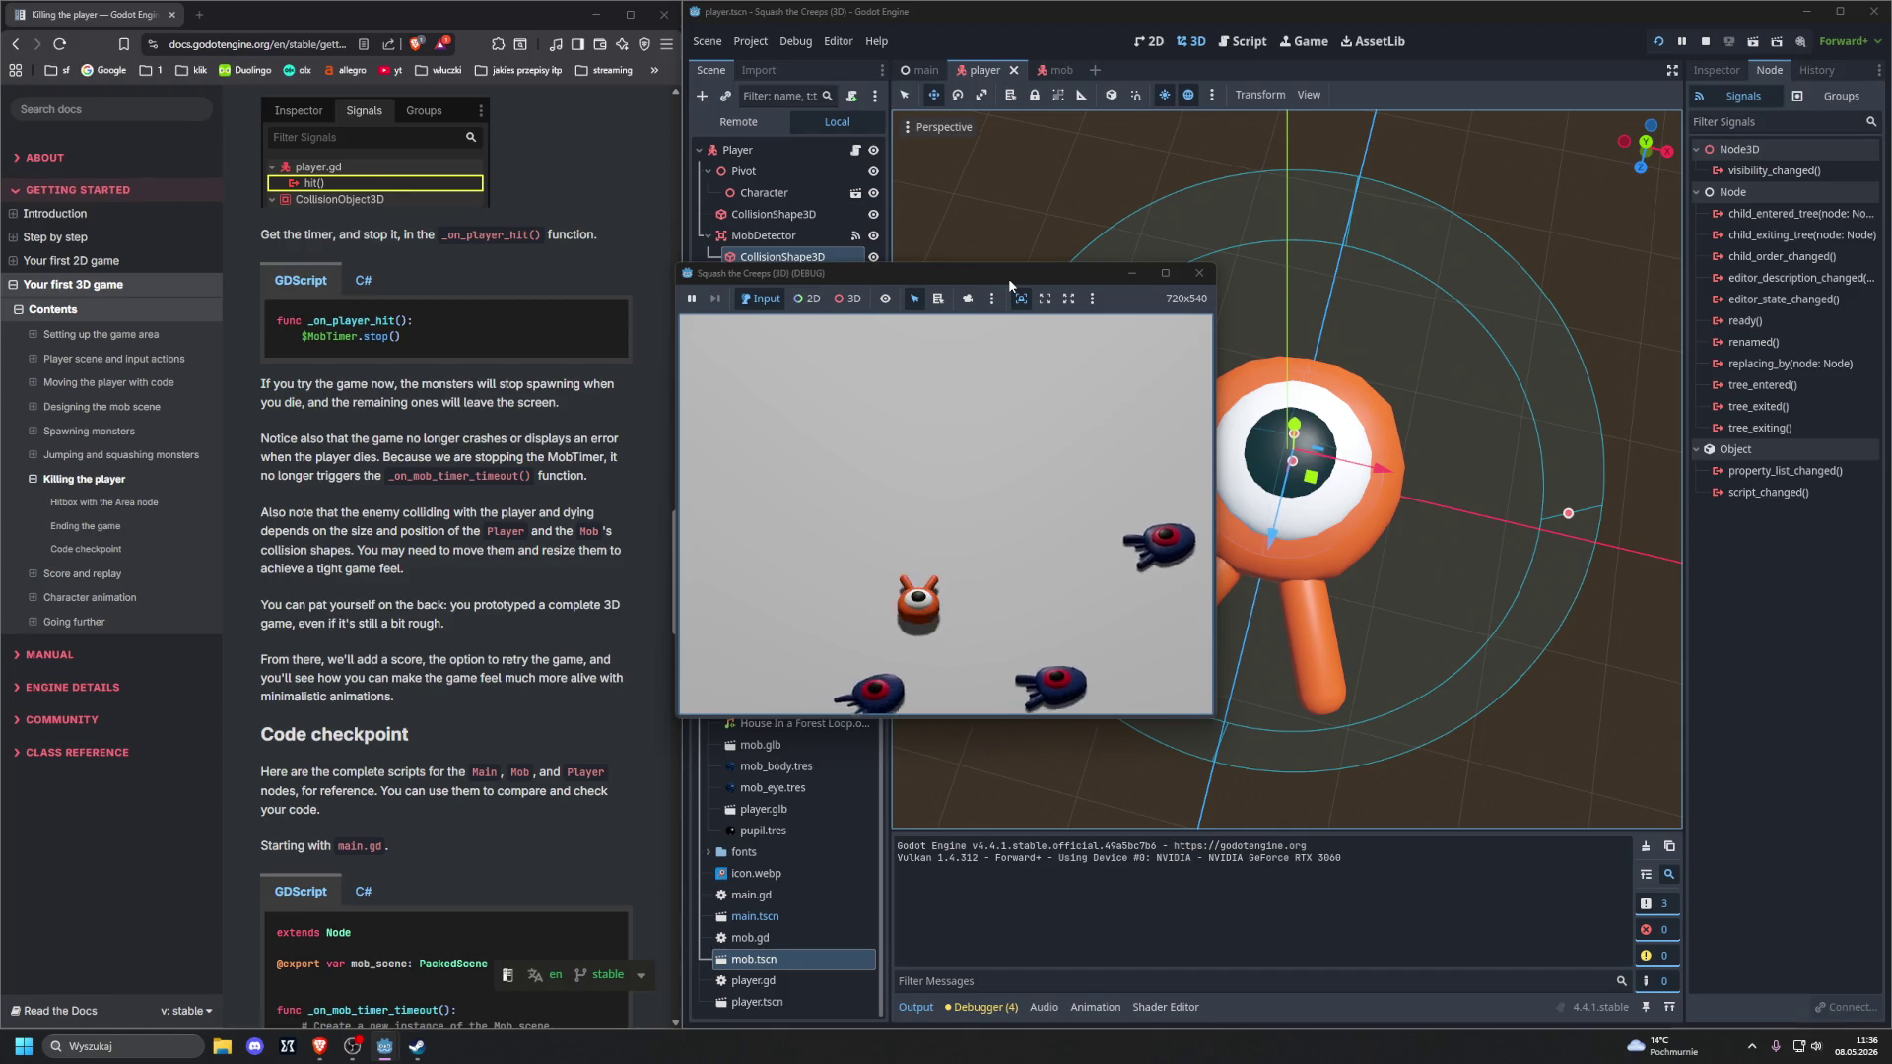
{"action": "key", "text": "Right"}
{"action": "key", "text": "Up"}
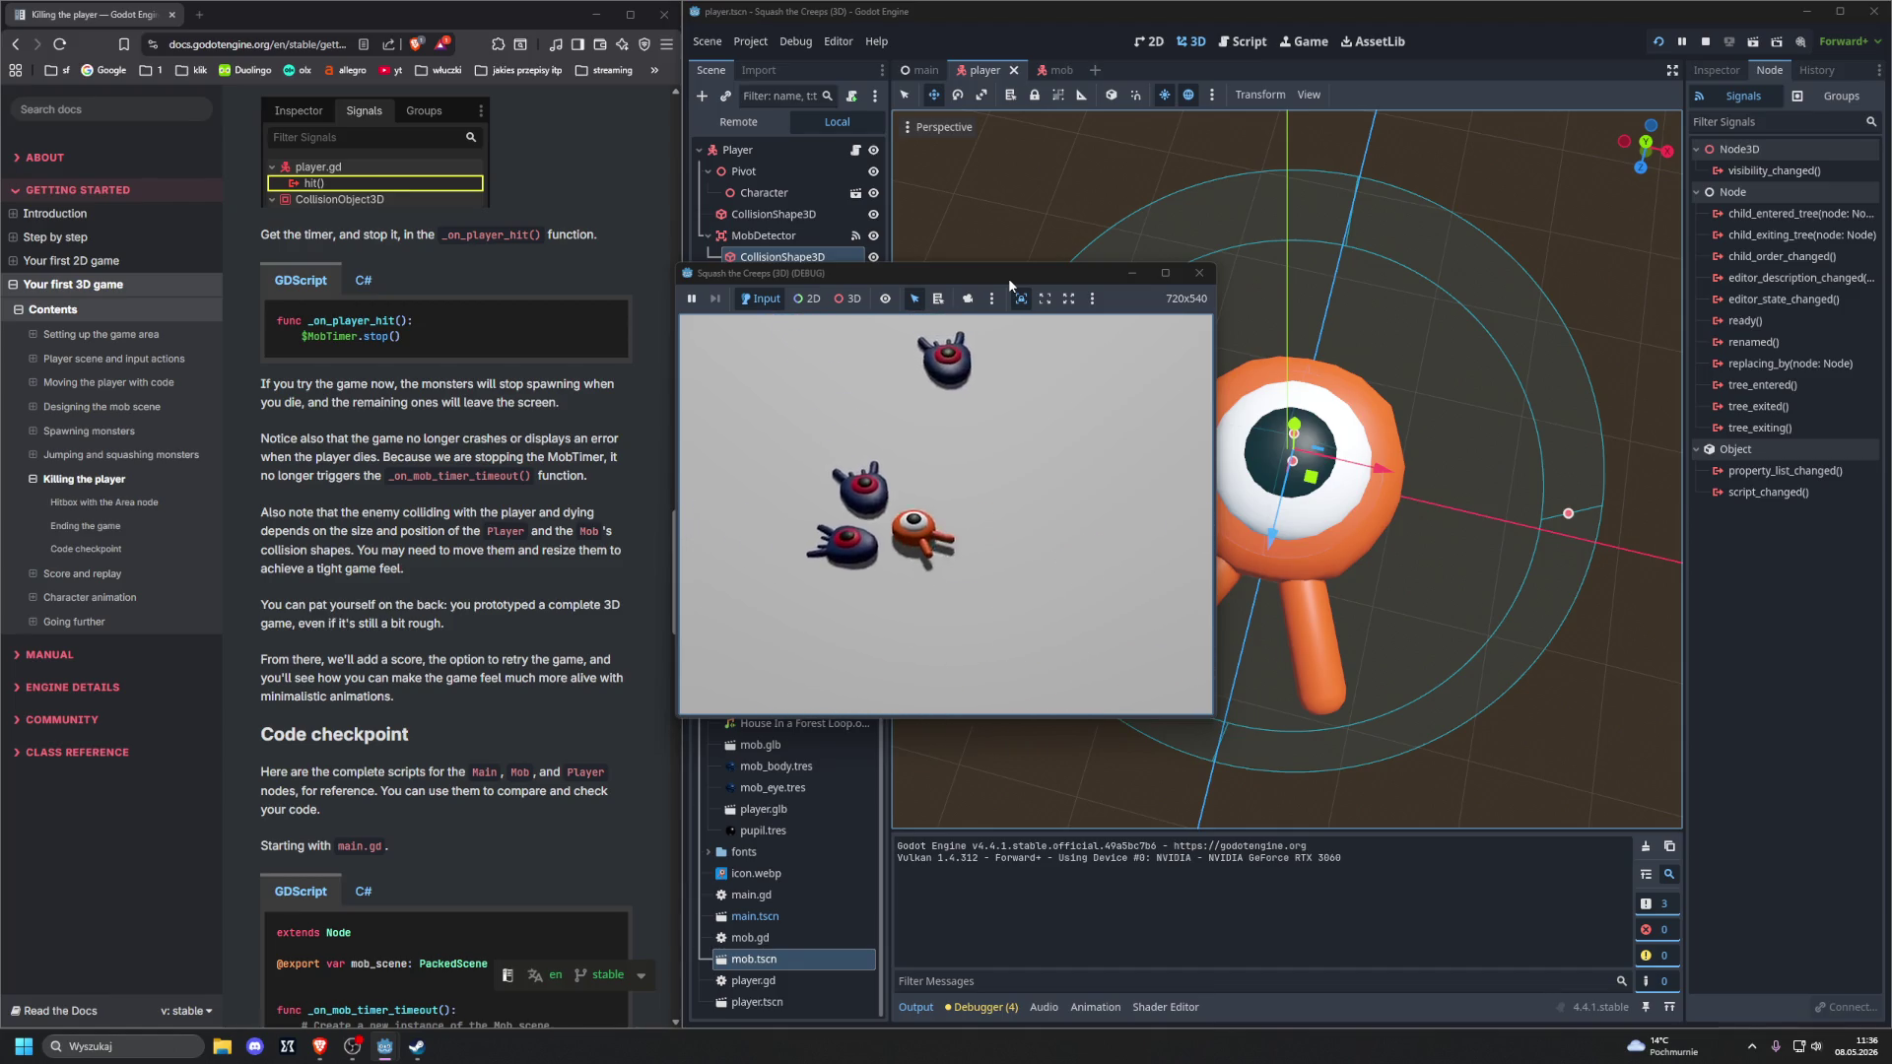
{"action": "key", "text": "Right"}
{"action": "key", "text": "Left"}
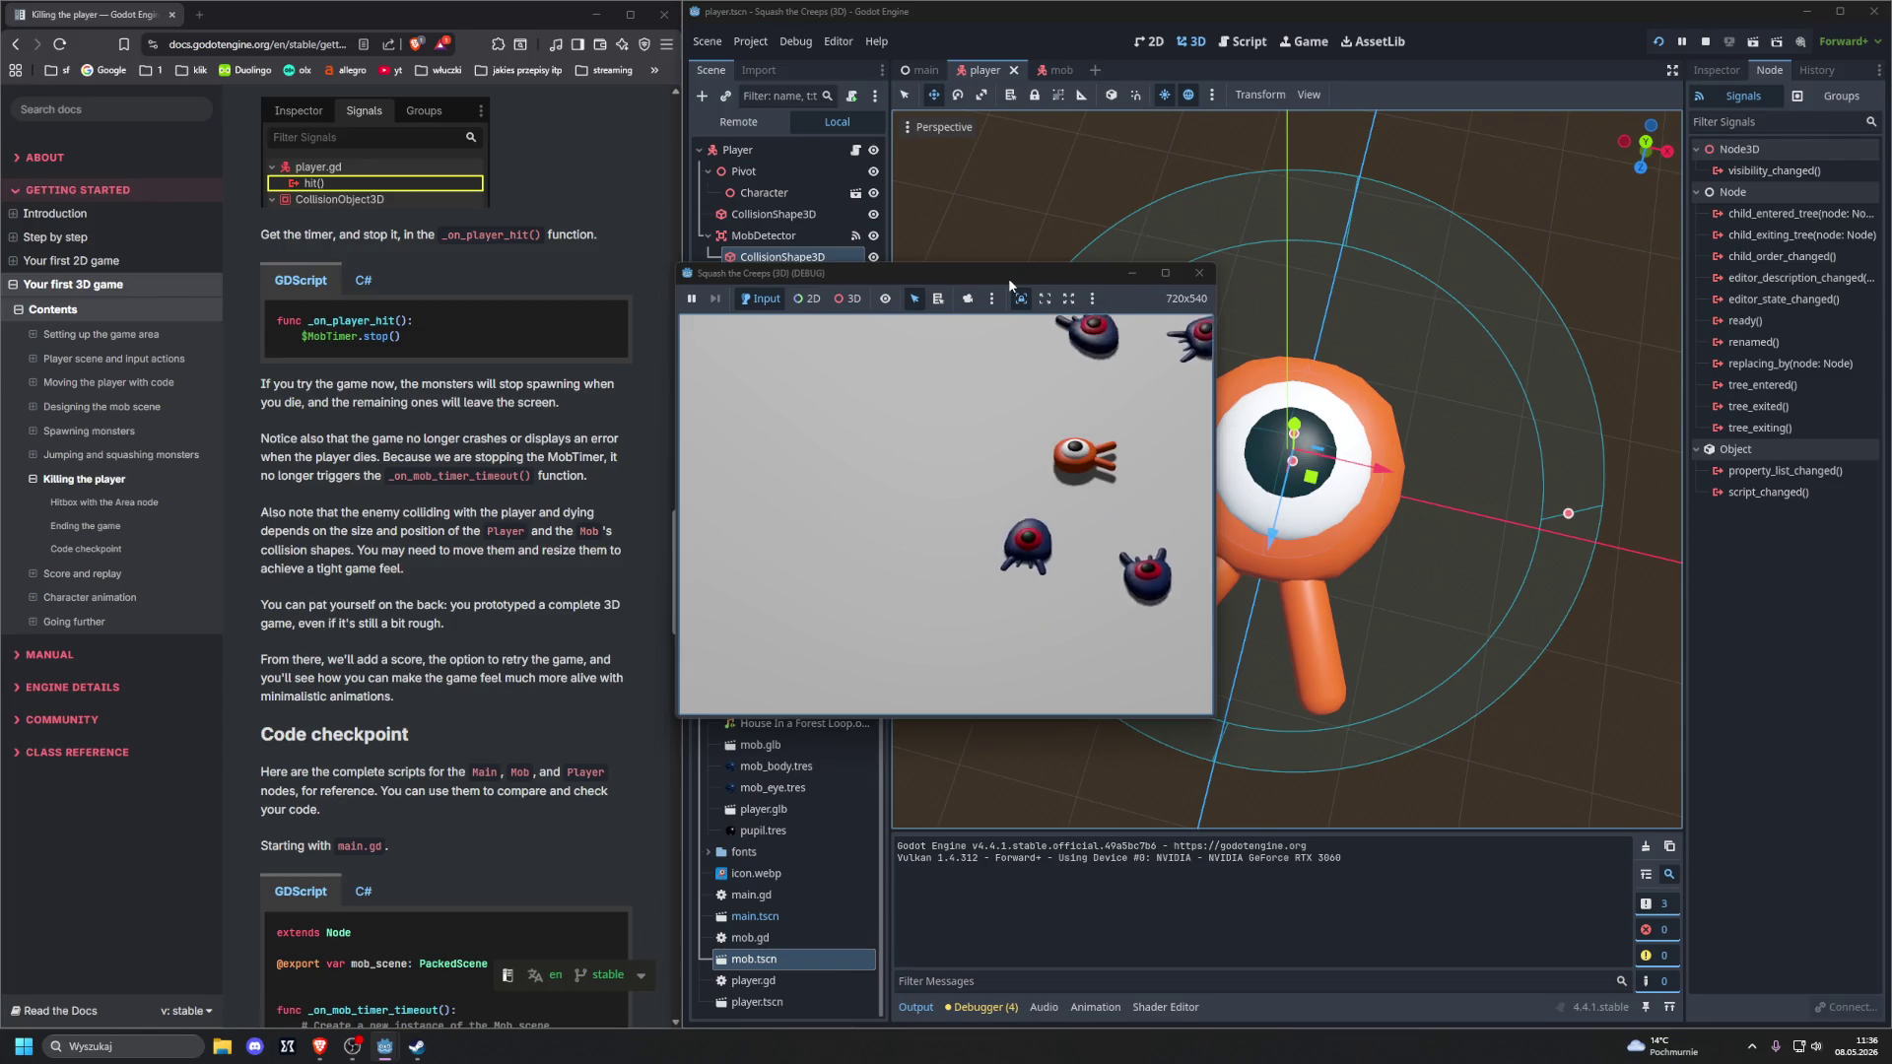
{"action": "key", "text": "Left"}
{"action": "key", "text": "Right"}
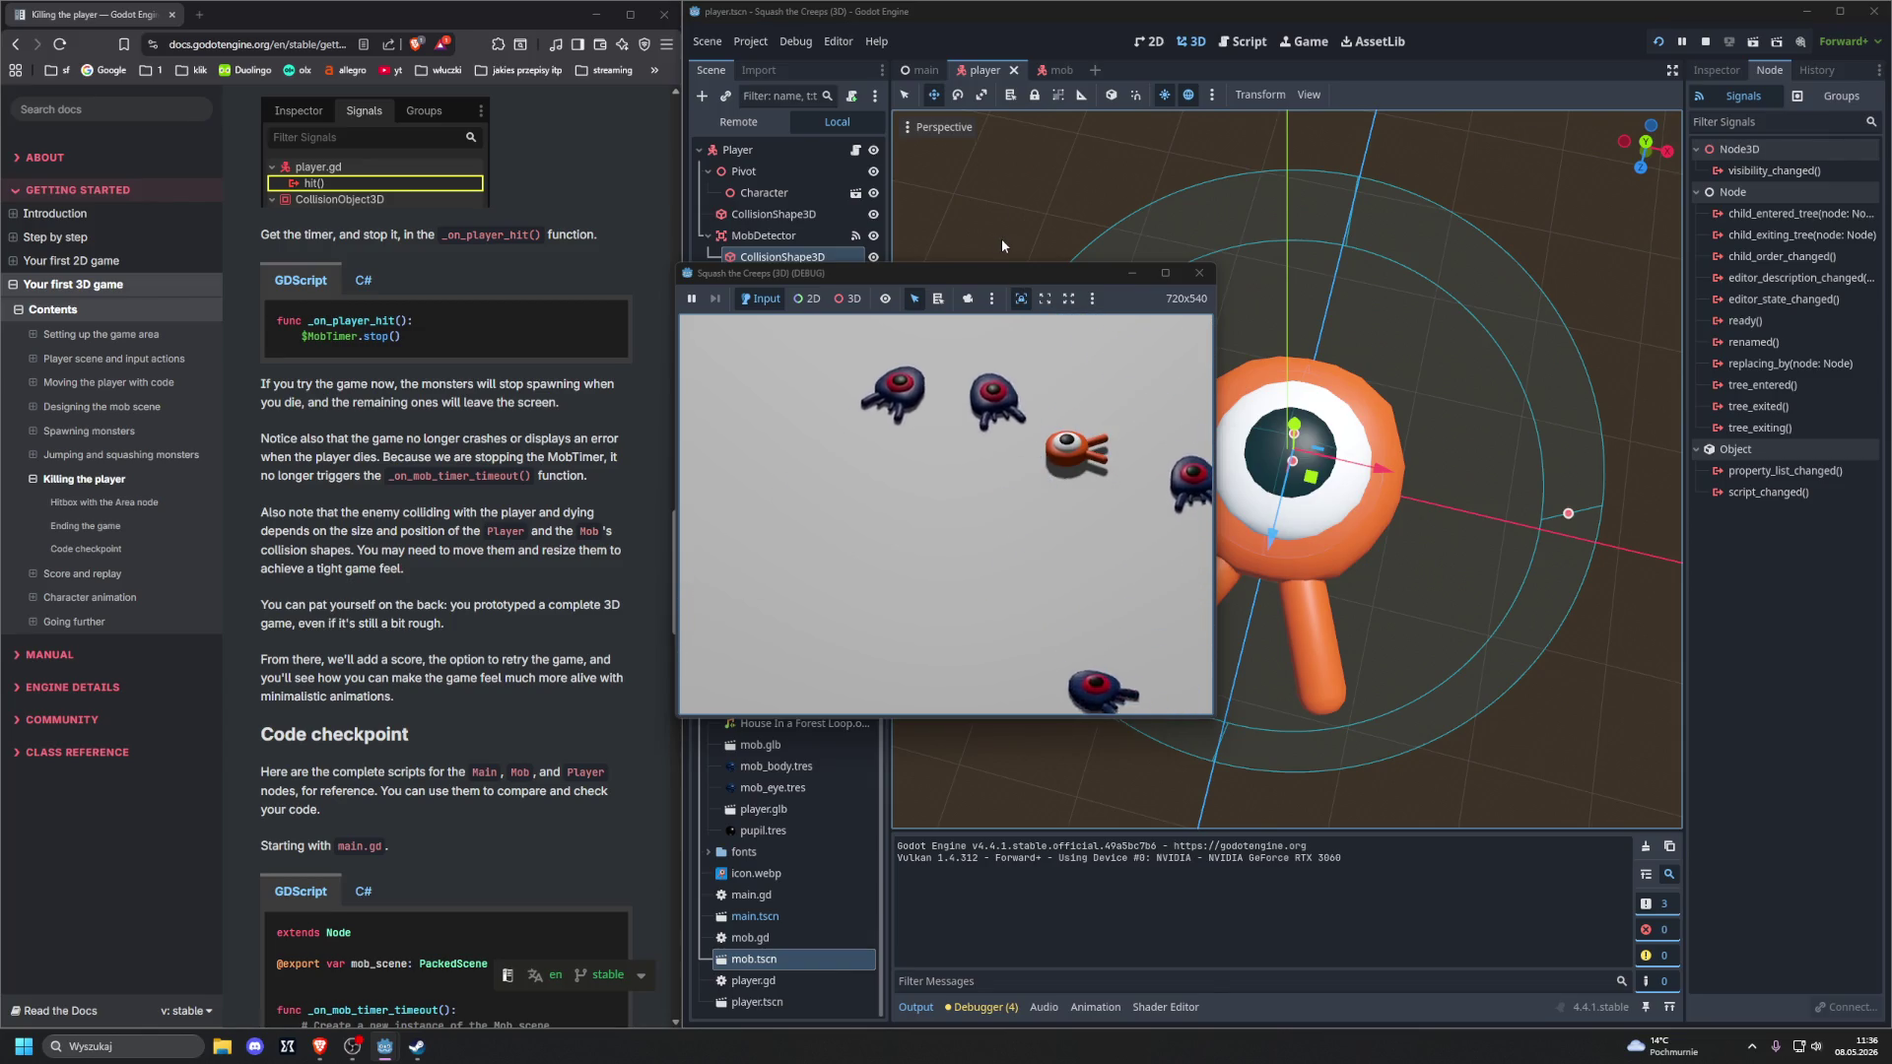
{"action": "left_click", "coordinate": [1196, 274]}
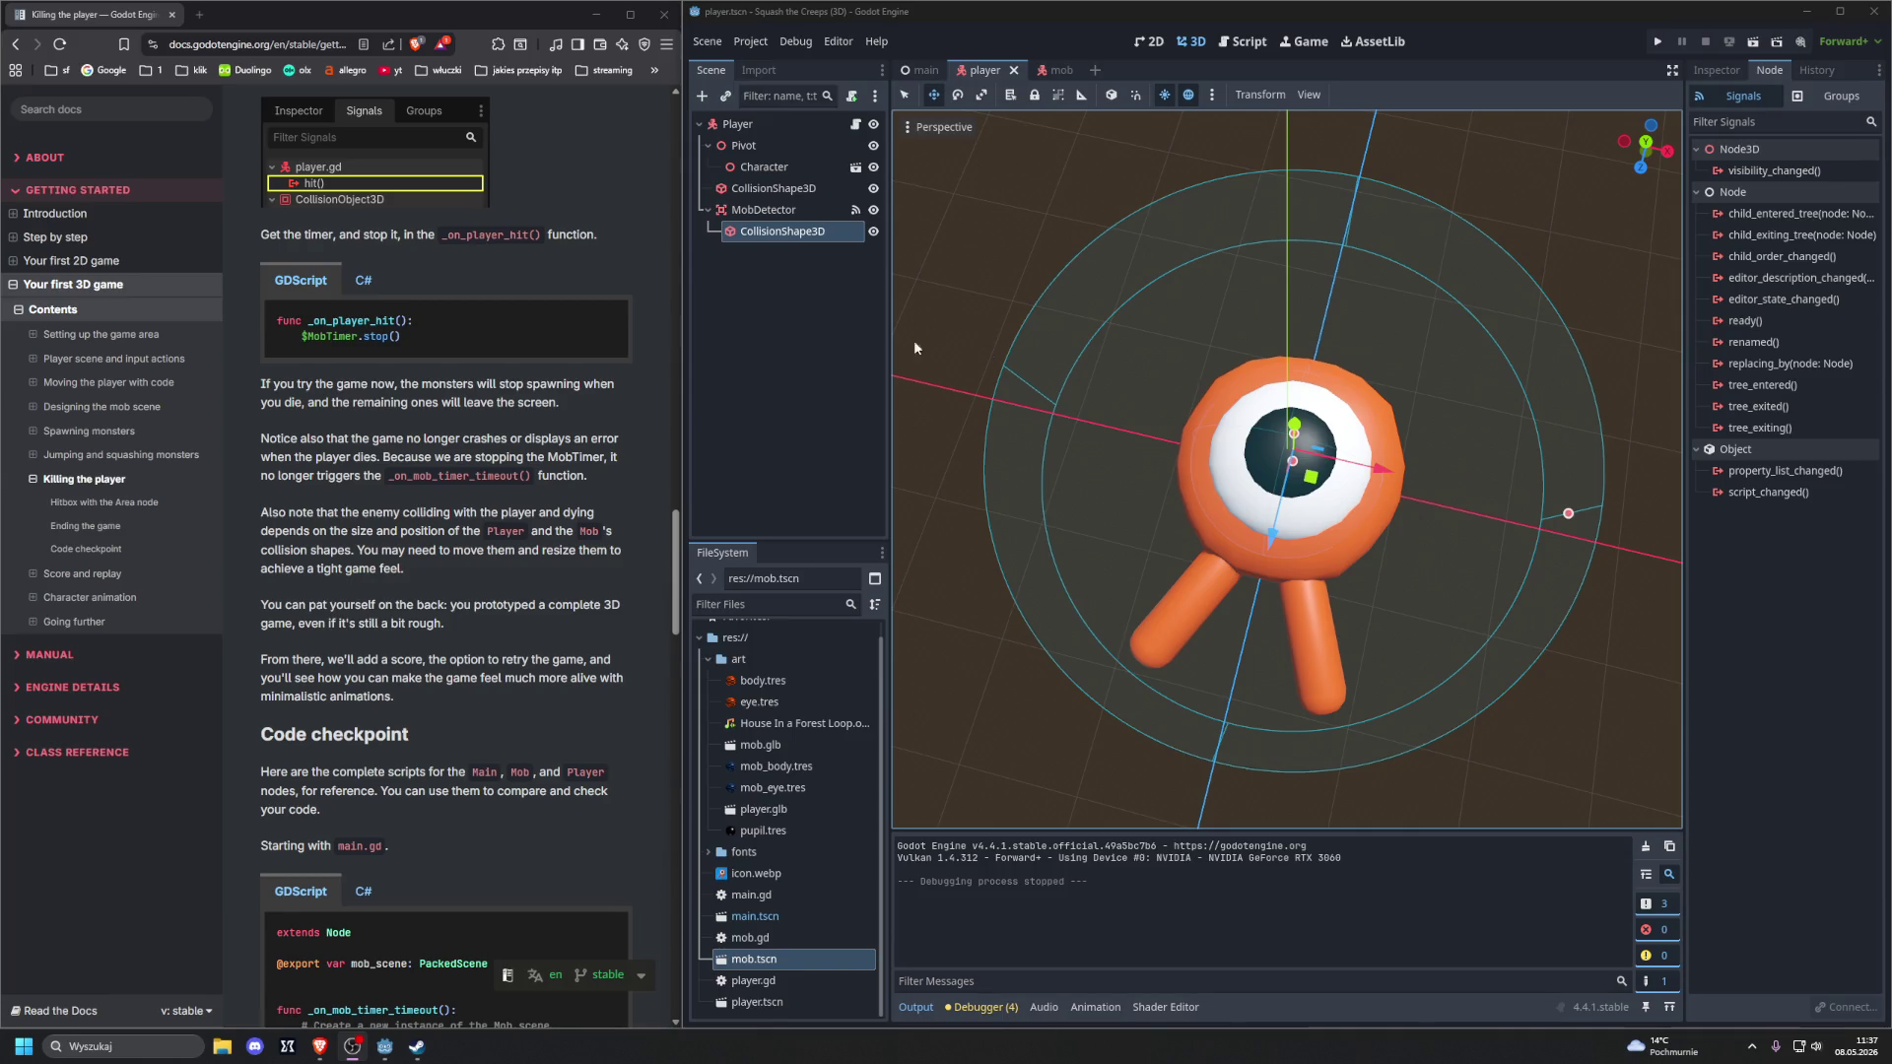
{"action": "scroll", "coordinate": [623, 355], "scroll_direction": "up", "scroll_amount": 8}
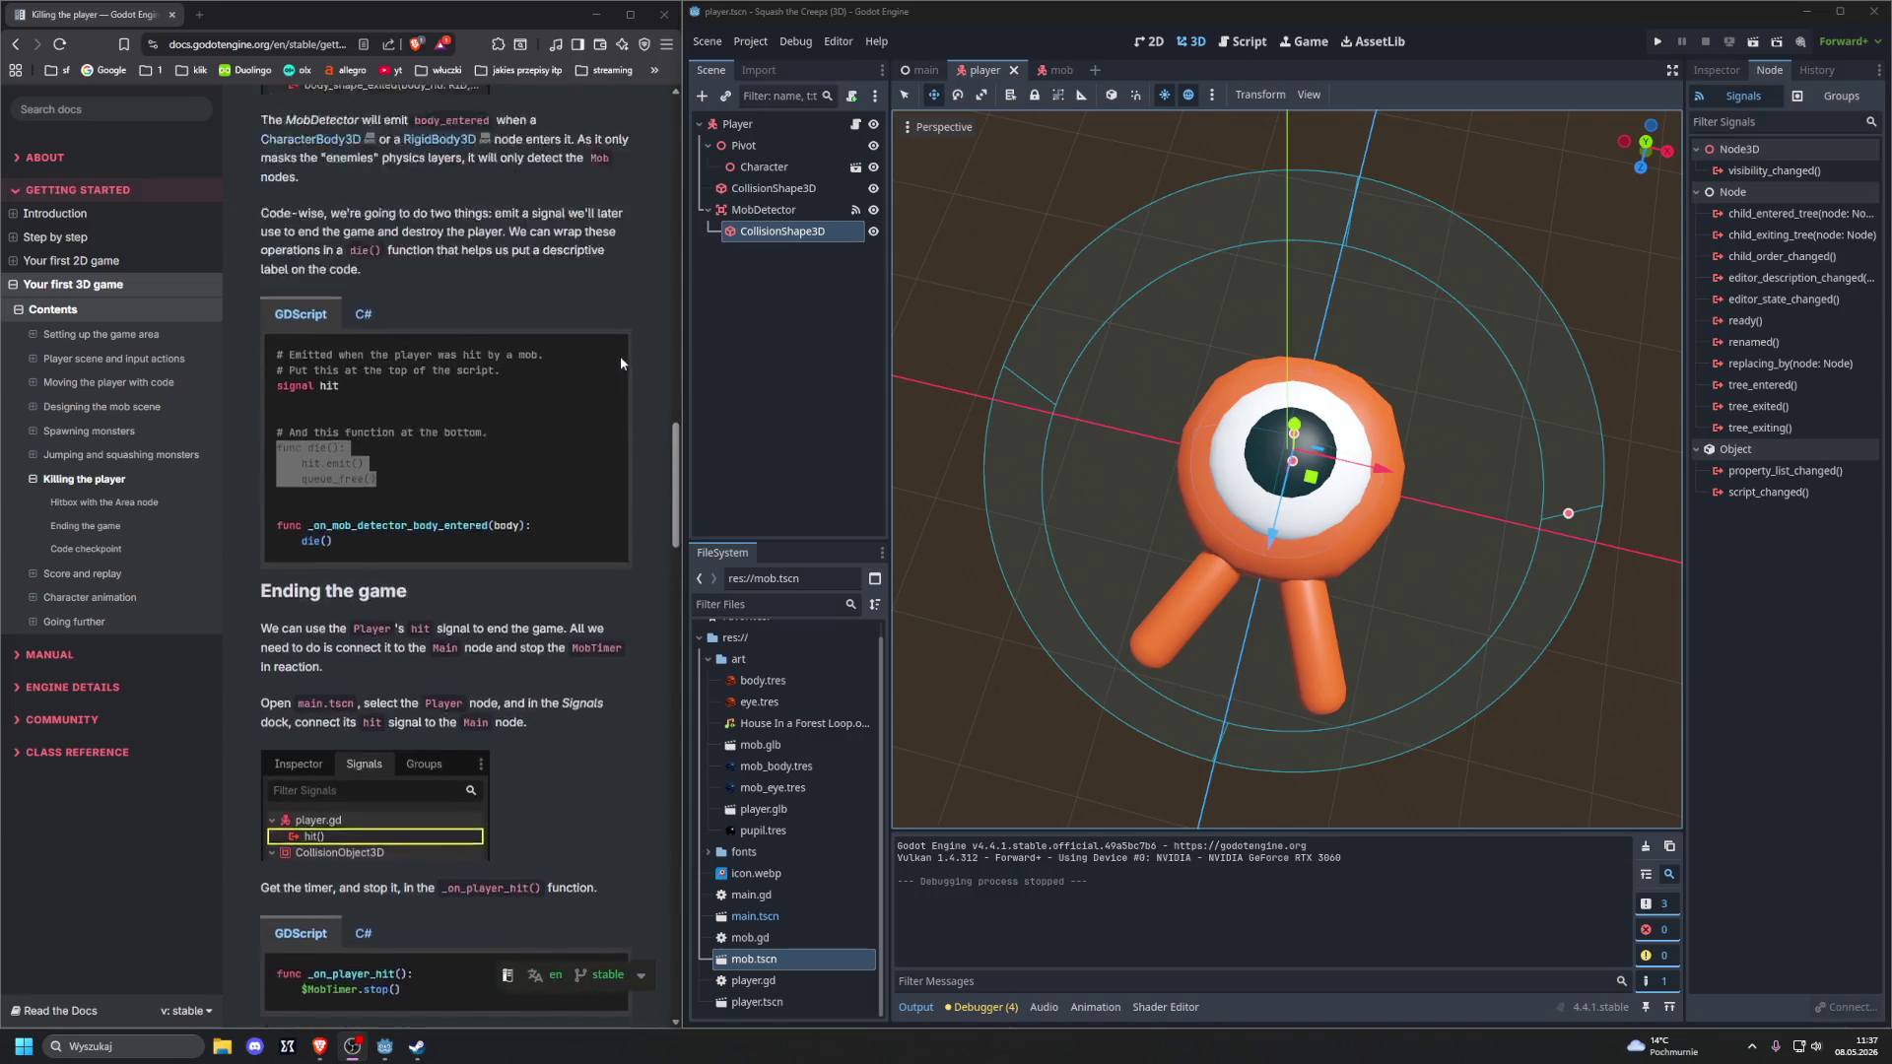
{"action": "scroll", "coordinate": [621, 363], "scroll_direction": "up", "scroll_amount": 5}
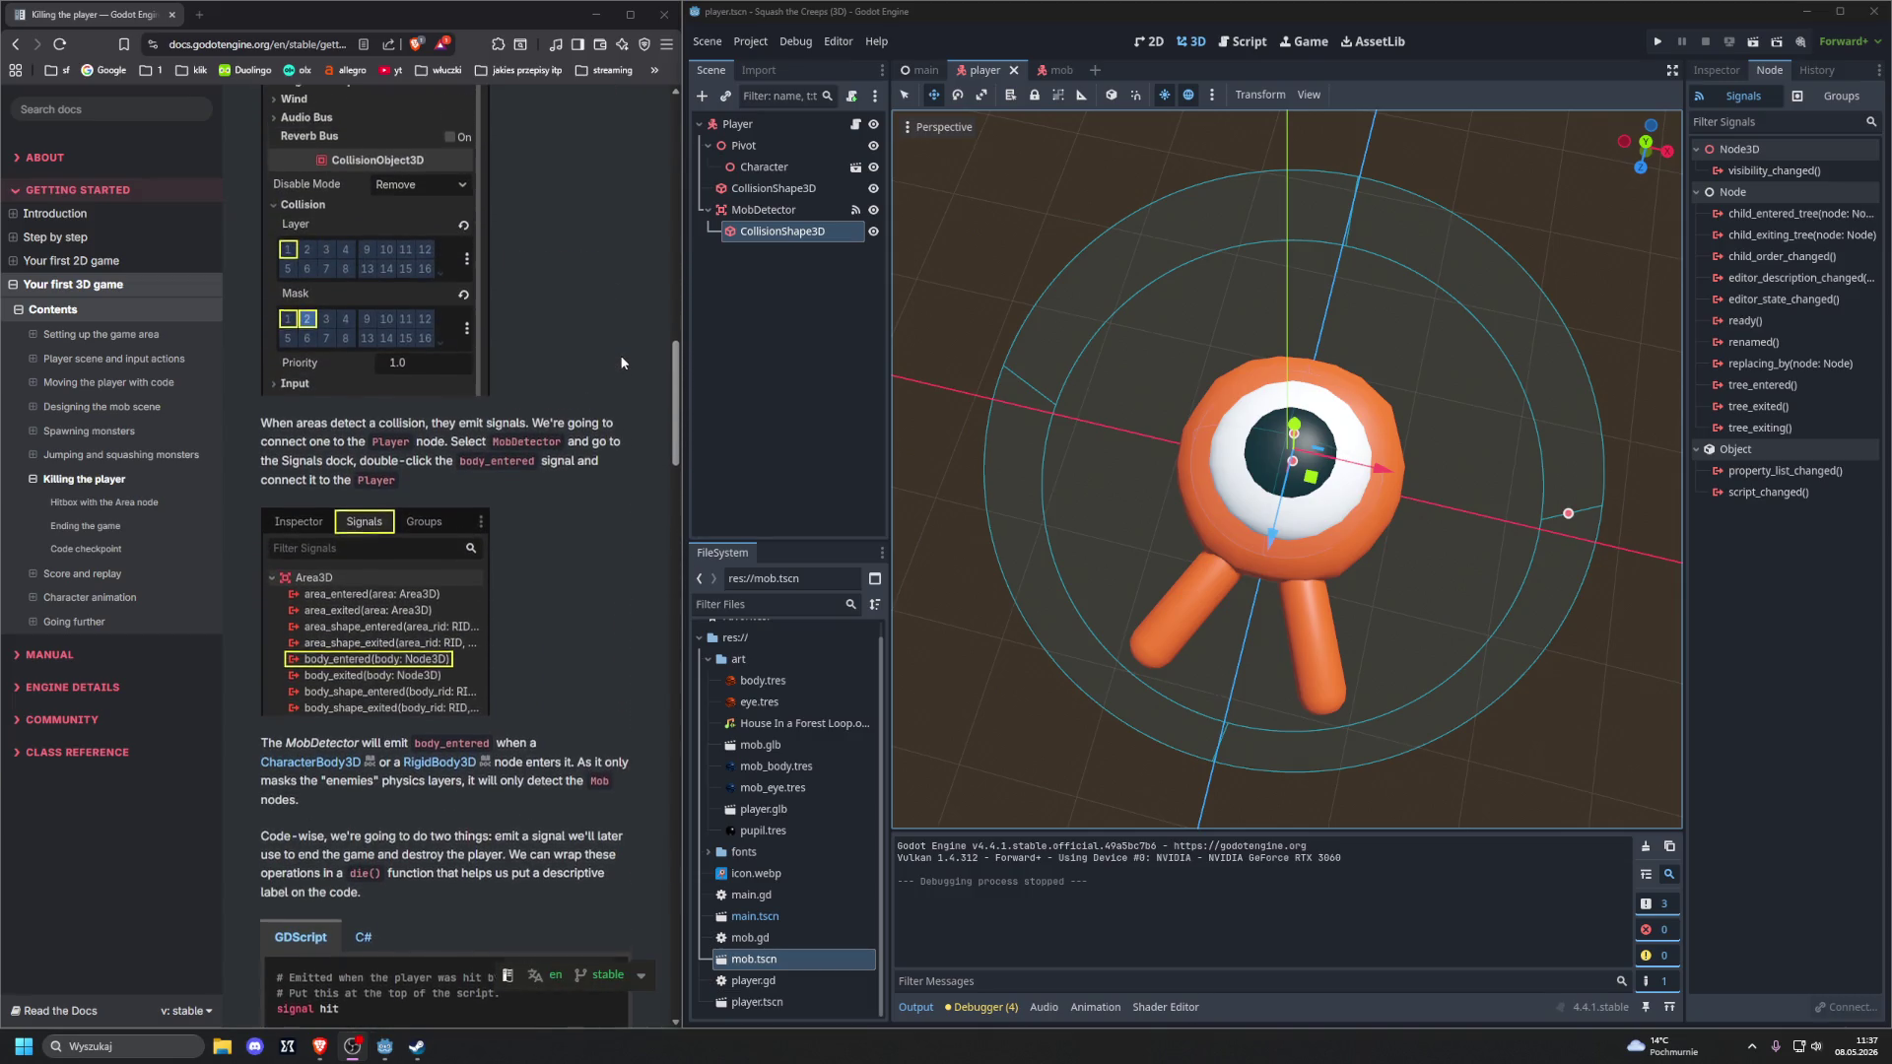
{"action": "scroll", "coordinate": [621, 362], "scroll_direction": "up", "scroll_amount": 5}
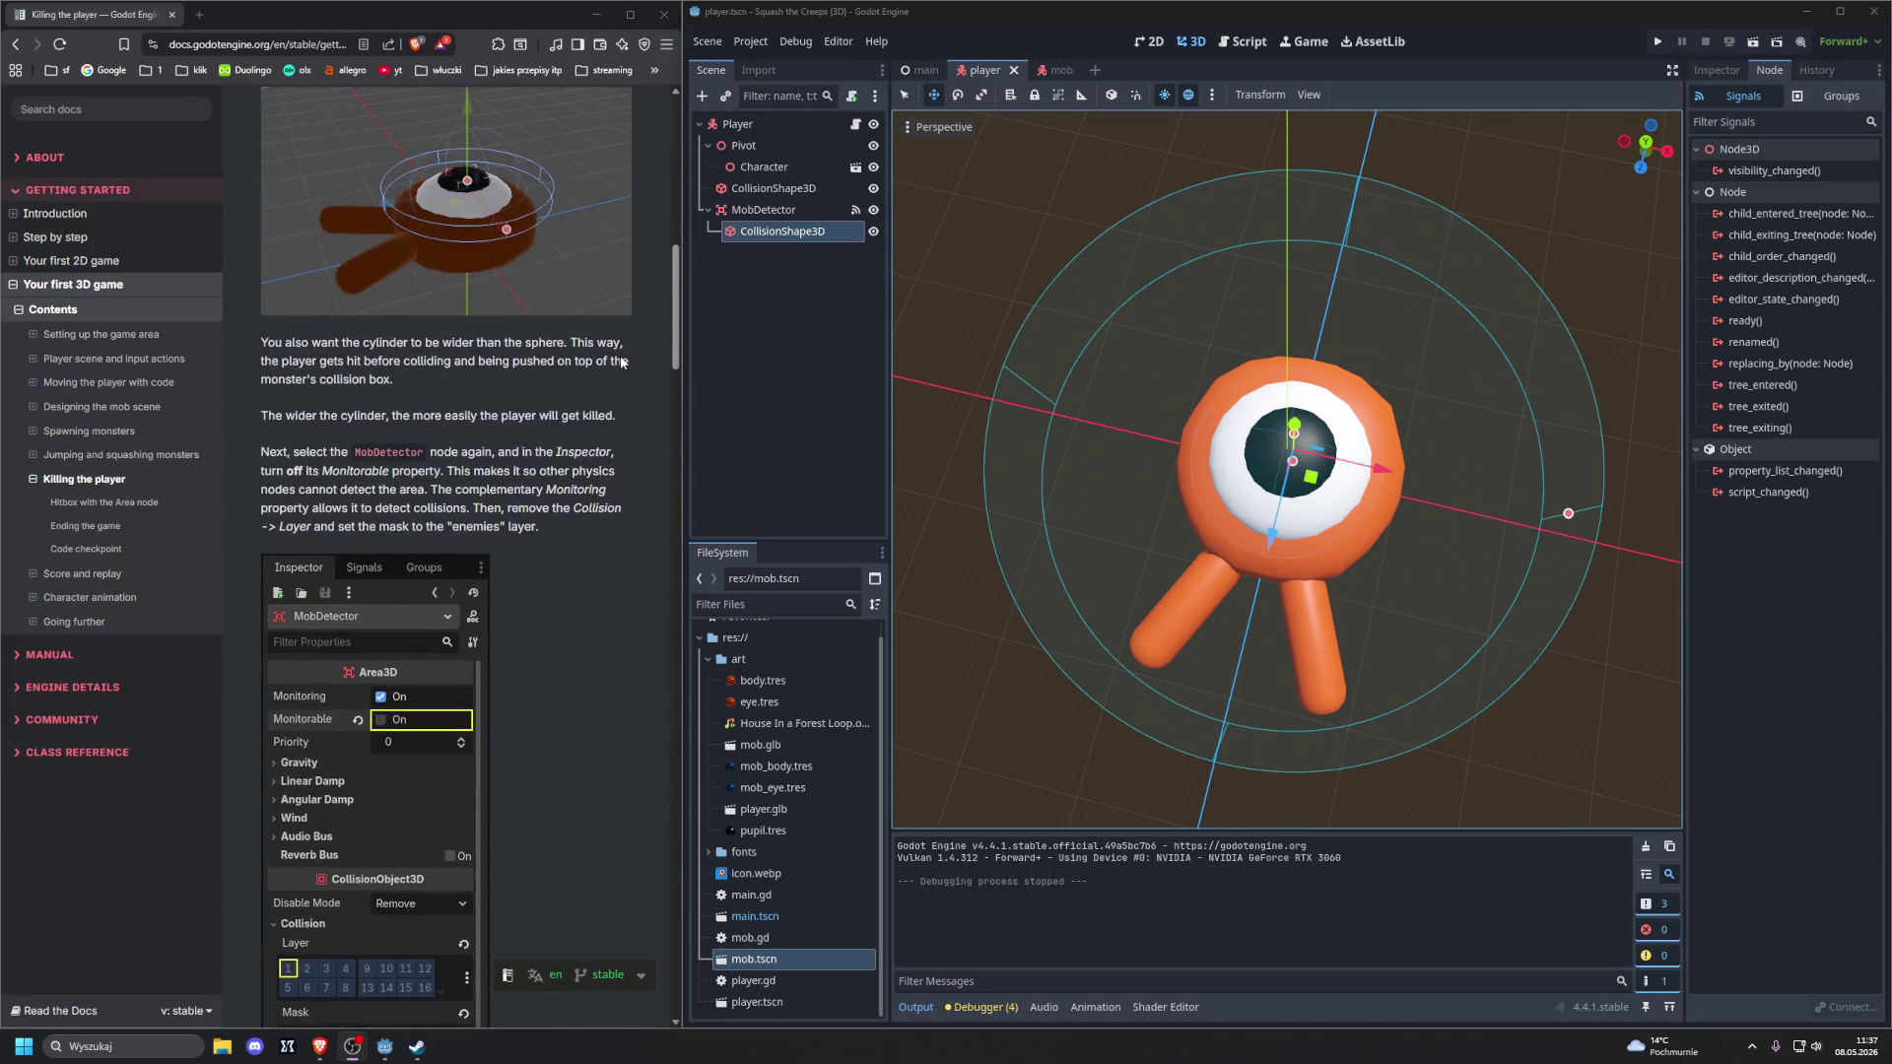
{"action": "scroll", "coordinate": [618, 363], "scroll_direction": "up", "scroll_amount": 7}
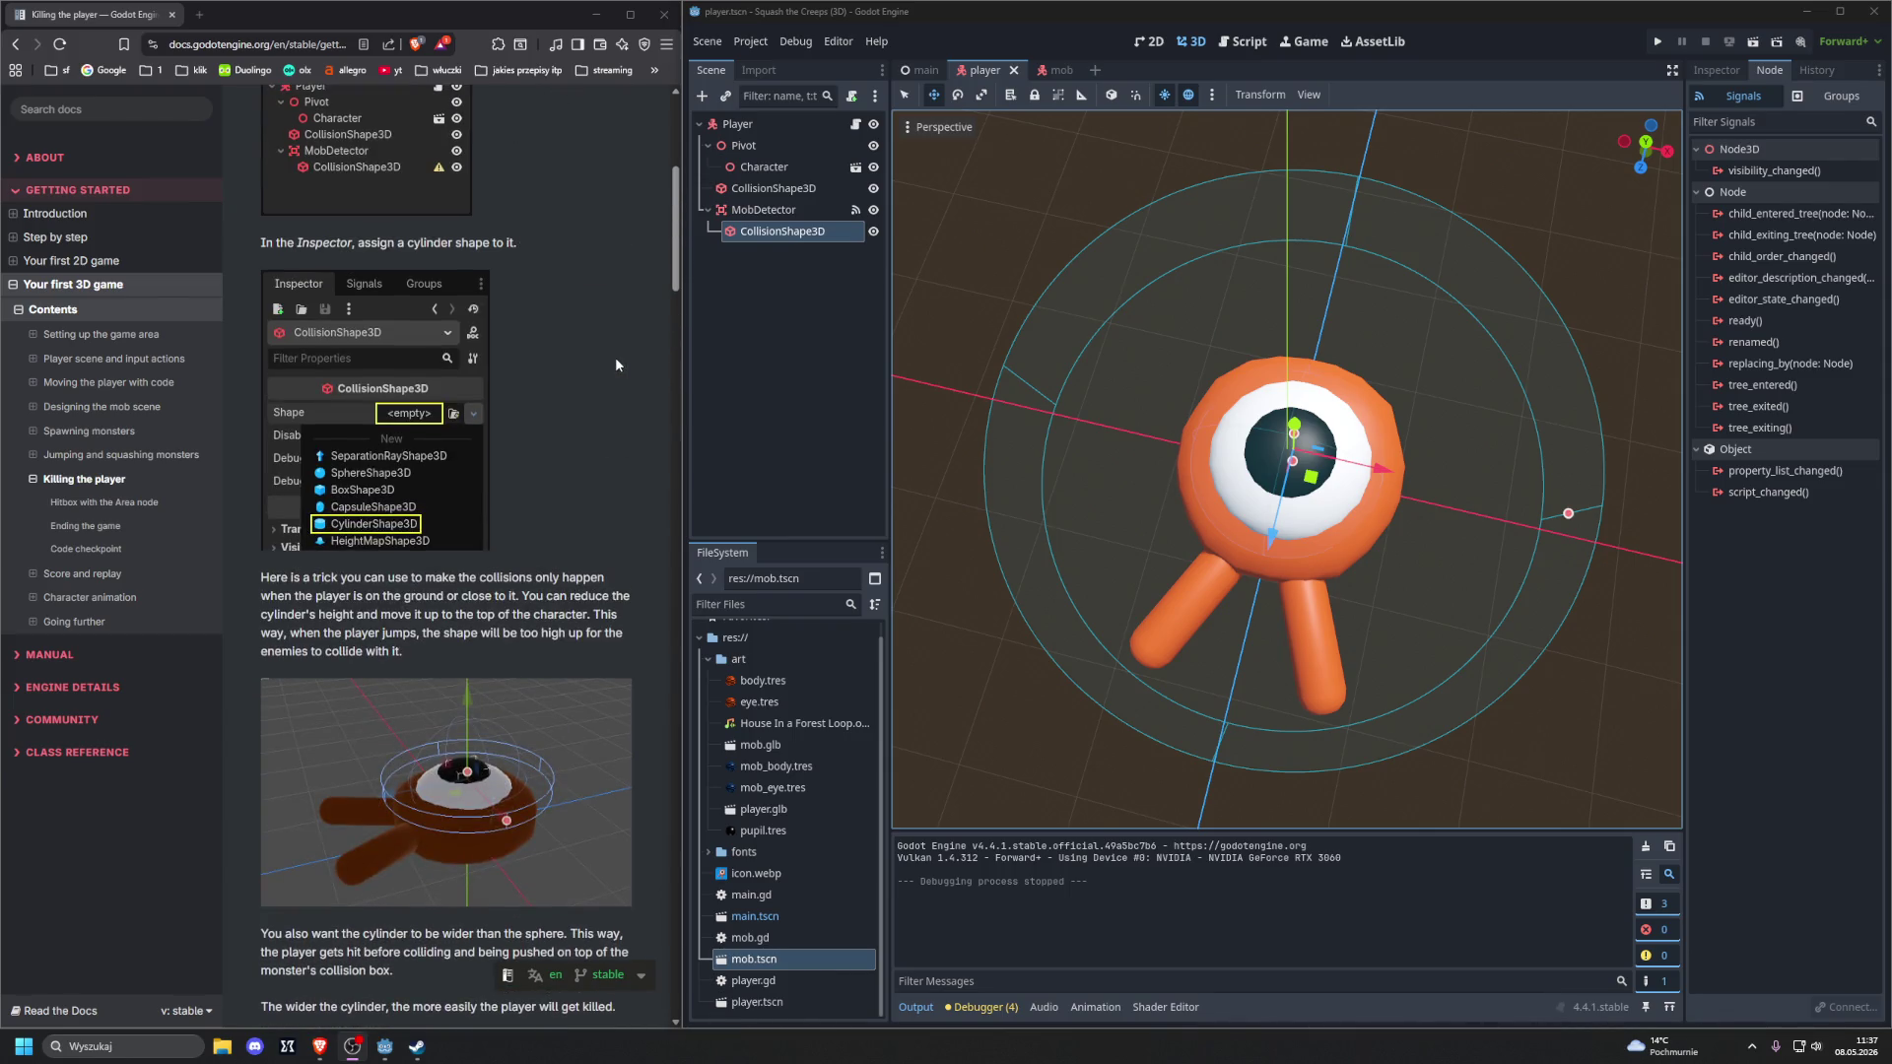
{"action": "scroll", "coordinate": [615, 362], "scroll_direction": "down", "scroll_amount": 4}
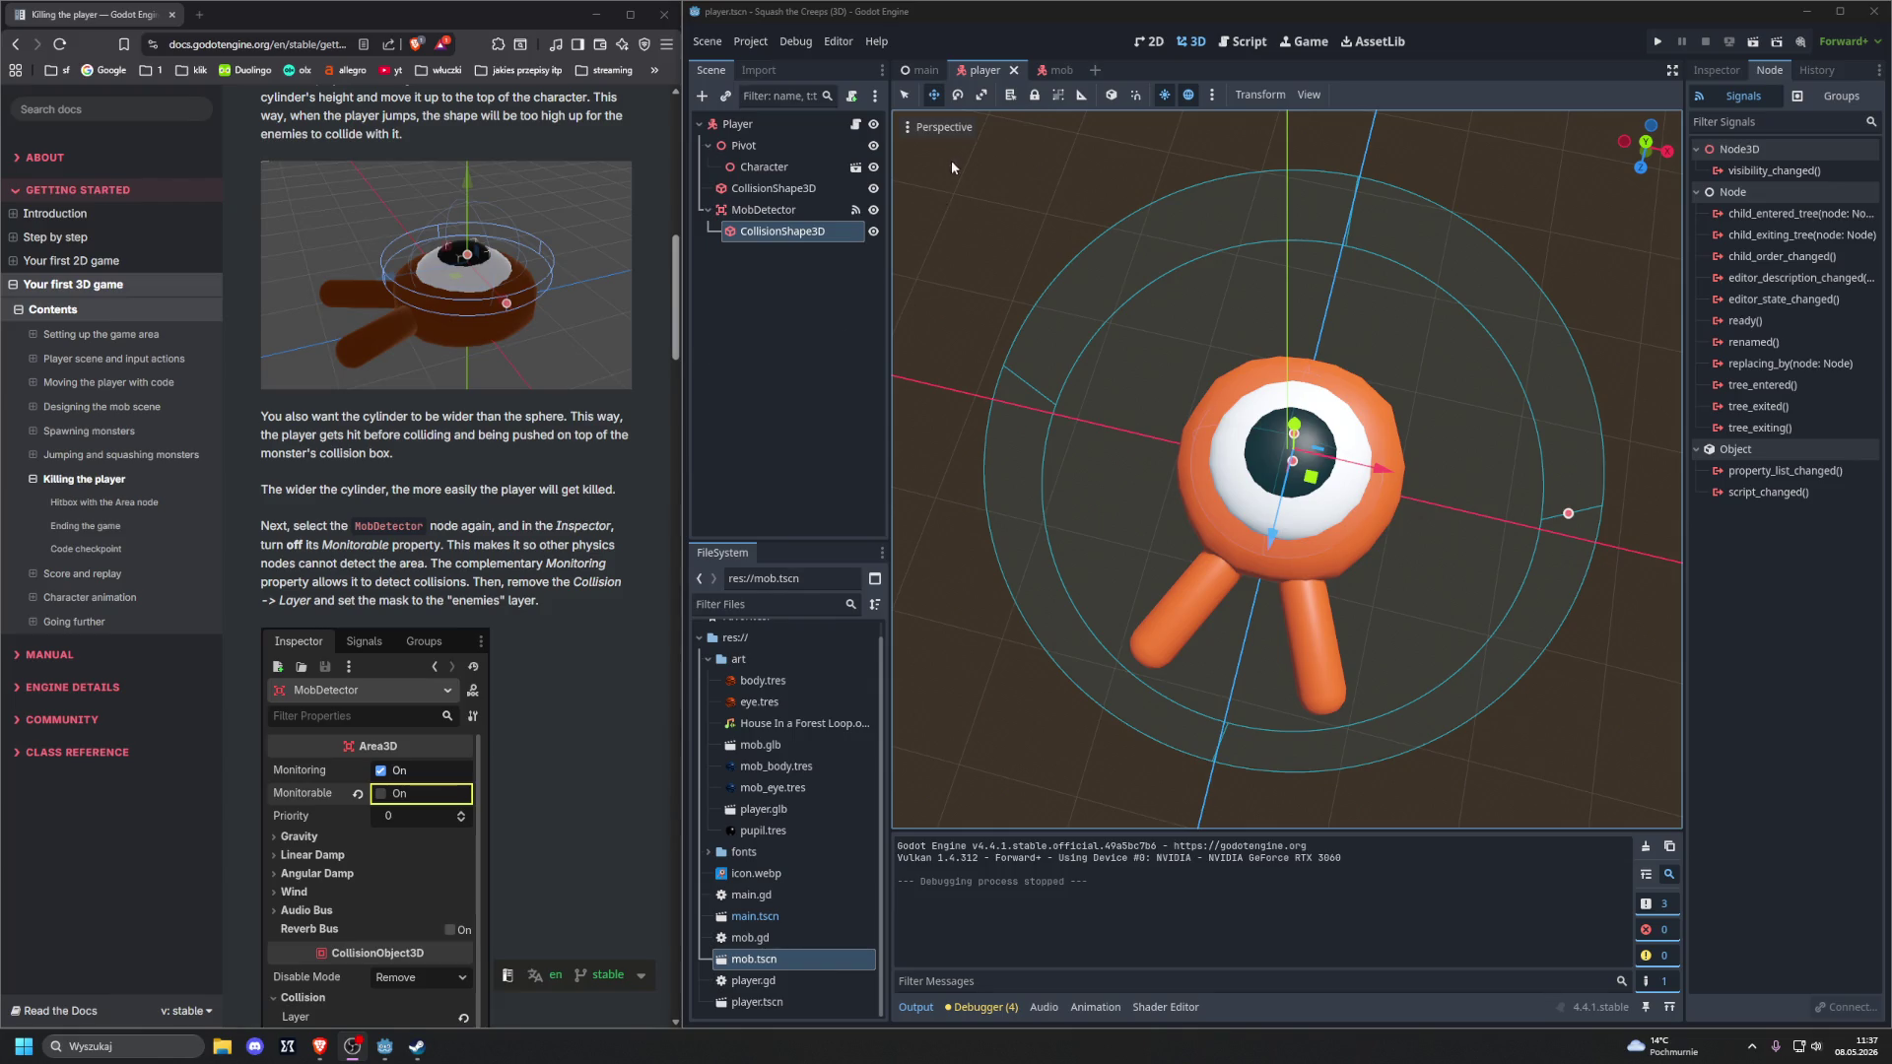
Open player.gd in the Script workspace and scroll through its code
{"action": "left_click", "coordinate": [1244, 42]}
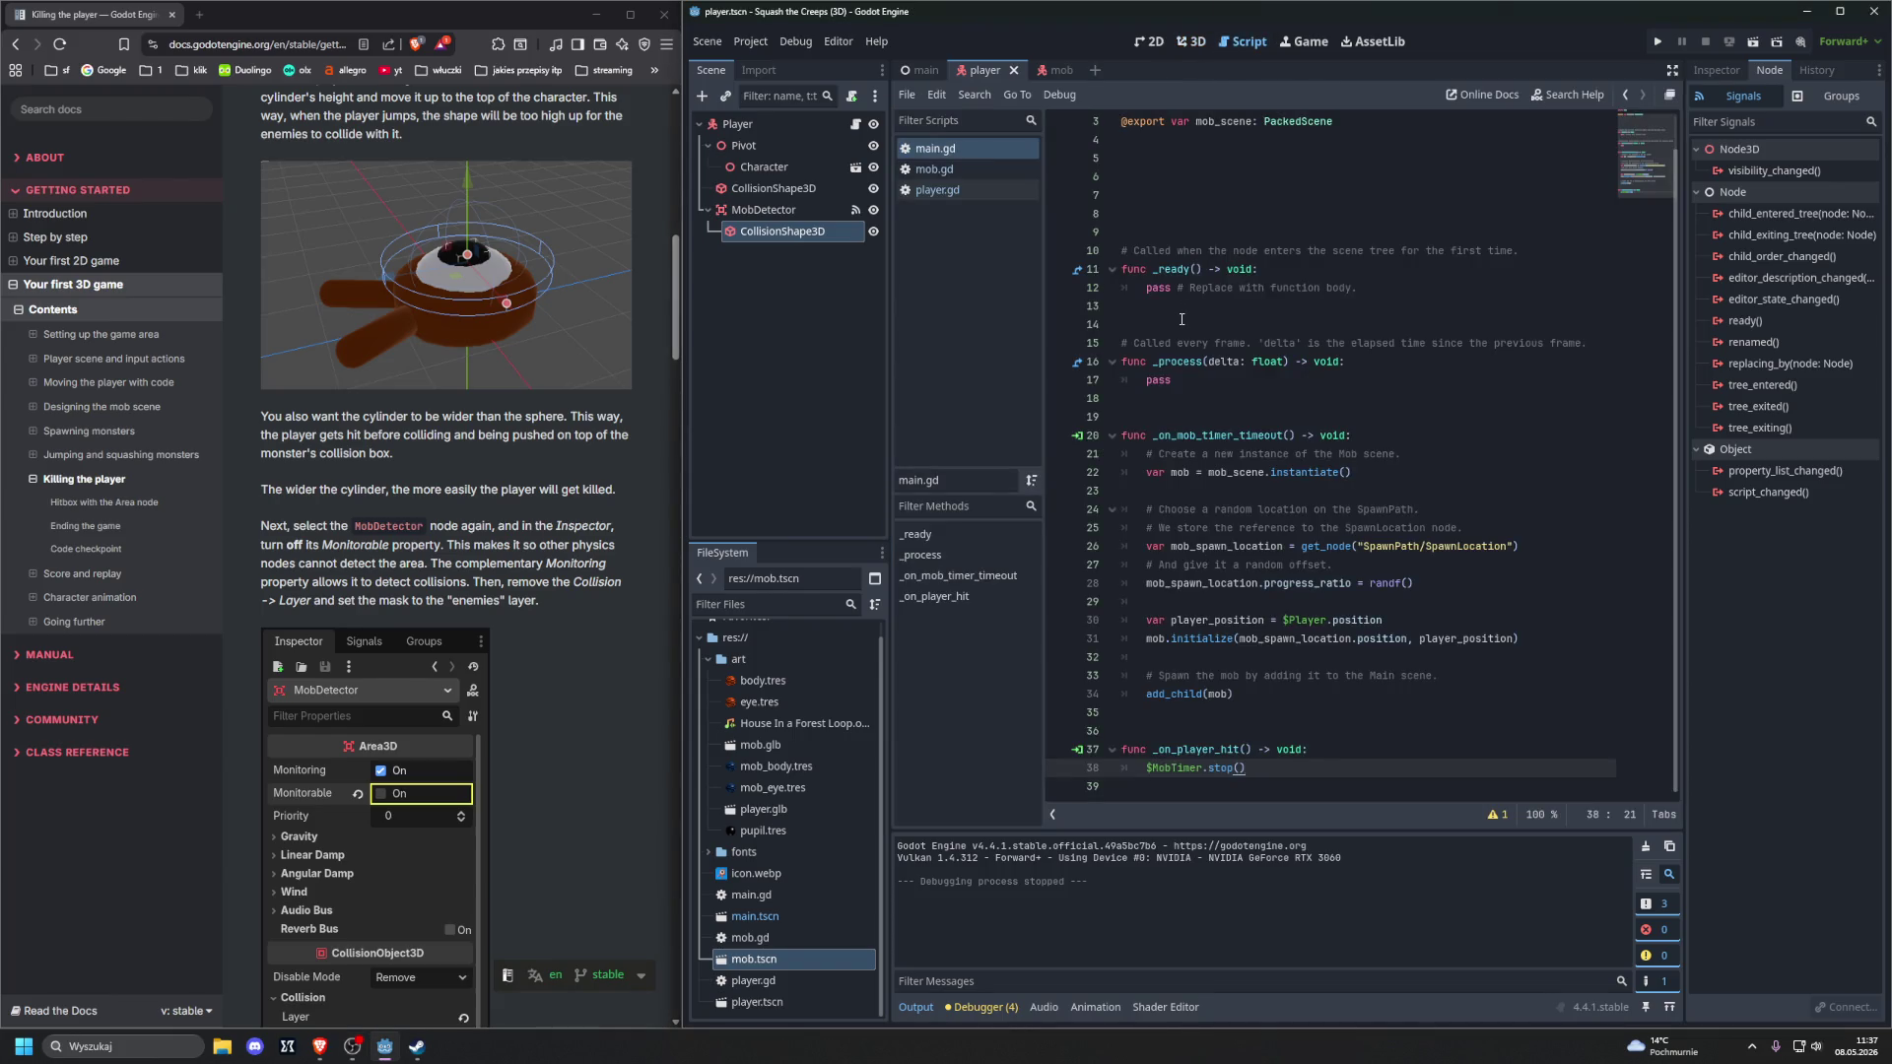
{"action": "scroll", "coordinate": [1182, 320], "scroll_direction": "up", "scroll_amount": 1}
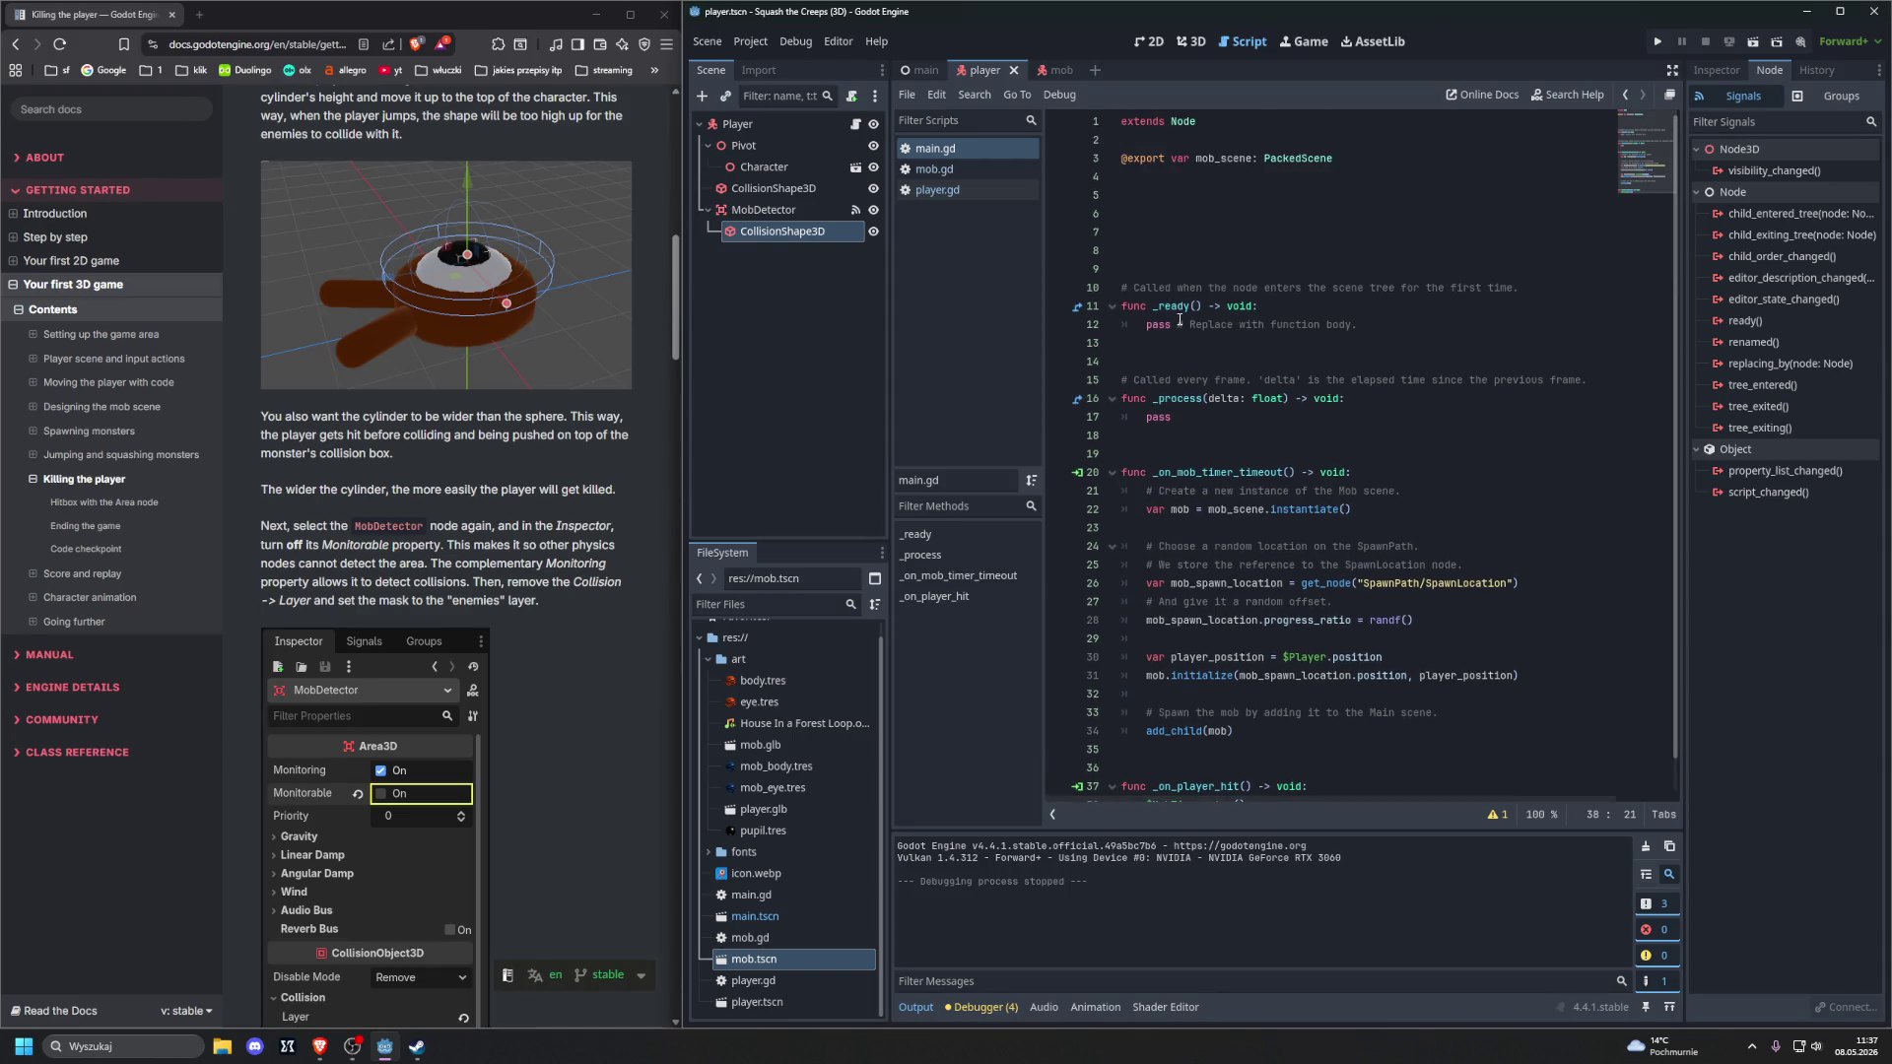
{"action": "left_click", "coordinate": [938, 191]}
{"action": "scroll", "coordinate": [1190, 418], "scroll_direction": "up", "scroll_amount": 7}
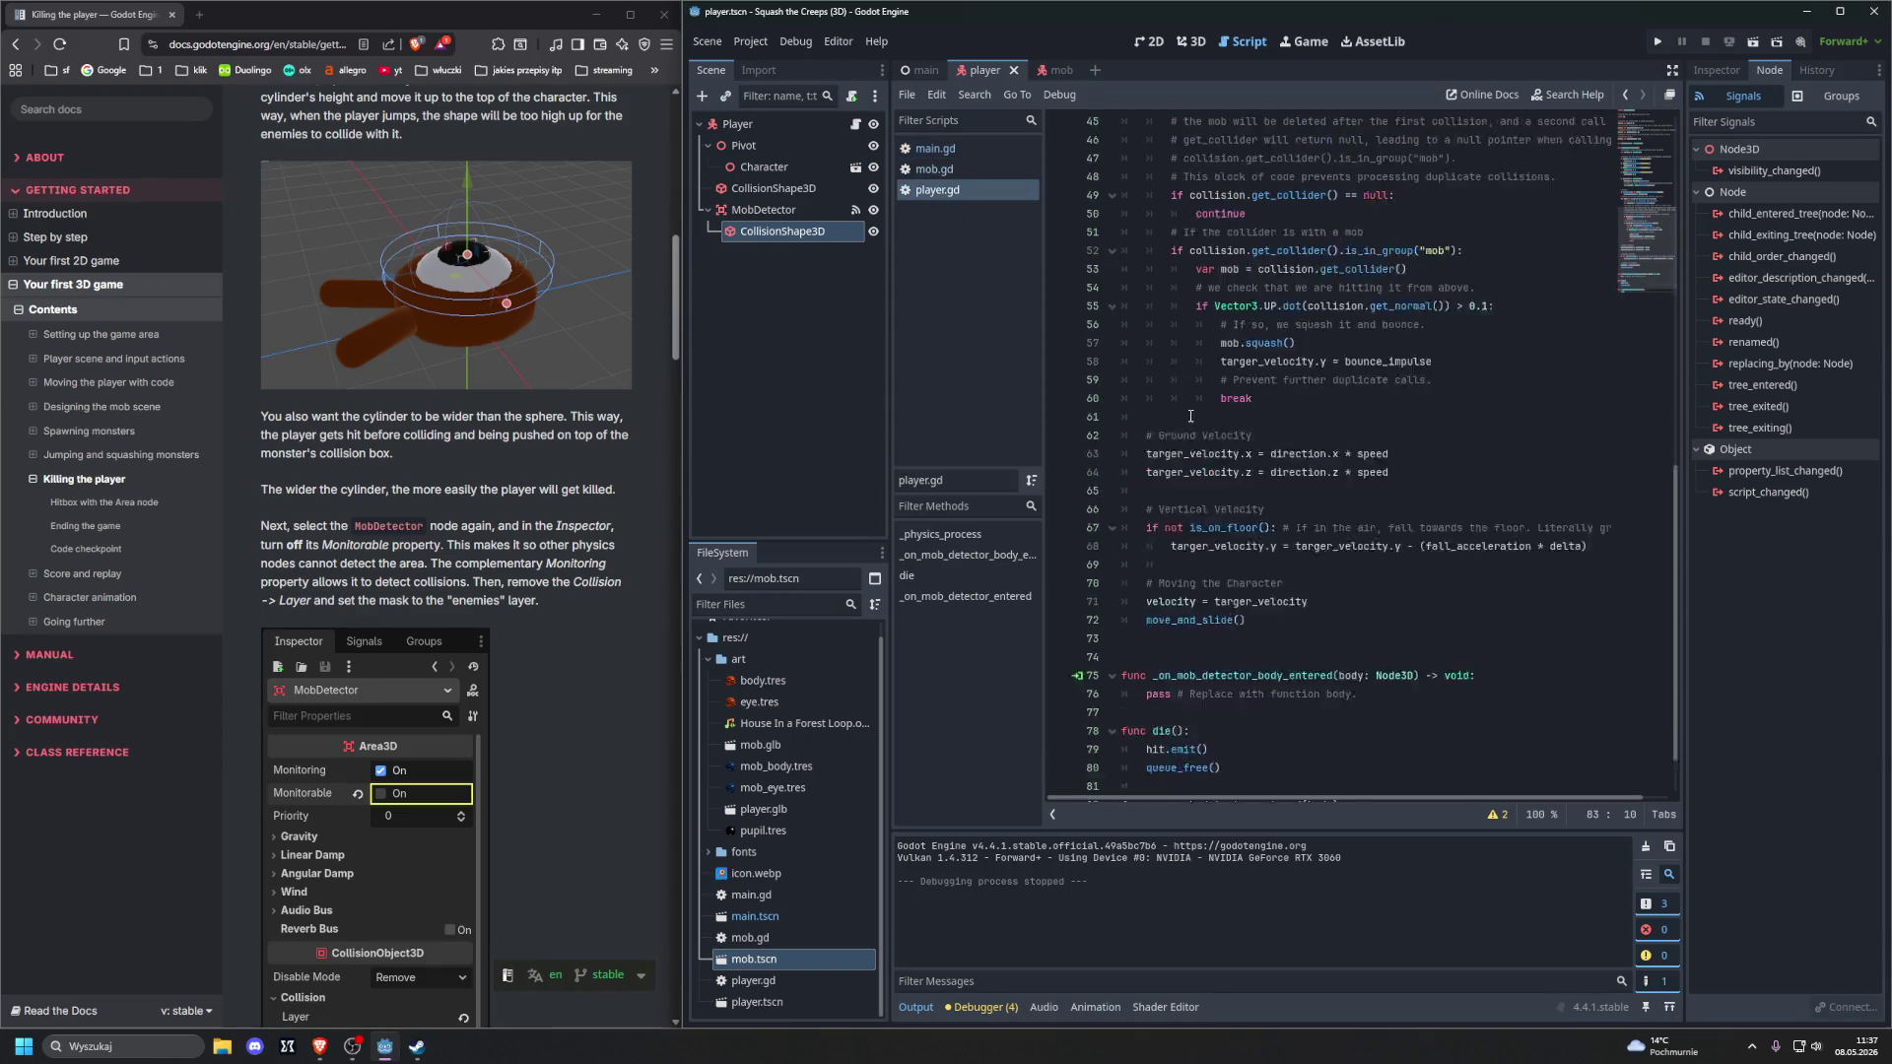
{"action": "scroll", "coordinate": [1188, 417], "scroll_direction": "down", "scroll_amount": 5}
{"action": "scroll", "coordinate": [1183, 417], "scroll_direction": "up", "scroll_amount": 10}
{"action": "scroll", "coordinate": [1178, 417], "scroll_direction": "down", "scroll_amount": 10}
{"action": "scroll", "coordinate": [1178, 417], "scroll_direction": "down", "scroll_amount": 3}
{"action": "scroll", "coordinate": [1177, 417], "scroll_direction": "up", "scroll_amount": 2}
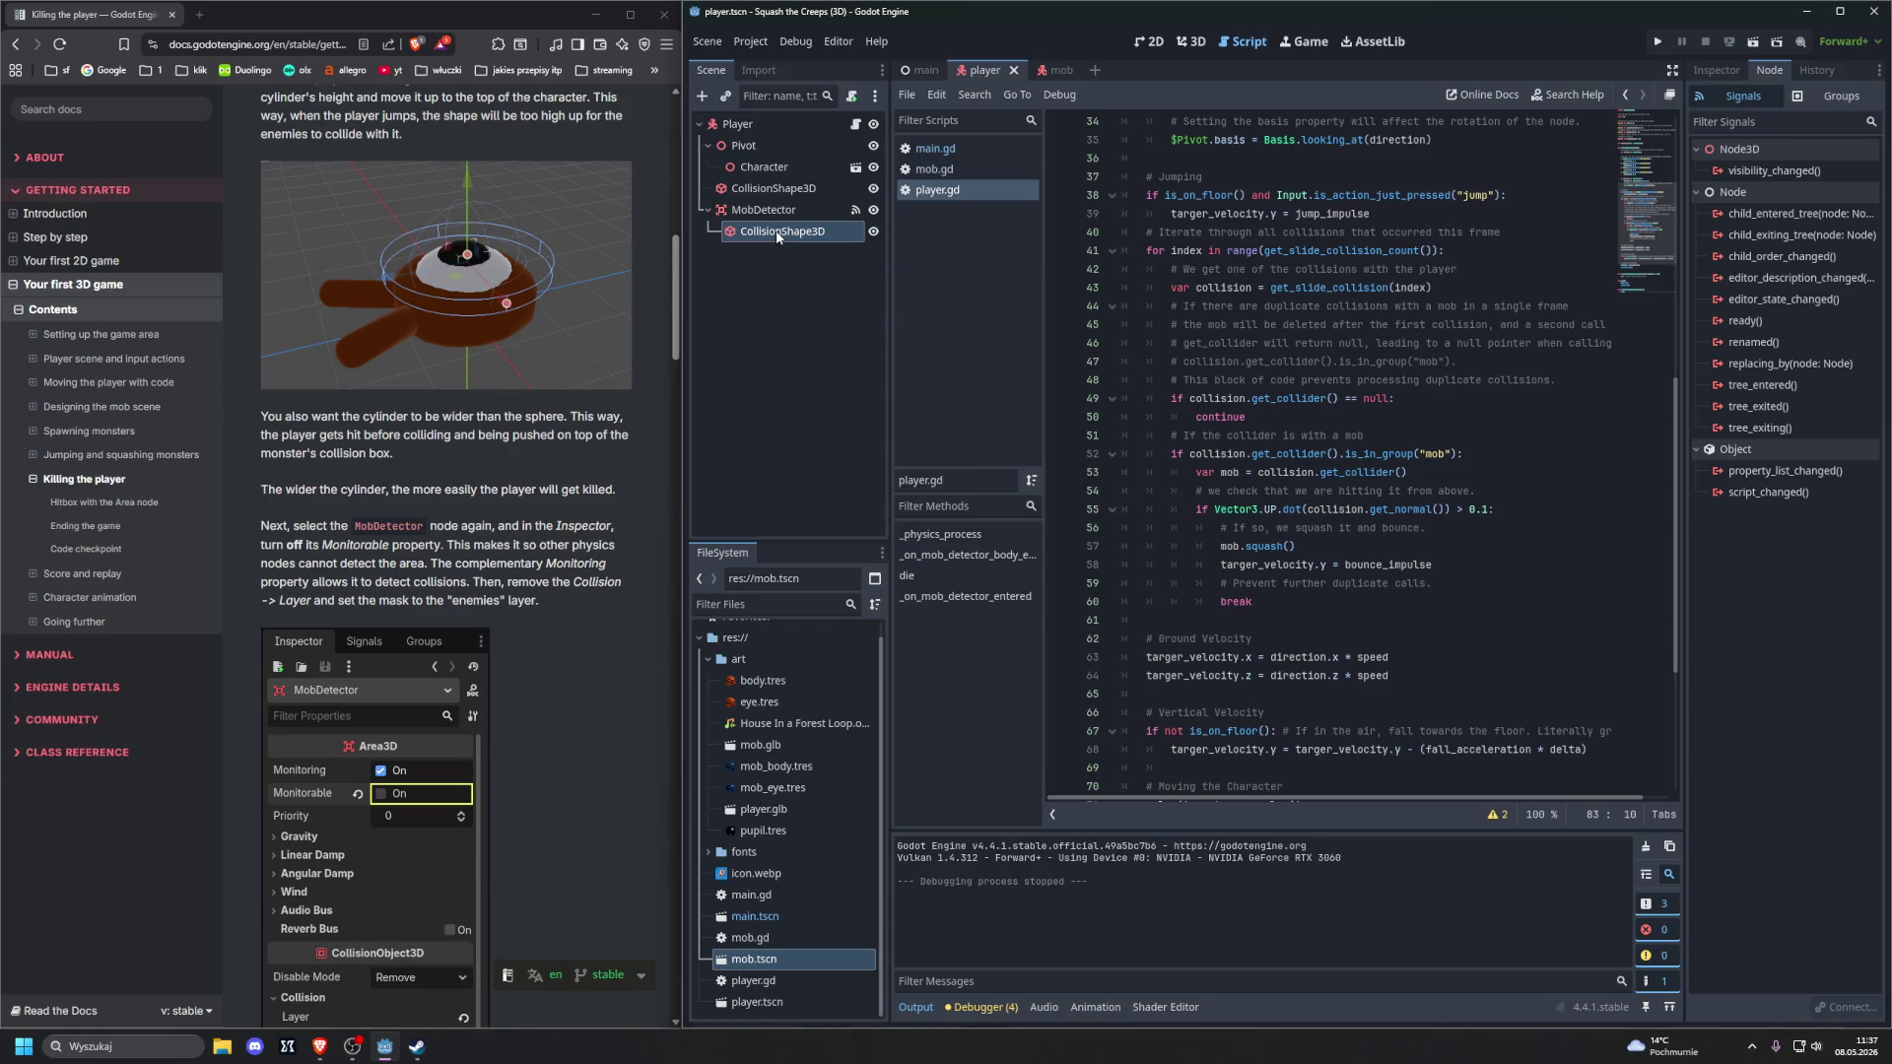
Check the groups panel, then view MobDetector's CollisionShape3D properties in the Inspector
{"action": "left_click", "coordinate": [1820, 97]}
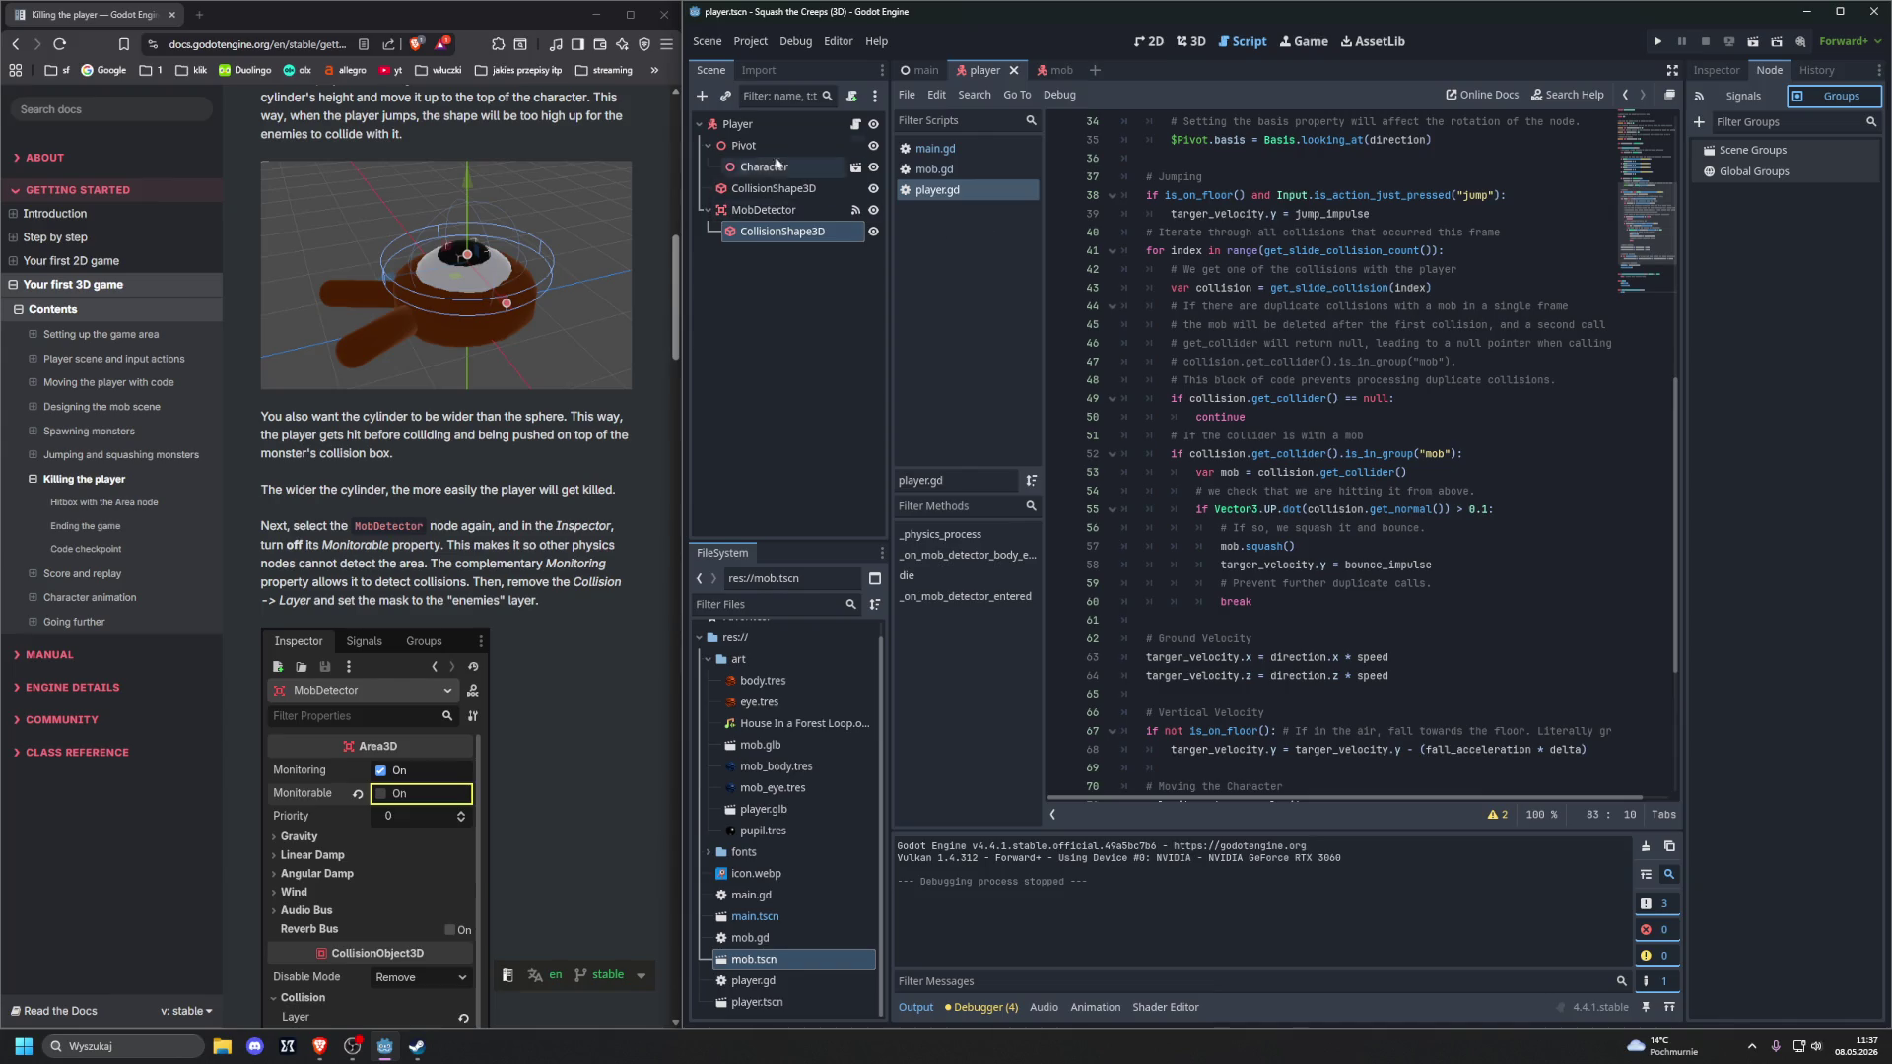
{"action": "left_click", "coordinate": [771, 234]}
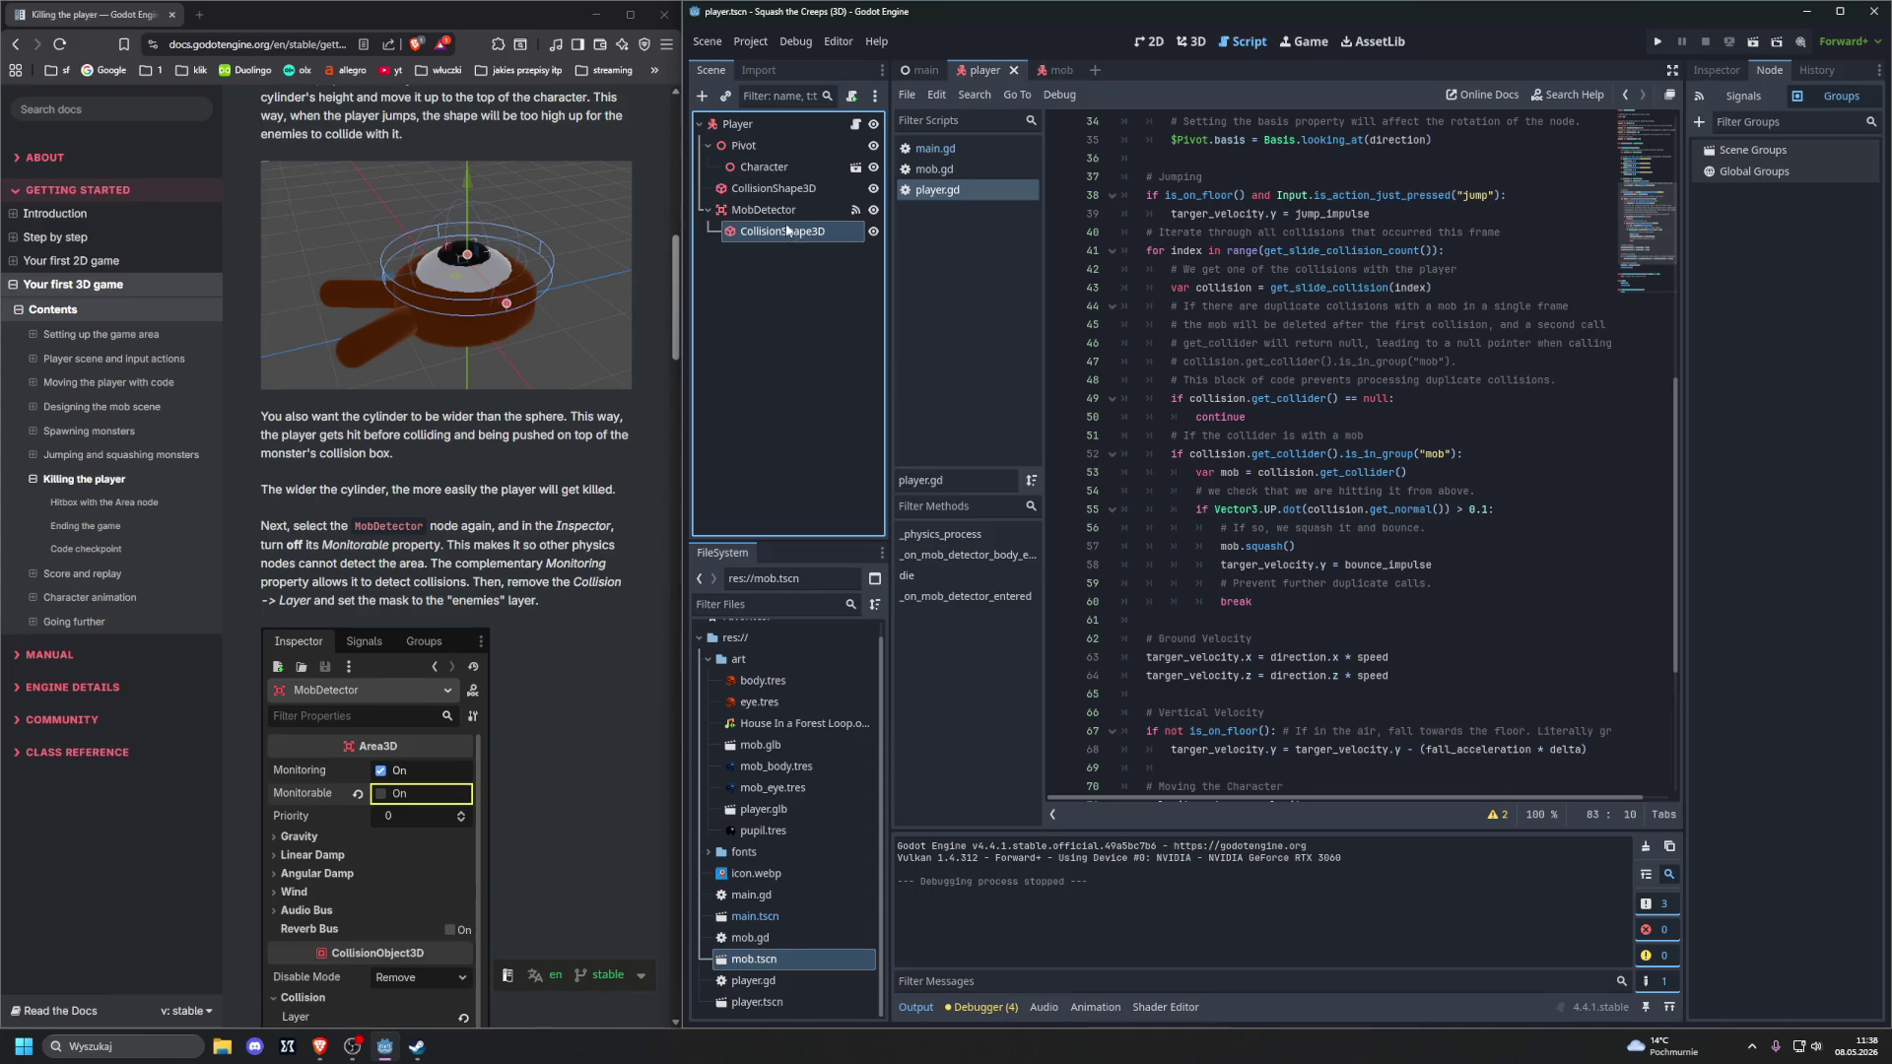
{"action": "left_click", "coordinate": [1715, 70]}
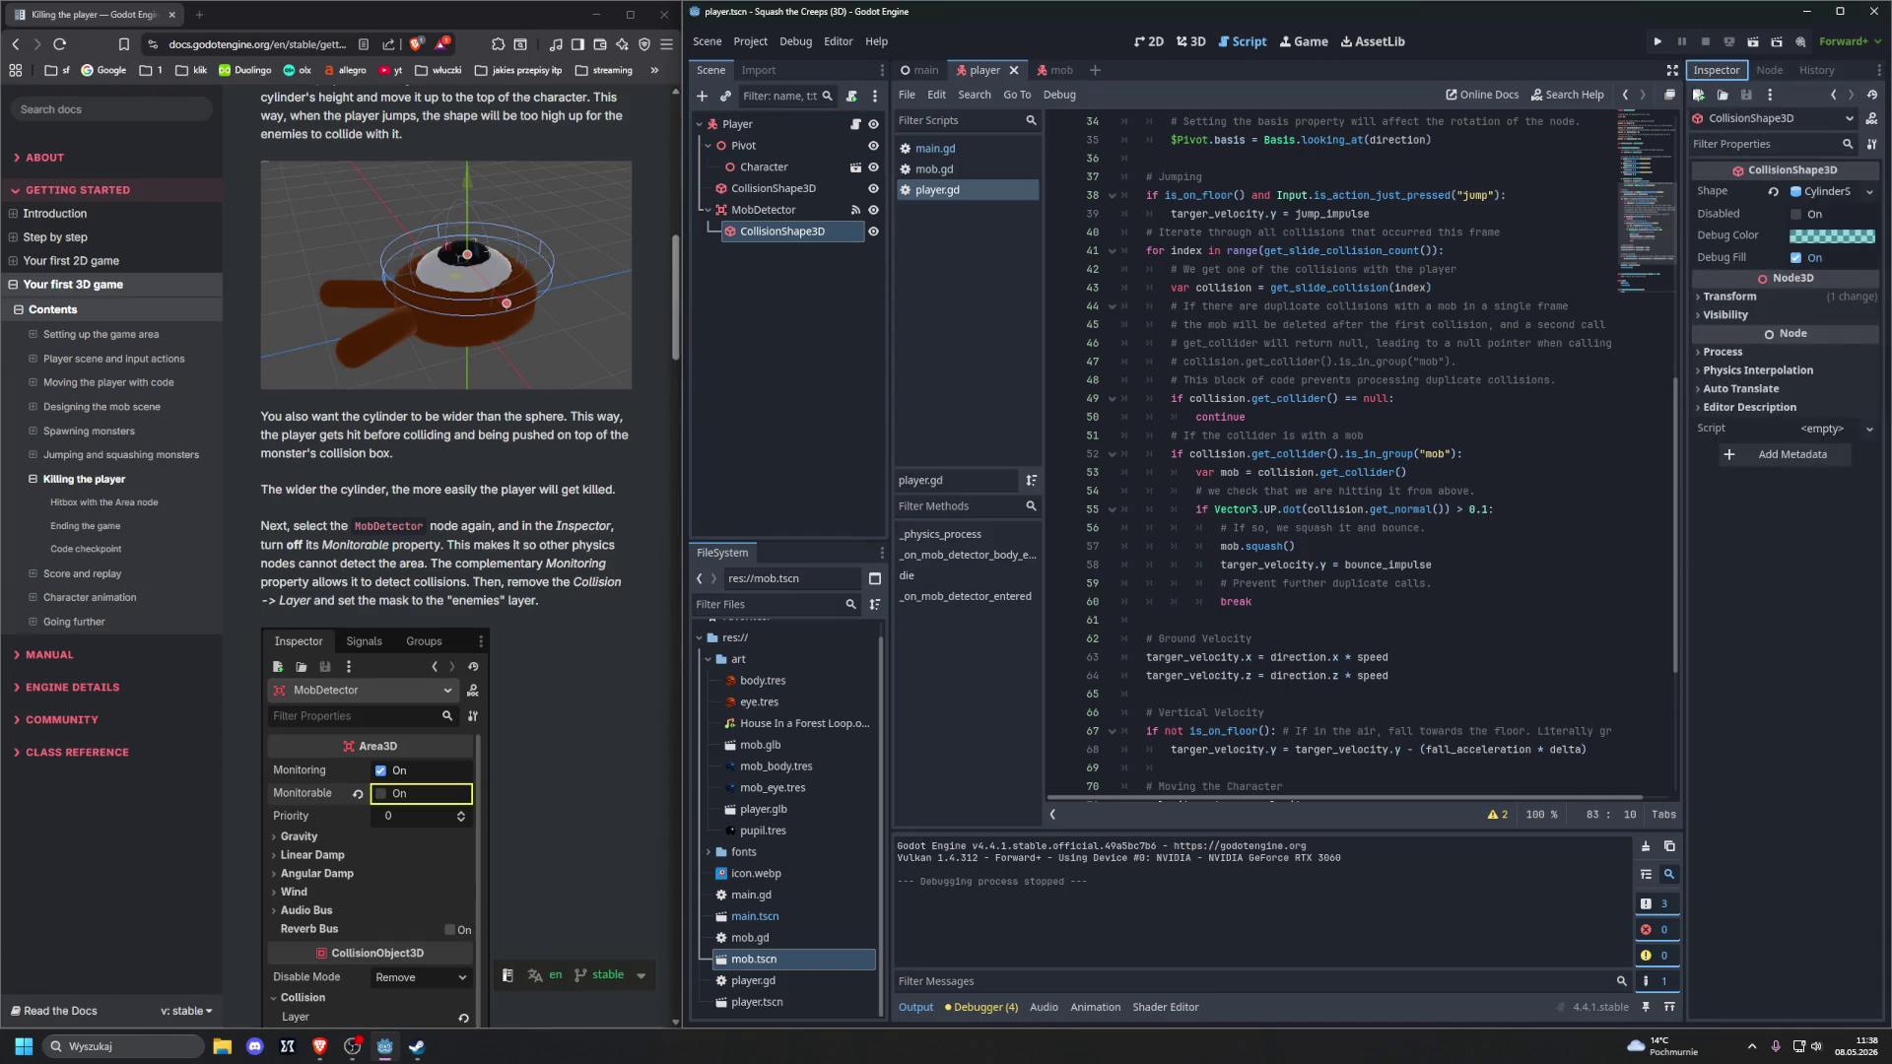
Review MobDetector's collision settings, then view what connects to _on_mob_detector_body_entered
{"action": "left_click", "coordinate": [788, 211]}
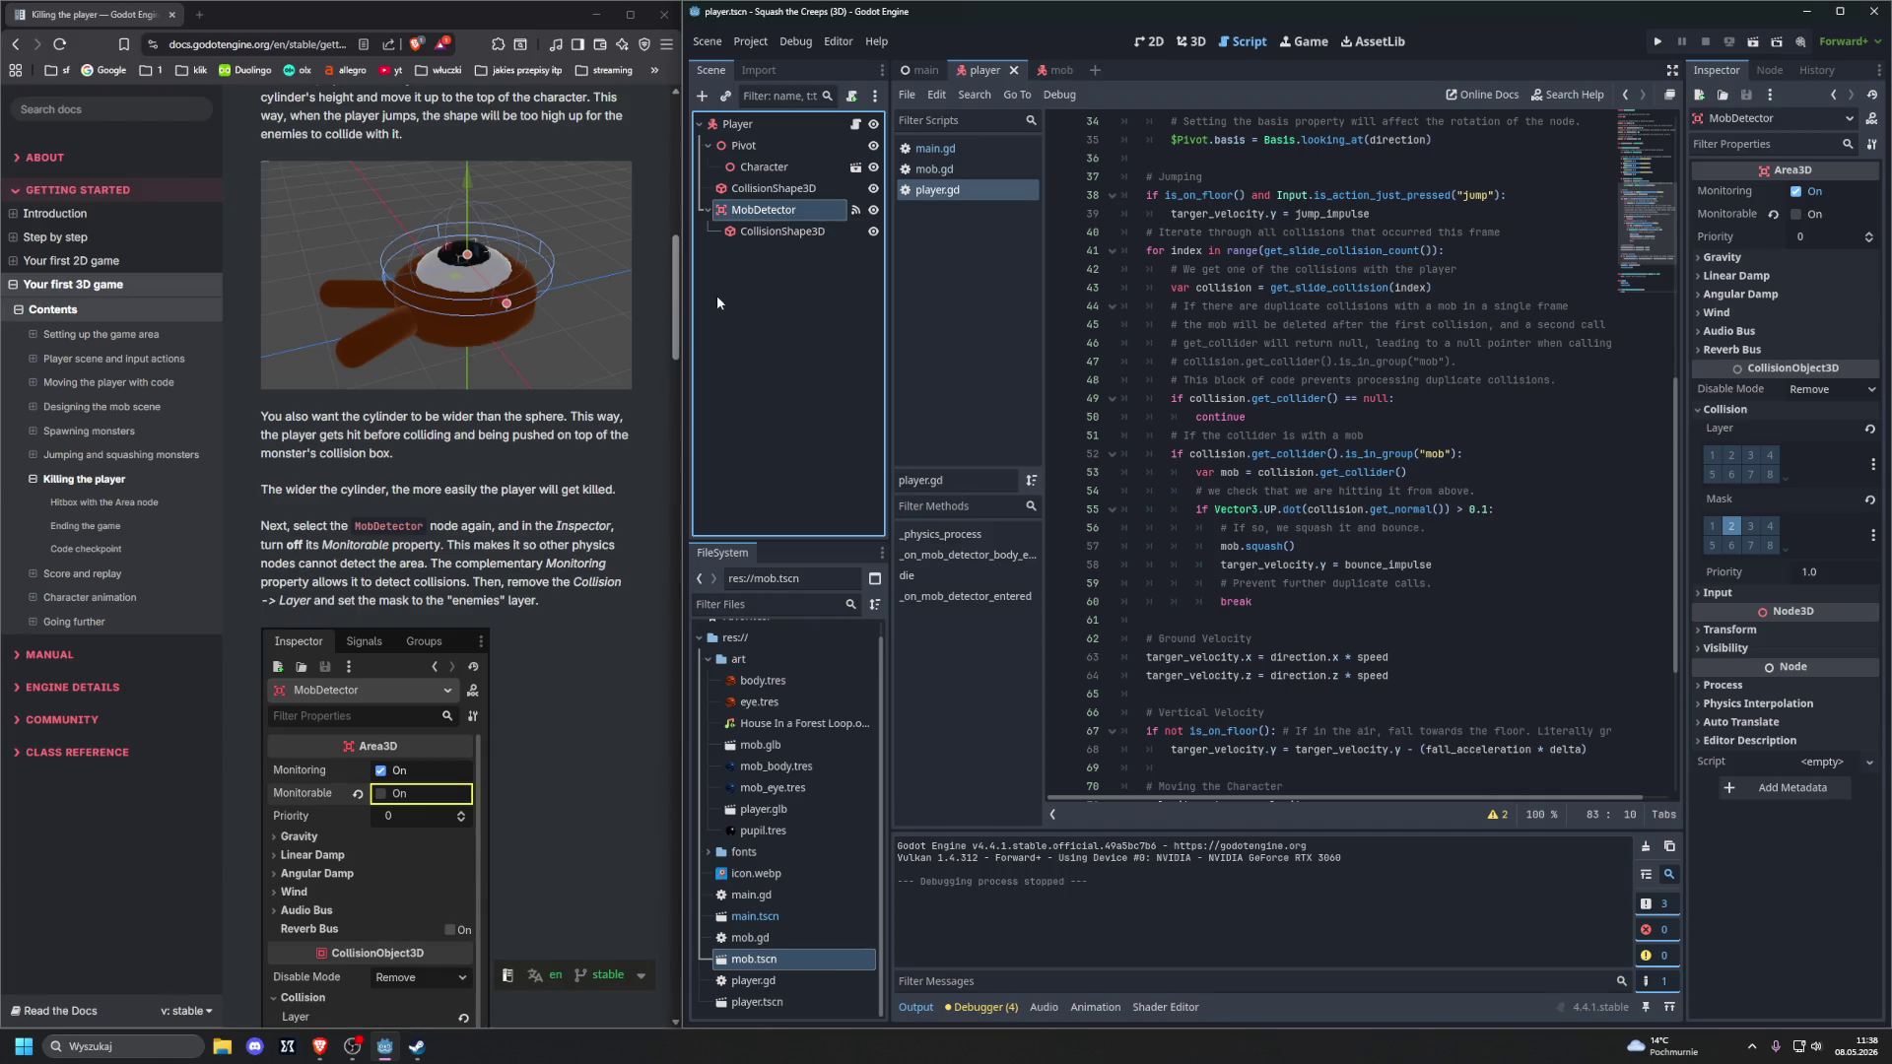
{"action": "scroll", "coordinate": [634, 441], "scroll_direction": "down", "scroll_amount": 2}
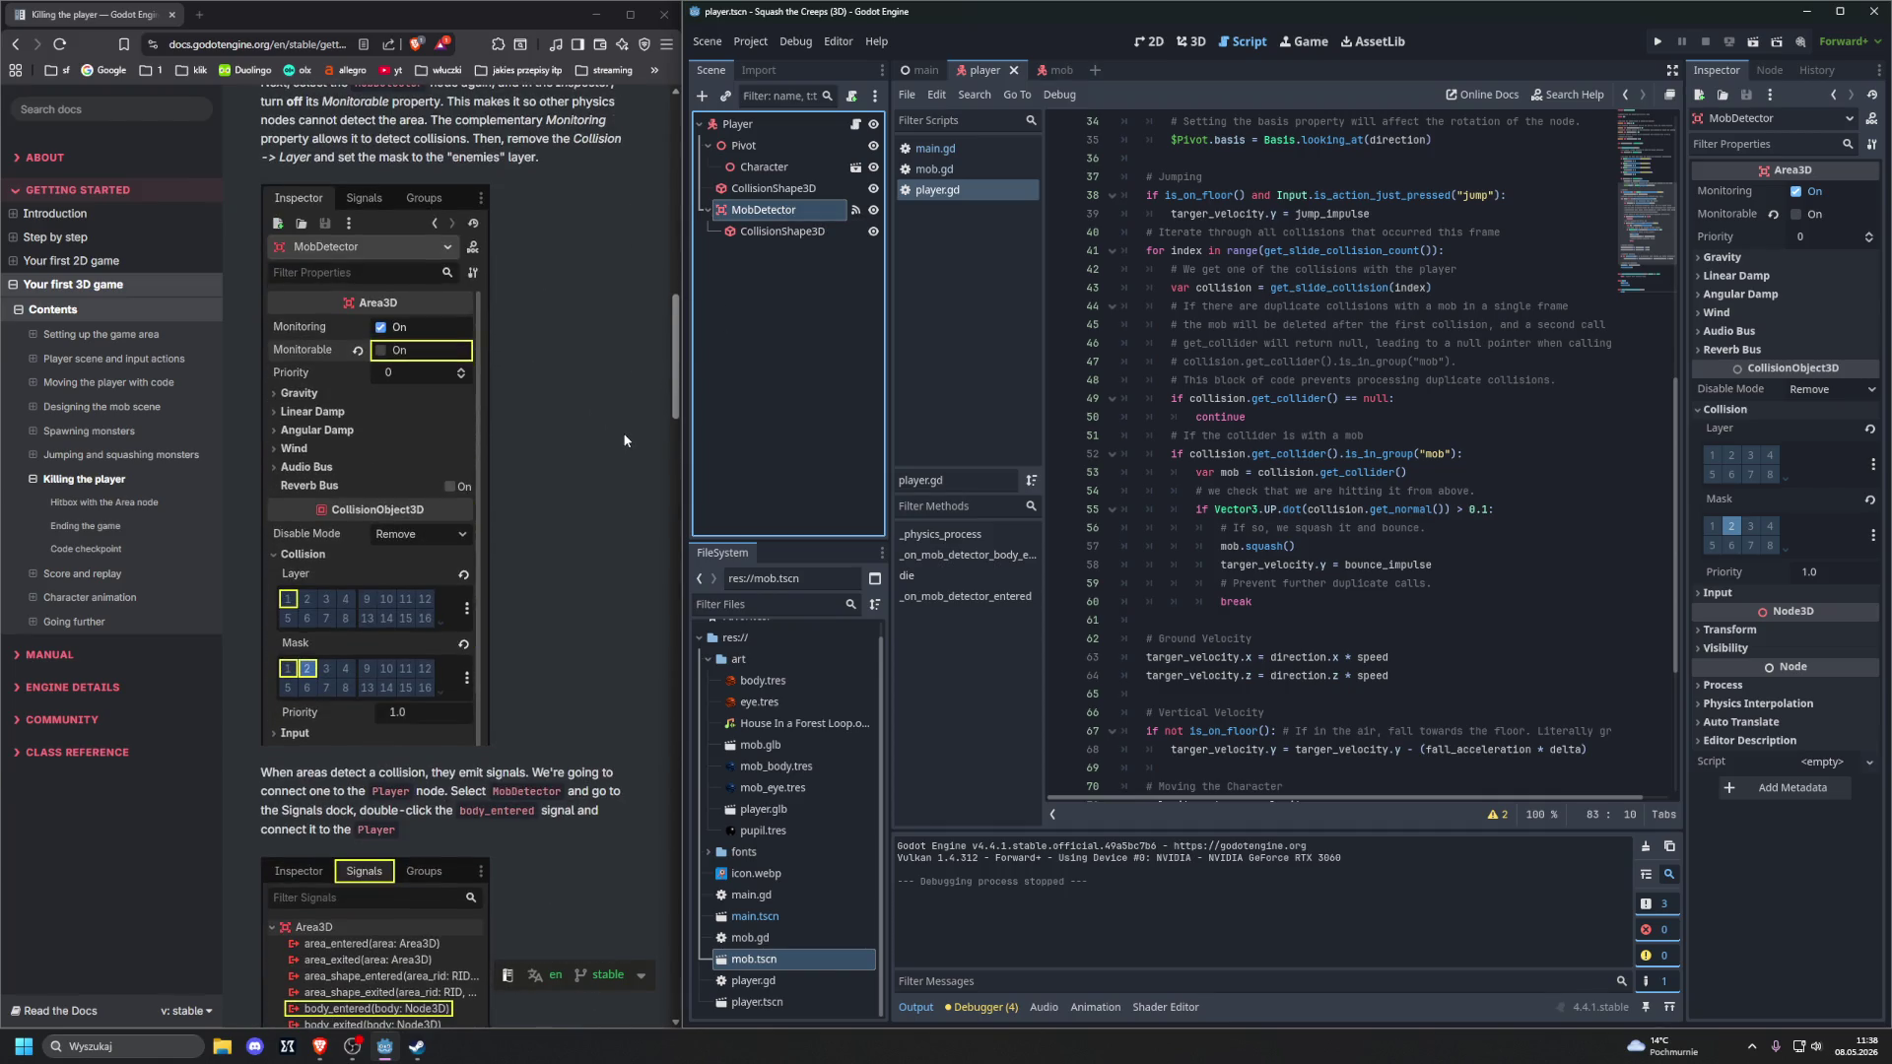
{"action": "scroll", "coordinate": [624, 440], "scroll_direction": "down", "scroll_amount": 3}
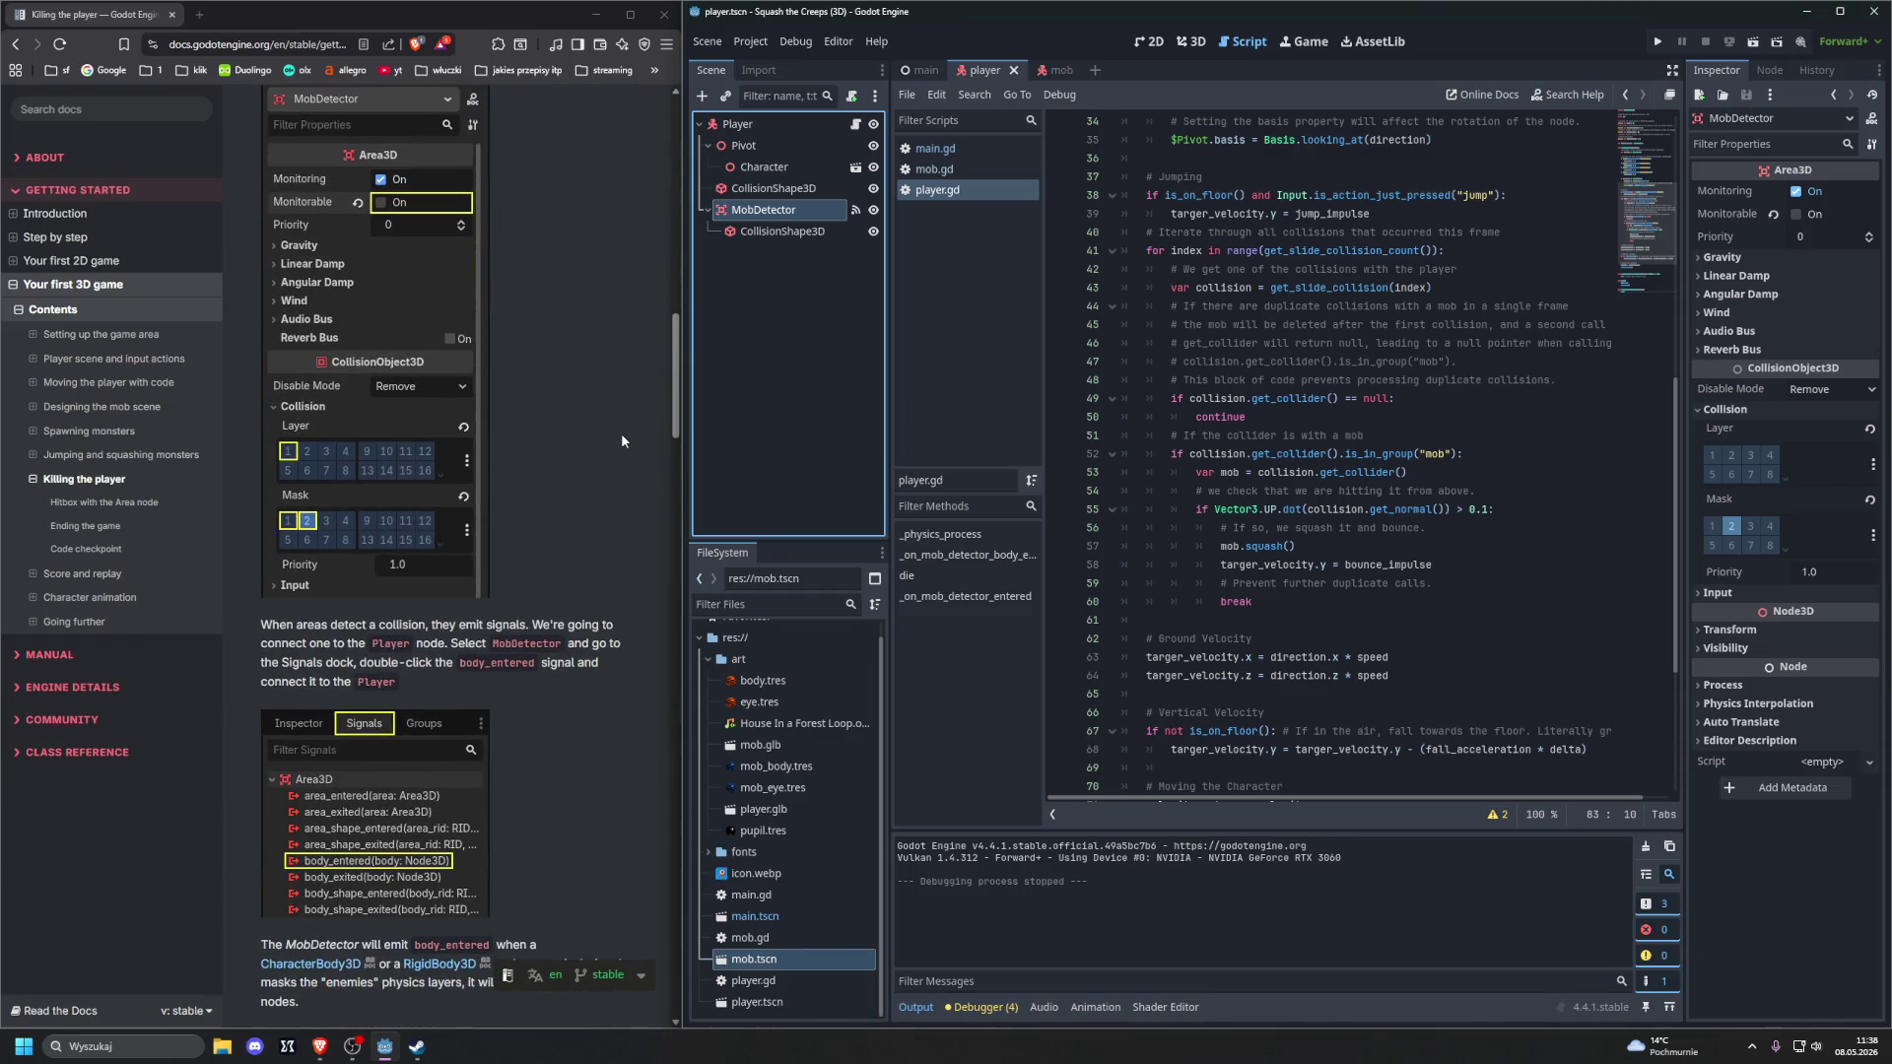
{"action": "scroll", "coordinate": [620, 440], "scroll_direction": "down", "scroll_amount": 1}
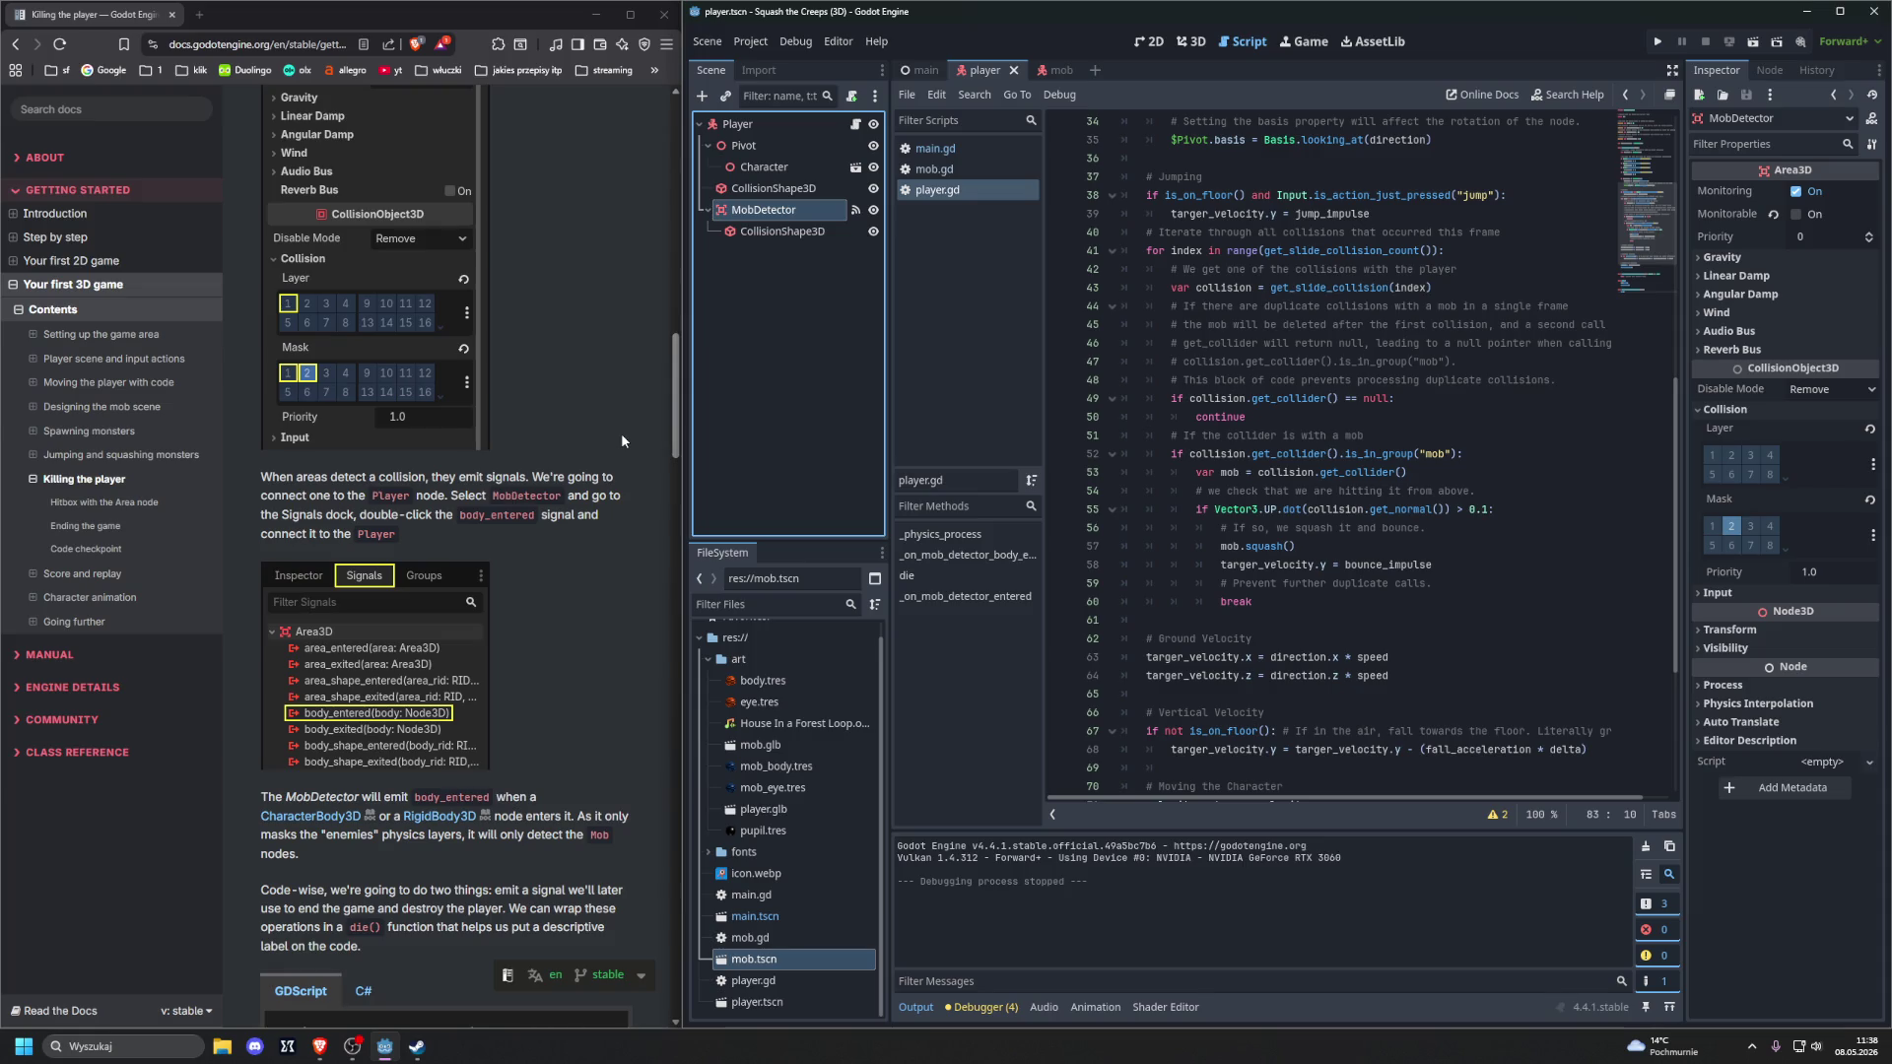
{"action": "scroll", "coordinate": [1183, 591], "scroll_direction": "down", "scroll_amount": 5}
{"action": "left_click", "coordinate": [1062, 602]}
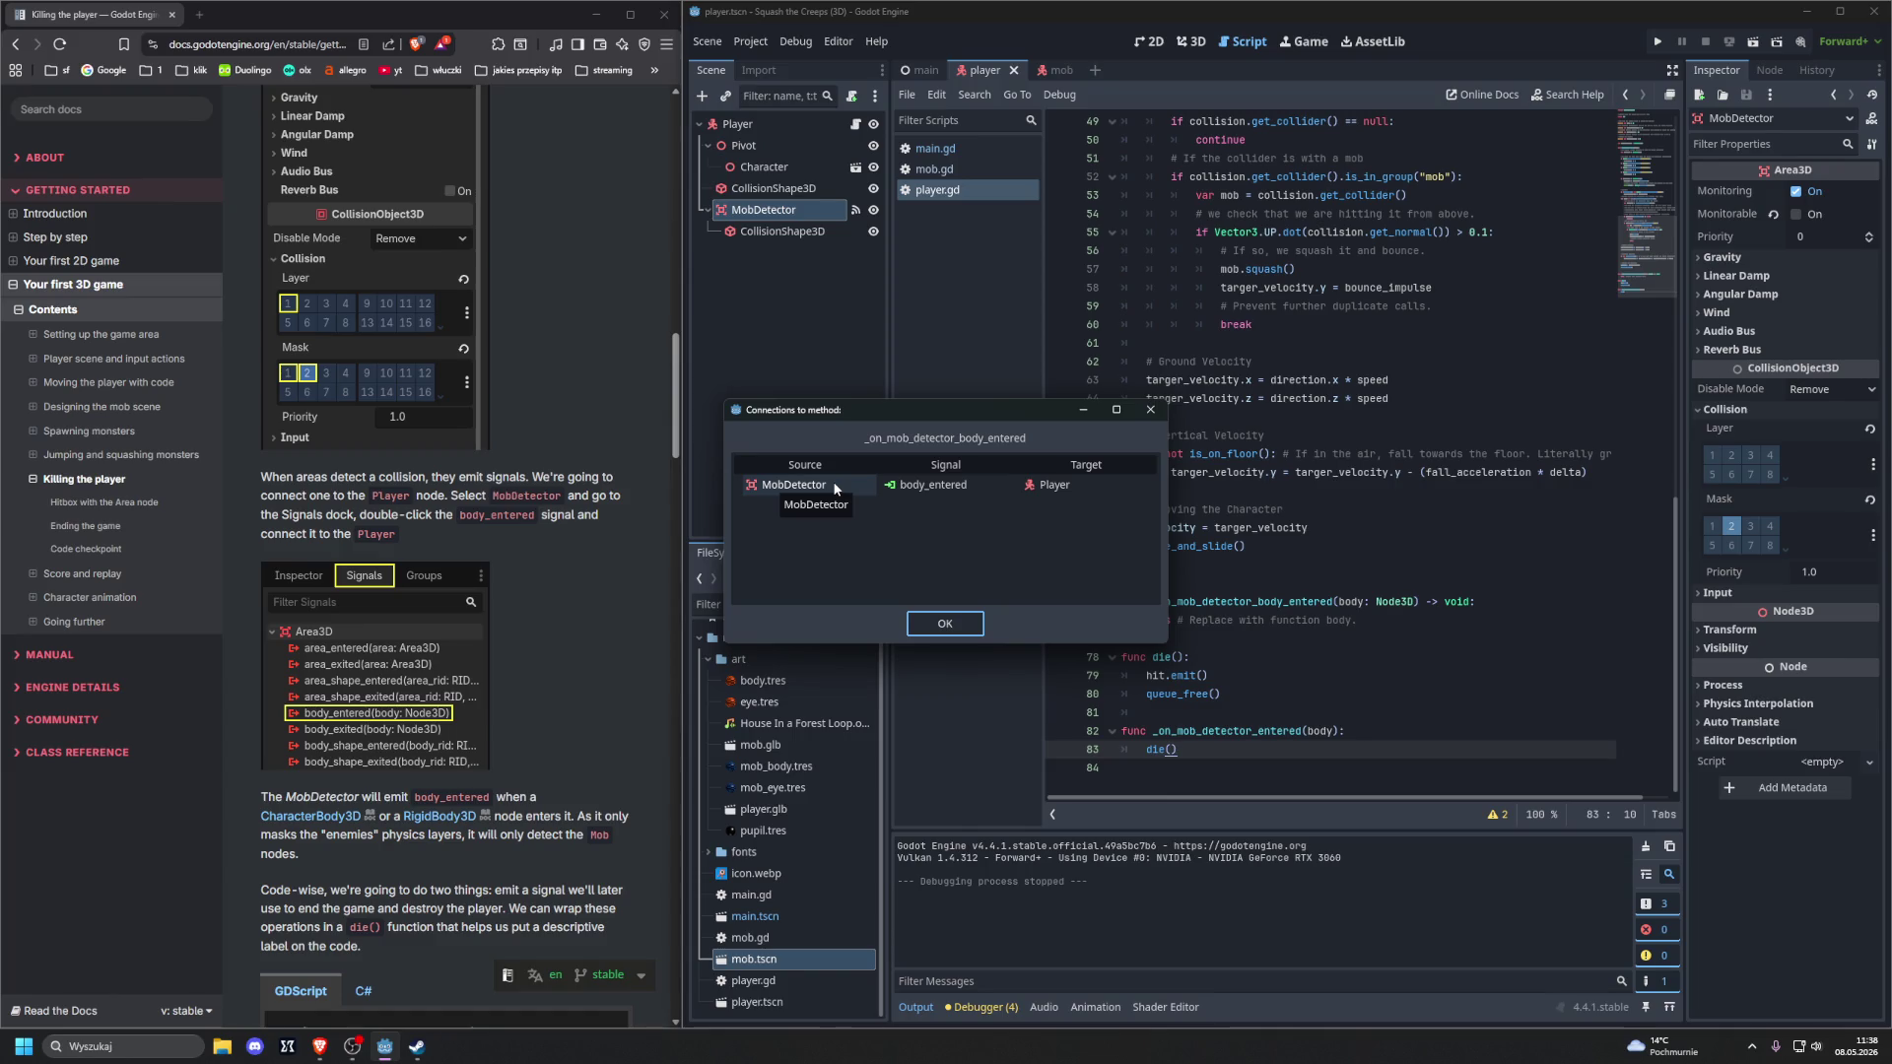
{"action": "scroll", "coordinate": [520, 439], "scroll_direction": "up", "scroll_amount": 10}
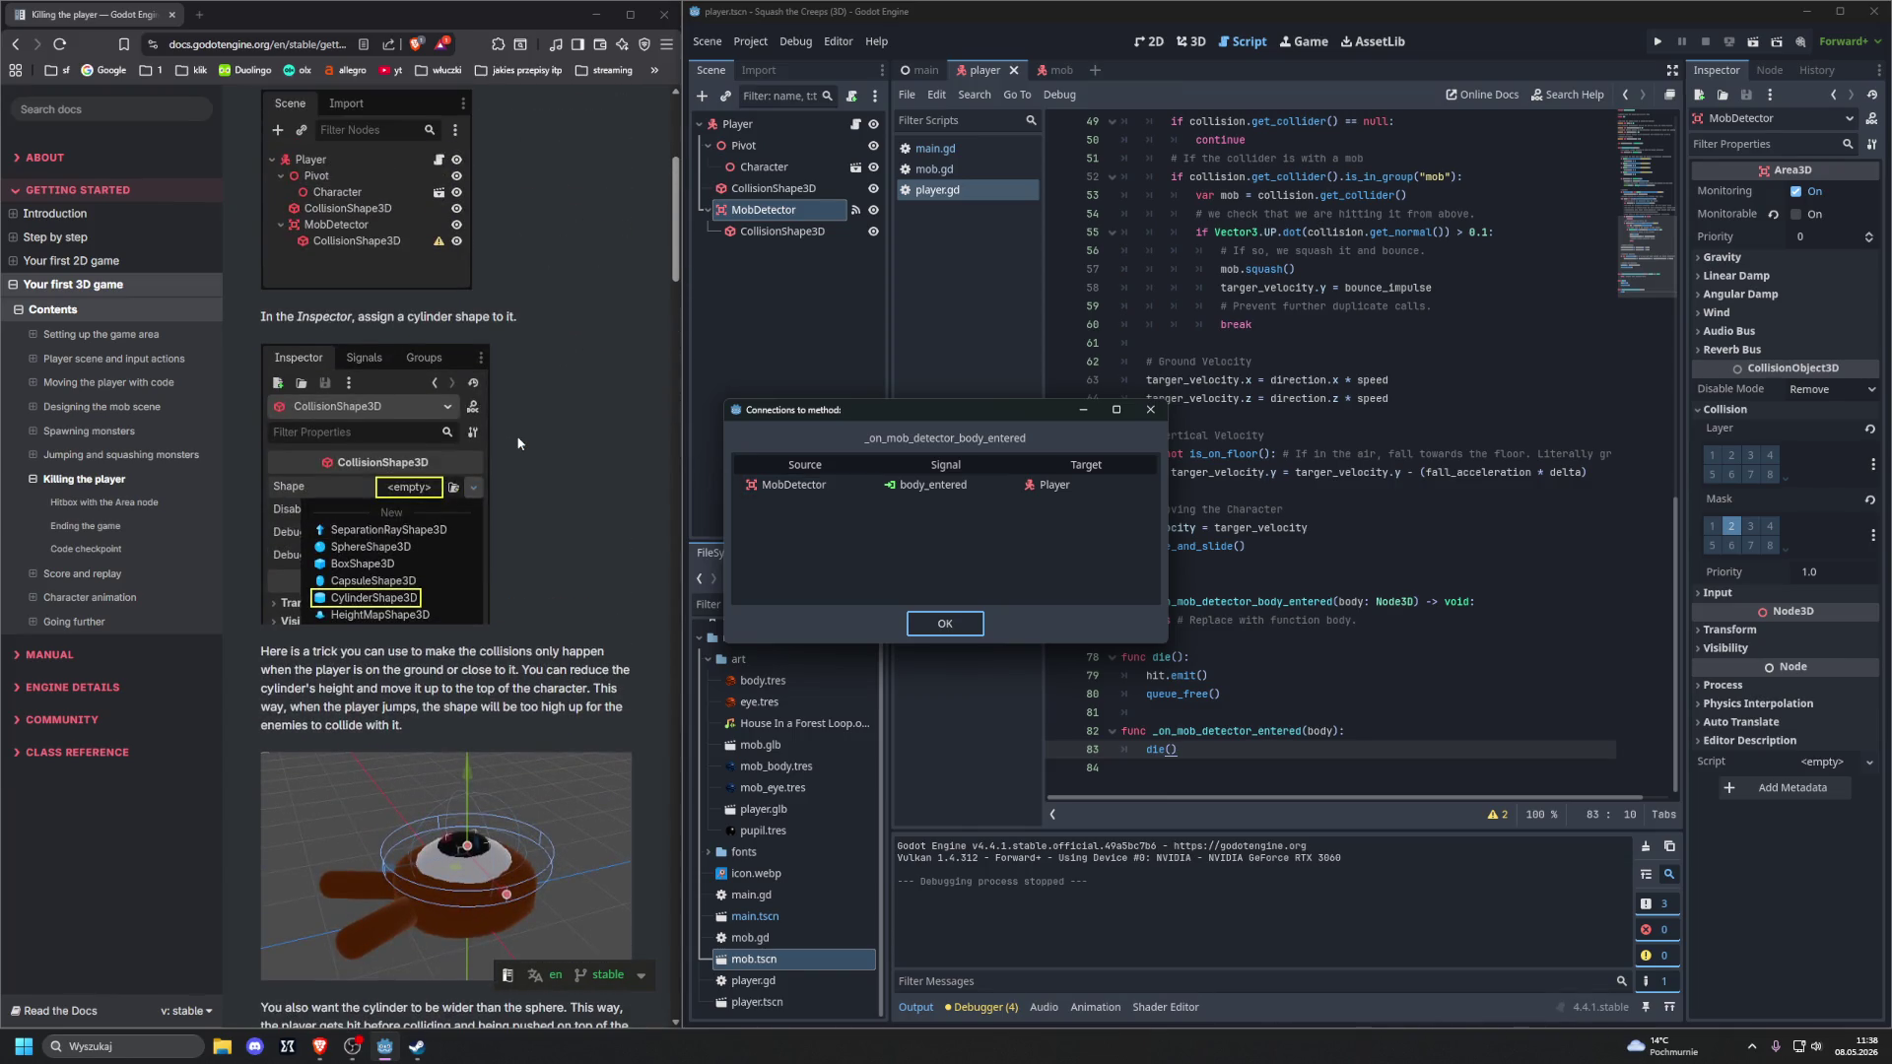
{"action": "scroll", "coordinate": [517, 438], "scroll_direction": "down", "scroll_amount": 10}
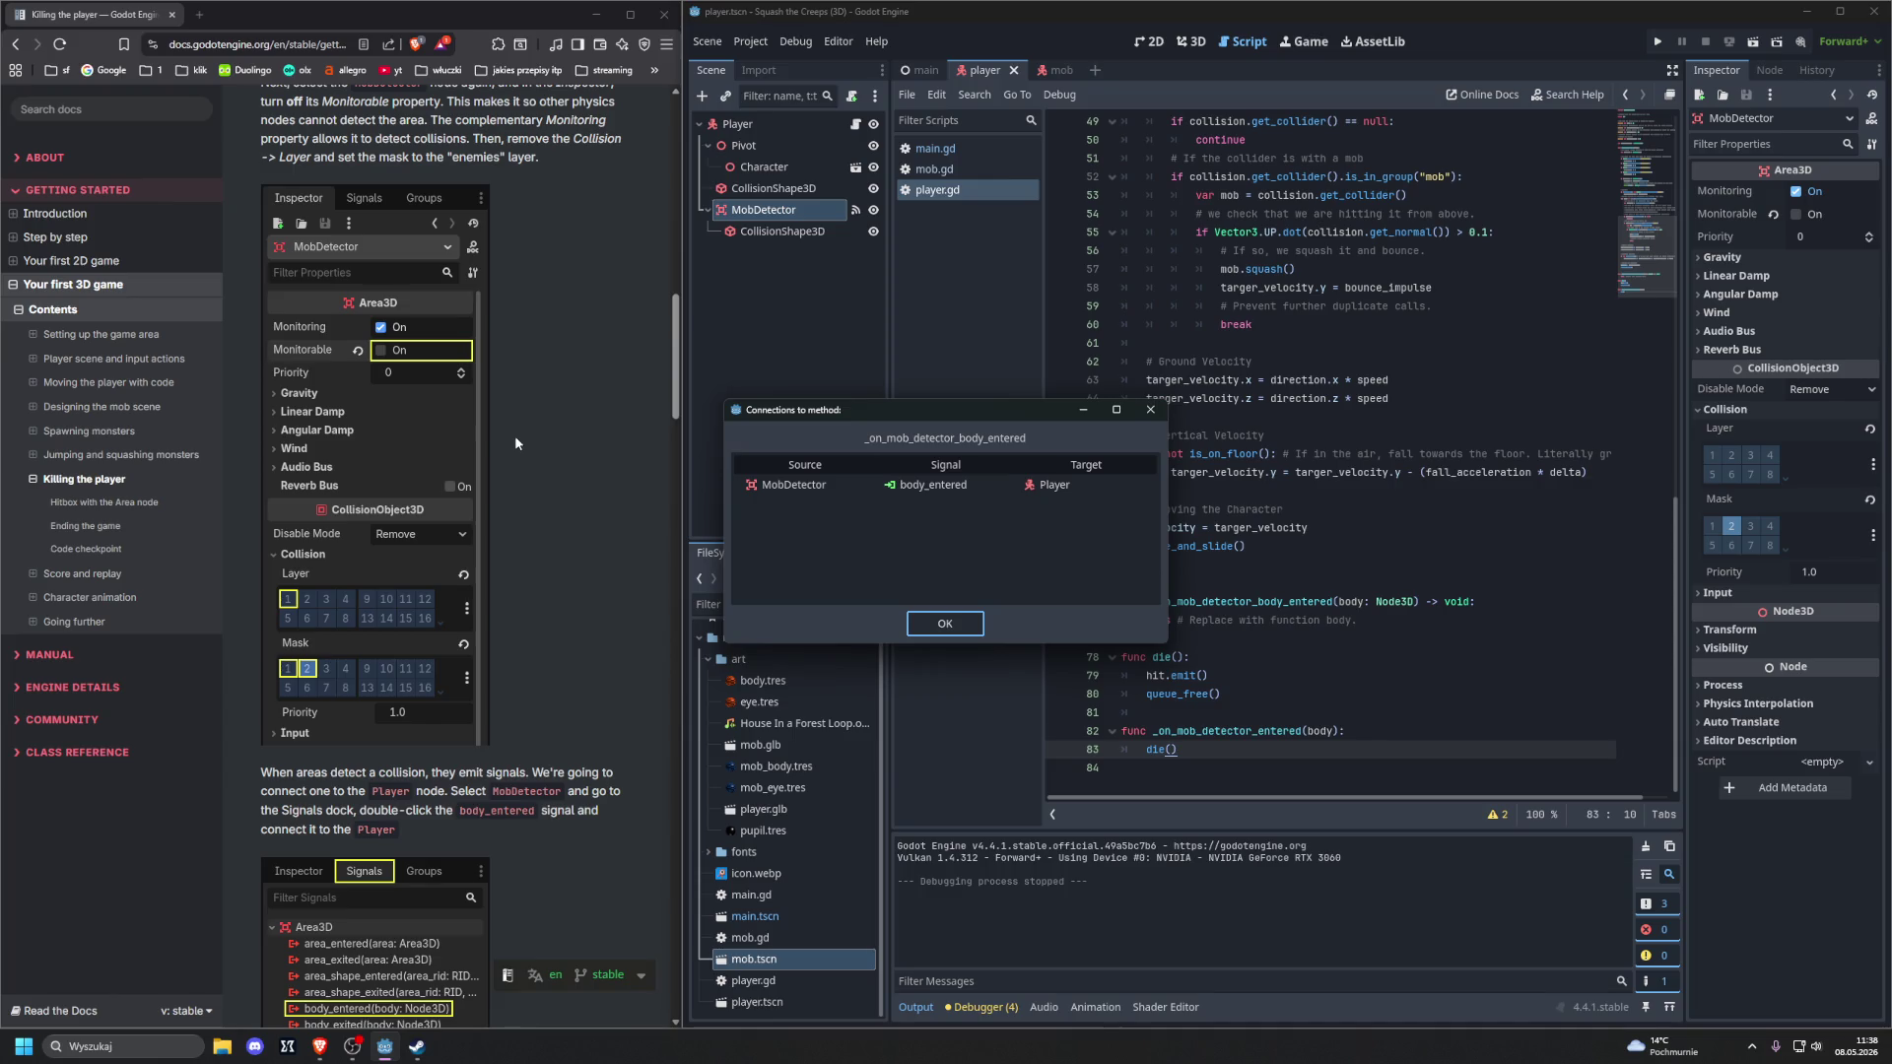
{"action": "scroll", "coordinate": [515, 434], "scroll_direction": "down", "scroll_amount": 4}
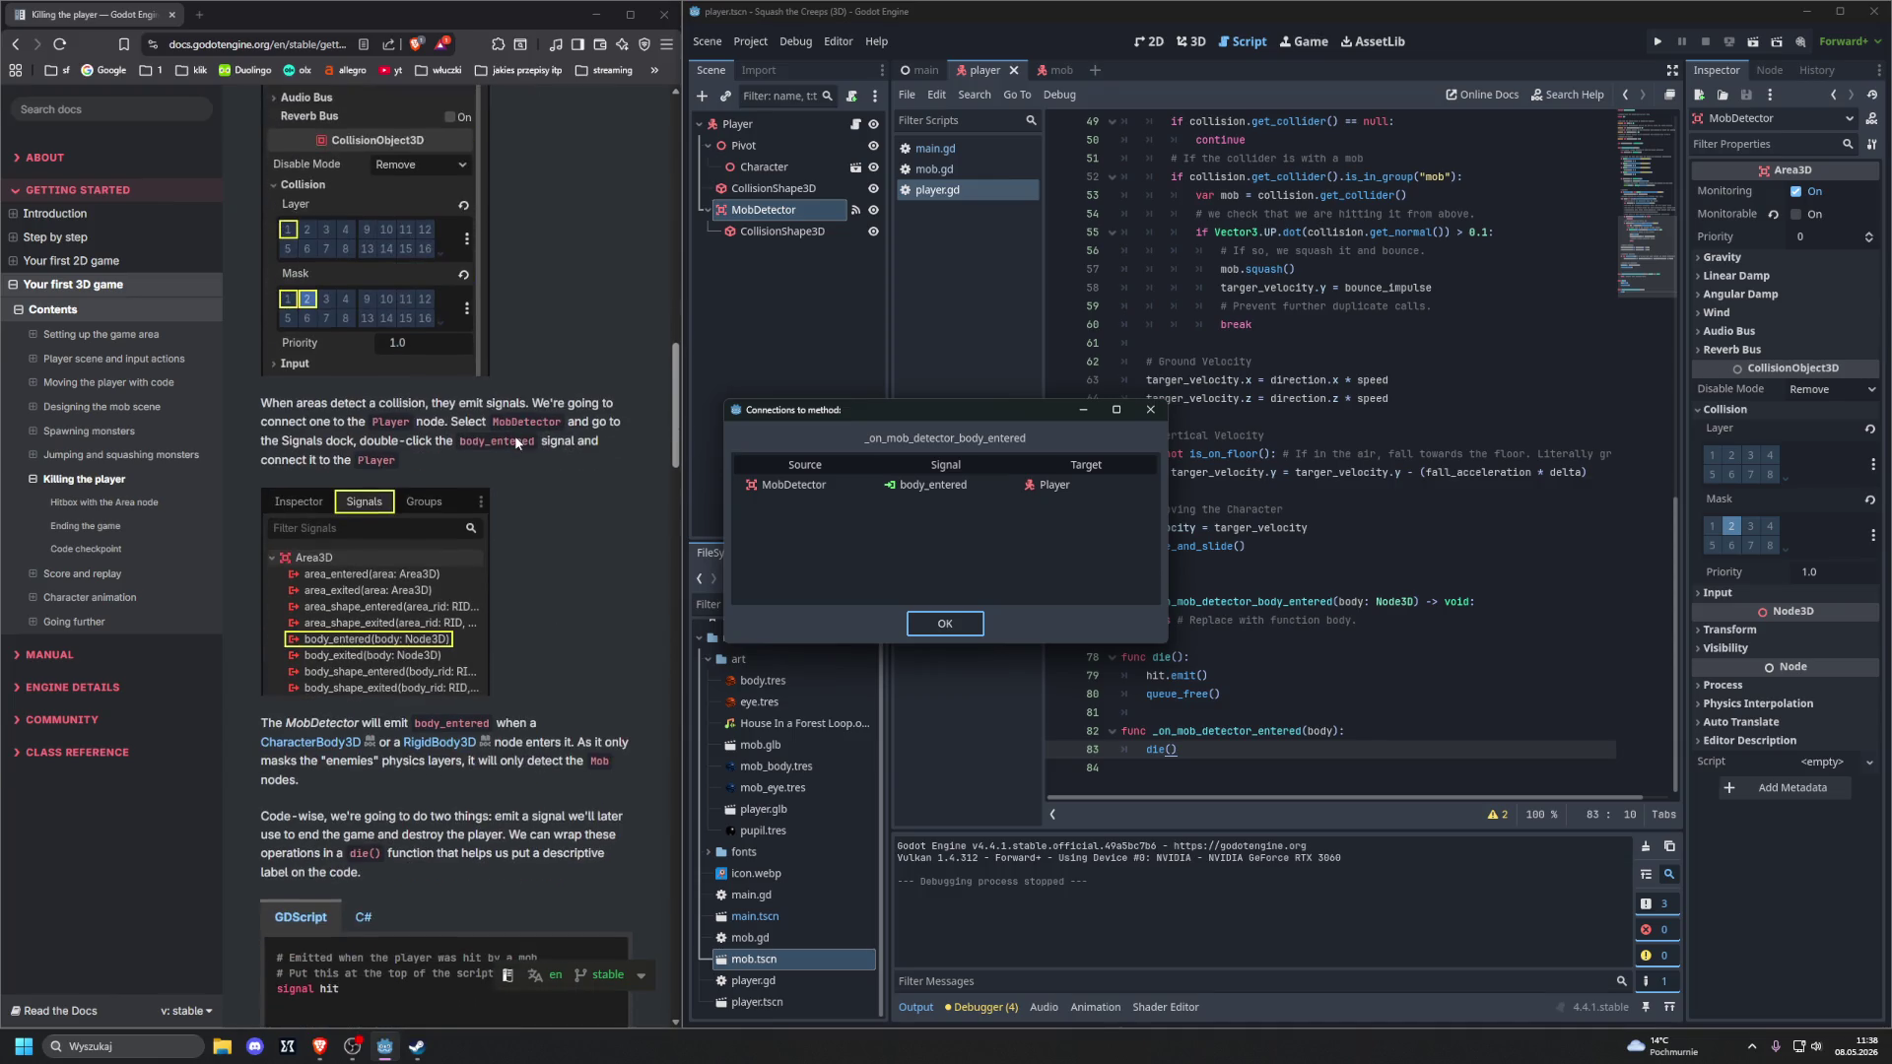
{"action": "scroll", "coordinate": [515, 441], "scroll_direction": "down", "scroll_amount": 3}
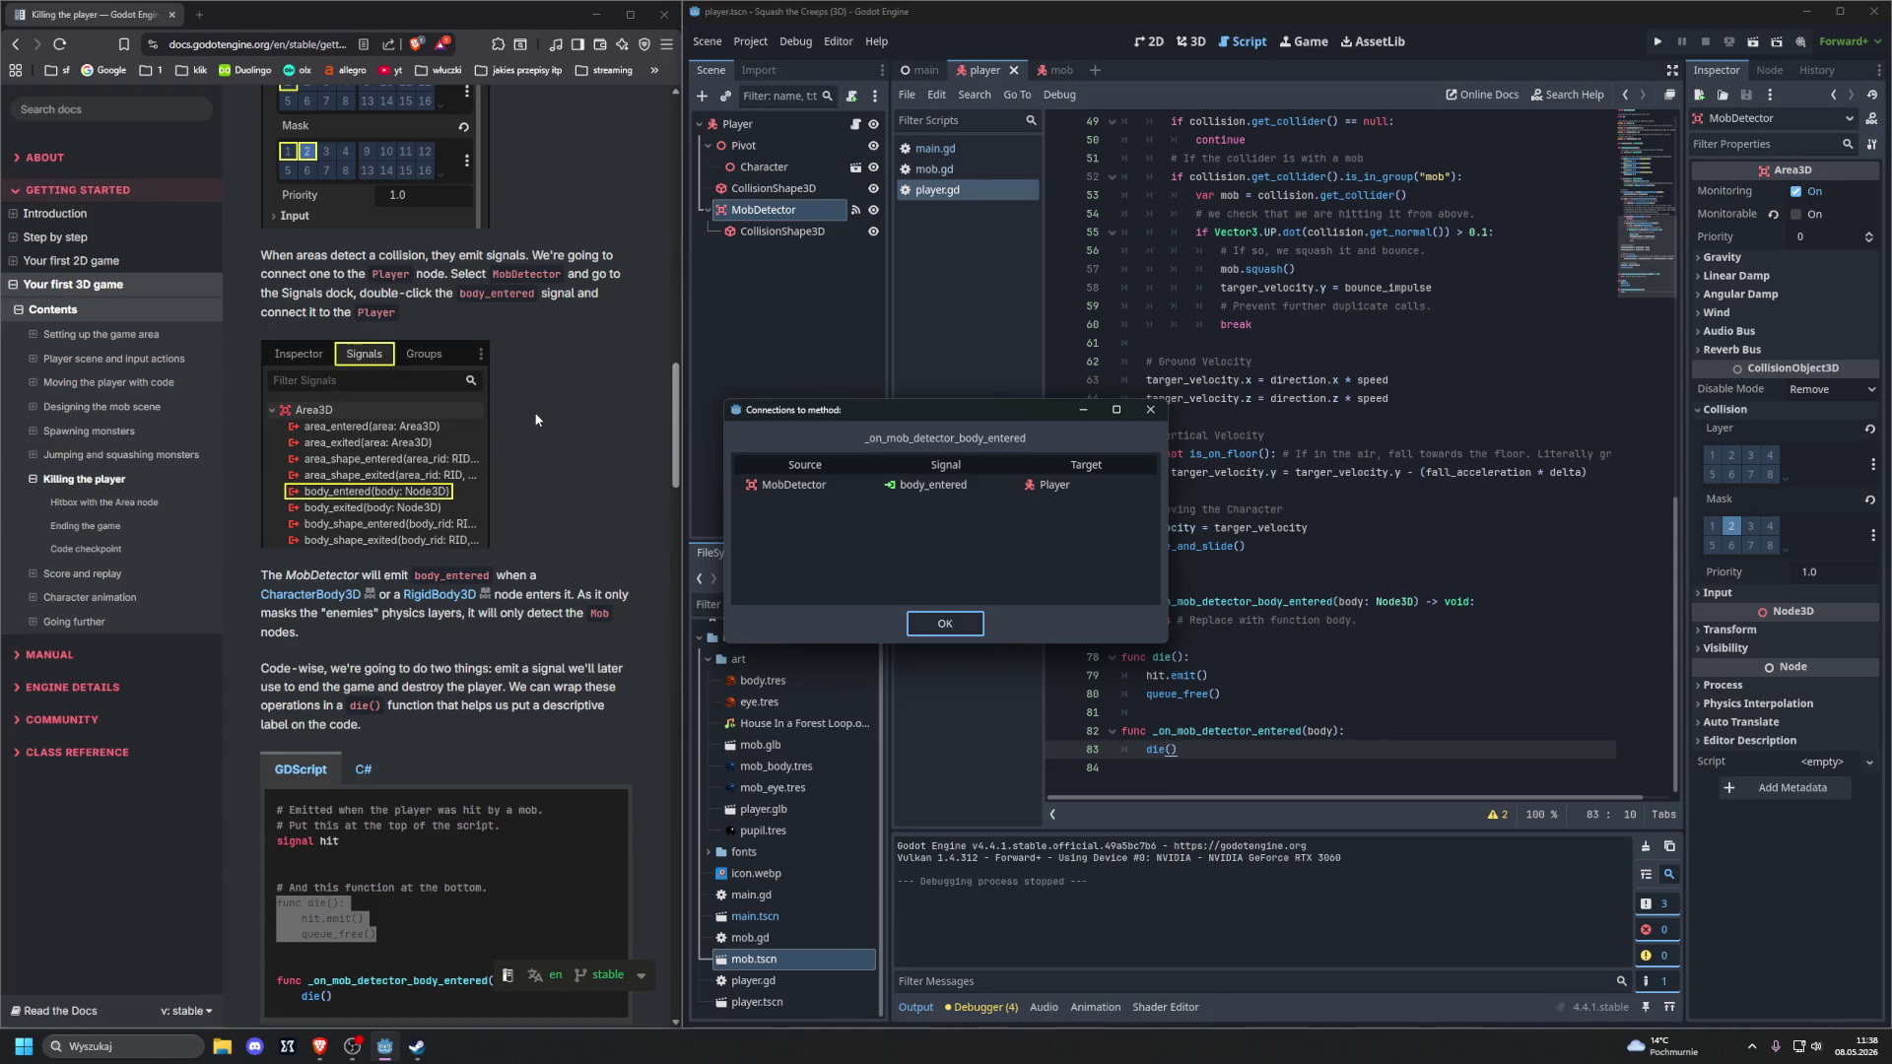
{"action": "scroll", "coordinate": [534, 418], "scroll_direction": "down", "scroll_amount": 2}
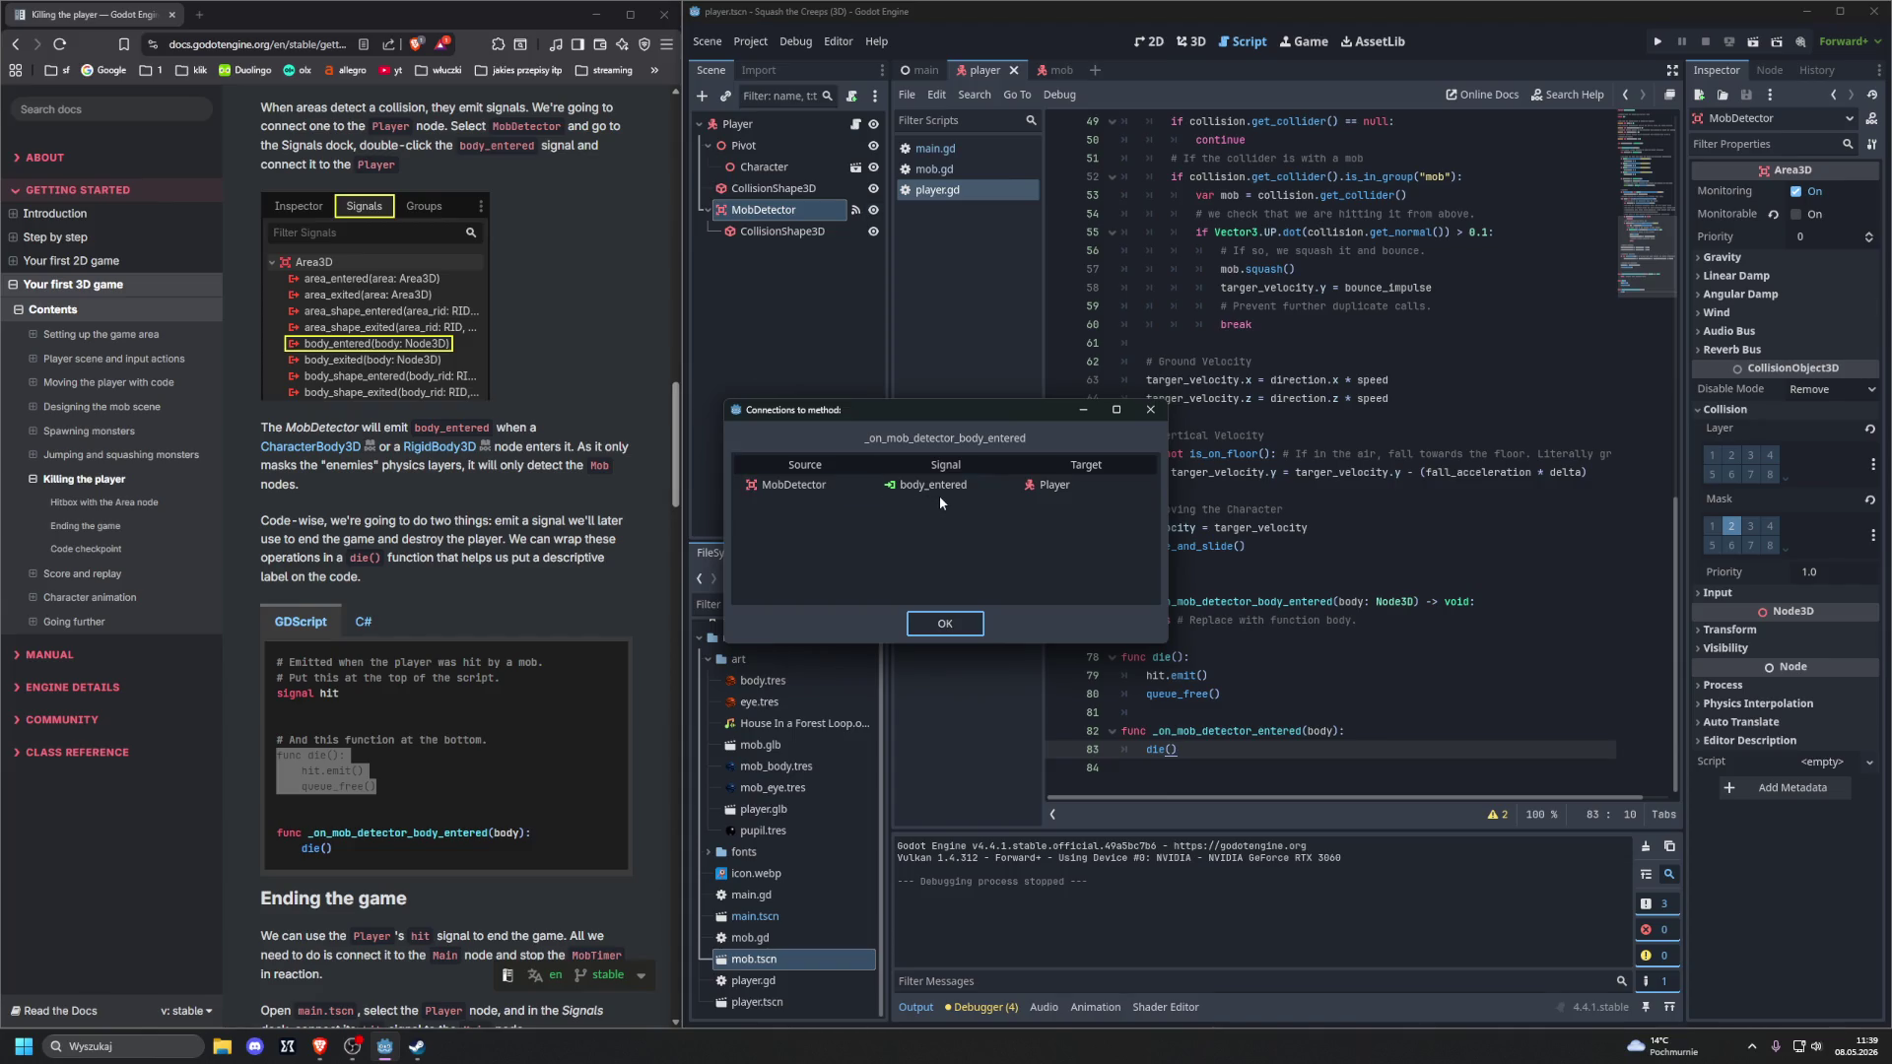
{"action": "left_click", "coordinate": [944, 623]}
{"action": "scroll", "coordinate": [279, 331], "scroll_direction": "down", "scroll_amount": 1}
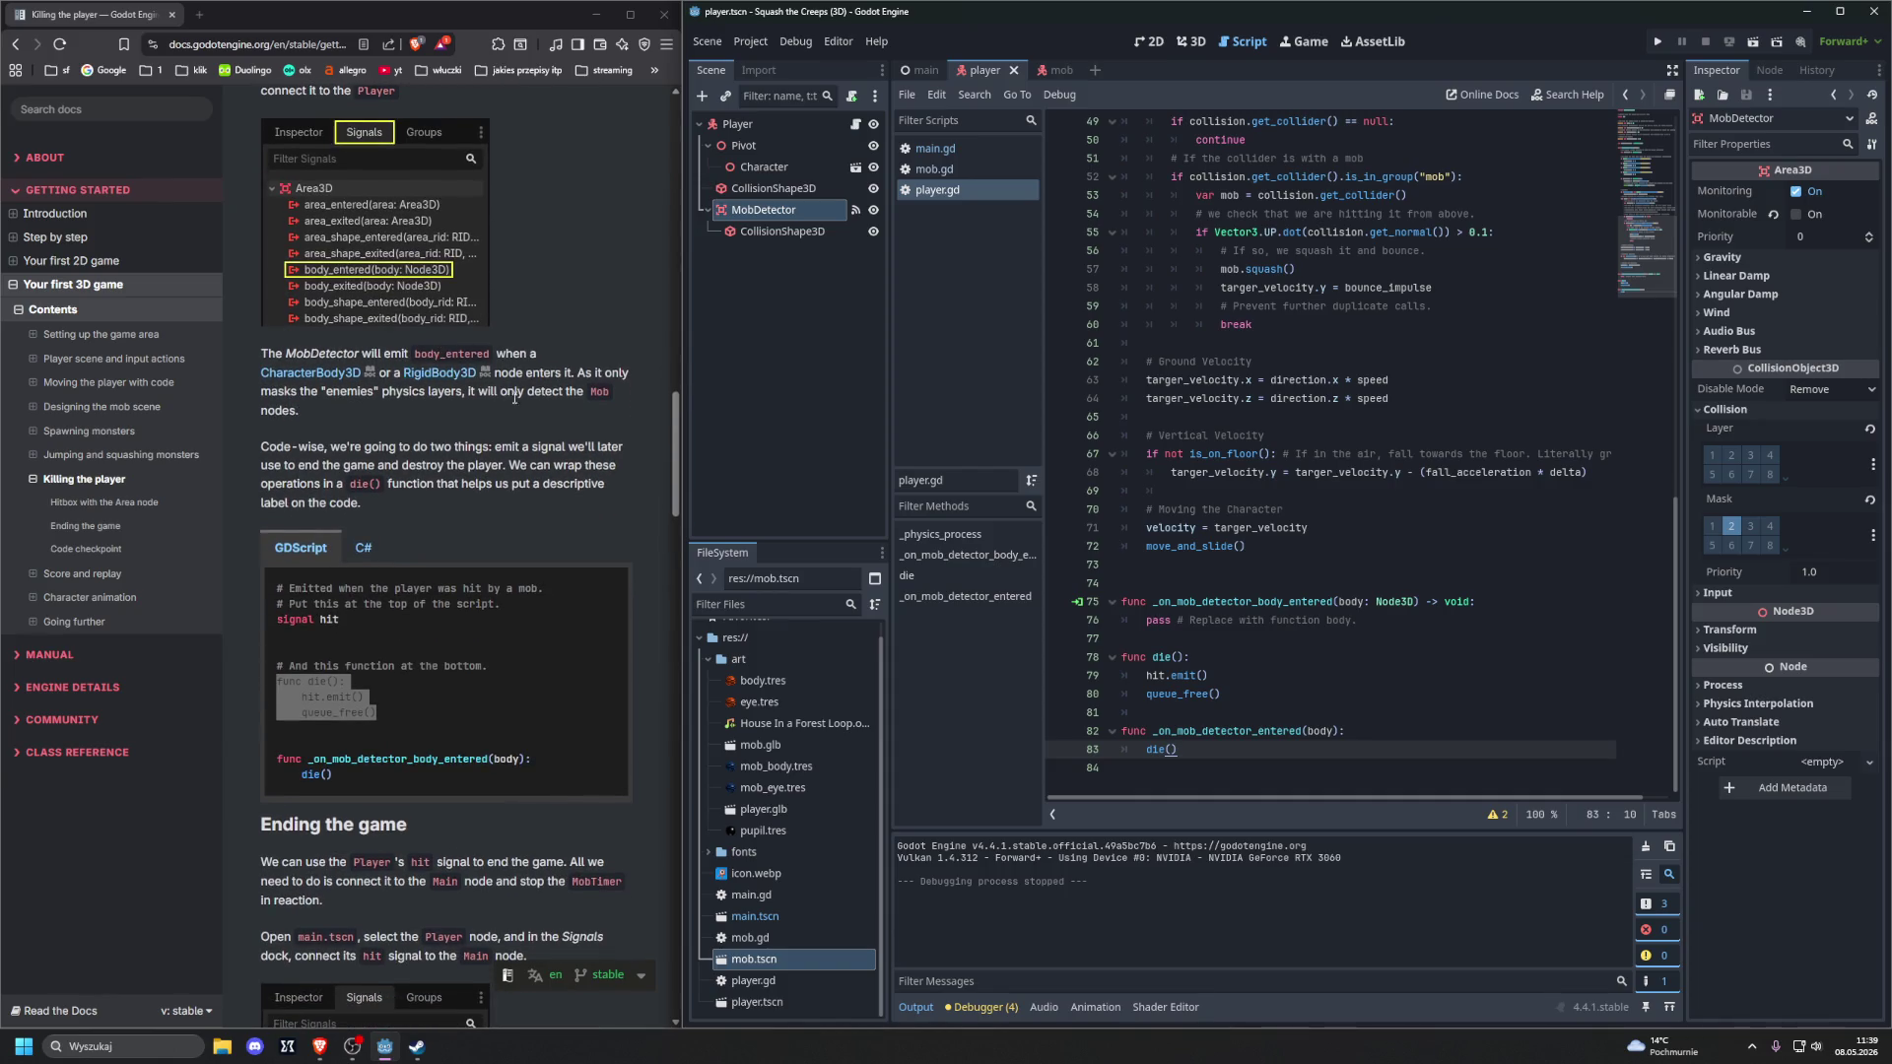
Review player.gd's die() and _on_mob_detector_entered code, then place the caret on the empty line below die()
{"action": "scroll", "coordinate": [502, 439], "scroll_direction": "down", "scroll_amount": 1}
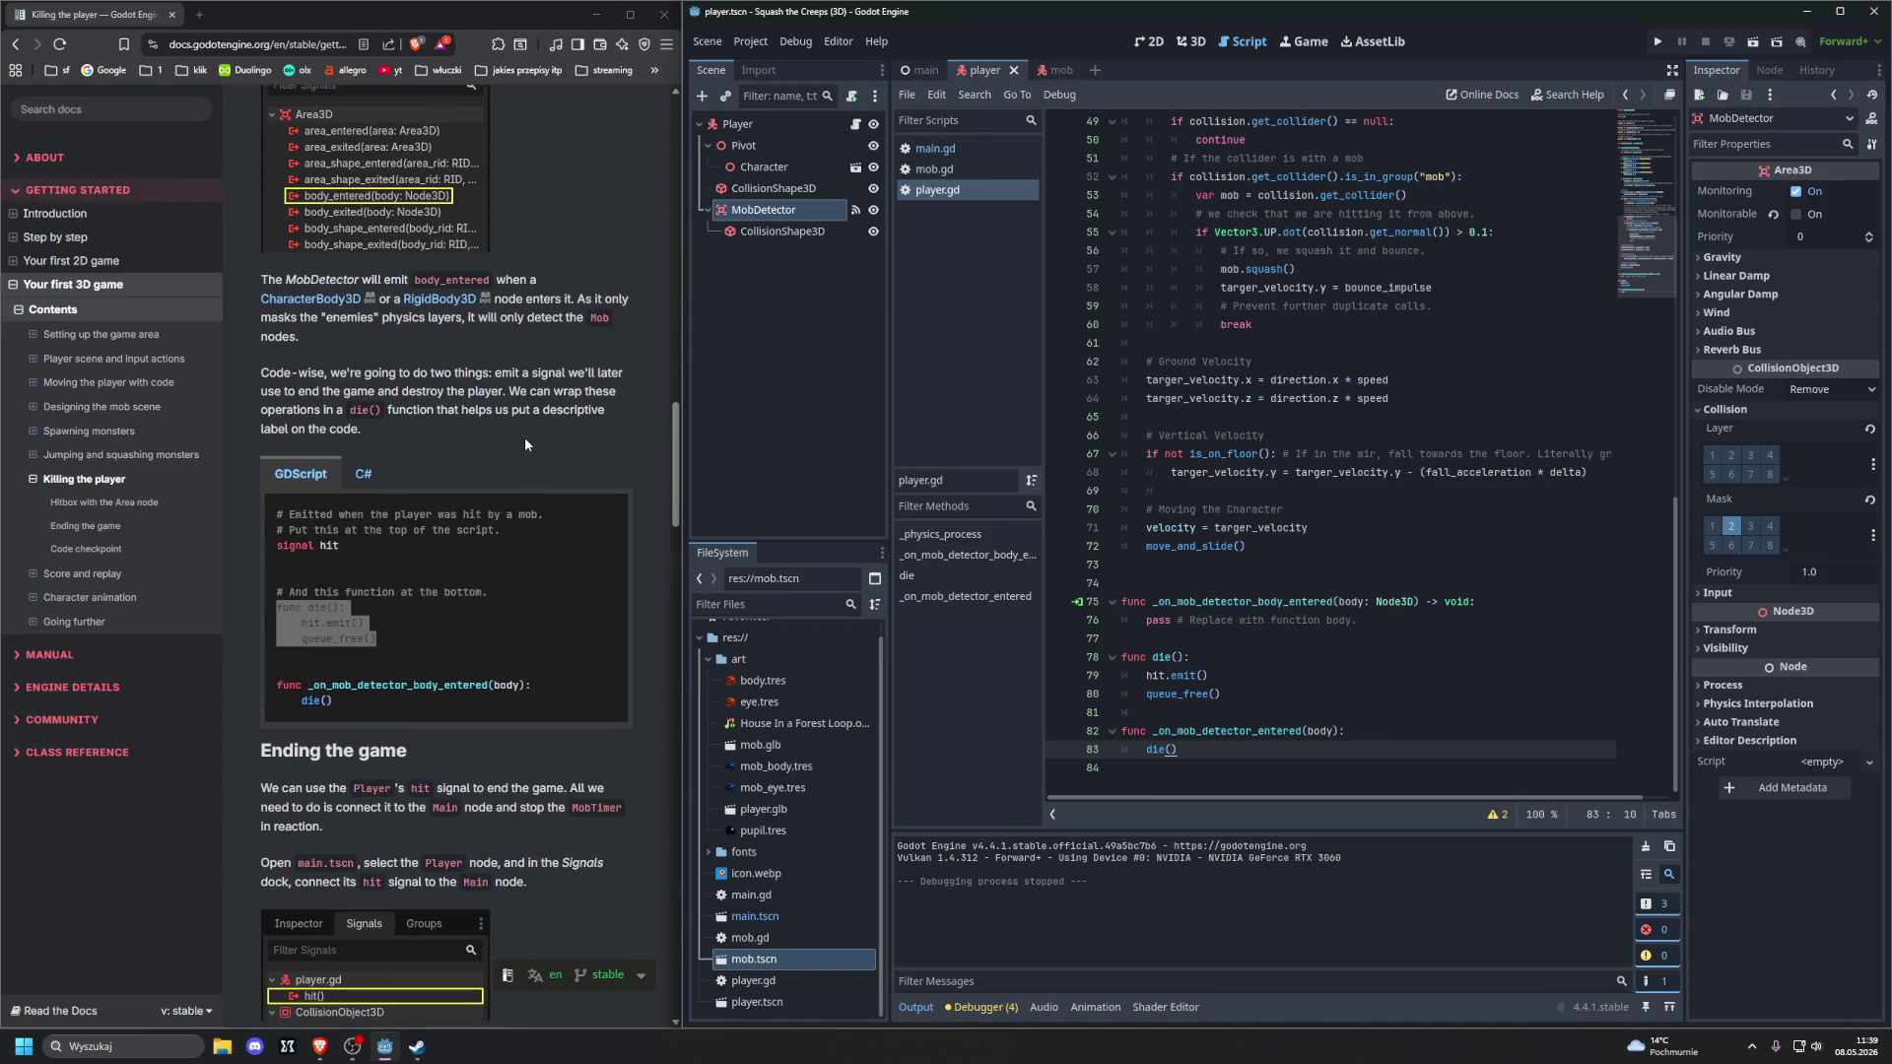
{"action": "left_click", "coordinate": [523, 438]}
{"action": "scroll", "coordinate": [522, 441], "scroll_direction": "down", "scroll_amount": 1}
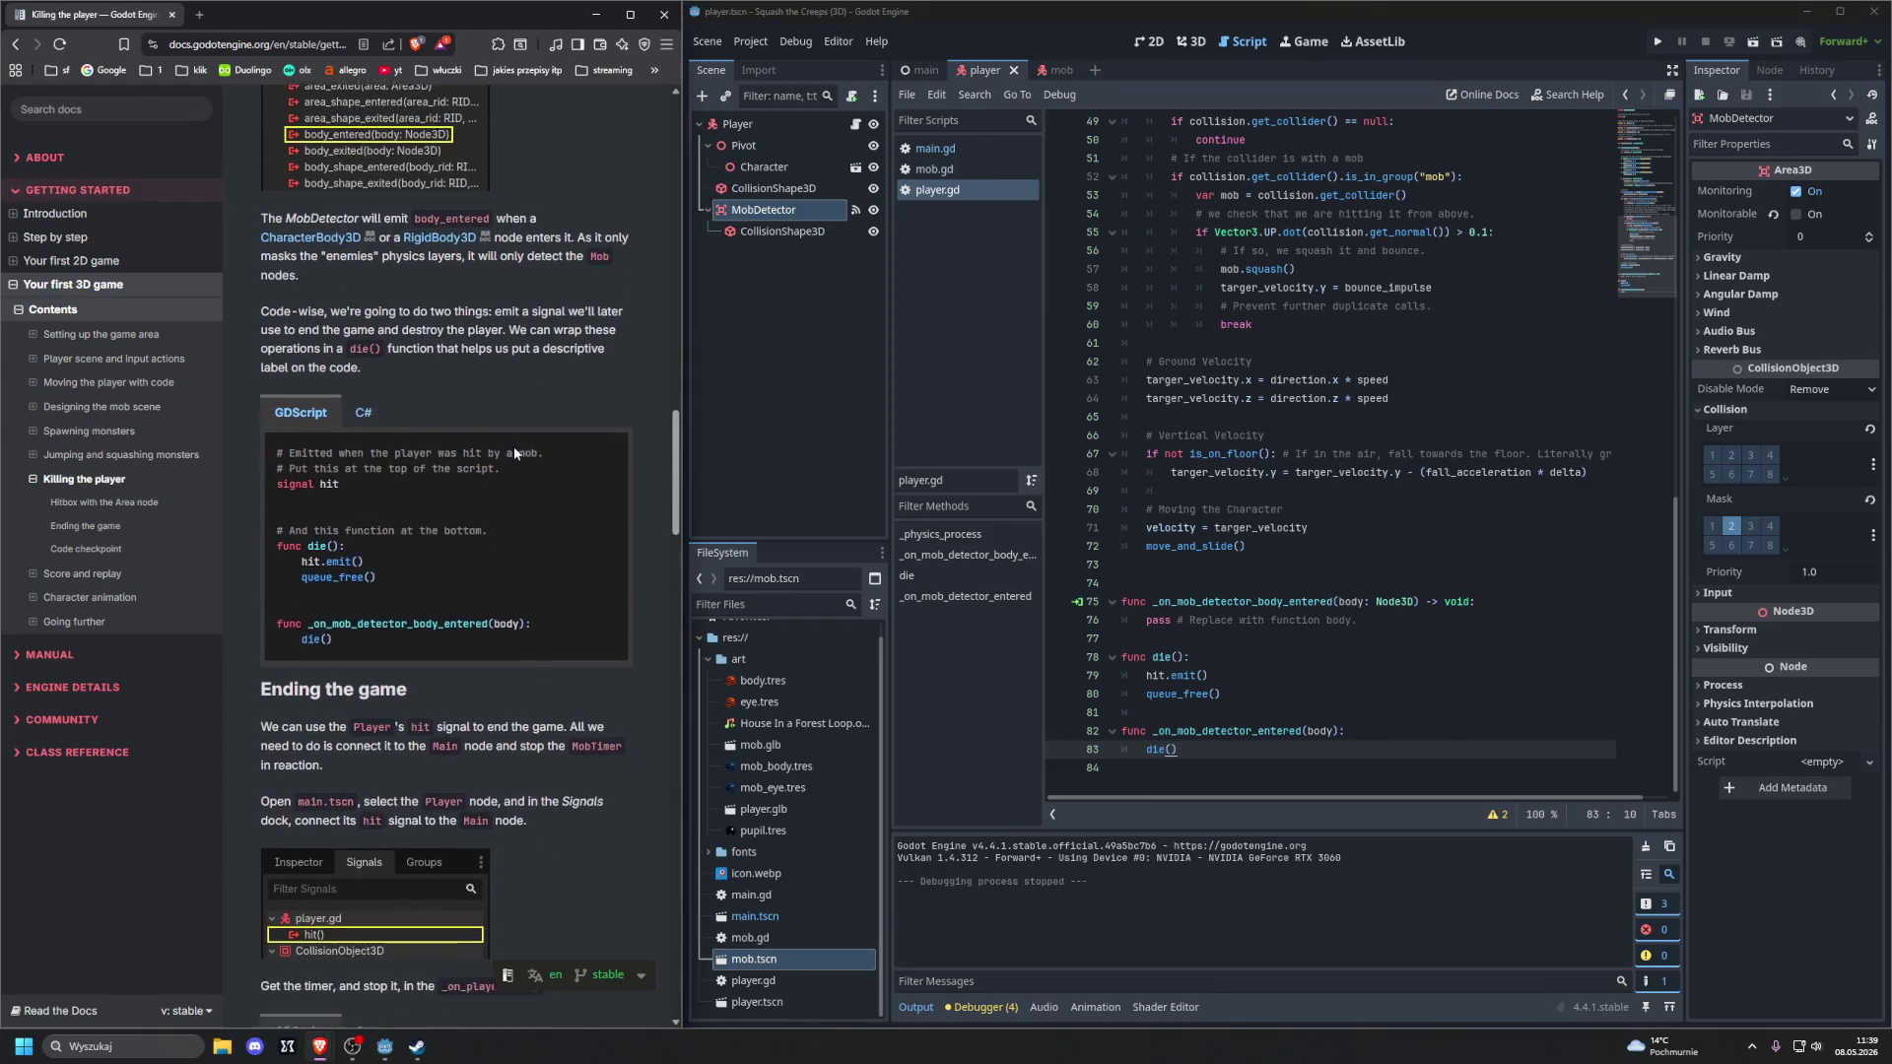
{"action": "scroll", "coordinate": [1305, 455], "scroll_direction": "up", "scroll_amount": 15}
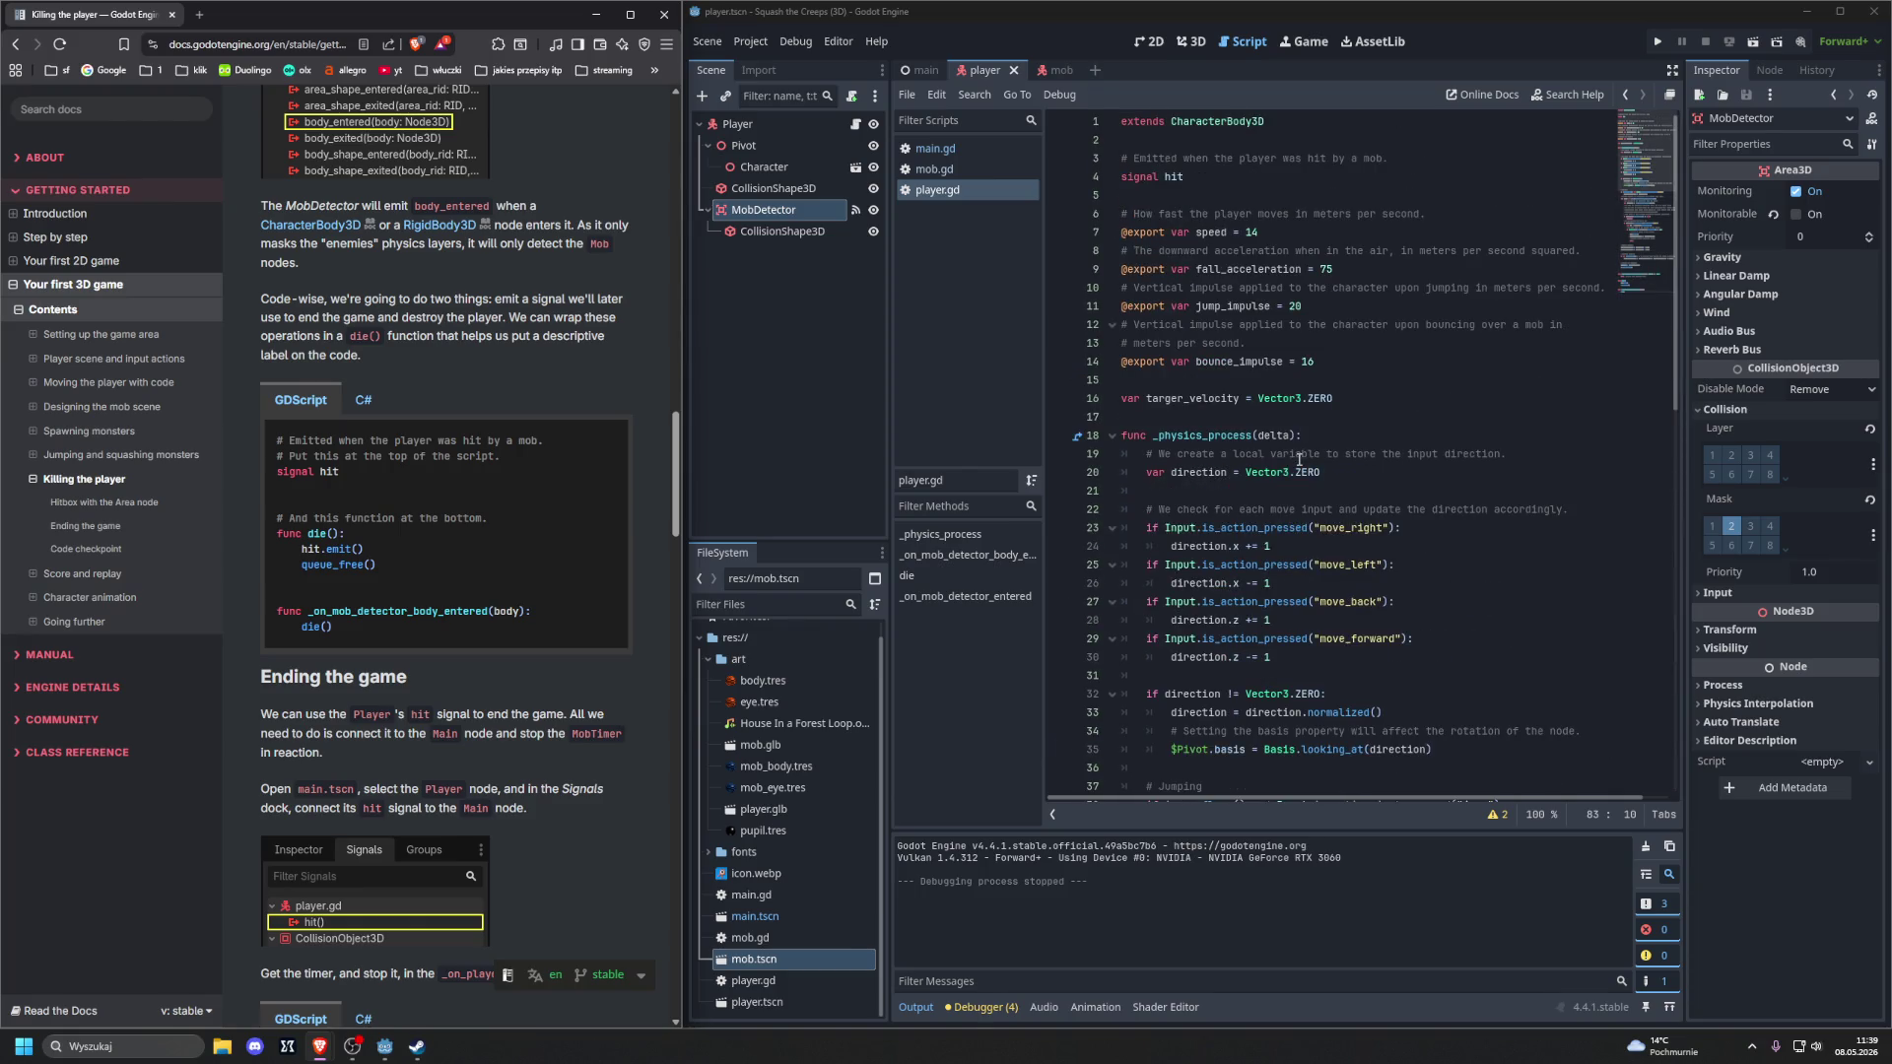
{"action": "scroll", "coordinate": [1299, 459], "scroll_direction": "down", "scroll_amount": 9}
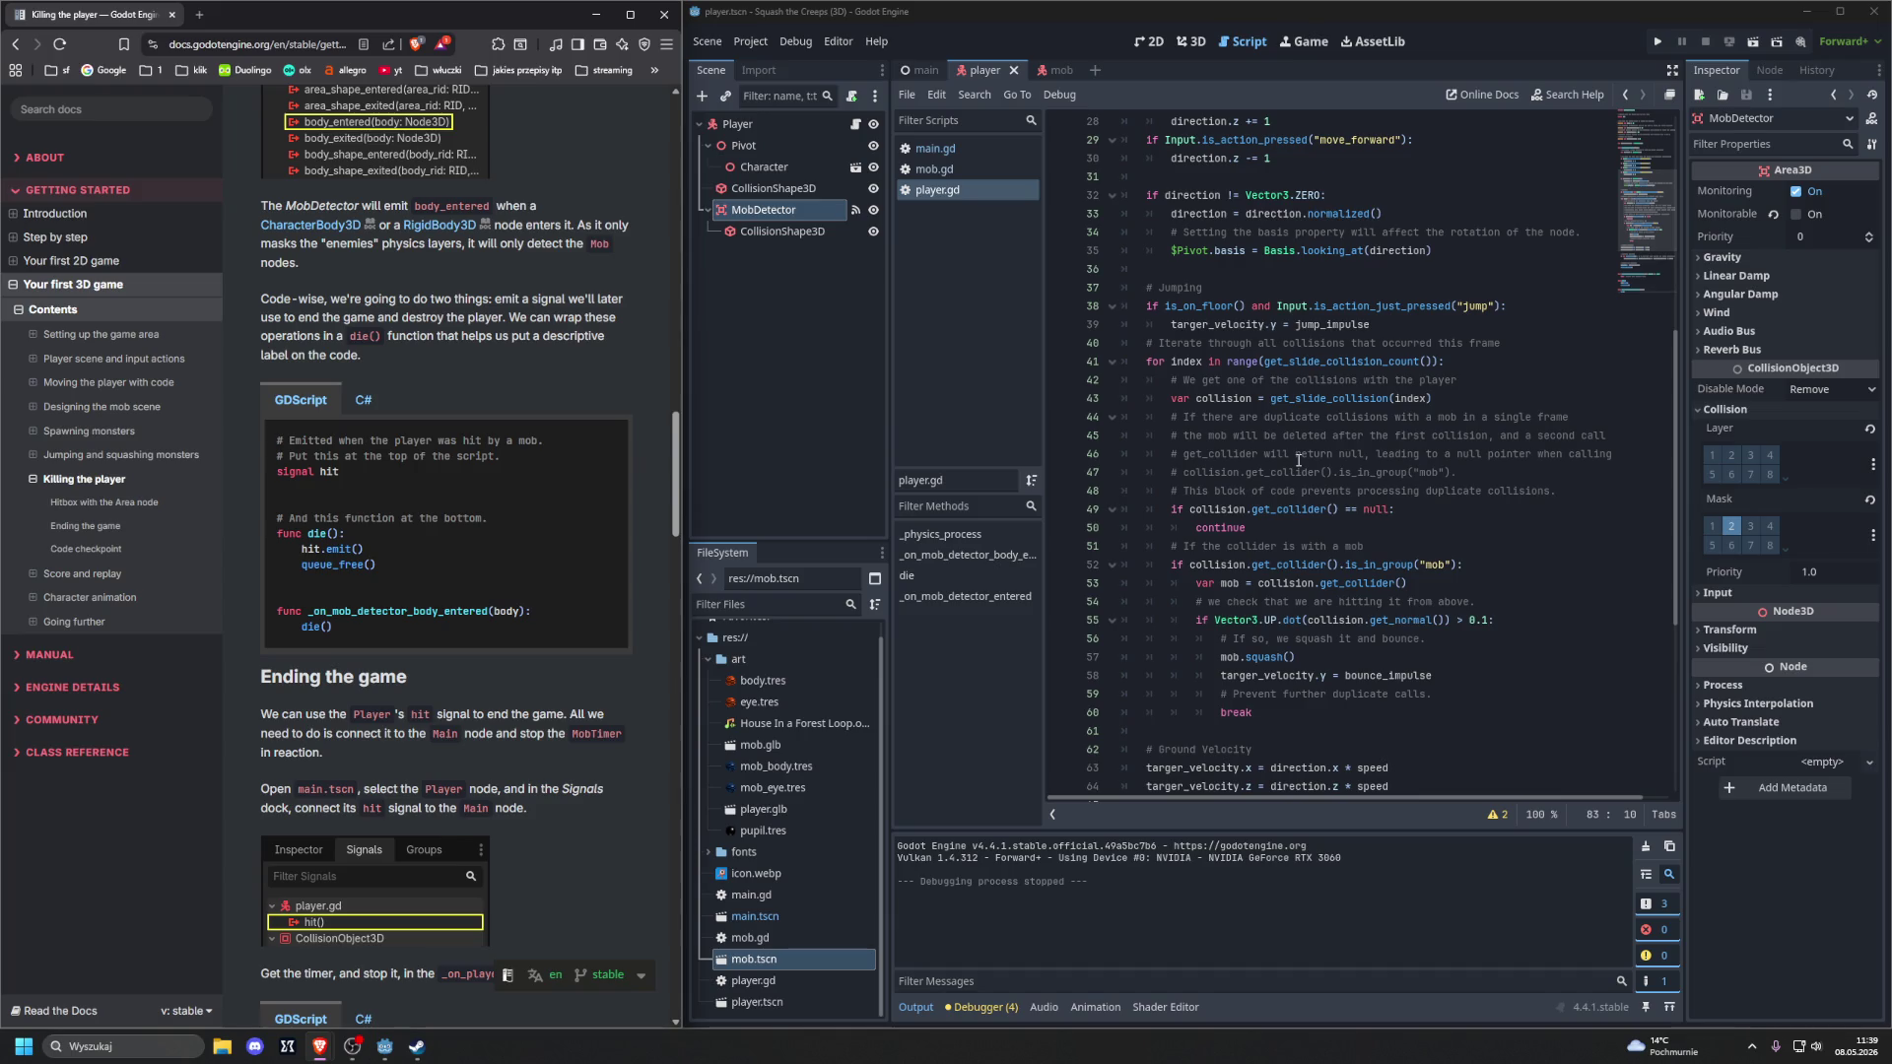
{"action": "scroll", "coordinate": [1299, 459], "scroll_direction": "down", "scroll_amount": 7}
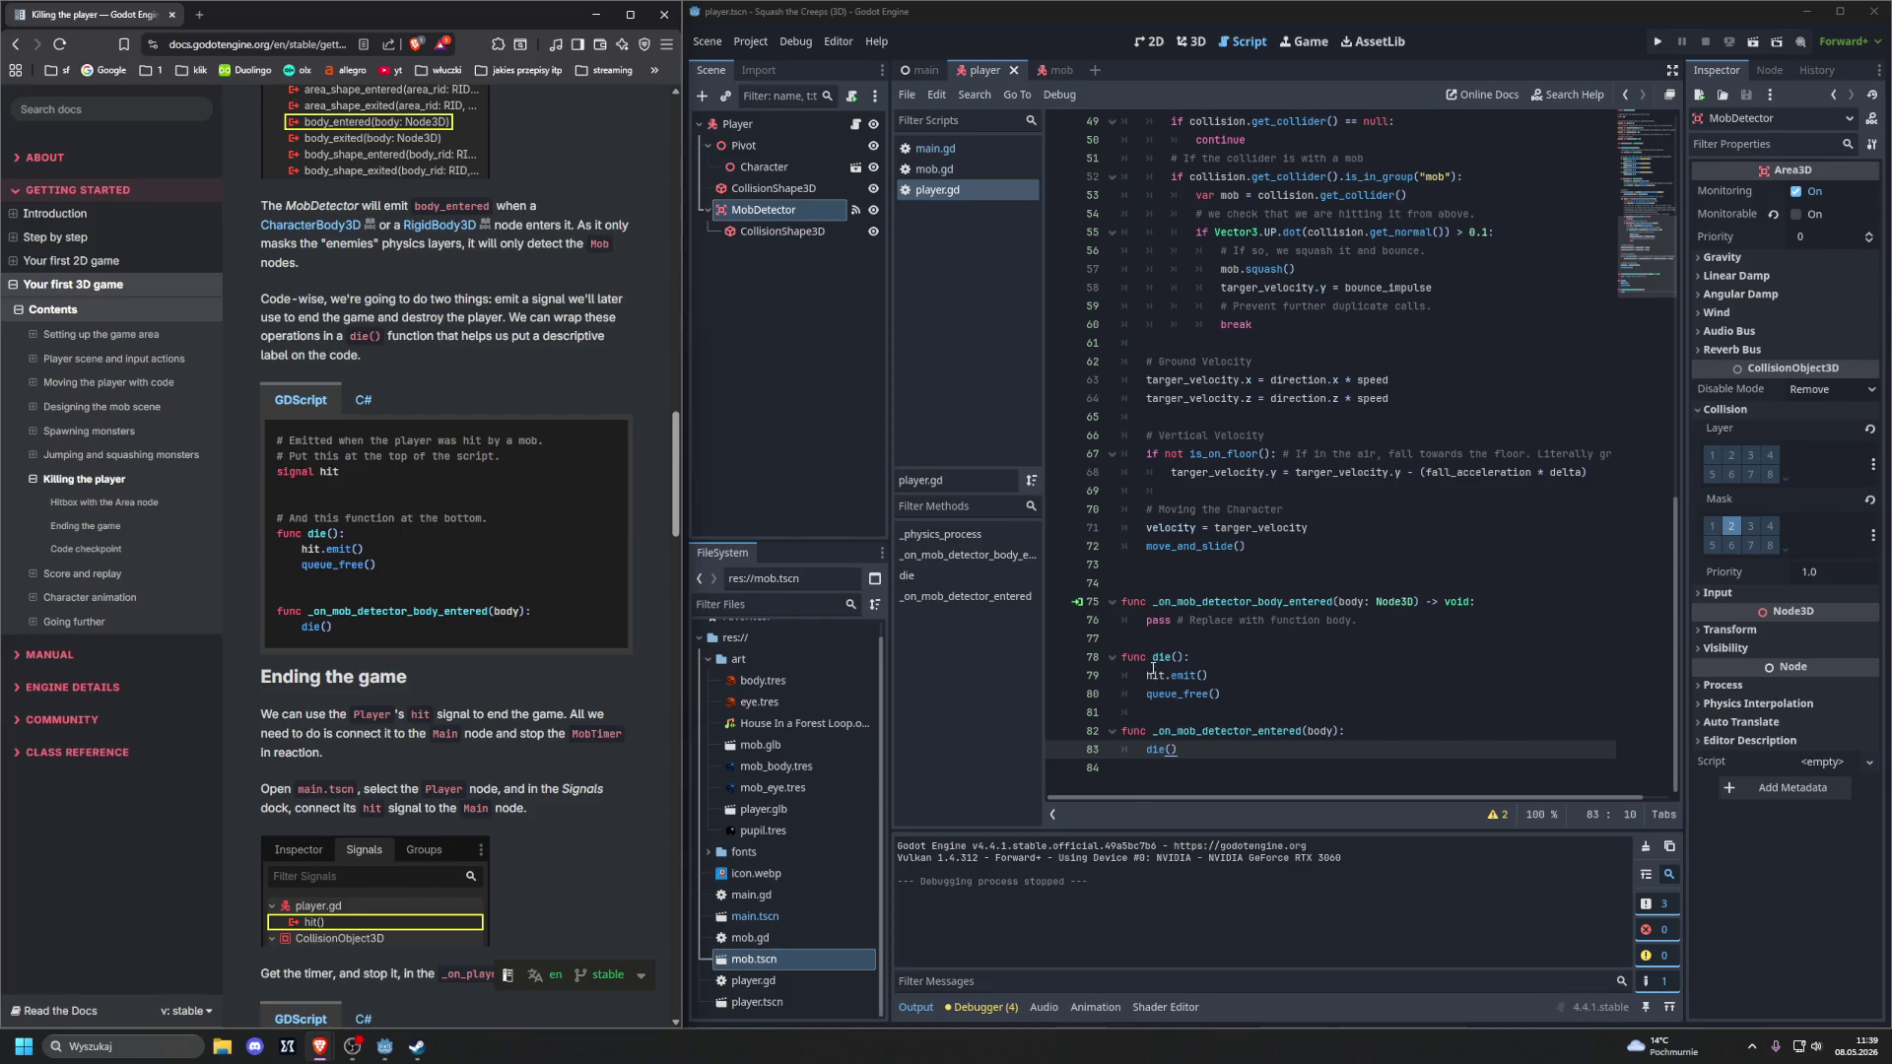
{"action": "left_click", "coordinate": [1171, 761]}
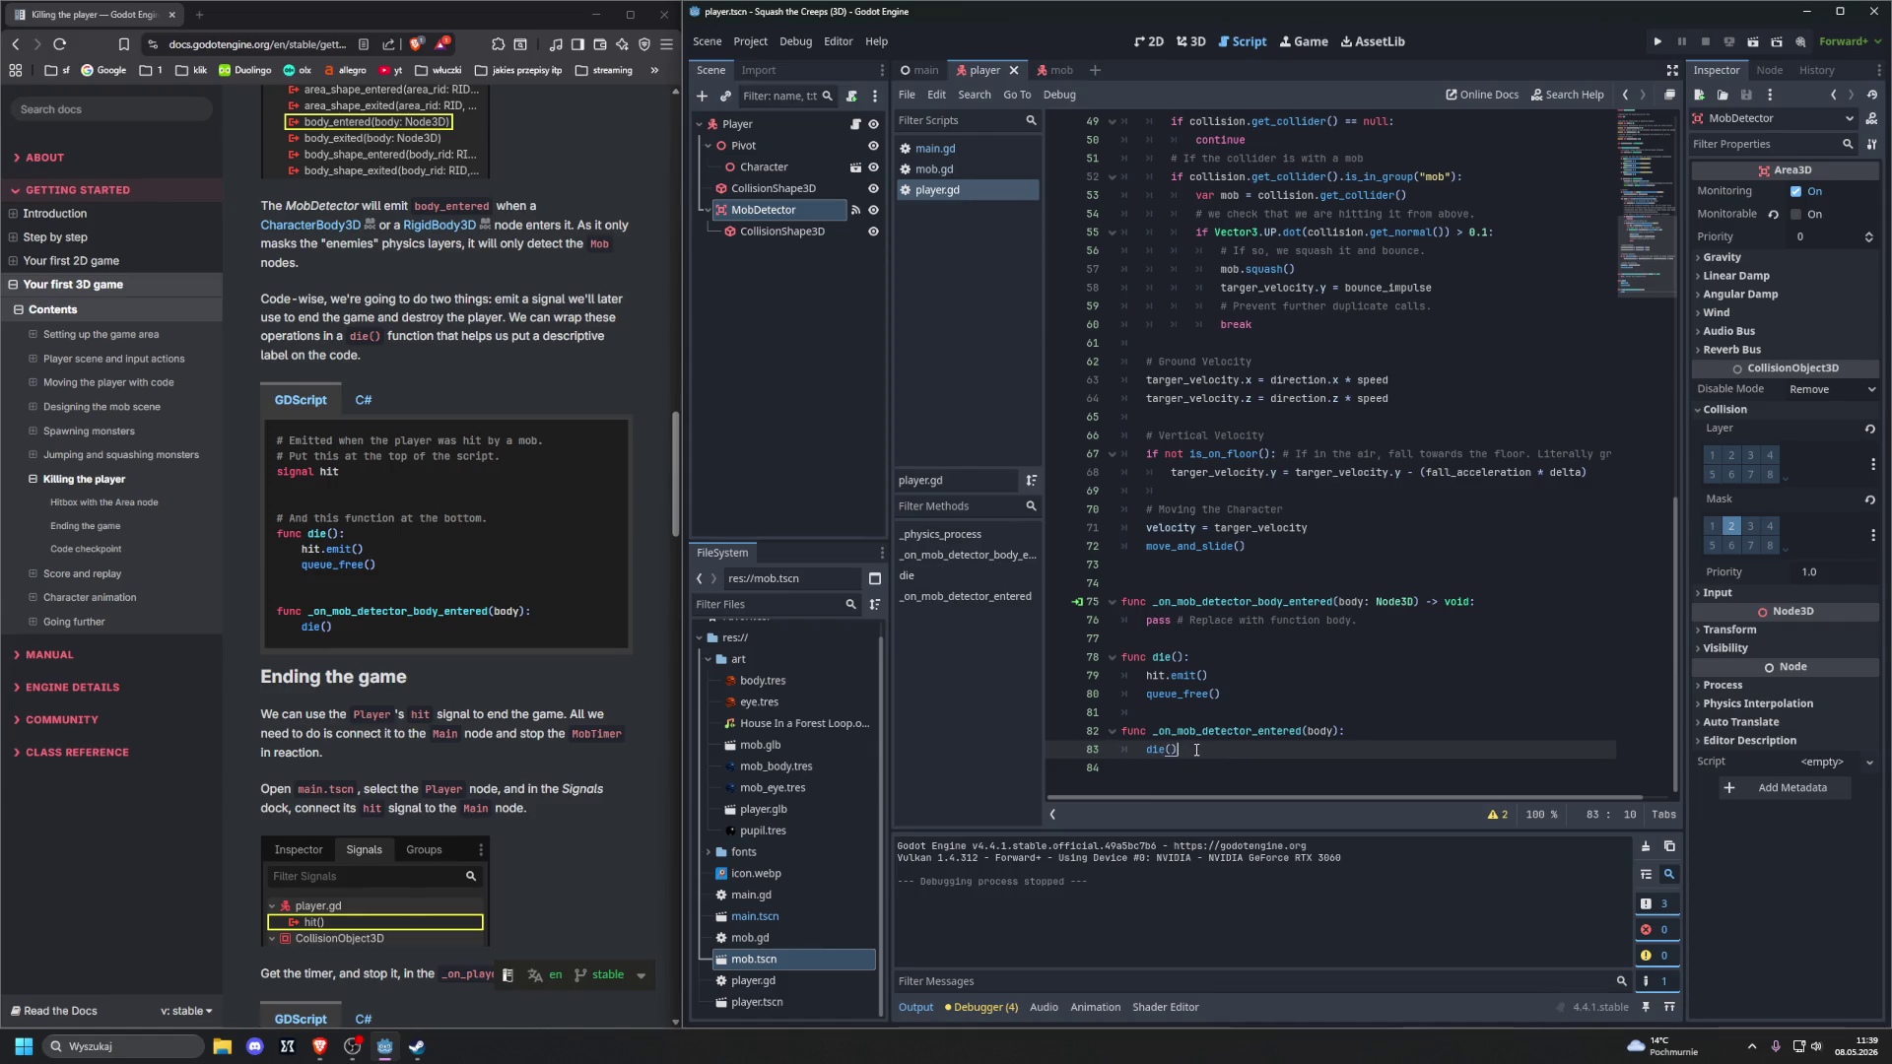
{"action": "left_click", "coordinate": [1222, 777]}
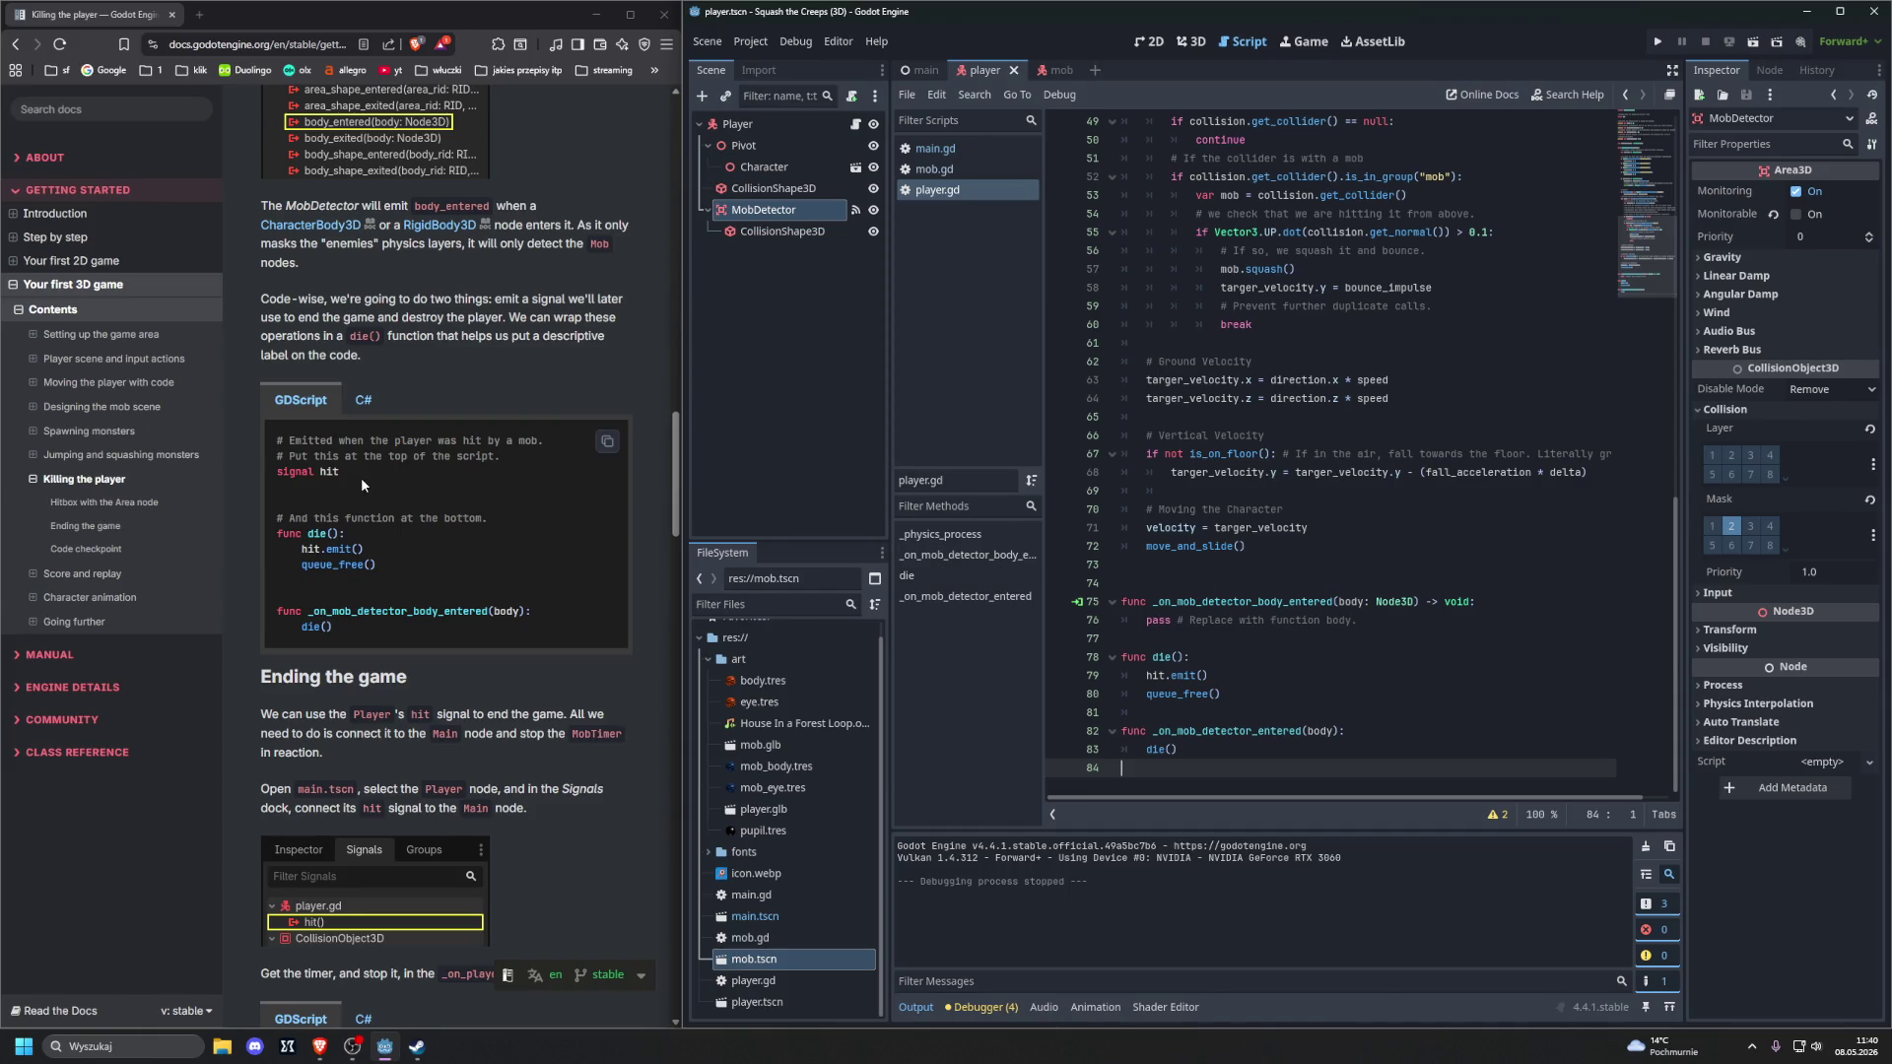
{"action": "scroll", "coordinate": [362, 484], "scroll_direction": "down", "scroll_amount": 3}
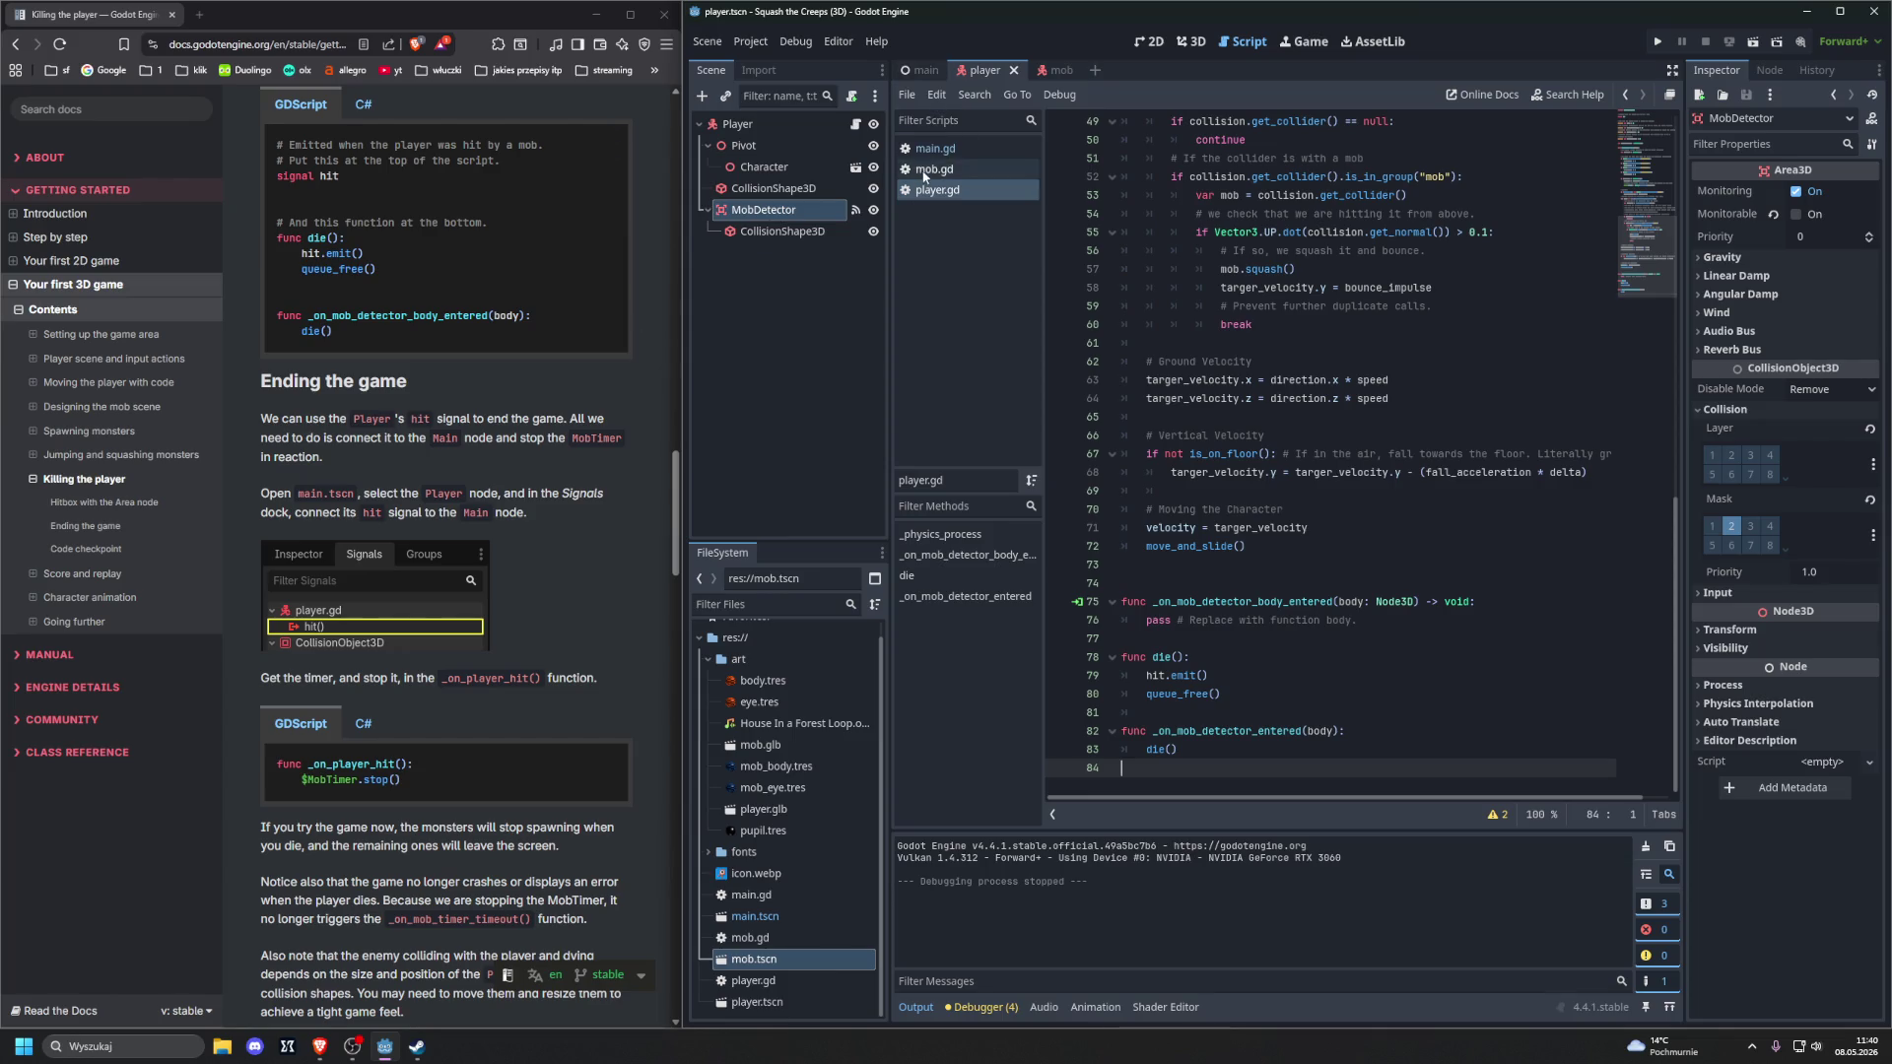
Open main.gd and inspect the signal connections to its _on_player_hit function
{"action": "left_click", "coordinate": [946, 148]}
{"action": "left_click", "coordinate": [1078, 749]}
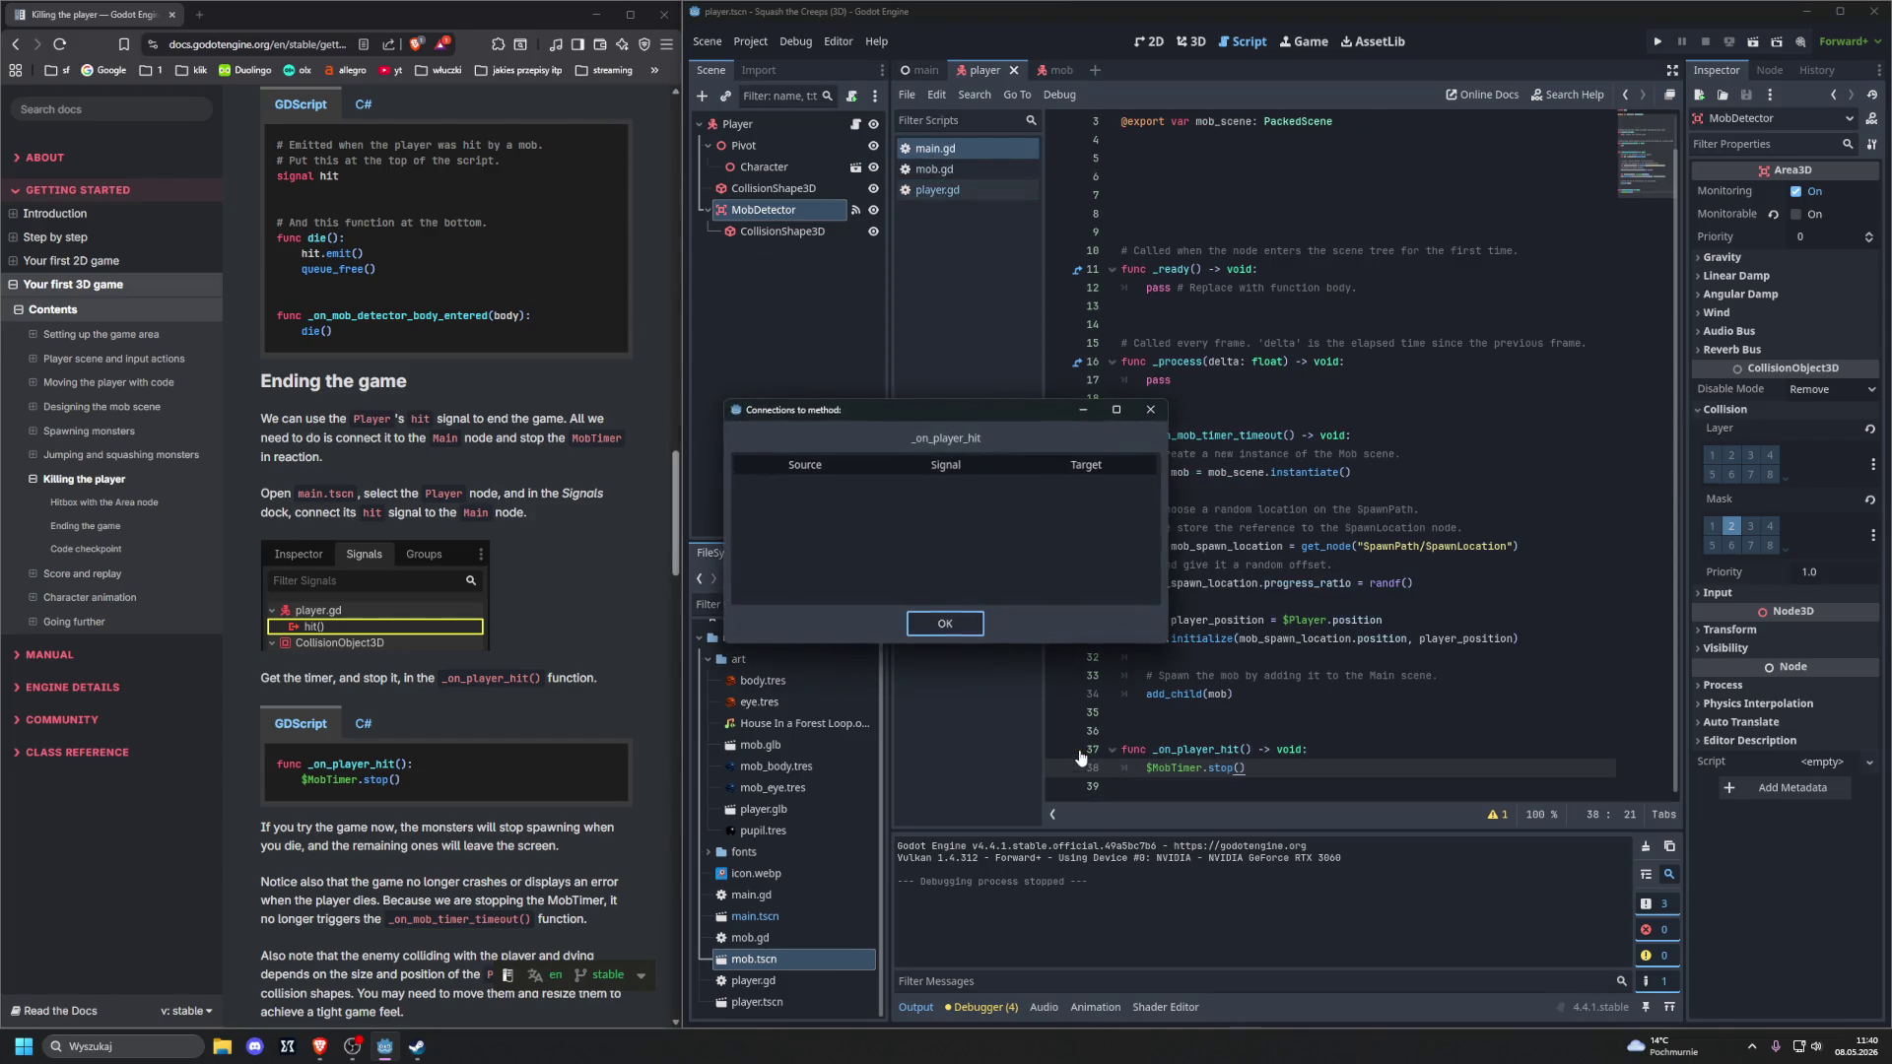
{"action": "left_click", "coordinate": [944, 622]}
{"action": "left_click", "coordinate": [1112, 750]}
{"action": "left_click", "coordinate": [1112, 750]}
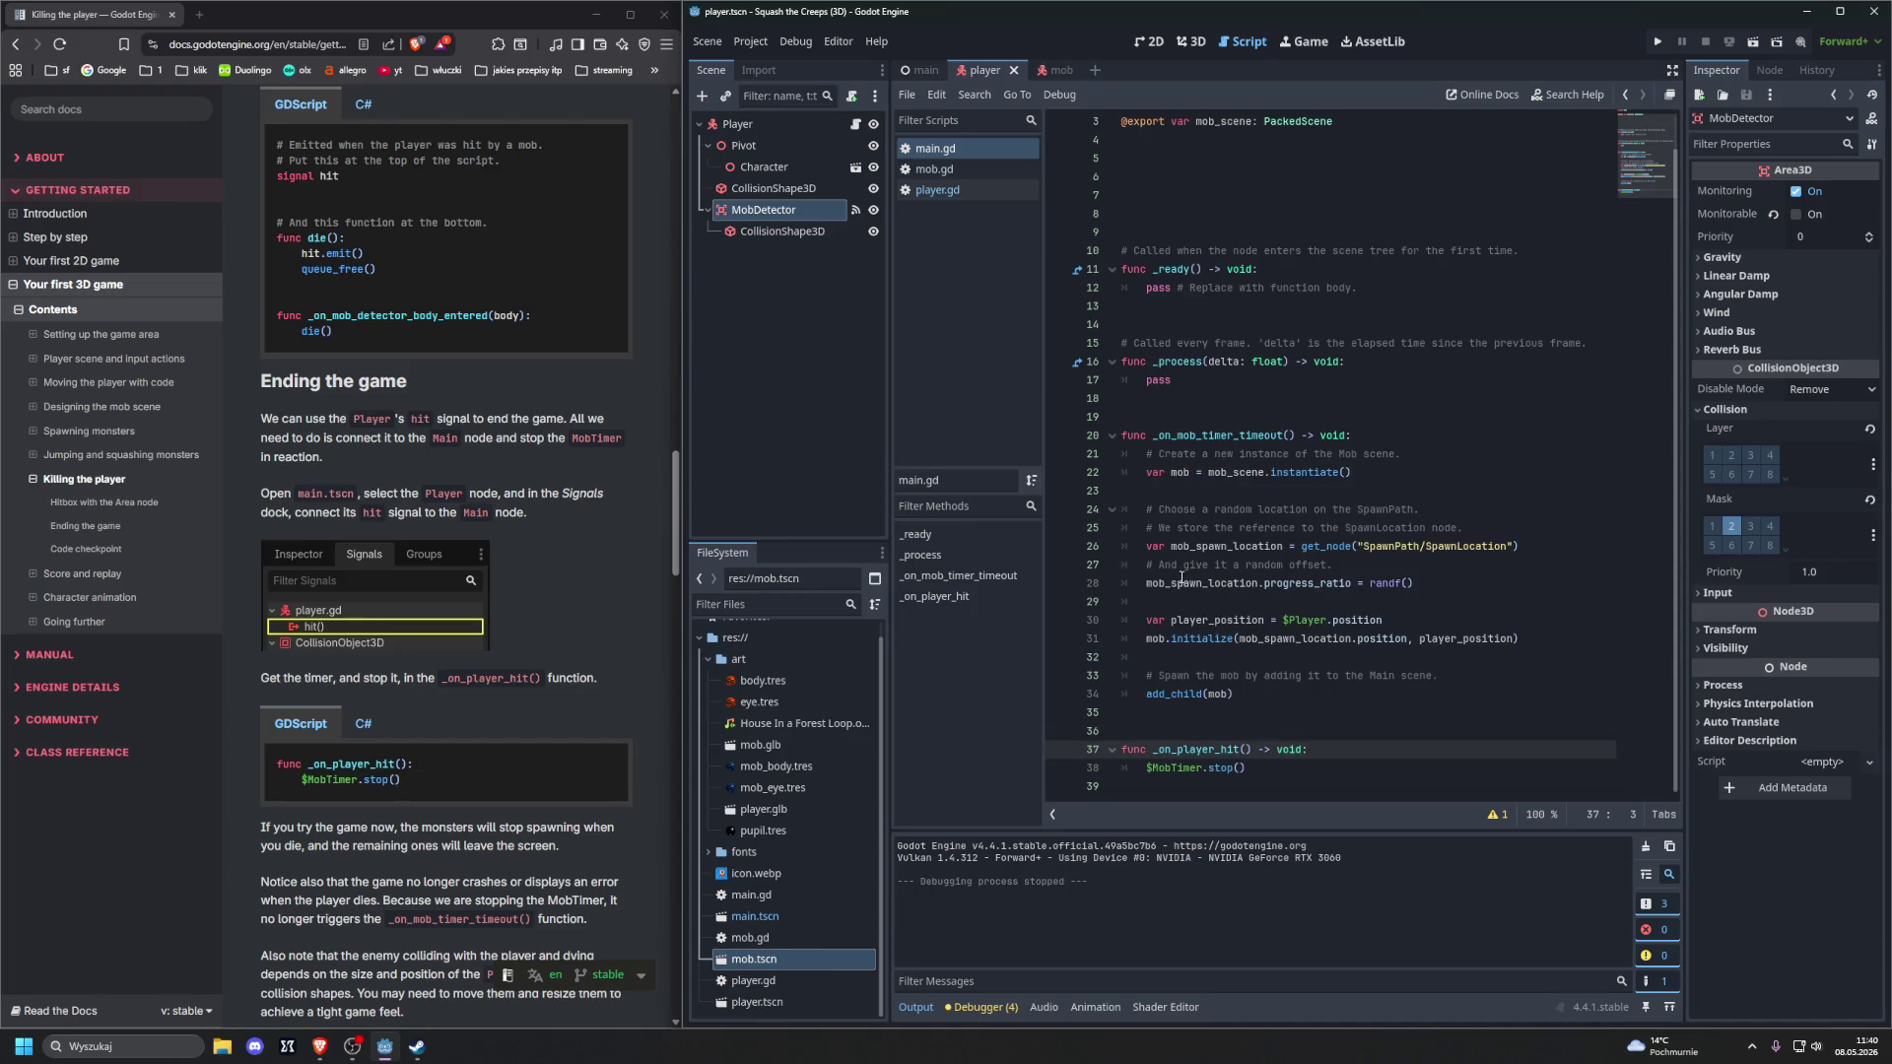
Add and remove a breakpoint on line 20, then switch to the Main scene
{"action": "left_click", "coordinate": [1030, 148]}
{"action": "left_click", "coordinate": [1058, 437]}
{"action": "left_click", "coordinate": [1058, 437]}
{"action": "left_click", "coordinate": [921, 70]}
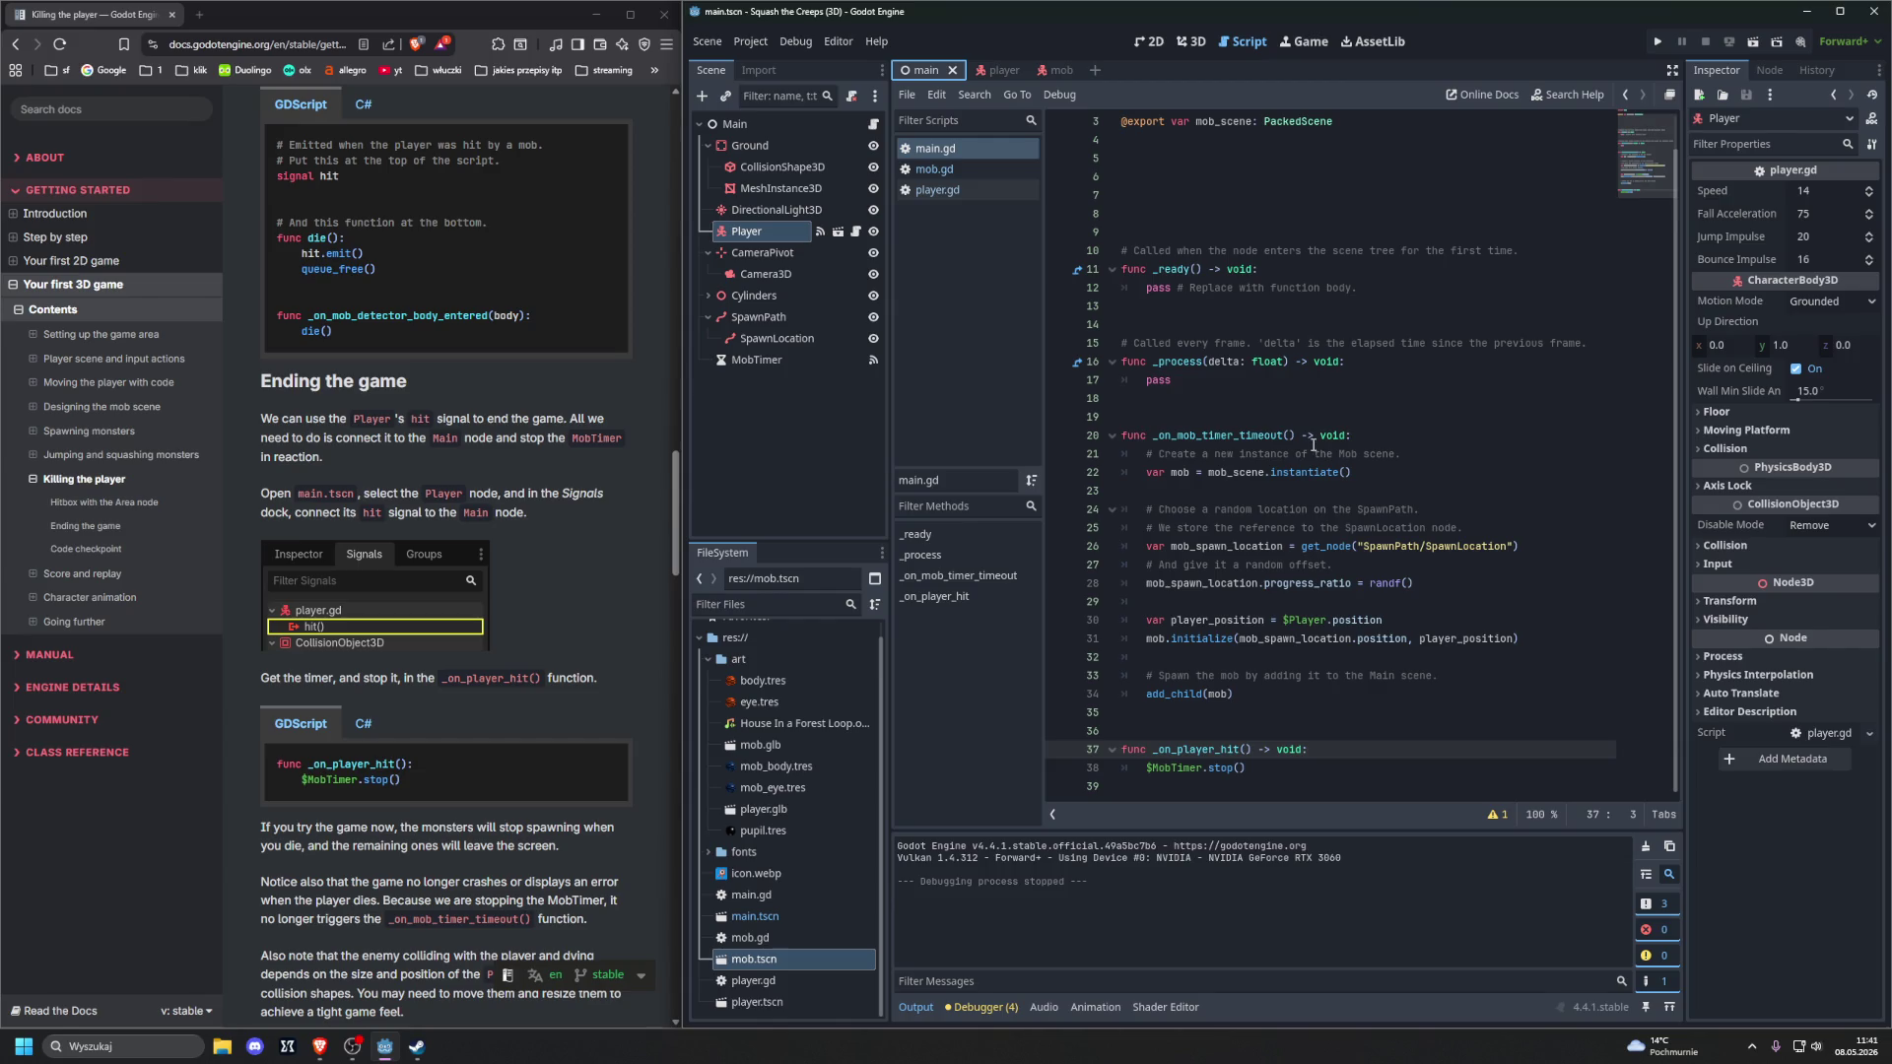
List the Player node's signals and check what connects to player.gd's _on_mob_detector_body_entered
{"action": "left_click", "coordinate": [1769, 71]}
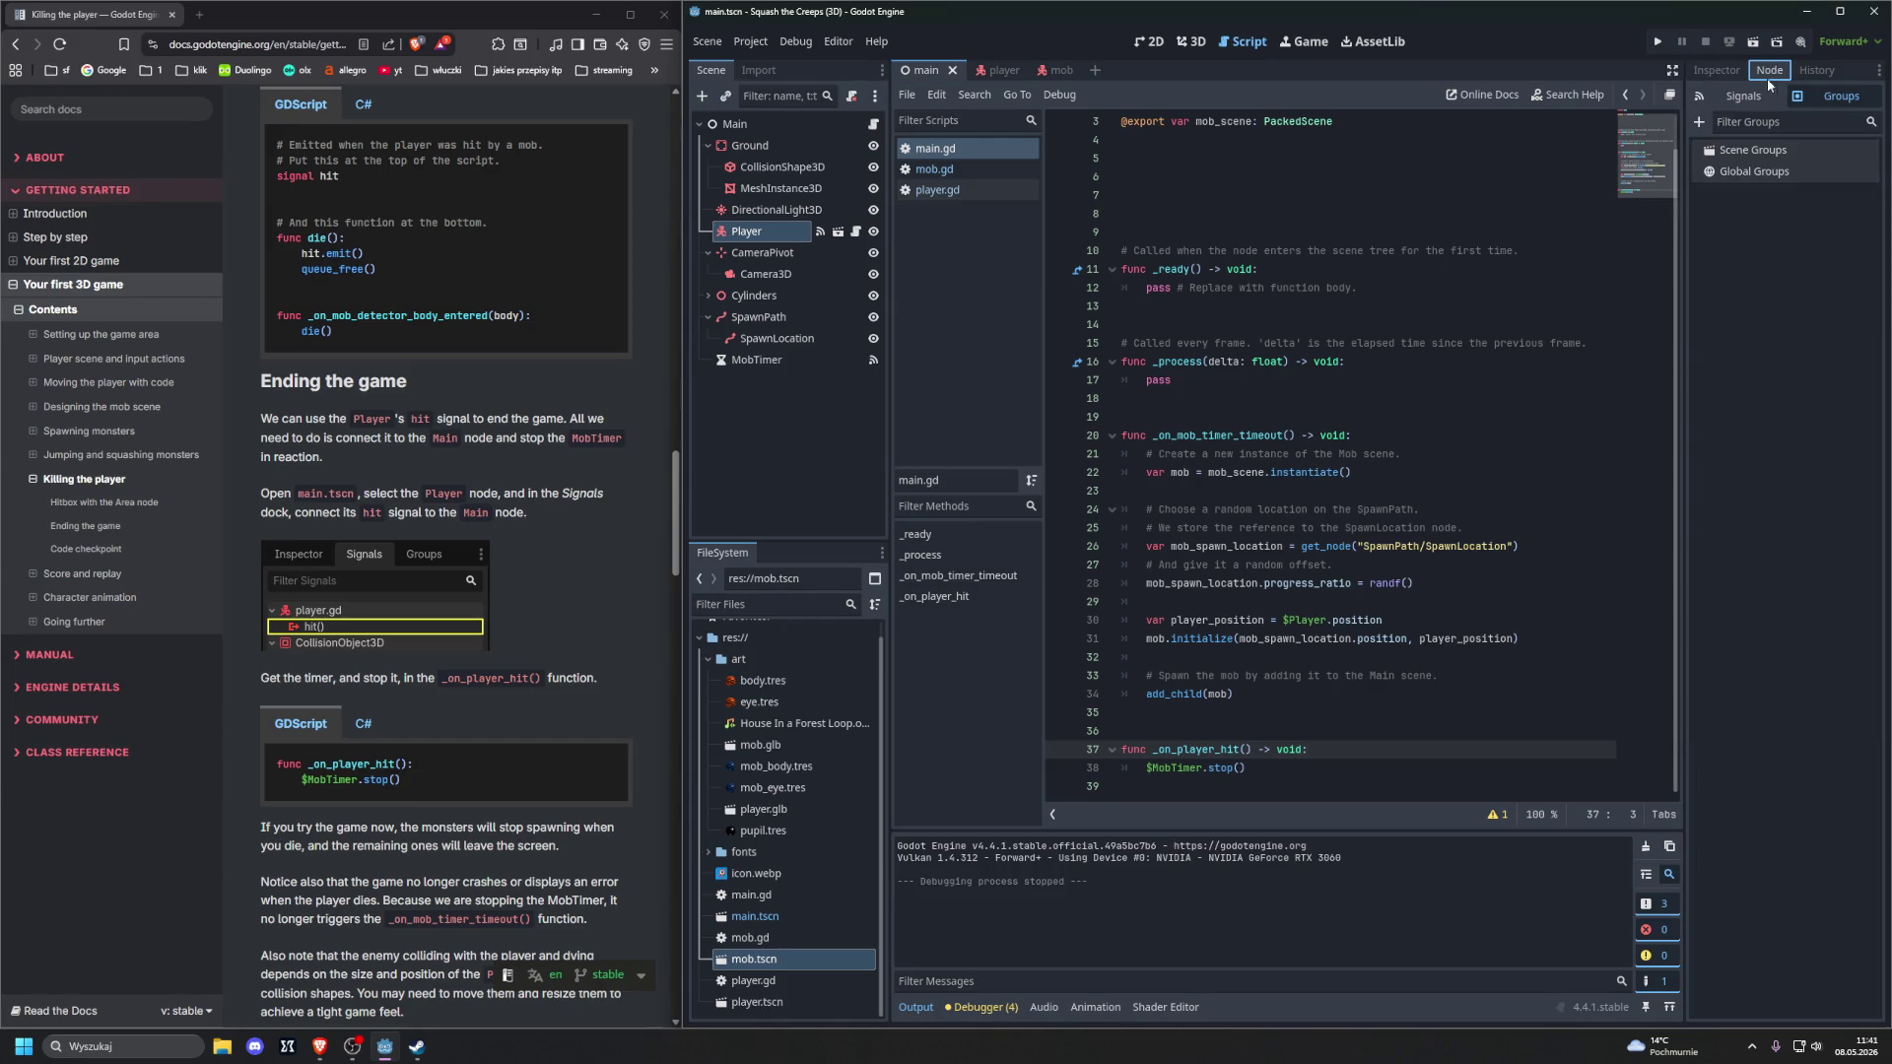
{"action": "left_click", "coordinate": [1743, 97]}
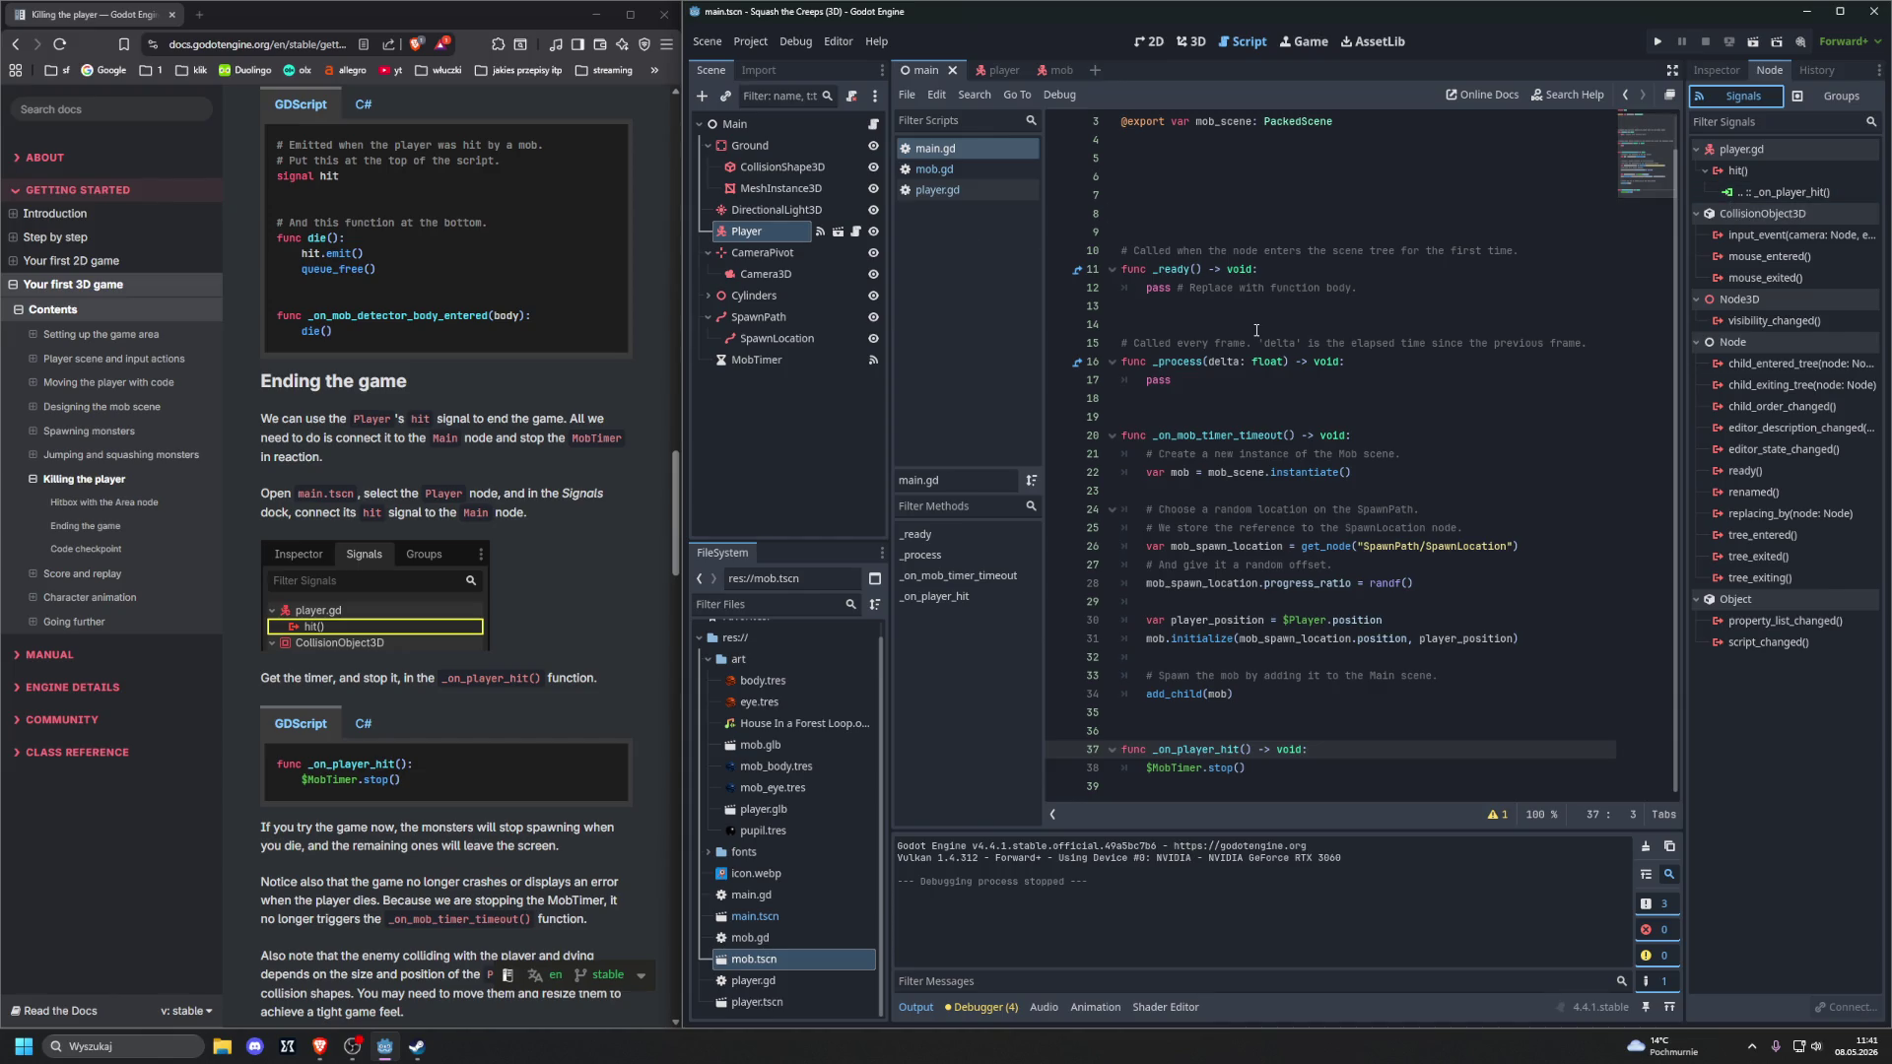
{"action": "left_click", "coordinate": [952, 189]}
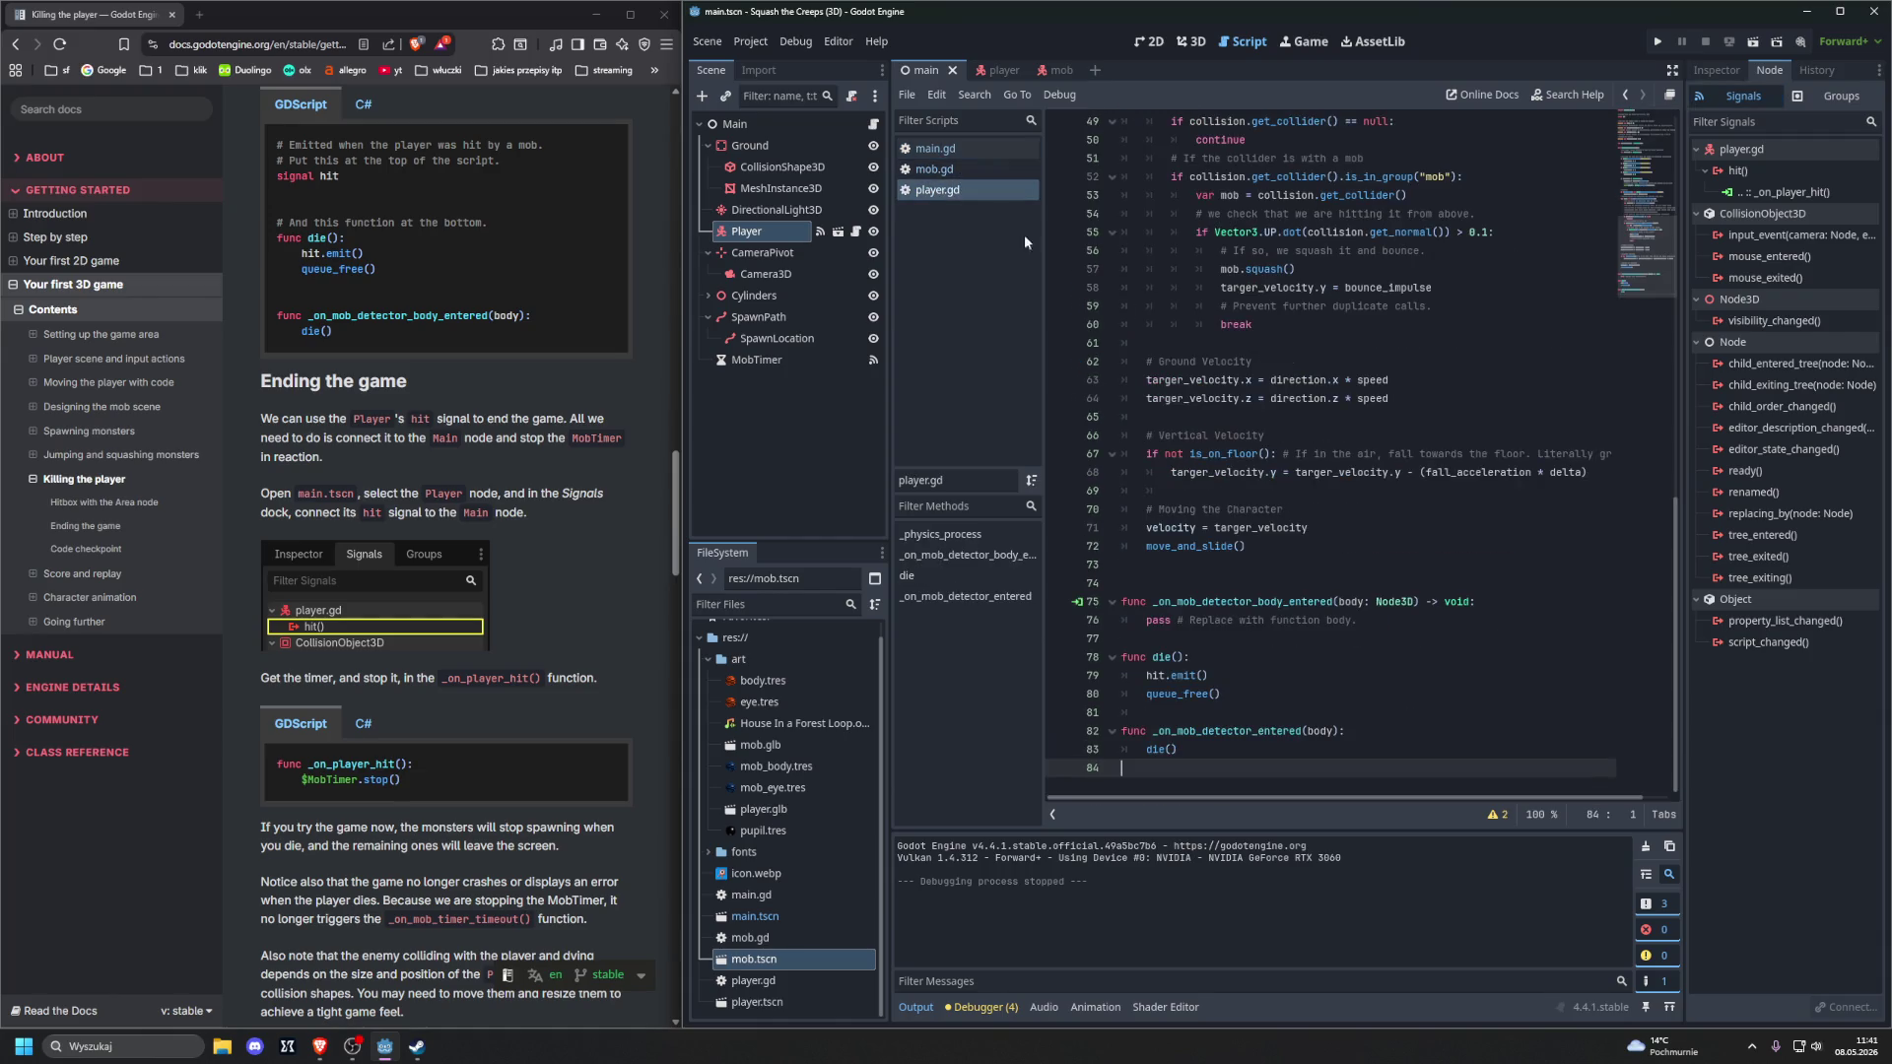
{"action": "left_click", "coordinate": [1075, 600]}
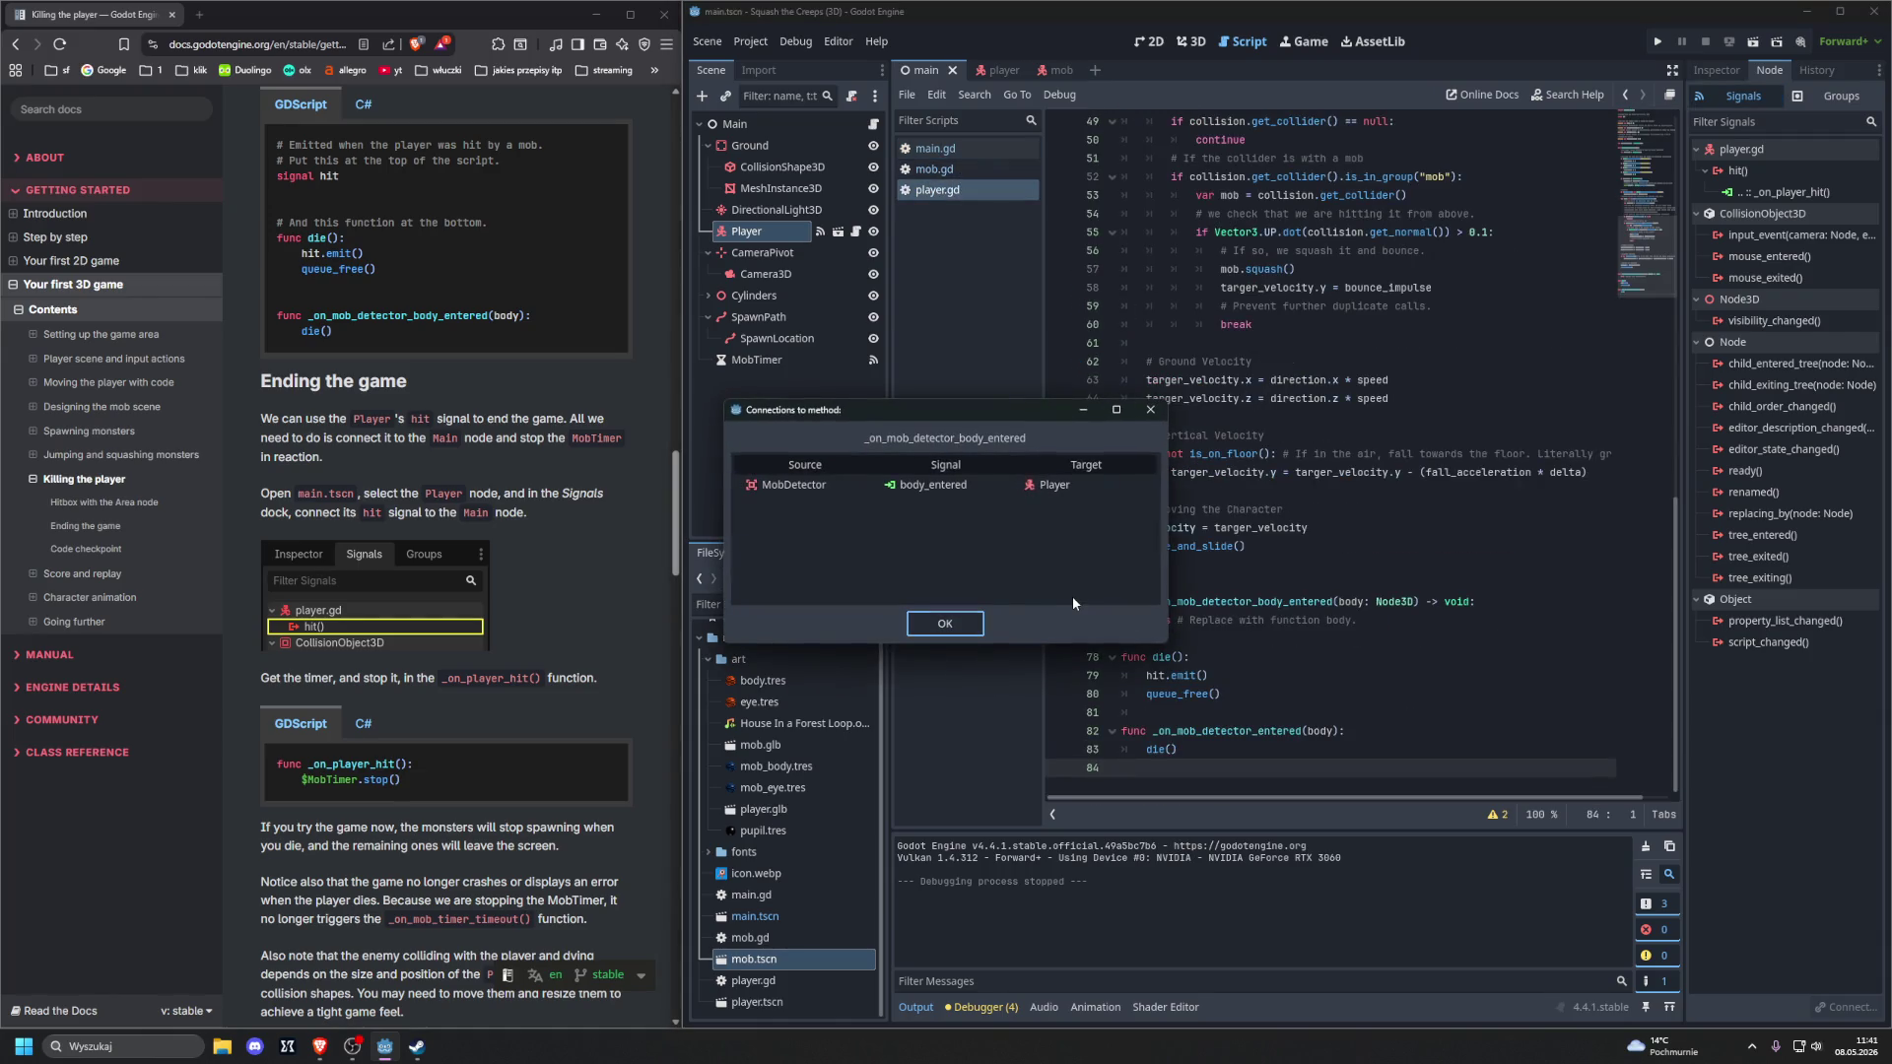
{"action": "left_click", "coordinate": [952, 625]}
In main.gd, verify that the Player's hit signal connects to _on_player_hit
{"action": "scroll", "coordinate": [1229, 590], "scroll_direction": "up", "scroll_amount": 15}
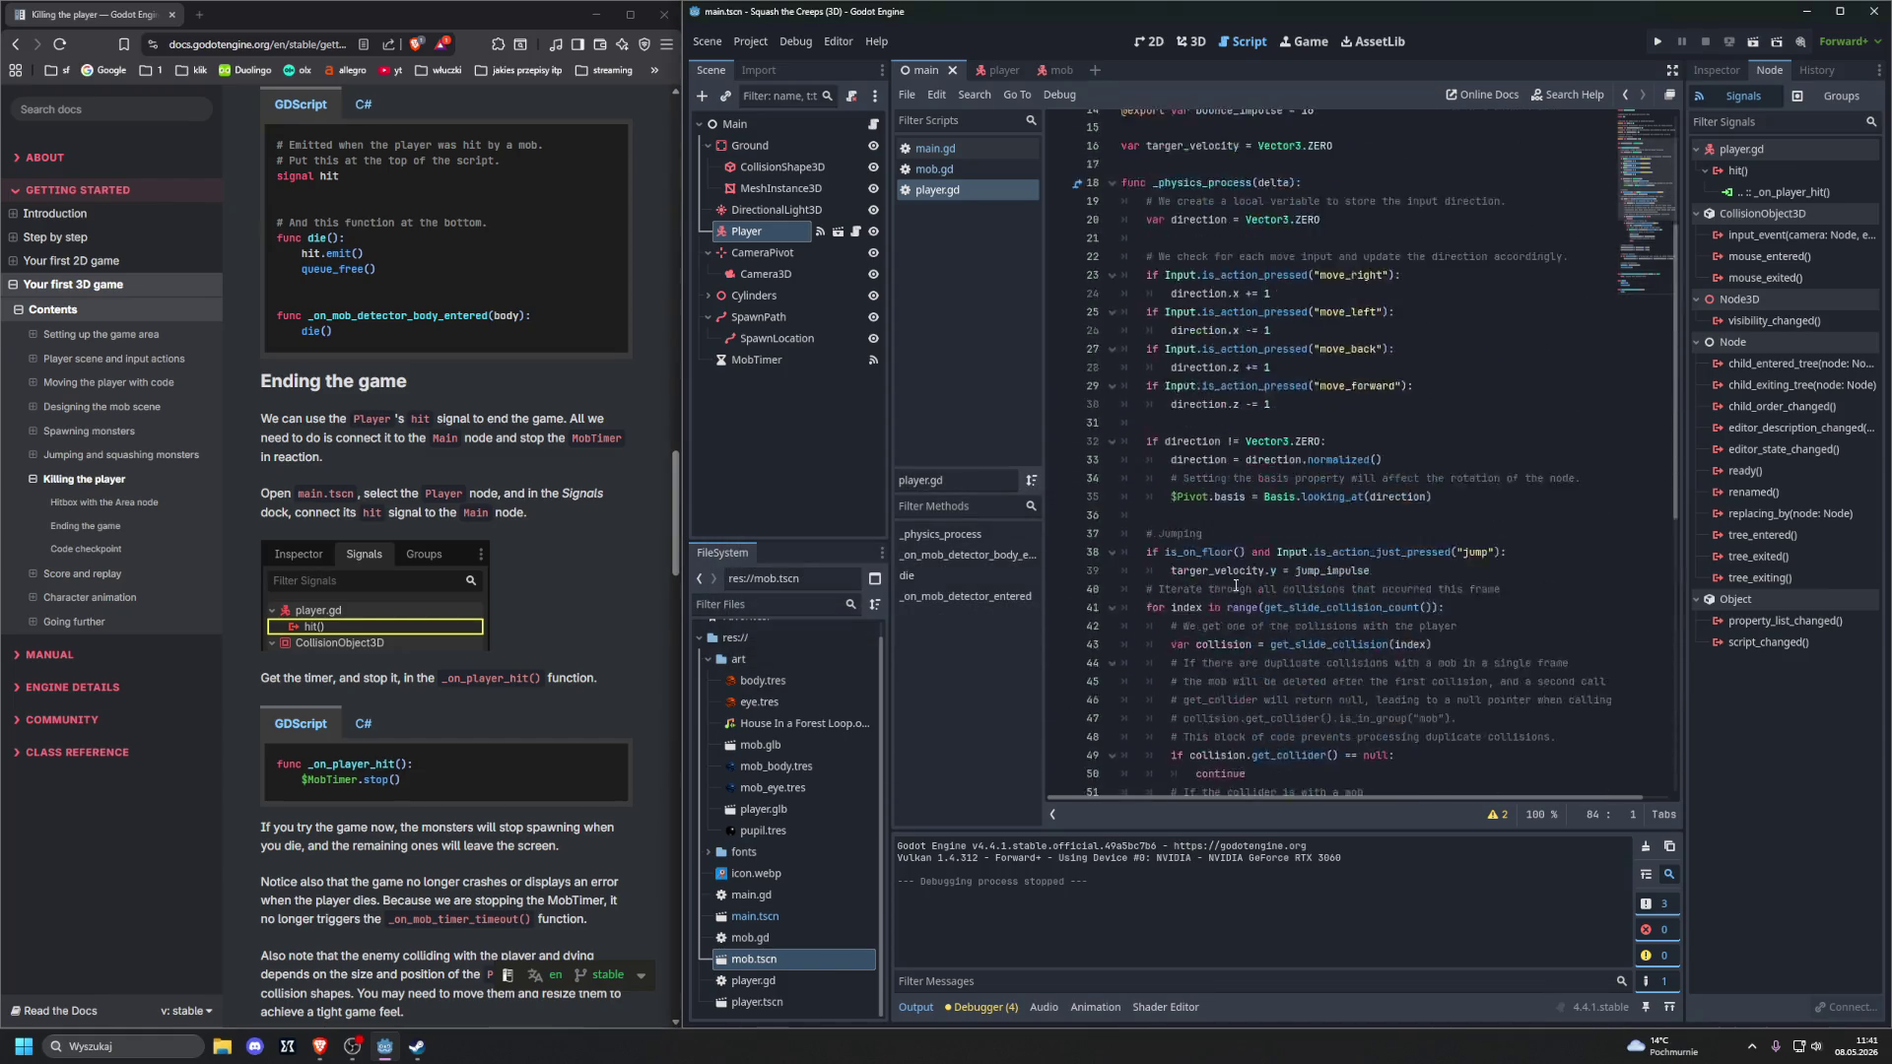
{"action": "left_click", "coordinate": [934, 148]}
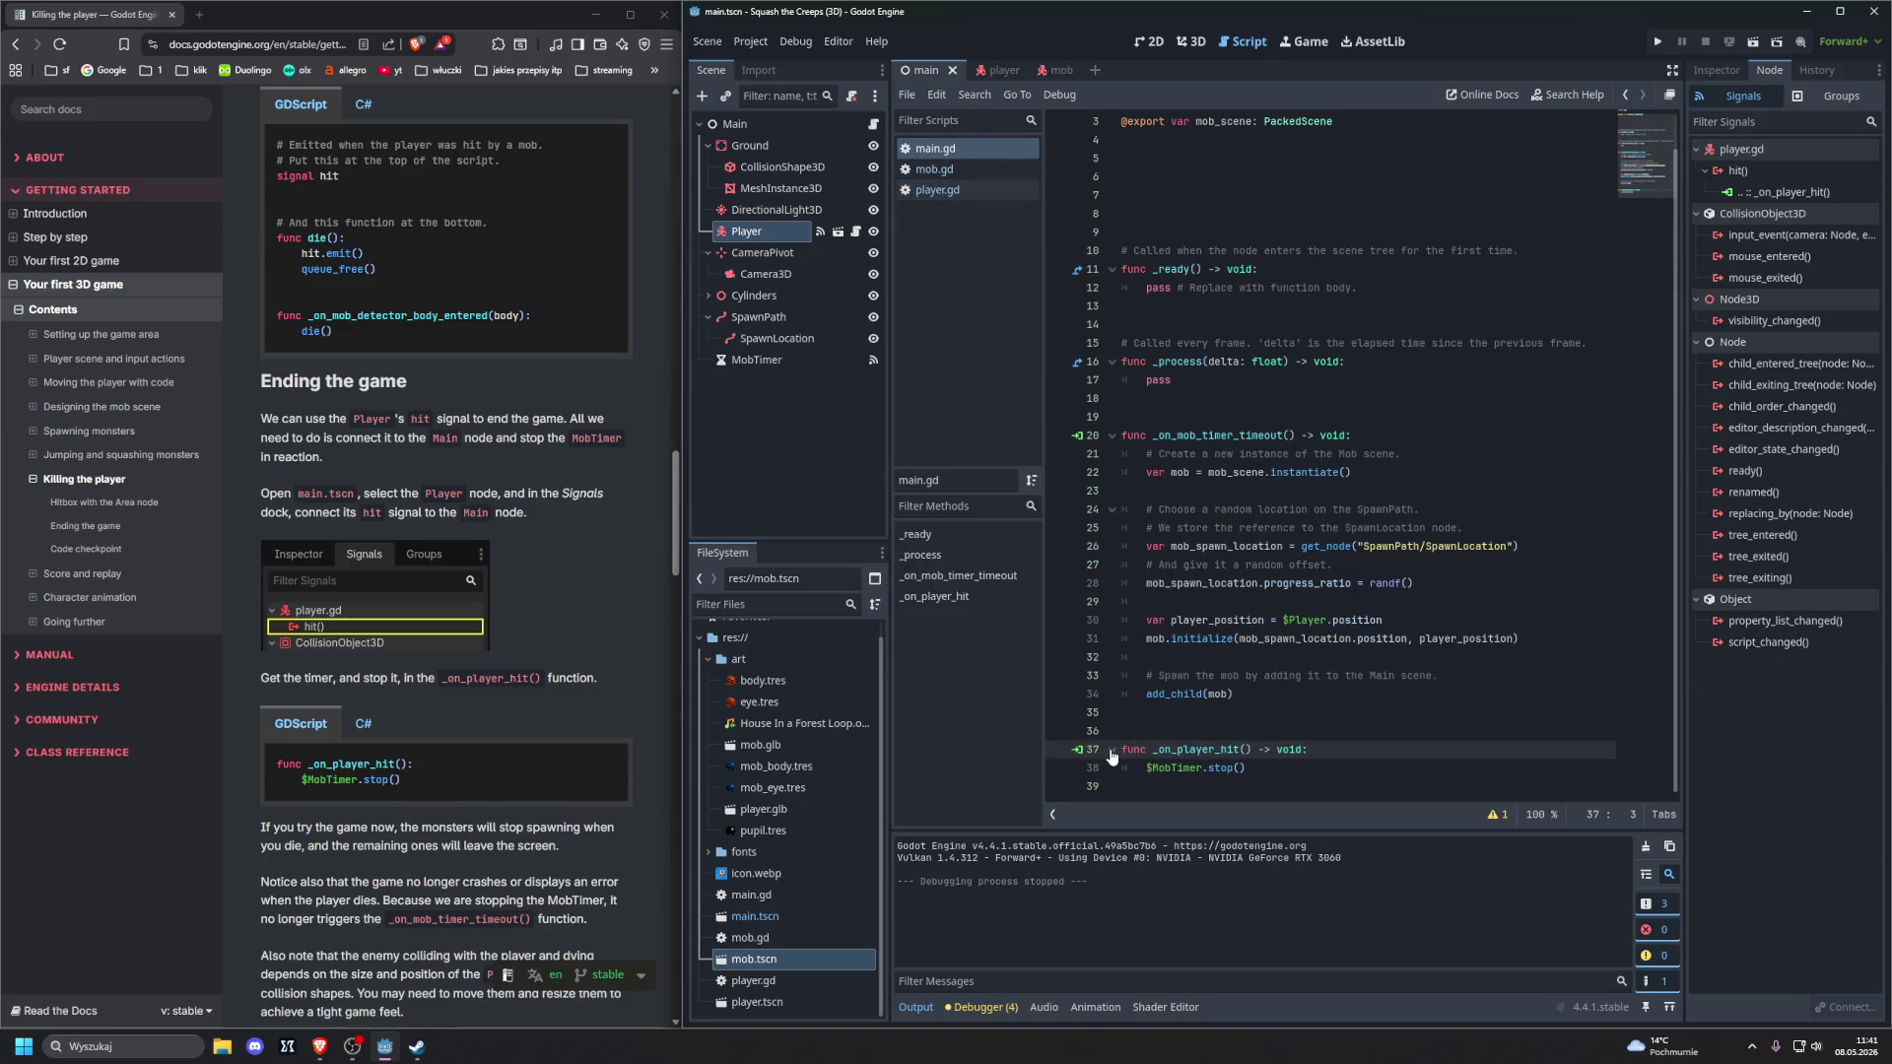
{"action": "left_click", "coordinate": [1077, 750]}
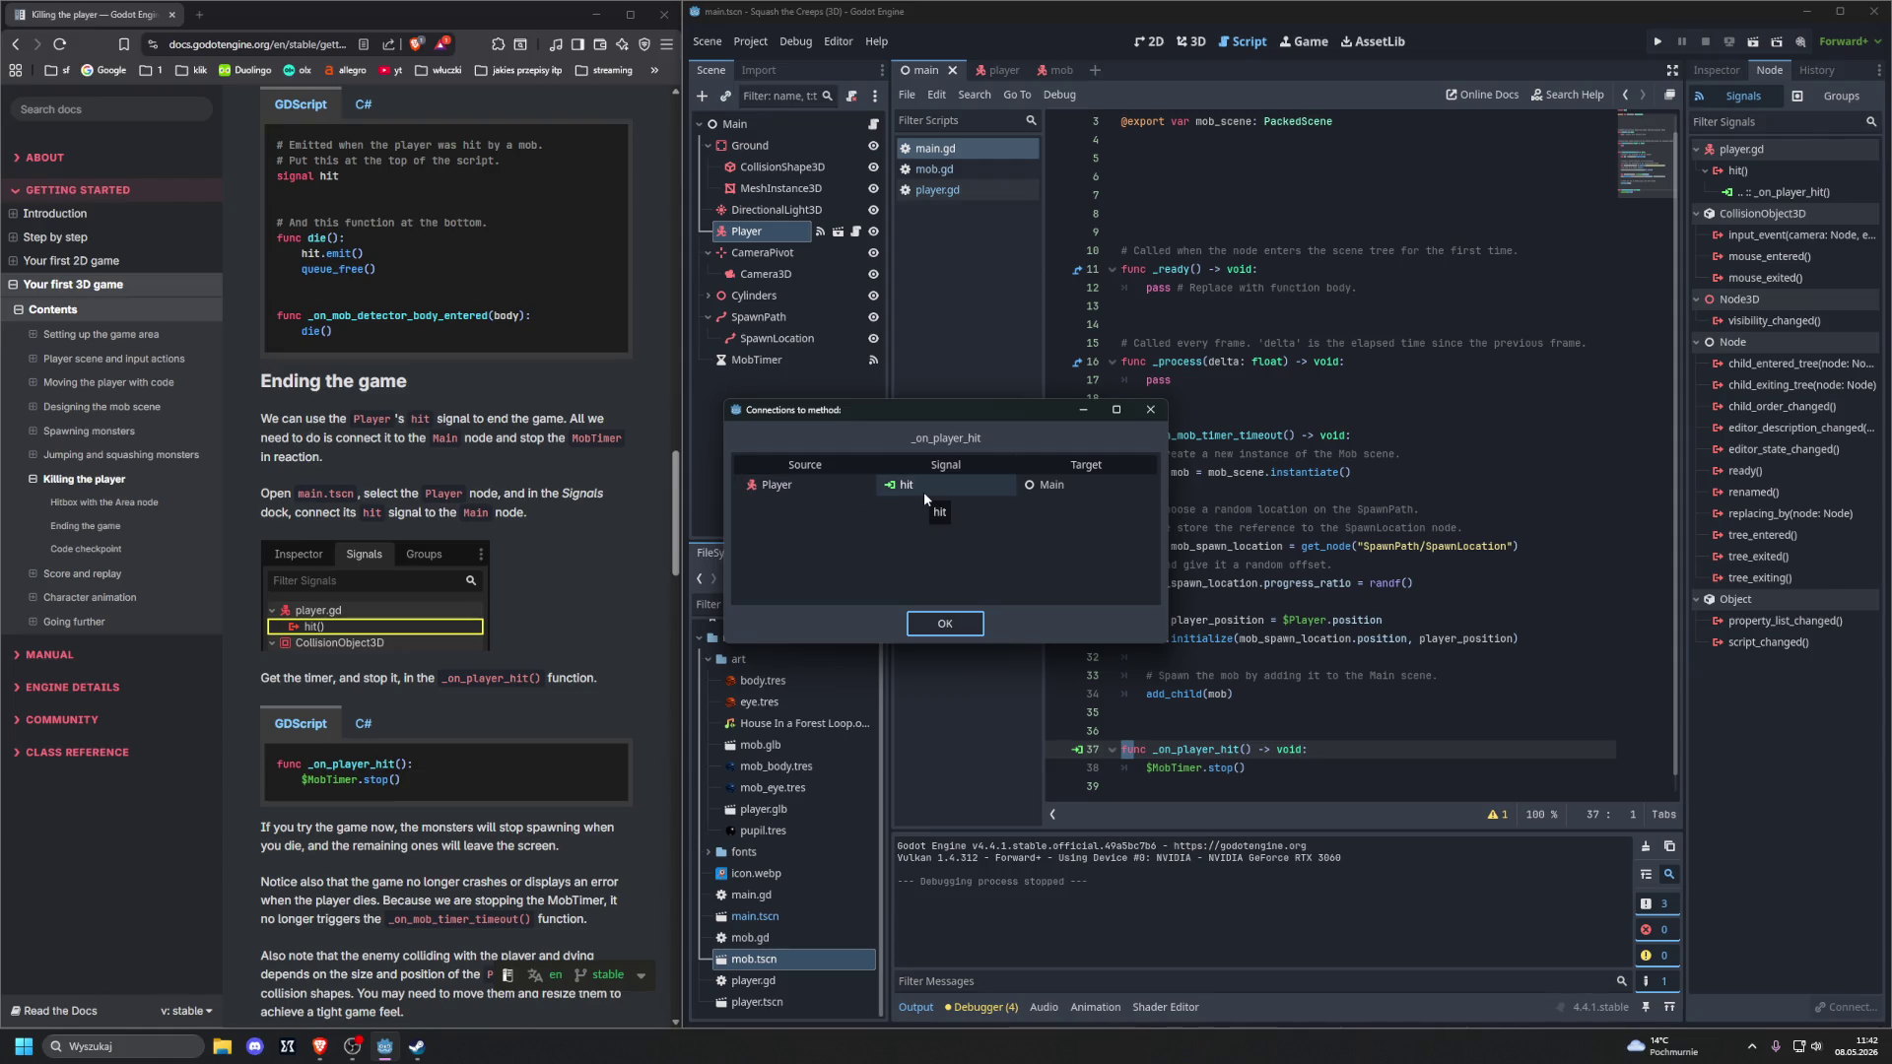
{"action": "left_click", "coordinate": [944, 624]}
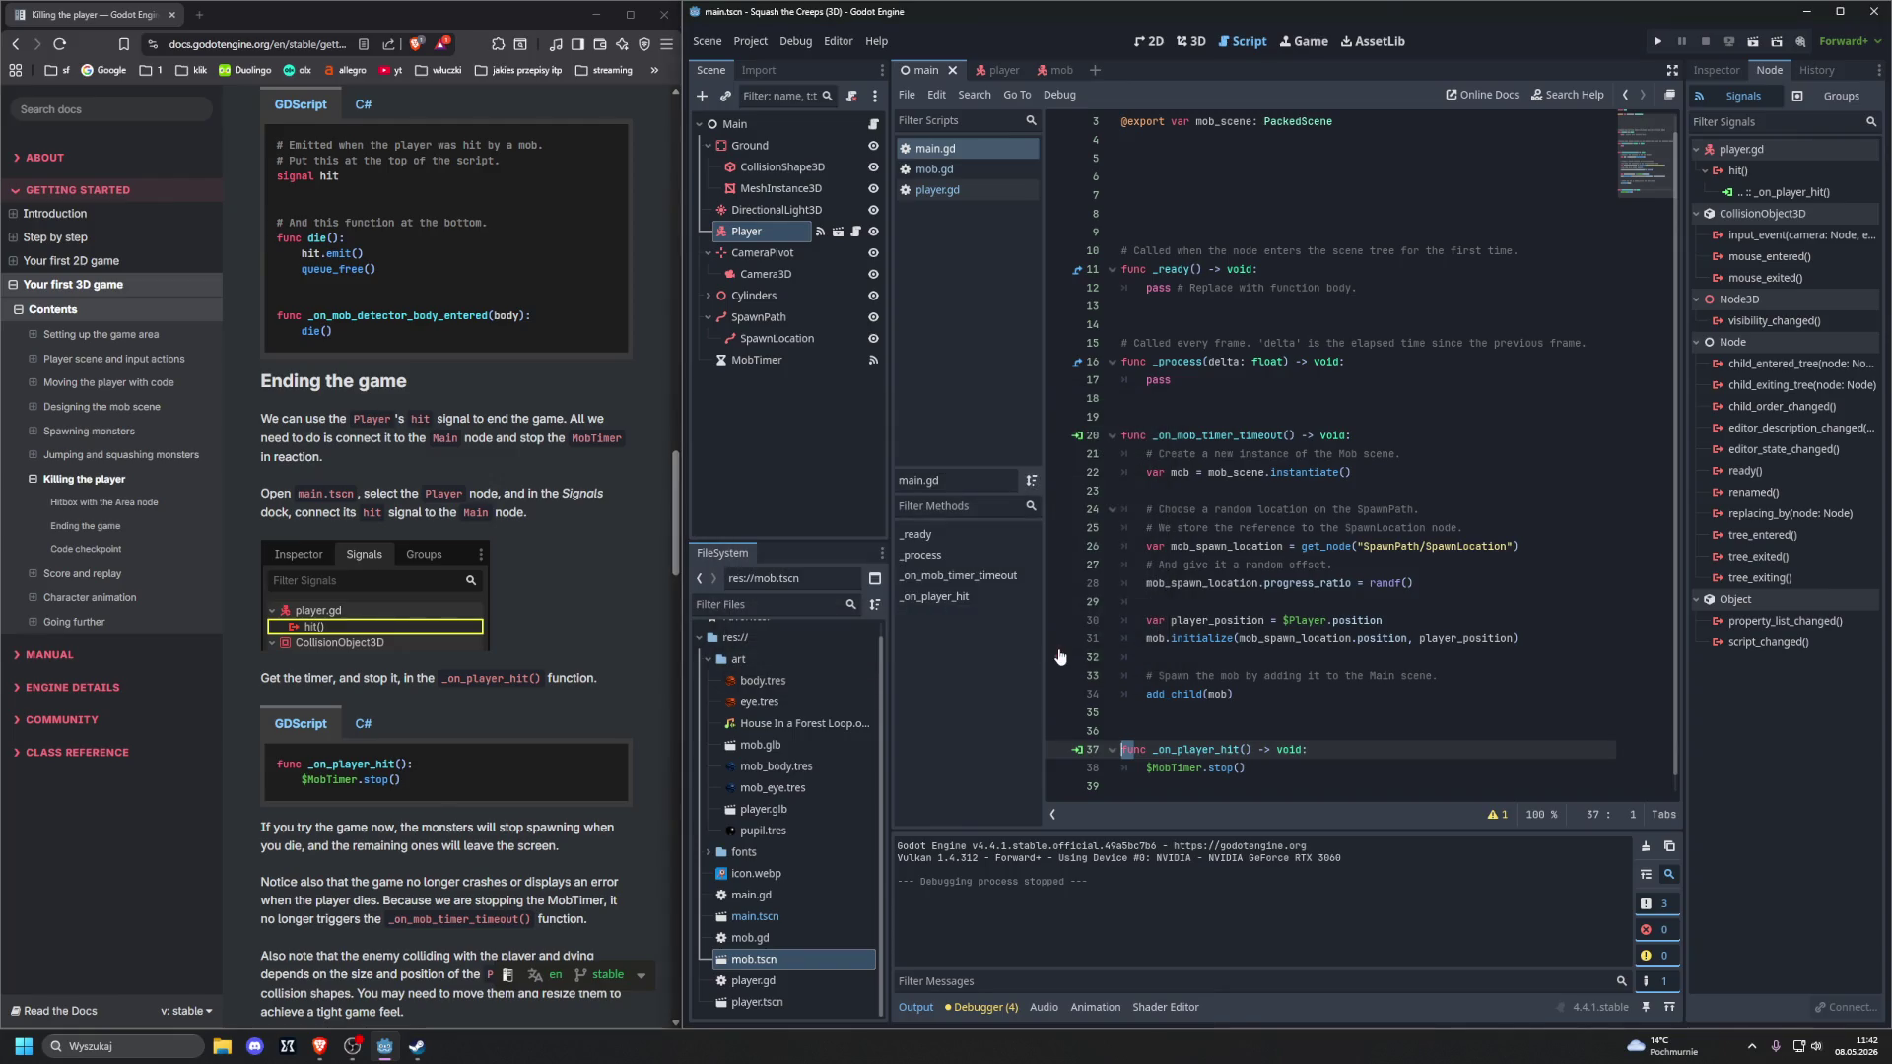
{"action": "left_click", "coordinate": [1079, 750]}
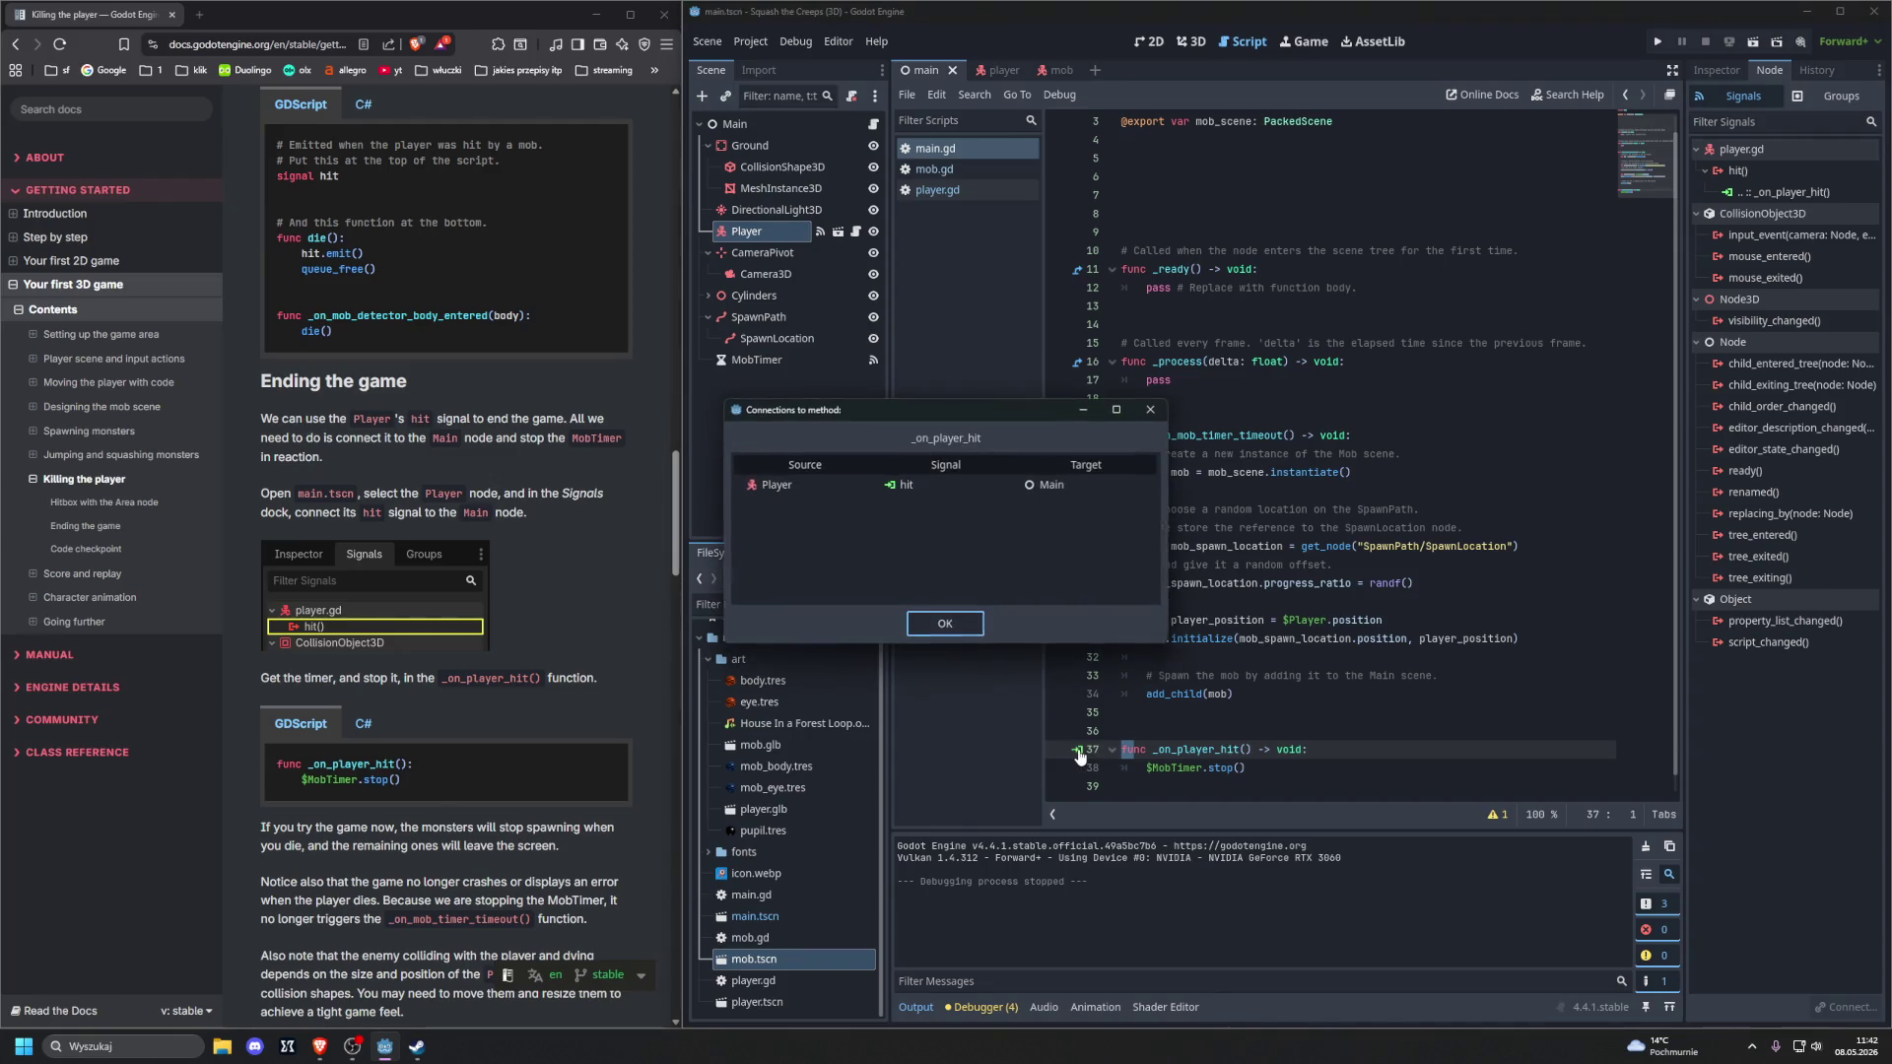
{"action": "left_click", "coordinate": [922, 624]}
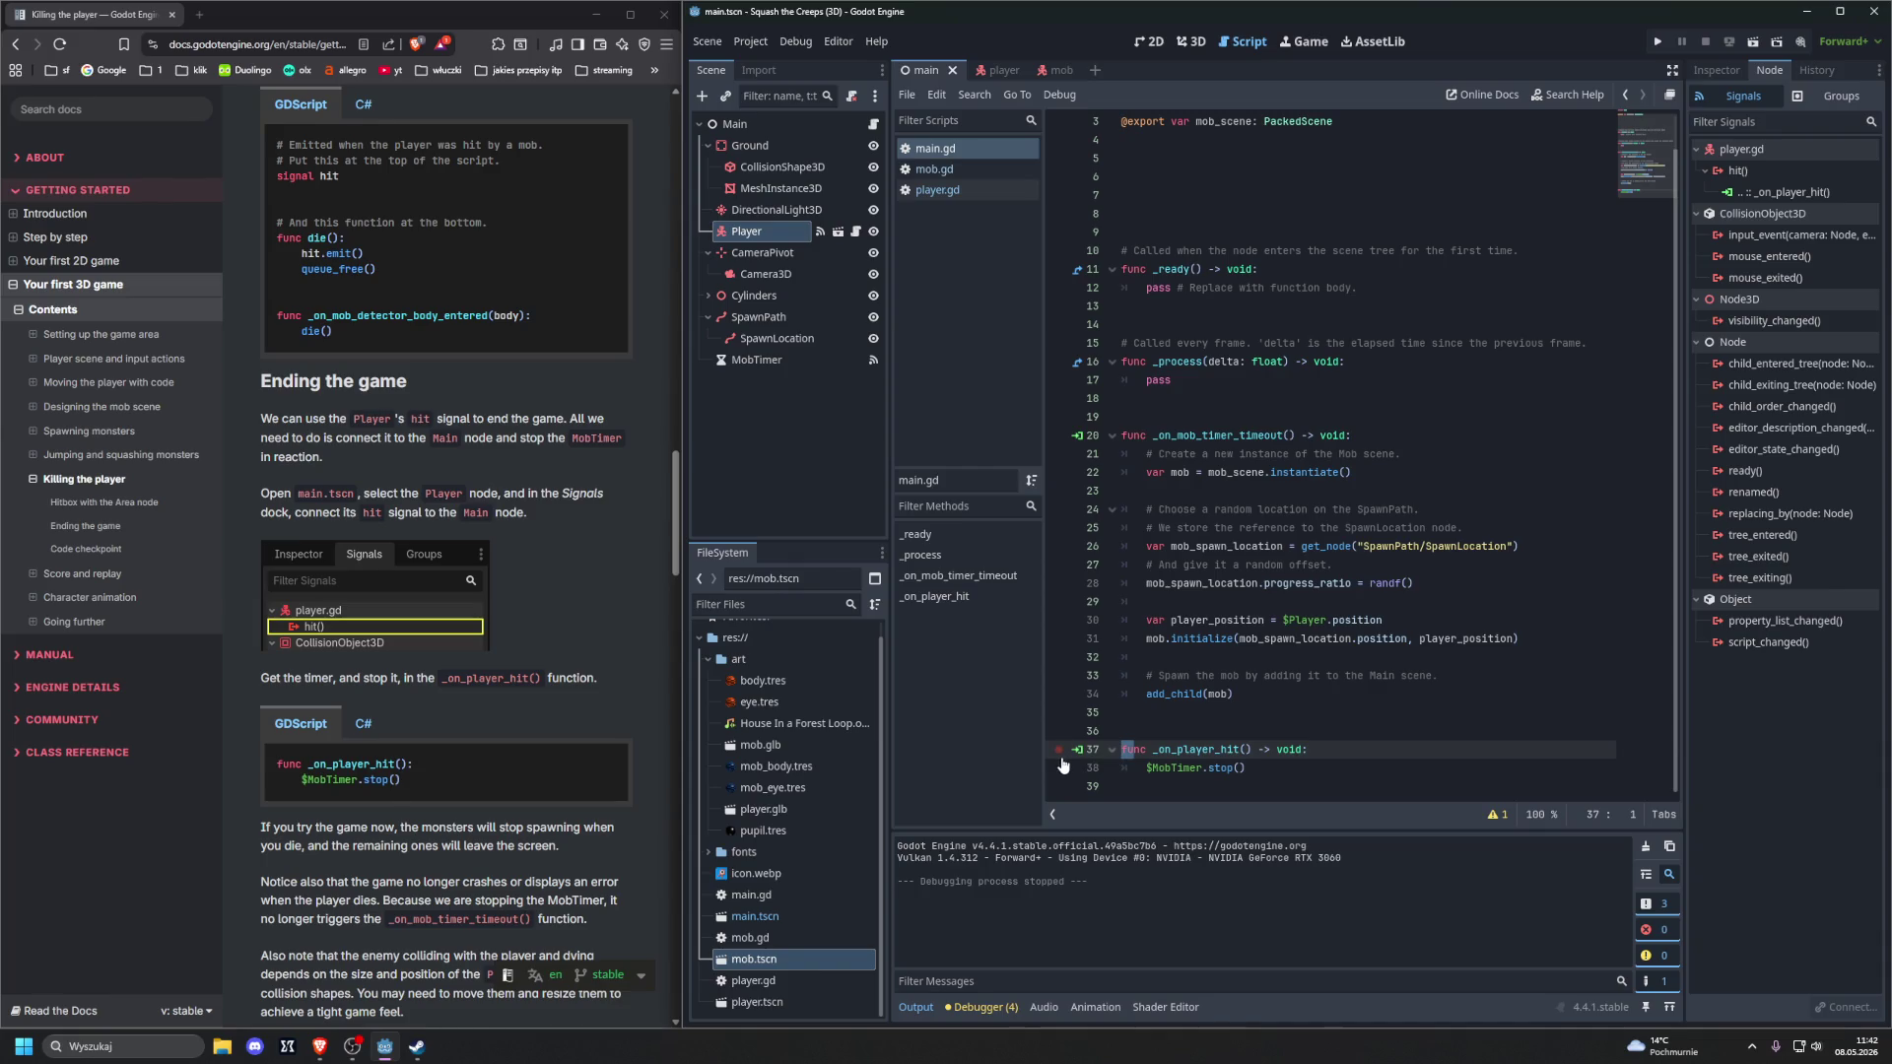
{"action": "left_click", "coordinate": [1153, 727]}
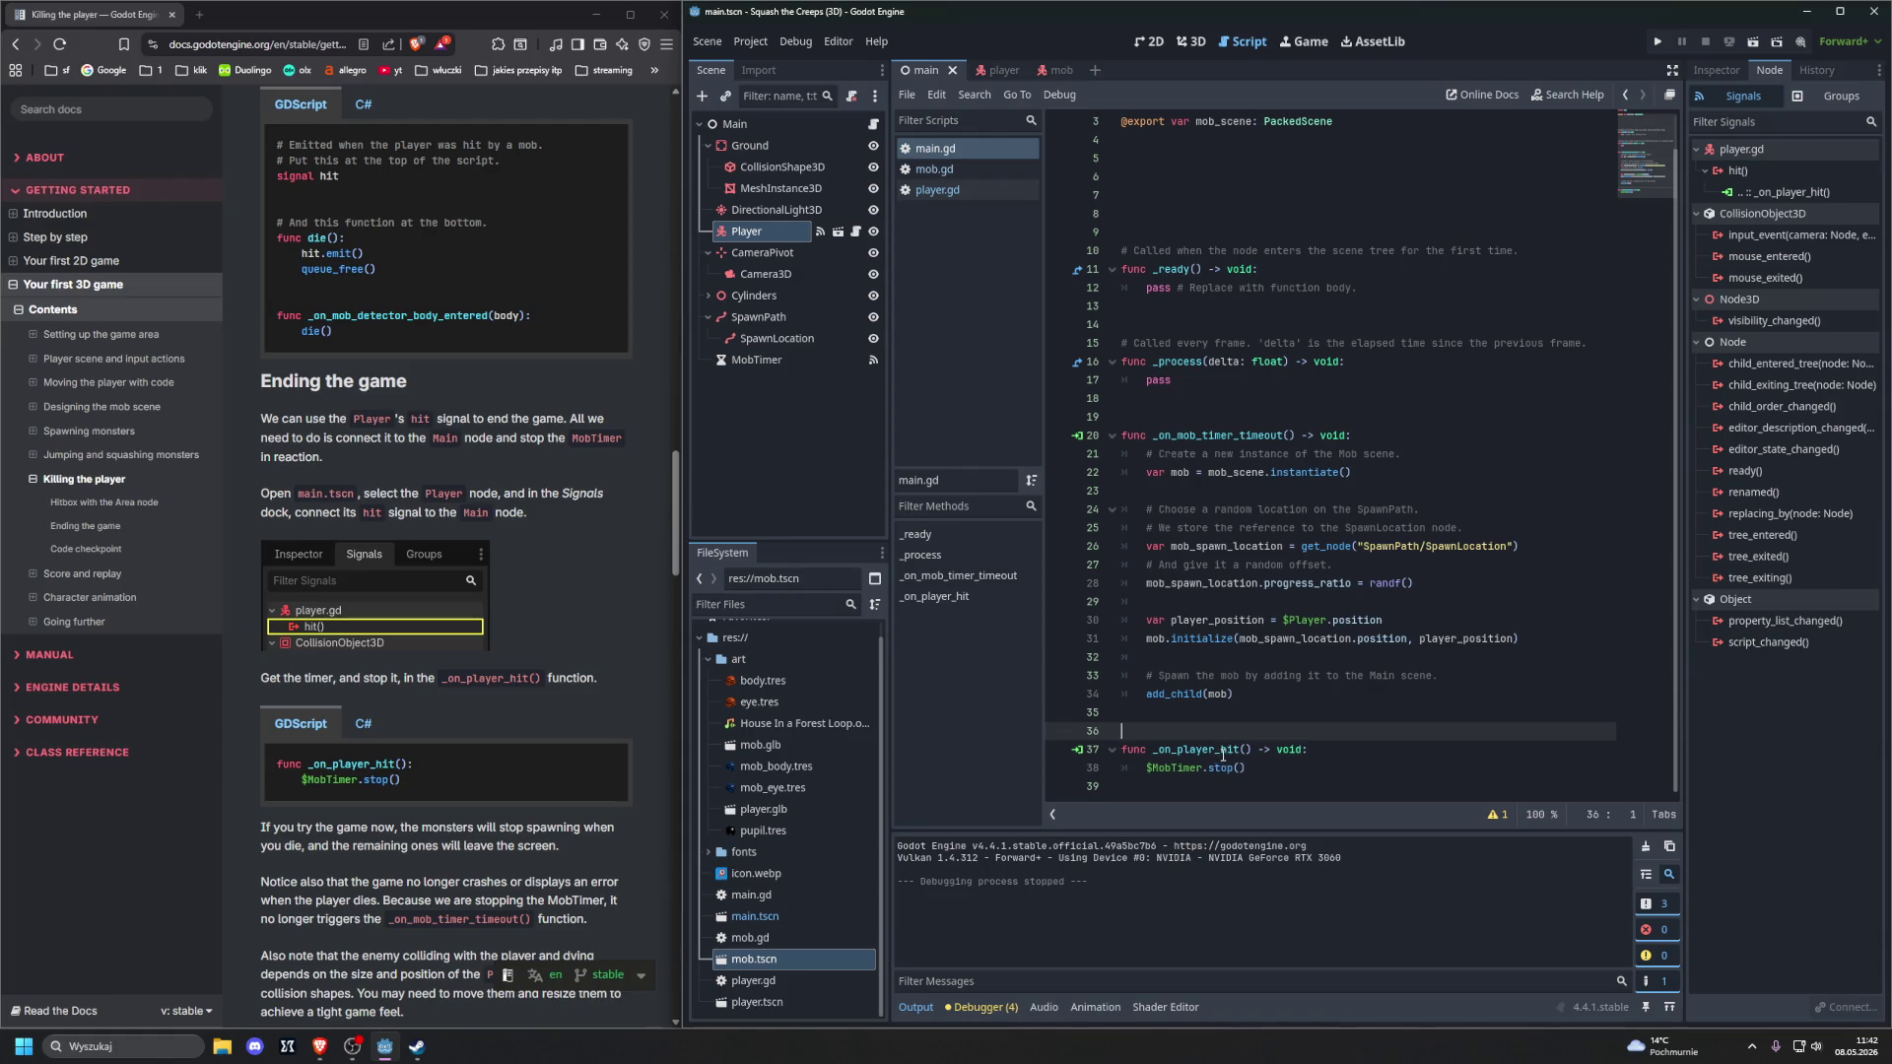
Replace ' -> void:' with a colon so the header reads func _on_player_hit():
{"action": "left_click_drag", "start_coordinate": [1311, 749], "coordinate": [1254, 749]}
{"action": "type", "text": ":"}
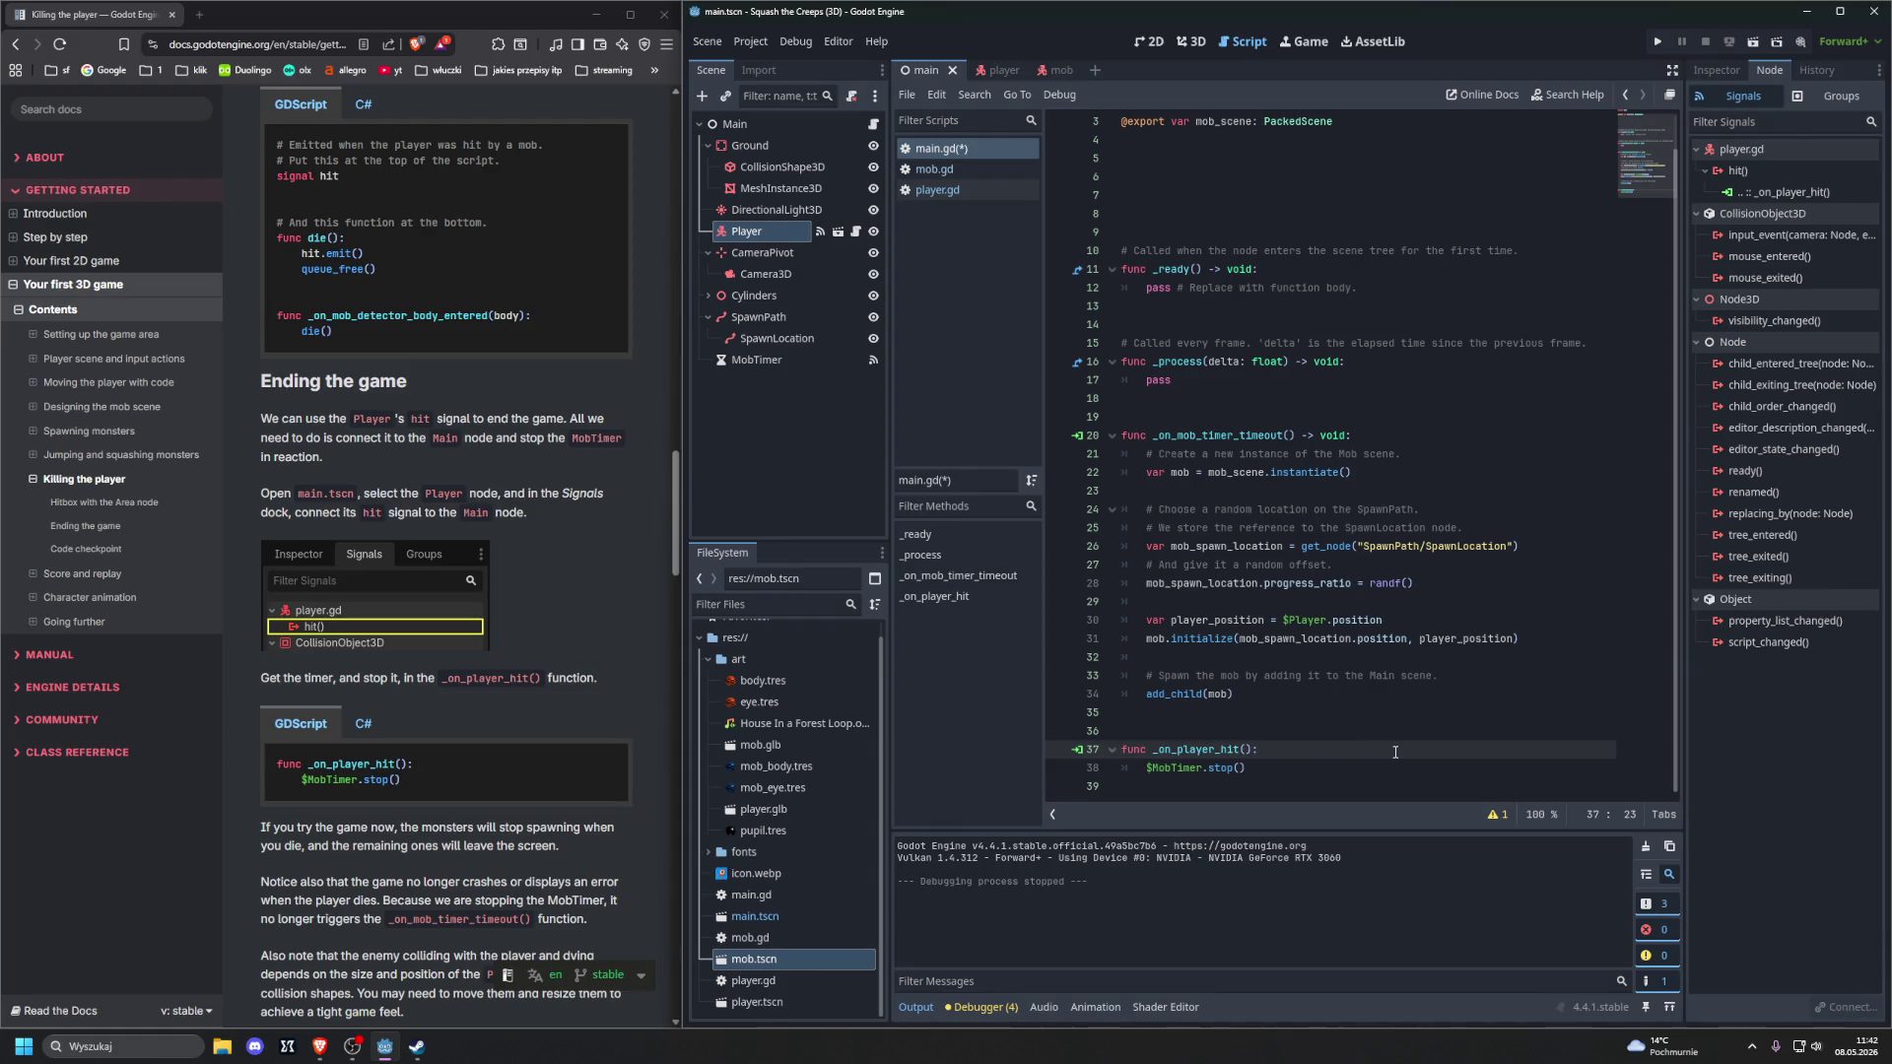
Save and run the game with F5, move and jump the player among spawning mobs, then close it
{"action": "key", "text": "F5"}
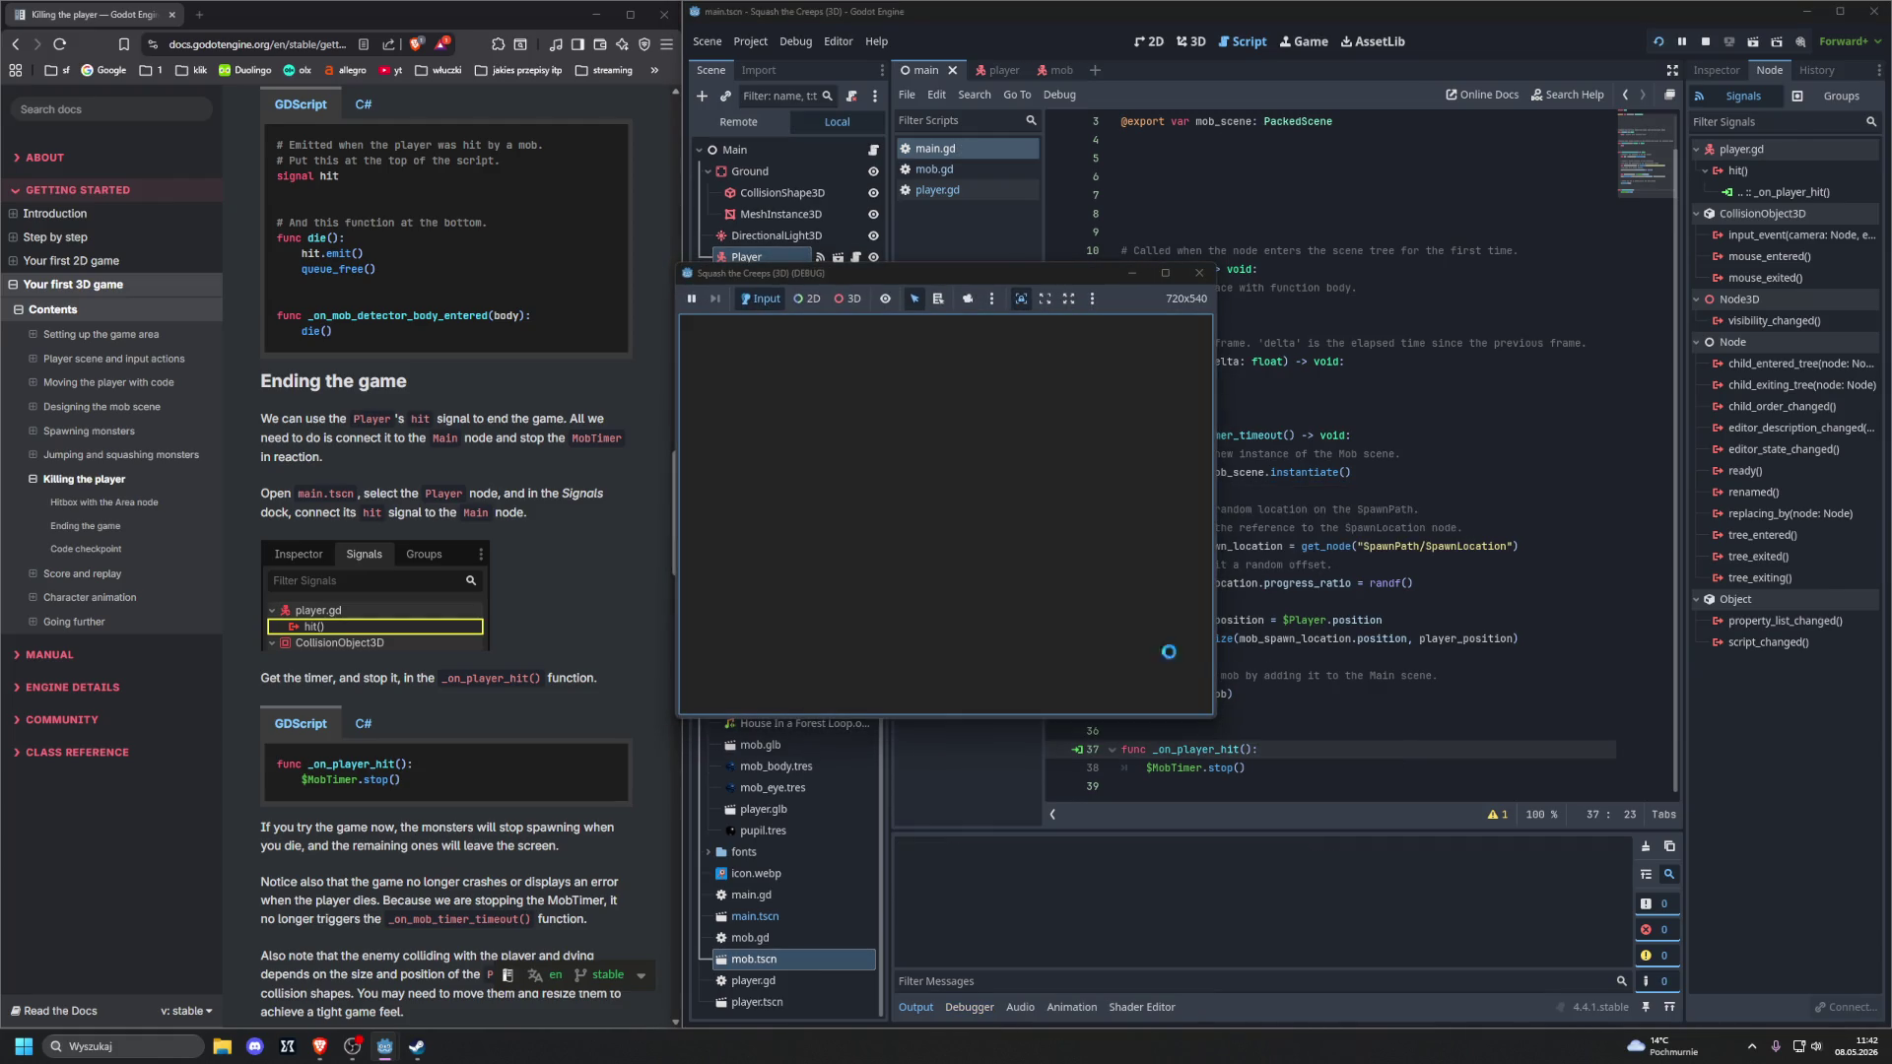
{"action": "key", "text": "Right"}
{"action": "key", "text": "Down"}
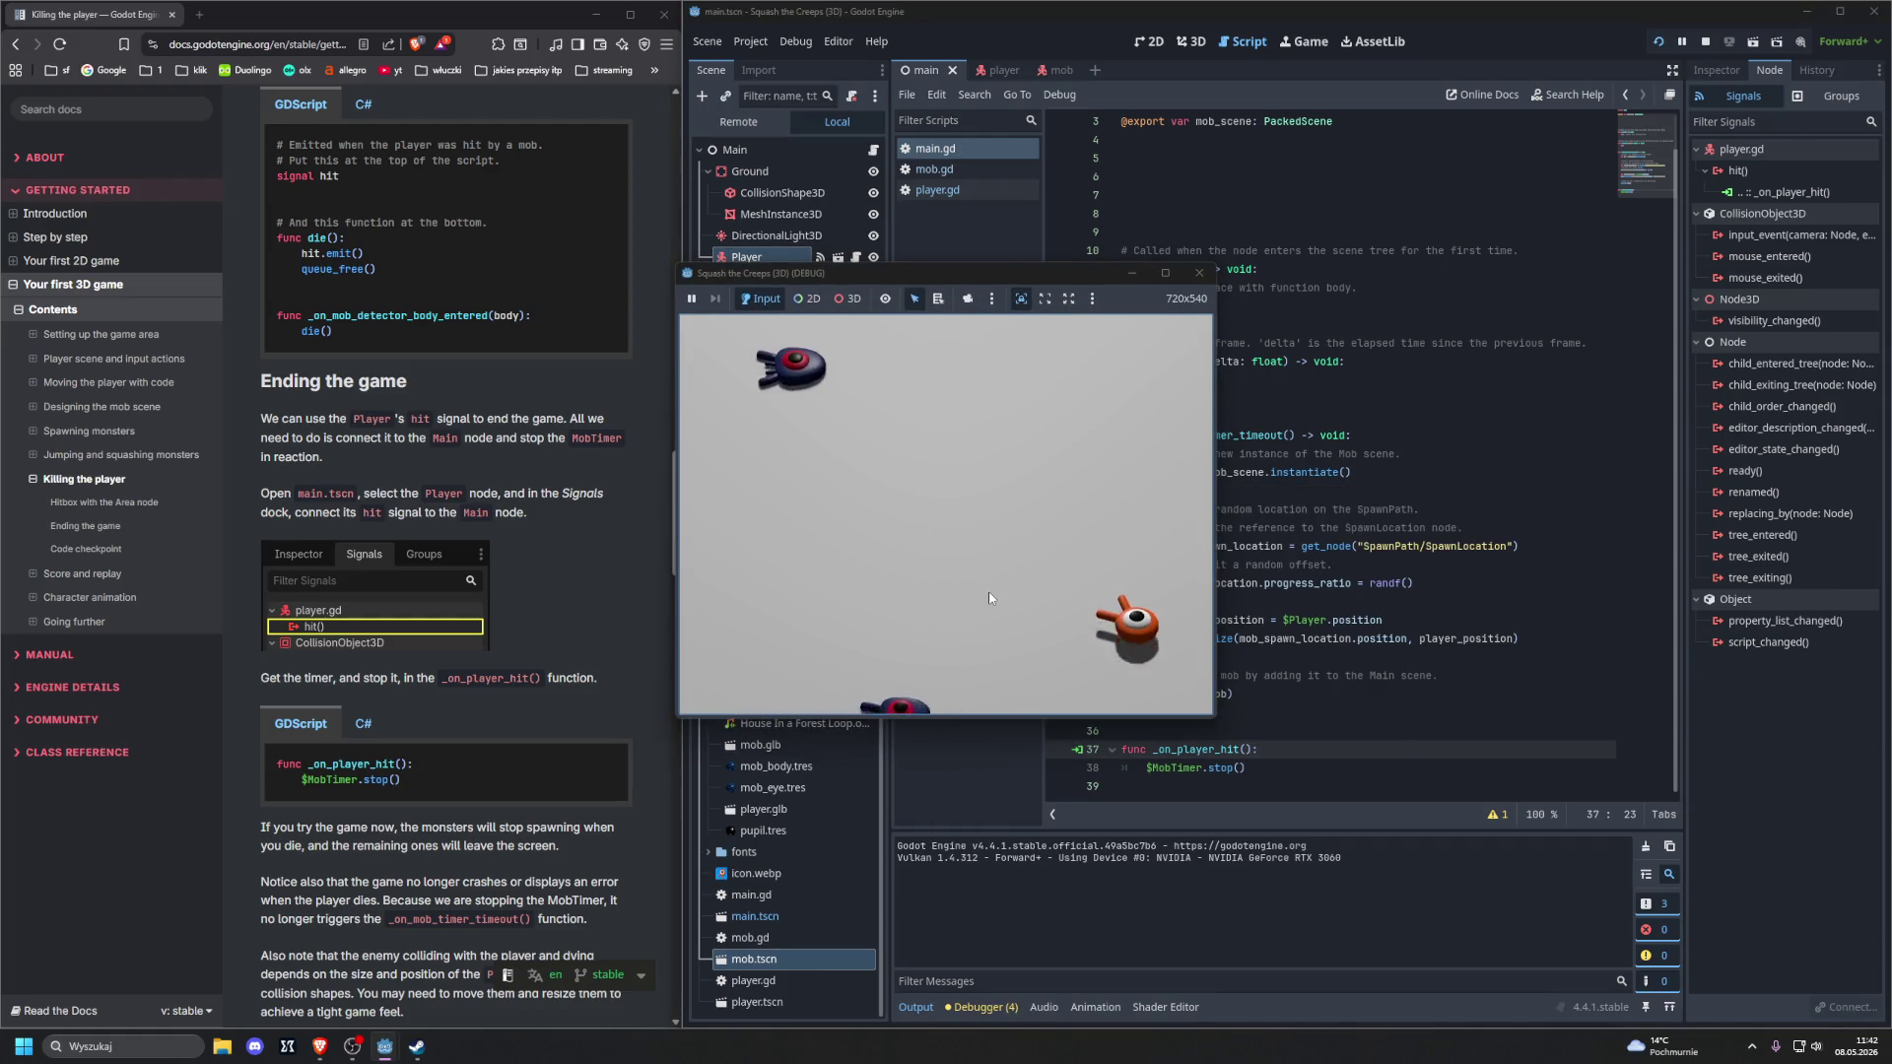
{"action": "key", "text": "Up"}
{"action": "key", "text": "Left"}
{"action": "key", "text": "space"}
{"action": "key", "text": "Right"}
{"action": "key", "text": "Down"}
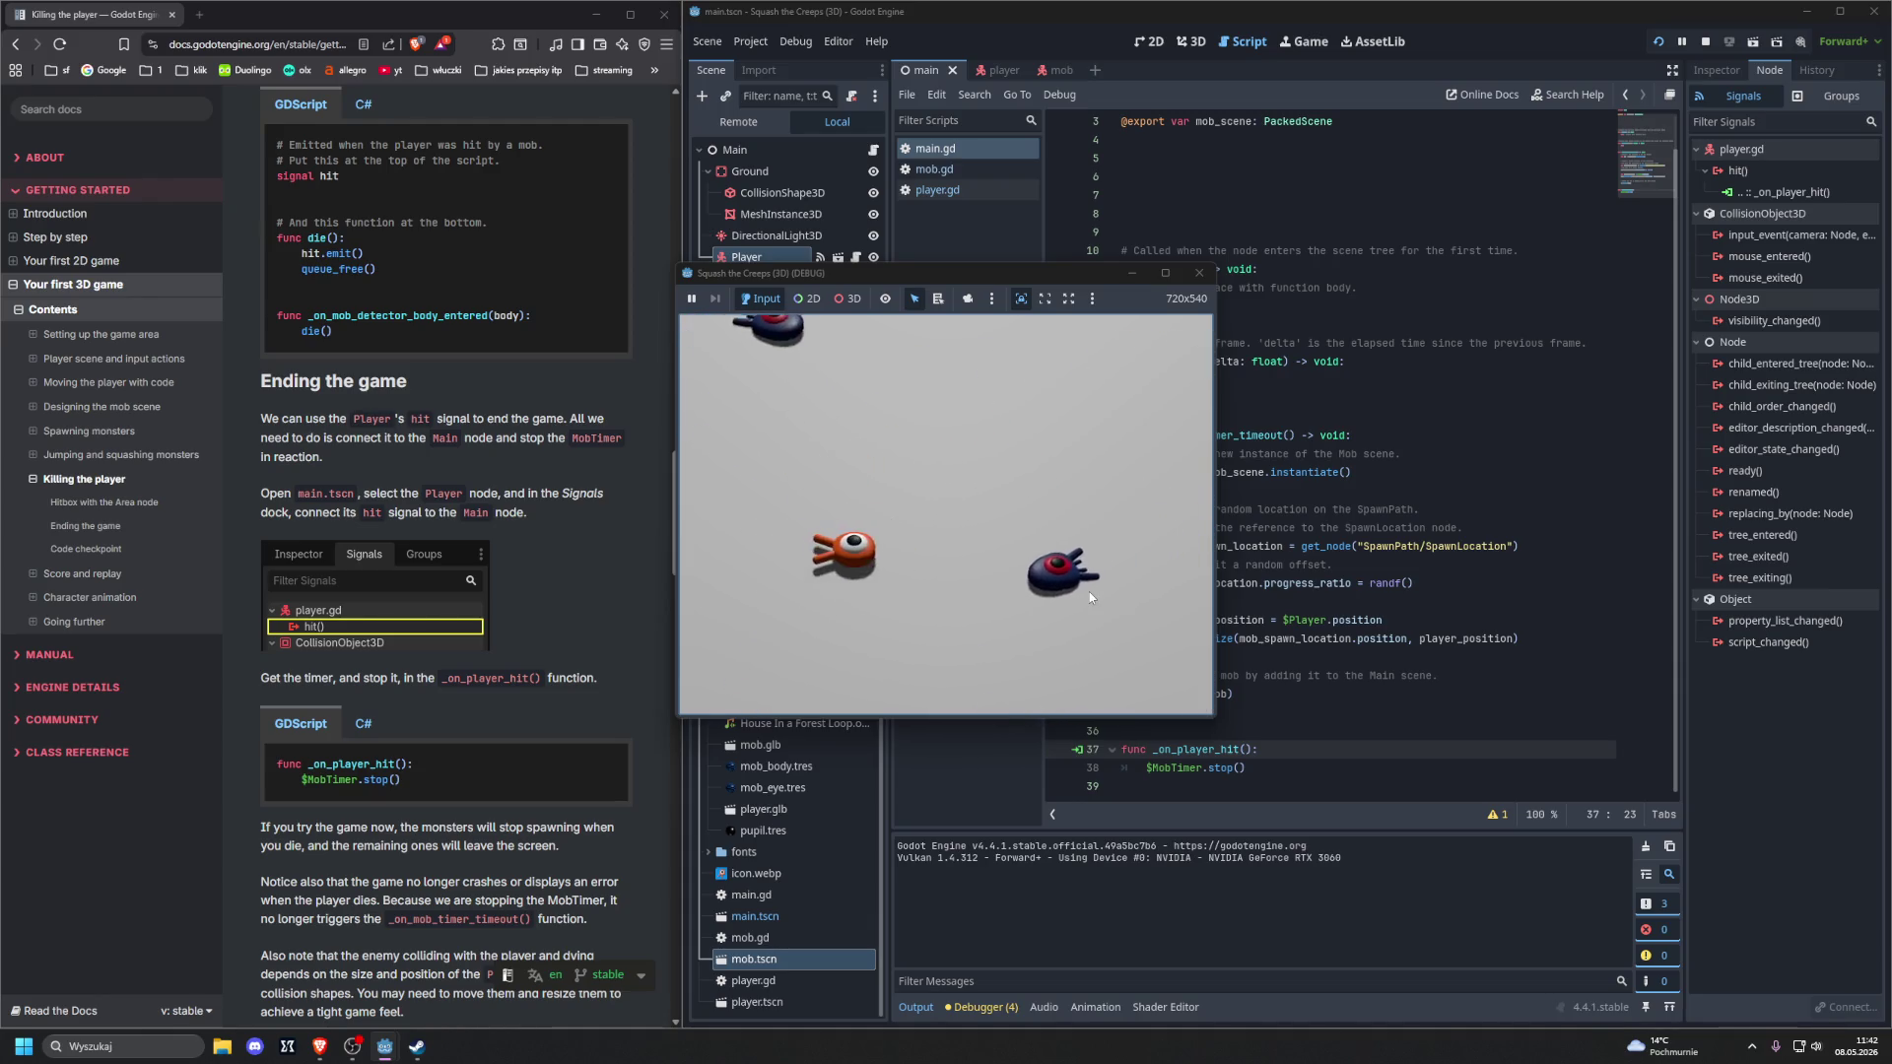
{"action": "key", "text": "space"}
{"action": "key", "text": "Down"}
{"action": "key", "text": "Left"}
{"action": "key", "text": "Right"}
{"action": "key", "text": "Left"}
{"action": "key", "text": "Up"}
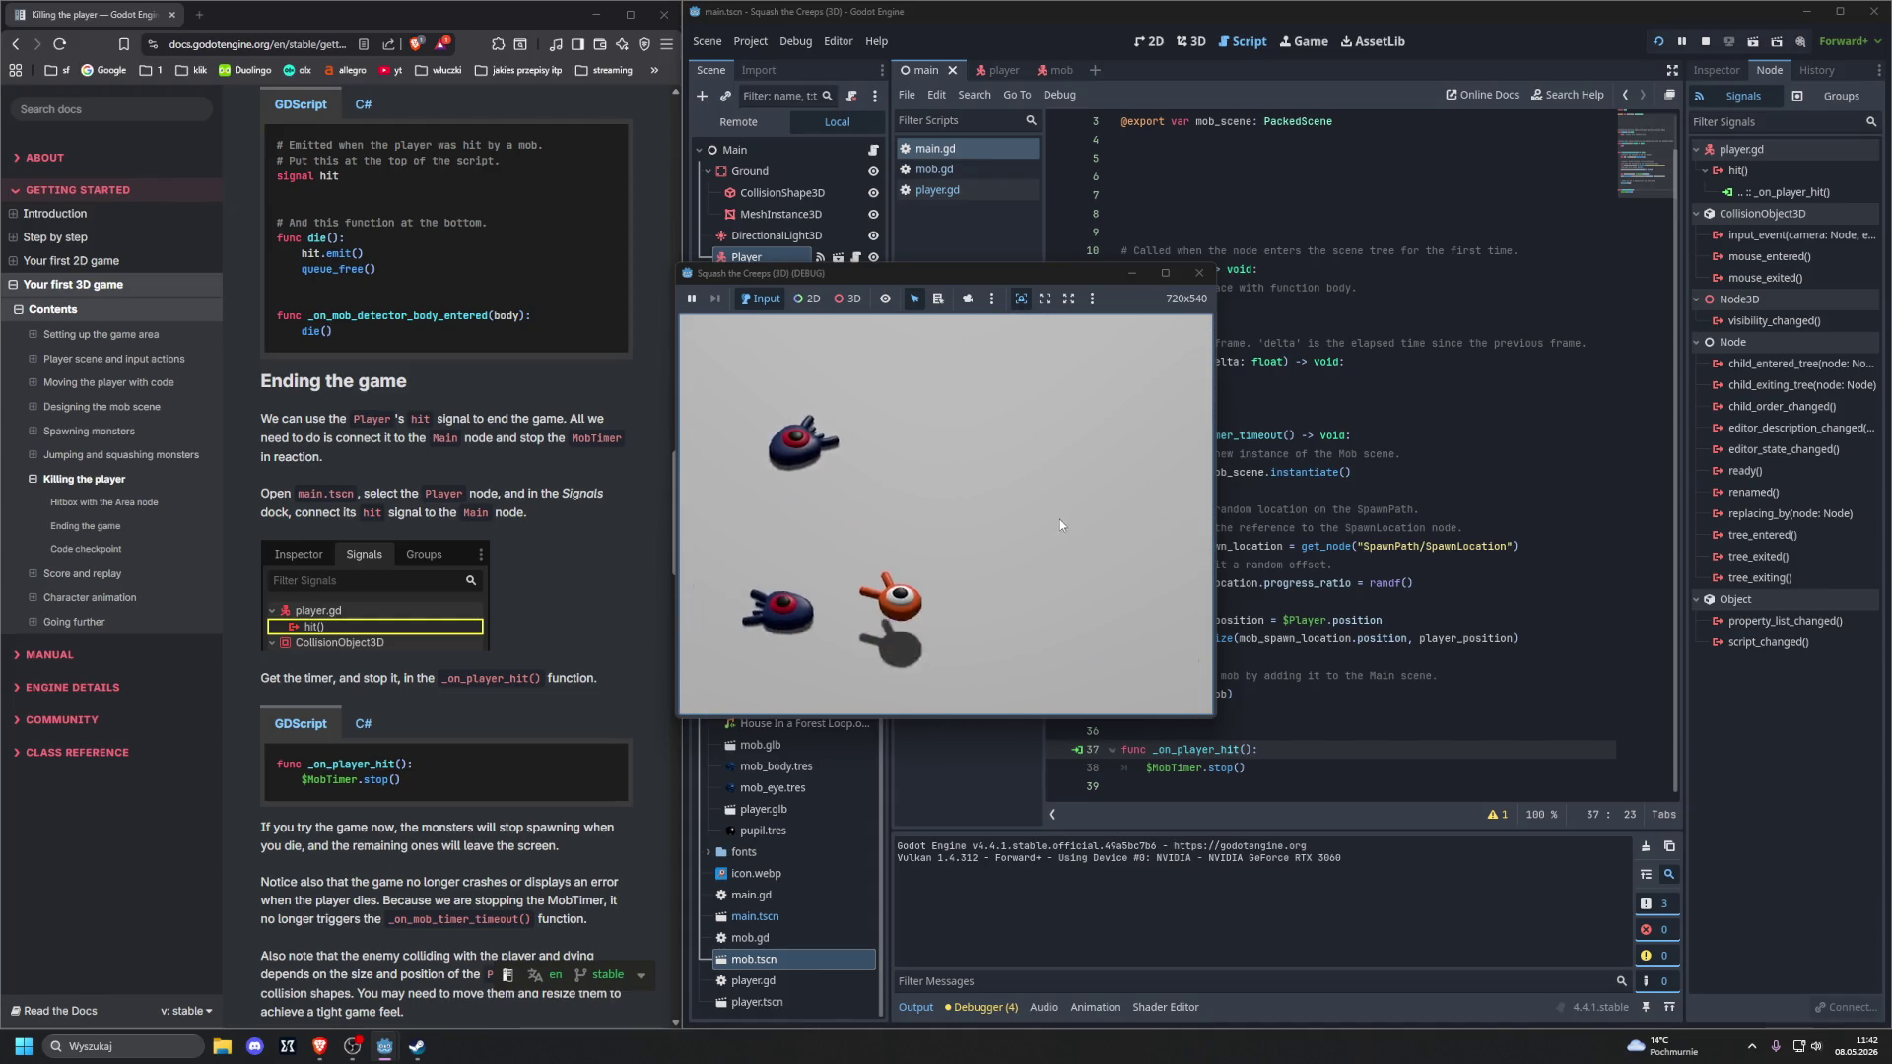
{"action": "key", "text": "space"}
{"action": "key", "text": "Up"}
{"action": "key", "text": "space"}
{"action": "key", "text": "Left"}
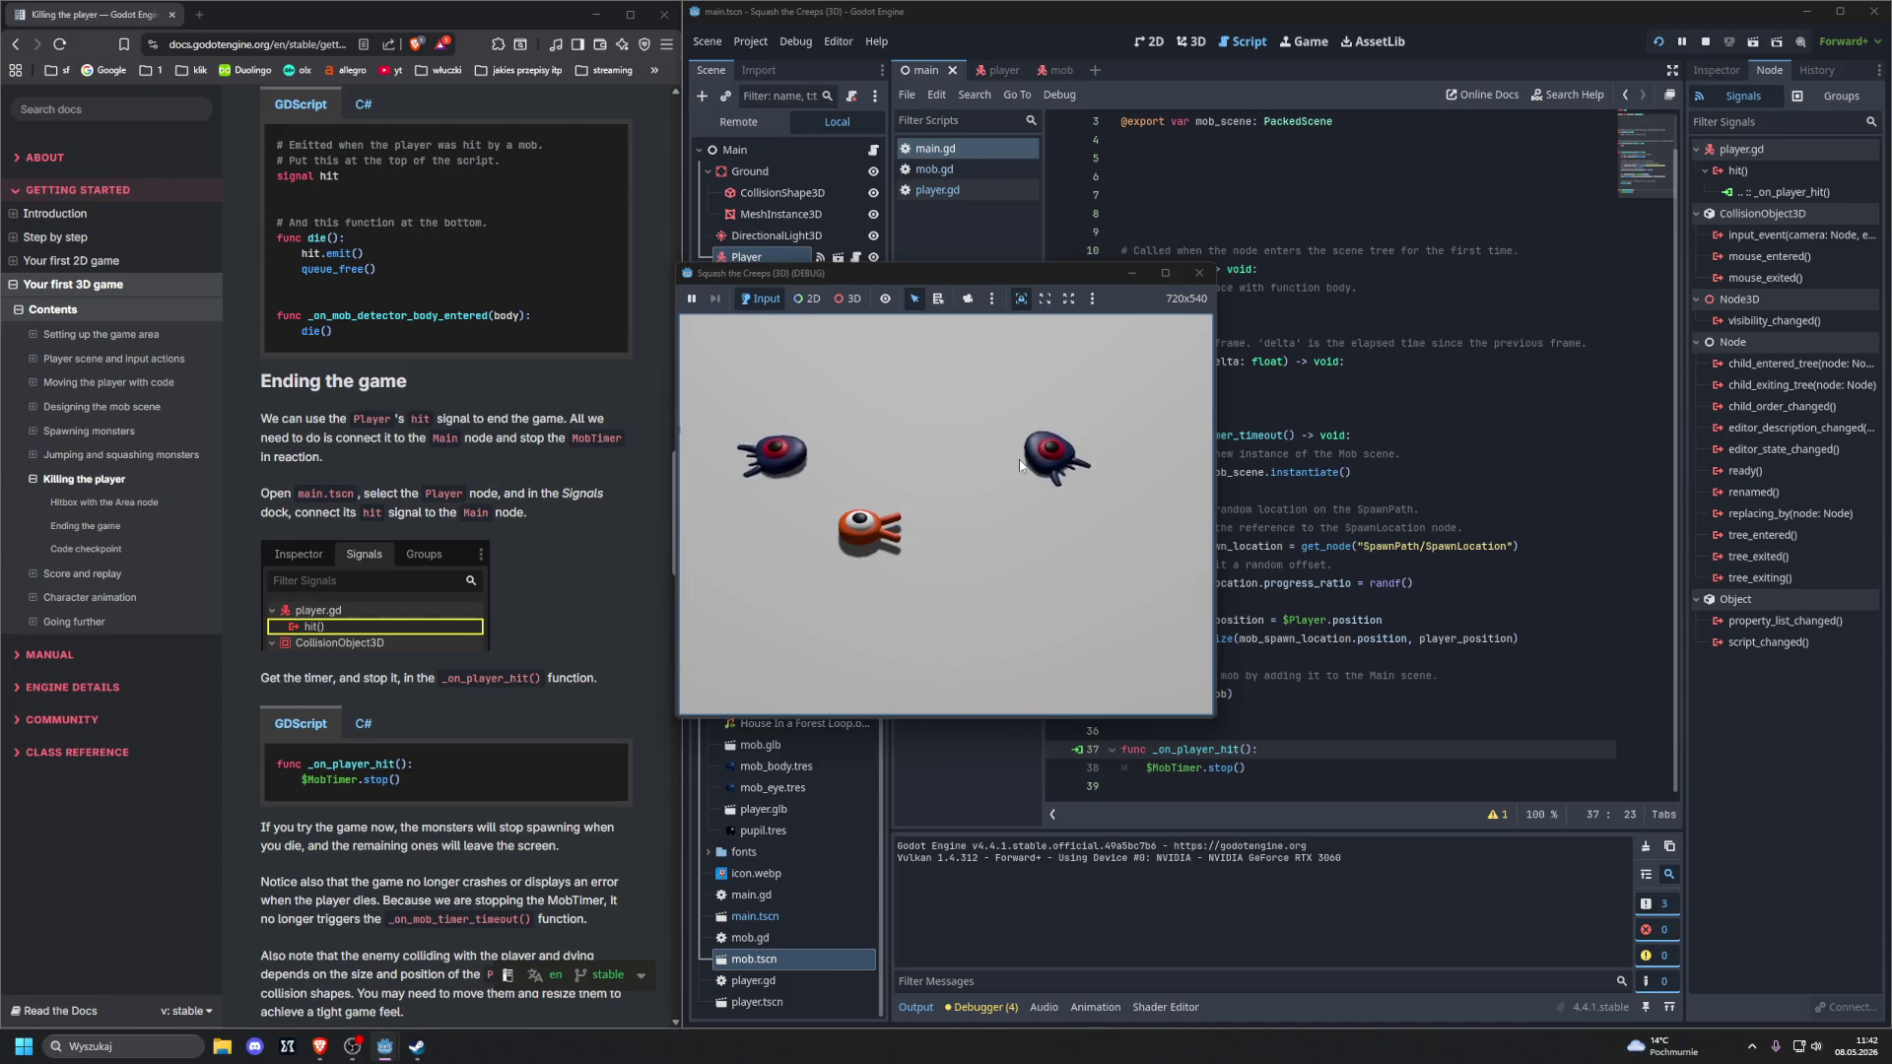
{"action": "left_click", "coordinate": [1195, 273]}
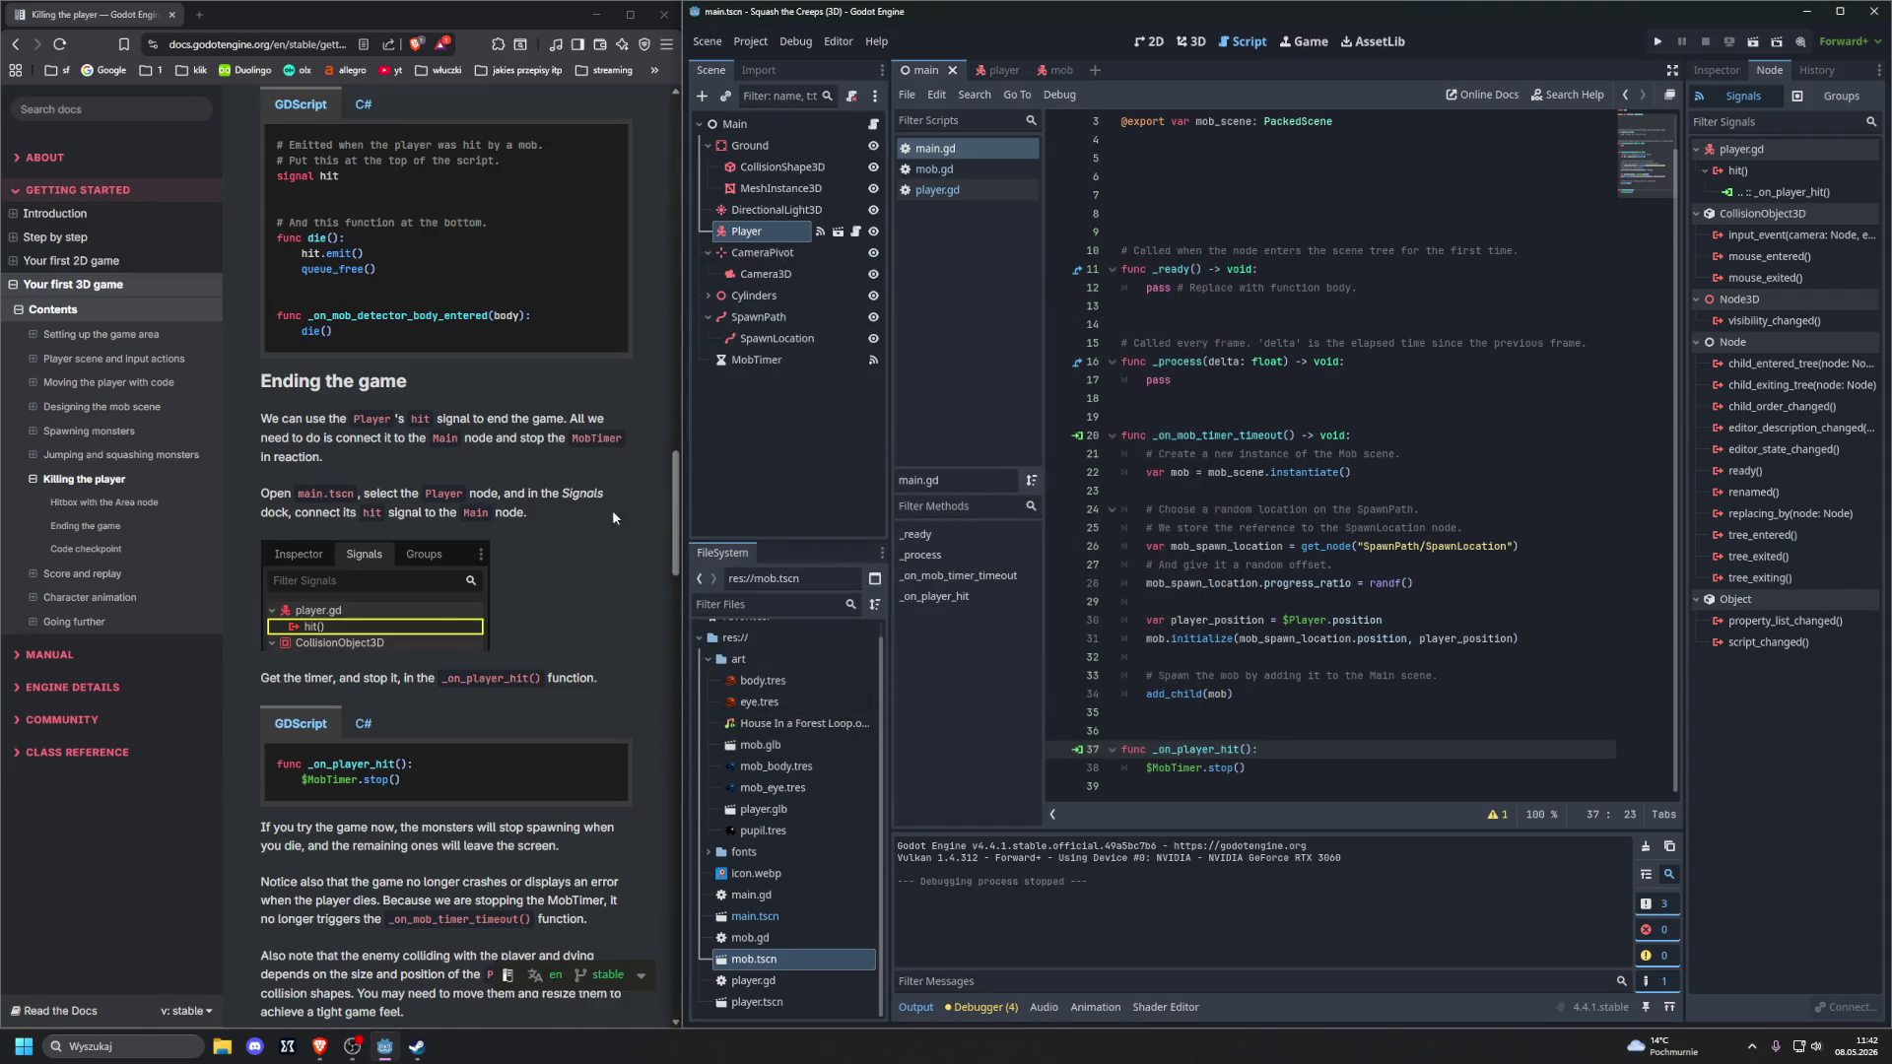
{"action": "scroll", "coordinate": [446, 649], "scroll_direction": "down", "scroll_amount": 20}
{"action": "scroll", "coordinate": [441, 646], "scroll_direction": "up", "scroll_amount": 2}
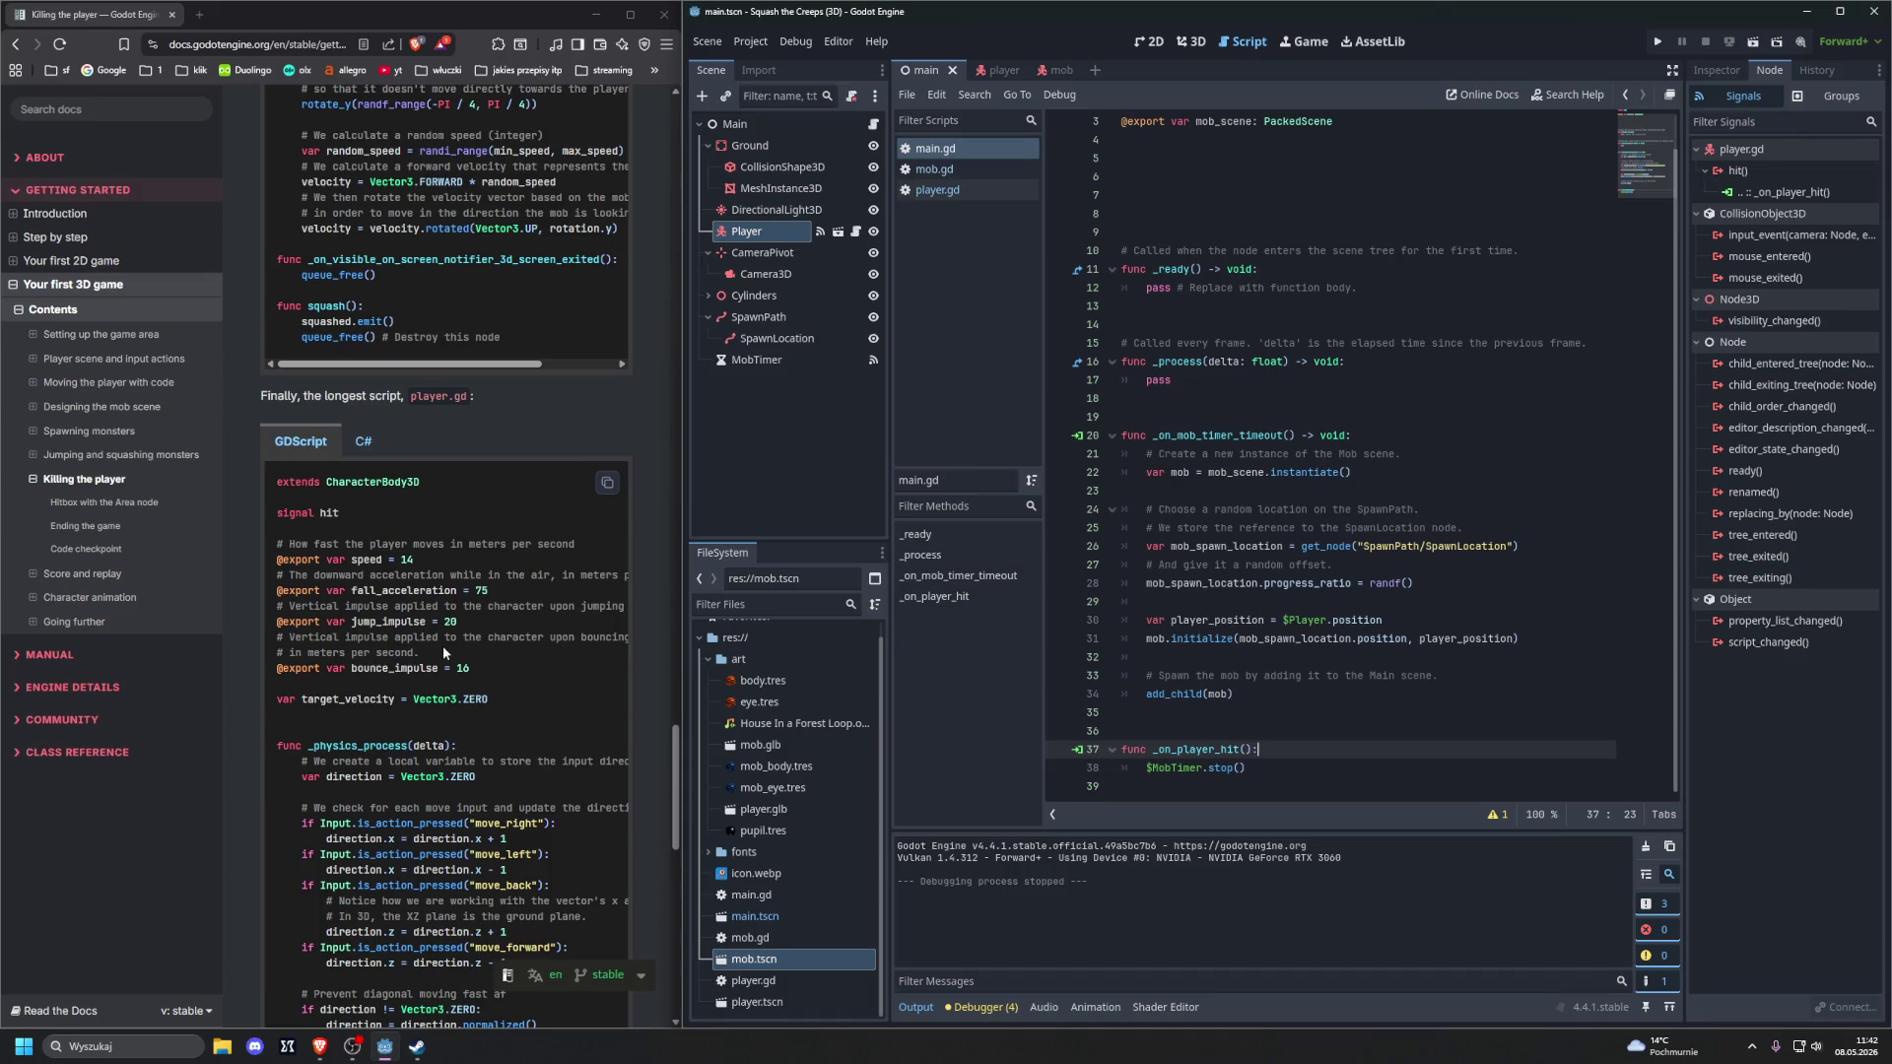
{"action": "scroll", "coordinate": [442, 646], "scroll_direction": "up", "scroll_amount": 9}
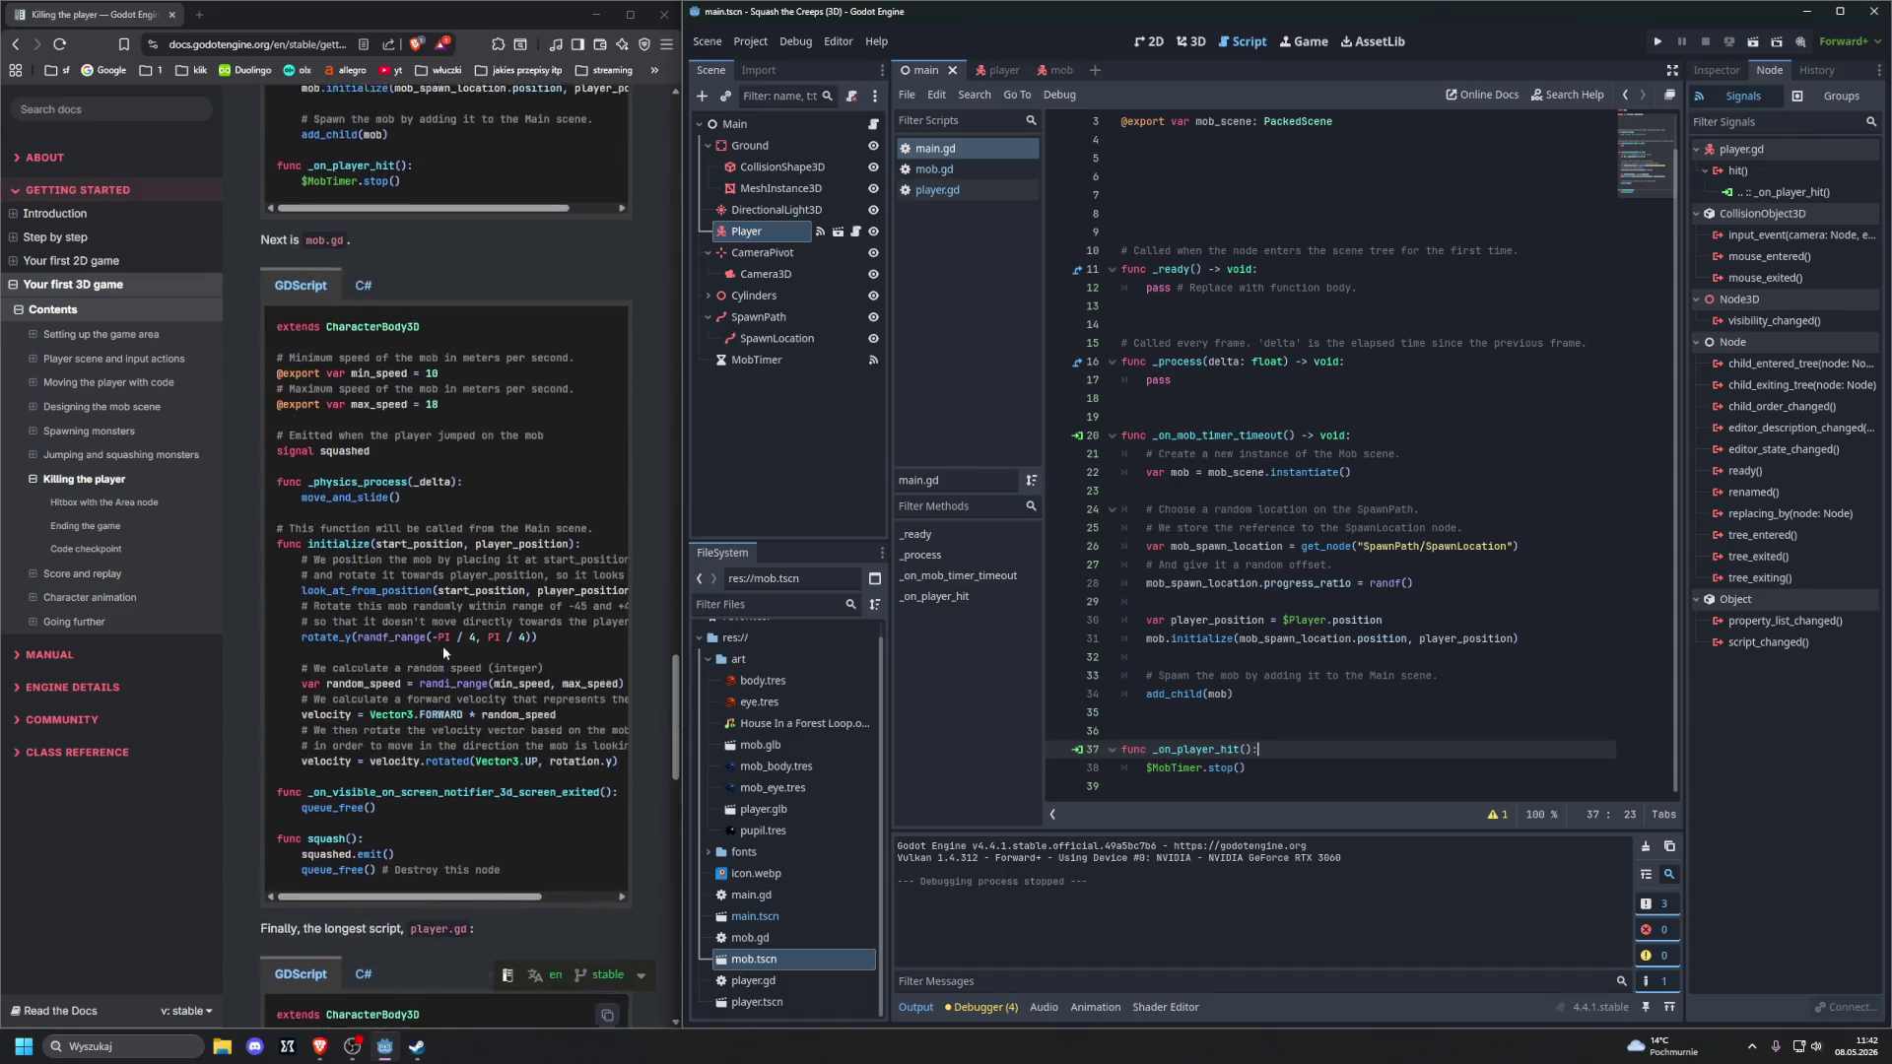
{"action": "scroll", "coordinate": [444, 652], "scroll_direction": "up", "scroll_amount": 3}
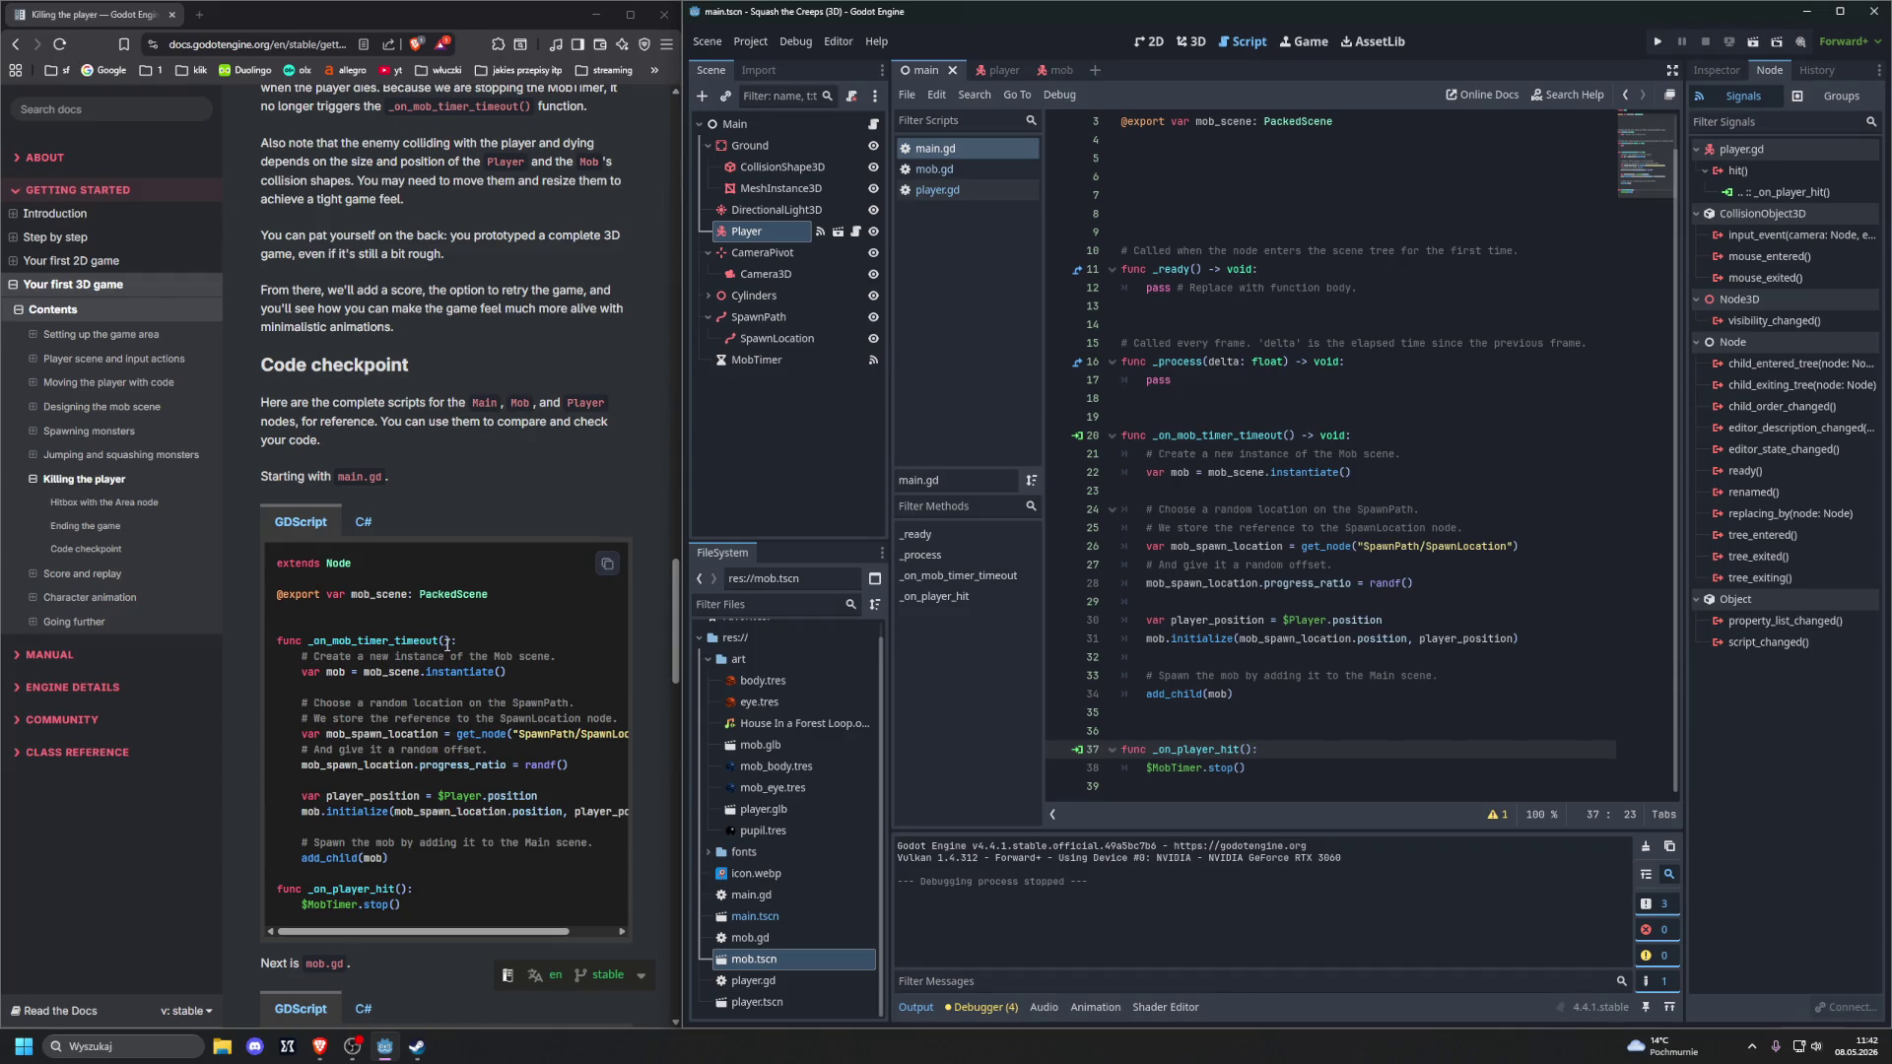
{"action": "scroll", "coordinate": [429, 599], "scroll_direction": "down", "scroll_amount": 2}
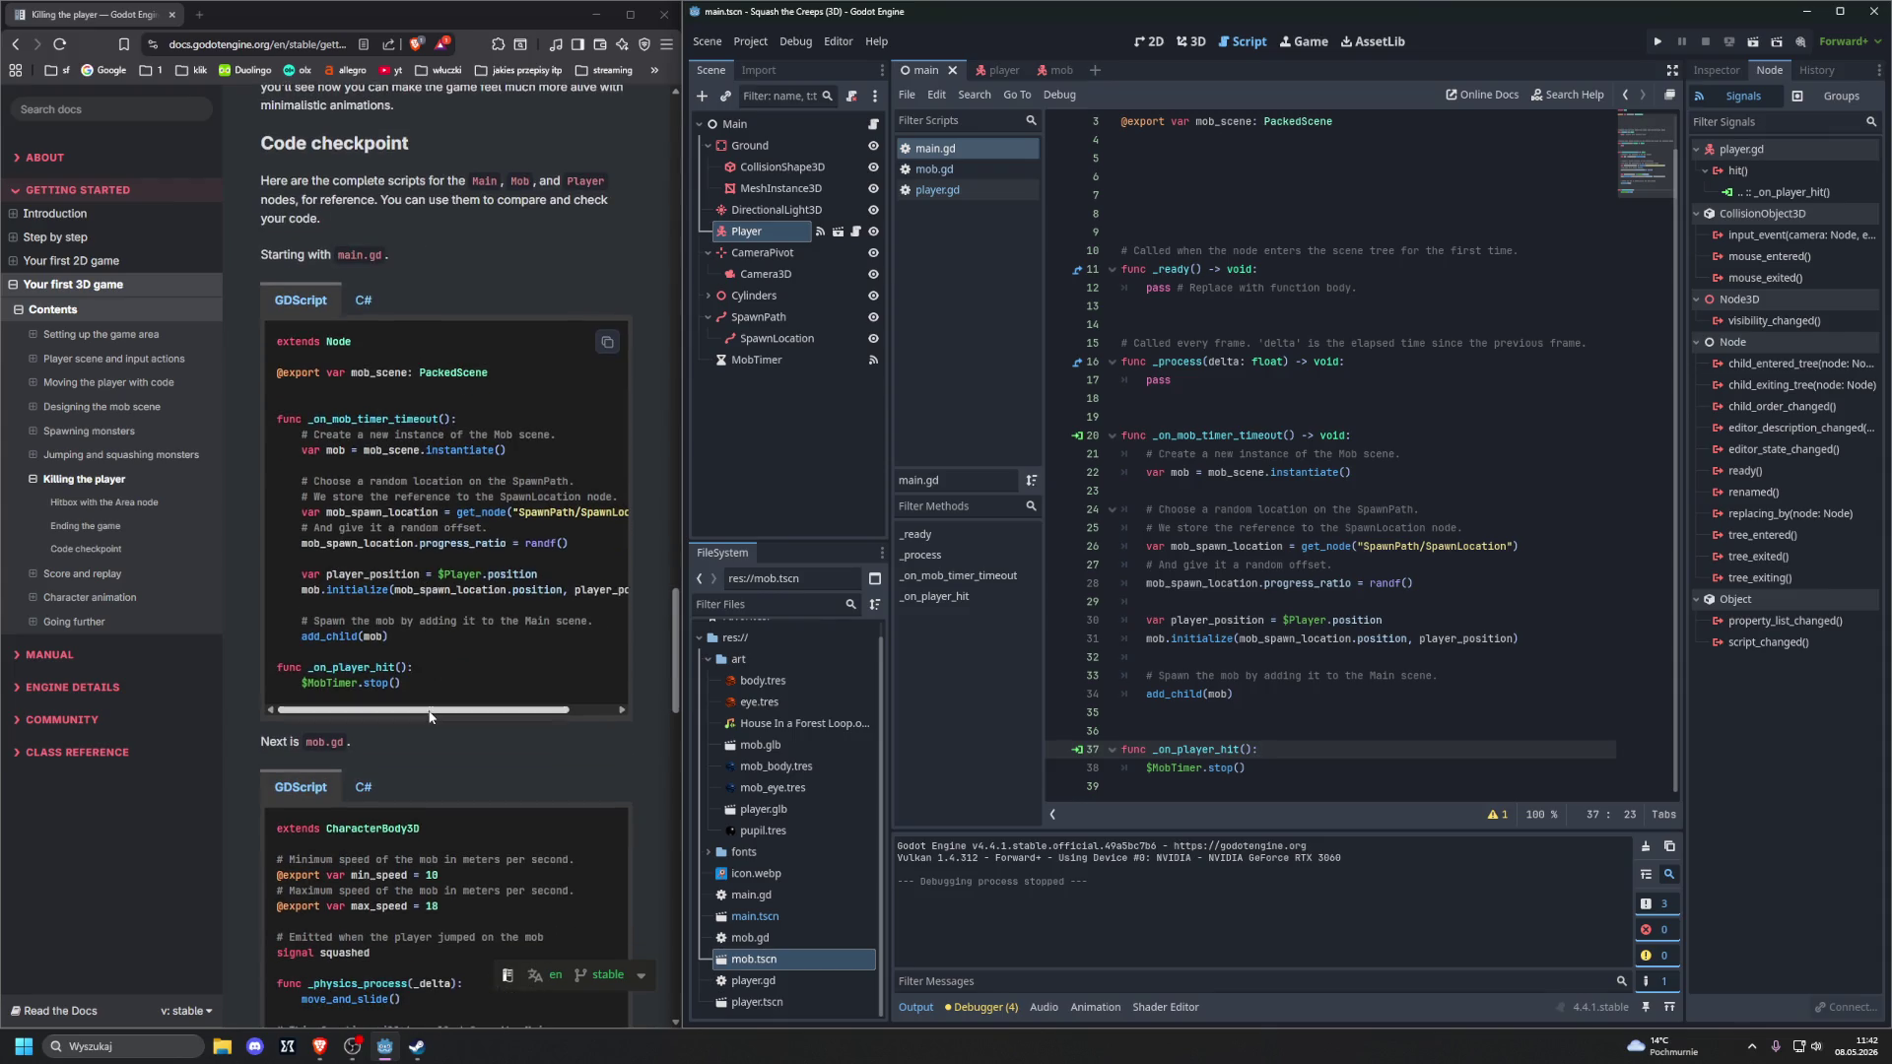
{"action": "scroll", "coordinate": [477, 570], "scroll_direction": "down", "scroll_amount": 1}
{"action": "scroll", "coordinate": [475, 572], "scroll_direction": "up", "scroll_amount": 1}
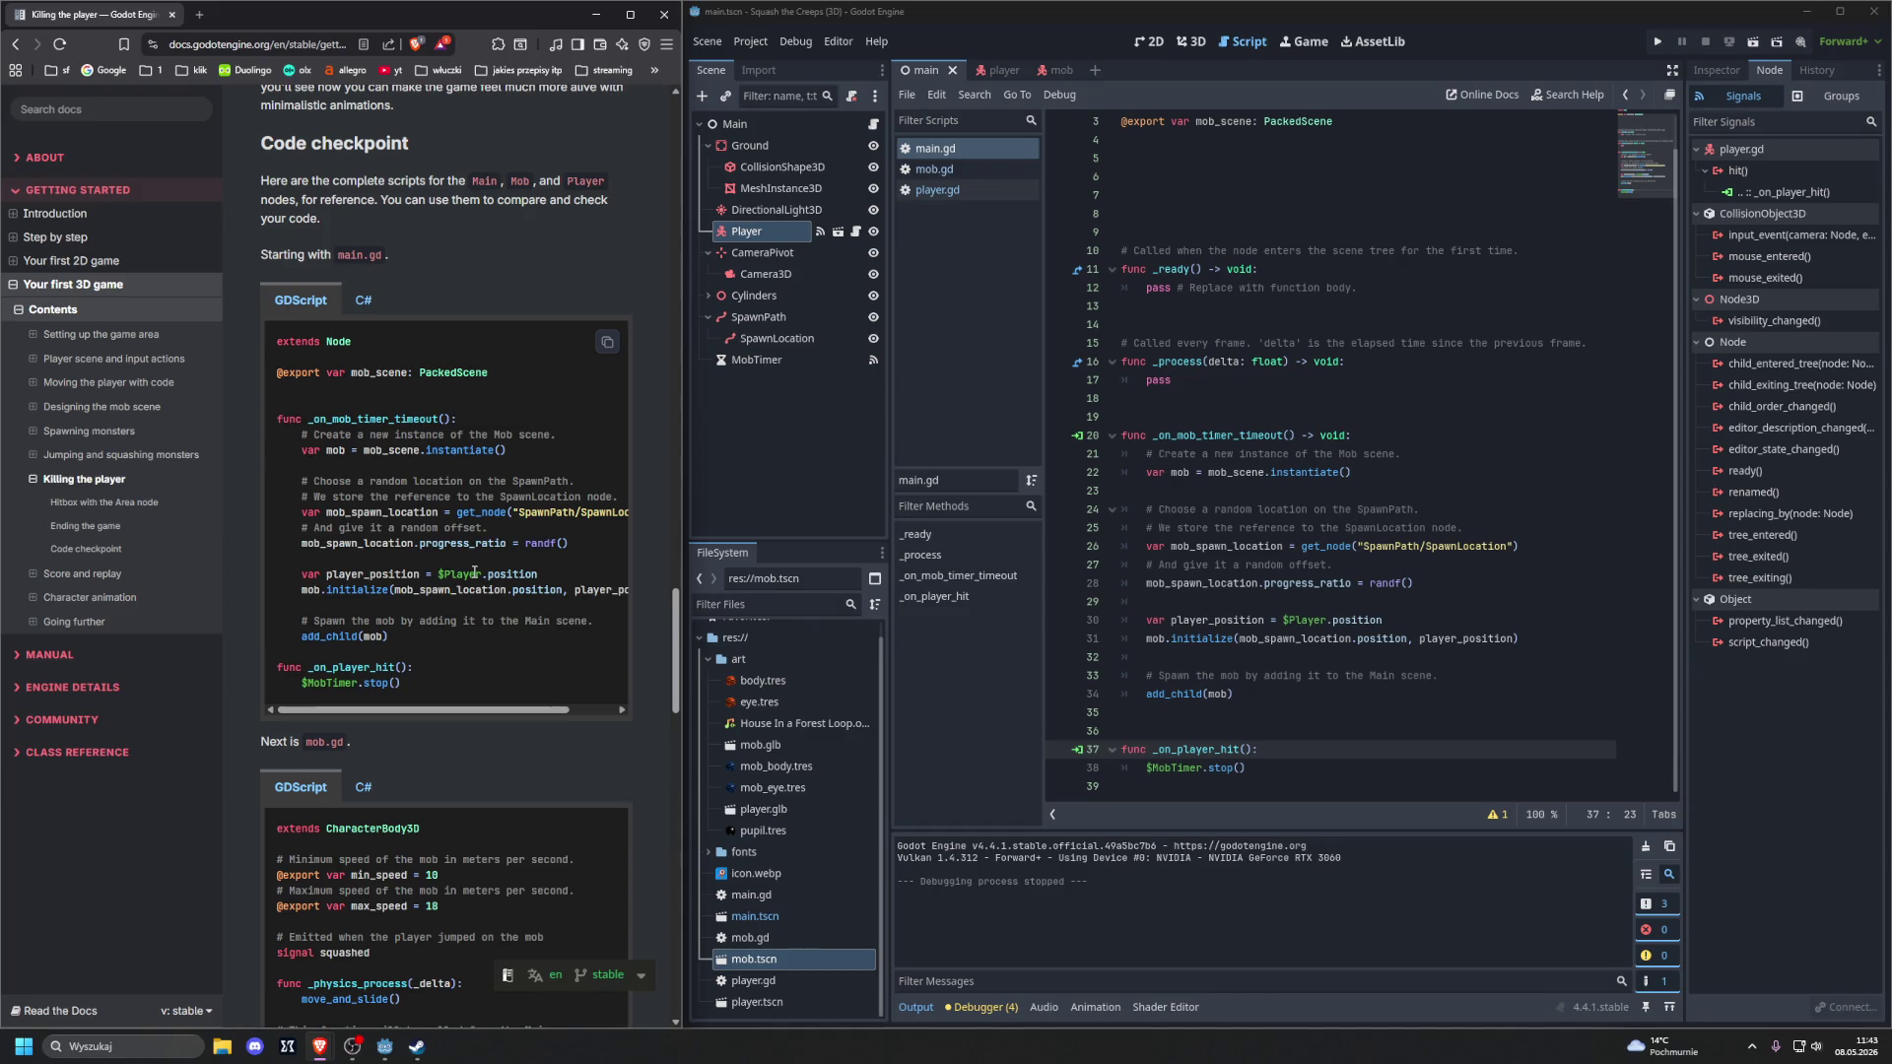
{"action": "scroll", "coordinate": [1295, 370], "scroll_direction": "up", "scroll_amount": 1}
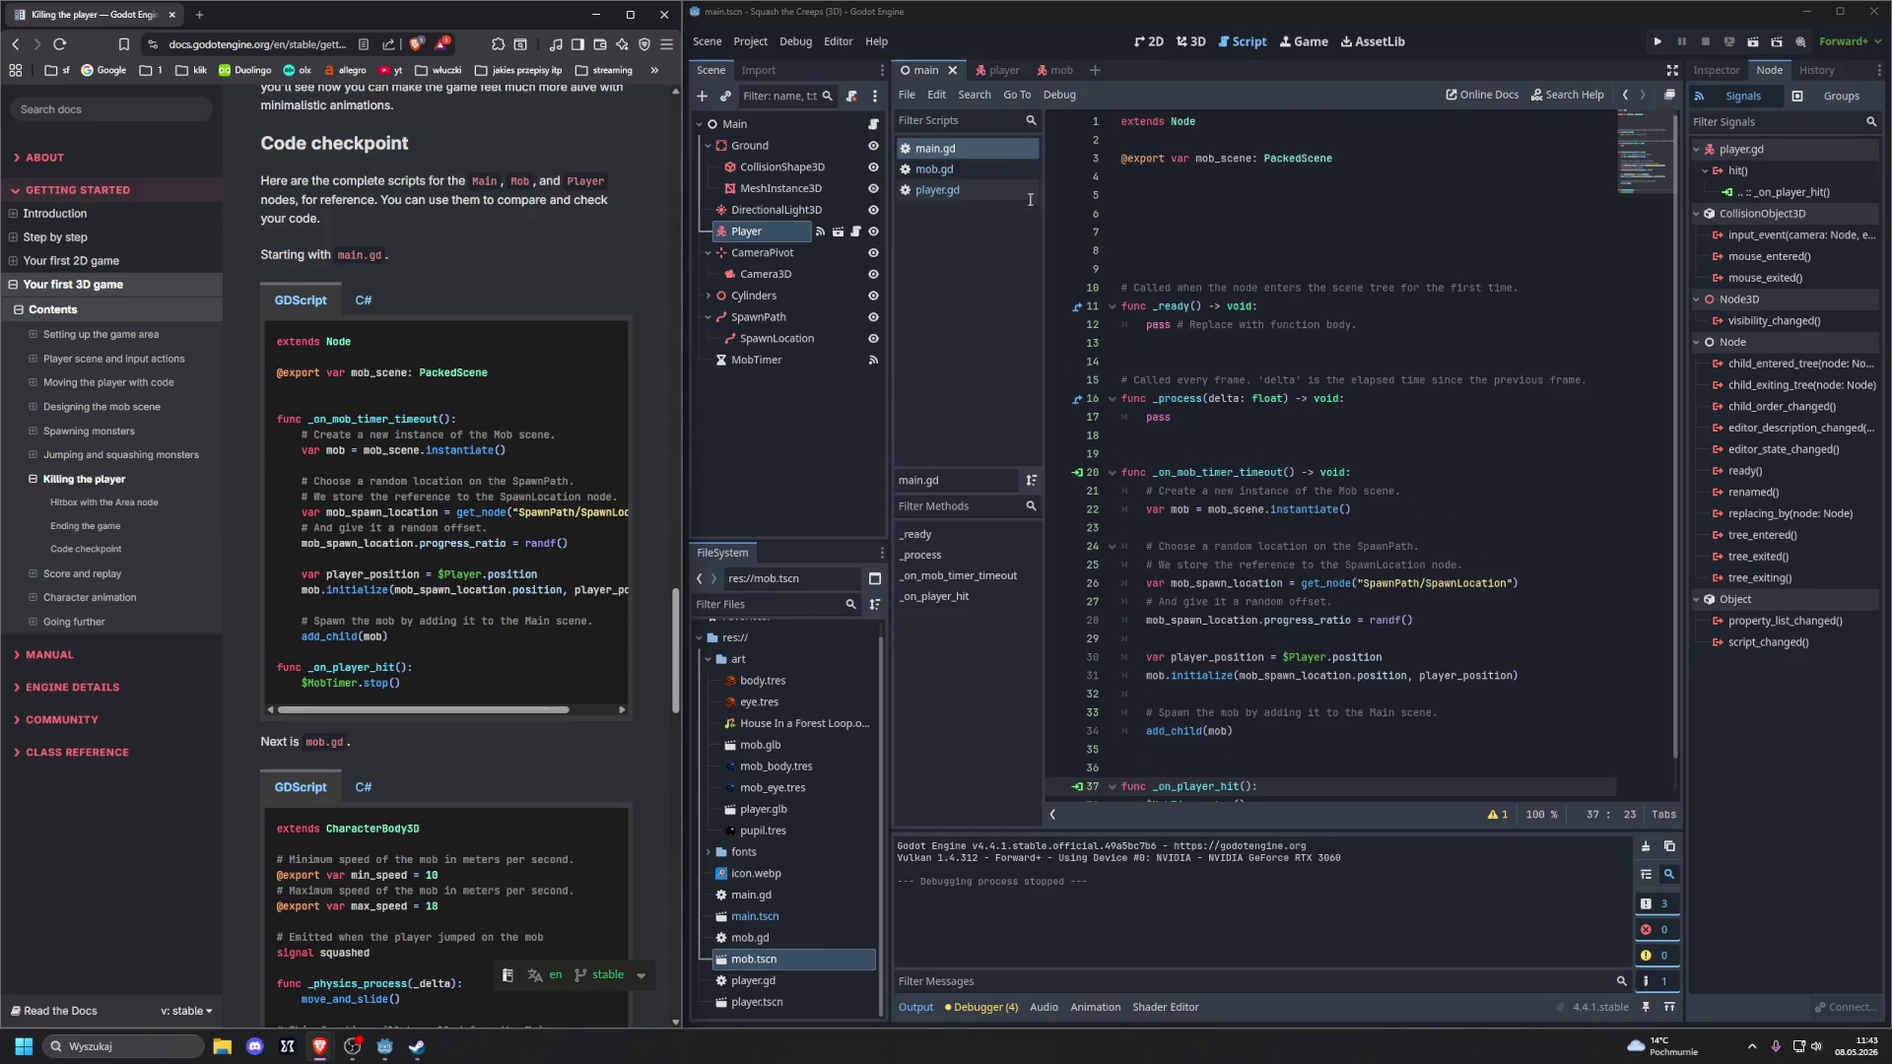
{"action": "left_click", "coordinate": [977, 170]}
{"action": "left_click", "coordinate": [968, 150]}
{"action": "scroll", "coordinate": [1258, 347], "scroll_direction": "down", "scroll_amount": 1}
{"action": "scroll", "coordinate": [1261, 350], "scroll_direction": "up", "scroll_amount": 1}
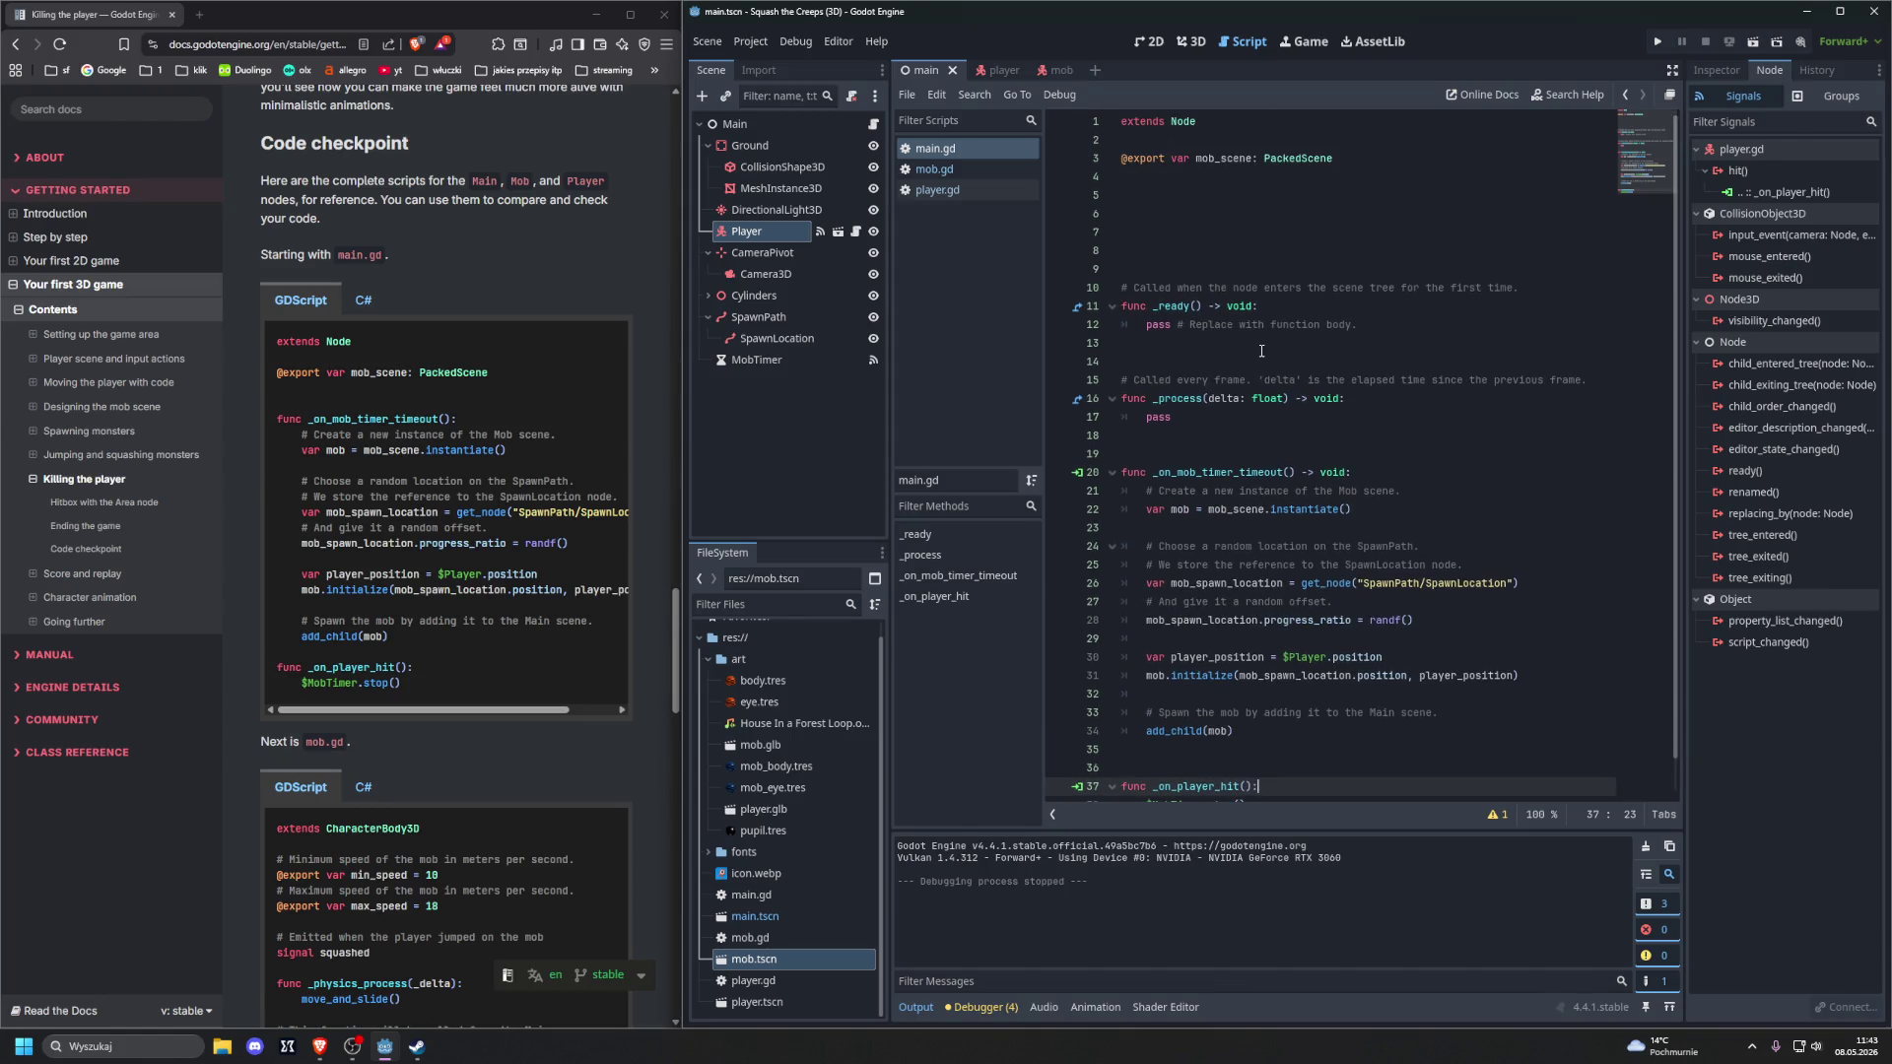
{"action": "scroll", "coordinate": [523, 307], "scroll_direction": "down", "scroll_amount": 12}
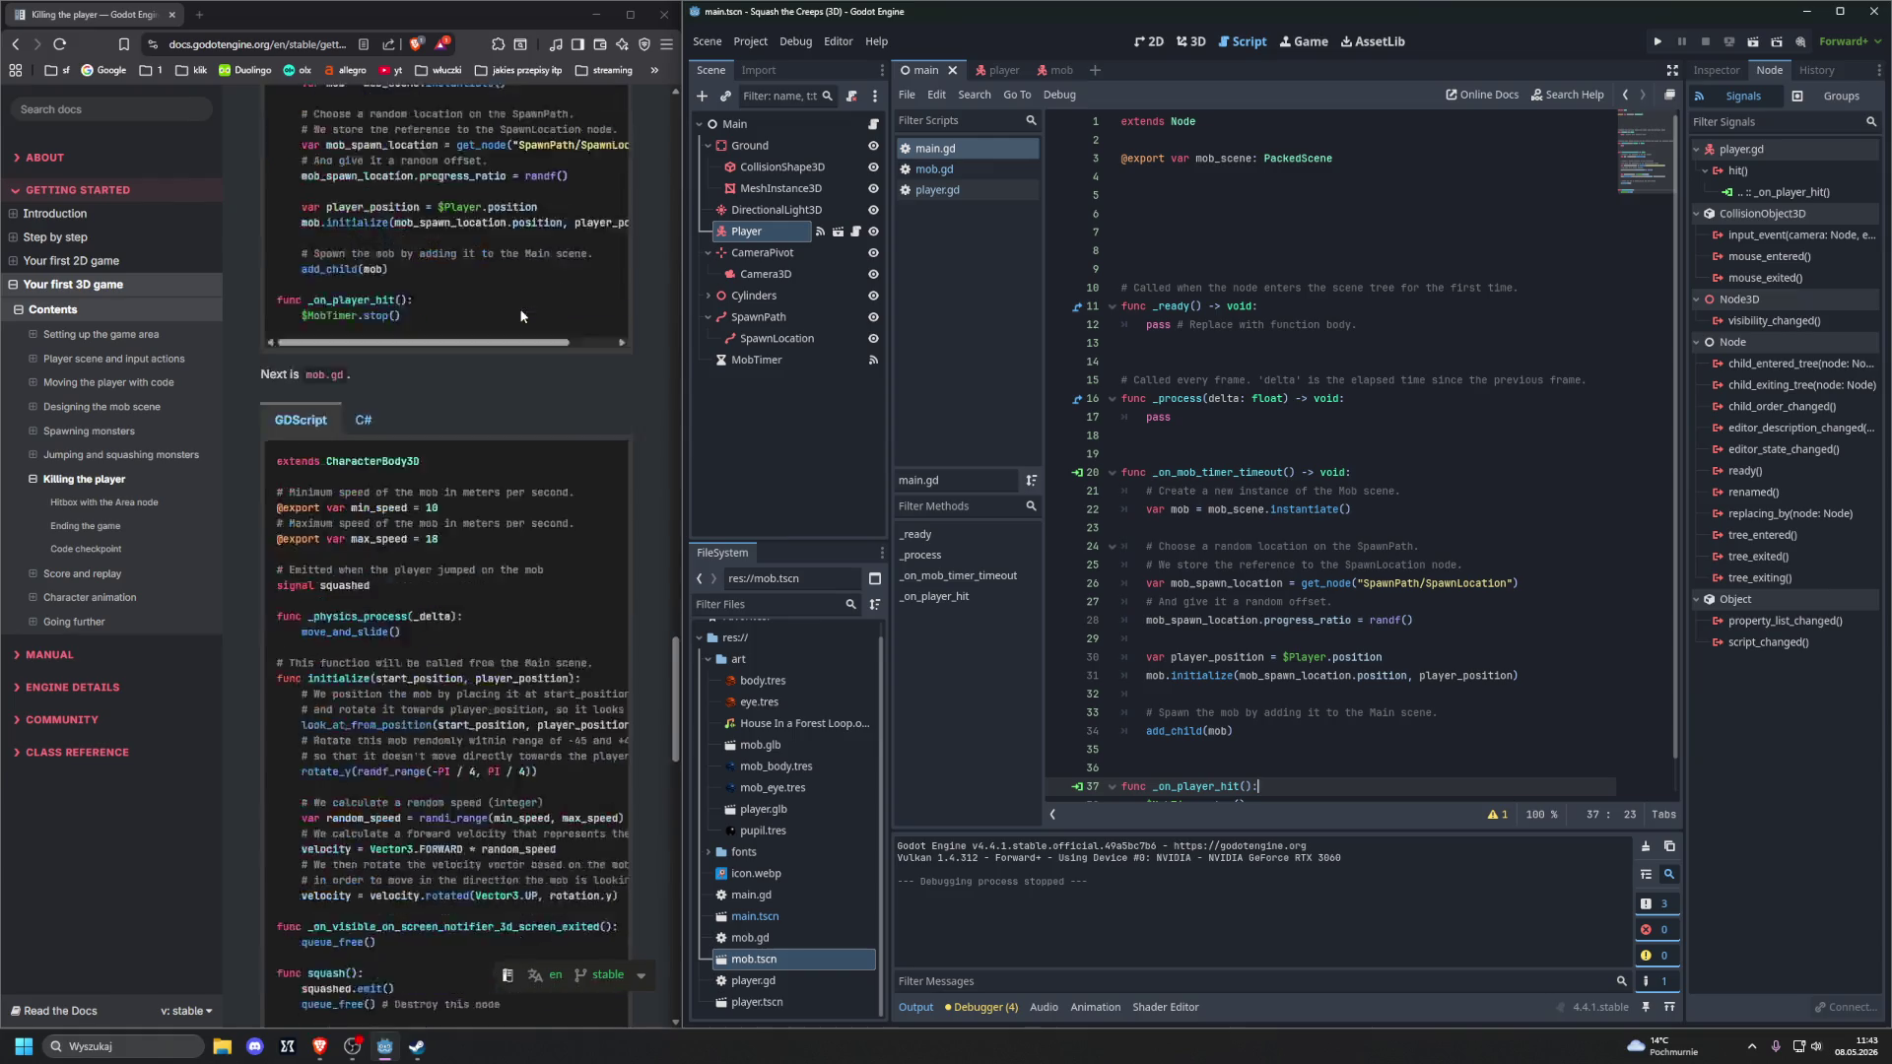
{"action": "scroll", "coordinate": [525, 310], "scroll_direction": "down", "scroll_amount": 2}
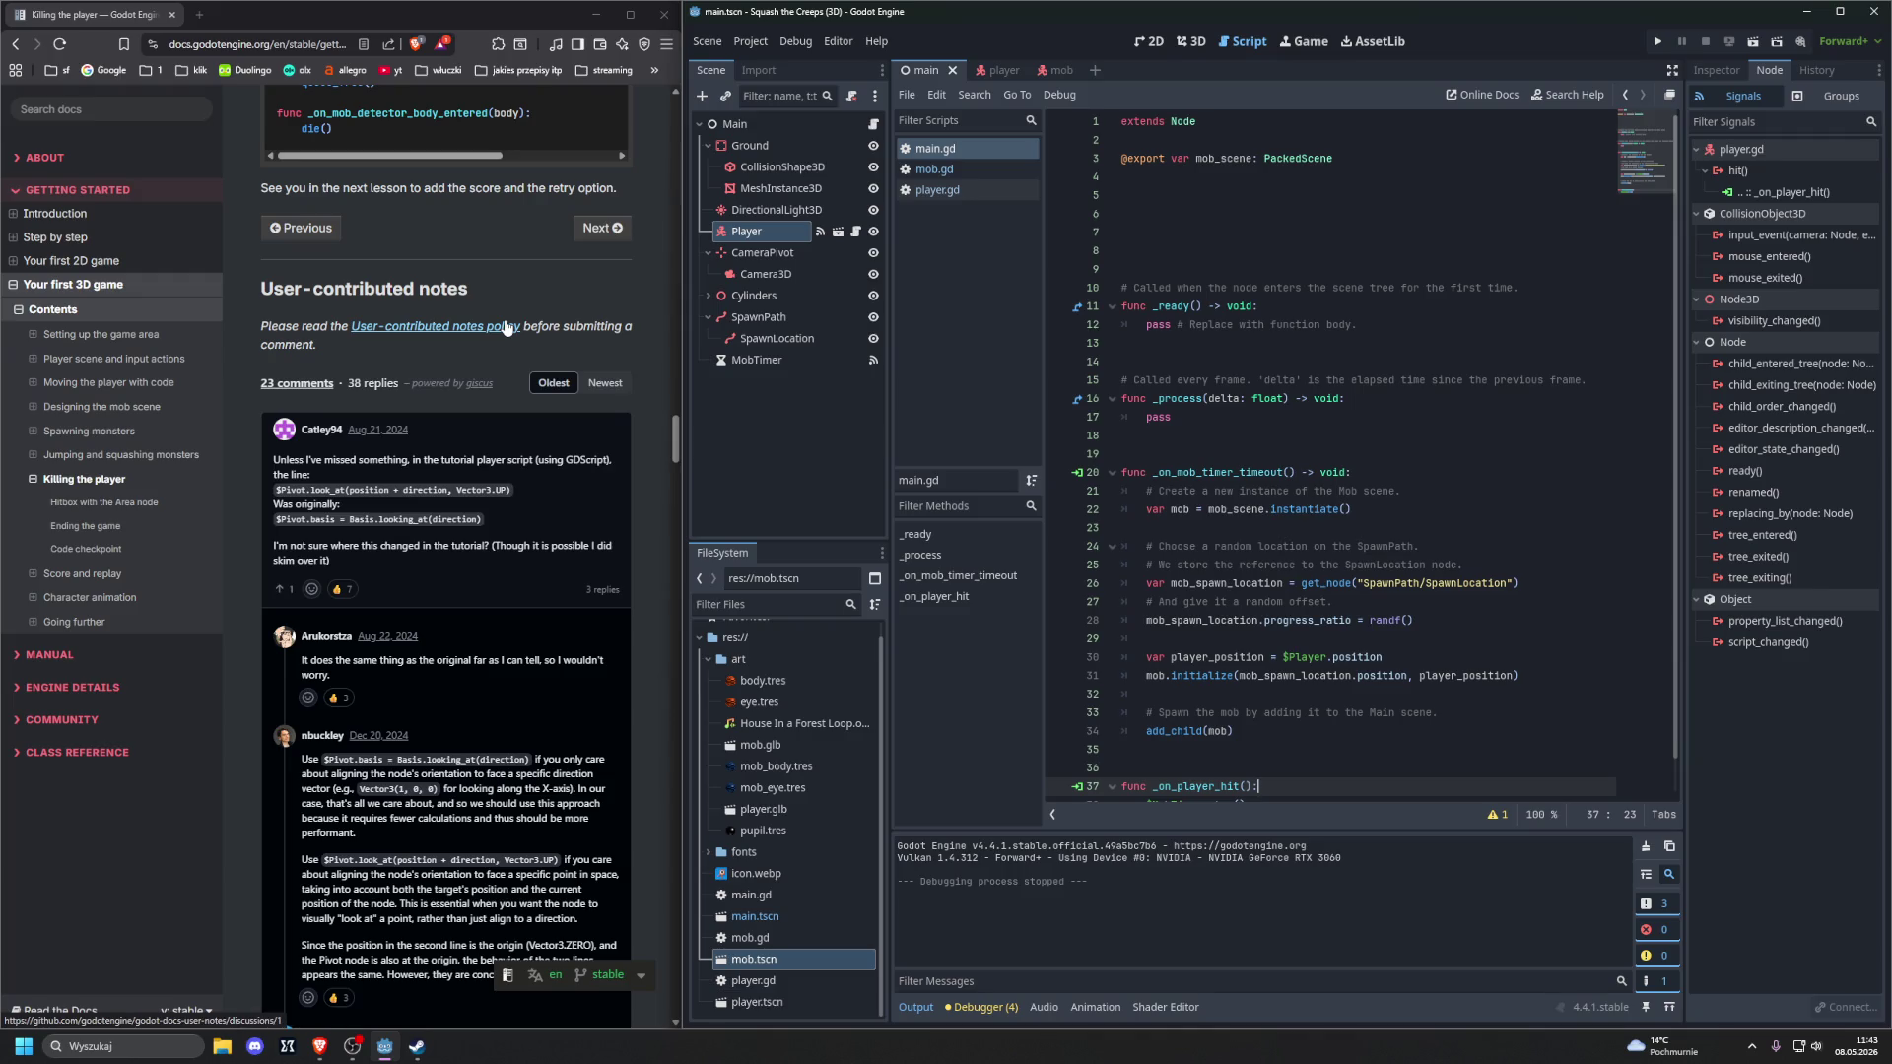
{"action": "scroll", "coordinate": [506, 328], "scroll_direction": "down", "scroll_amount": 3}
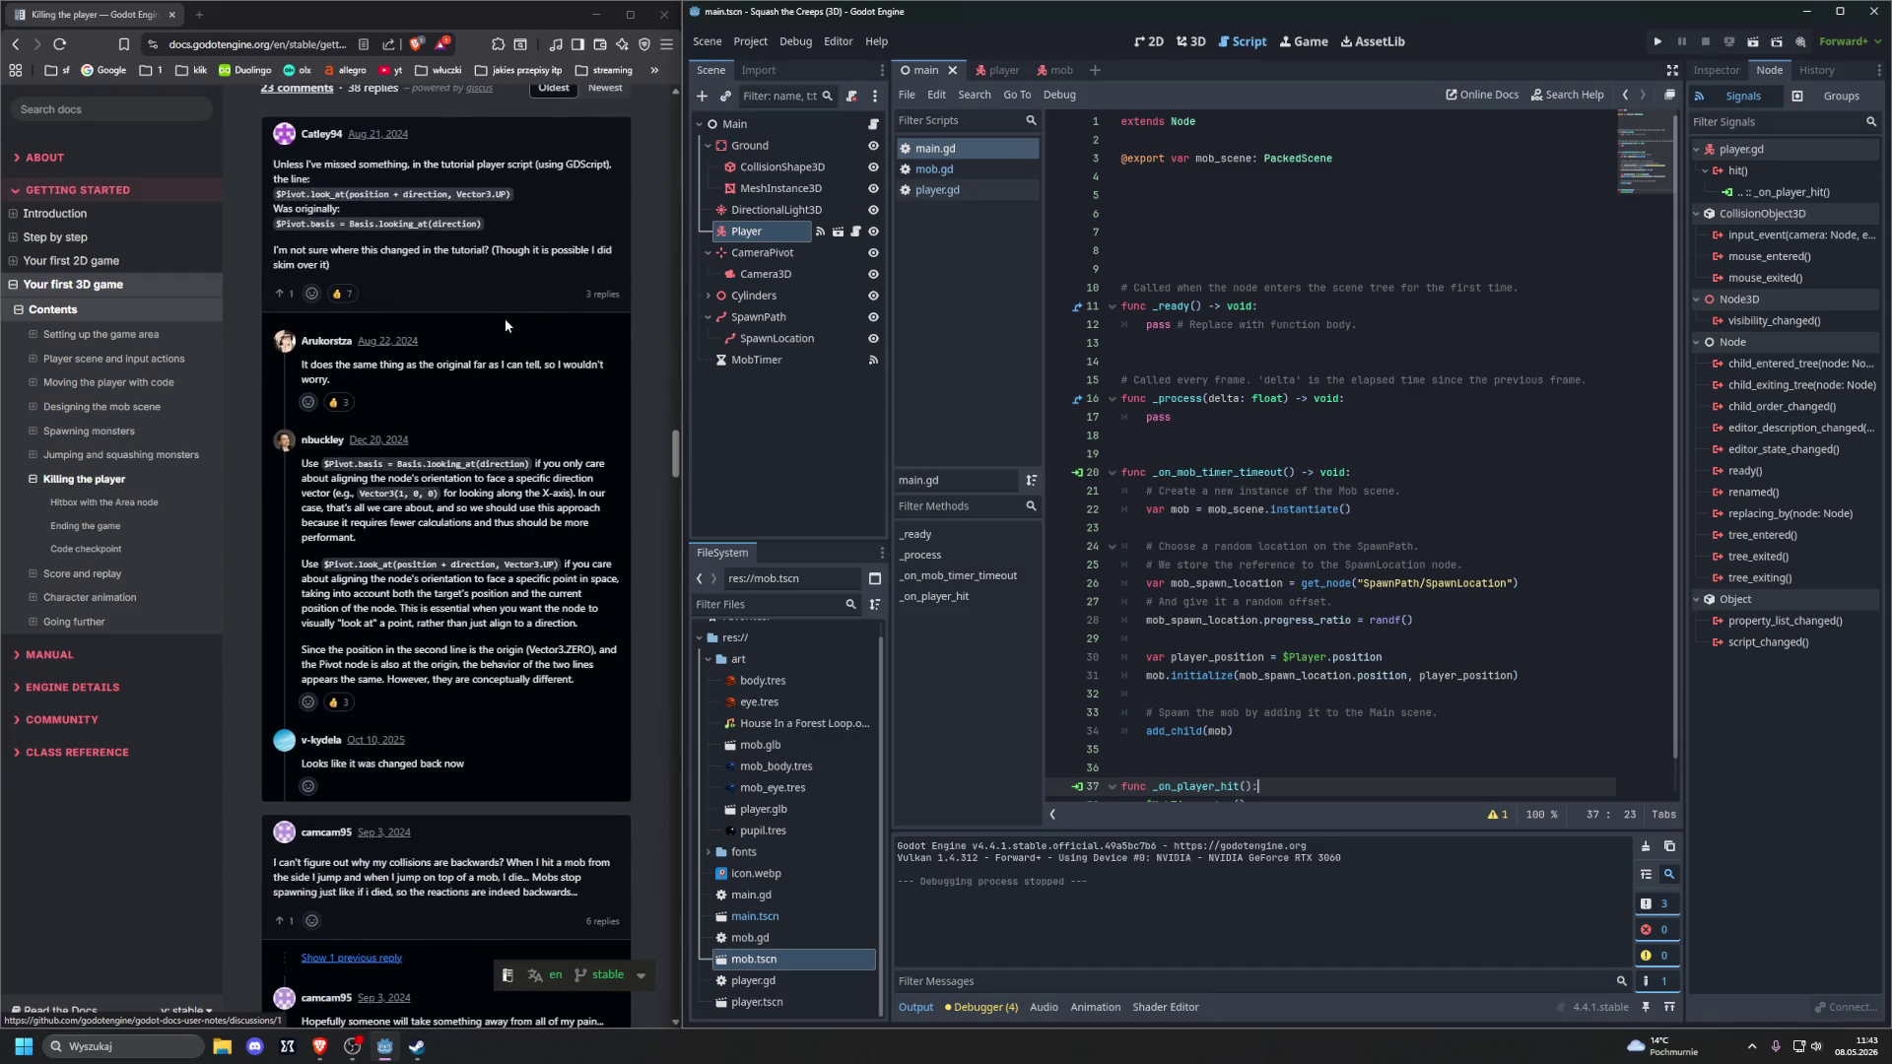
{"action": "scroll", "coordinate": [506, 325], "scroll_direction": "down", "scroll_amount": 2}
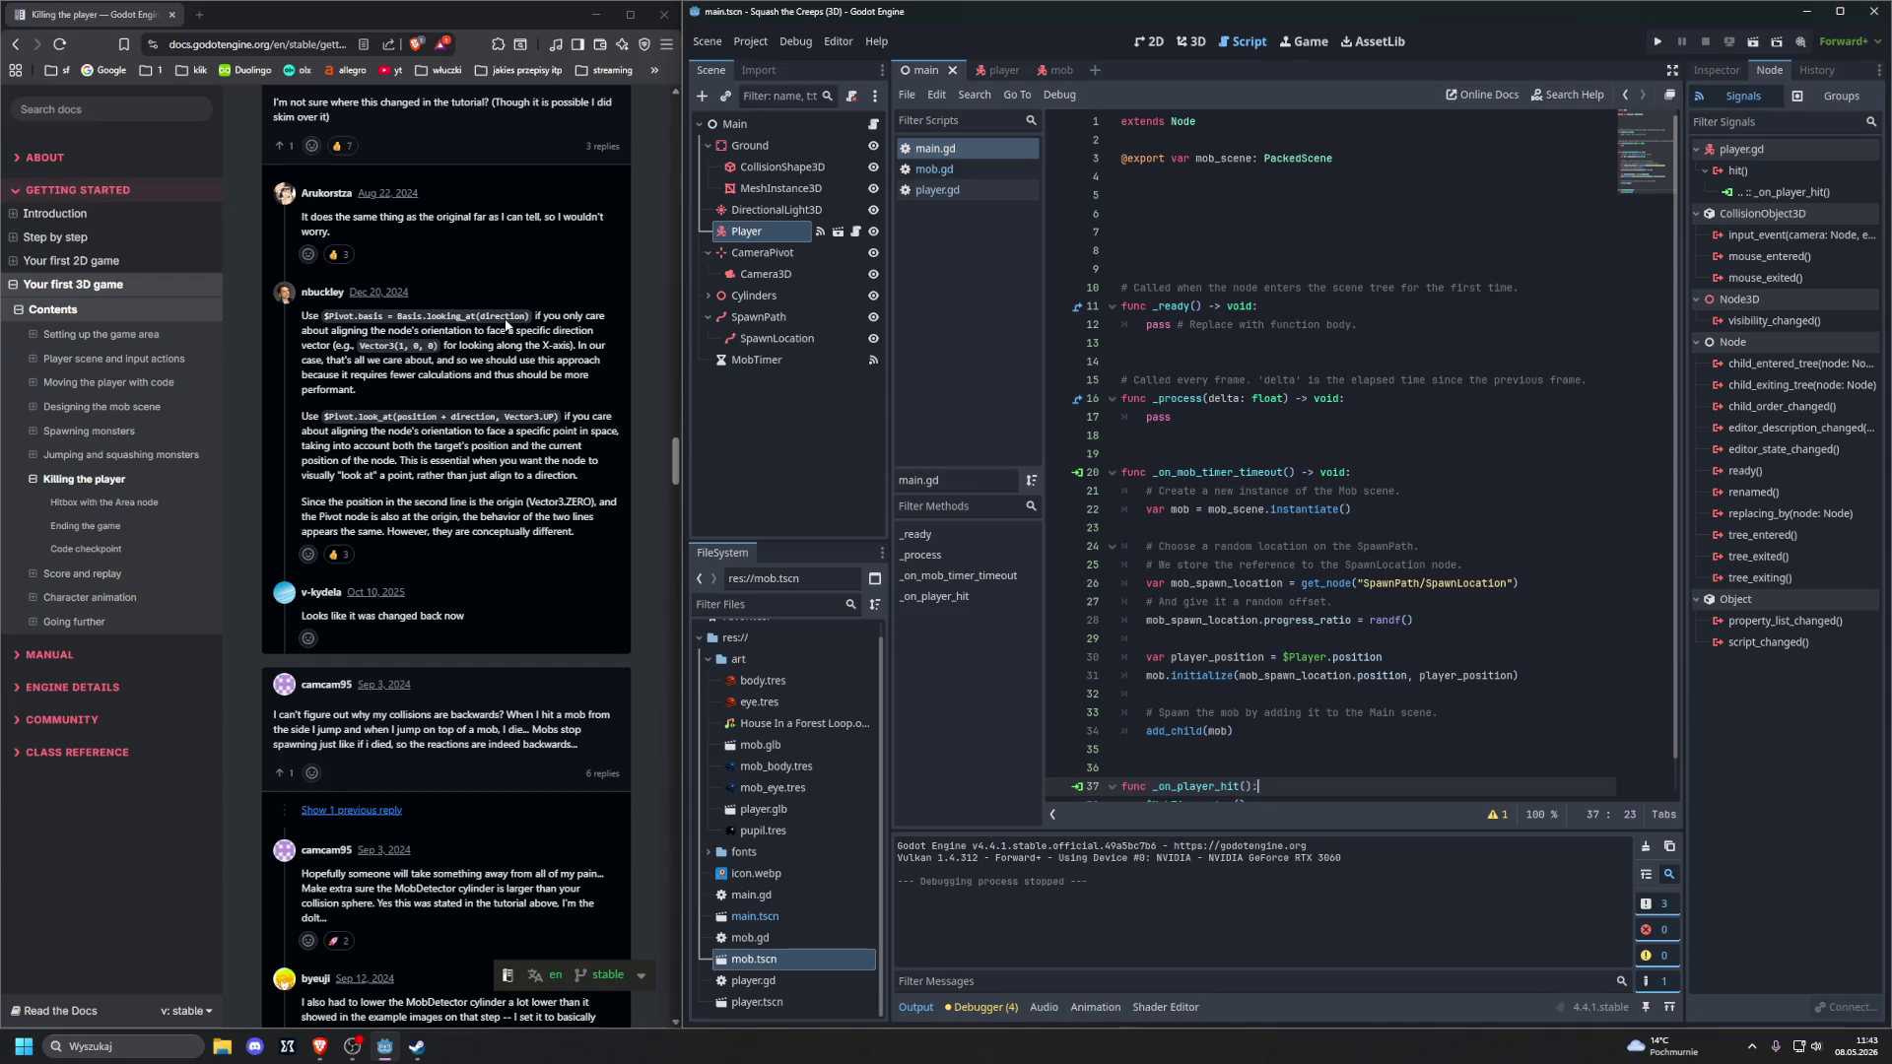
{"action": "scroll", "coordinate": [506, 326], "scroll_direction": "down", "scroll_amount": 2}
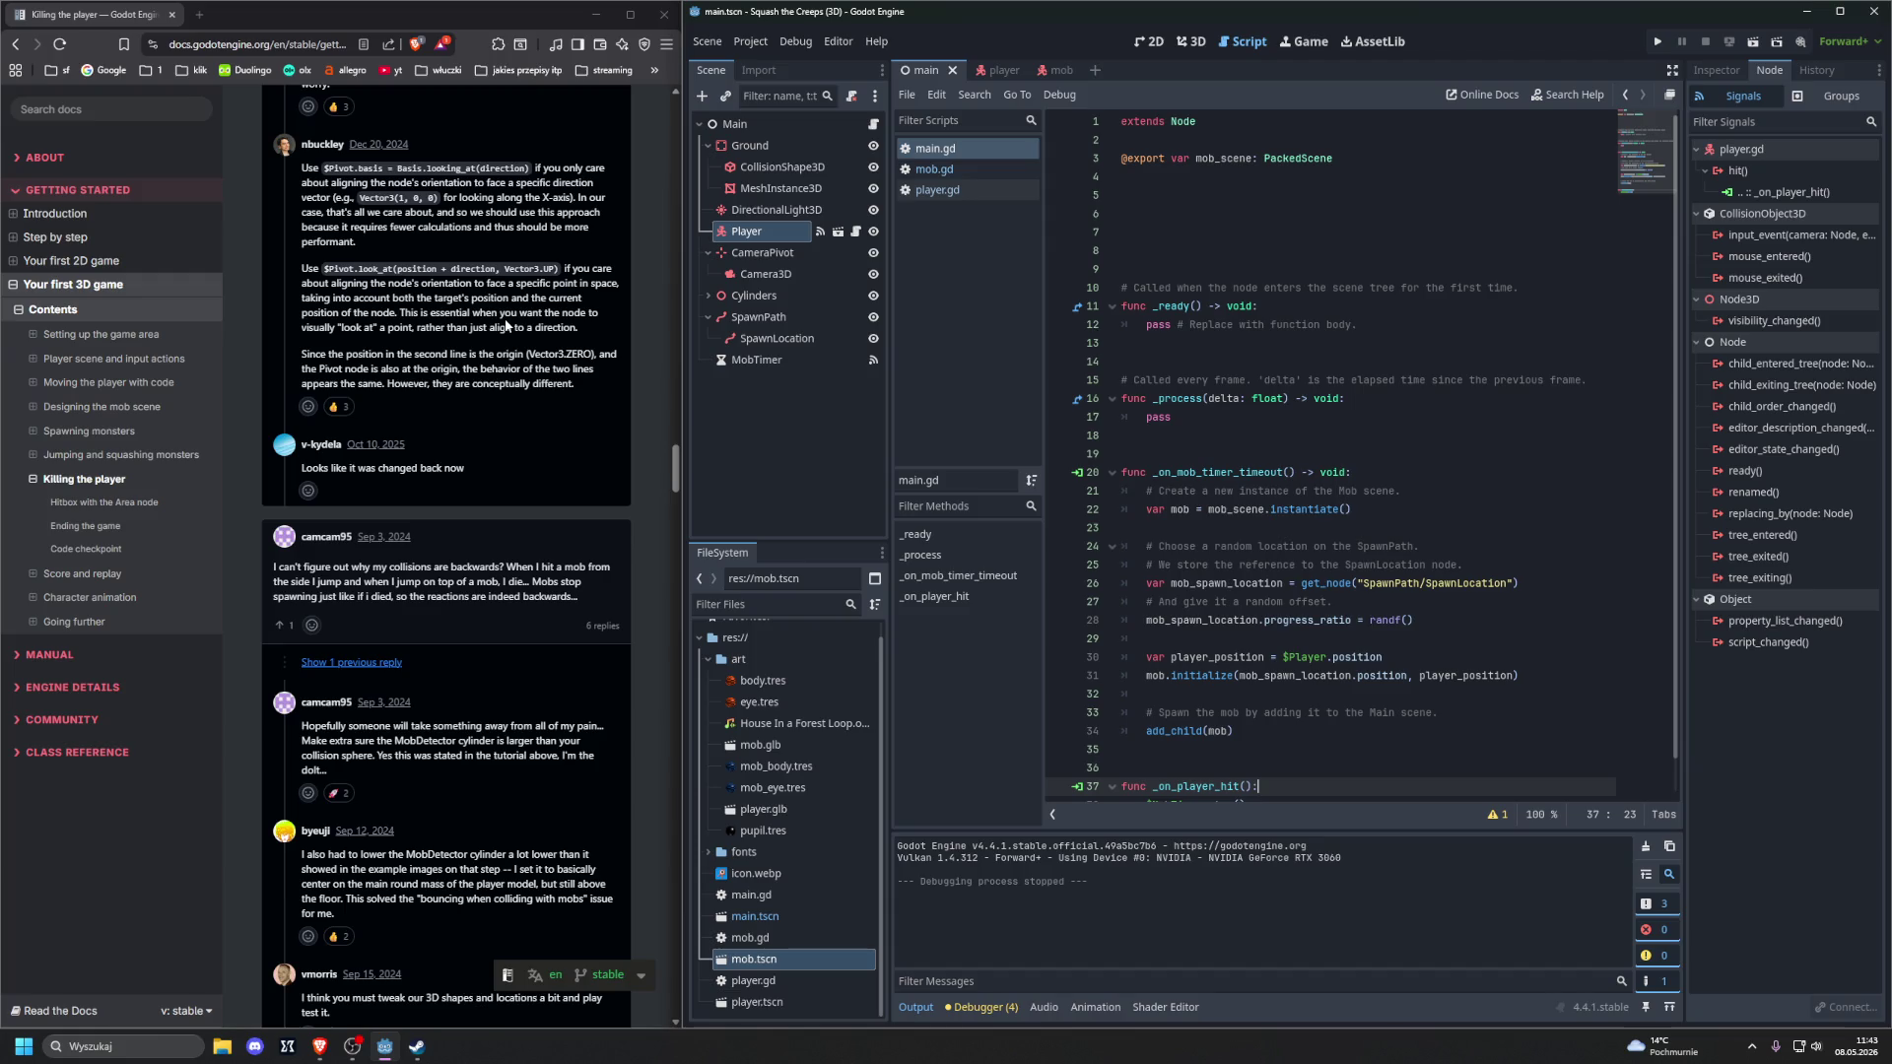
{"action": "scroll", "coordinate": [504, 325], "scroll_direction": "up", "scroll_amount": 3}
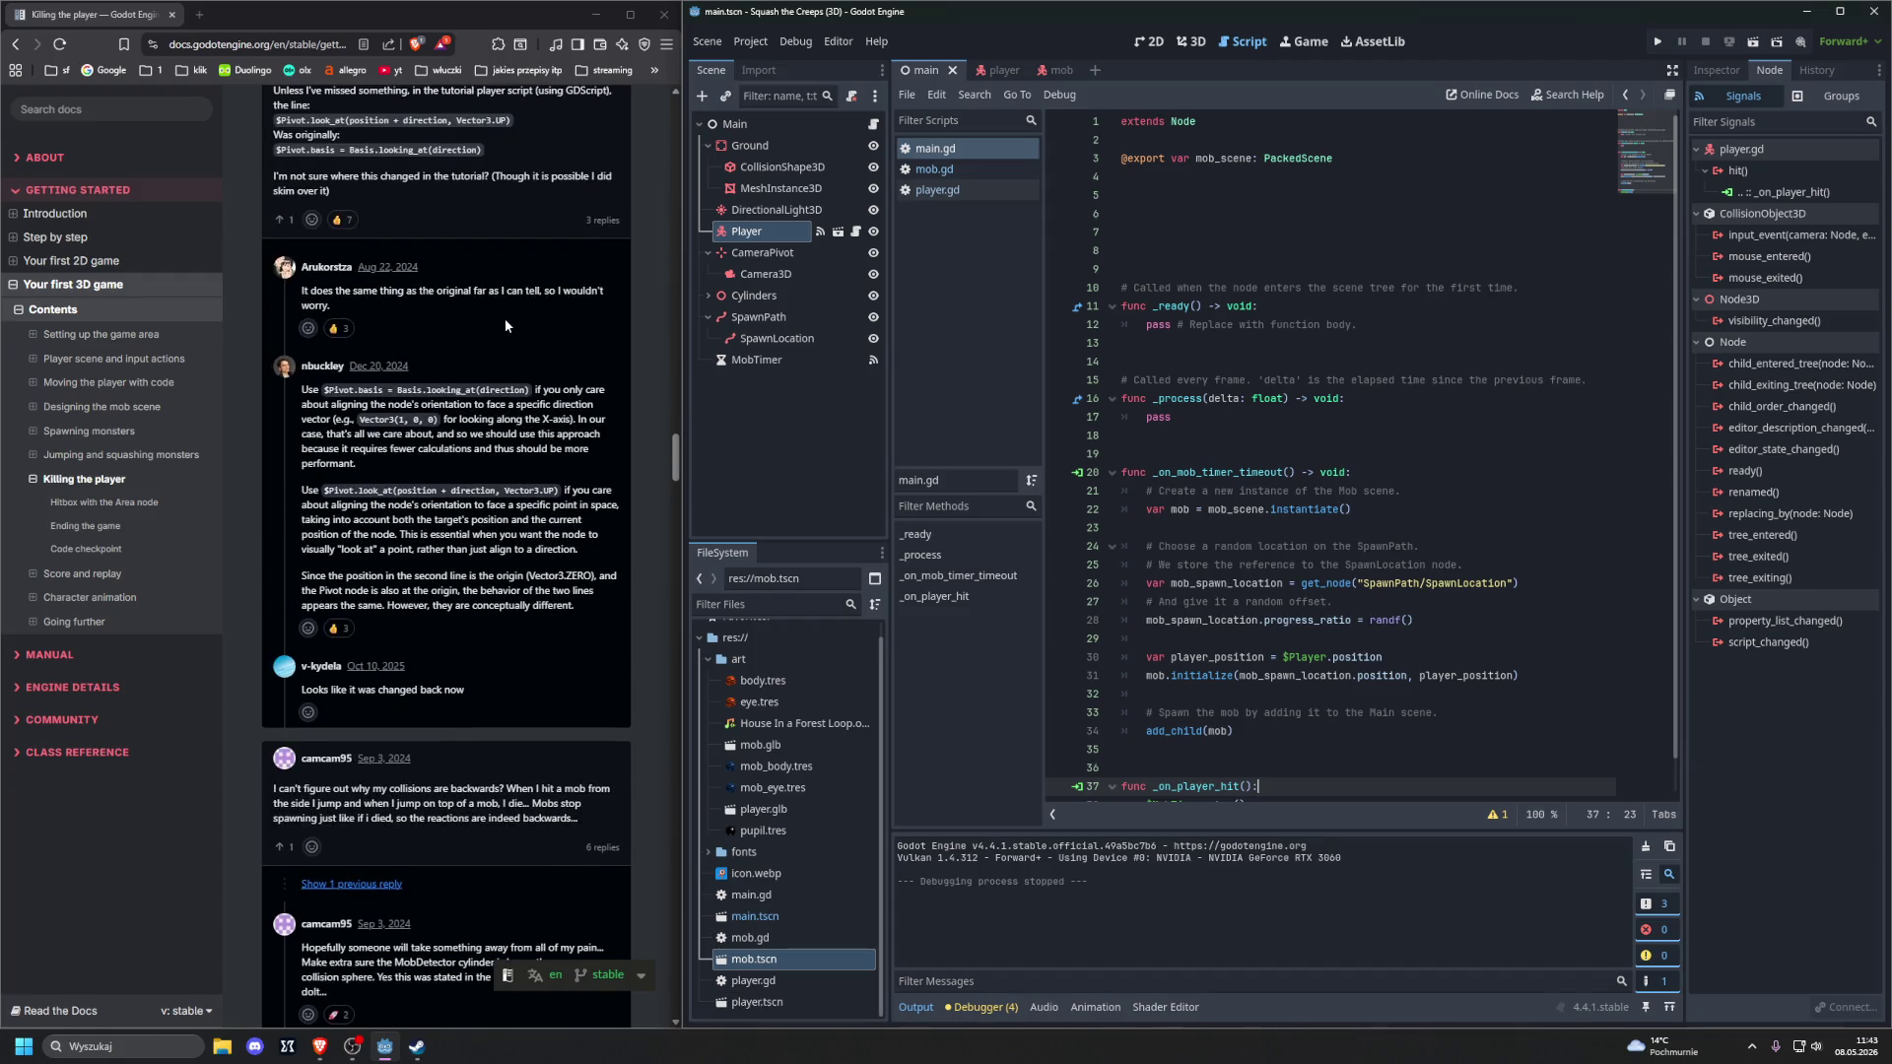
{"action": "scroll", "coordinate": [504, 323], "scroll_direction": "up", "scroll_amount": 15}
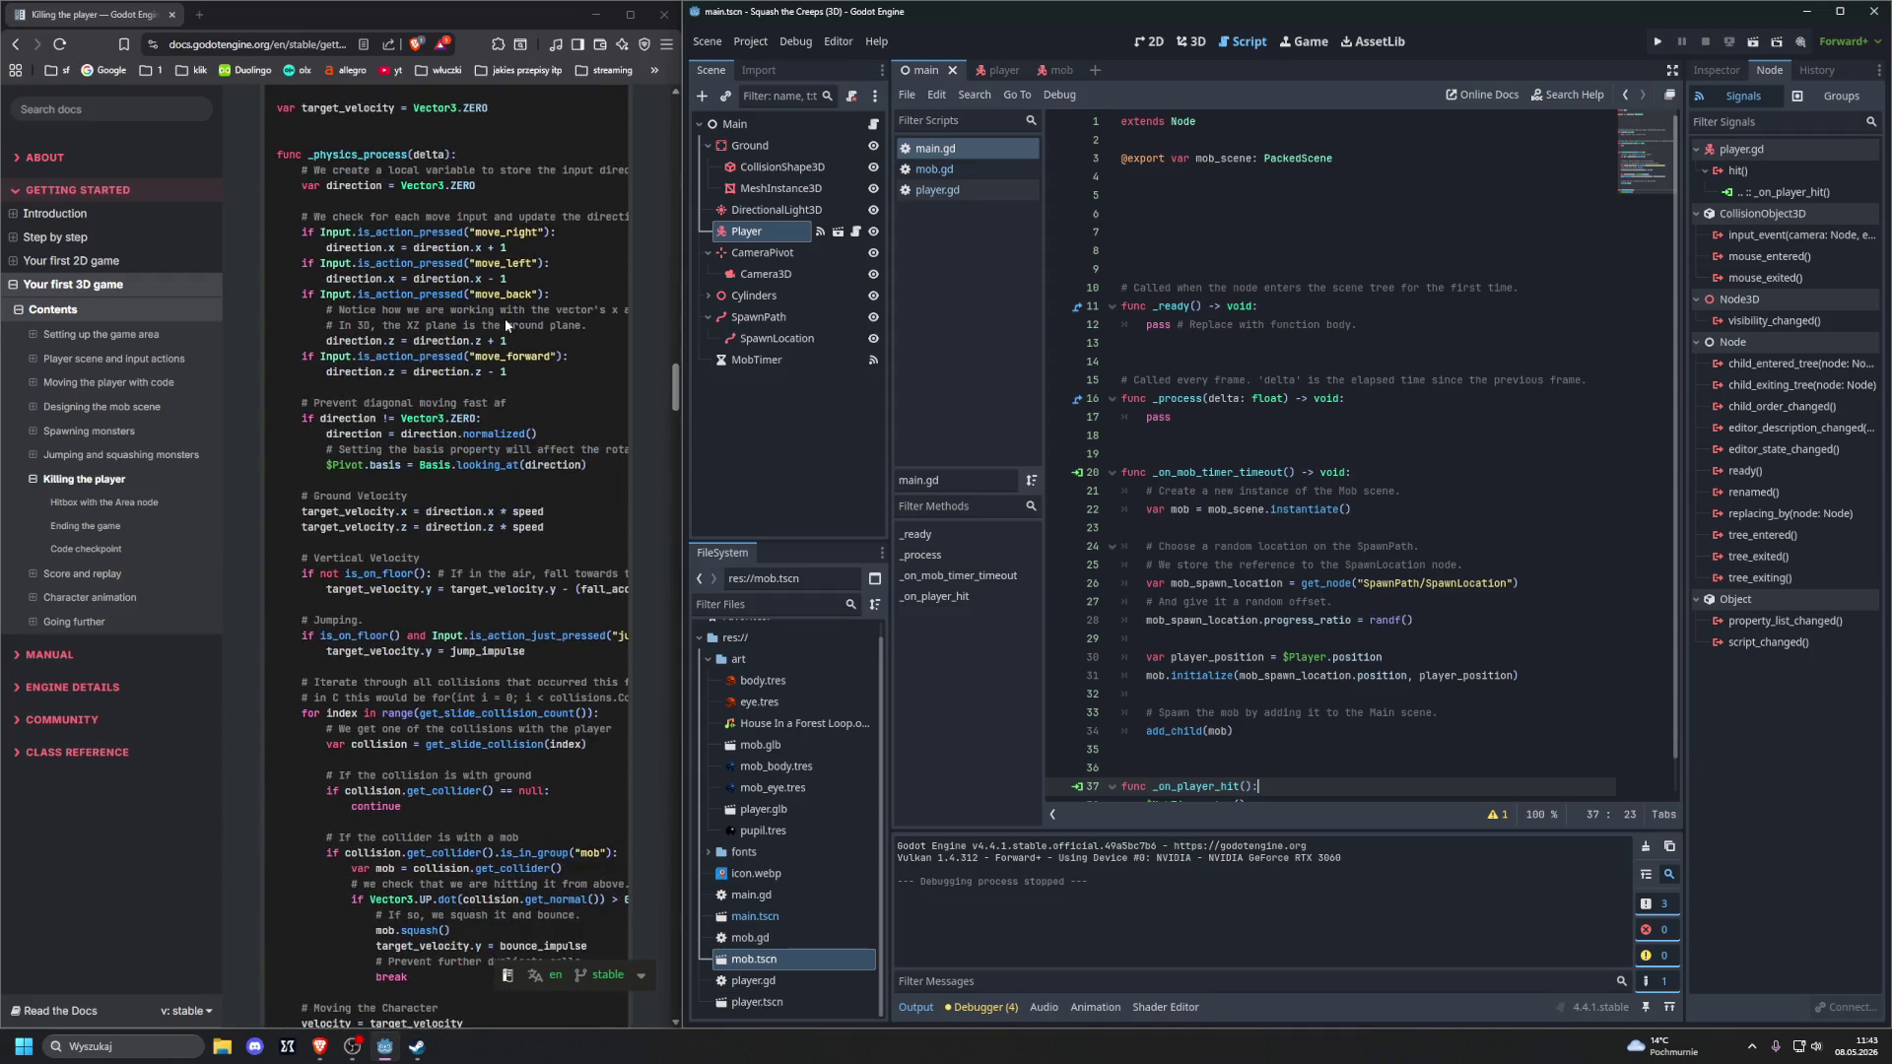
{"action": "scroll", "coordinate": [504, 317], "scroll_direction": "up", "scroll_amount": 15}
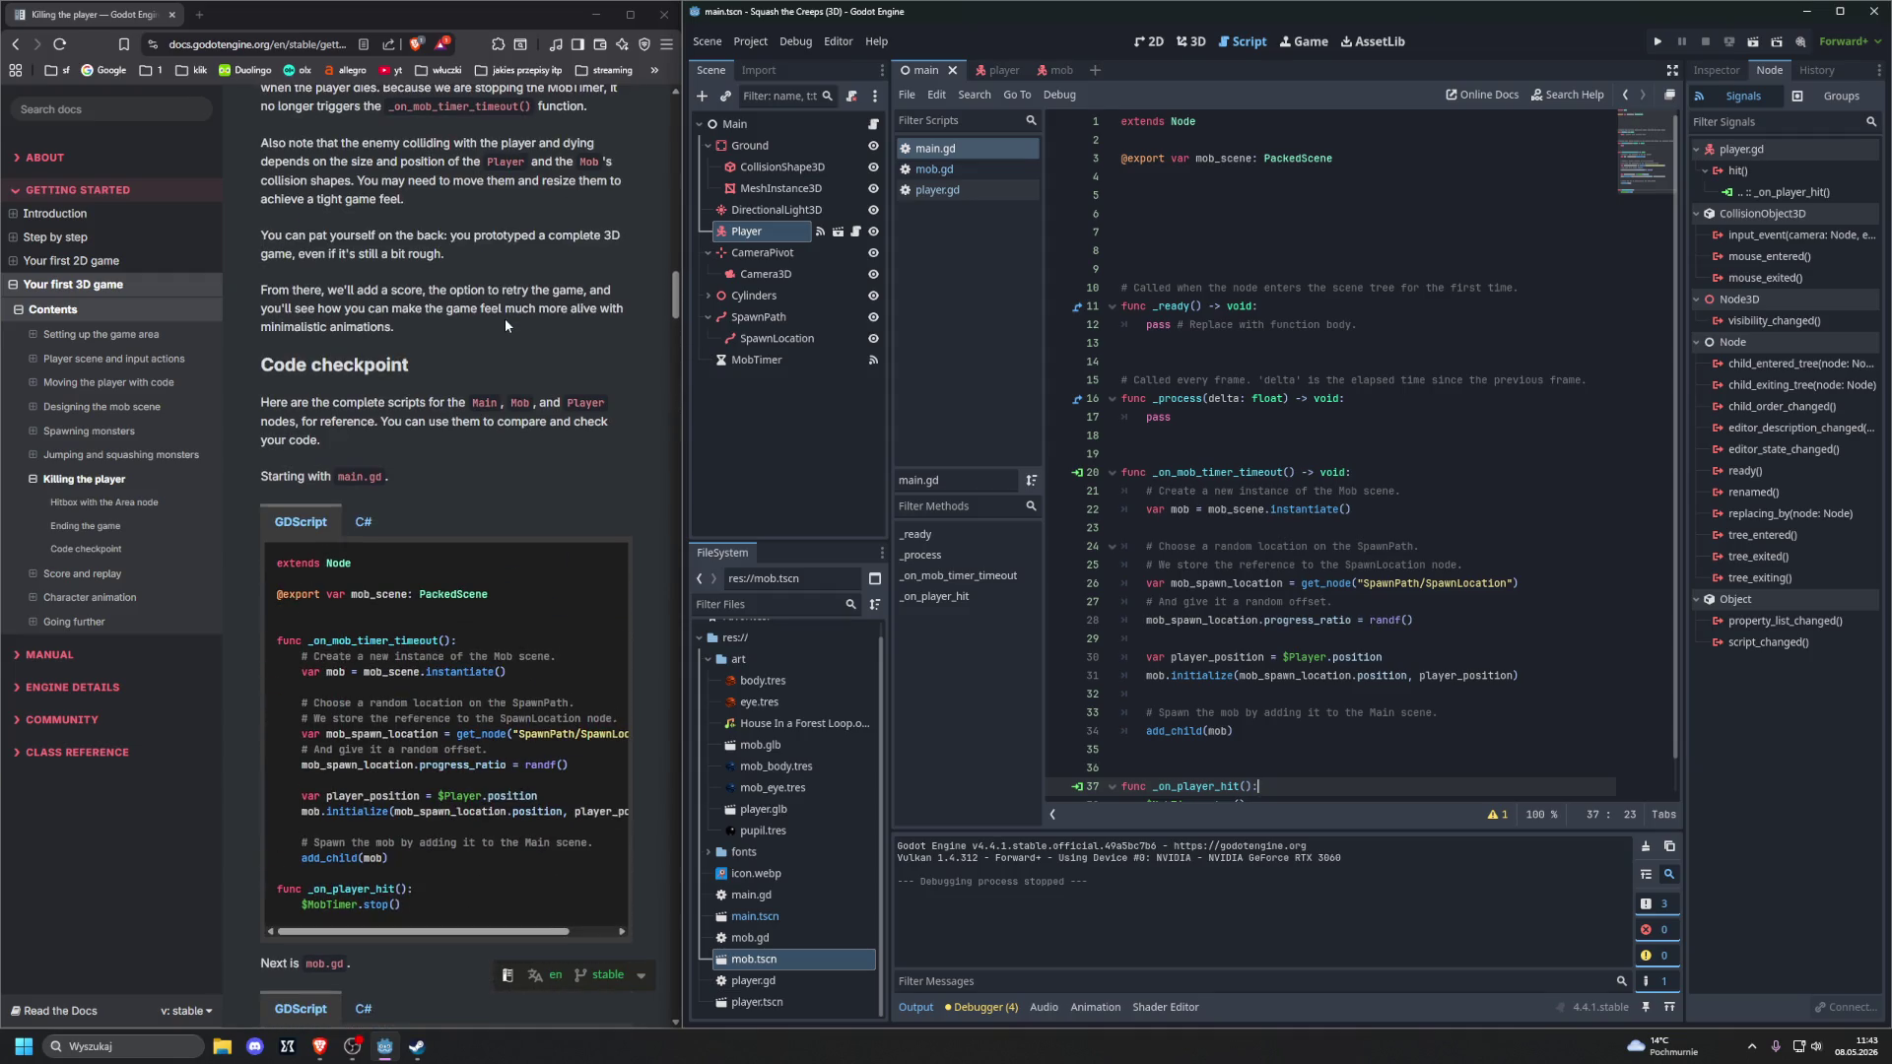
{"action": "scroll", "coordinate": [480, 418], "scroll_direction": "down", "scroll_amount": 3}
{"action": "left_click", "coordinate": [605, 342]}
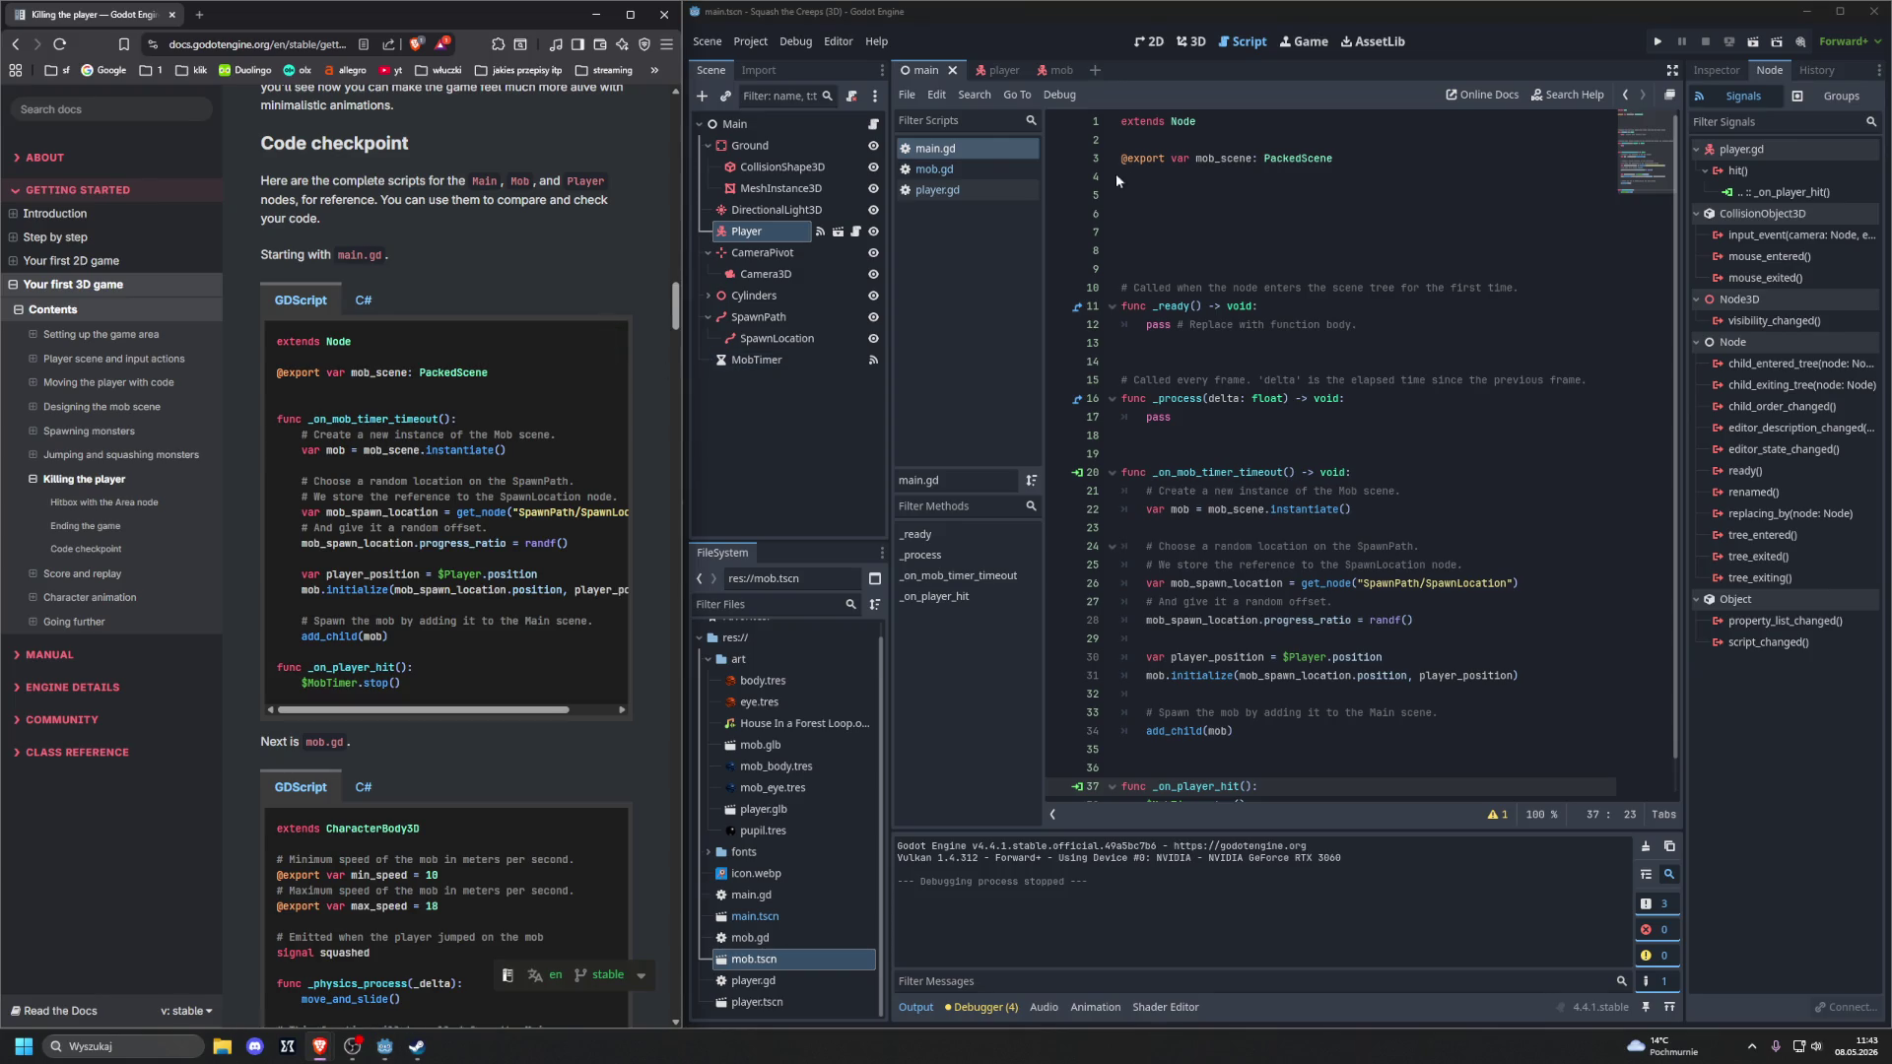
Replace all of main.gd's code with the tutorial's checkpoint main.gd code
{"action": "left_click", "coordinate": [987, 151]}
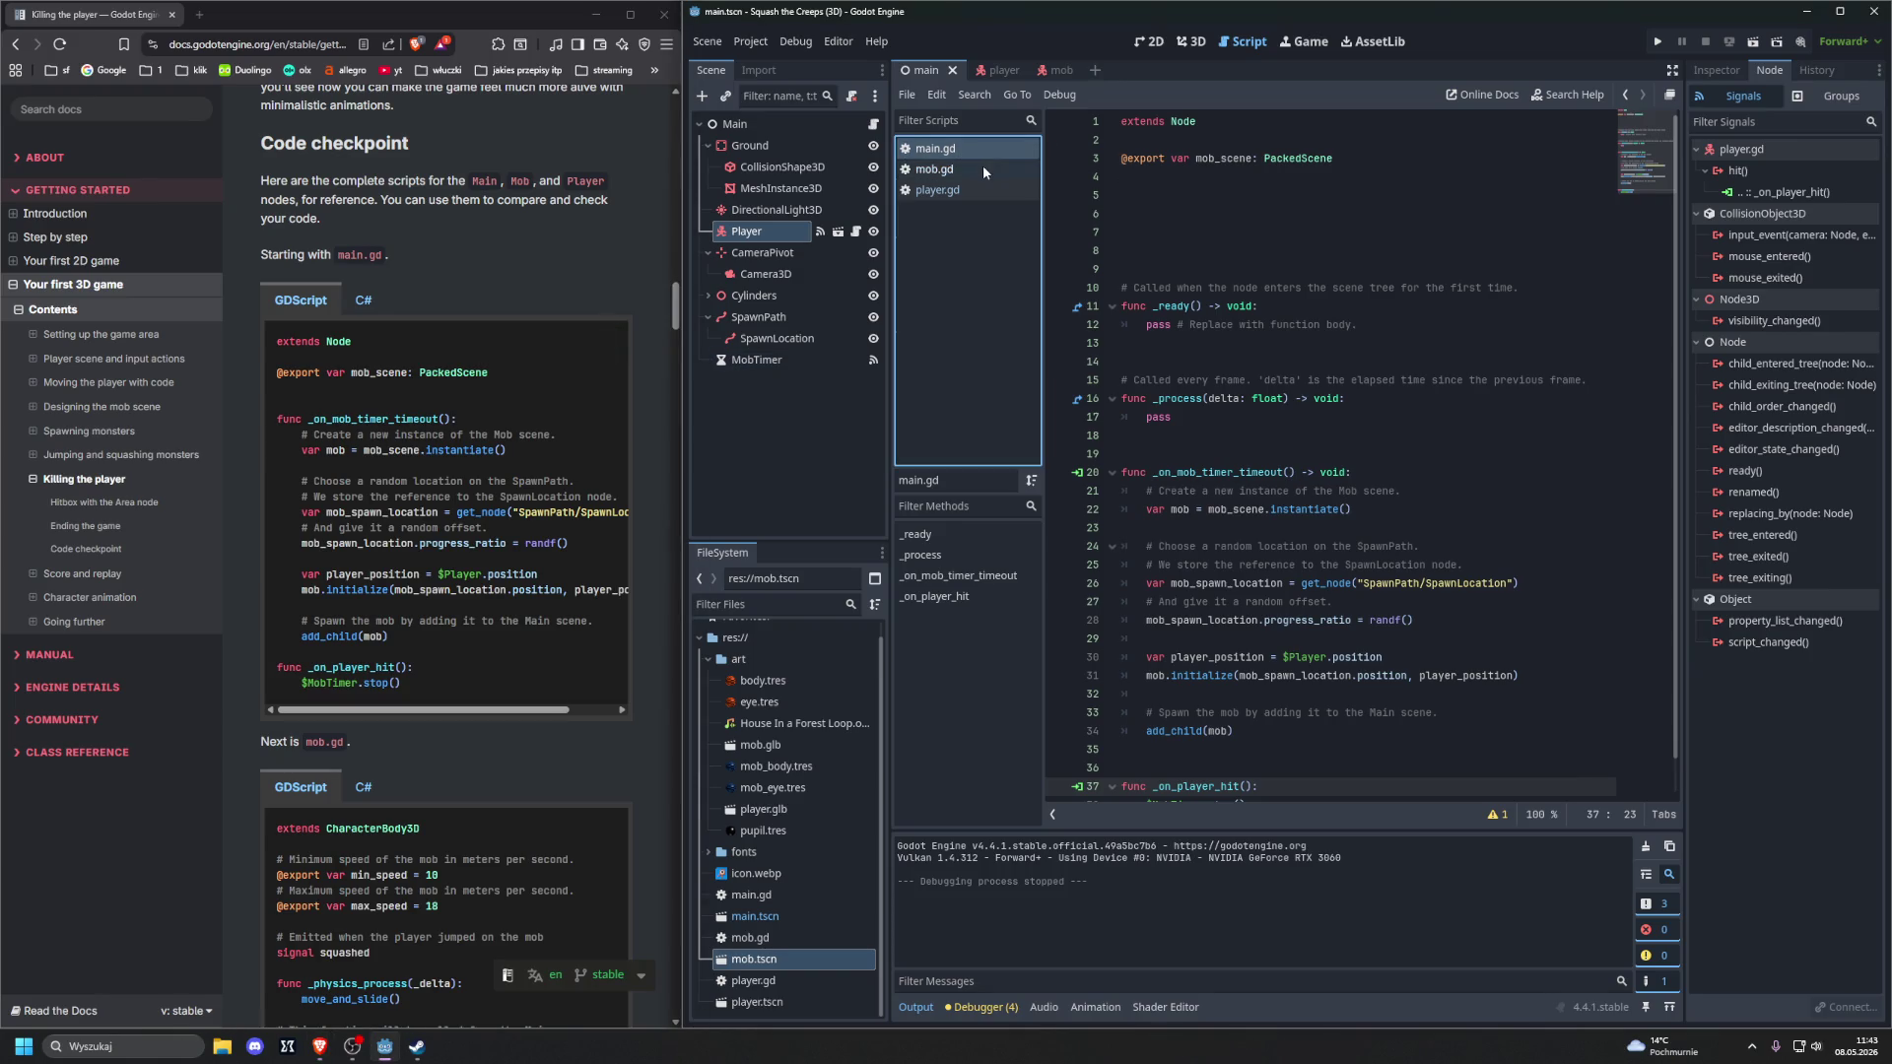
{"action": "left_click", "coordinate": [1280, 303]}
{"action": "key", "text": "ctrl+a"}
{"action": "key", "text": "BackSpace"}
{"action": "key", "text": "ctrl+v"}
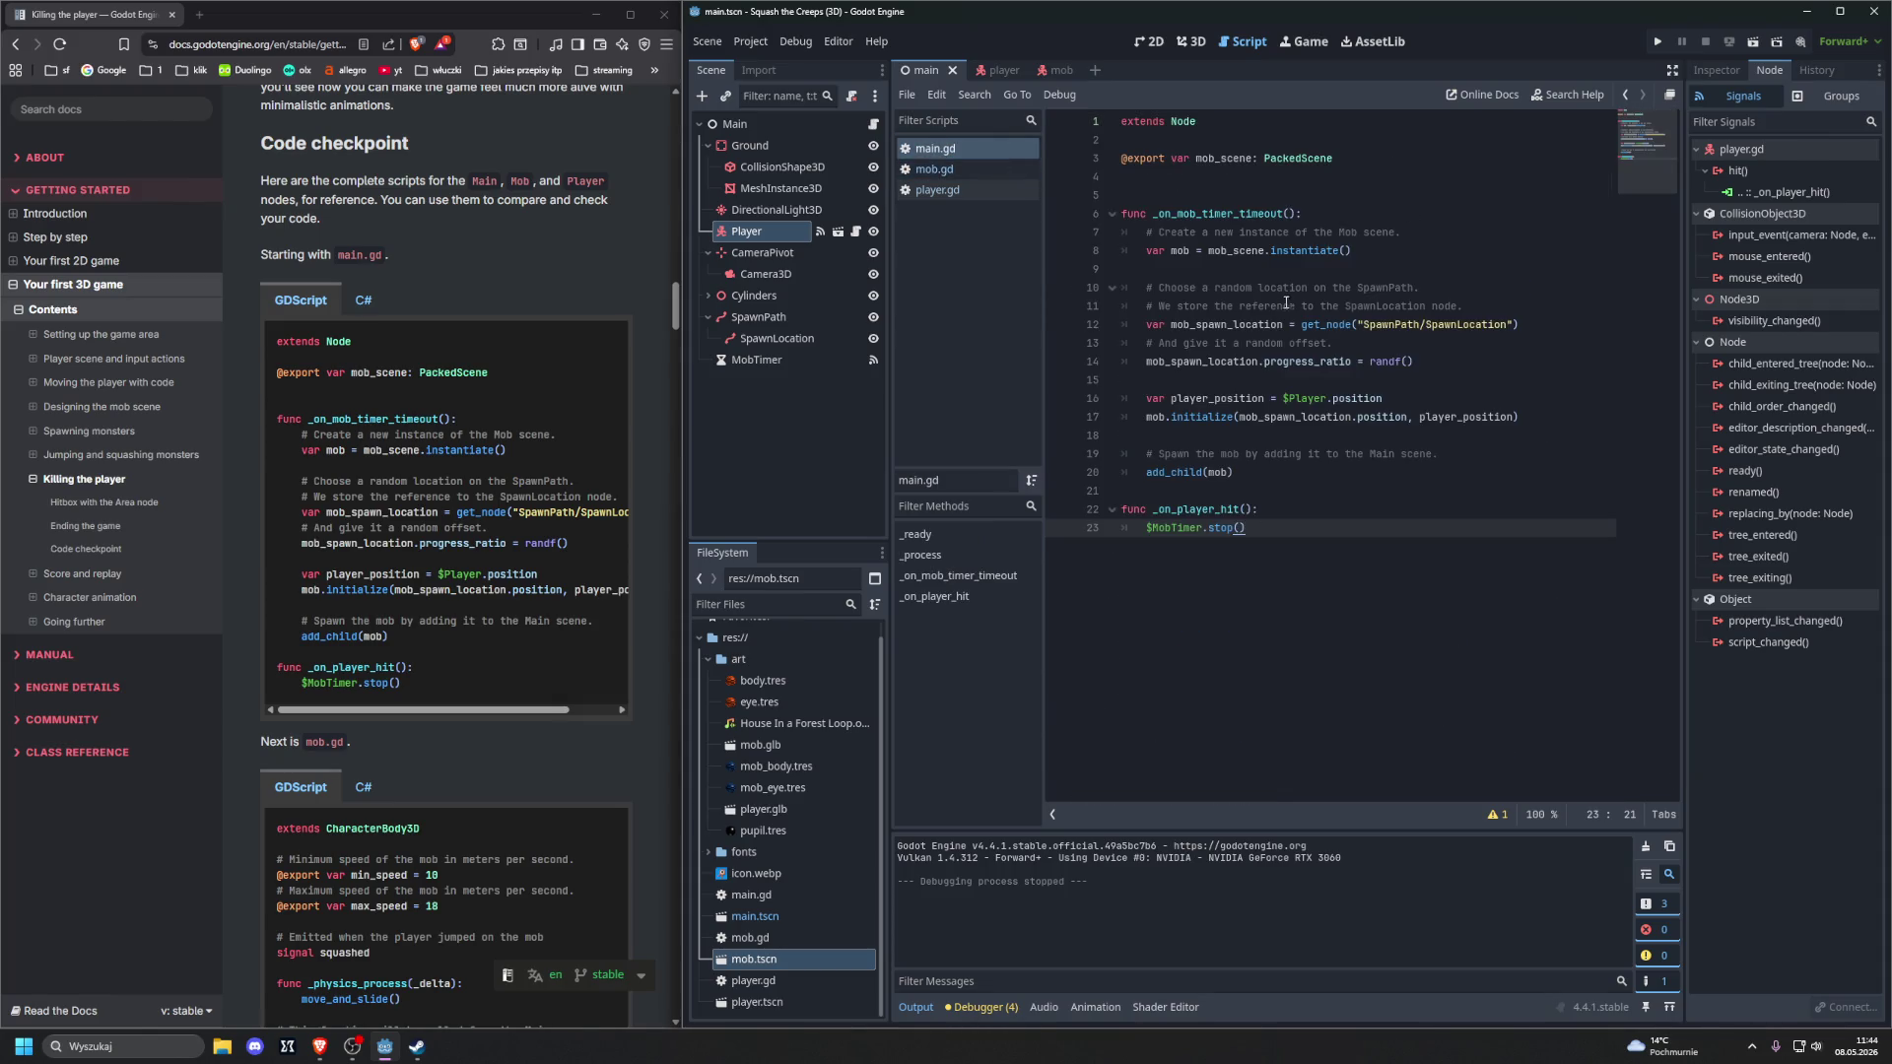
Copy the tutorial's mob.gd code and paste it over all of mob.gd
{"action": "scroll", "coordinate": [585, 494], "scroll_direction": "down", "scroll_amount": 2}
{"action": "scroll", "coordinate": [439, 584], "scroll_direction": "down", "scroll_amount": 1}
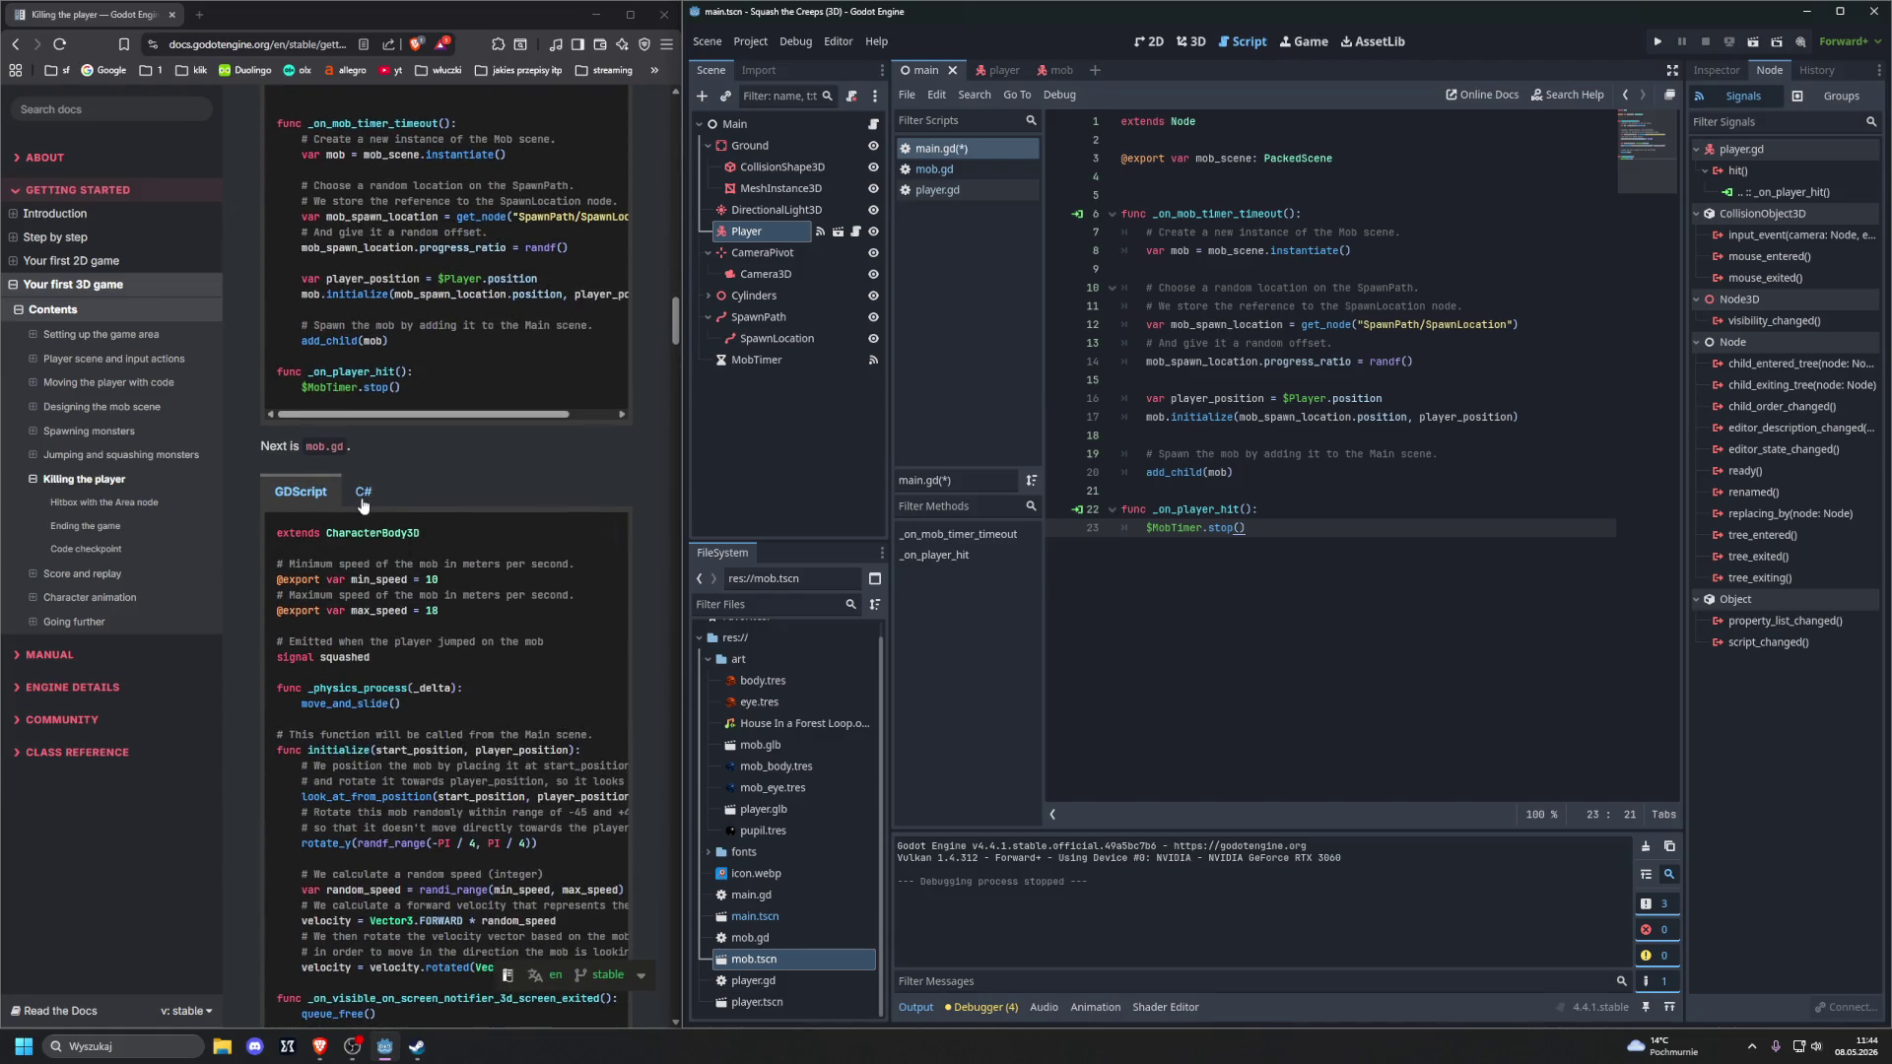
{"action": "left_click", "coordinate": [606, 537]}
{"action": "left_click", "coordinate": [607, 533]}
{"action": "left_click", "coordinate": [981, 169]}
{"action": "left_click", "coordinate": [1298, 306]}
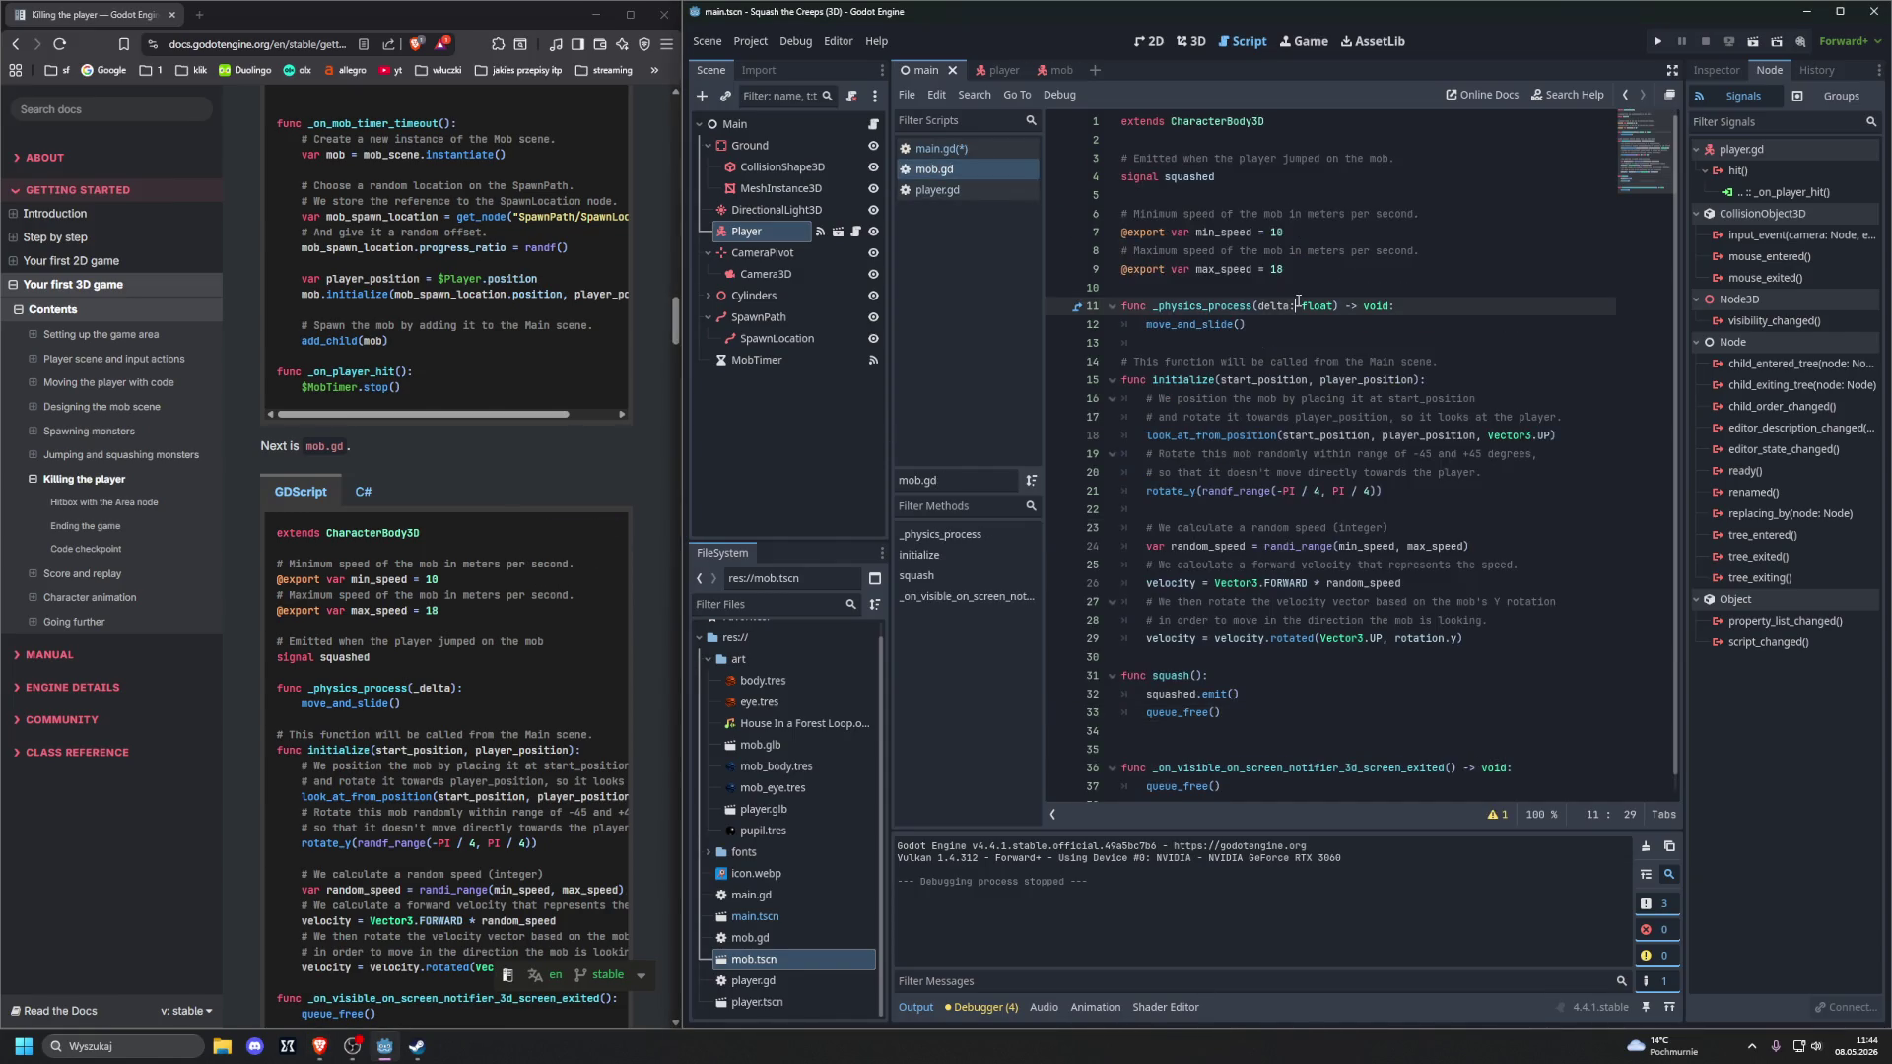
{"action": "key", "text": "ctrl+a"}
{"action": "key", "text": "ctrl+v"}
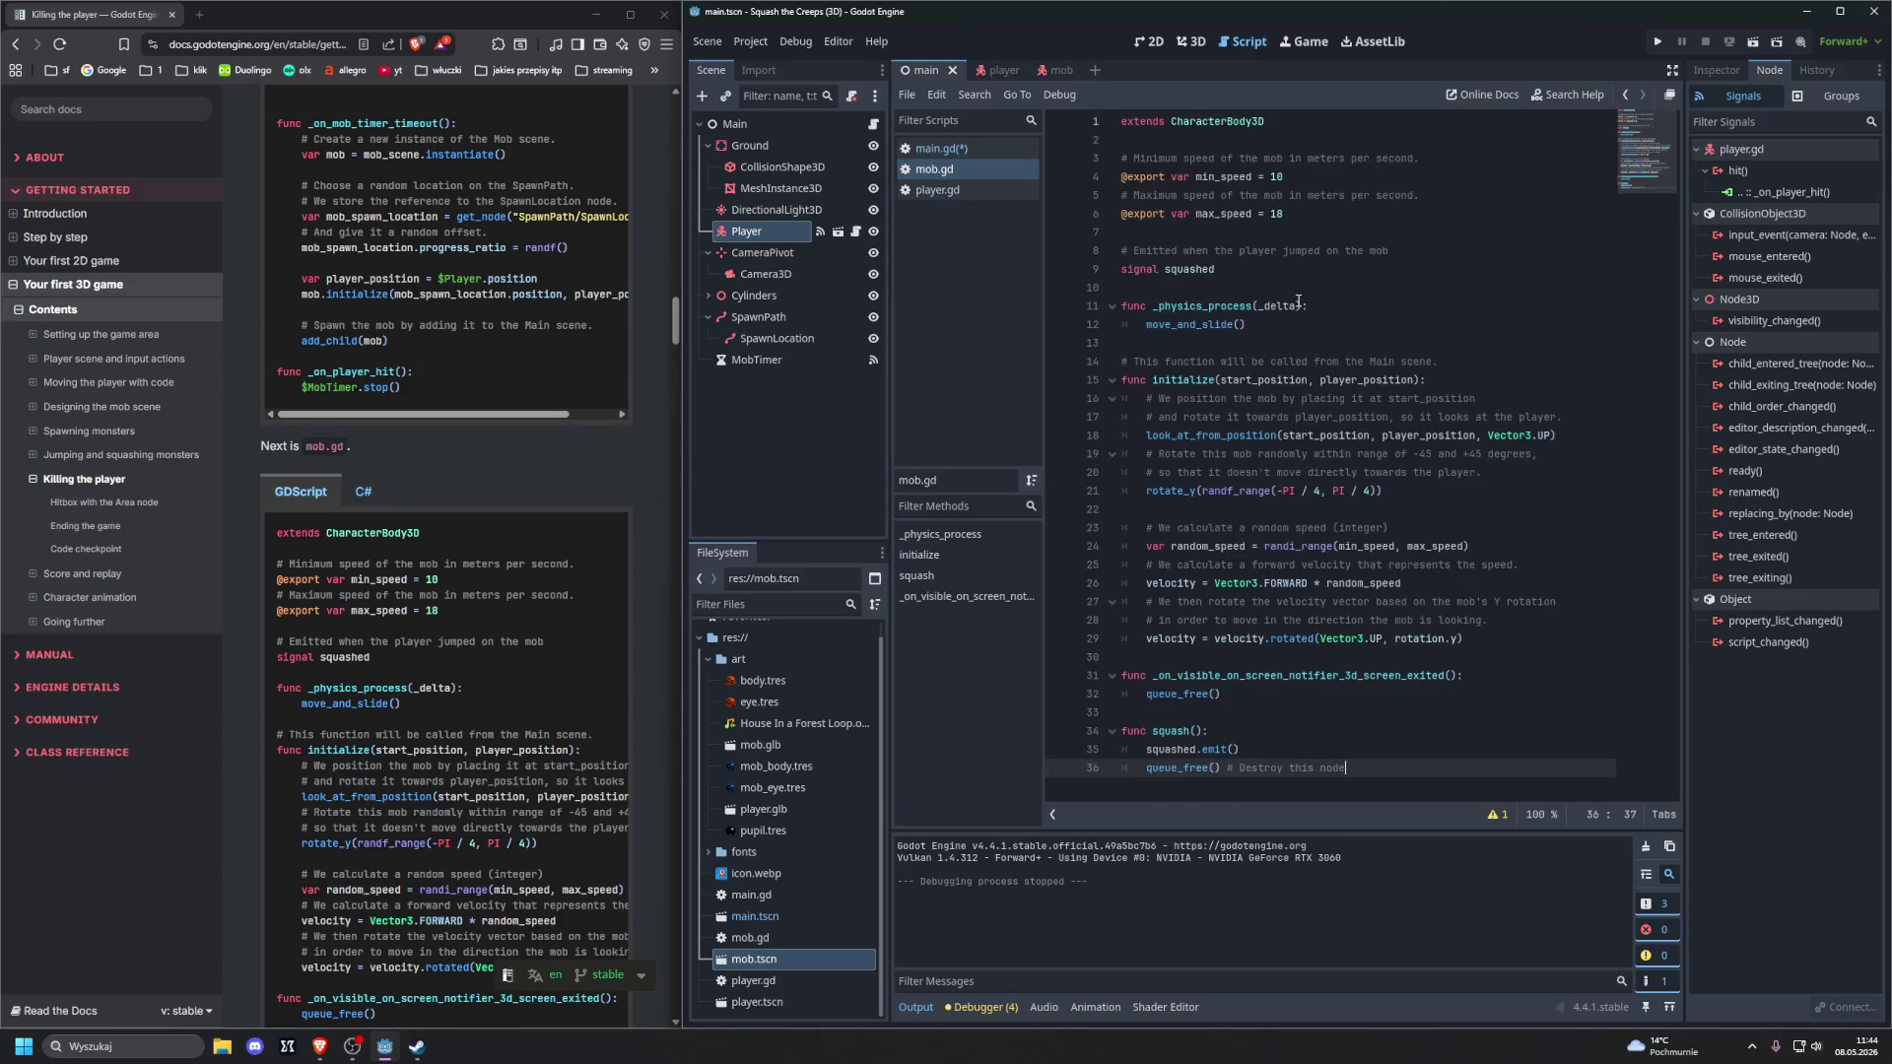
{"action": "scroll", "coordinate": [573, 474], "scroll_direction": "down", "scroll_amount": 9}
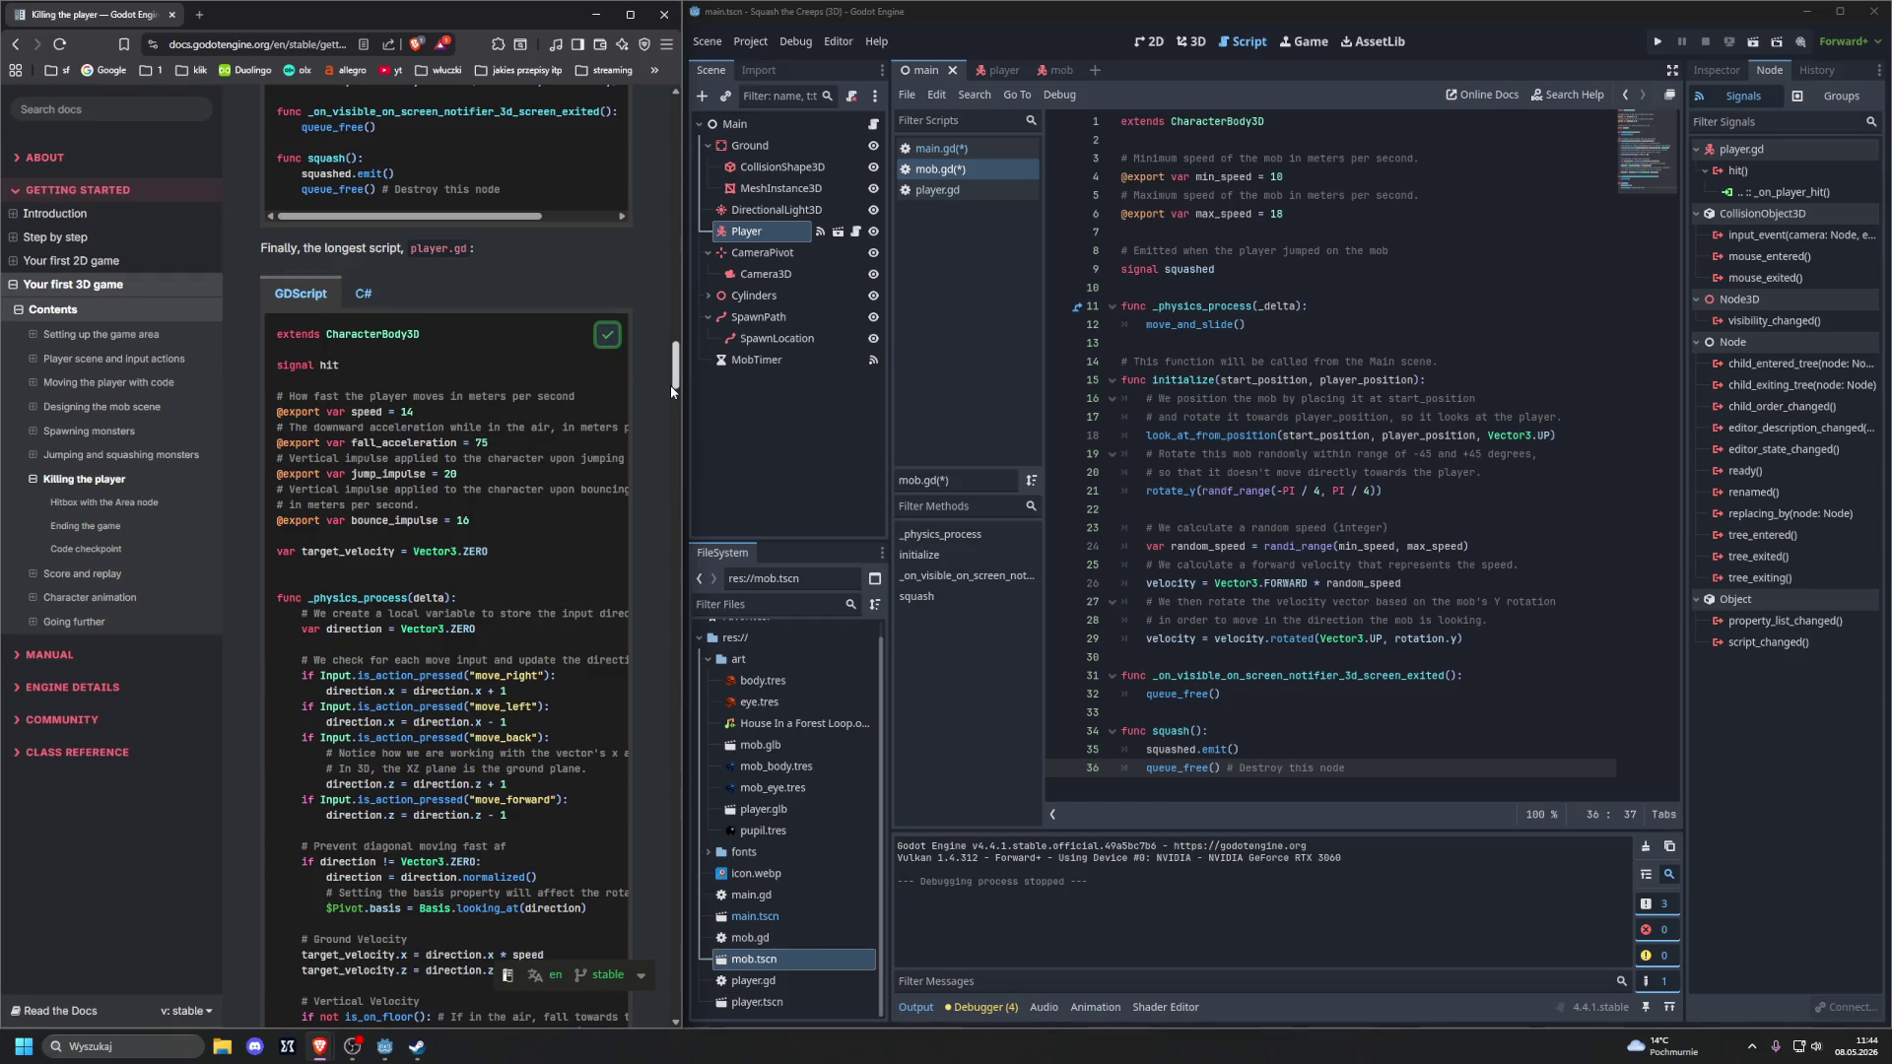
{"action": "scroll", "coordinate": [455, 411], "scroll_direction": "down", "scroll_amount": 4}
{"action": "scroll", "coordinate": [455, 411], "scroll_direction": "down", "scroll_amount": 6}
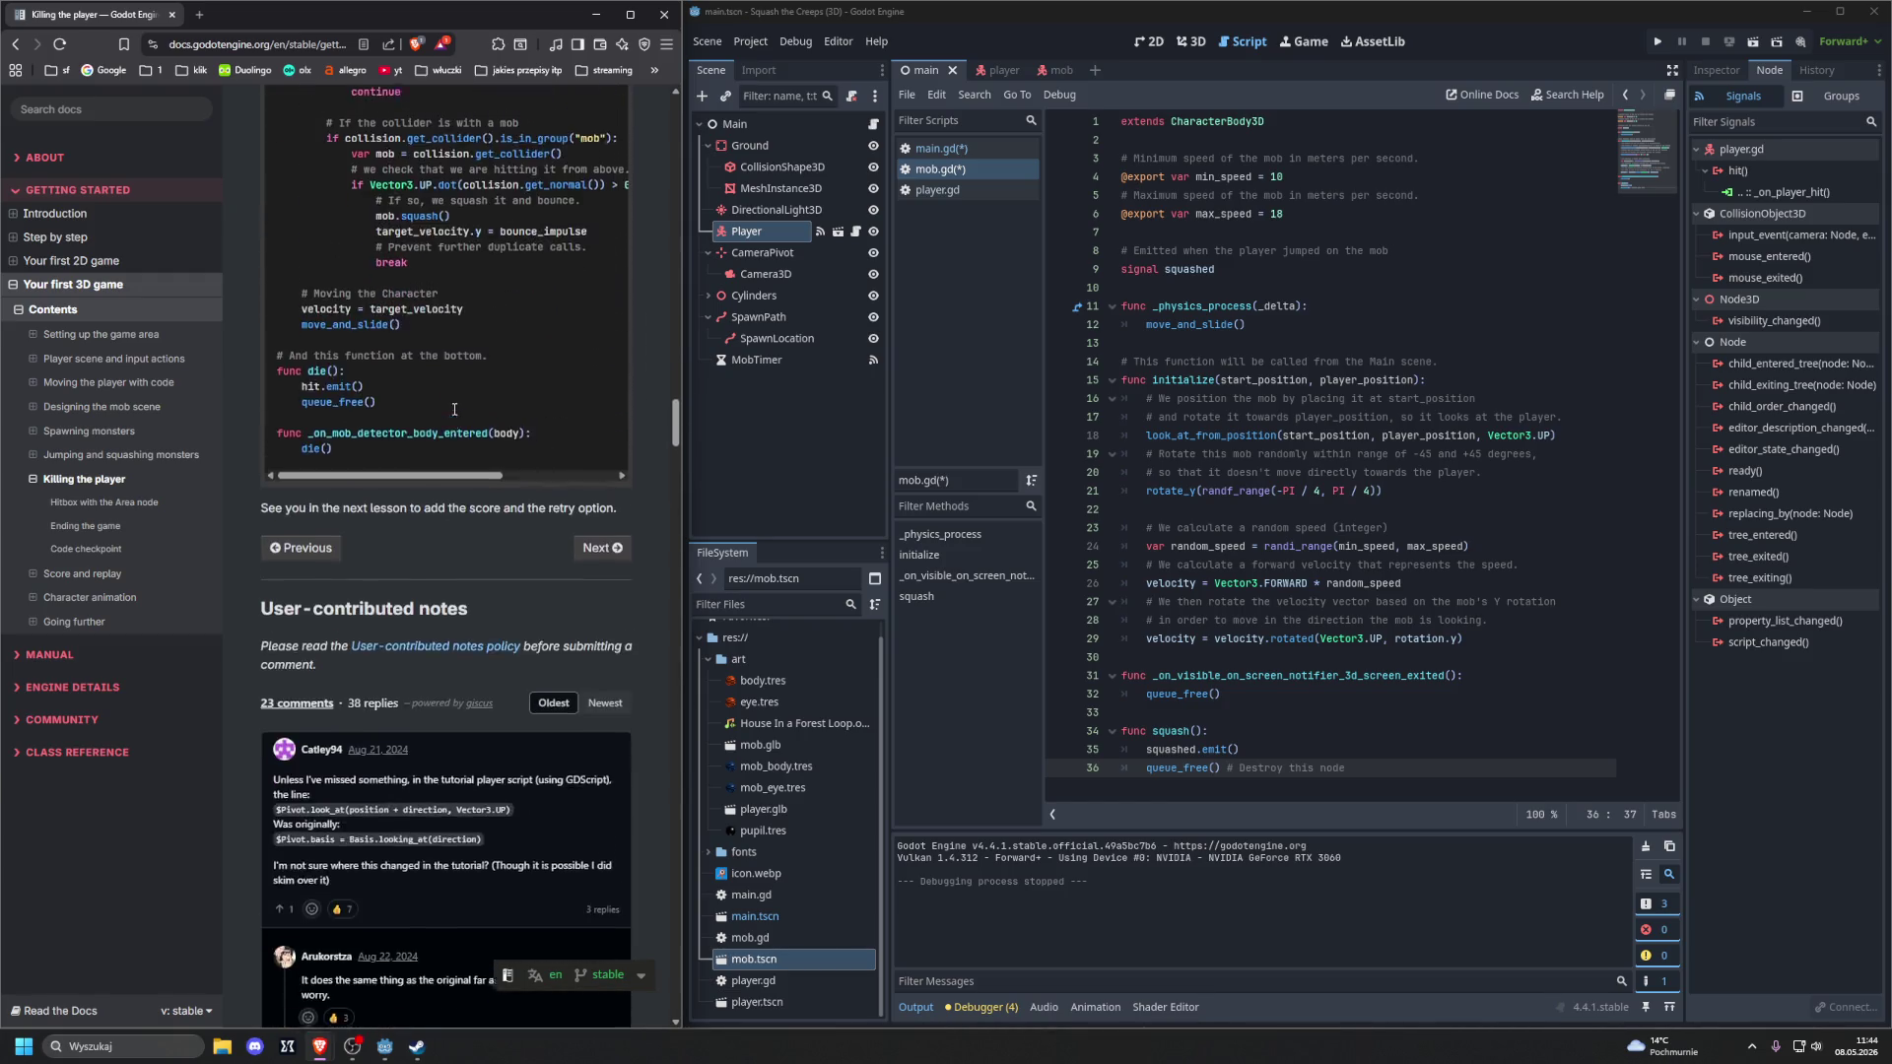
{"action": "scroll", "coordinate": [454, 414], "scroll_direction": "up", "scroll_amount": 2}
{"action": "scroll", "coordinate": [455, 413], "scroll_direction": "up", "scroll_amount": 2}
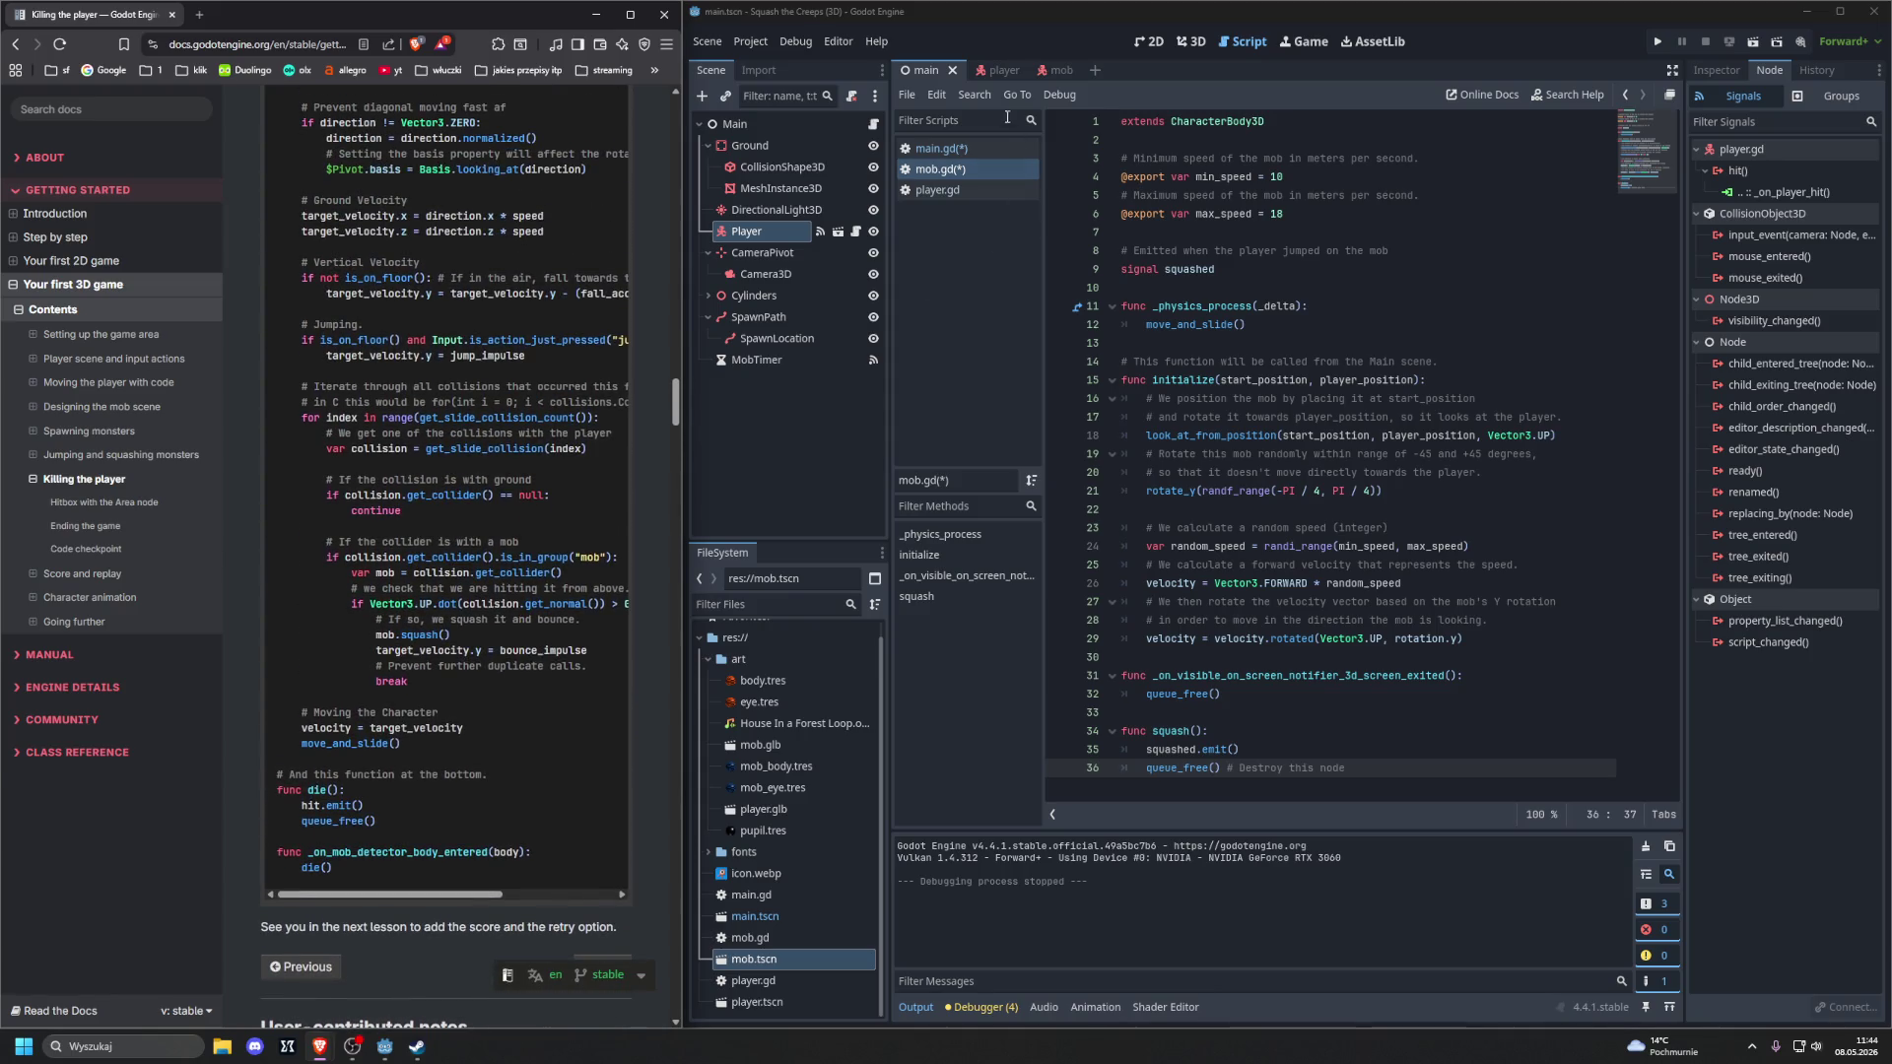
Replace player.gd with the tutorial's player.gd code and run the game with F5
{"action": "left_click", "coordinate": [977, 190]}
{"action": "left_click", "coordinate": [1238, 314]}
{"action": "key", "text": "ctrl+a"}
{"action": "key", "text": "Delete"}
{"action": "key", "text": "ctrl+v"}
{"action": "key", "text": "F5"}
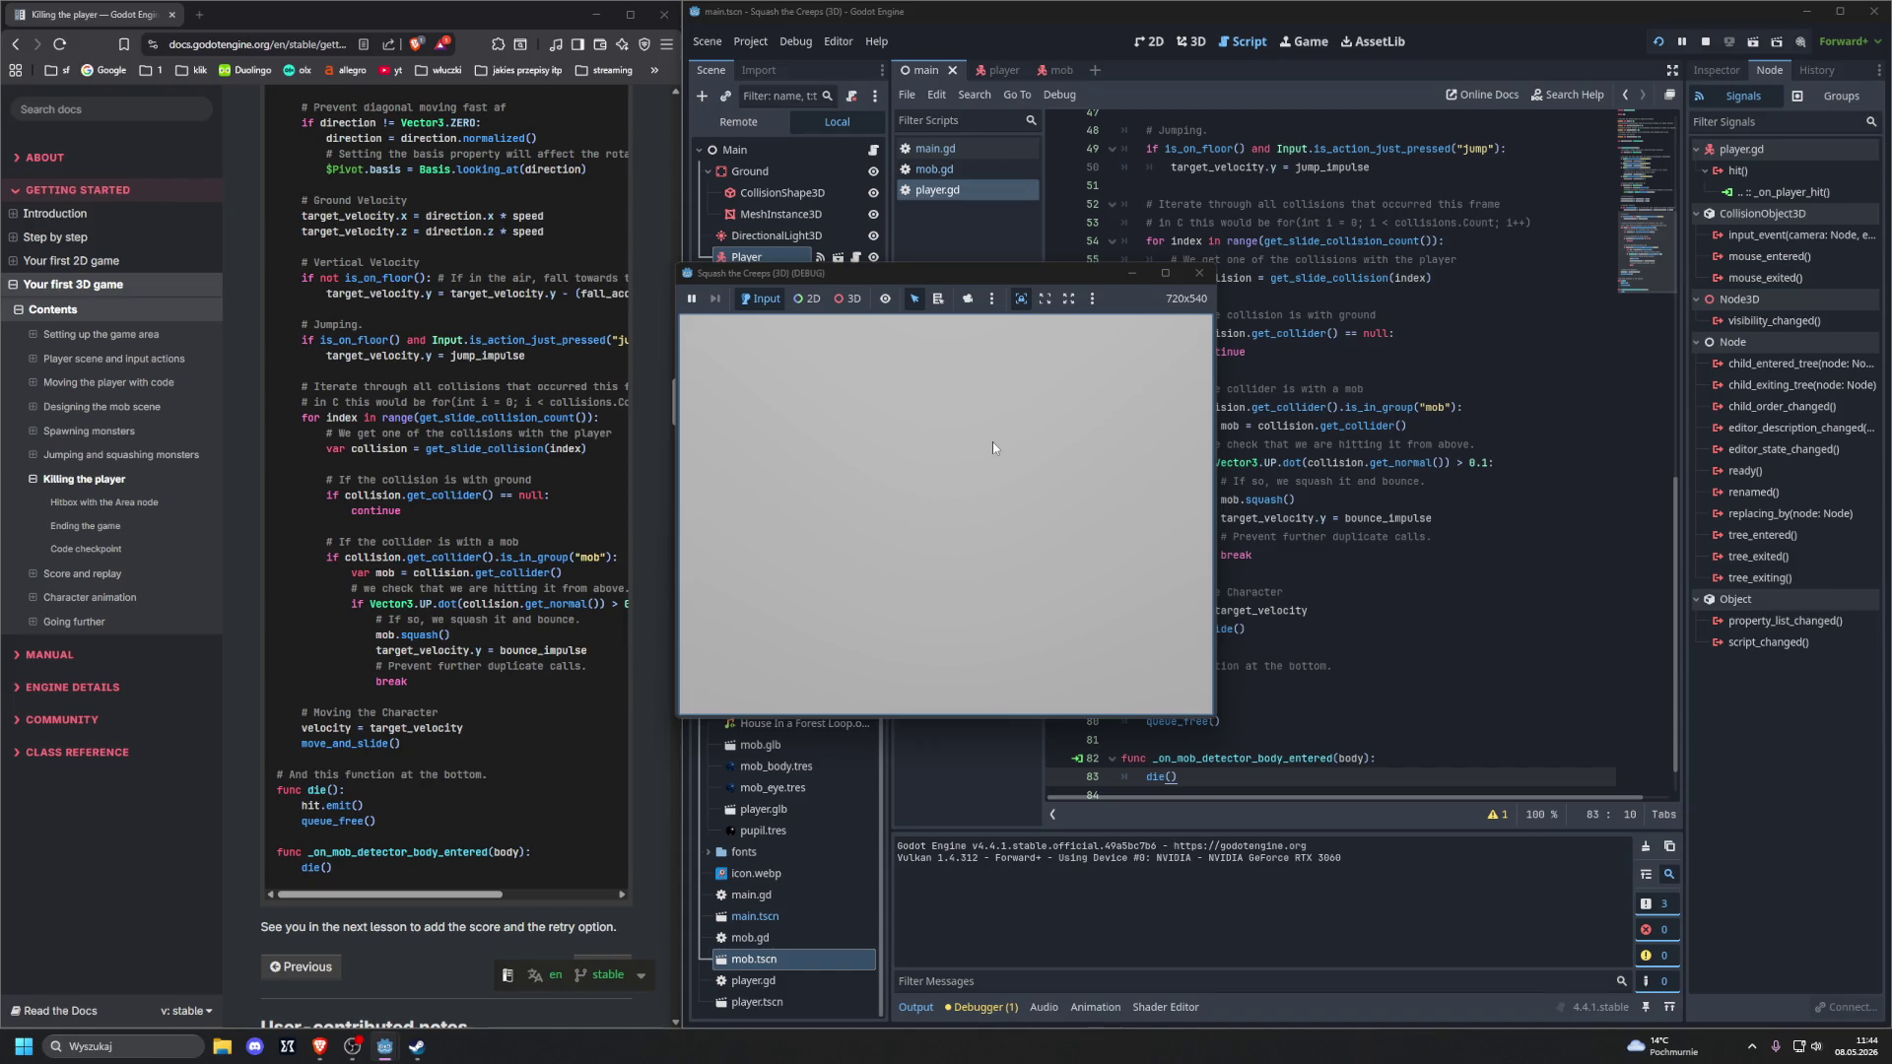
Stop the game and undo the pasted code in player.gd, restoring its earlier version
{"action": "key", "text": "F8"}
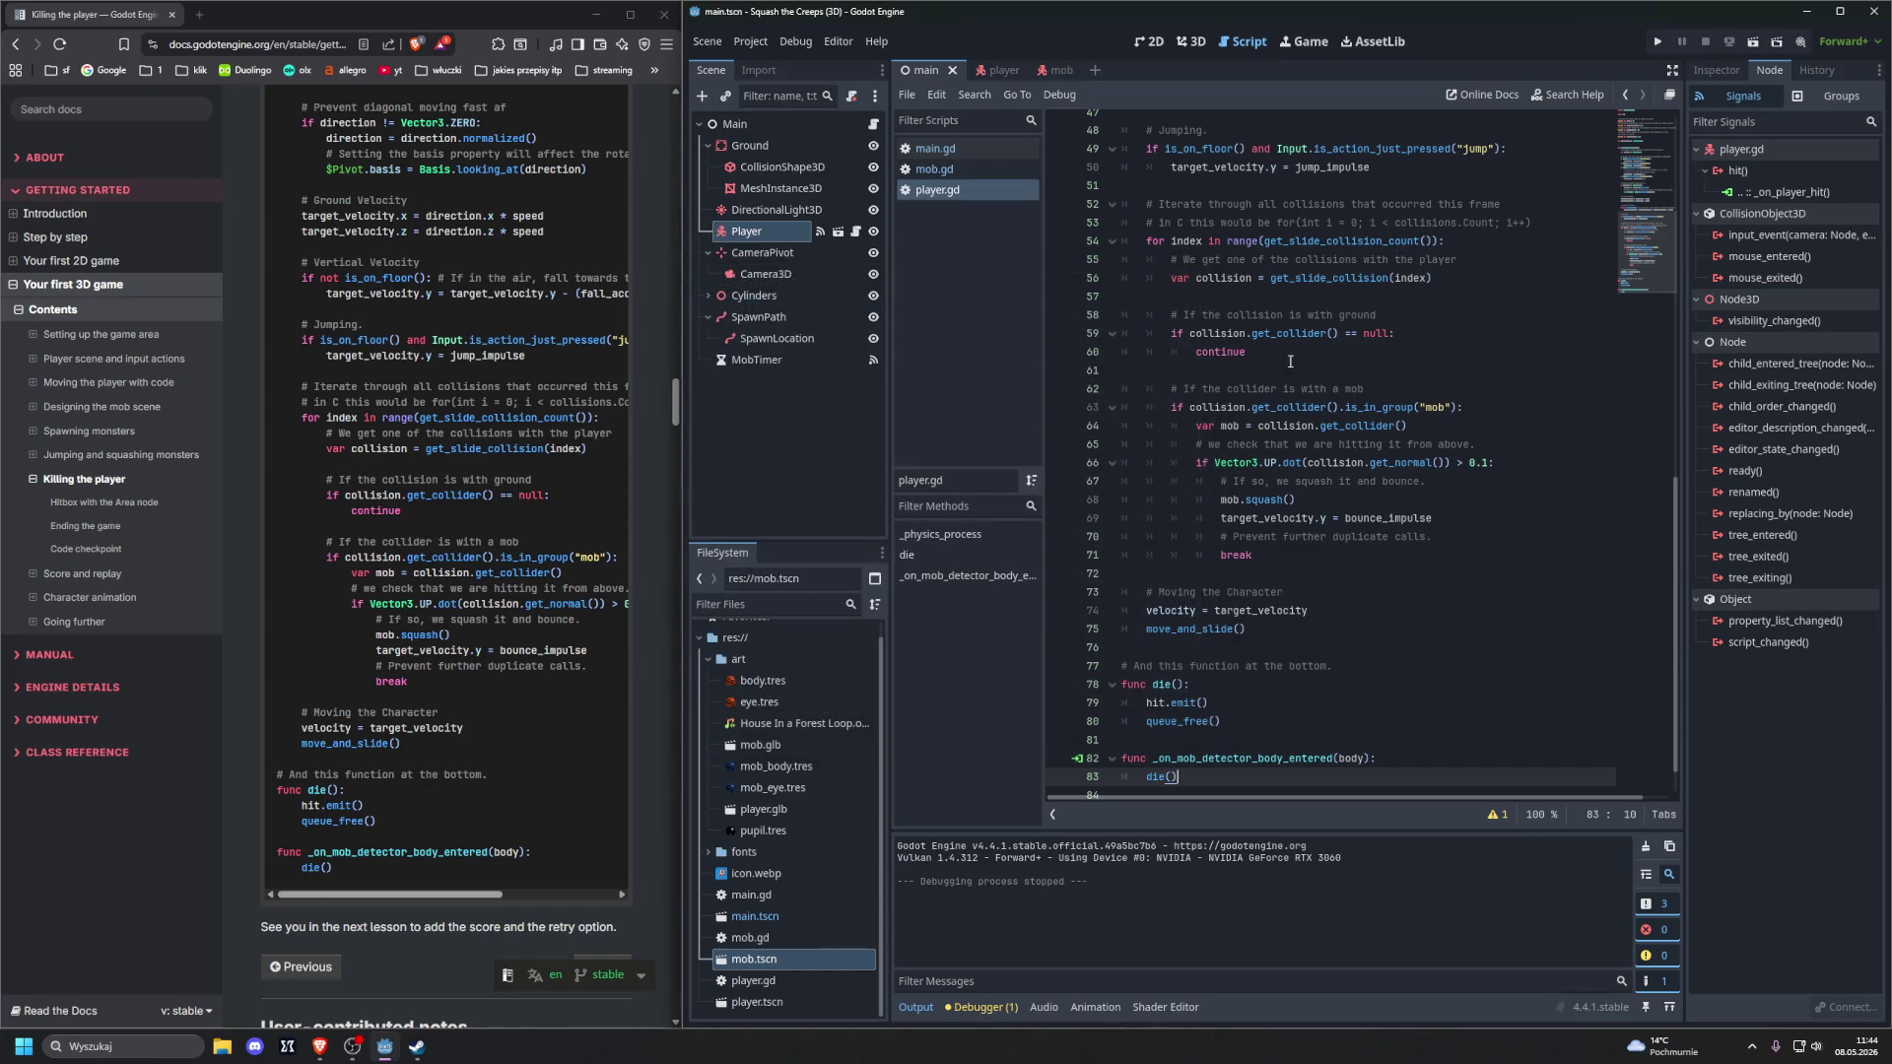
{"action": "scroll", "coordinate": [1327, 370], "scroll_direction": "up", "scroll_amount": 1}
{"action": "key", "text": "ctrl+z"}
{"action": "key", "text": "ctrl+a"}
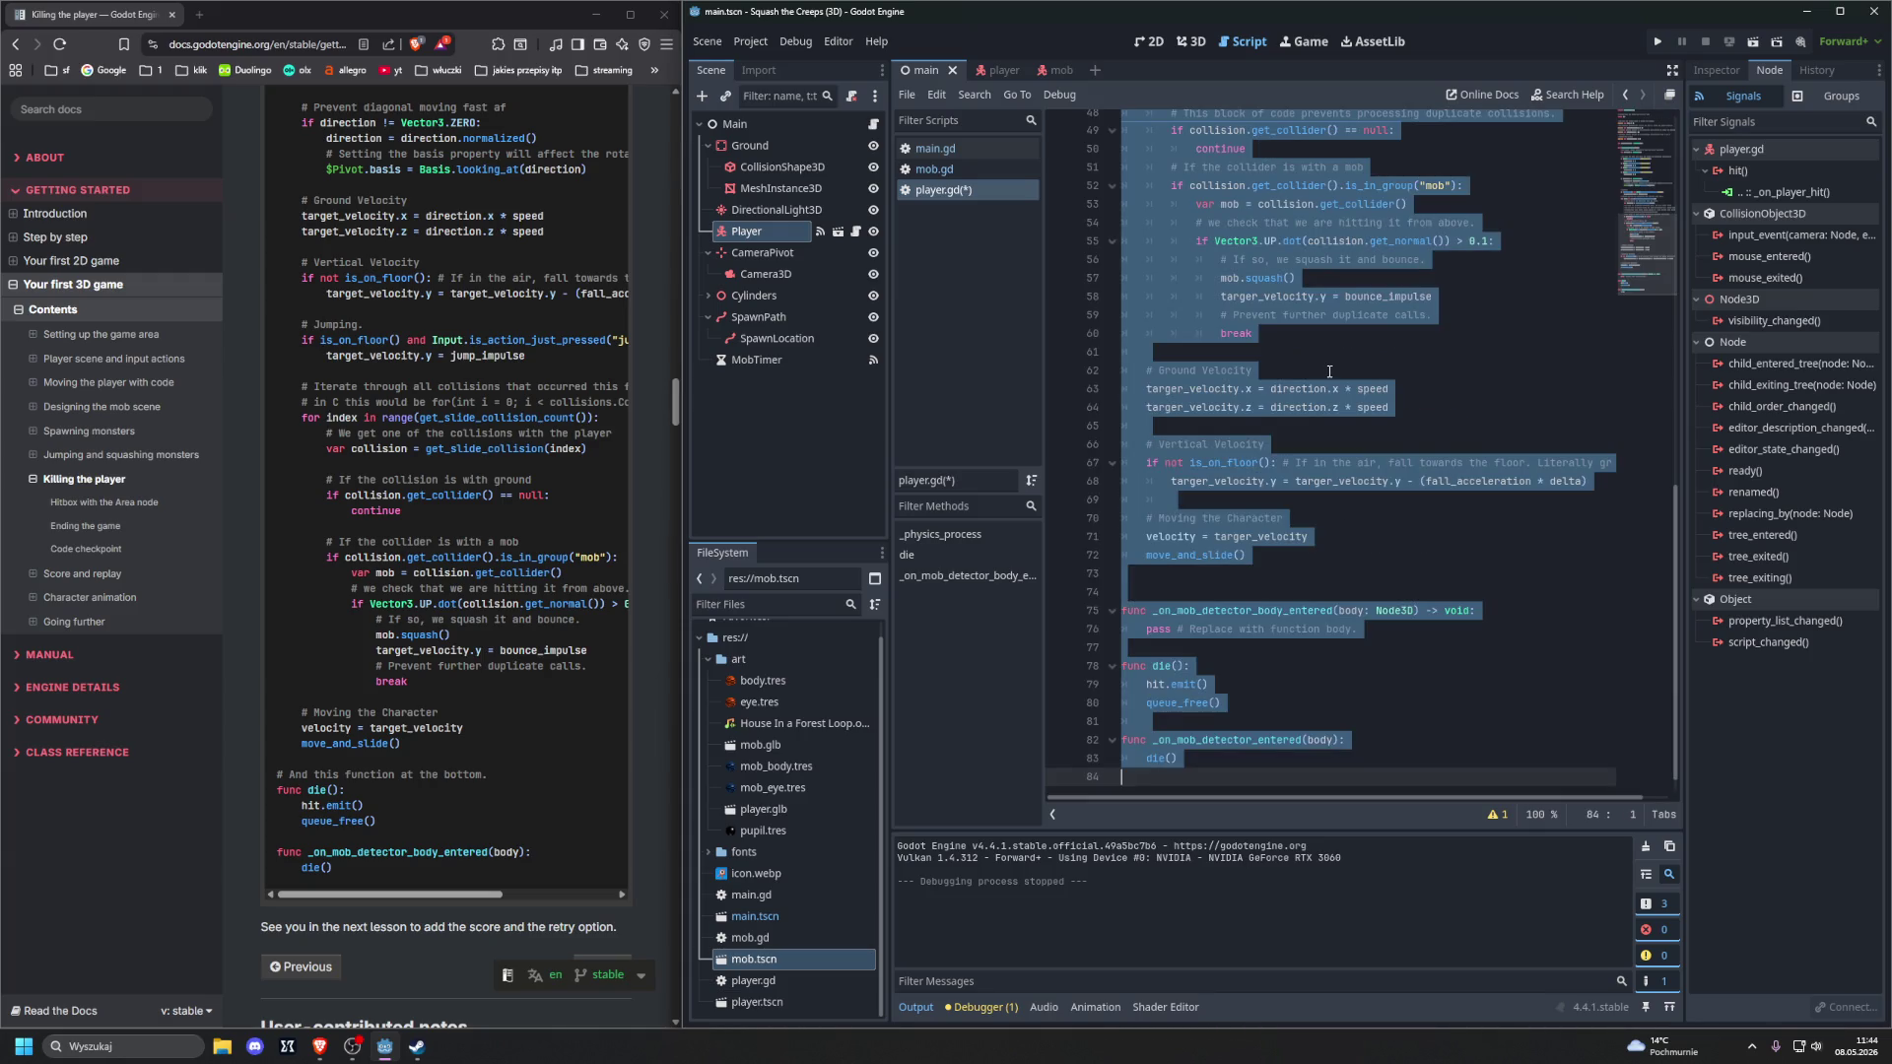
Run the game again, move and jump the player briefly, then stop it
{"action": "key", "text": "F5"}
{"action": "key", "text": "Left"}
{"action": "key", "text": "Up"}
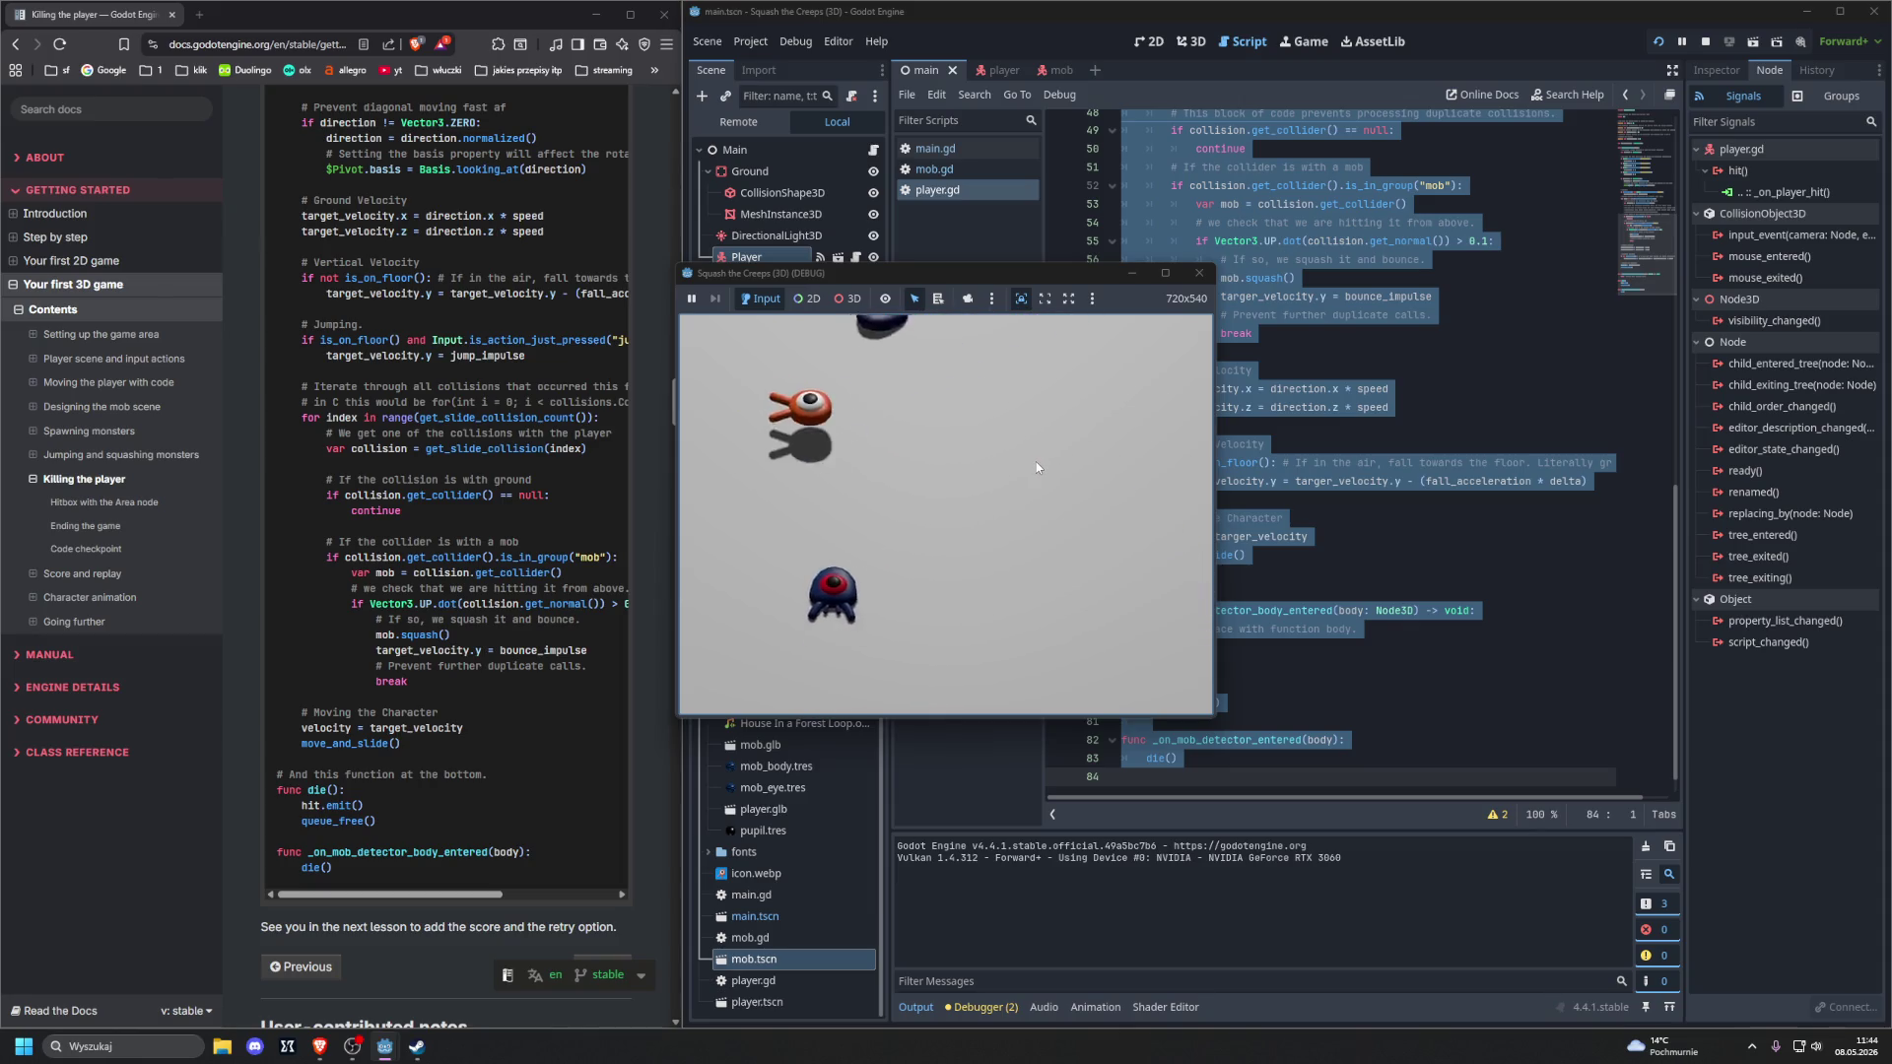
{"action": "key", "text": "F8"}
{"action": "left_click", "coordinate": [1380, 370]}
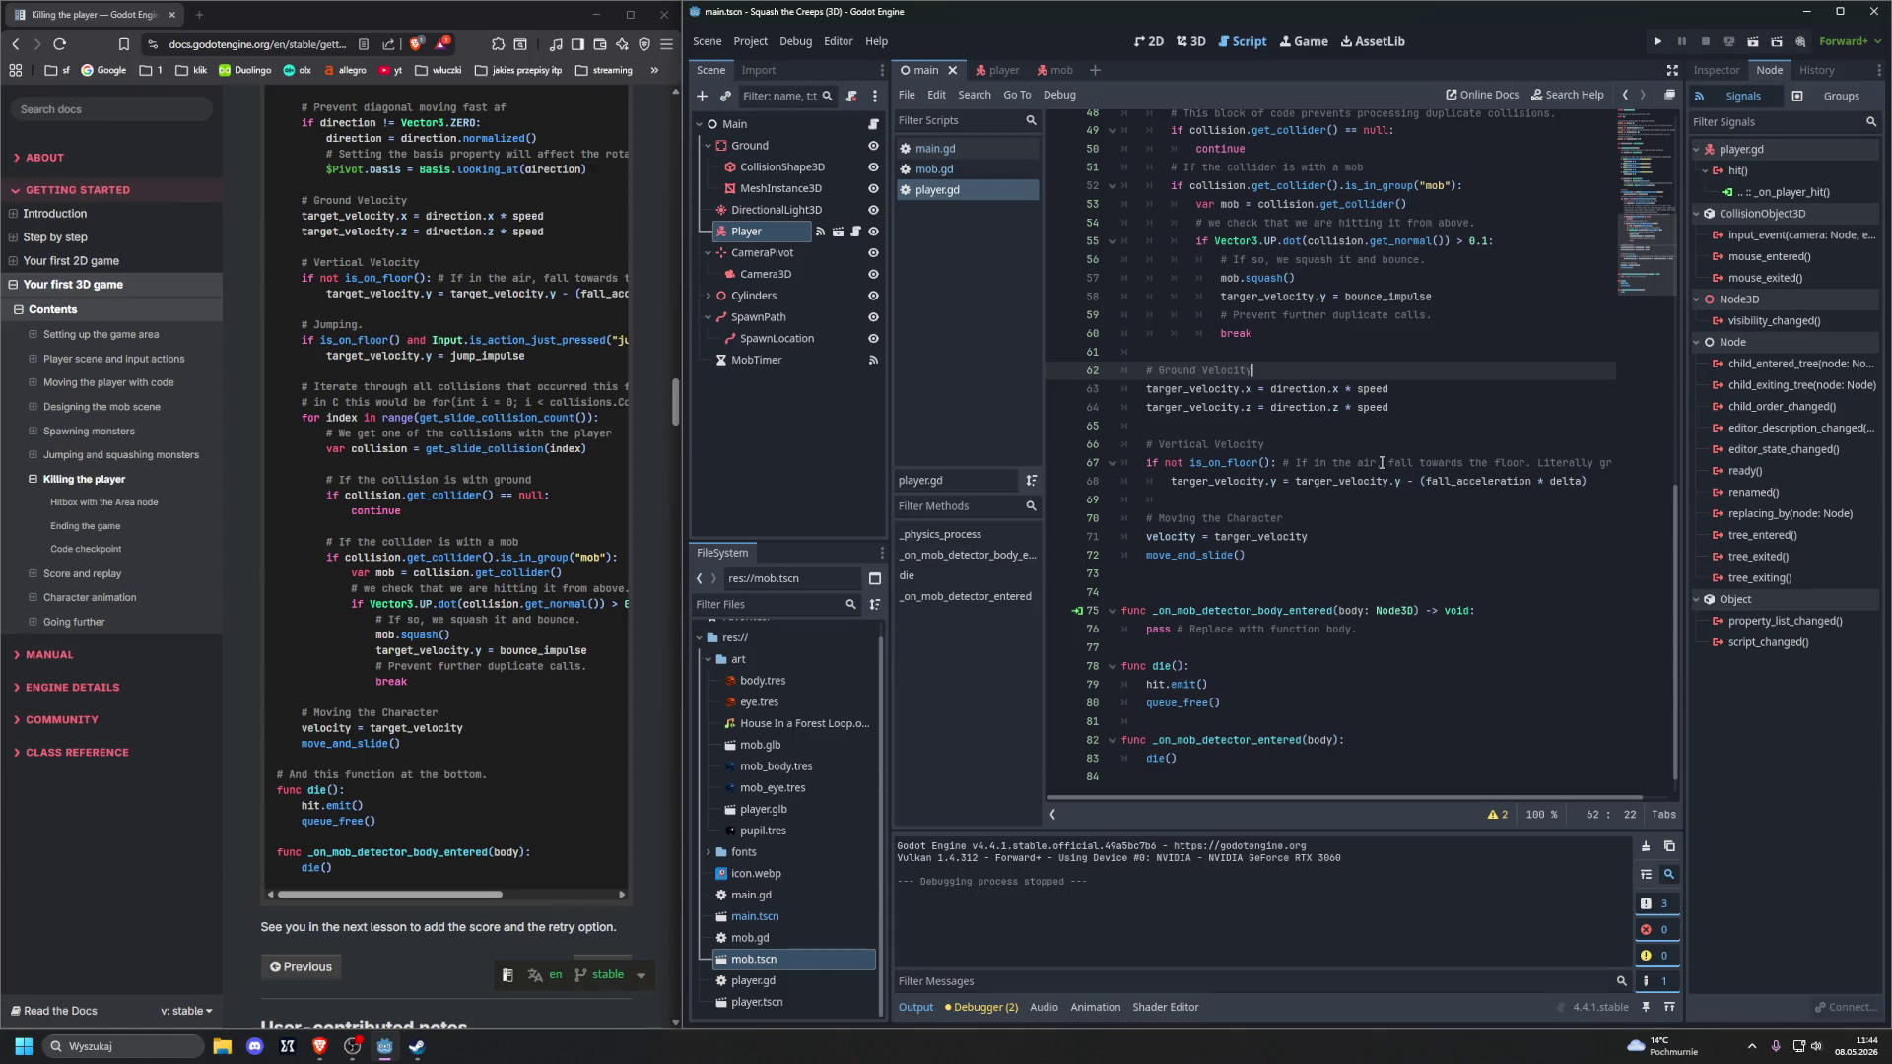
{"action": "scroll", "coordinate": [1380, 464], "scroll_direction": "up", "scroll_amount": 7}
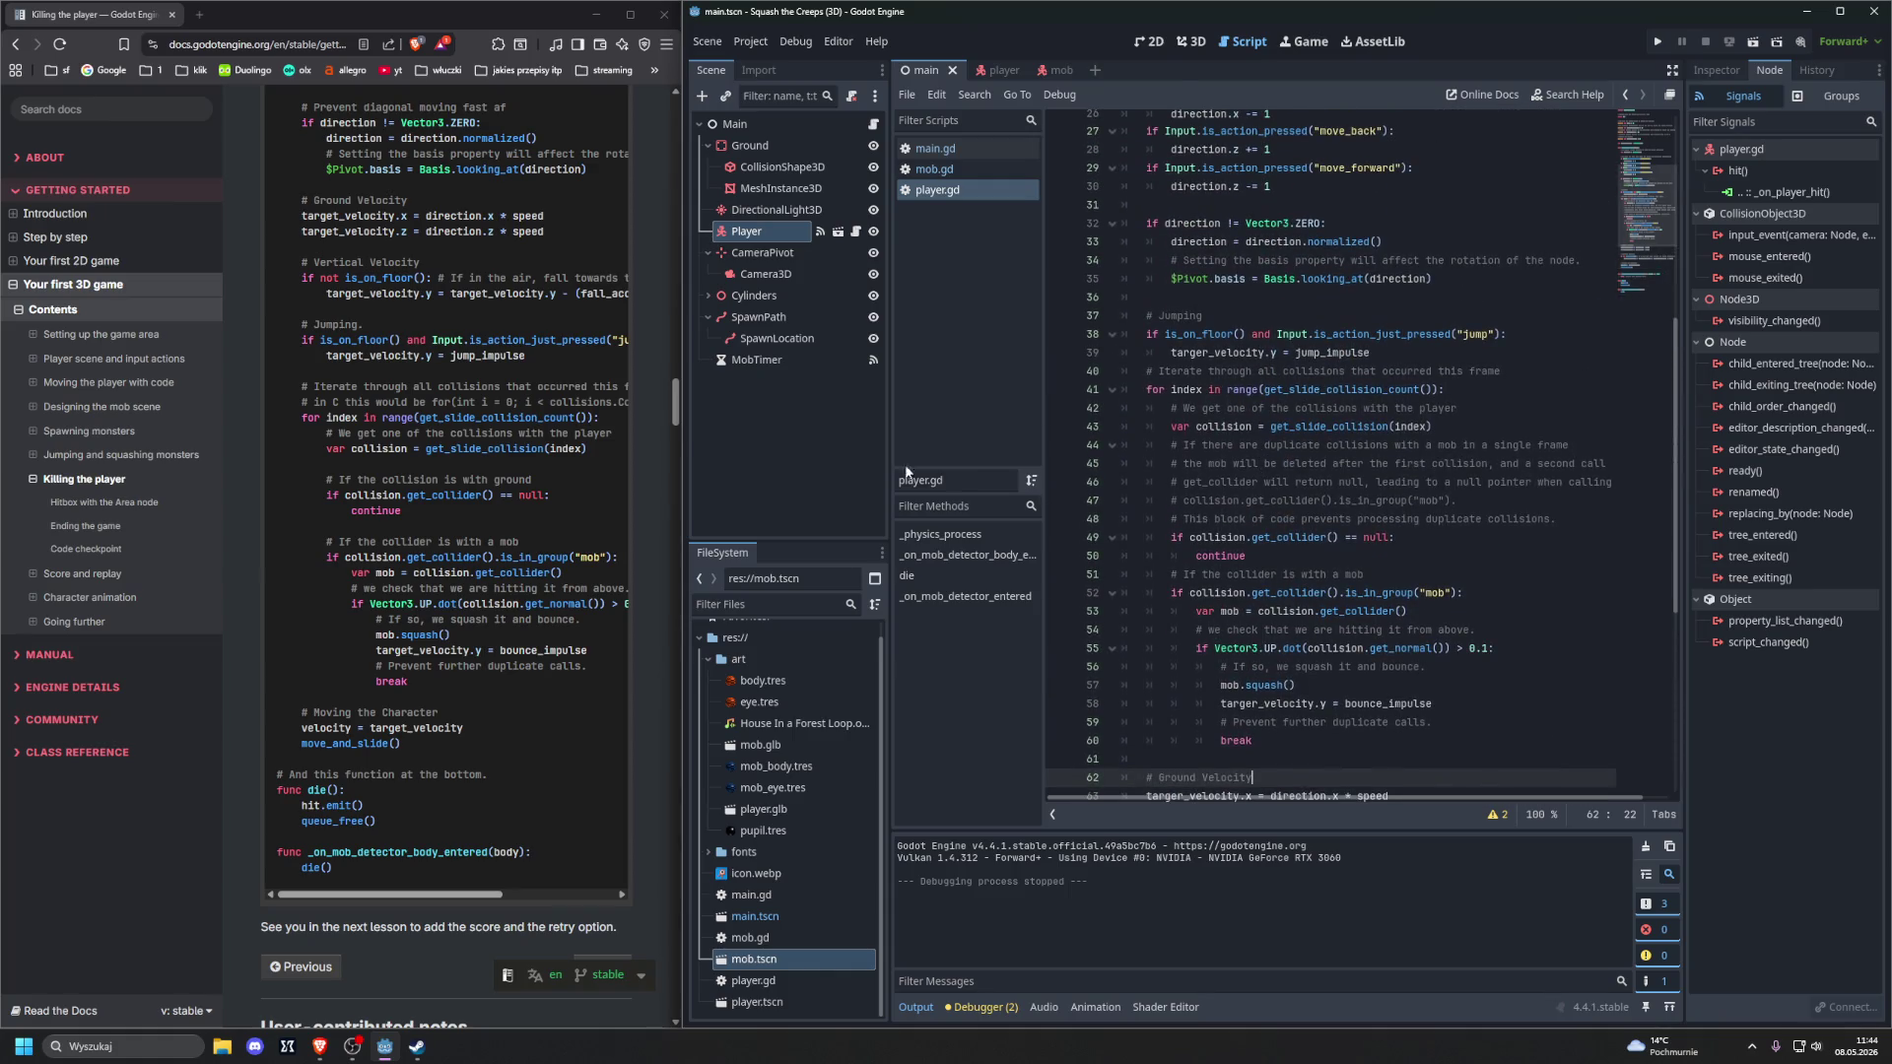
{"action": "scroll", "coordinate": [495, 511], "scroll_direction": "up", "scroll_amount": 6}
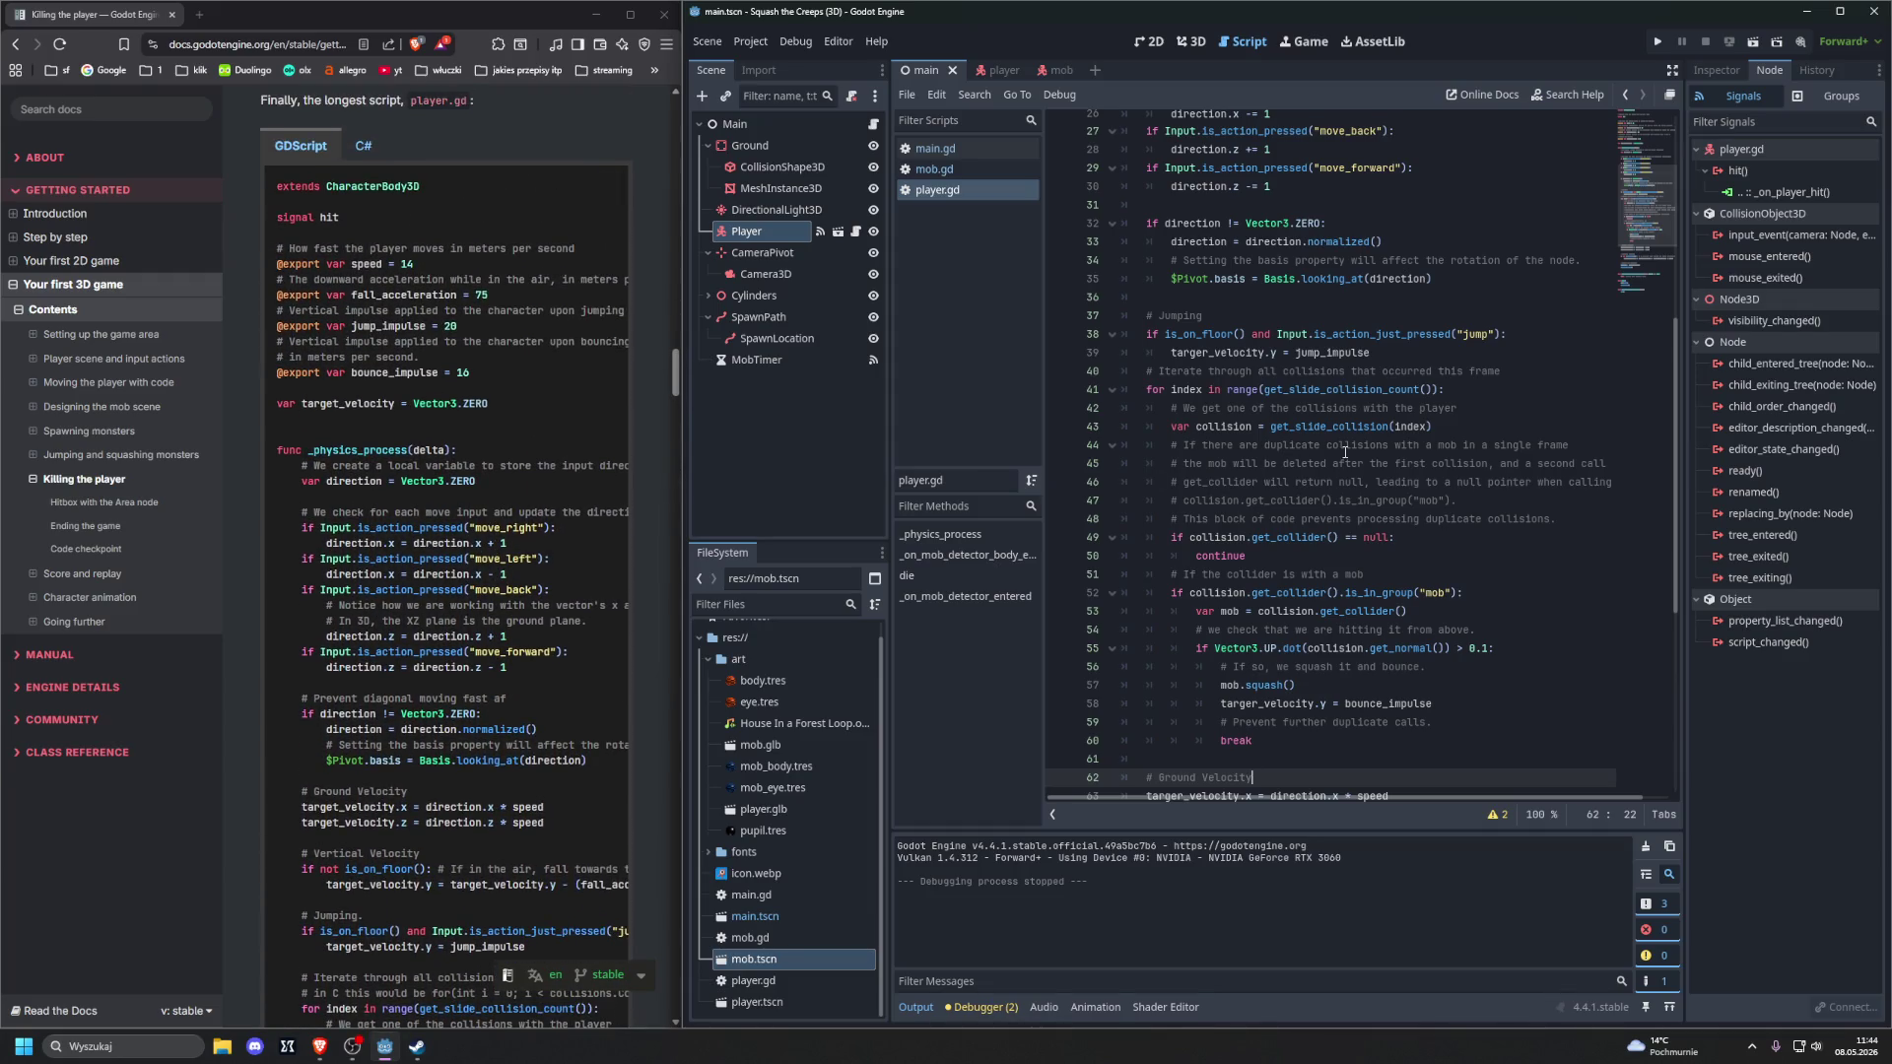
{"action": "scroll", "coordinate": [1360, 452], "scroll_direction": "up", "scroll_amount": 8}
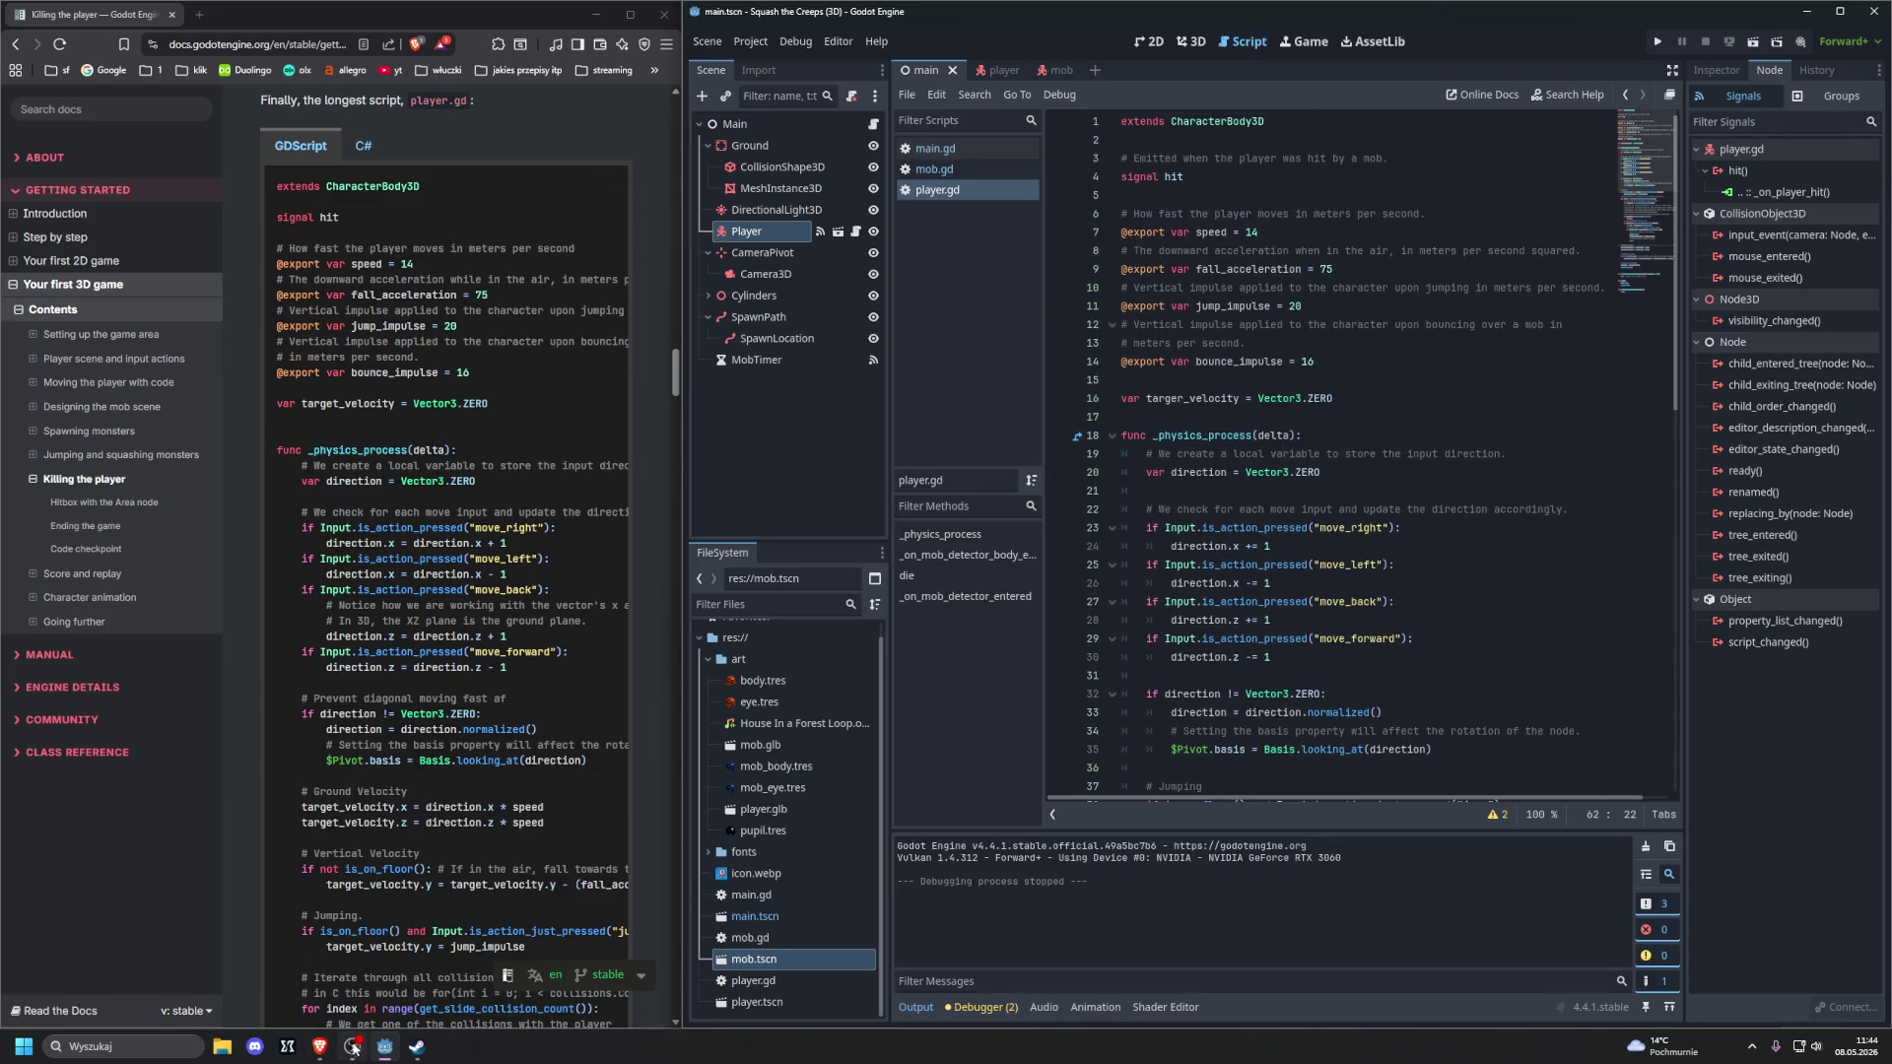
{"action": "mouse_move", "coordinate": [319, 1046]}
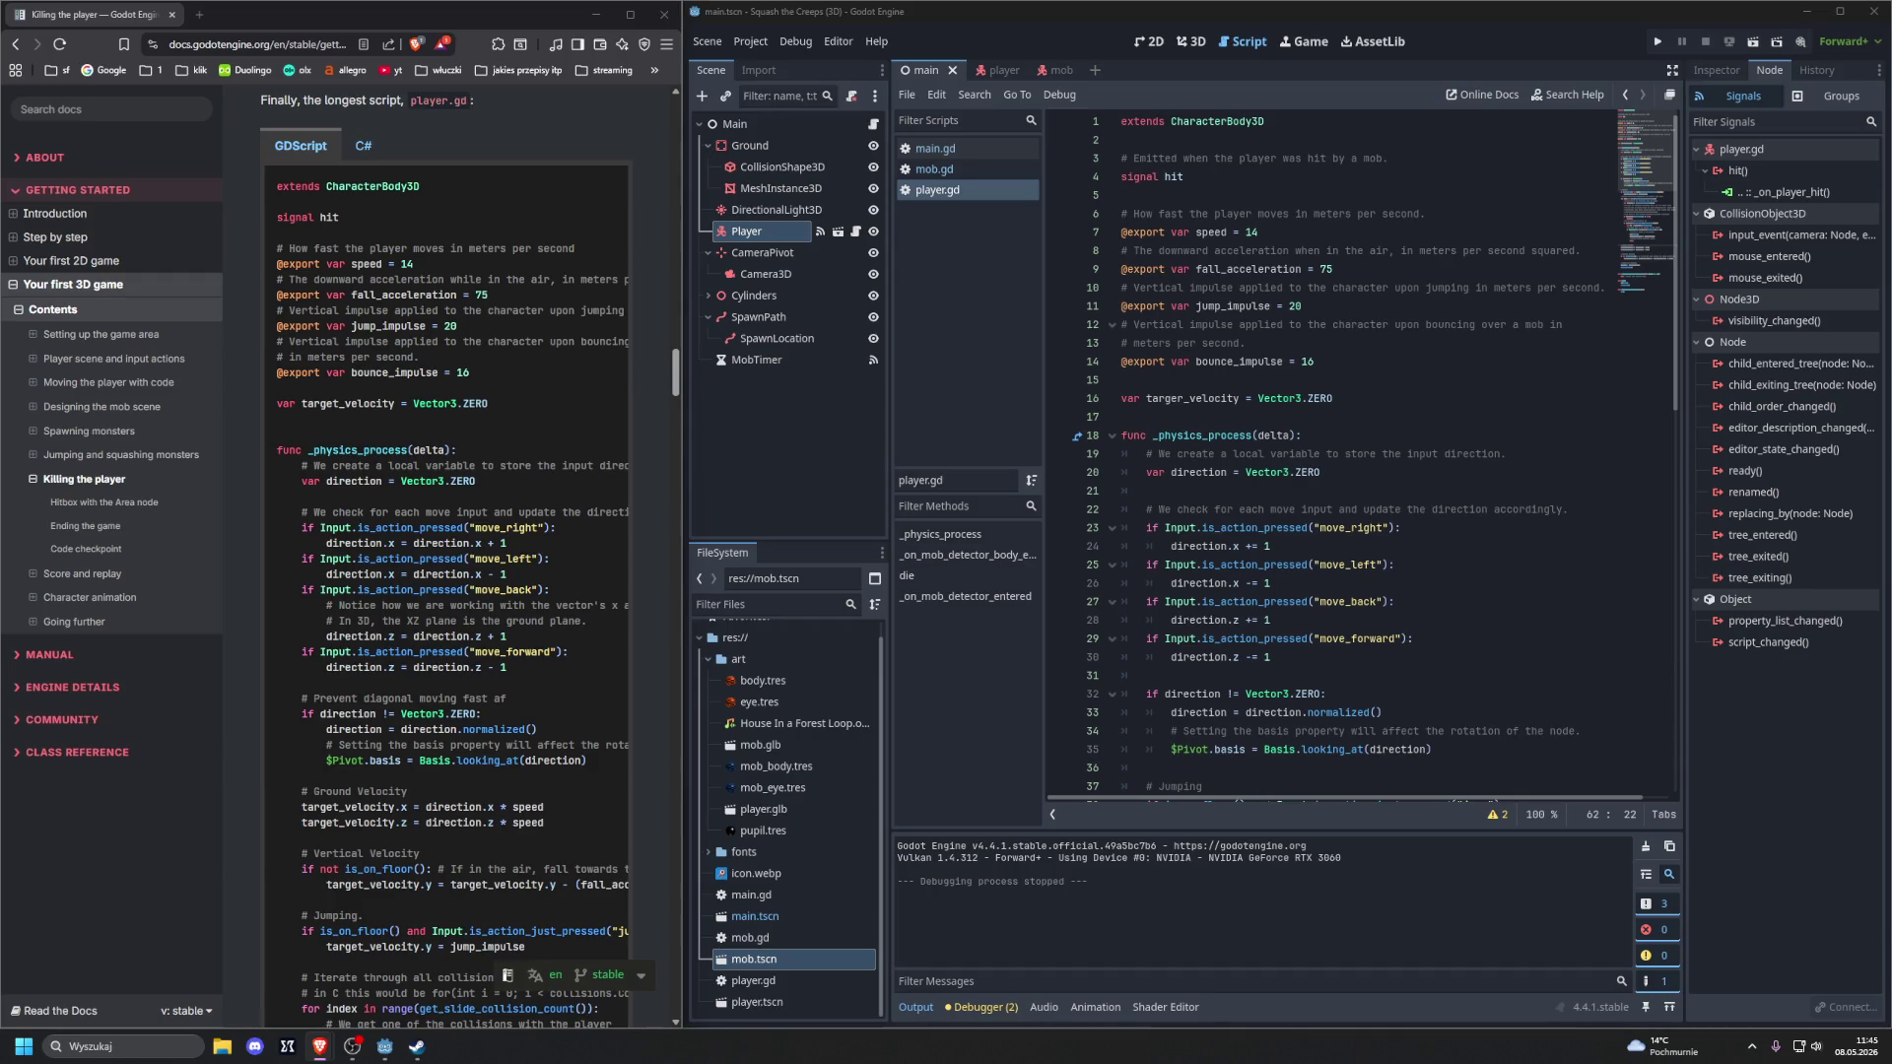
Select all of player.gd's code and copy the tutorial's player.gd code block
{"action": "left_click", "coordinate": [1248, 305]}
{"action": "key", "text": "ctrl+a"}
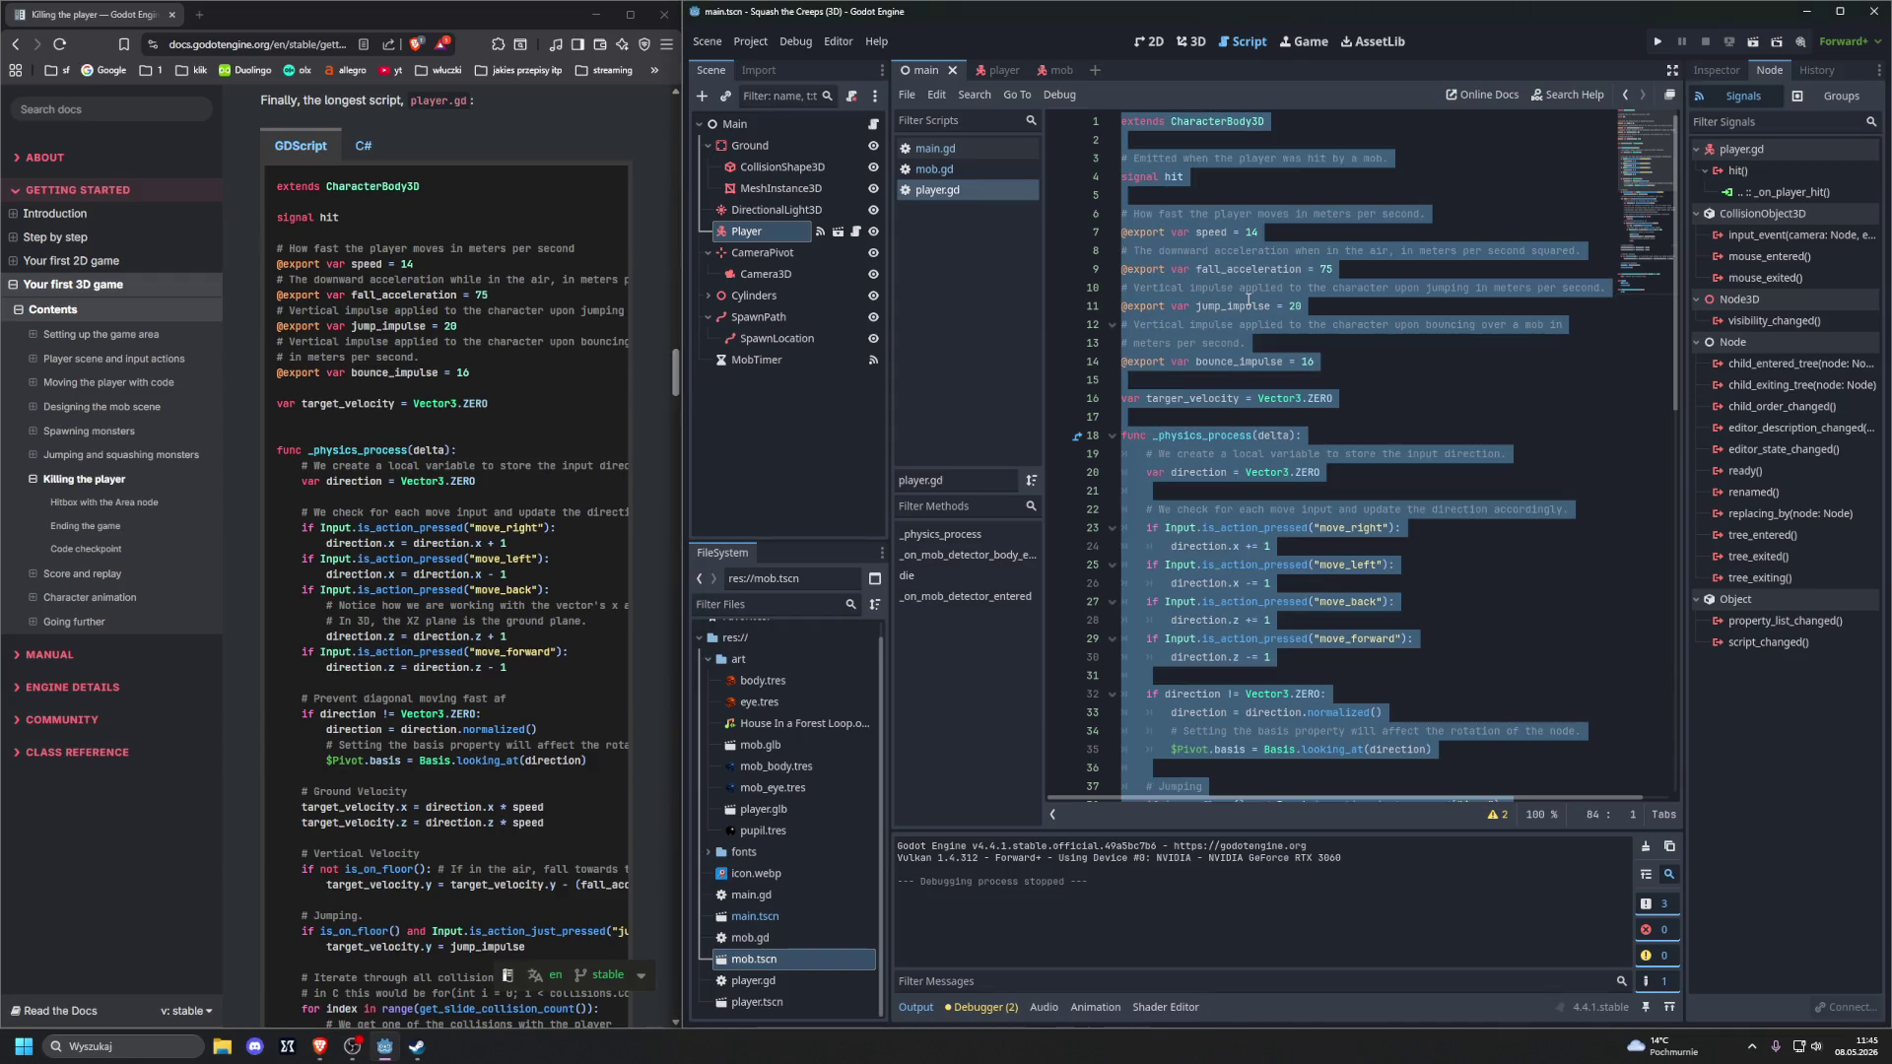
{"action": "left_click", "coordinate": [113, 359]}
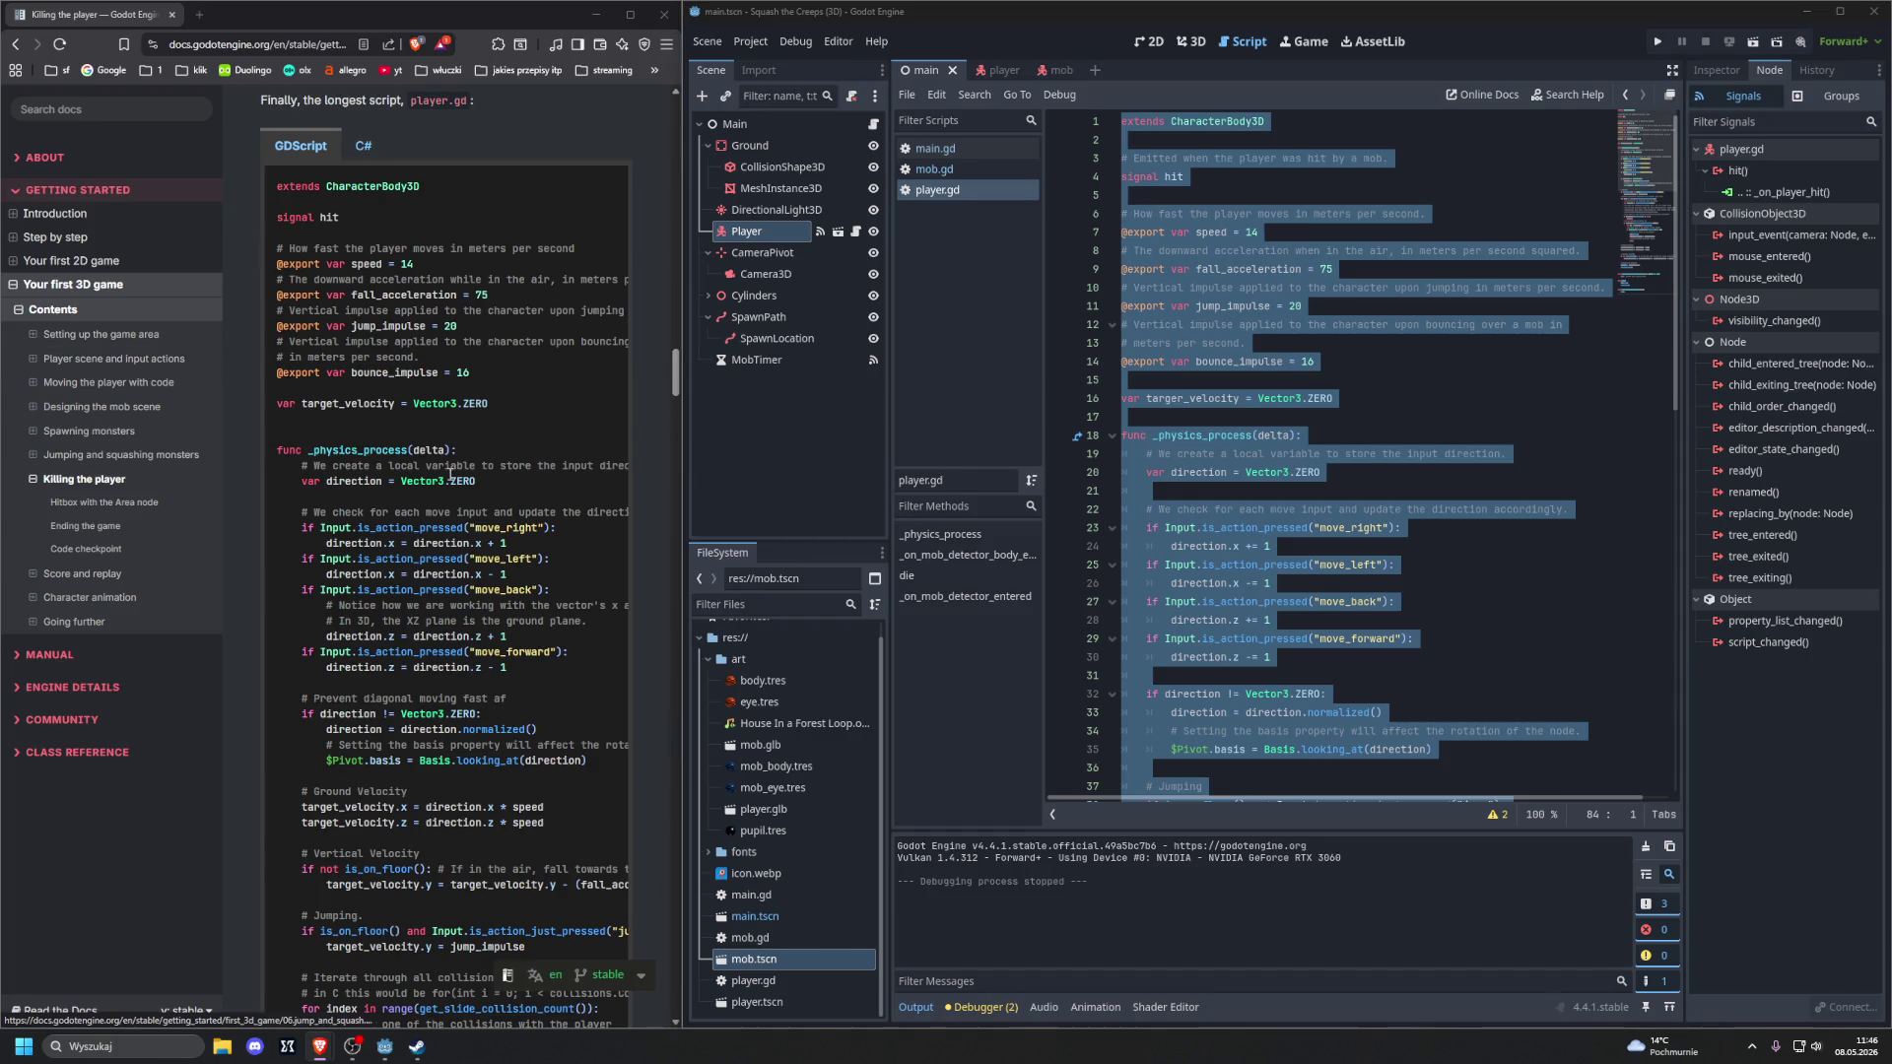
{"action": "left_click", "coordinate": [607, 186]}
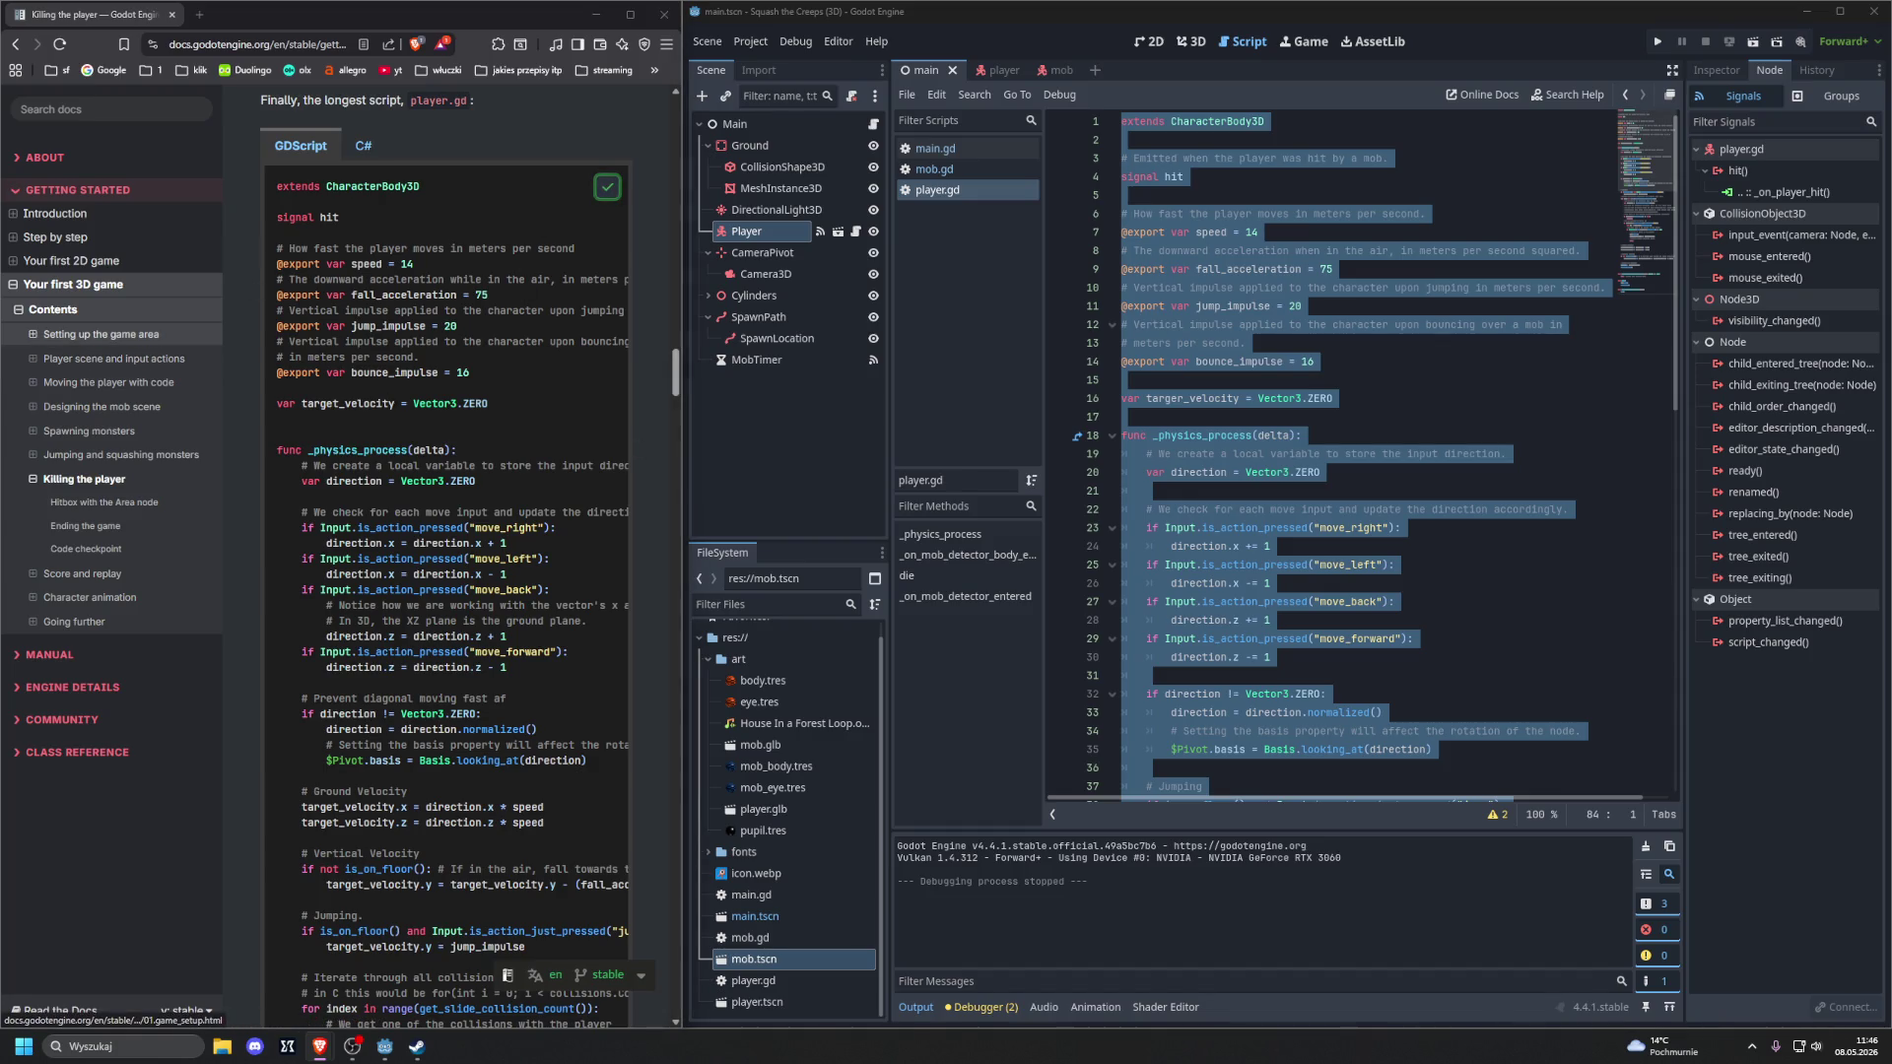
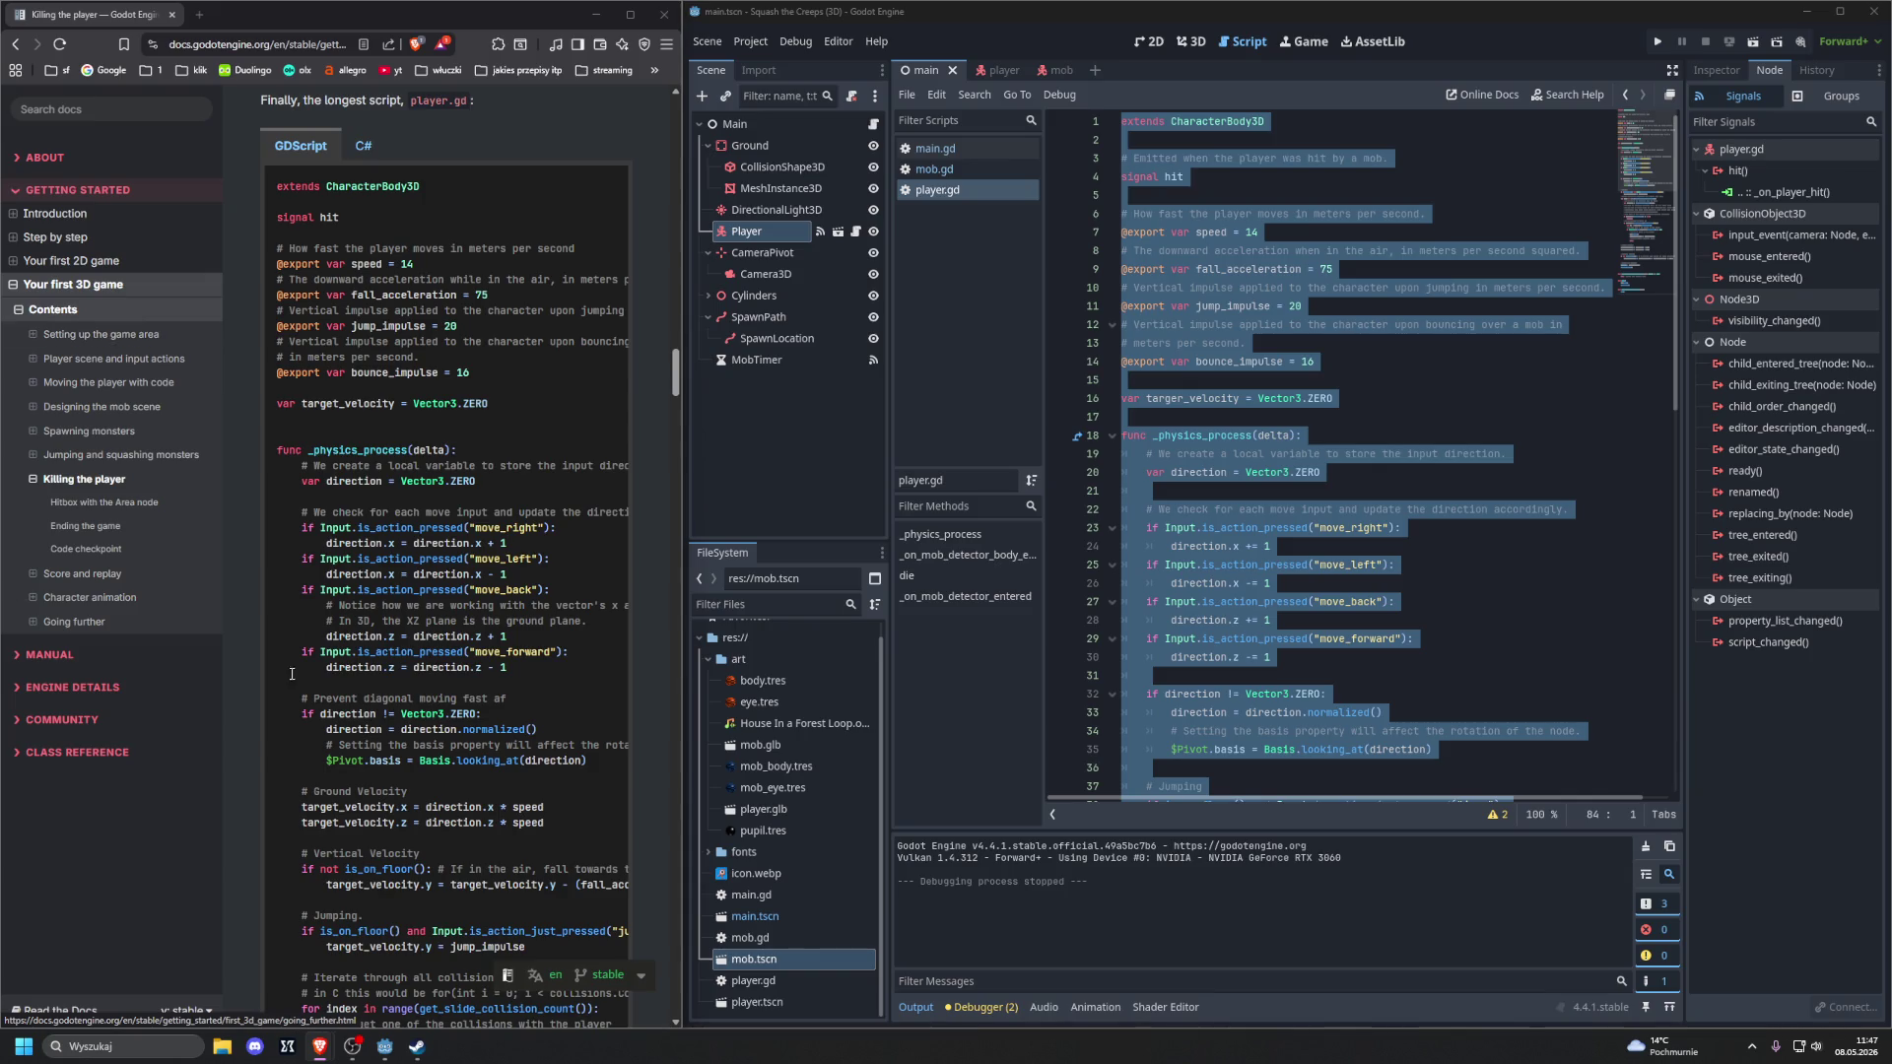
Select the empty mob detector handler stub at the end of player.gd
{"action": "scroll", "coordinate": [344, 676], "scroll_direction": "down", "scroll_amount": 5}
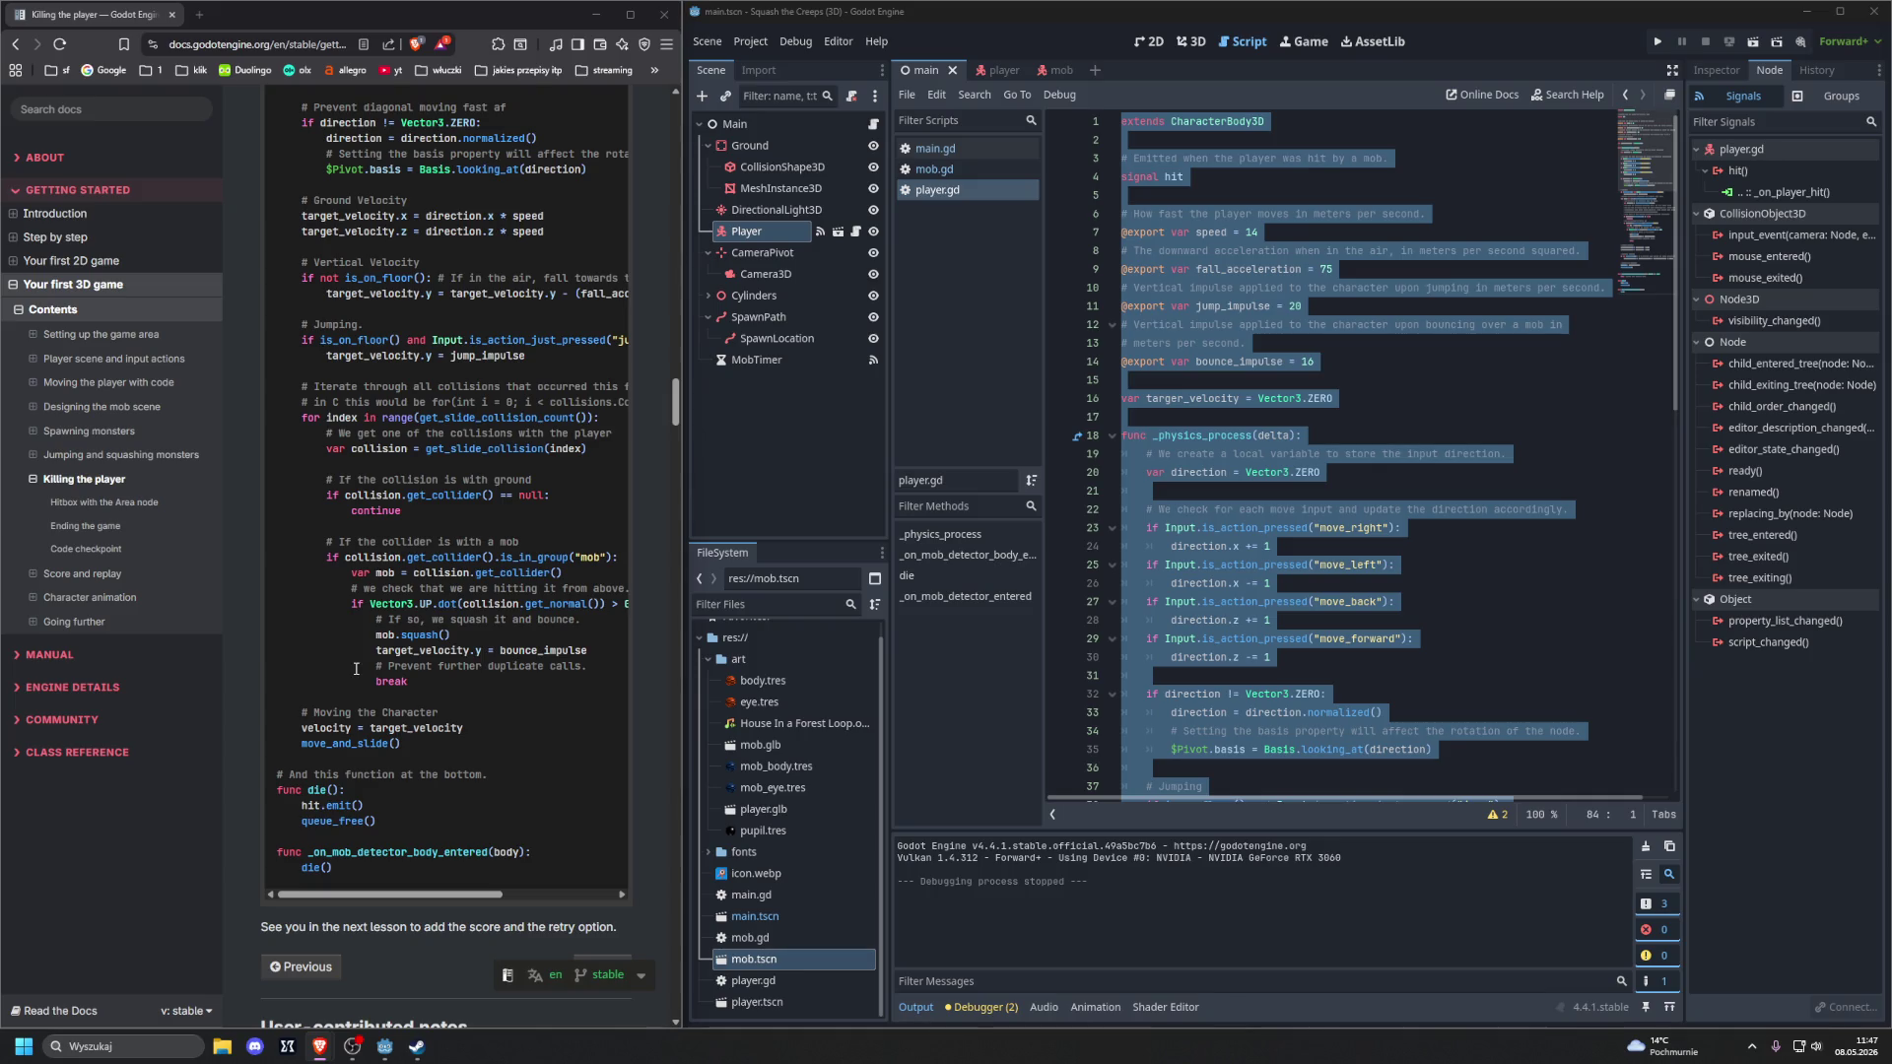
{"action": "scroll", "coordinate": [1274, 641], "scroll_direction": "down", "scroll_amount": 15}
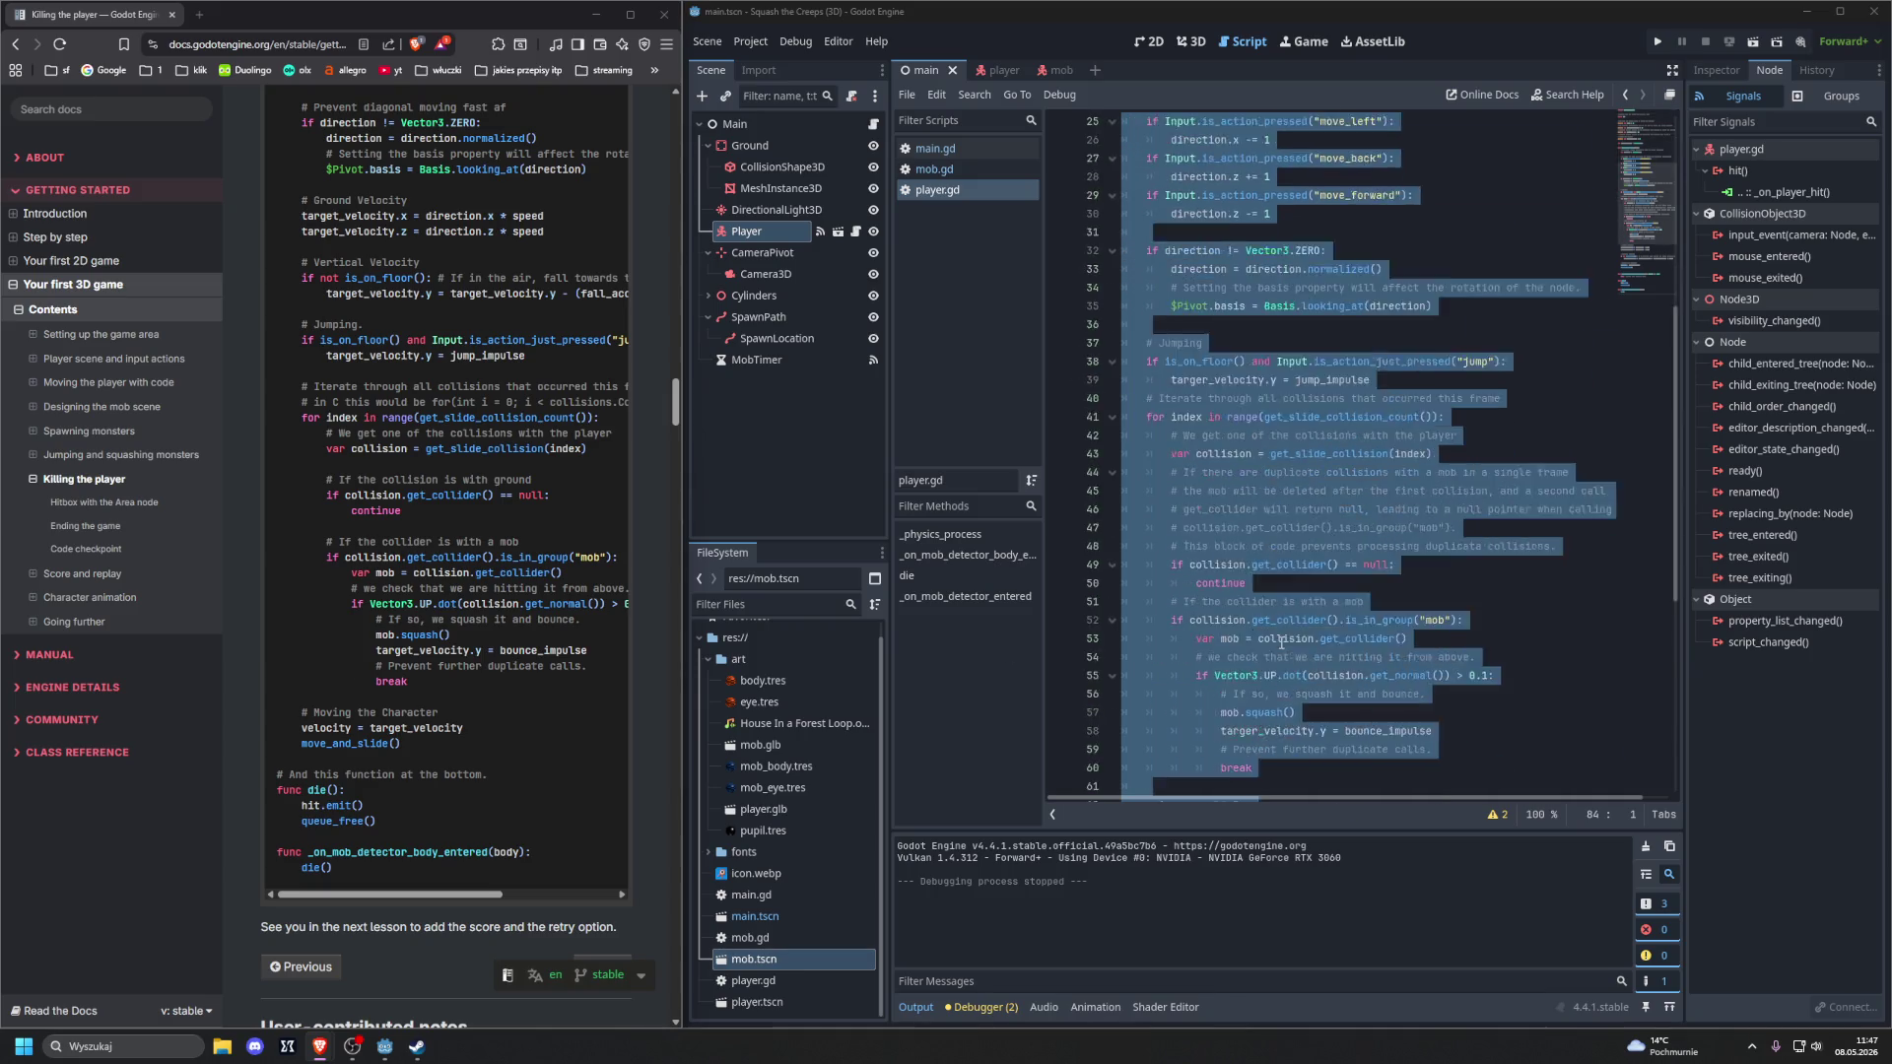
{"action": "left_click", "coordinate": [1281, 643]}
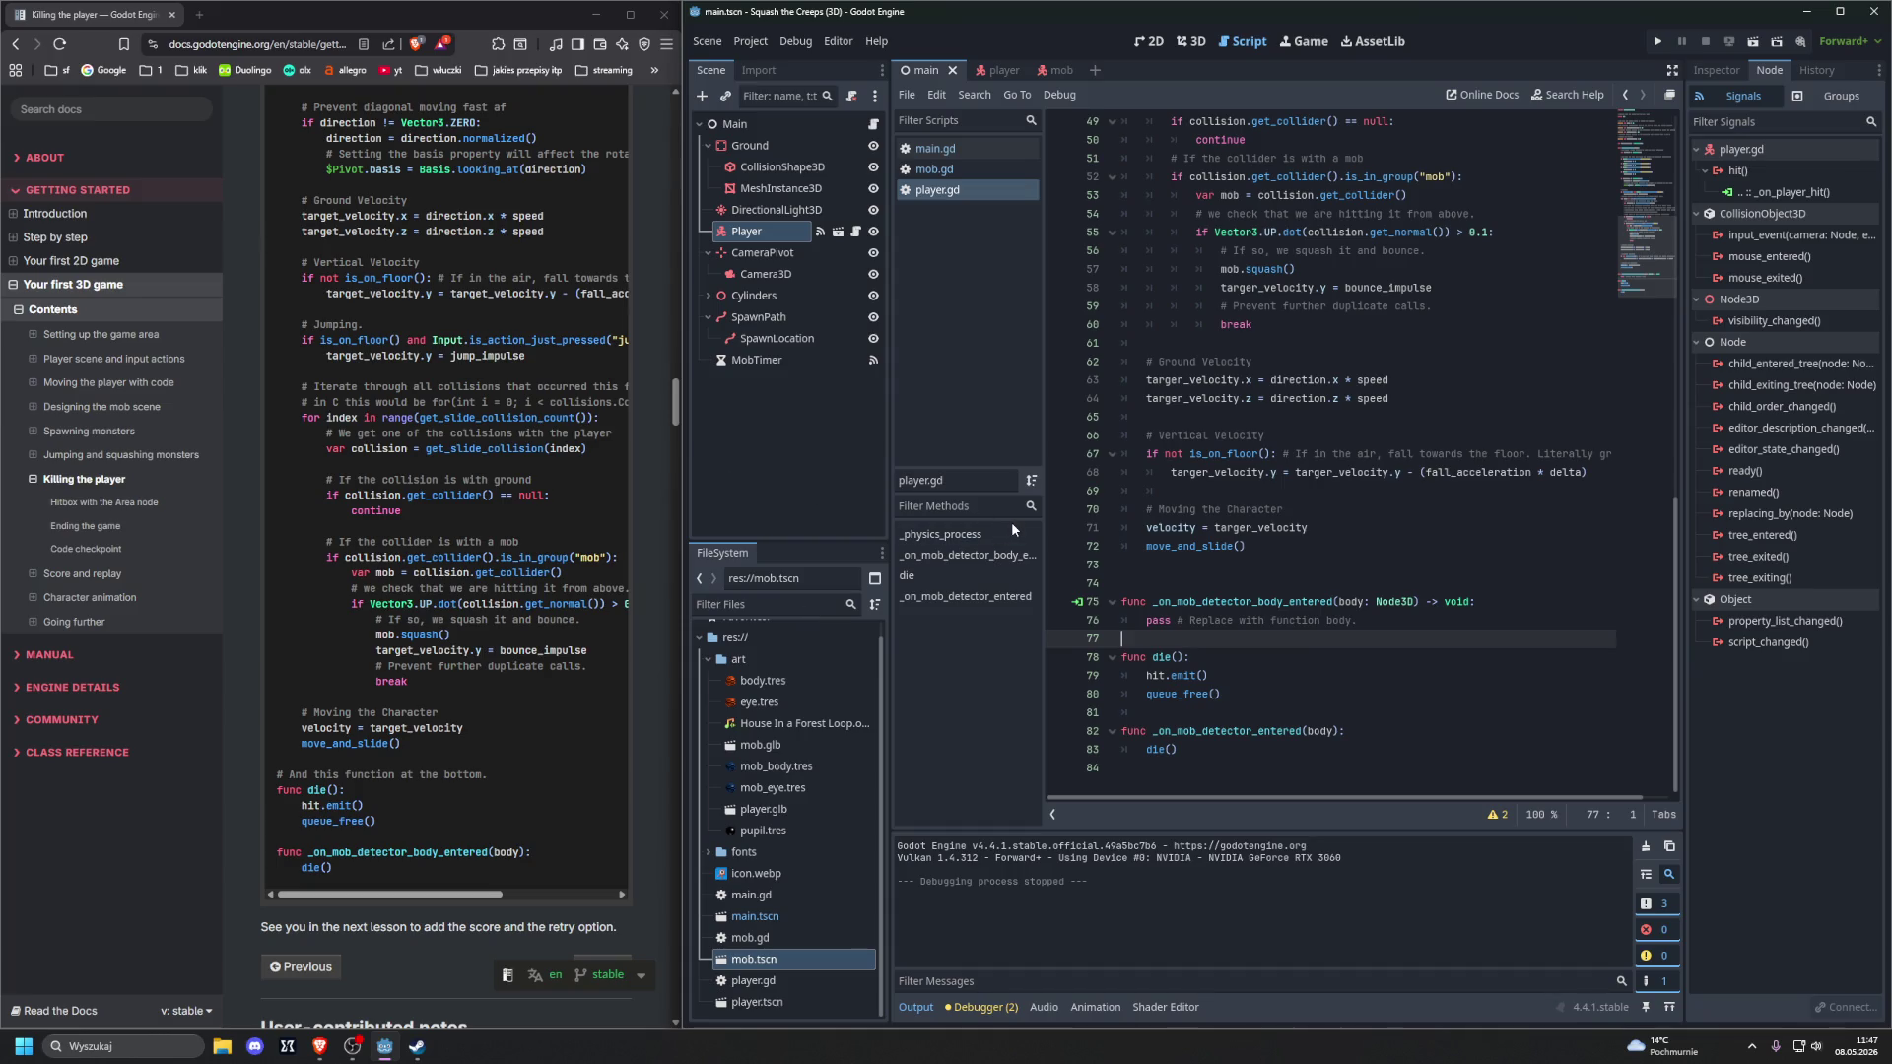
{"action": "left_click_drag", "start_coordinate": [1291, 638], "coordinate": [1090, 598]}
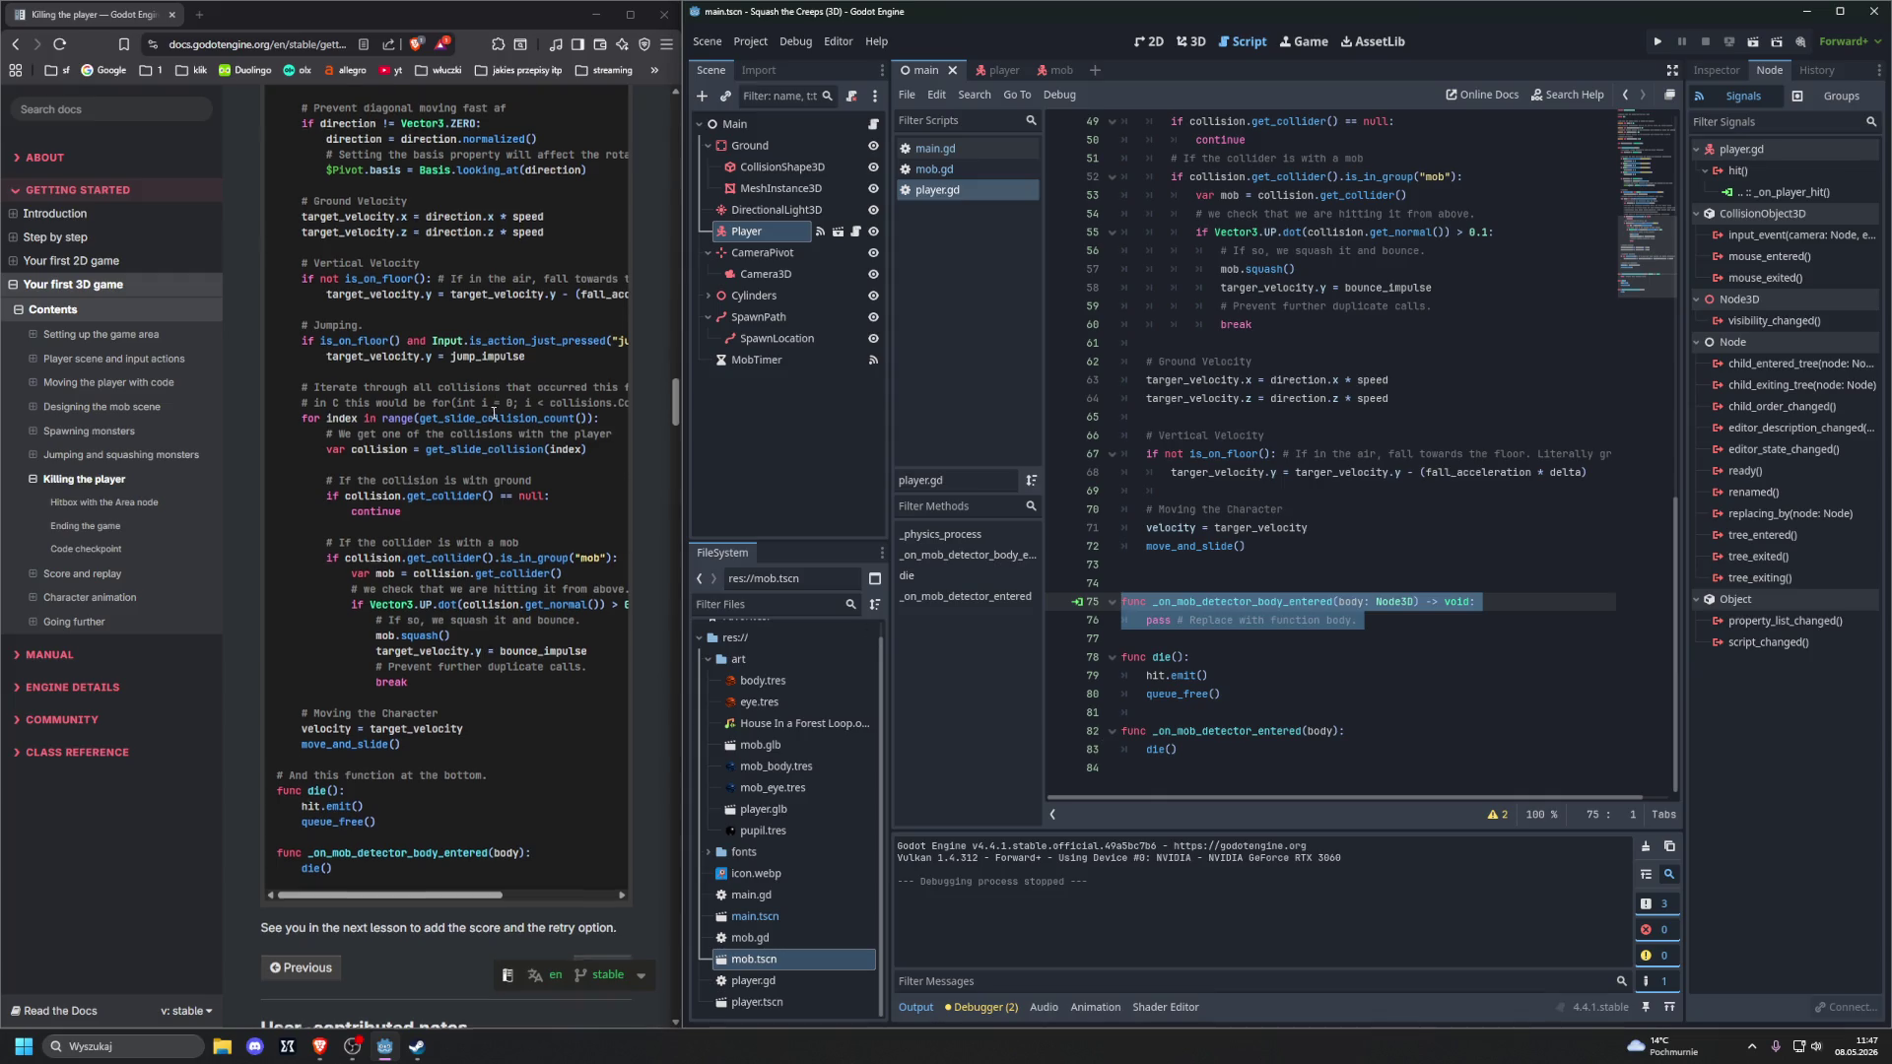
{"action": "scroll", "coordinate": [494, 413], "scroll_direction": "up", "scroll_amount": 7}
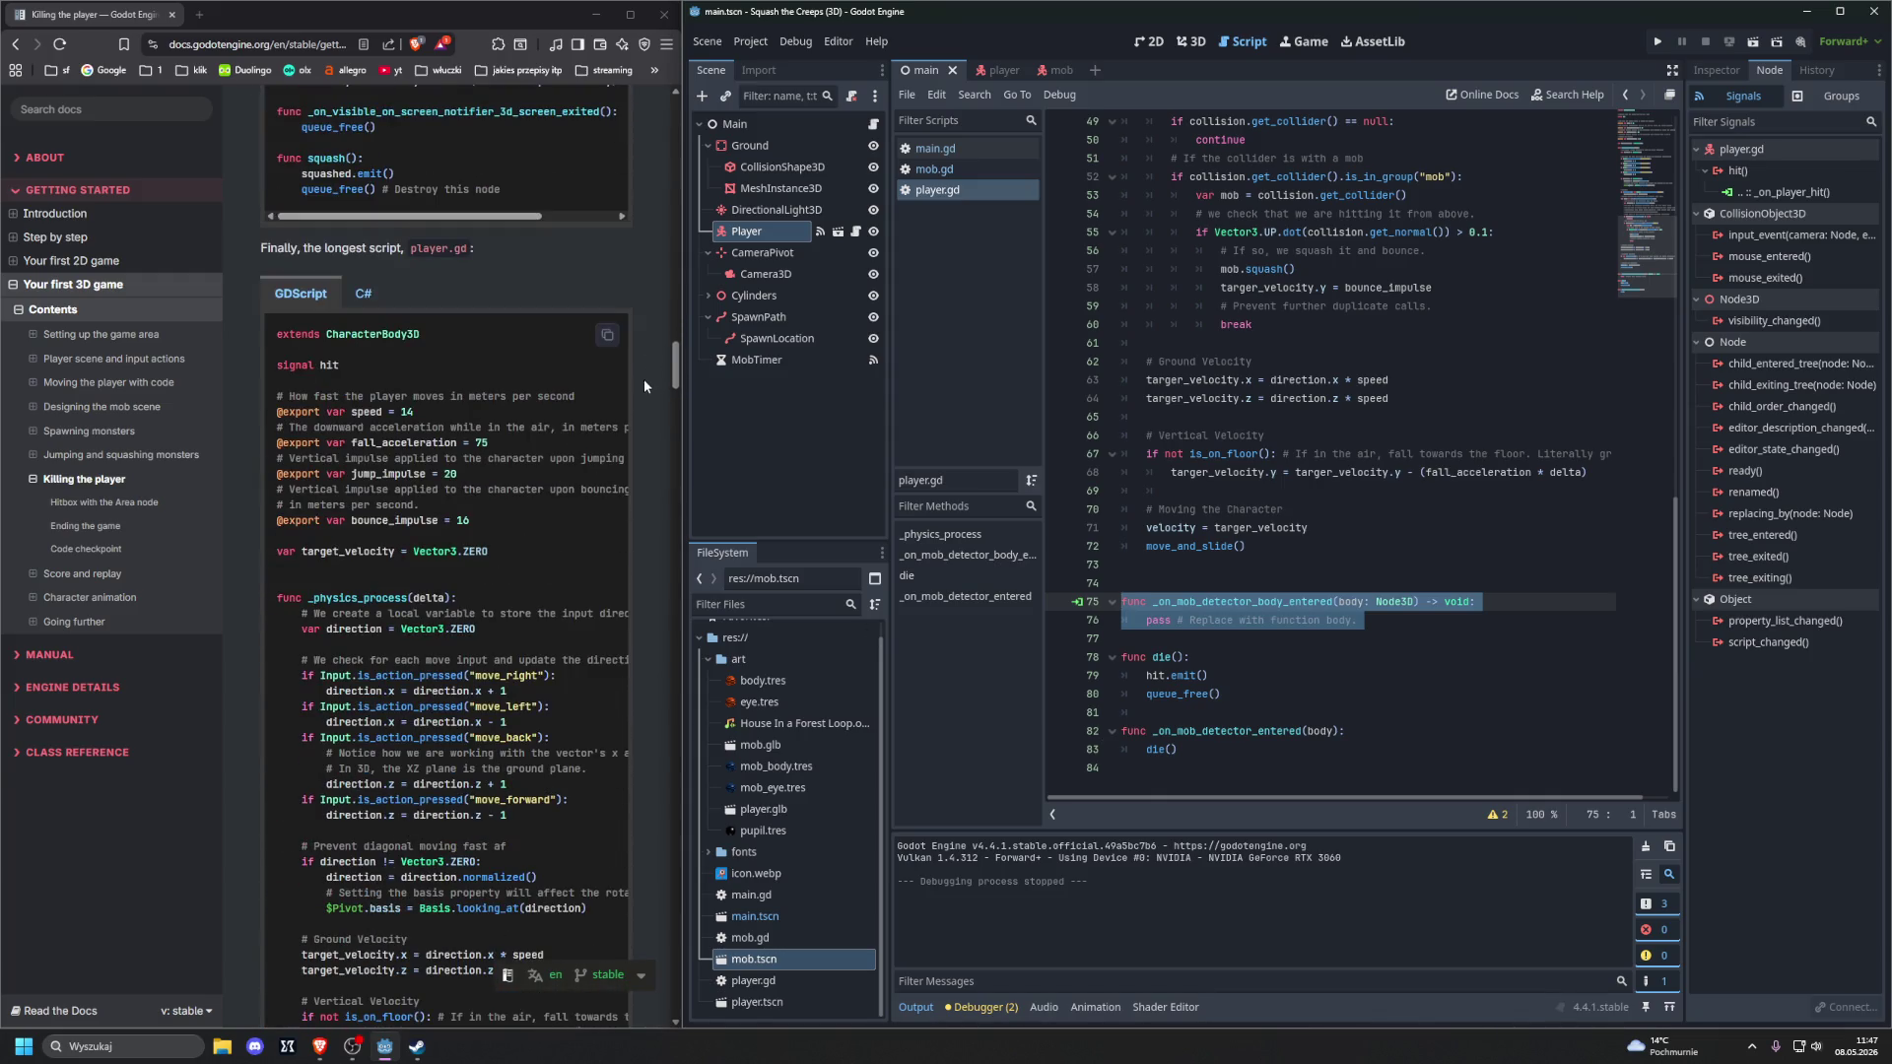
Replace player.gd with the tutorial's full player script, then show the player scene in 3D
{"action": "left_click", "coordinate": [607, 335]}
{"action": "left_click", "coordinate": [1346, 749]}
{"action": "key", "text": "ctrl+a"}
{"action": "key", "text": "BackSpace"}
{"action": "key", "text": "ctrl+v"}
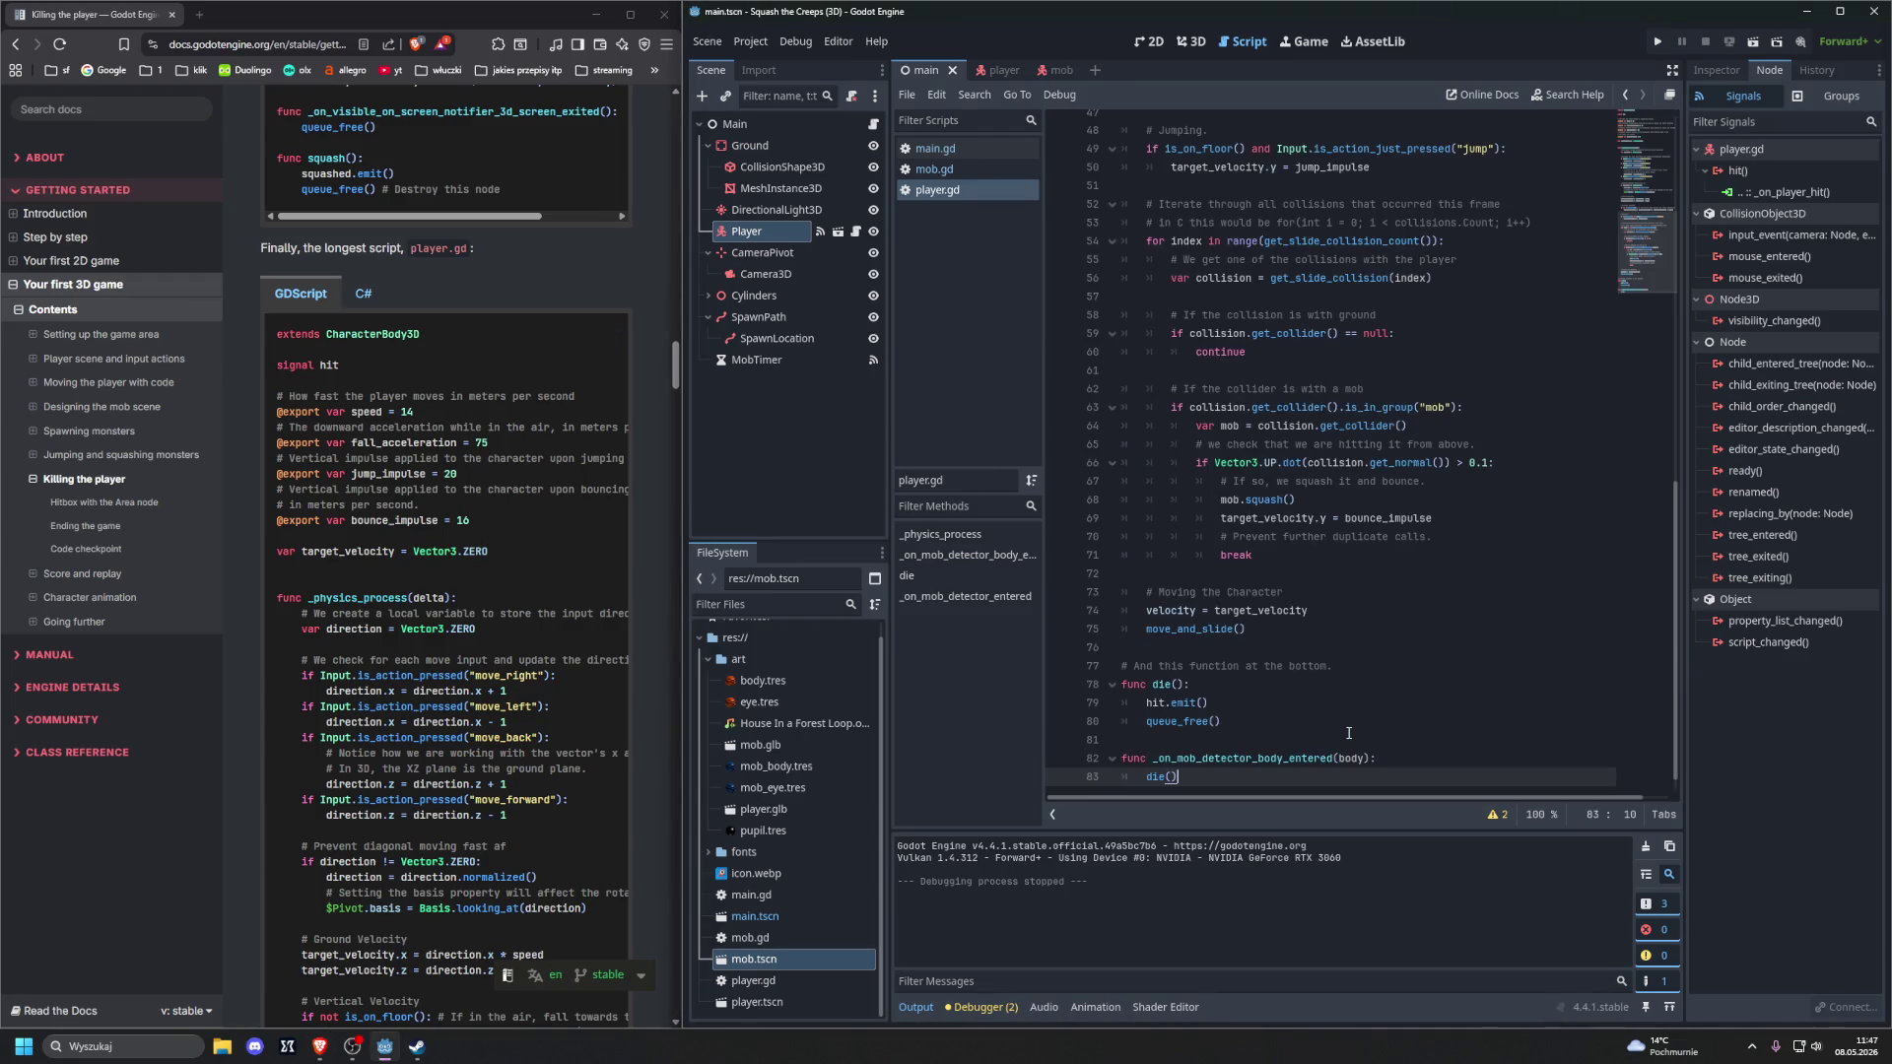
{"action": "left_click", "coordinate": [993, 72]}
{"action": "left_click", "coordinate": [1193, 42]}
Shrink MobDetector's collision cylinder to about 1.39 radius and 0.59 height
{"action": "mouse_move", "coordinate": [1487, 509]}
{"action": "left_mouse_down"}
{"action": "mouse_move", "coordinate": [1453, 491]}
{"action": "mouse_move", "coordinate": [1431, 370]}
{"action": "left_mouse_up"}
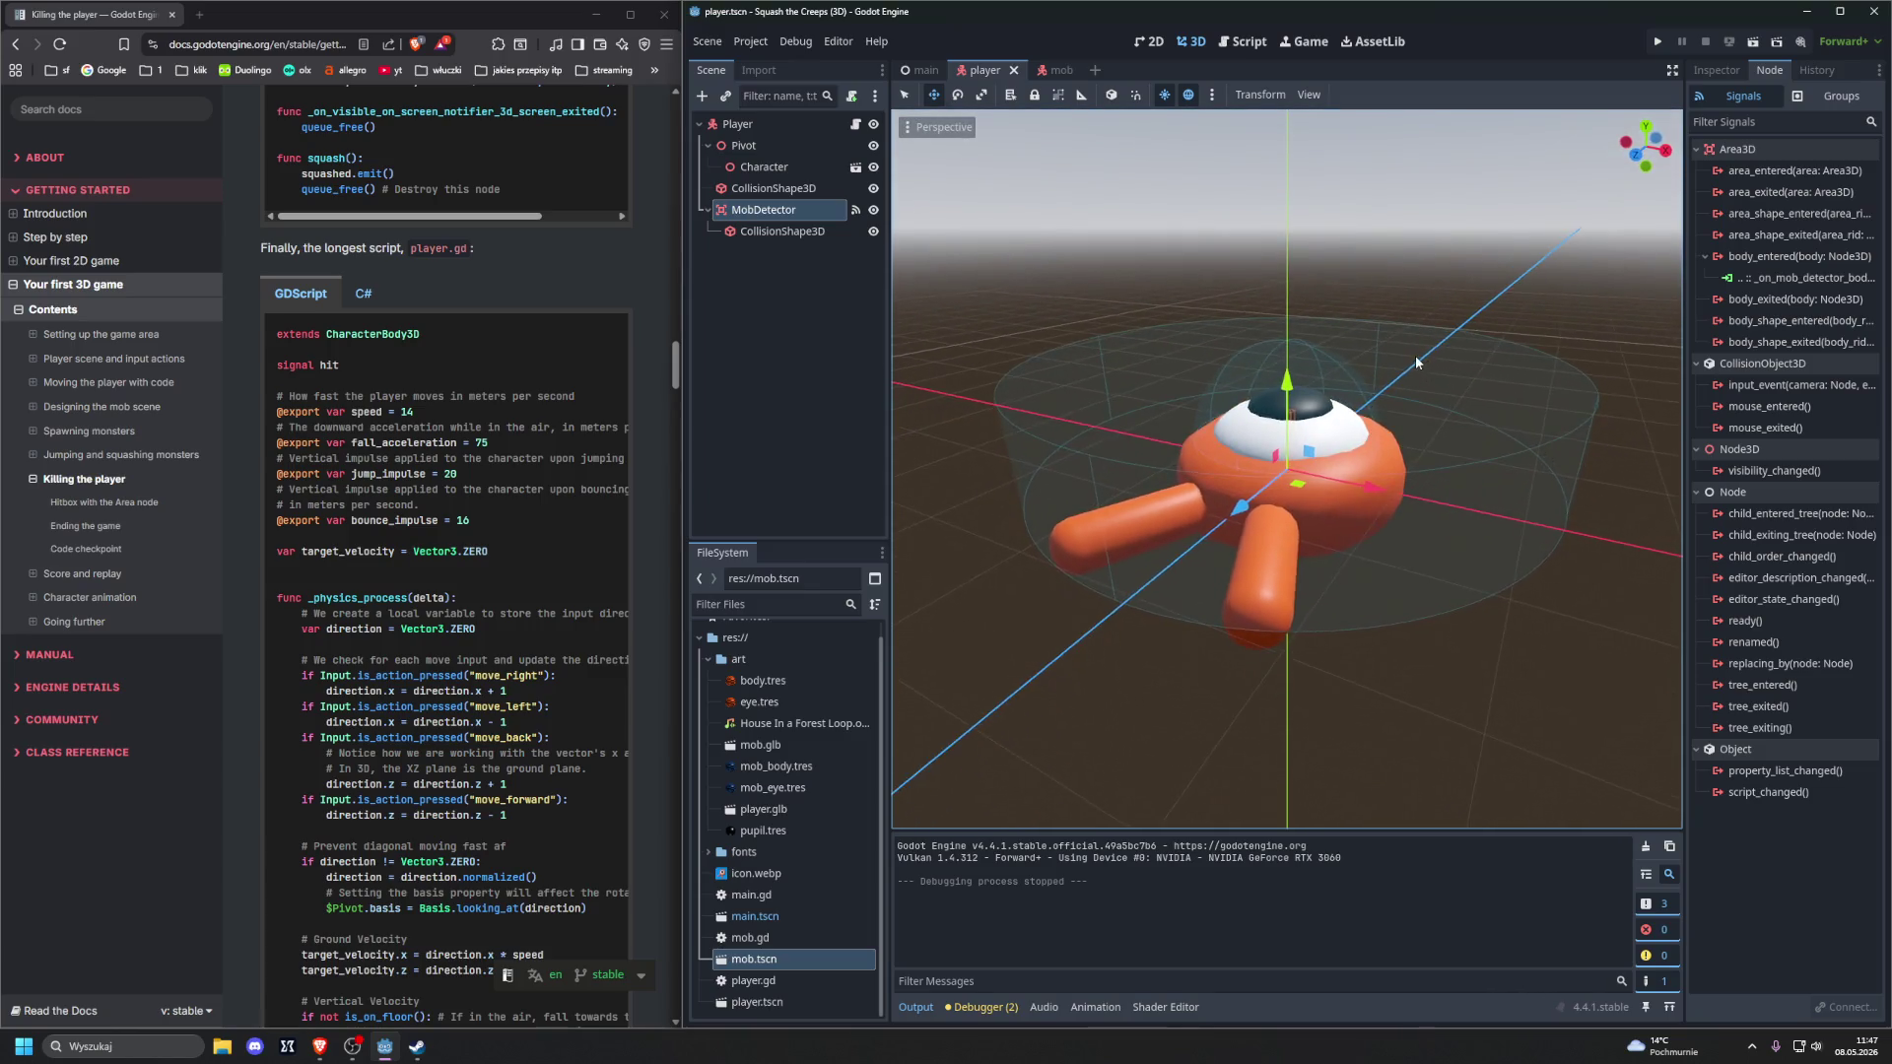
{"action": "left_click", "coordinate": [782, 230]}
{"action": "mouse_move", "coordinate": [1575, 442]}
{"action": "left_mouse_down"}
{"action": "mouse_move", "coordinate": [1476, 410]}
{"action": "mouse_move", "coordinate": [1494, 334]}
{"action": "left_mouse_up"}
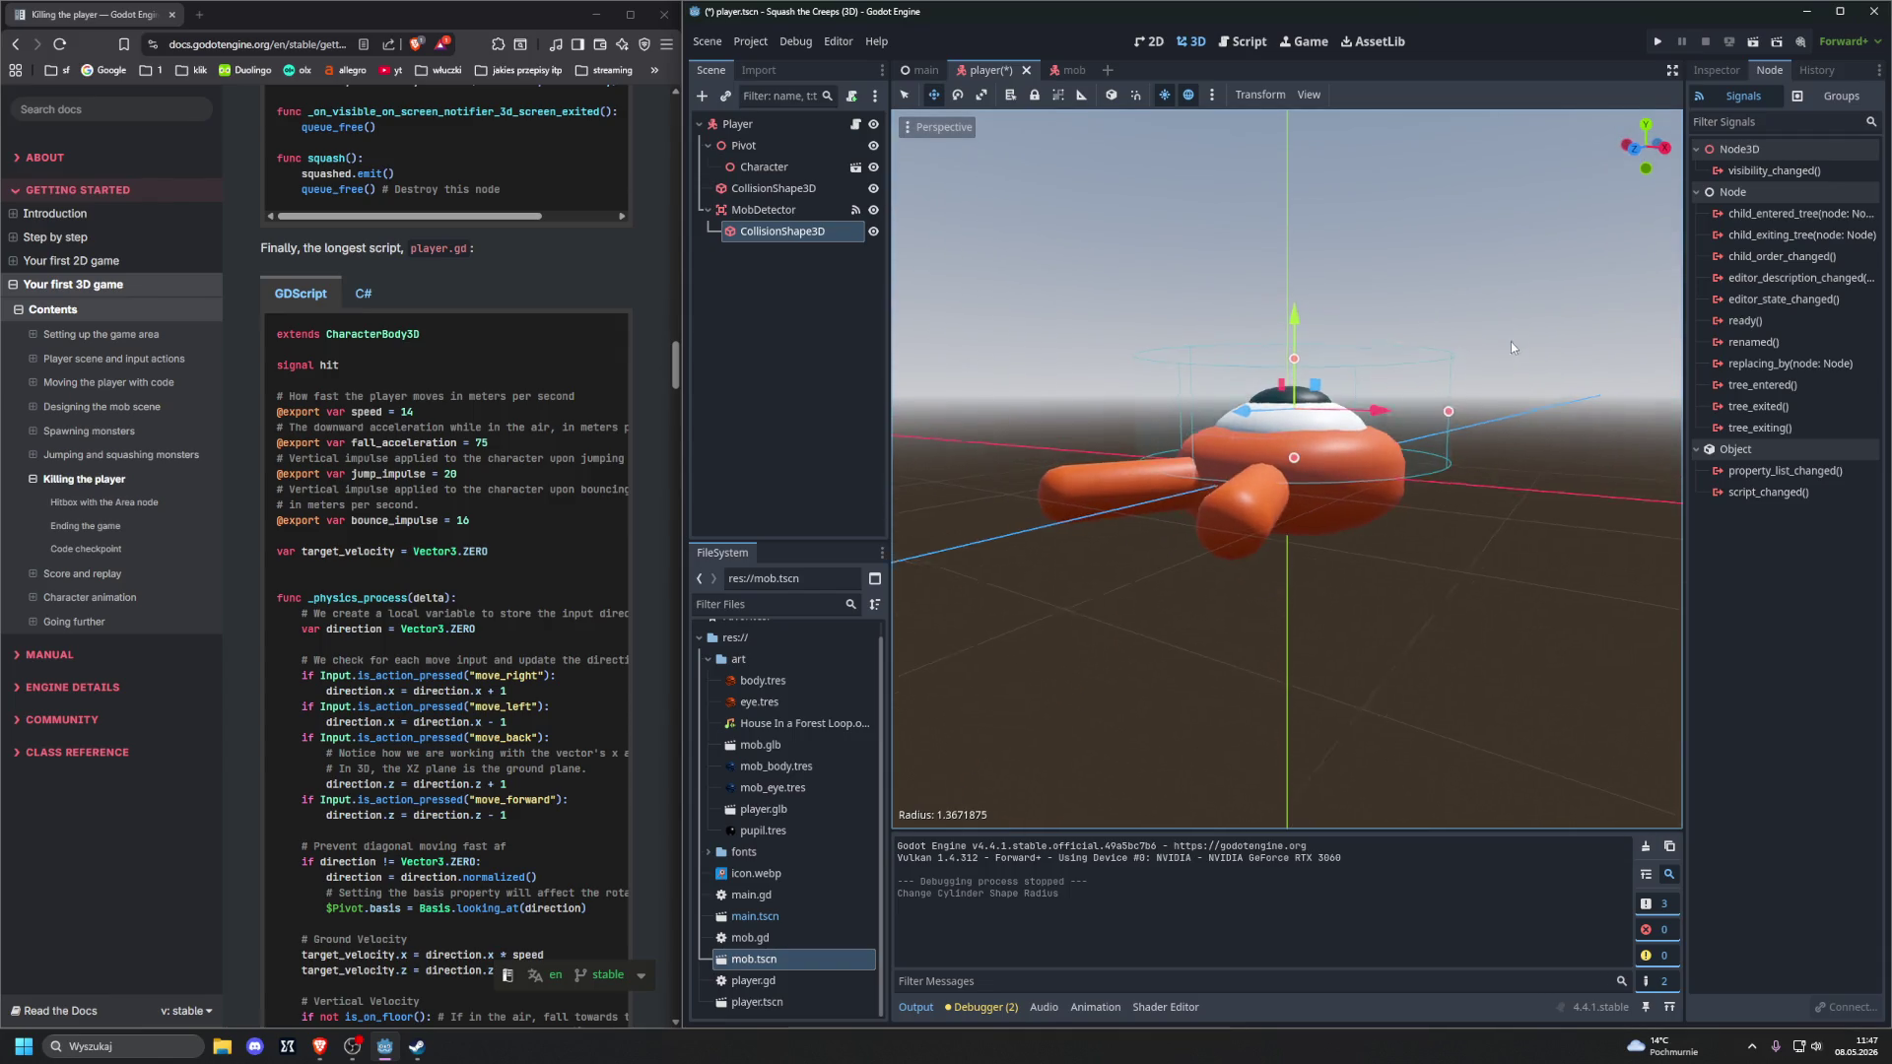
{"action": "left_click_drag", "start_coordinate": [1294, 358], "coordinate": [1295, 394]}
{"action": "left_click", "coordinate": [1295, 460]}
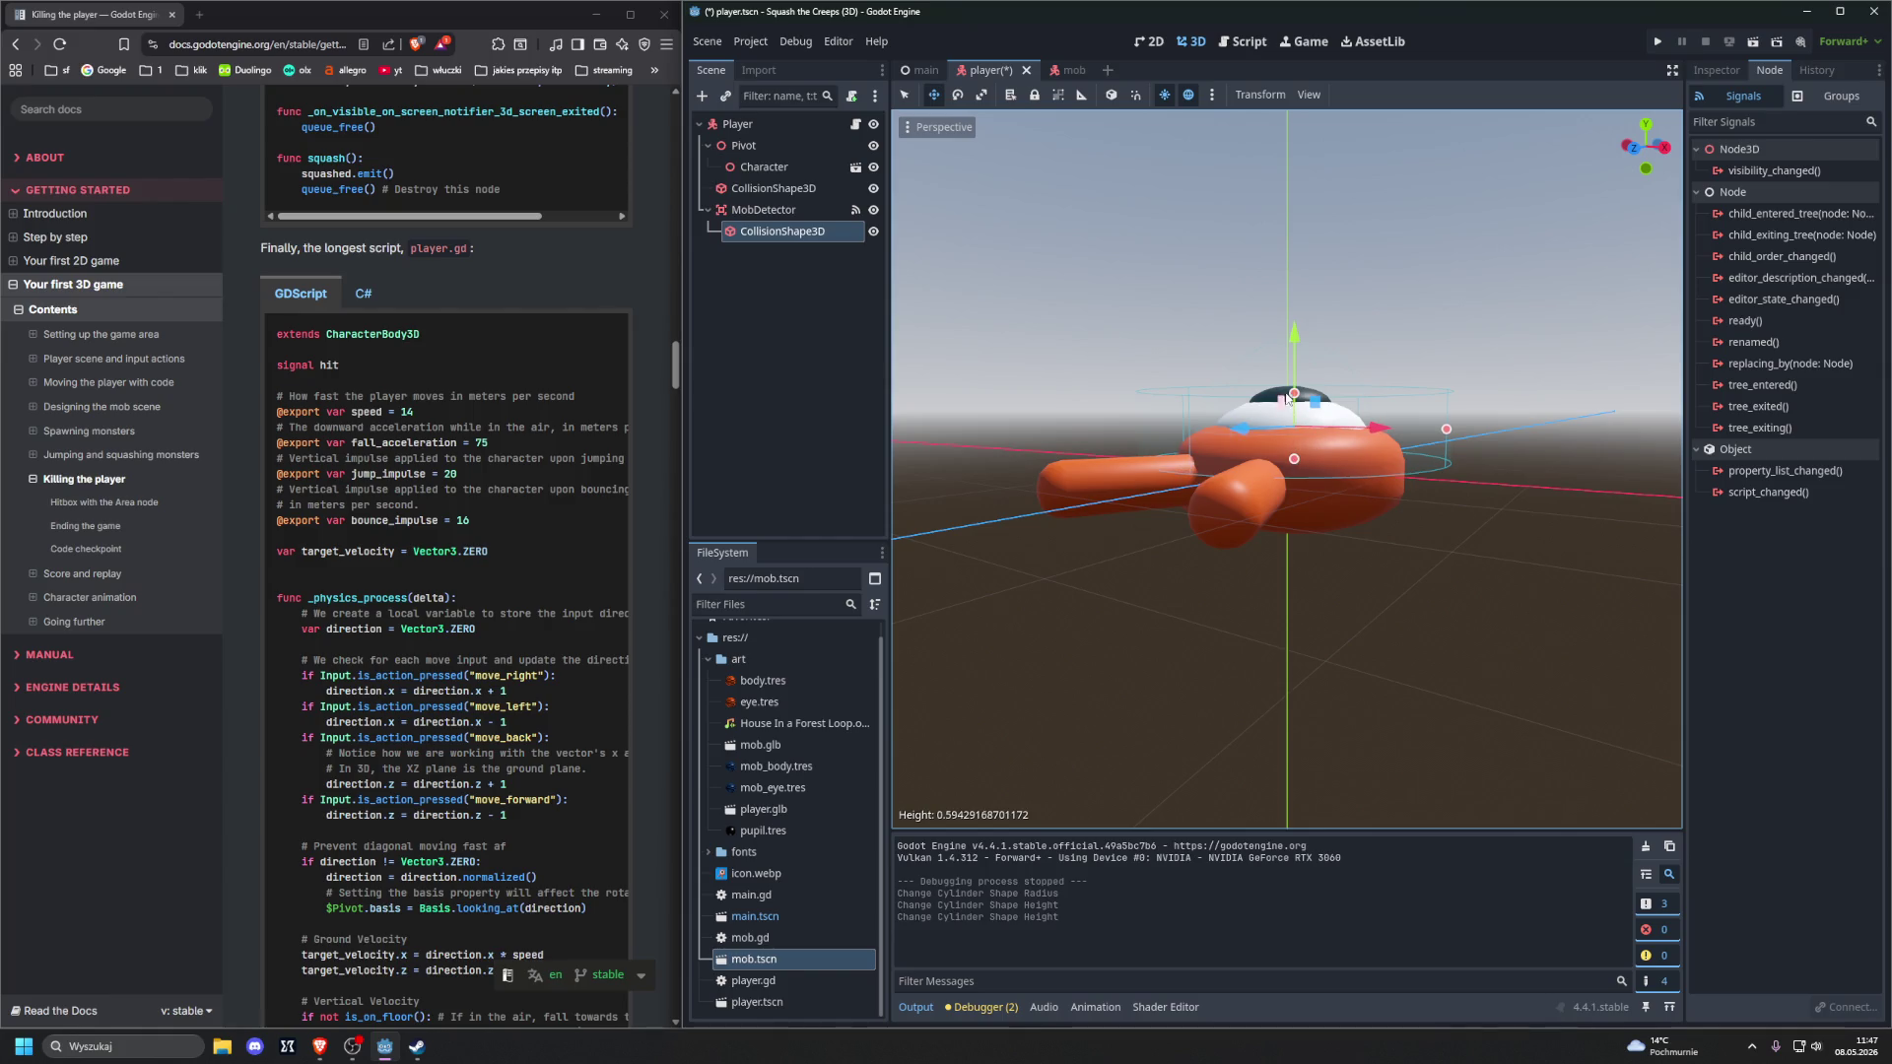
{"action": "mouse_move", "coordinate": [1538, 369]}
{"action": "left_mouse_down"}
{"action": "mouse_move", "coordinate": [1488, 524]}
{"action": "mouse_move", "coordinate": [1434, 481]}
{"action": "left_mouse_up"}
{"action": "mouse_move", "coordinate": [1478, 423]}
{"action": "left_mouse_down"}
{"action": "mouse_move", "coordinate": [1486, 399]}
{"action": "mouse_move", "coordinate": [1489, 436]}
{"action": "left_mouse_up"}
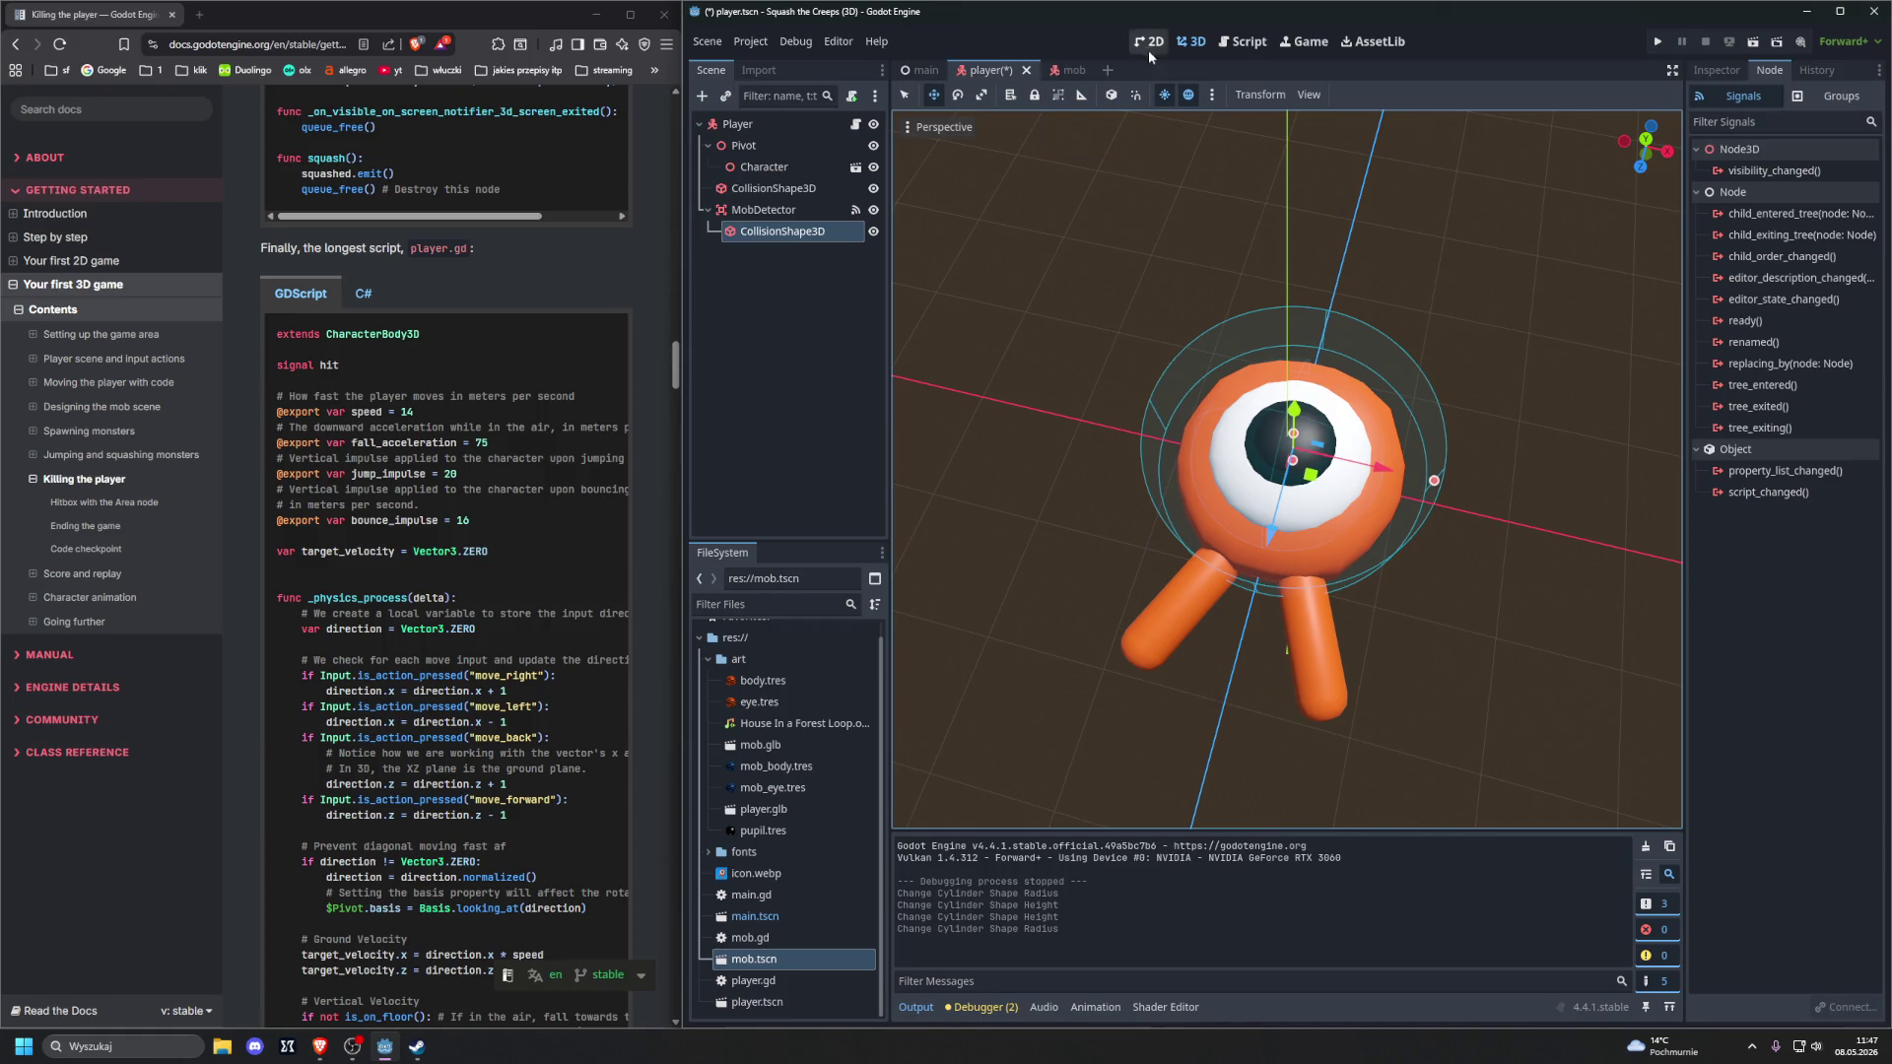
Run the game and steer the player into a mob to test dying
{"action": "key", "text": "F5"}
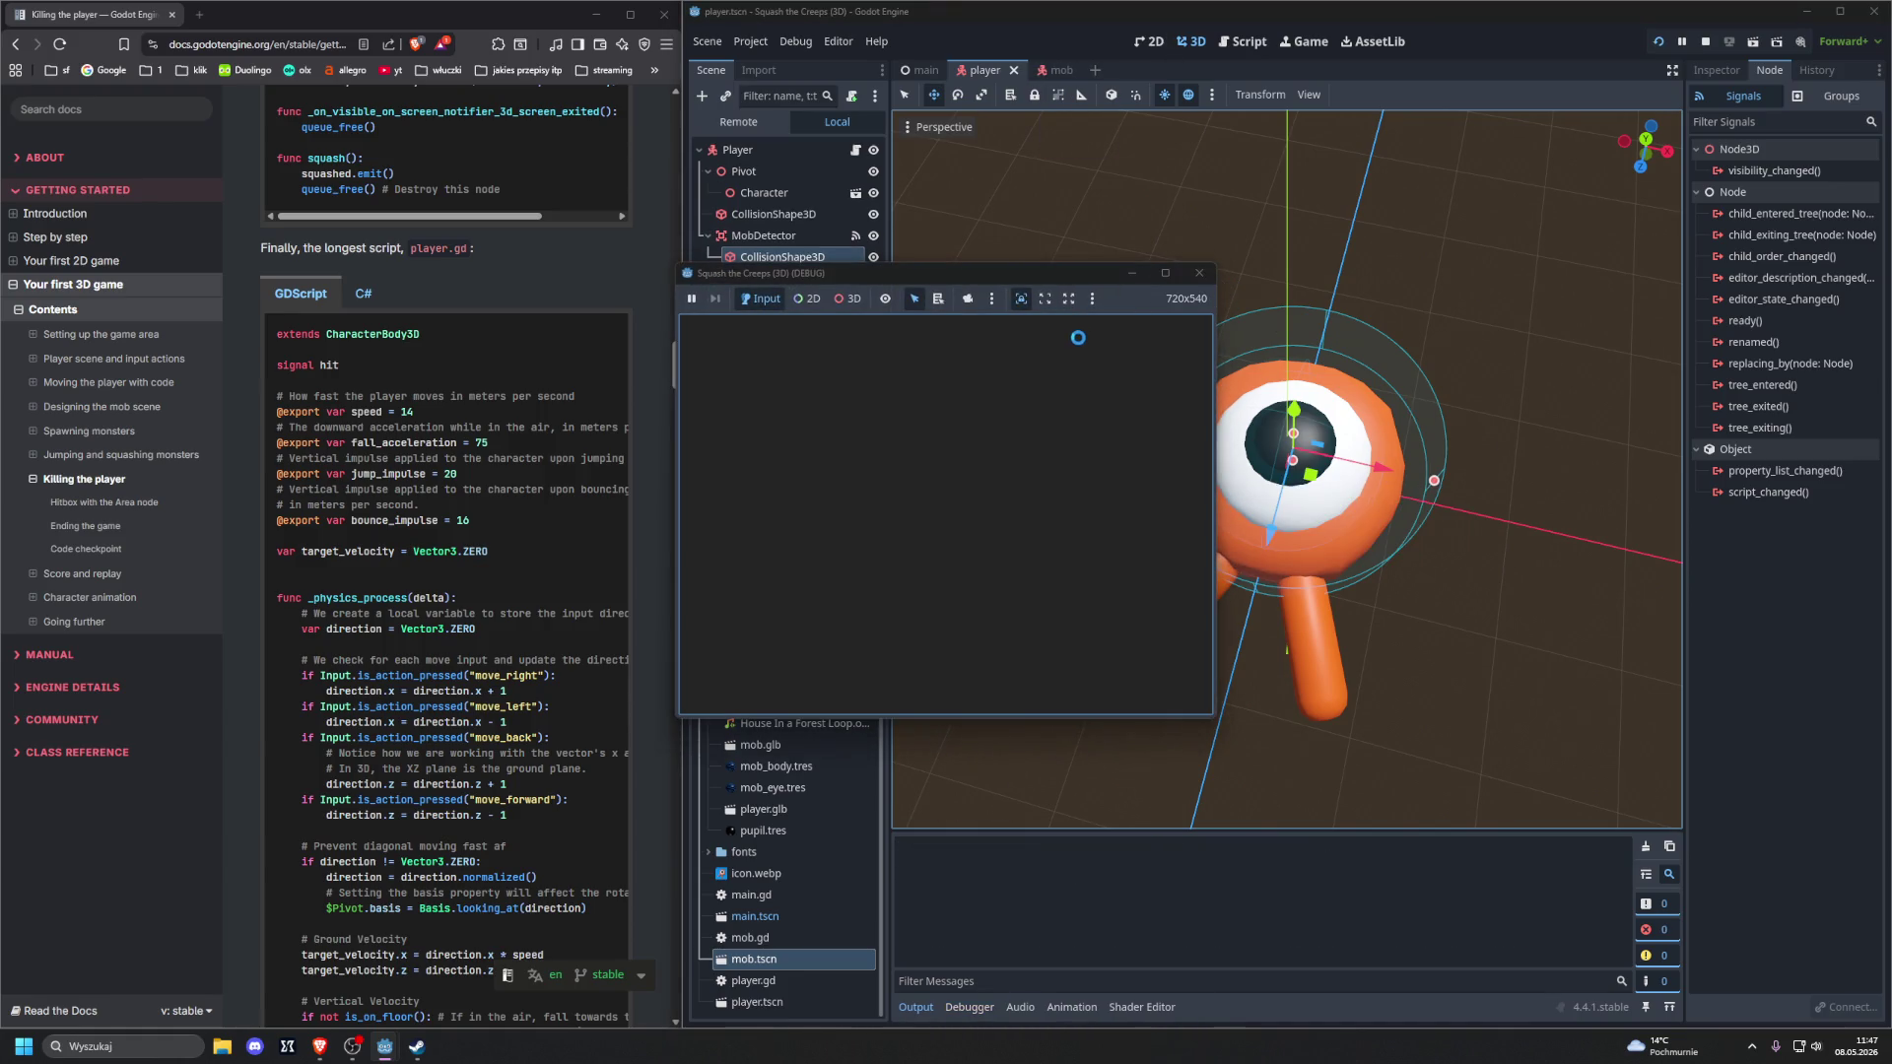
{"action": "key", "text": "Left"}
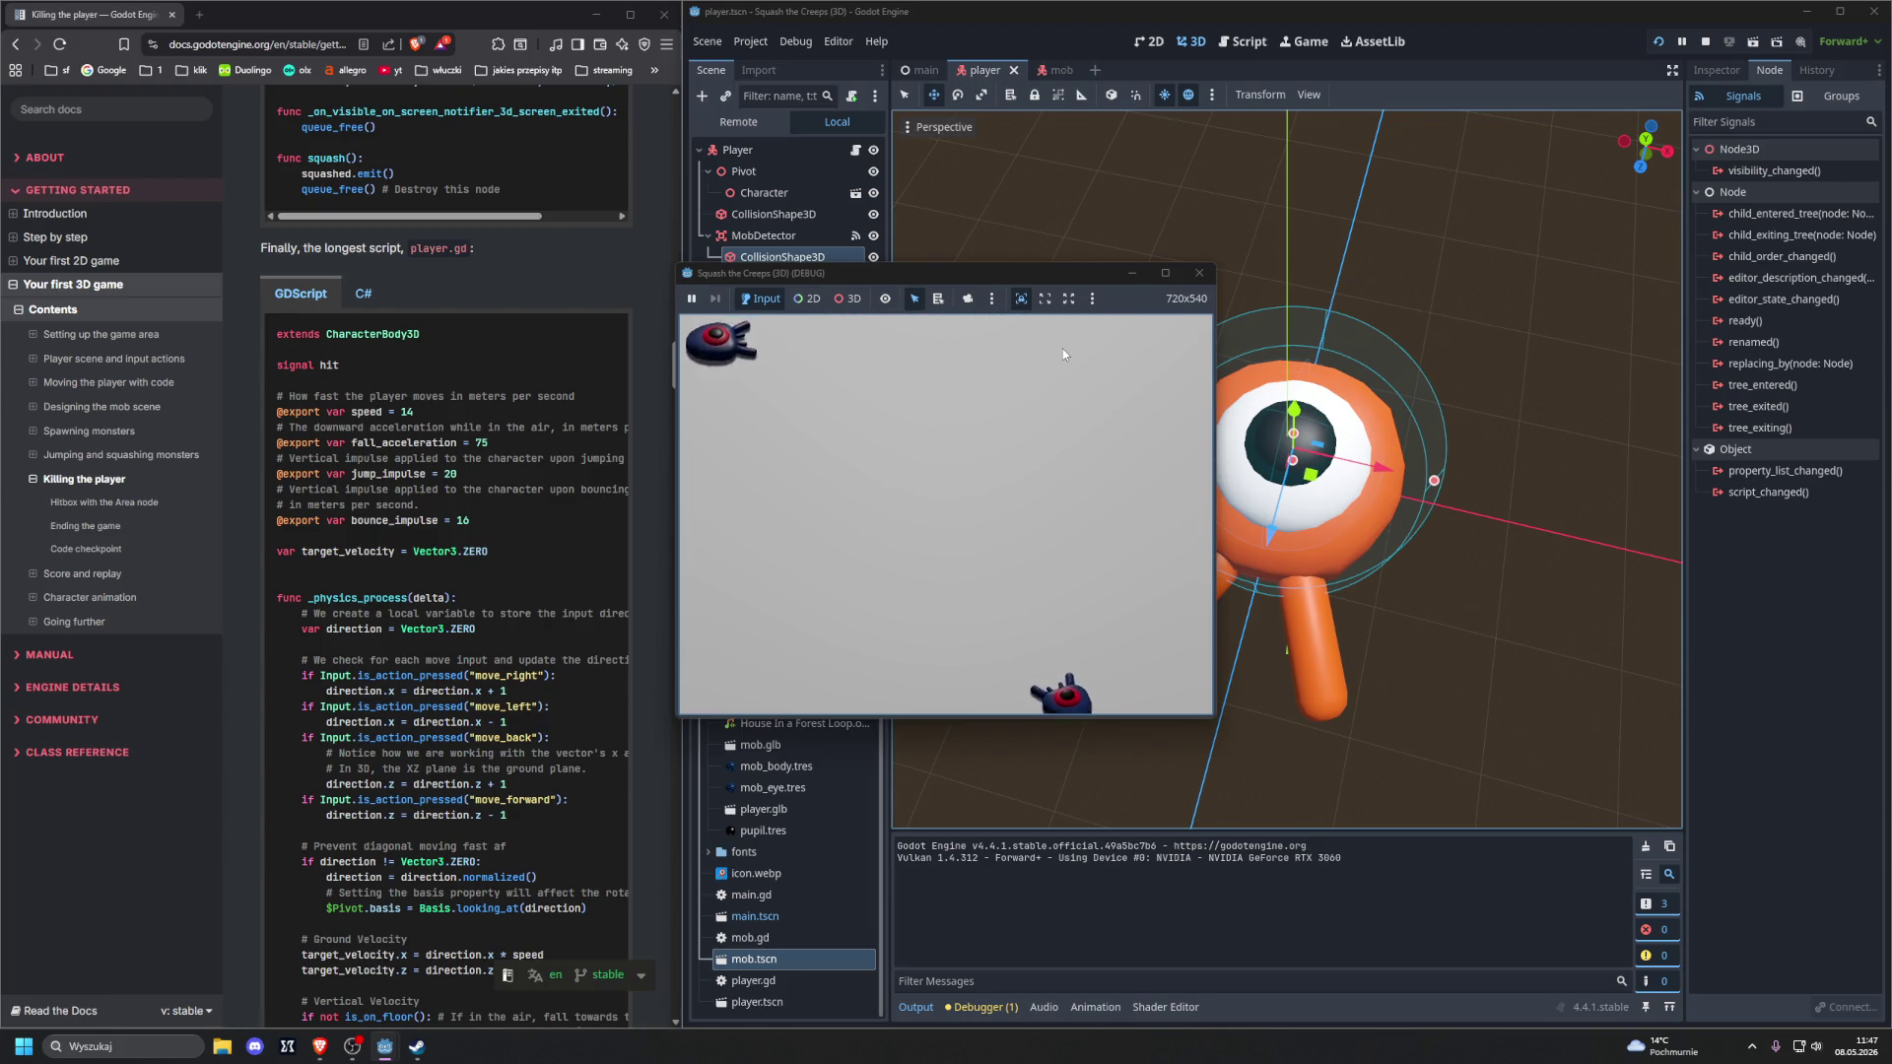
{"action": "left_click", "coordinate": [1198, 273]}
Restart the game, move the player left and right, then stop the test run
{"action": "key", "text": "F5"}
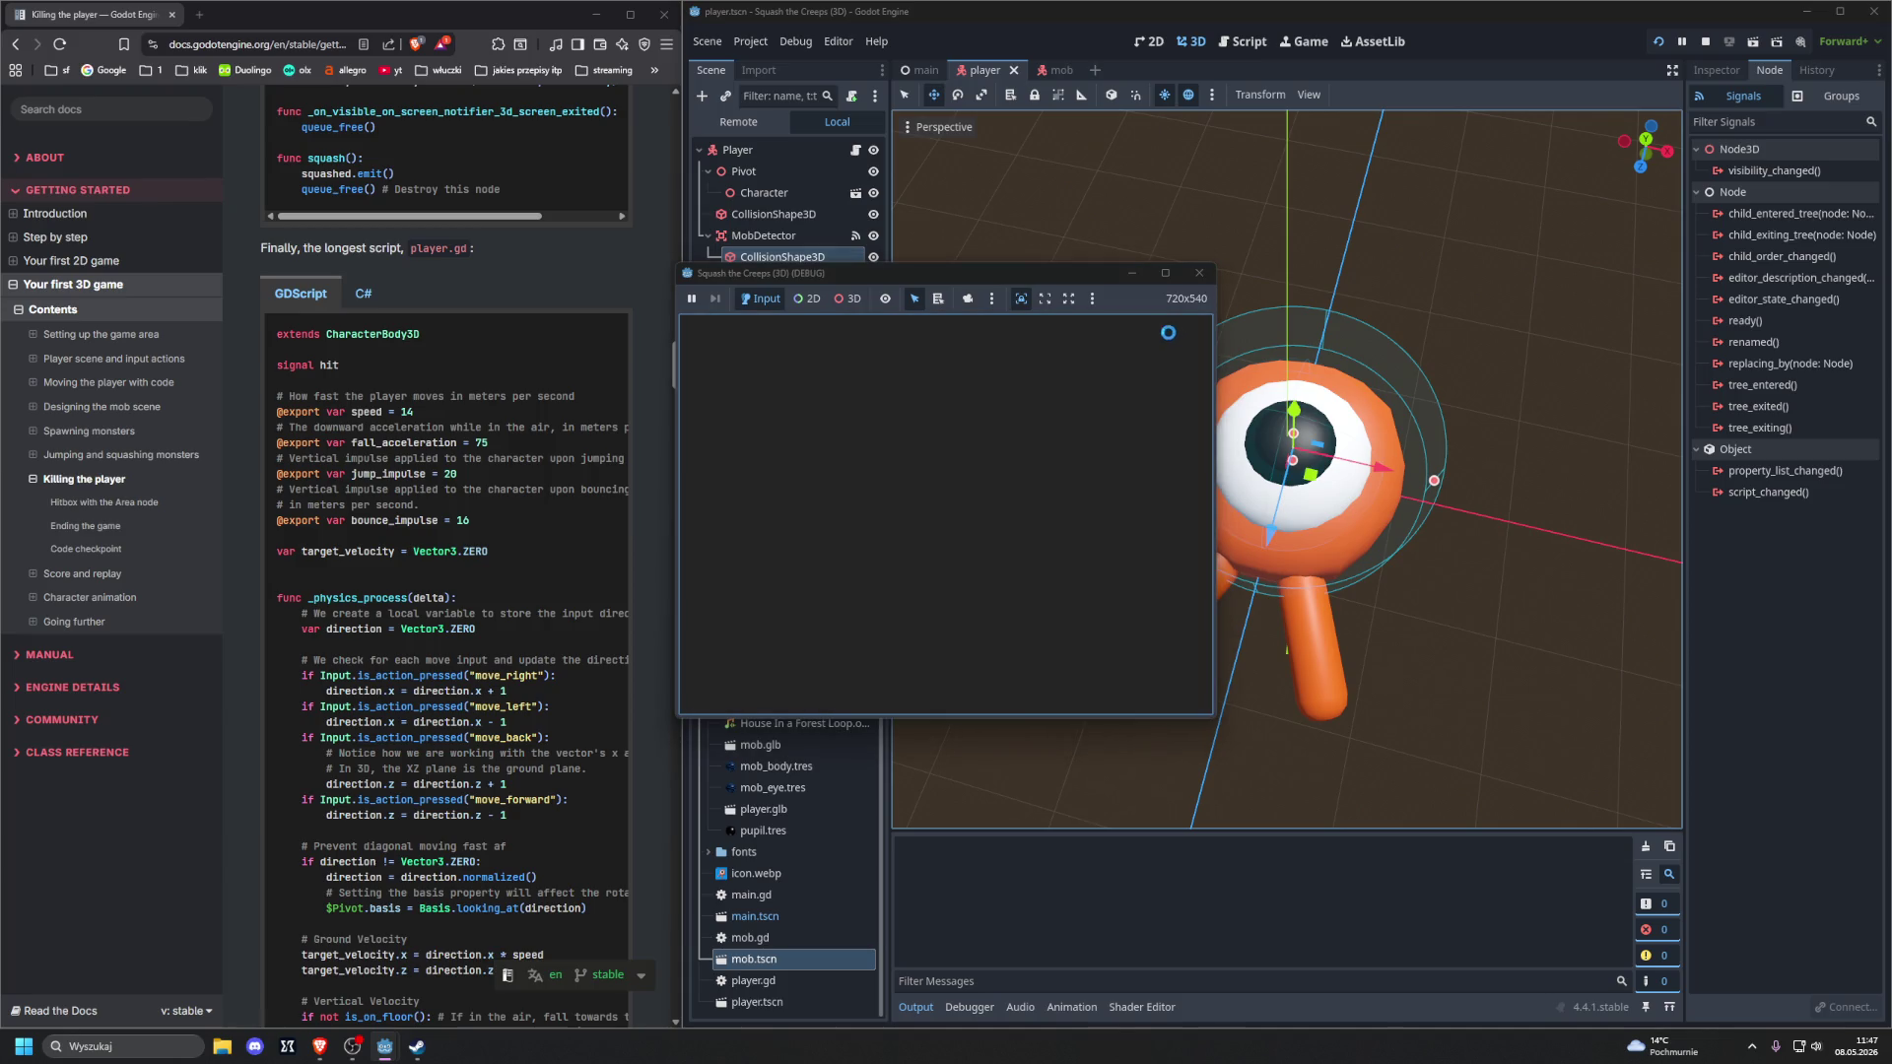
{"action": "key", "text": "Right"}
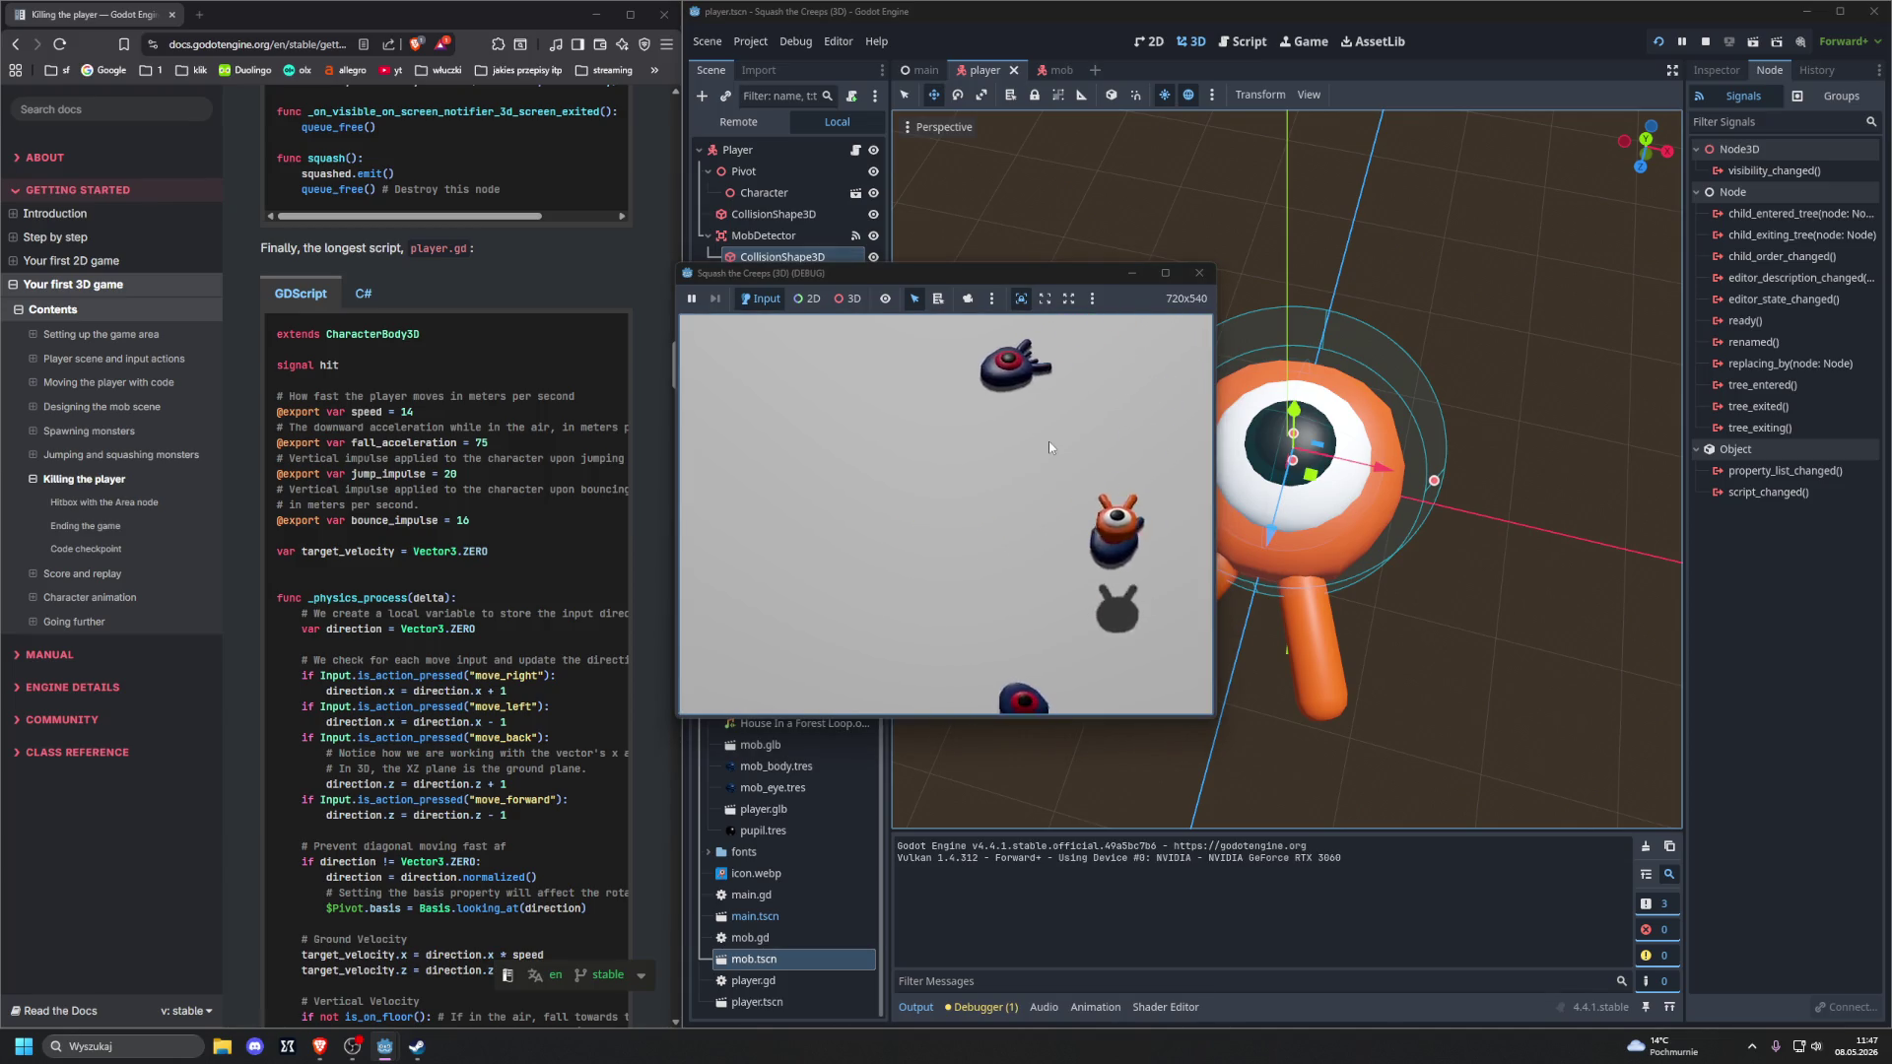
{"action": "key", "text": "Left"}
{"action": "key", "text": "Right"}
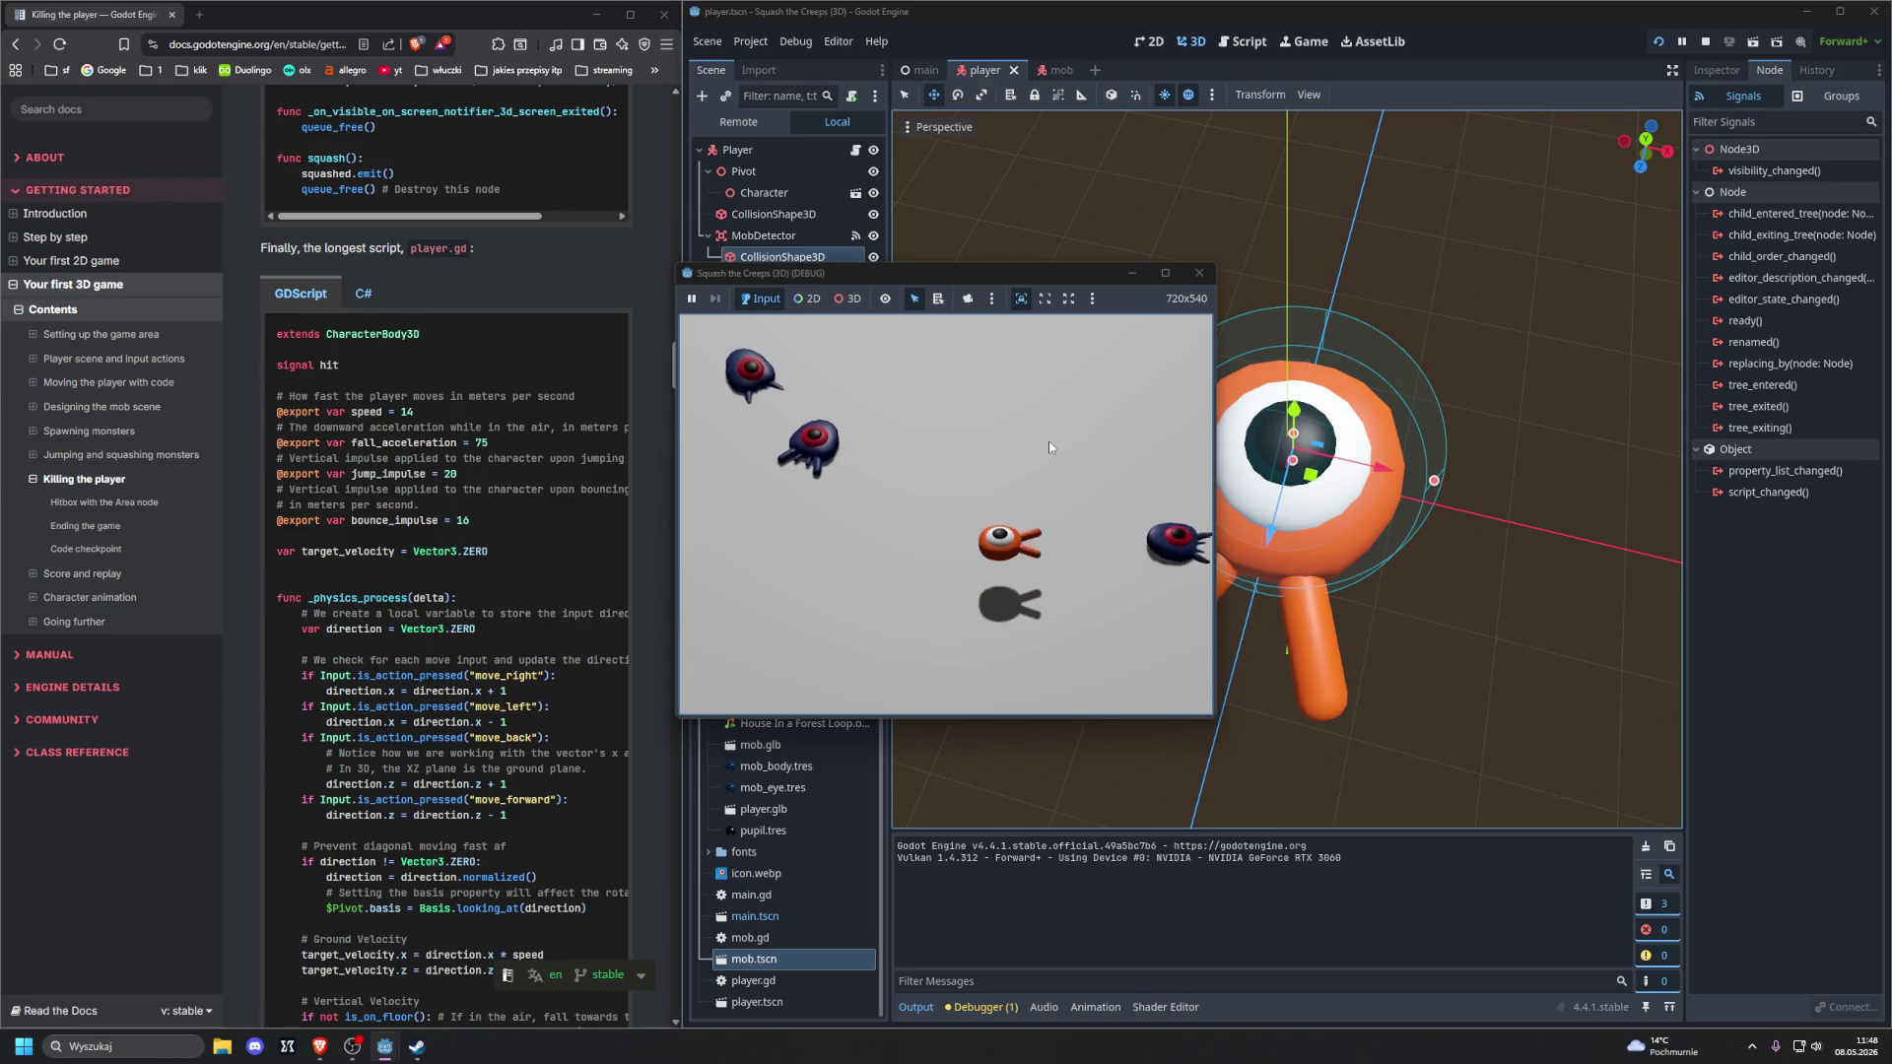
{"action": "key", "text": "Left"}
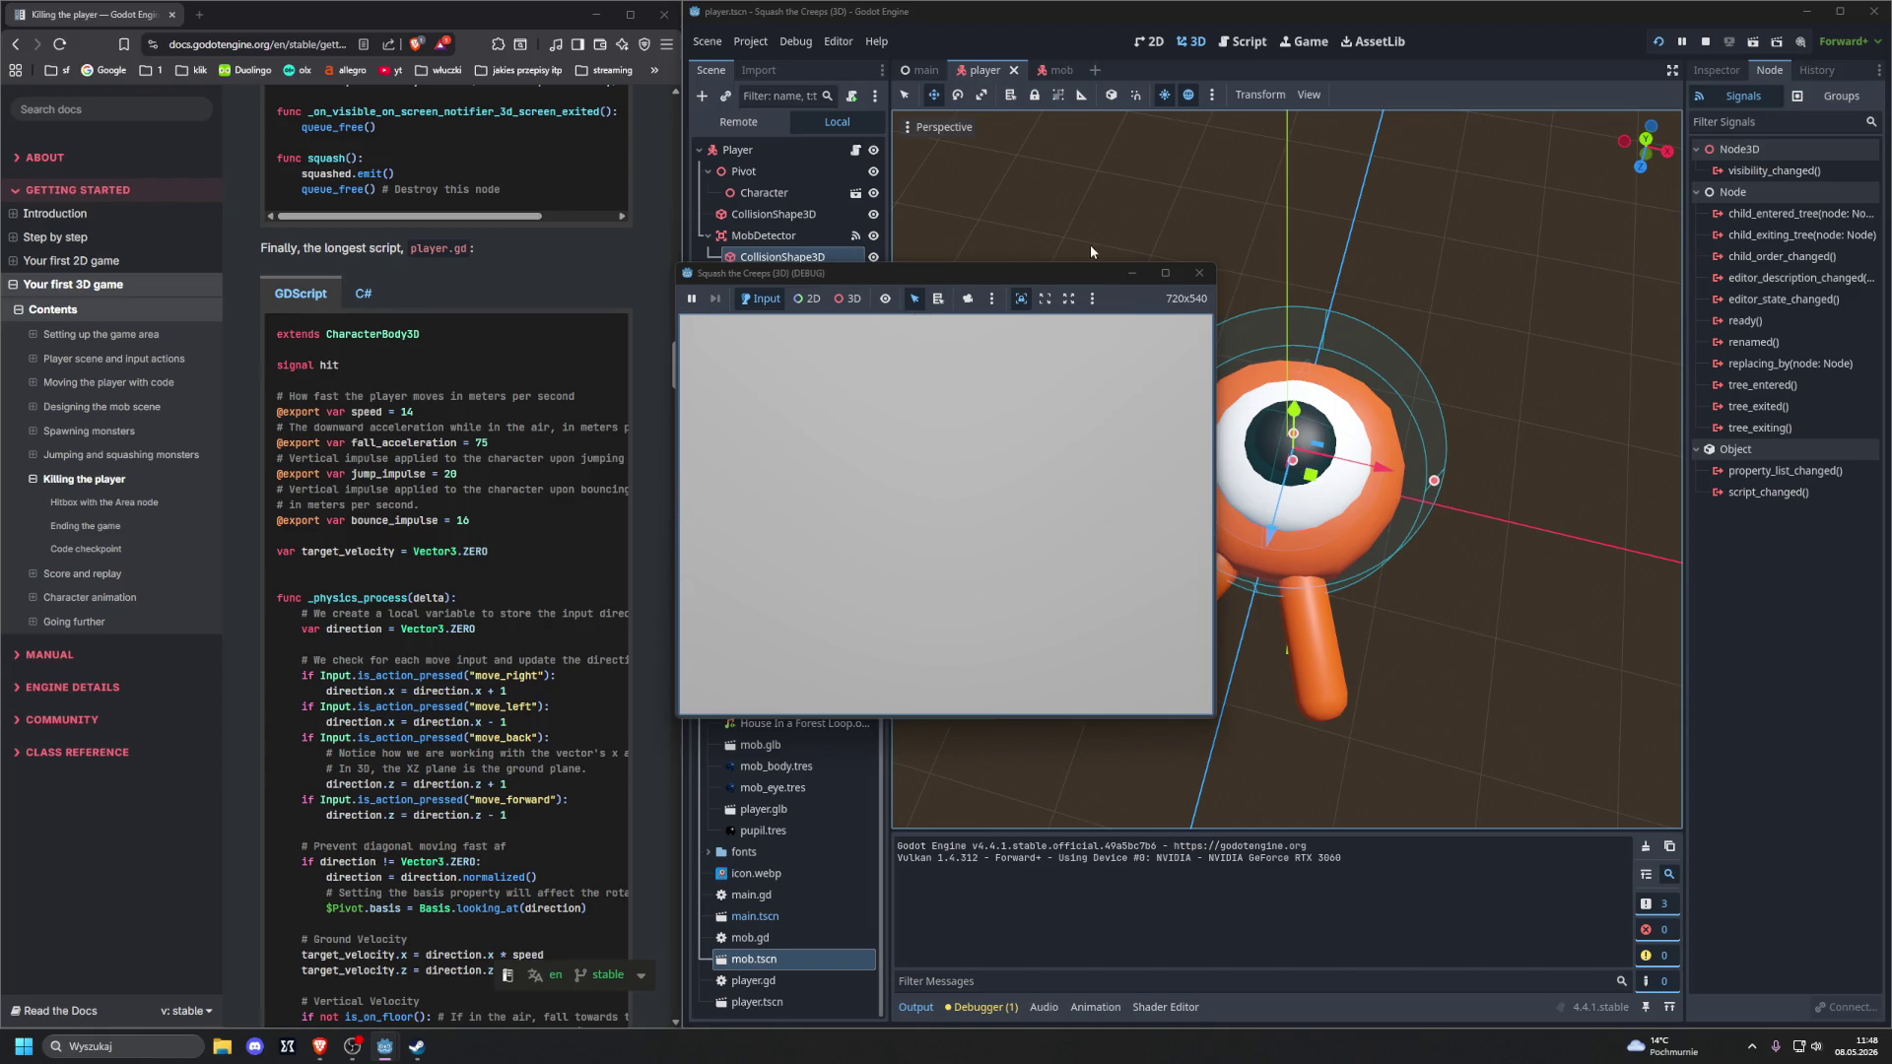
{"action": "left_click", "coordinate": [1214, 274]}
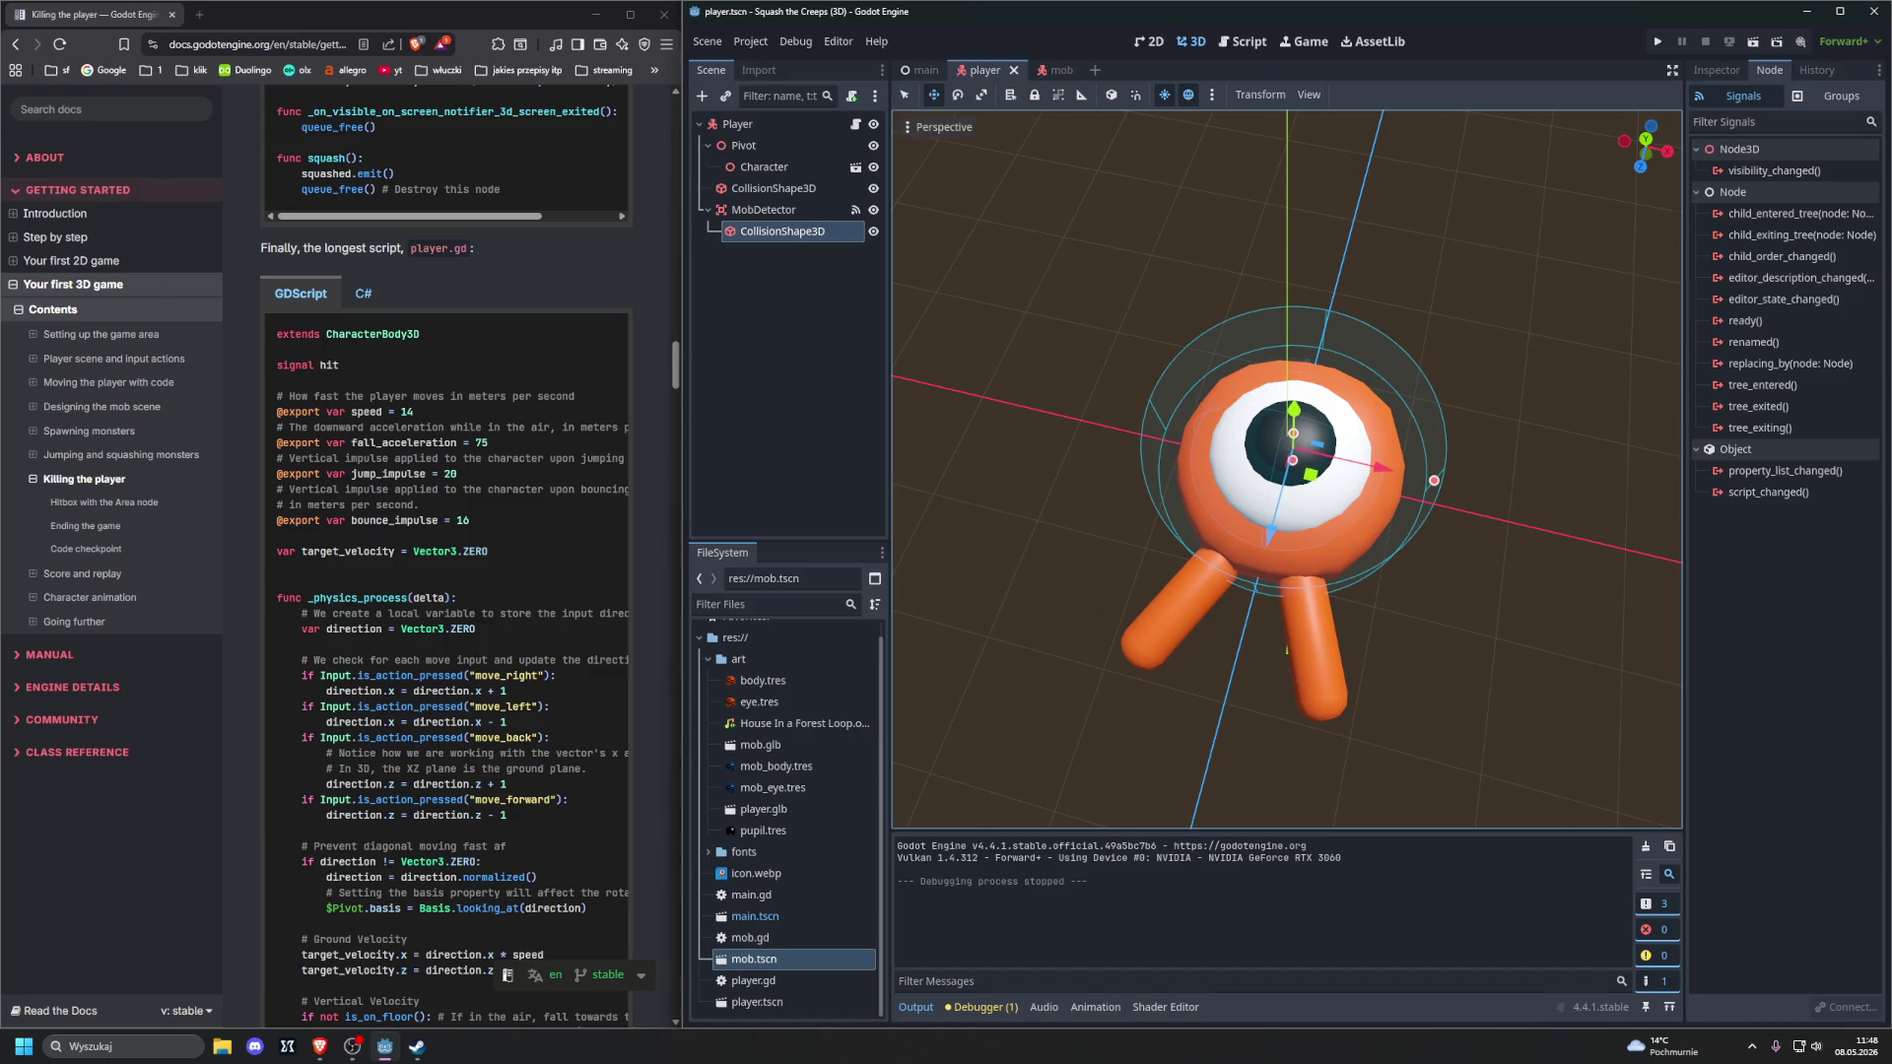
Advance the browser tutorial to the Score and replay lesson and open the main scene
{"action": "key", "text": "alt+Tab"}
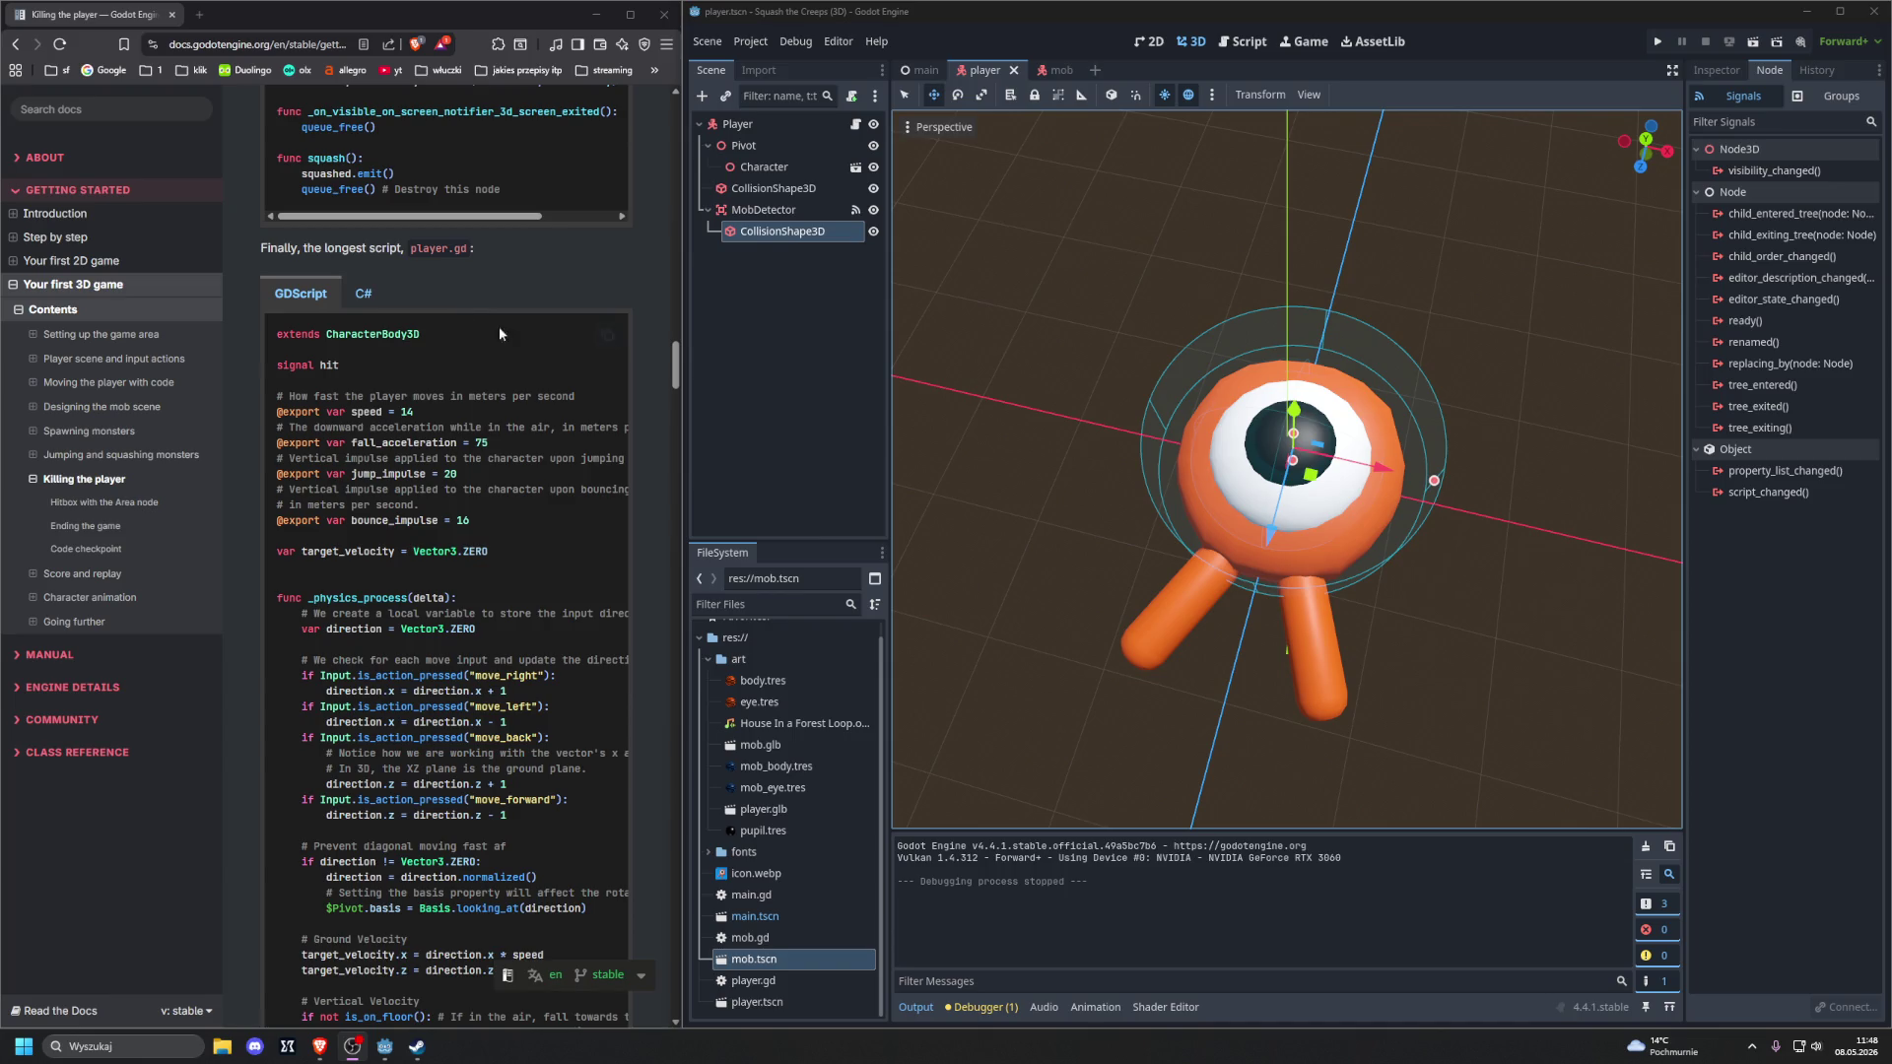
{"action": "scroll", "coordinate": [1125, 418], "scroll_direction": "down", "scroll_amount": 3}
{"action": "scroll", "coordinate": [500, 366], "scroll_direction": "down", "scroll_amount": 10}
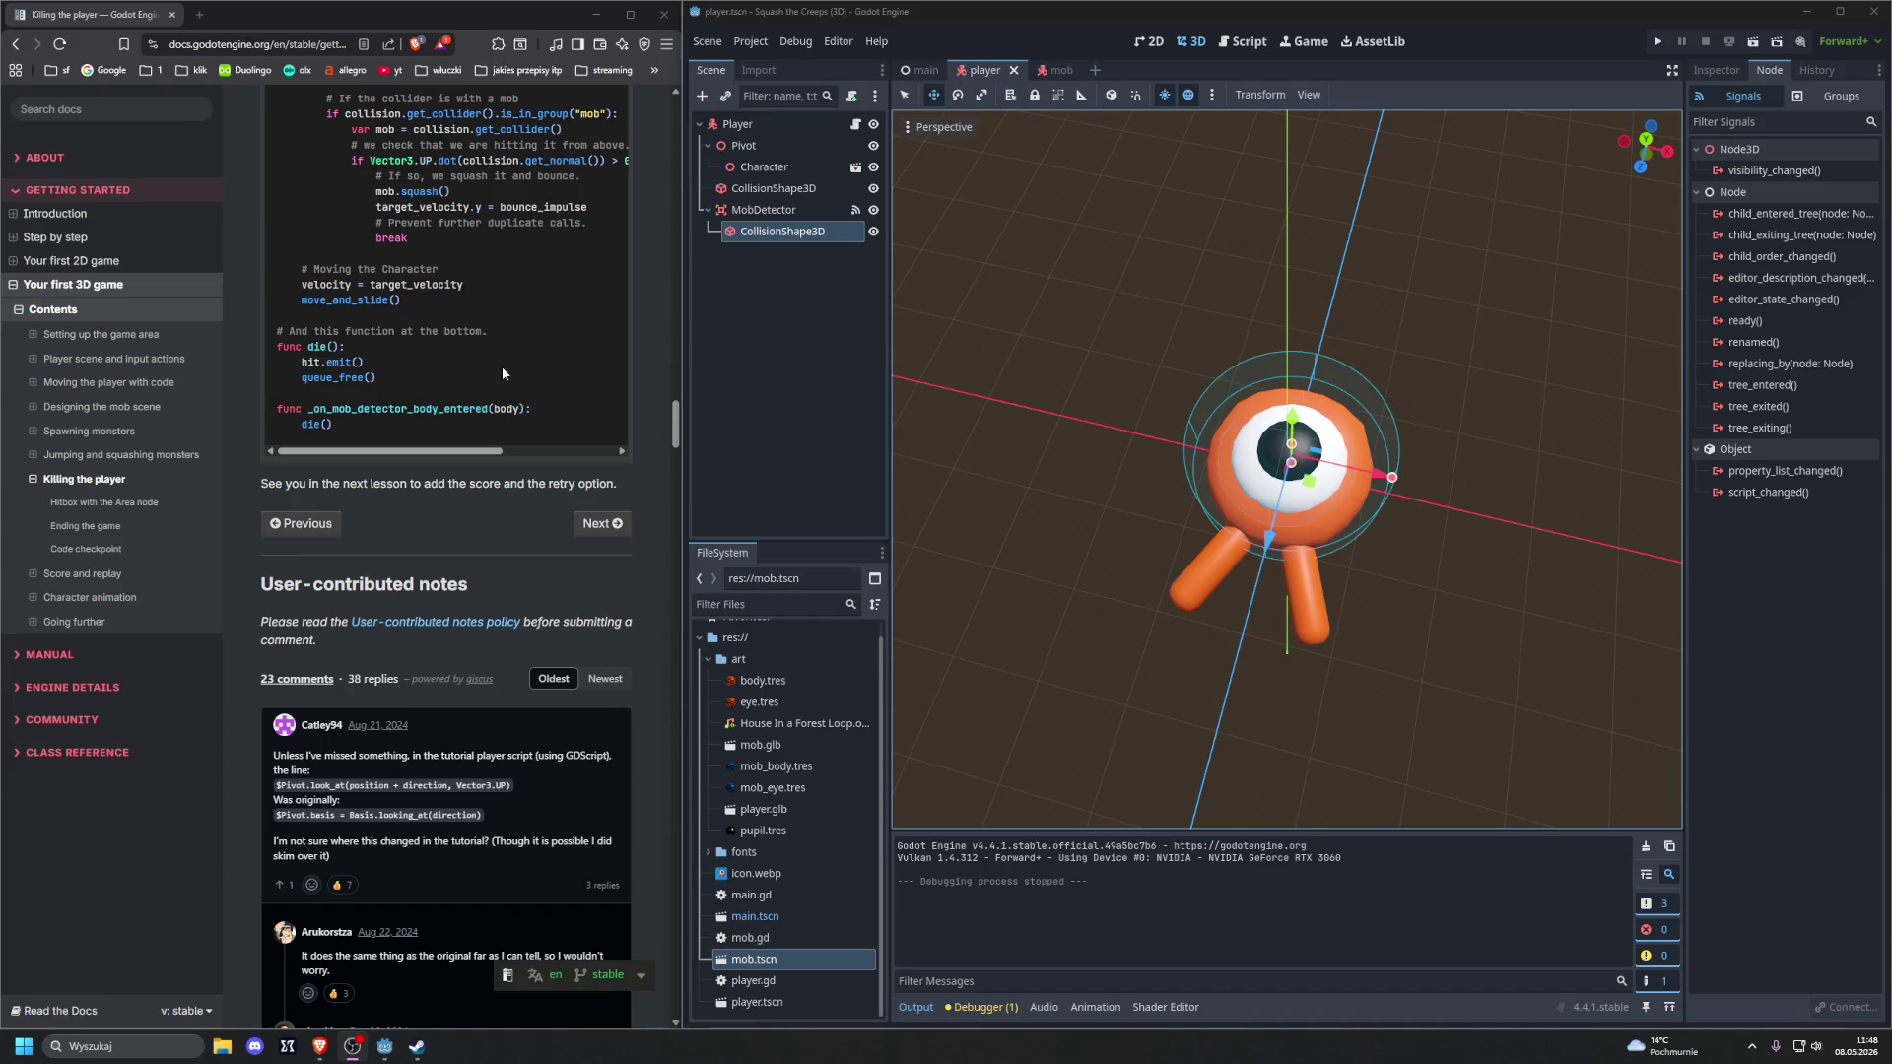
{"action": "left_click", "coordinate": [602, 524]}
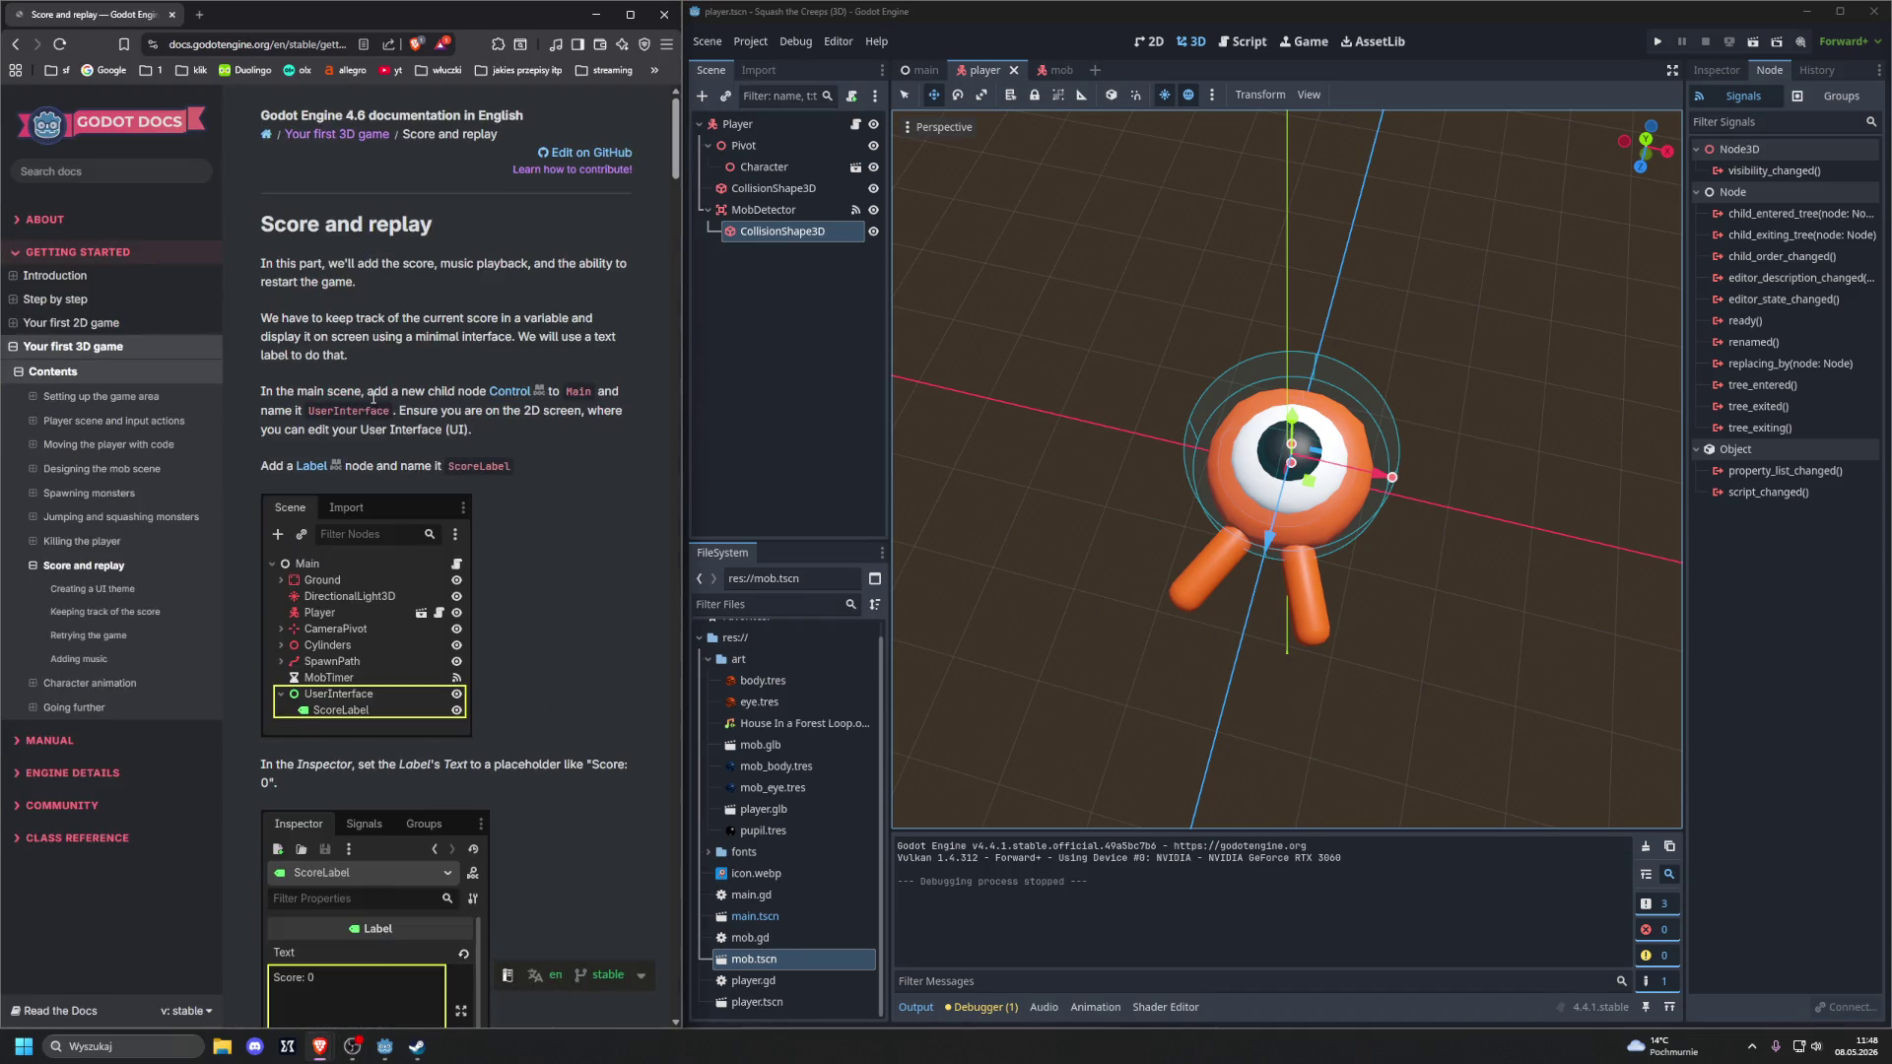
{"action": "scroll", "coordinate": [207, 411], "scroll_direction": "down", "scroll_amount": 2}
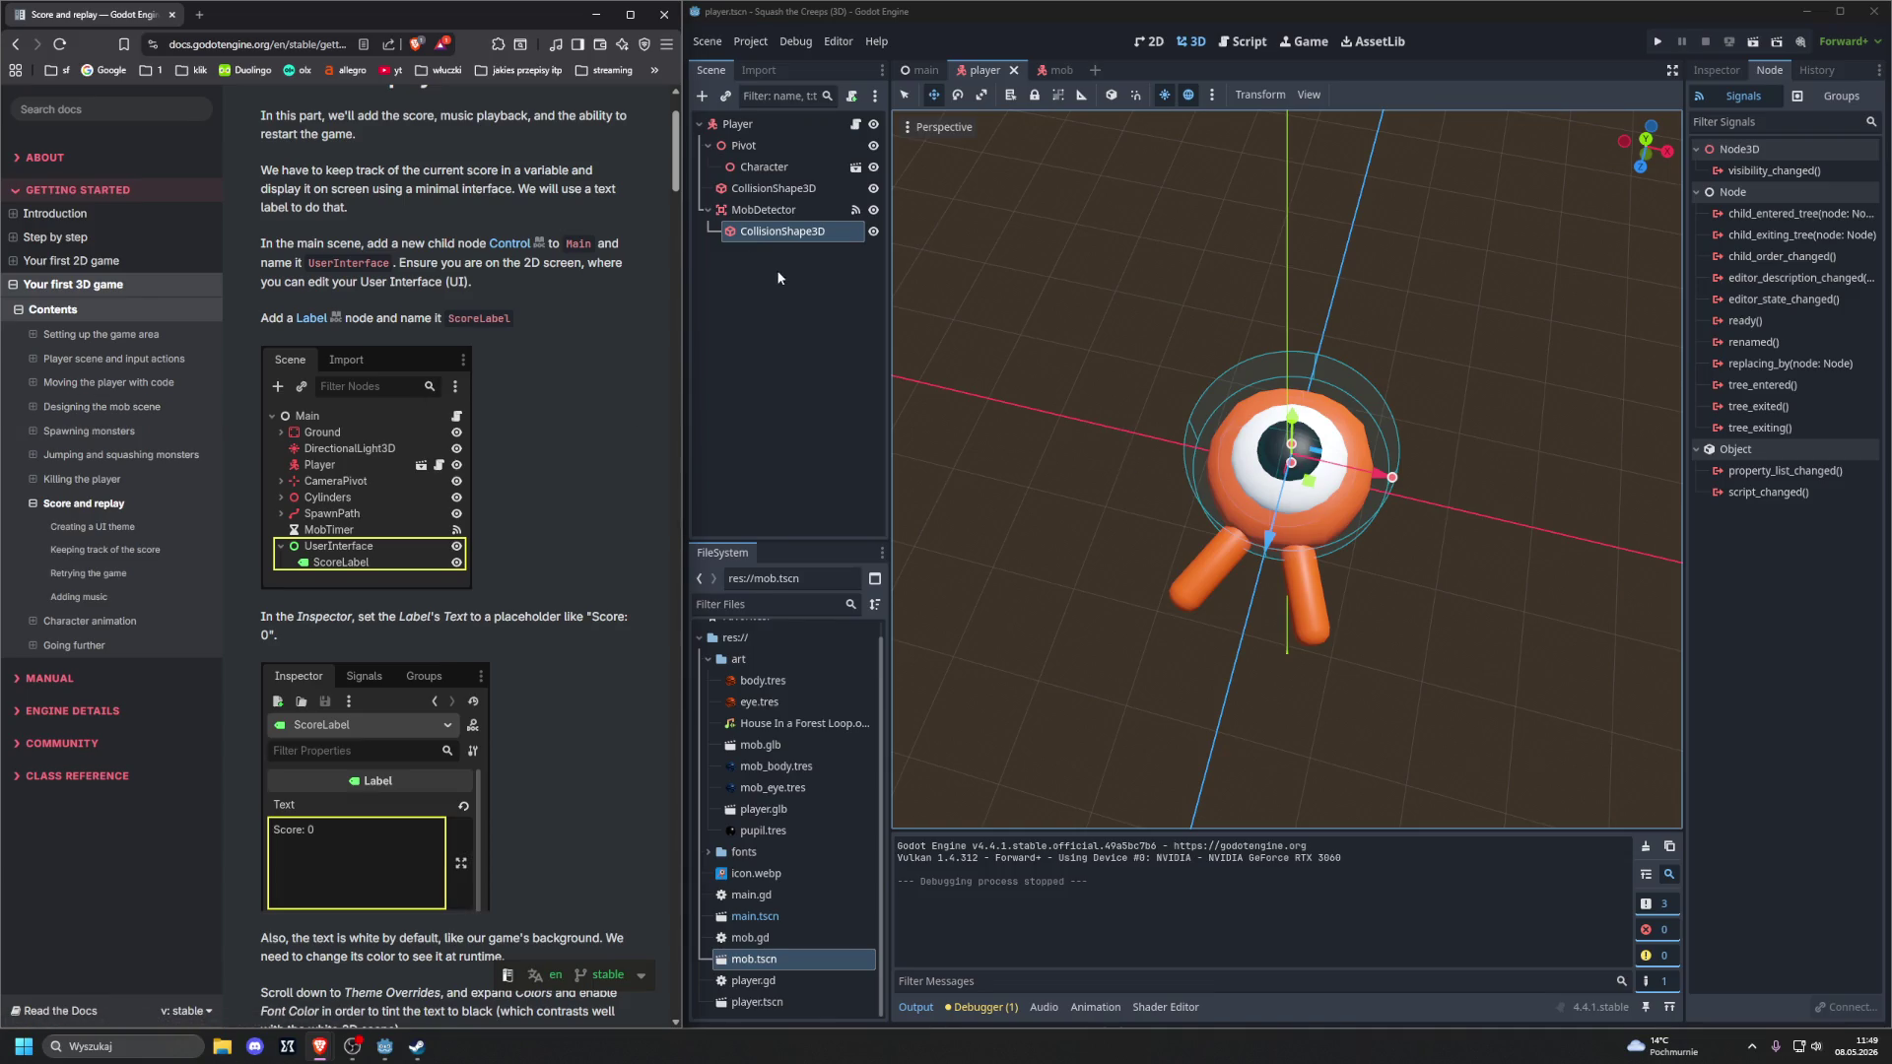
{"action": "scroll", "coordinate": [537, 252], "scroll_direction": "up", "scroll_amount": 1}
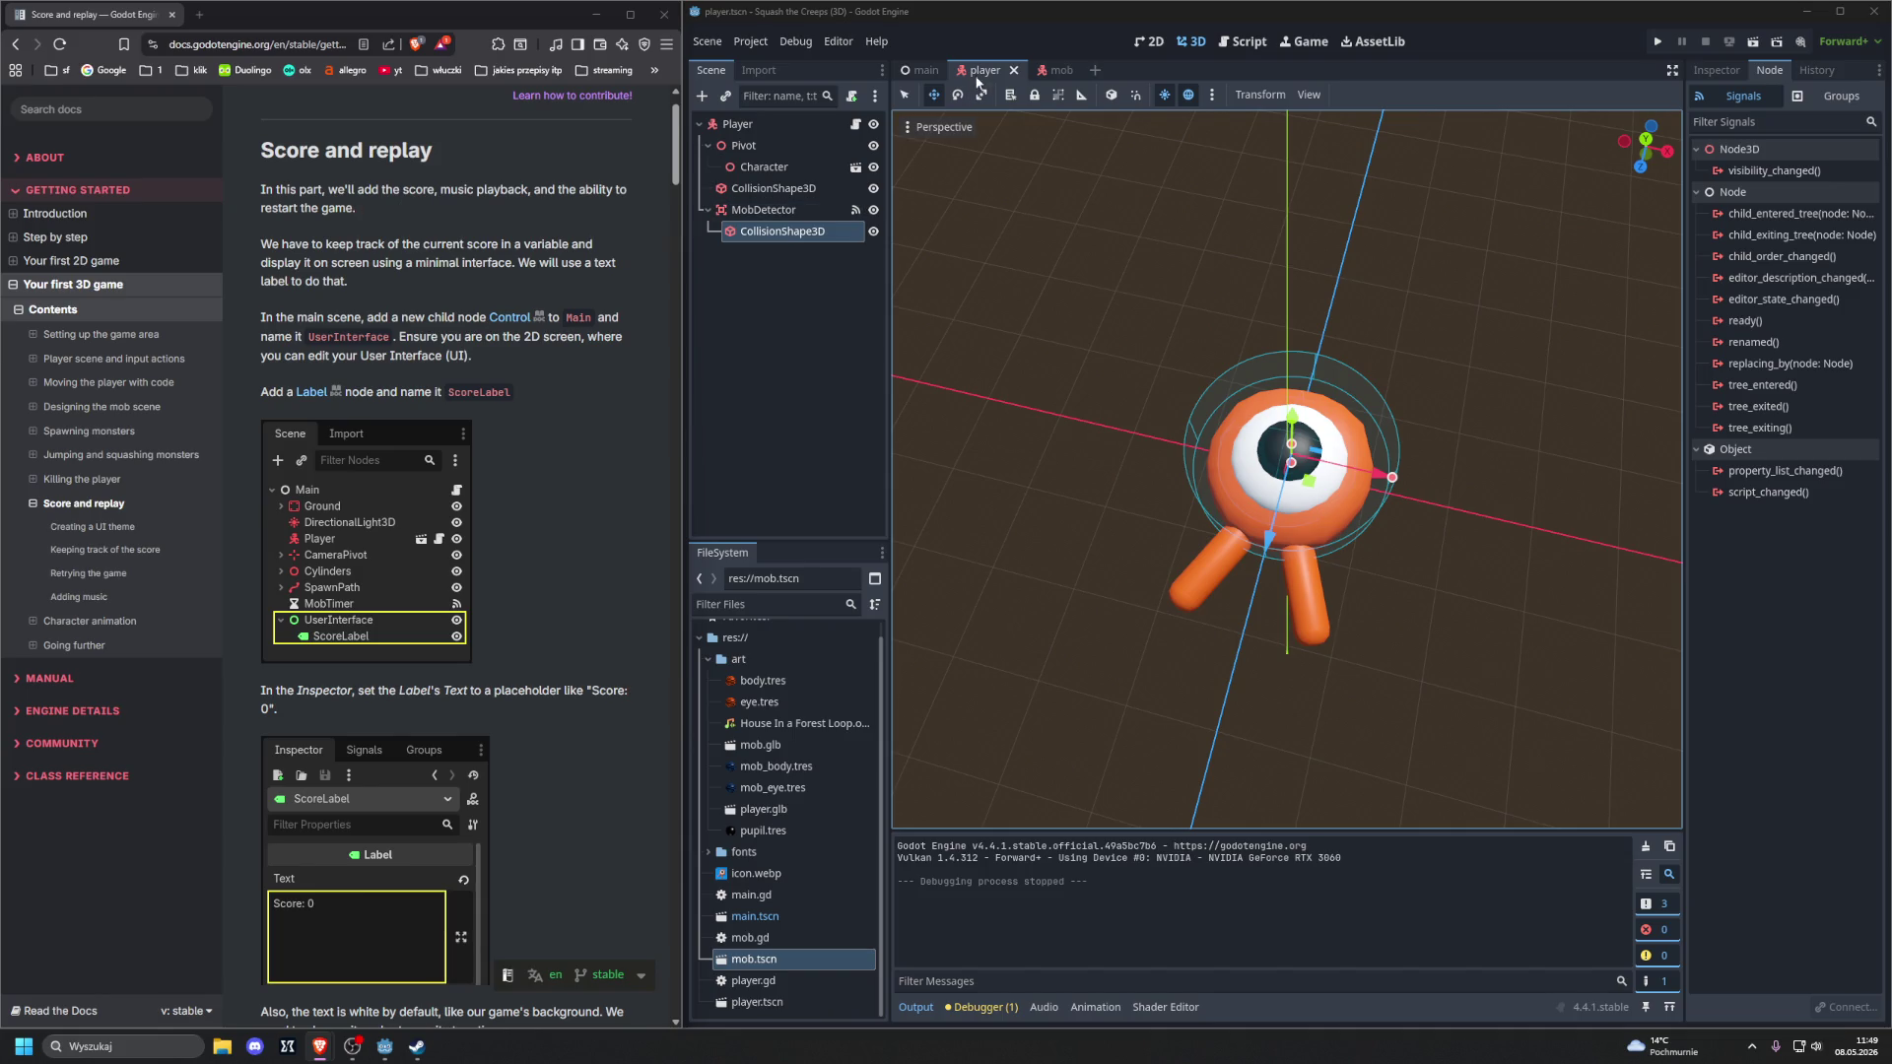
{"action": "left_click", "coordinate": [924, 70]}
Add a Control node under Main and name it UserInterface
{"action": "left_click", "coordinate": [753, 124]}
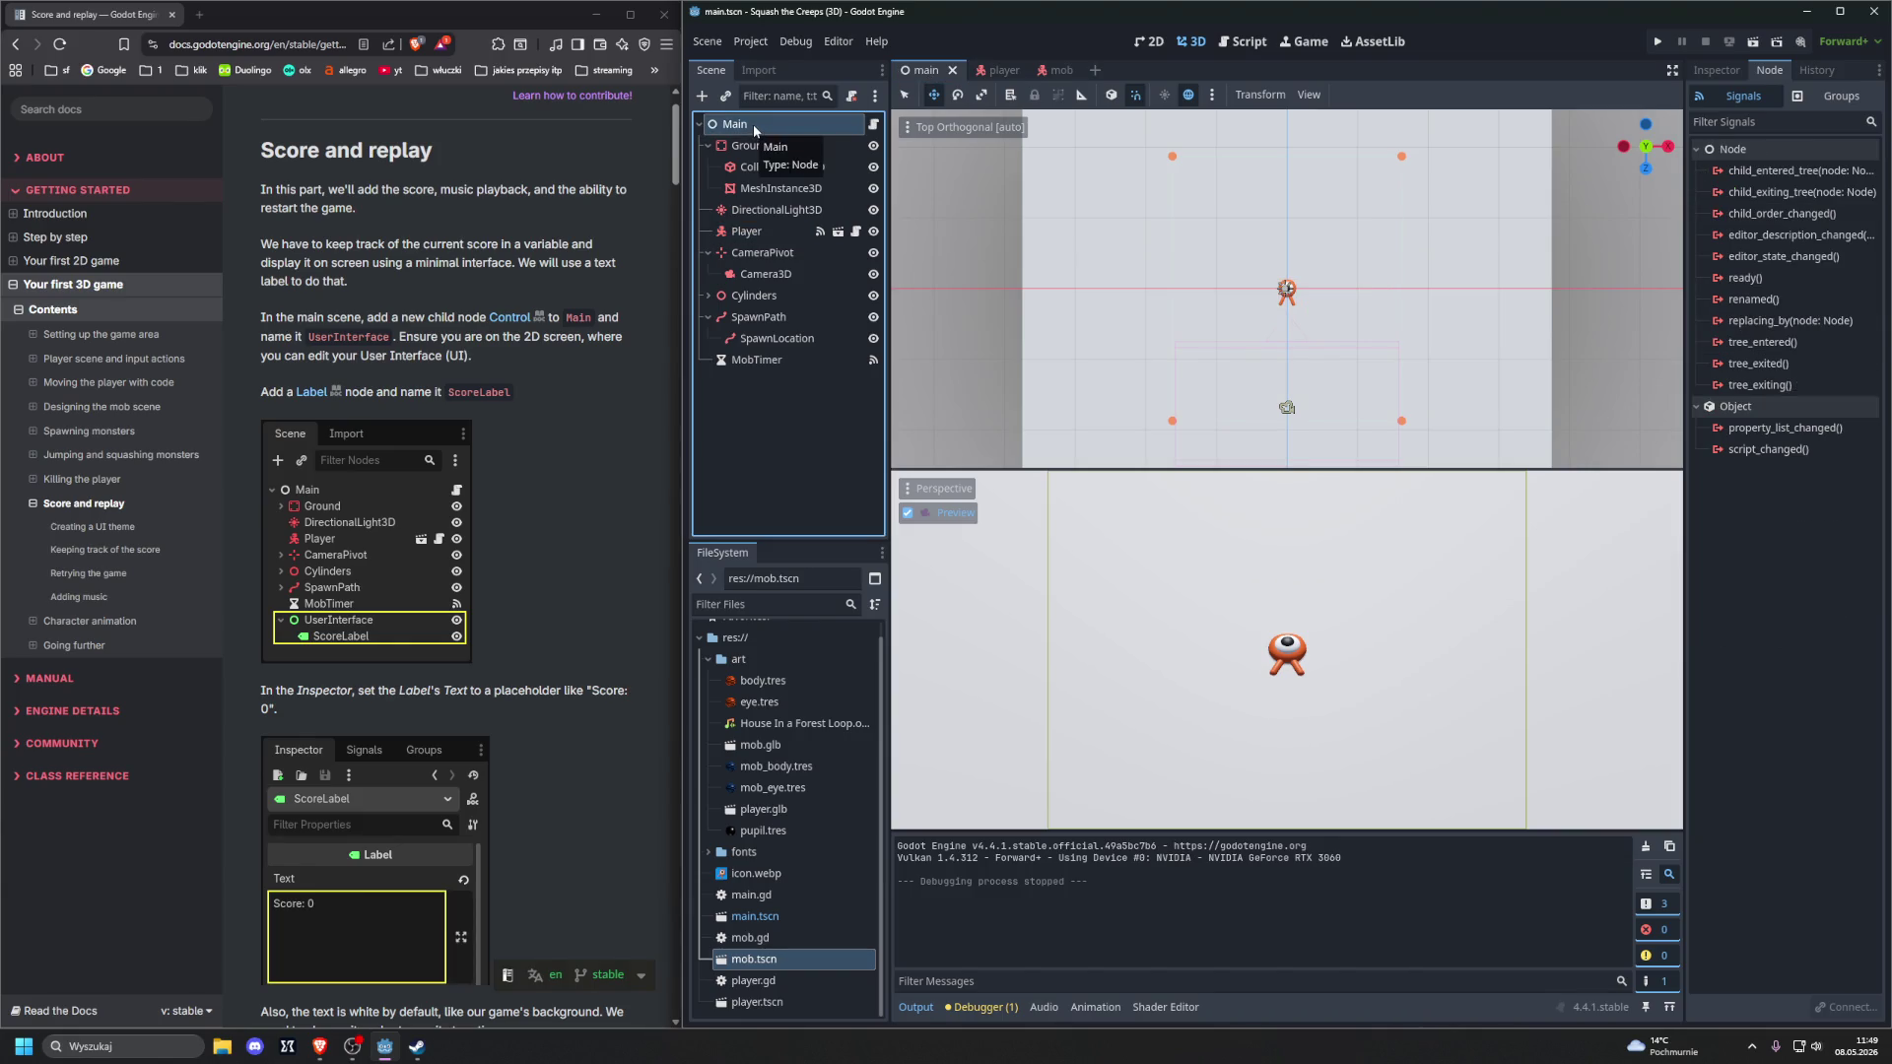
{"action": "key", "text": "ctrl+a"}
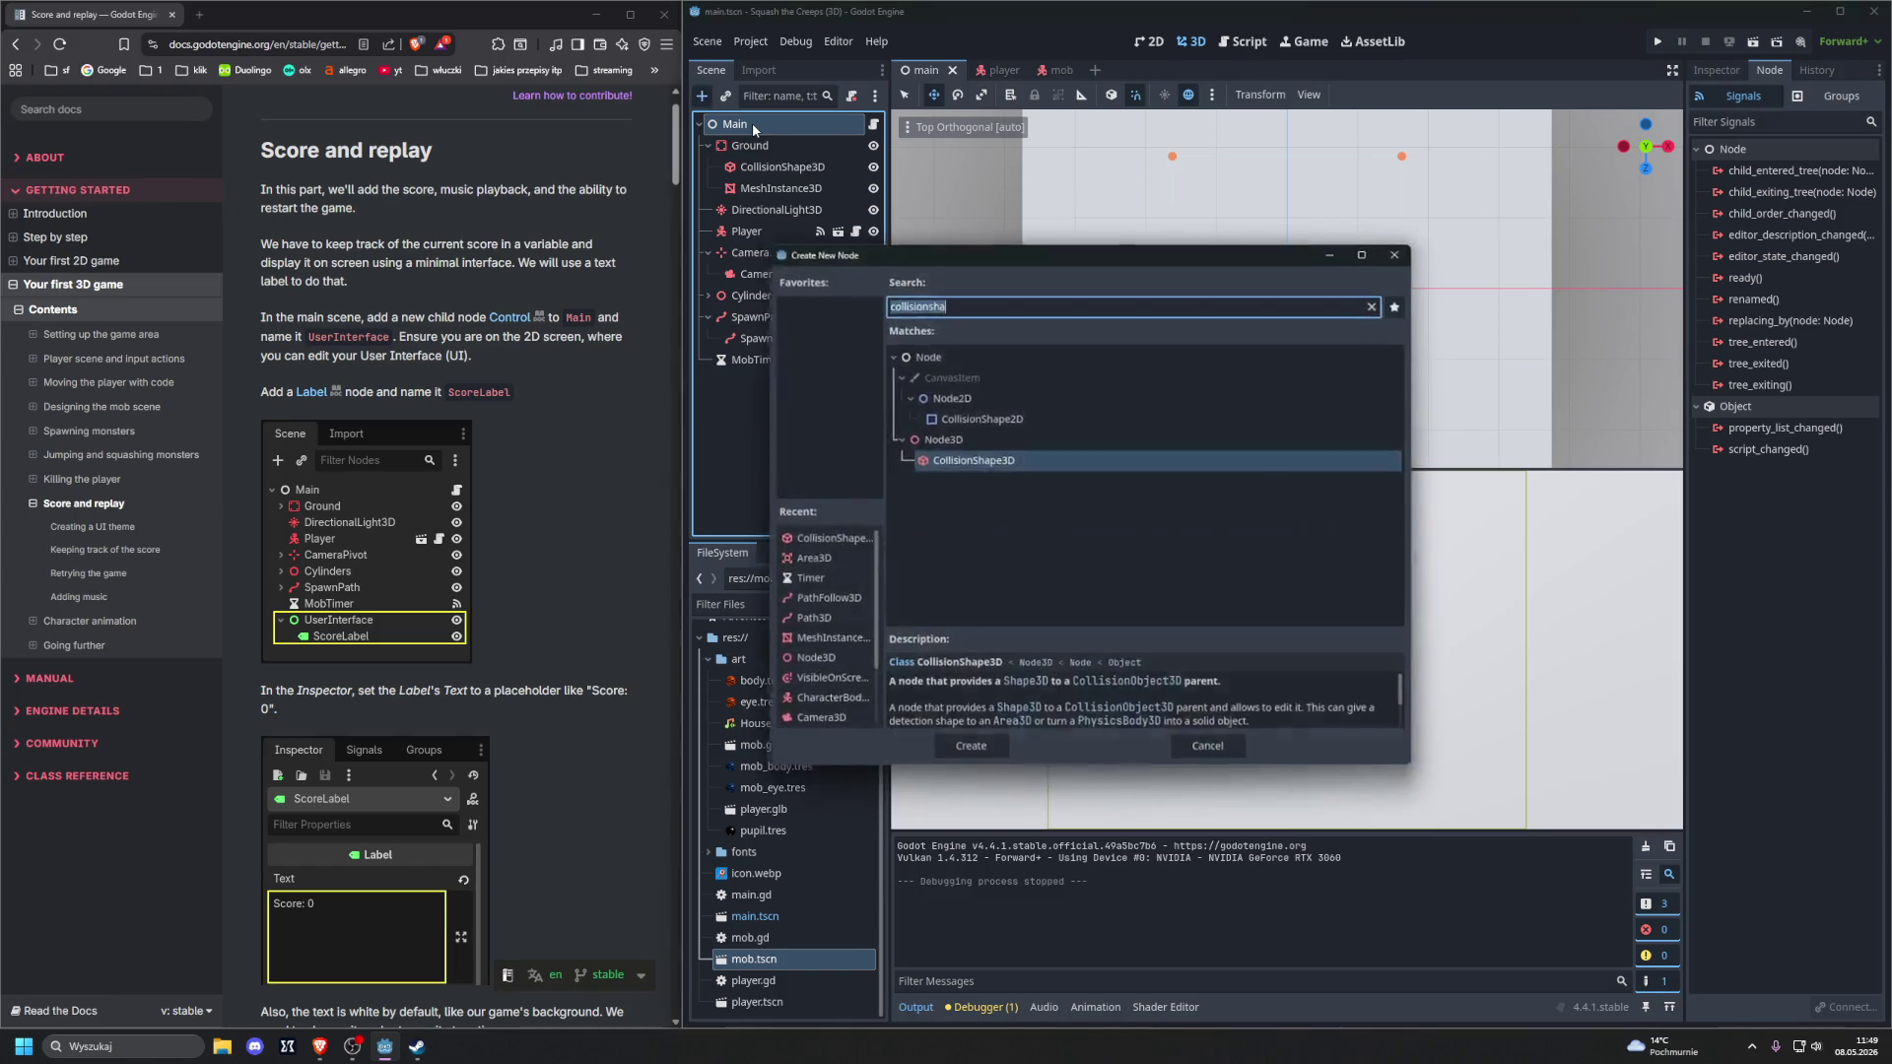
{"action": "key", "text": "Escape"}
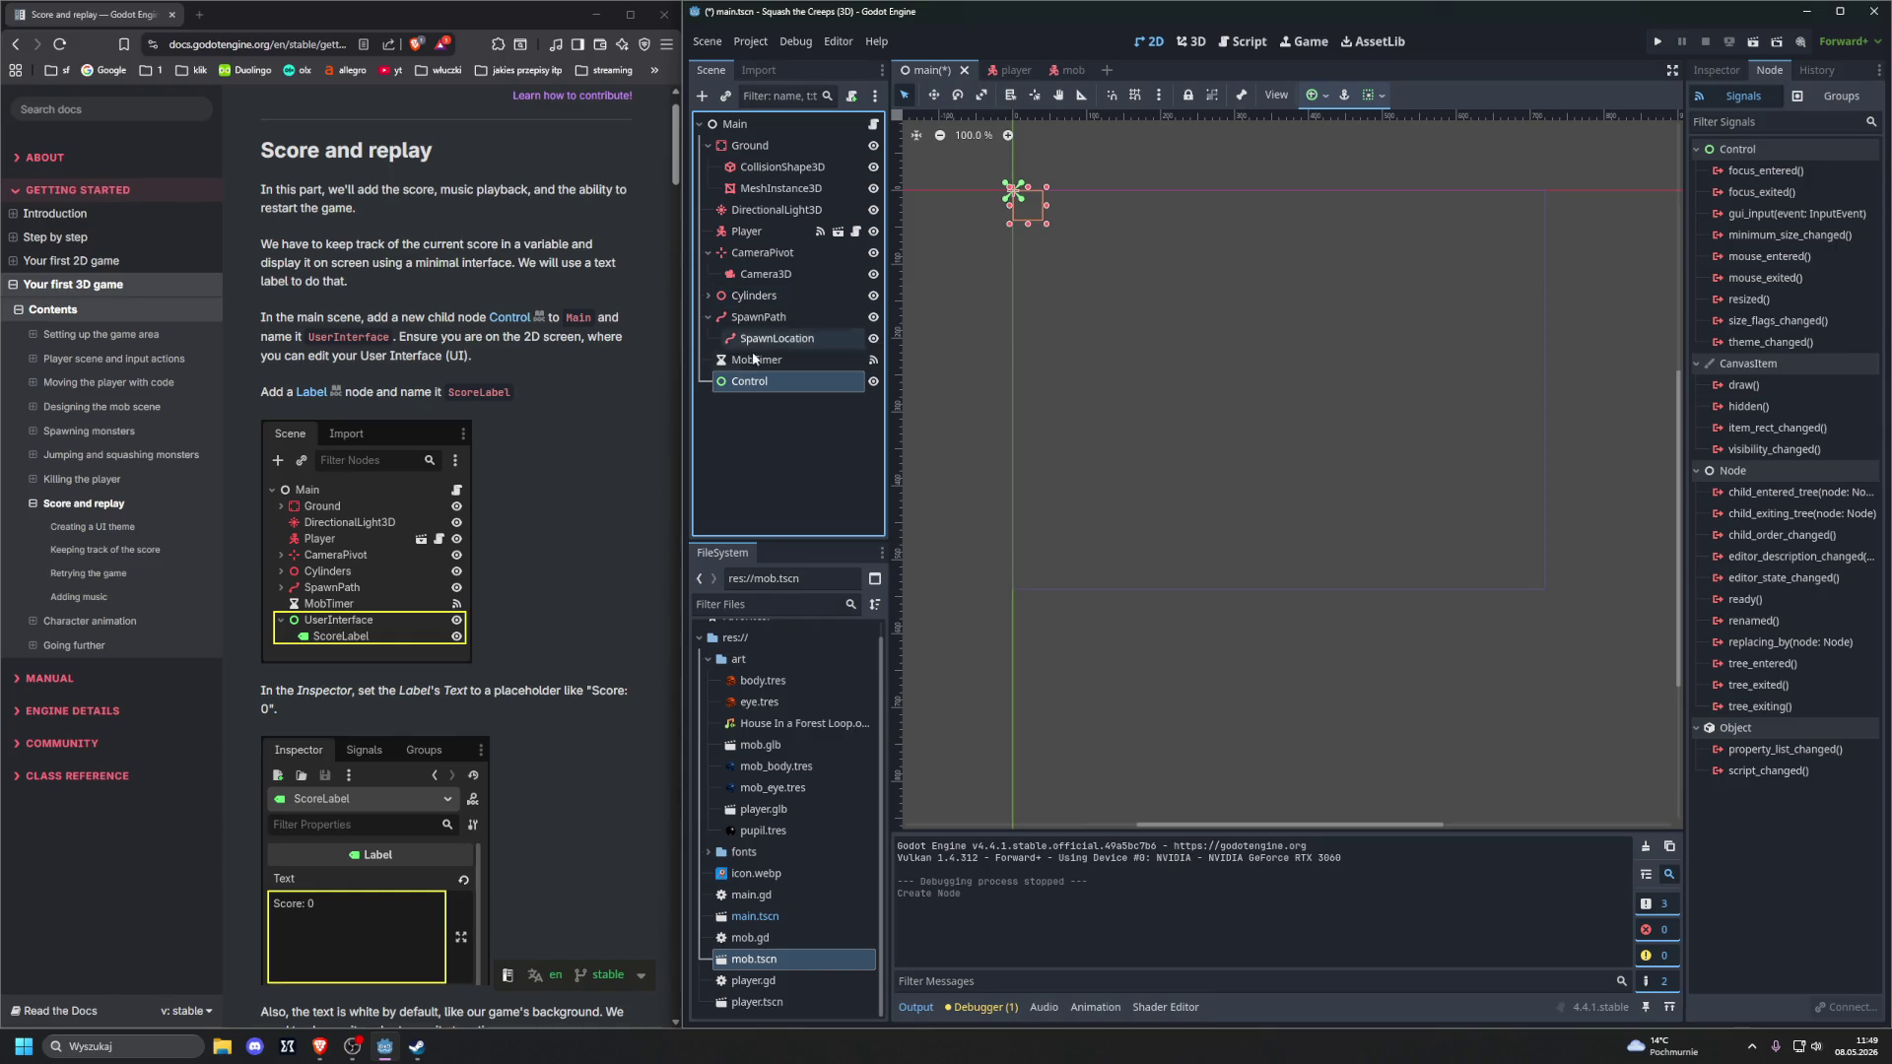
{"action": "double_click", "coordinate": [749, 382]}
{"action": "type", "text": "U"}
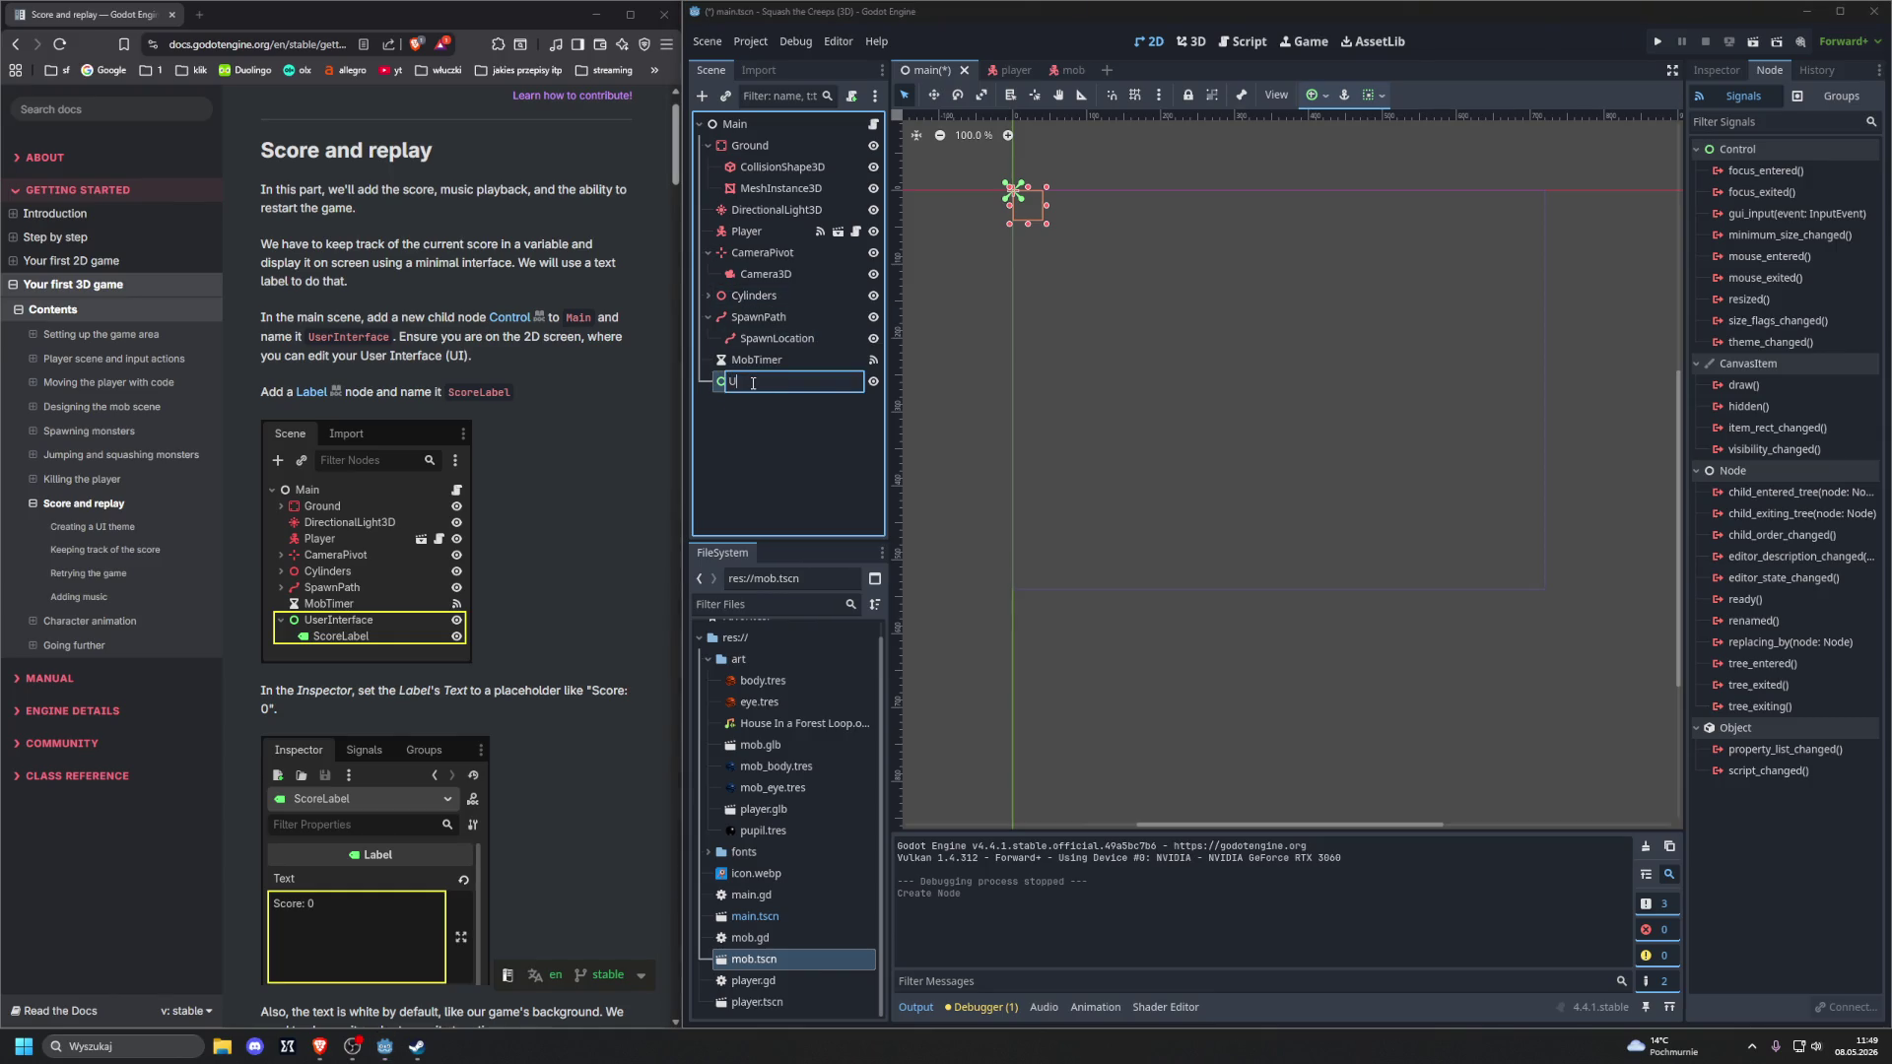
{"action": "type", "text": "serInterF"}
{"action": "key", "text": "BackSpace"}
{"action": "key", "text": "BackSpace"}
{"action": "type", "text": "face"}
{"action": "key", "text": "Return"}
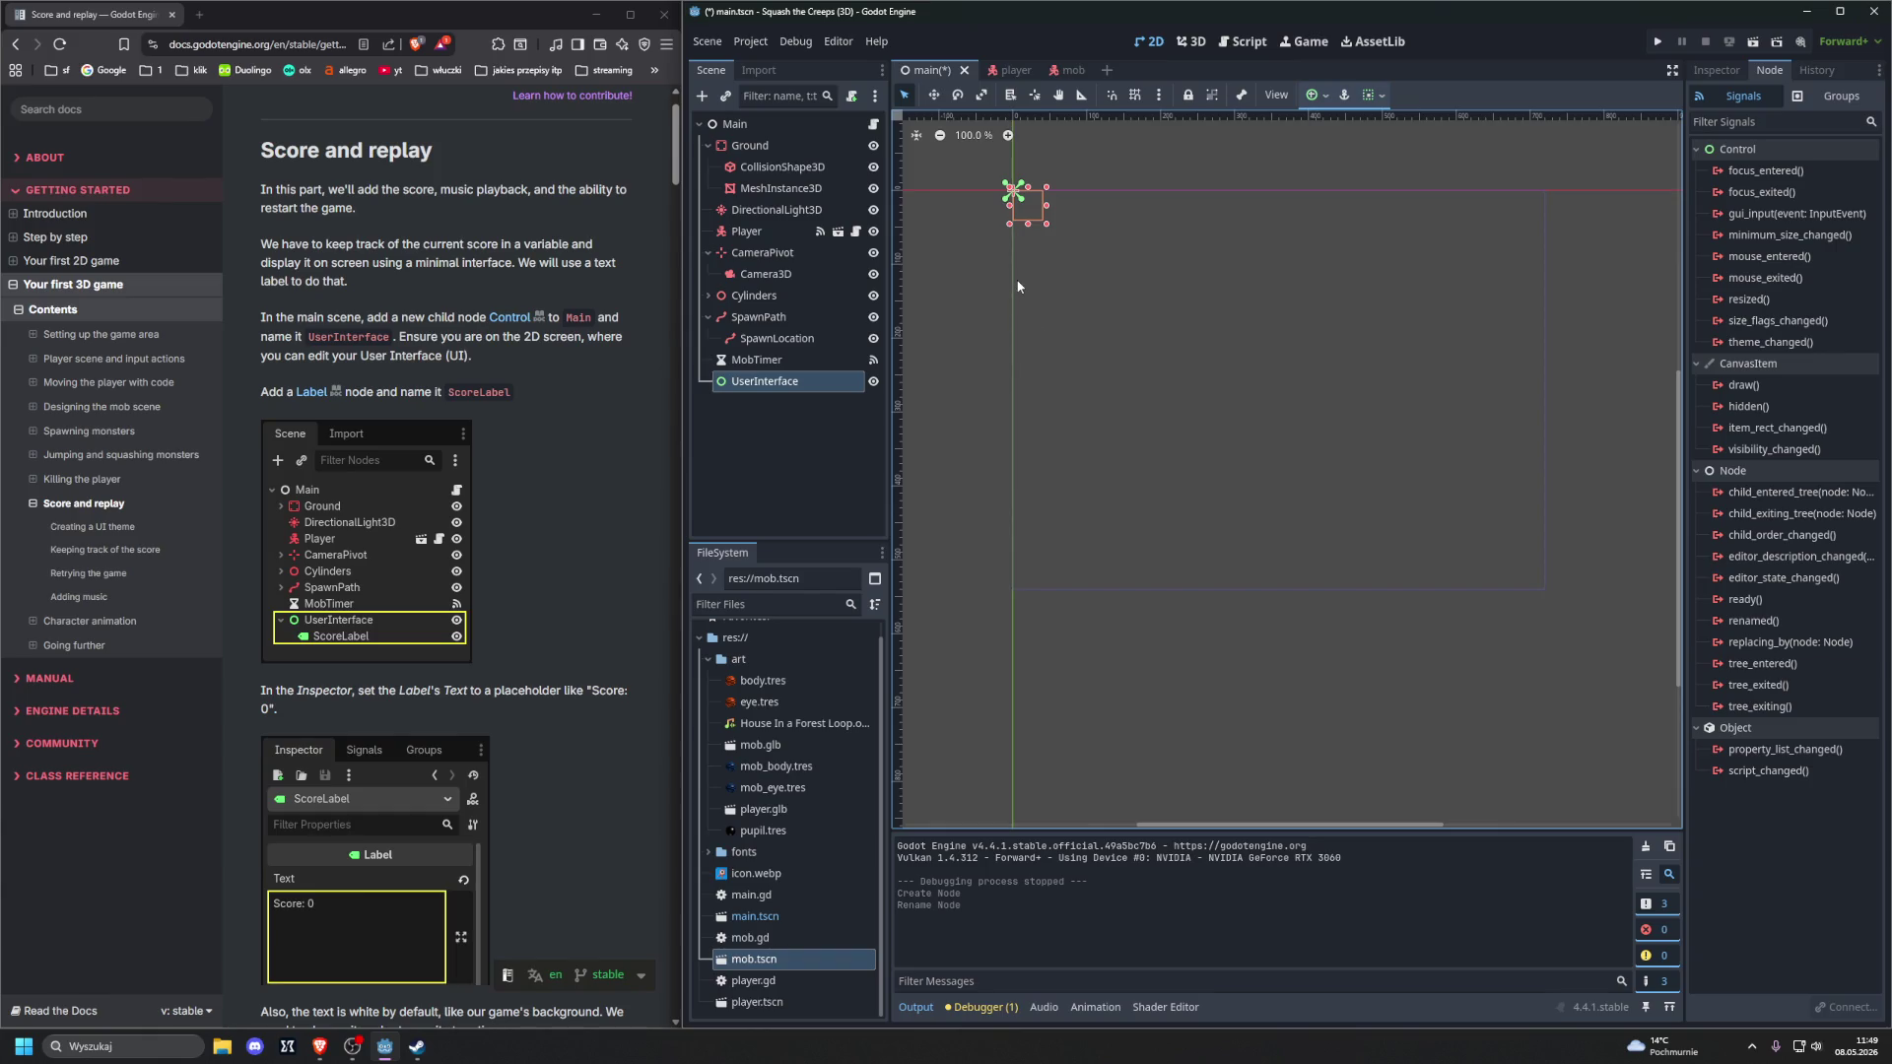
Add a Label child under UserInterface and rename it ScoreLabel
{"action": "left_click", "coordinate": [787, 359]}
{"action": "left_click", "coordinate": [788, 381]}
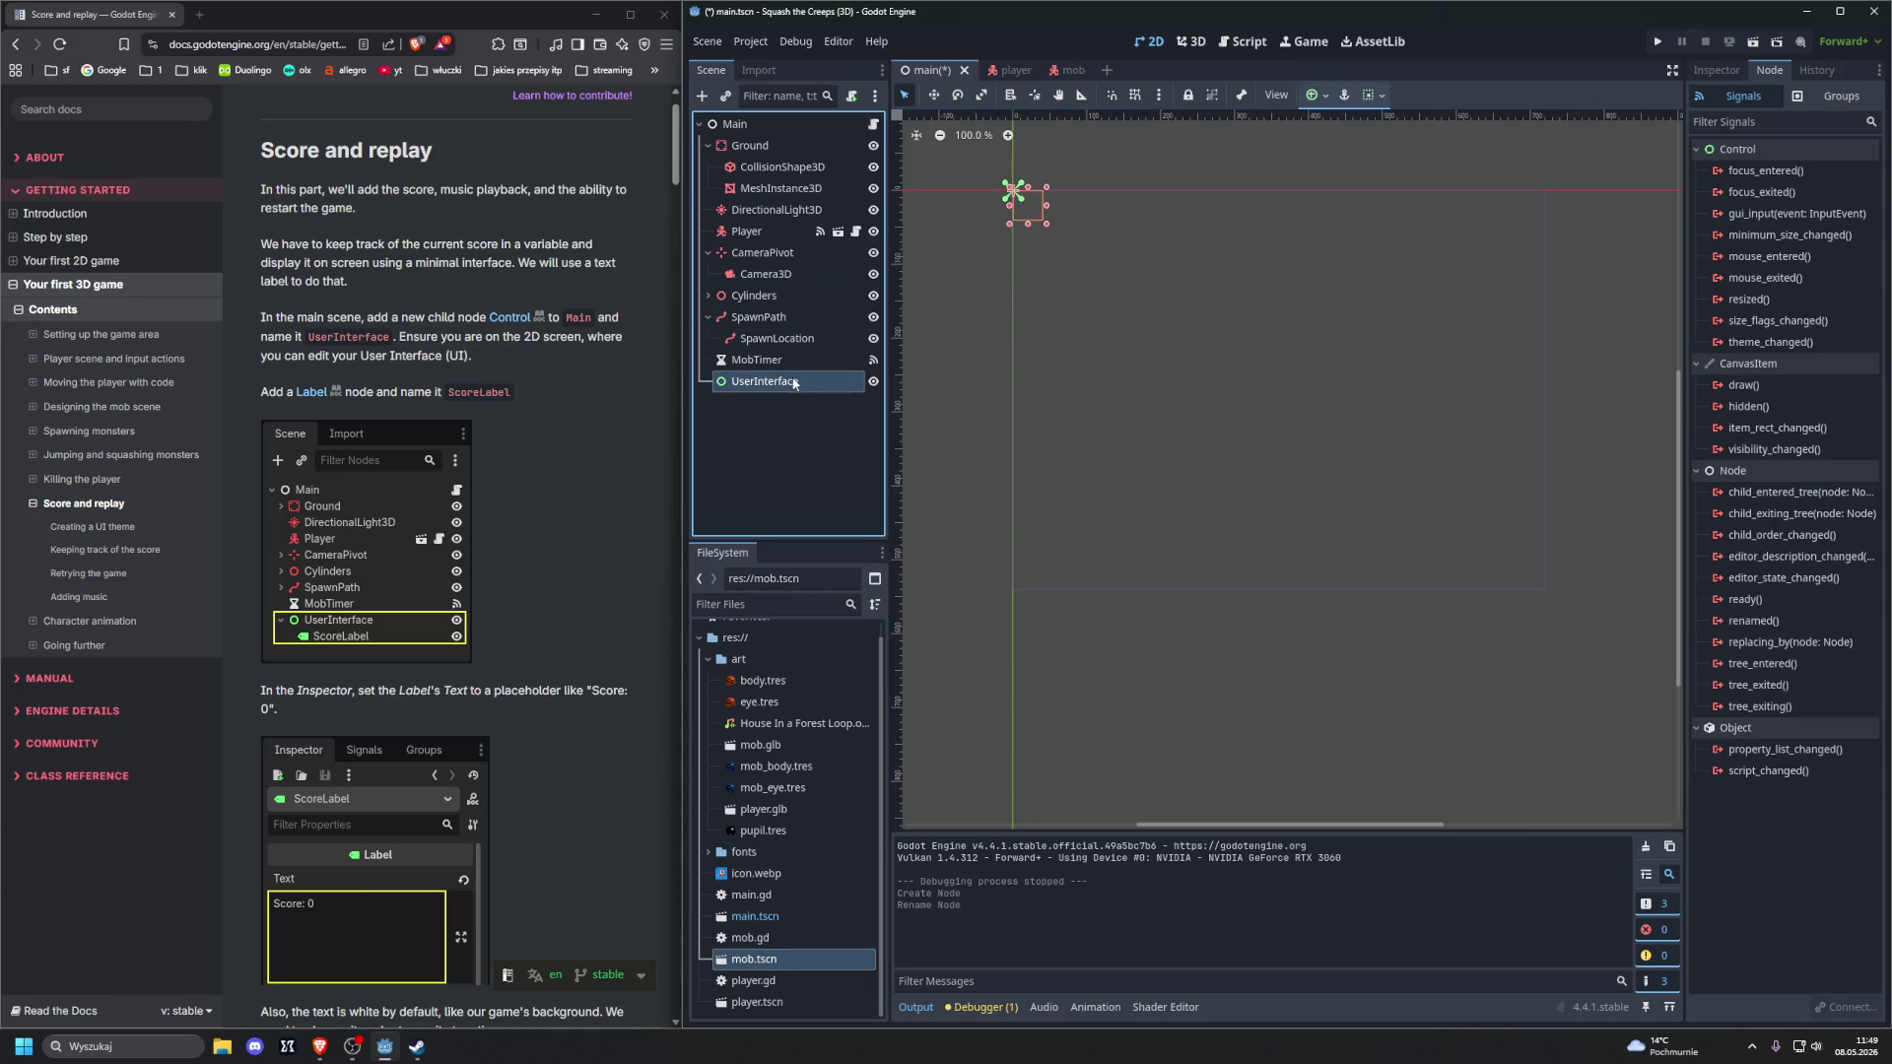
{"action": "left_click", "coordinate": [769, 124]}
{"action": "left_click", "coordinate": [778, 380]}
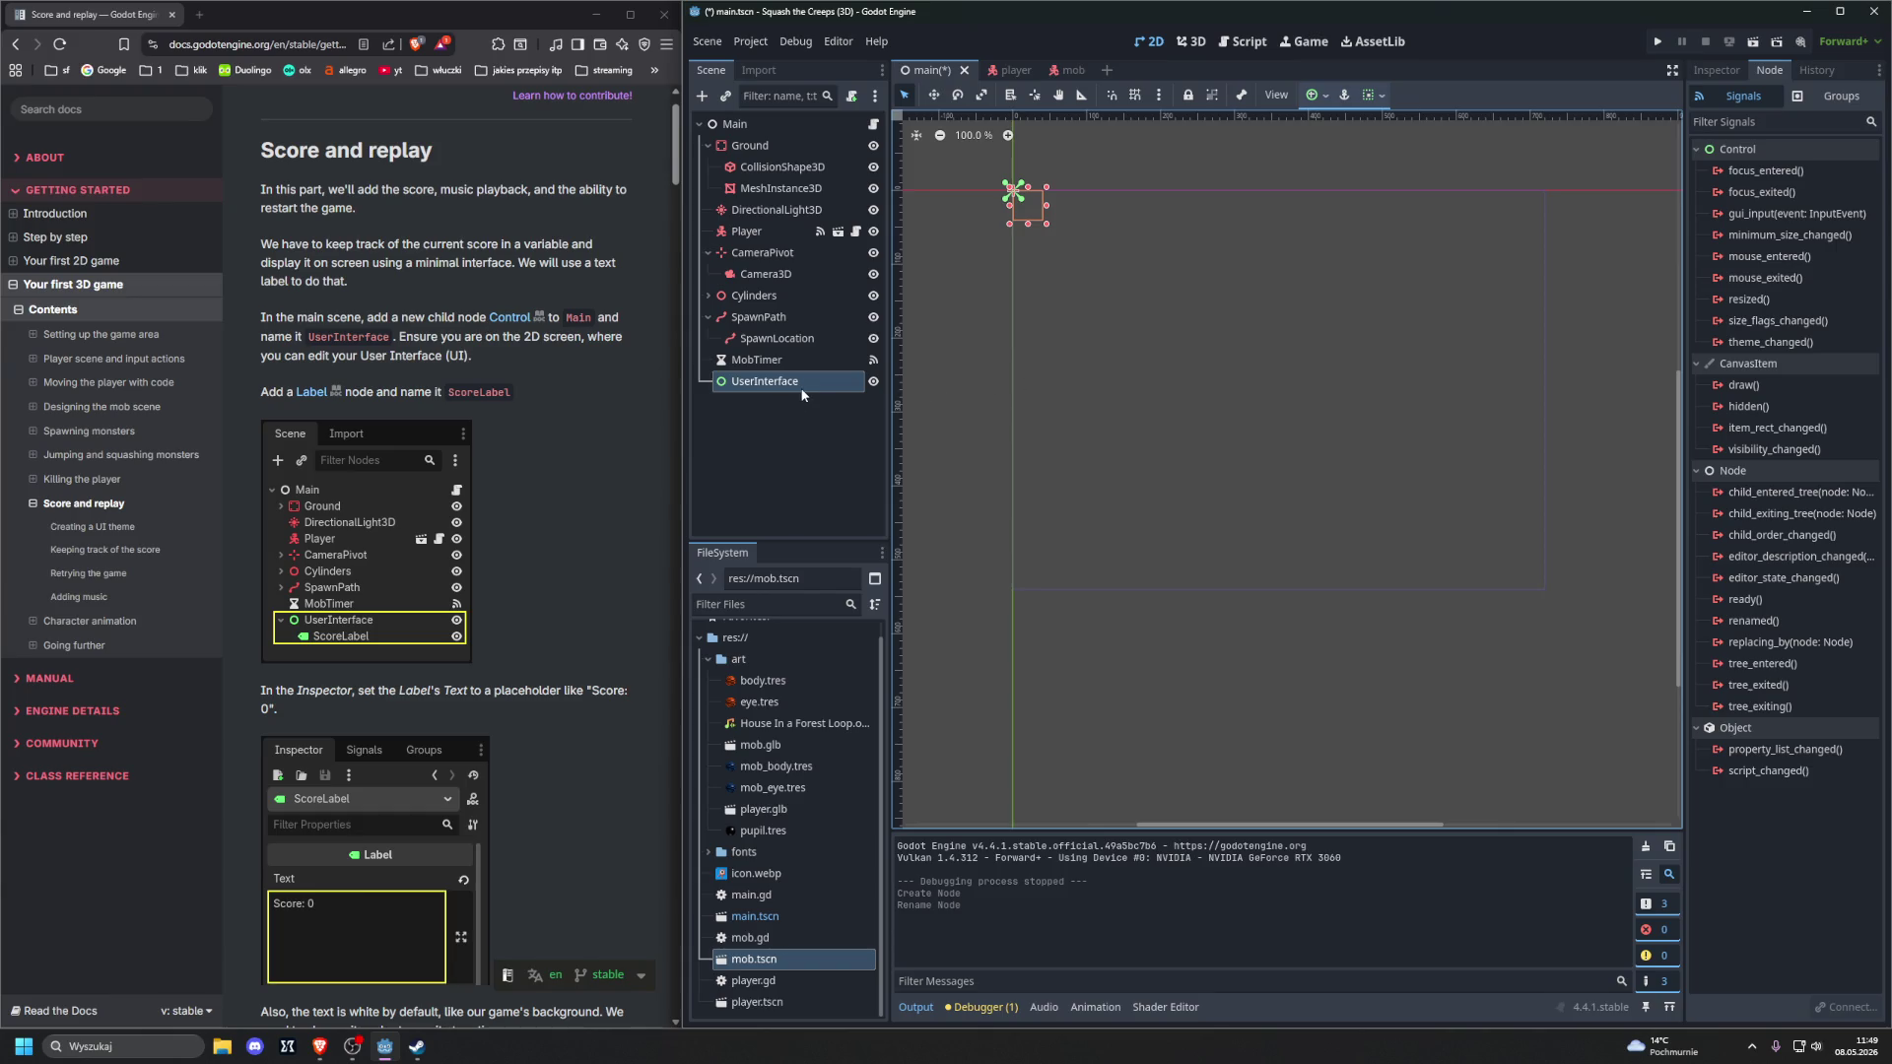
{"action": "key", "text": "ctrl+a"}
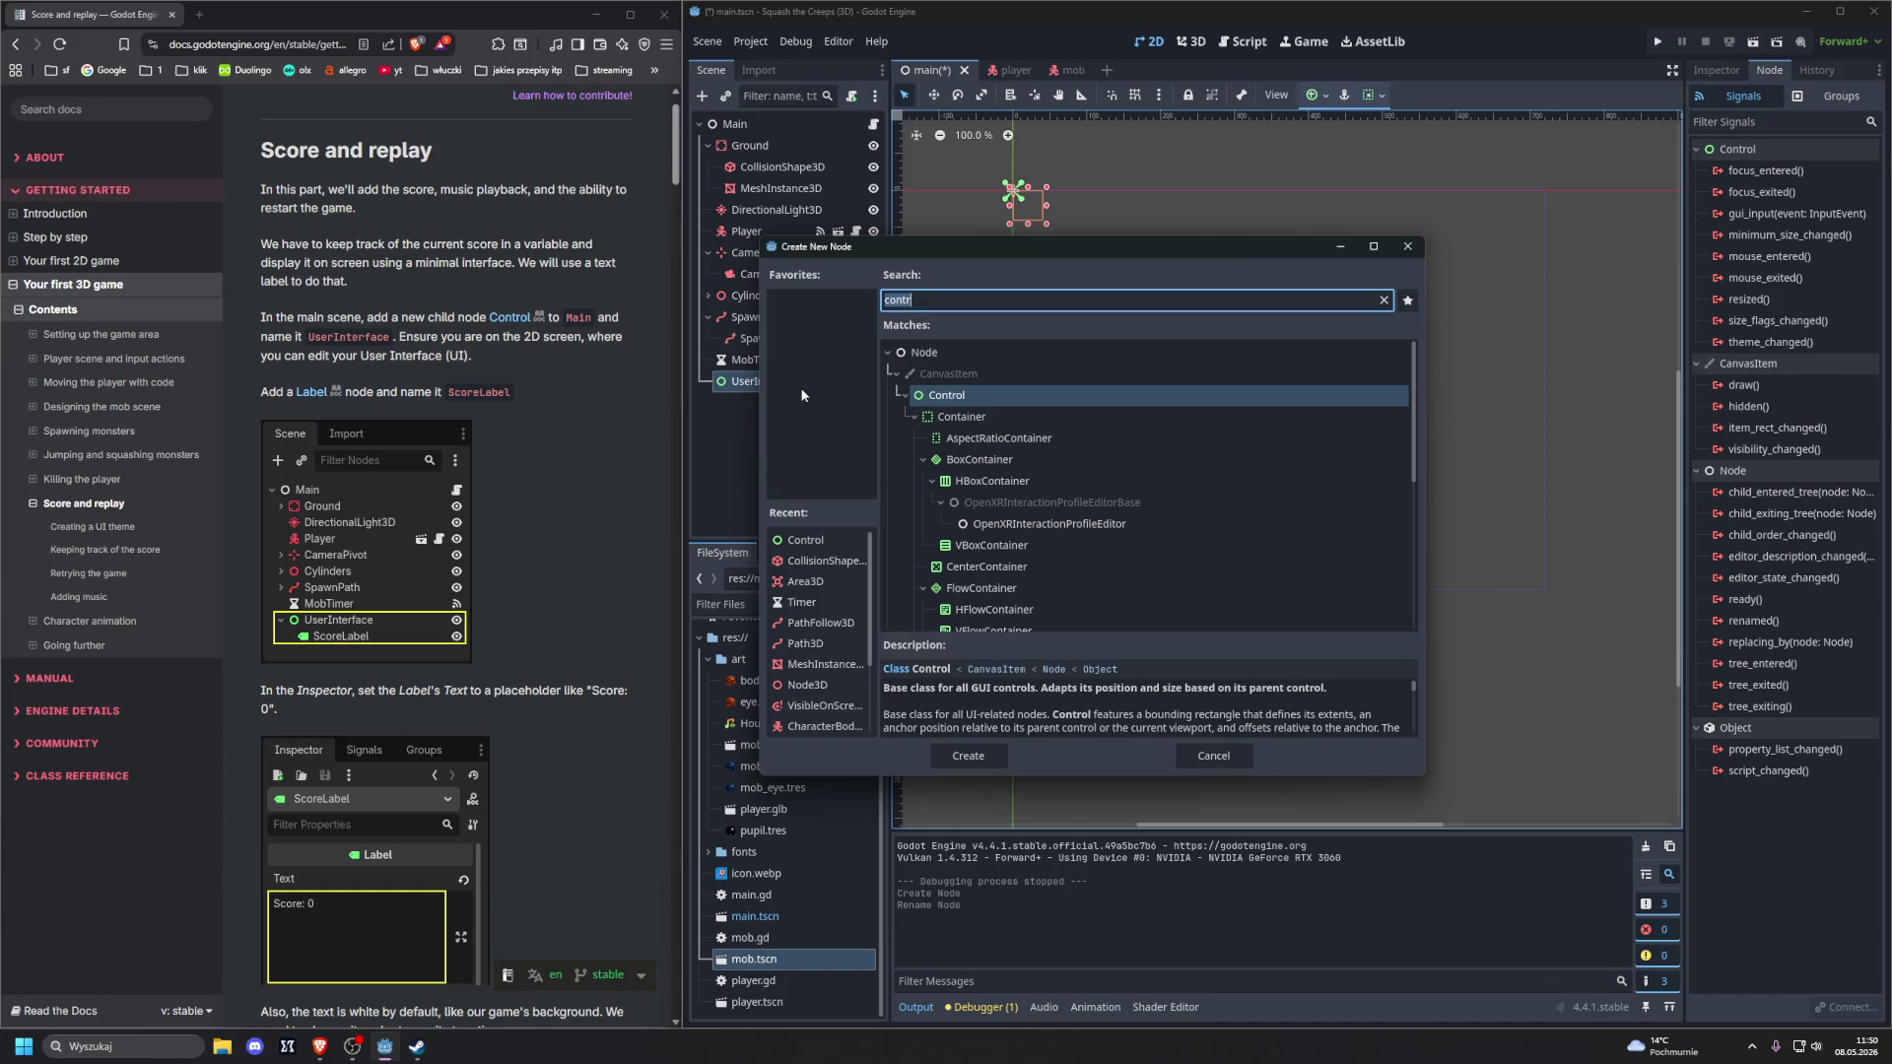
{"action": "type", "text": "label"}
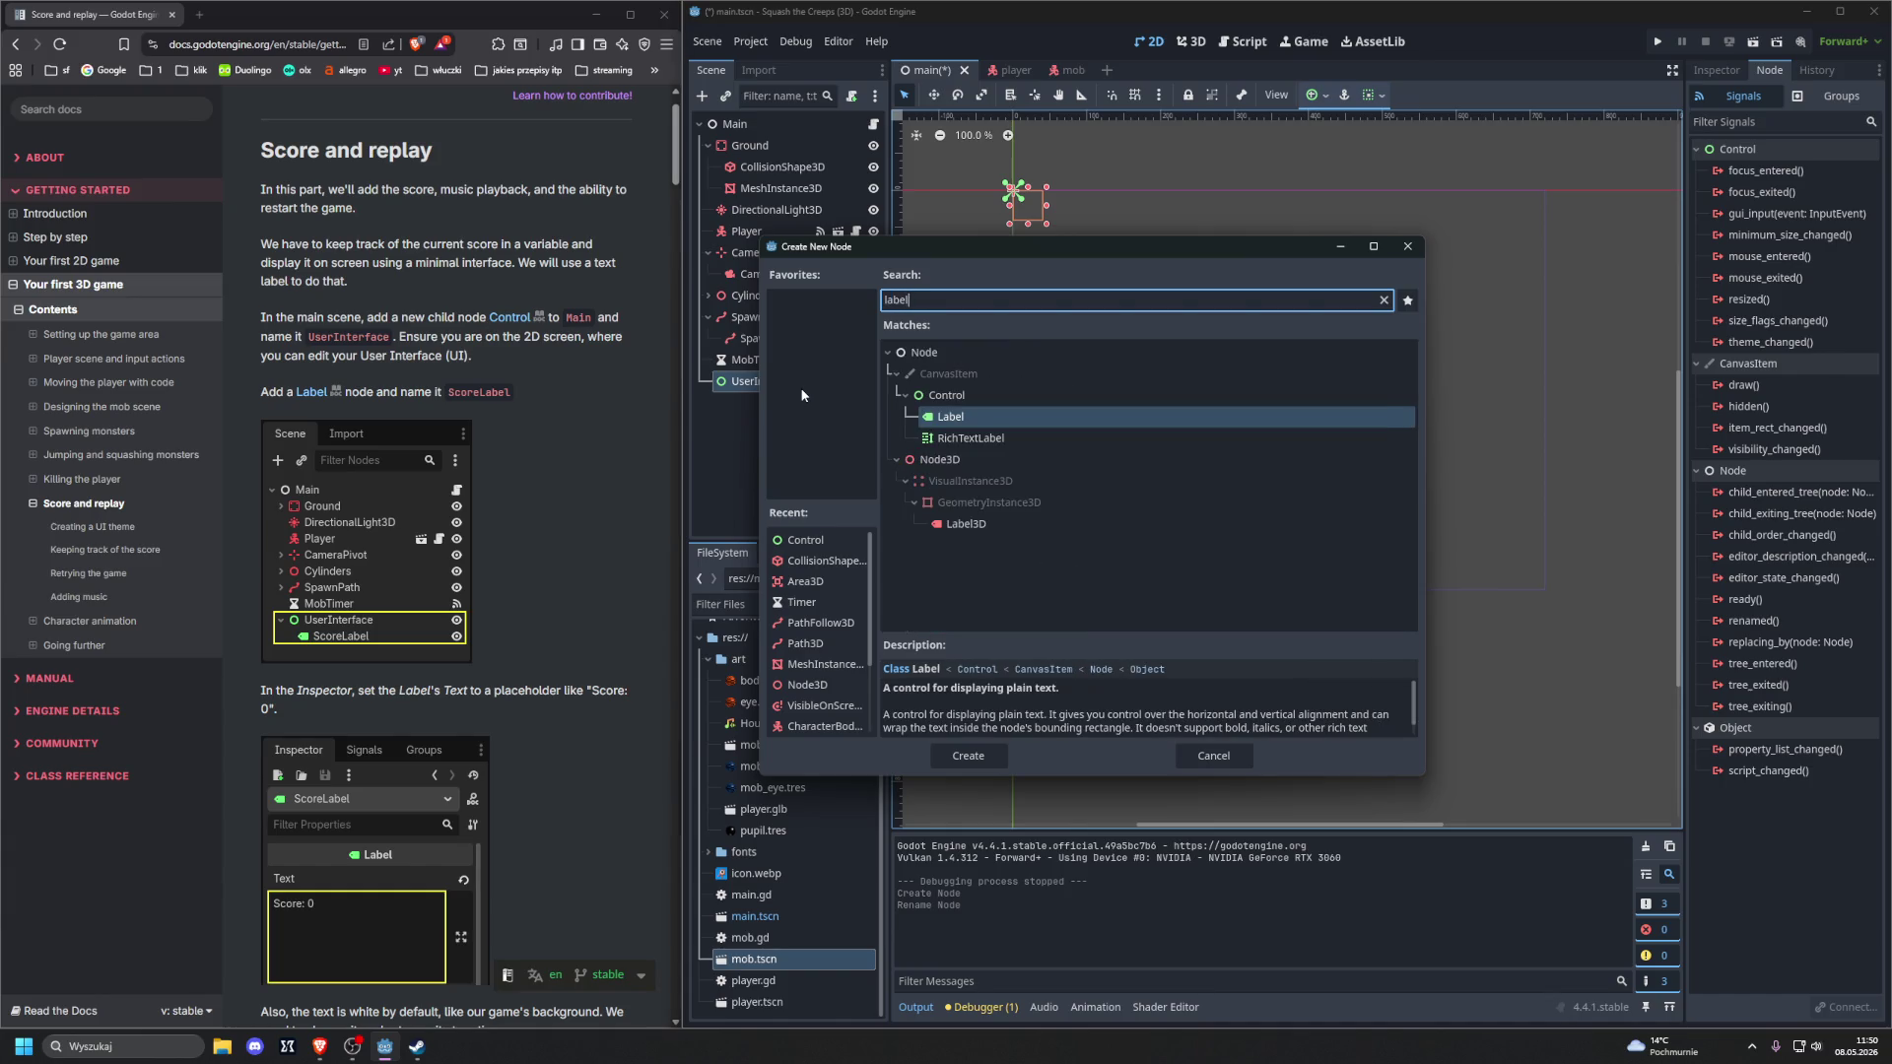
{"action": "key", "text": "Return"}
{"action": "double_click", "coordinate": [749, 402]}
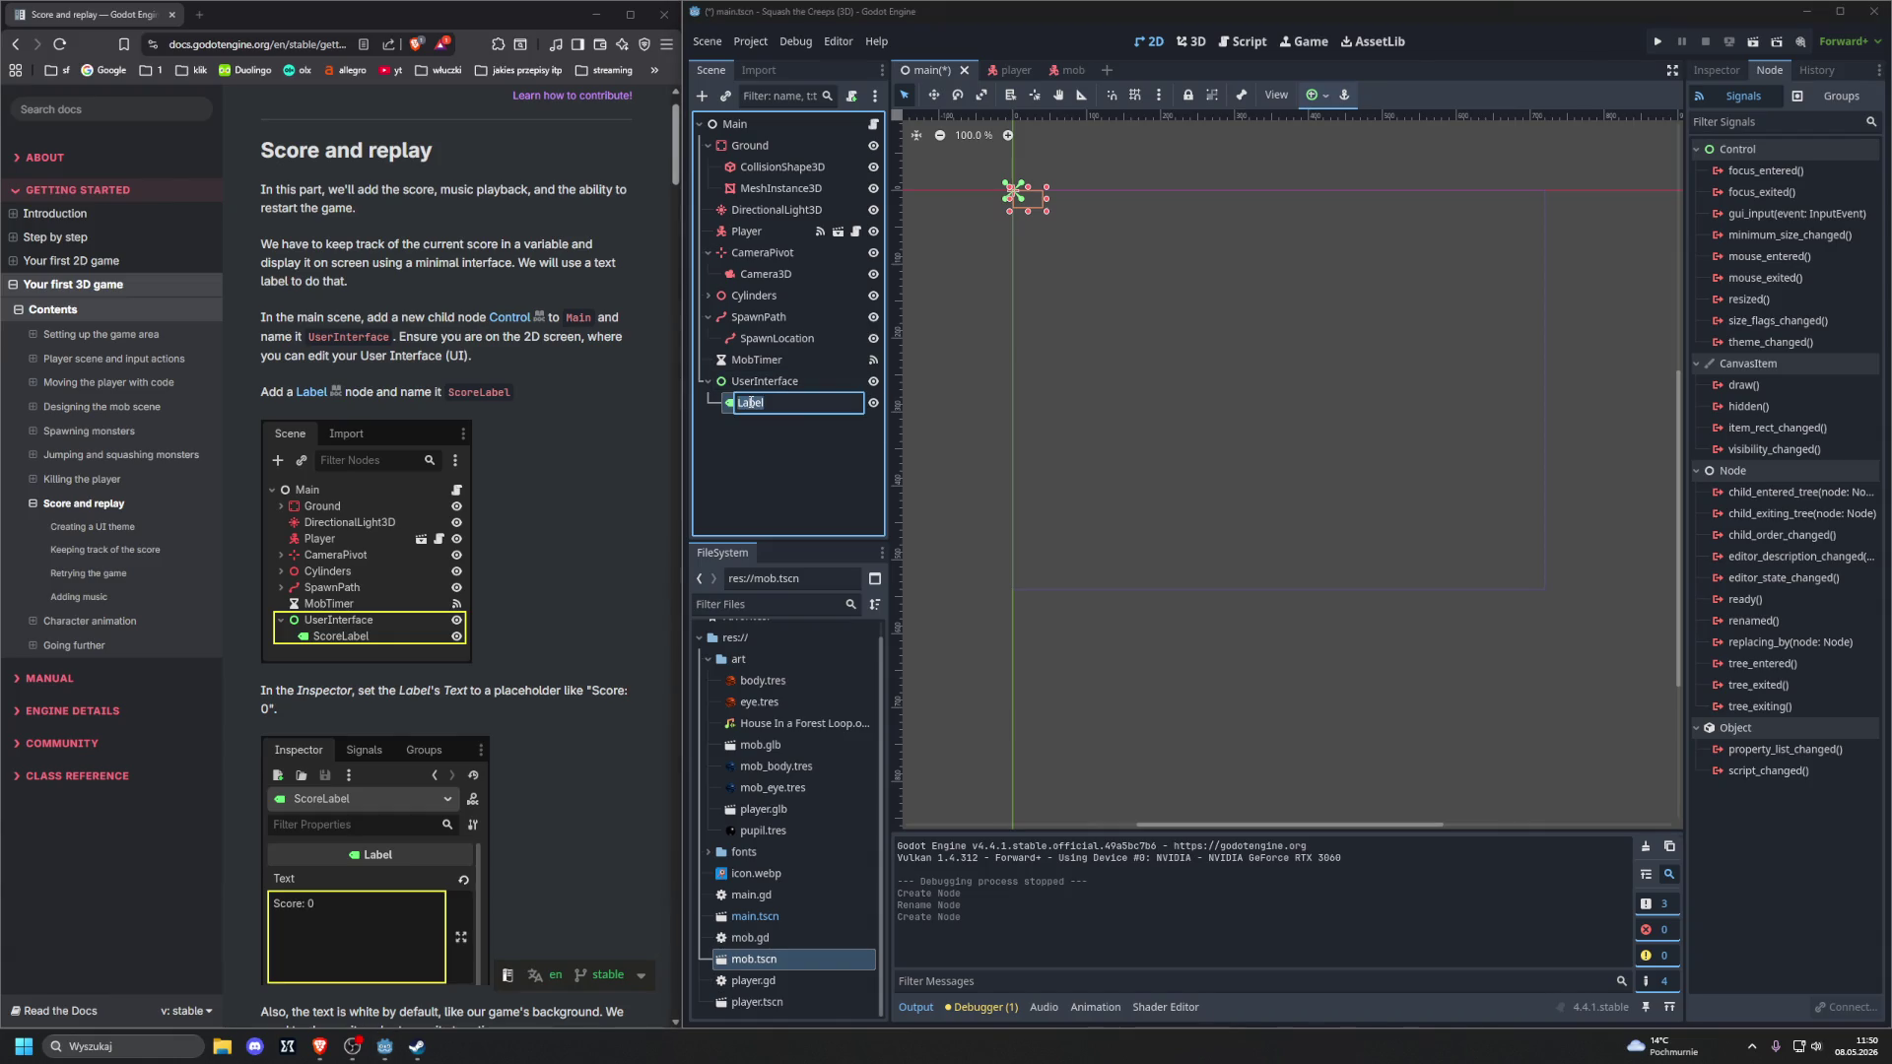
{"action": "type", "text": "Score"}
{"action": "type", "text": "Label"}
{"action": "key", "text": "Return"}
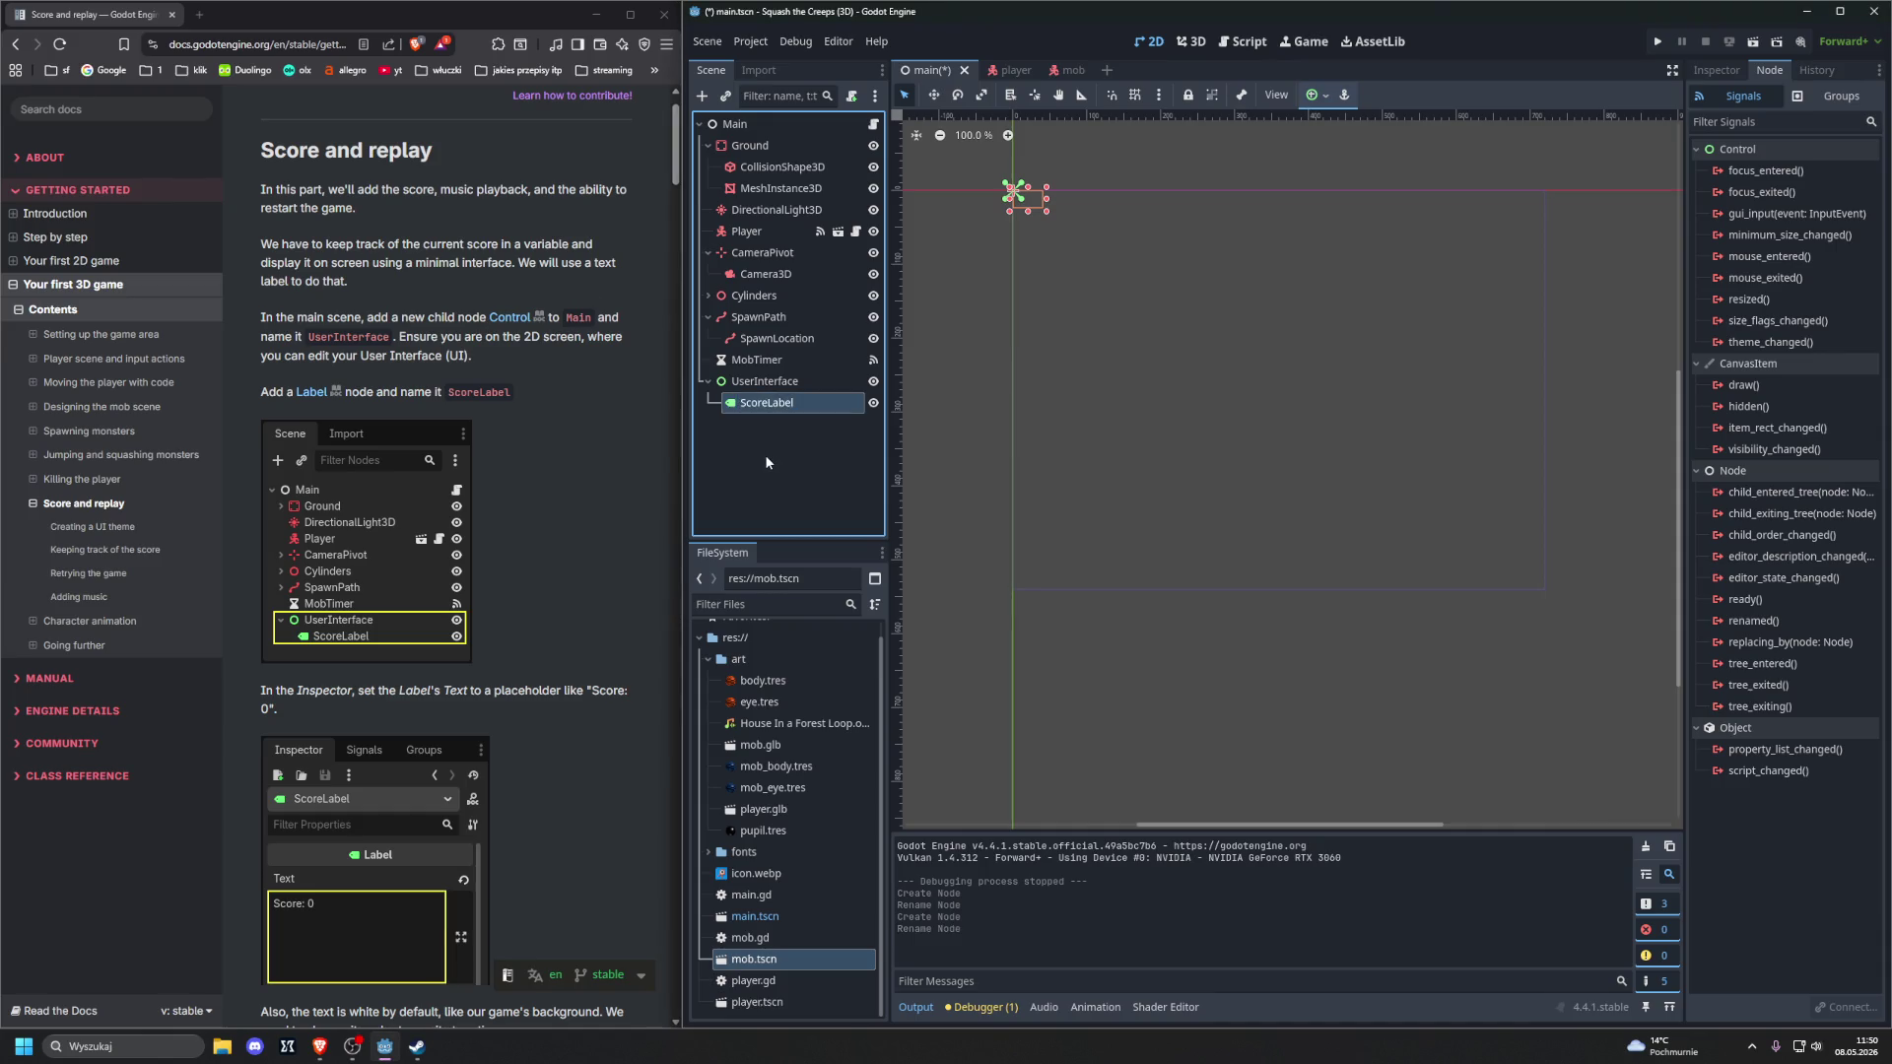
{"action": "scroll", "coordinate": [595, 454], "scroll_direction": "down", "scroll_amount": 3}
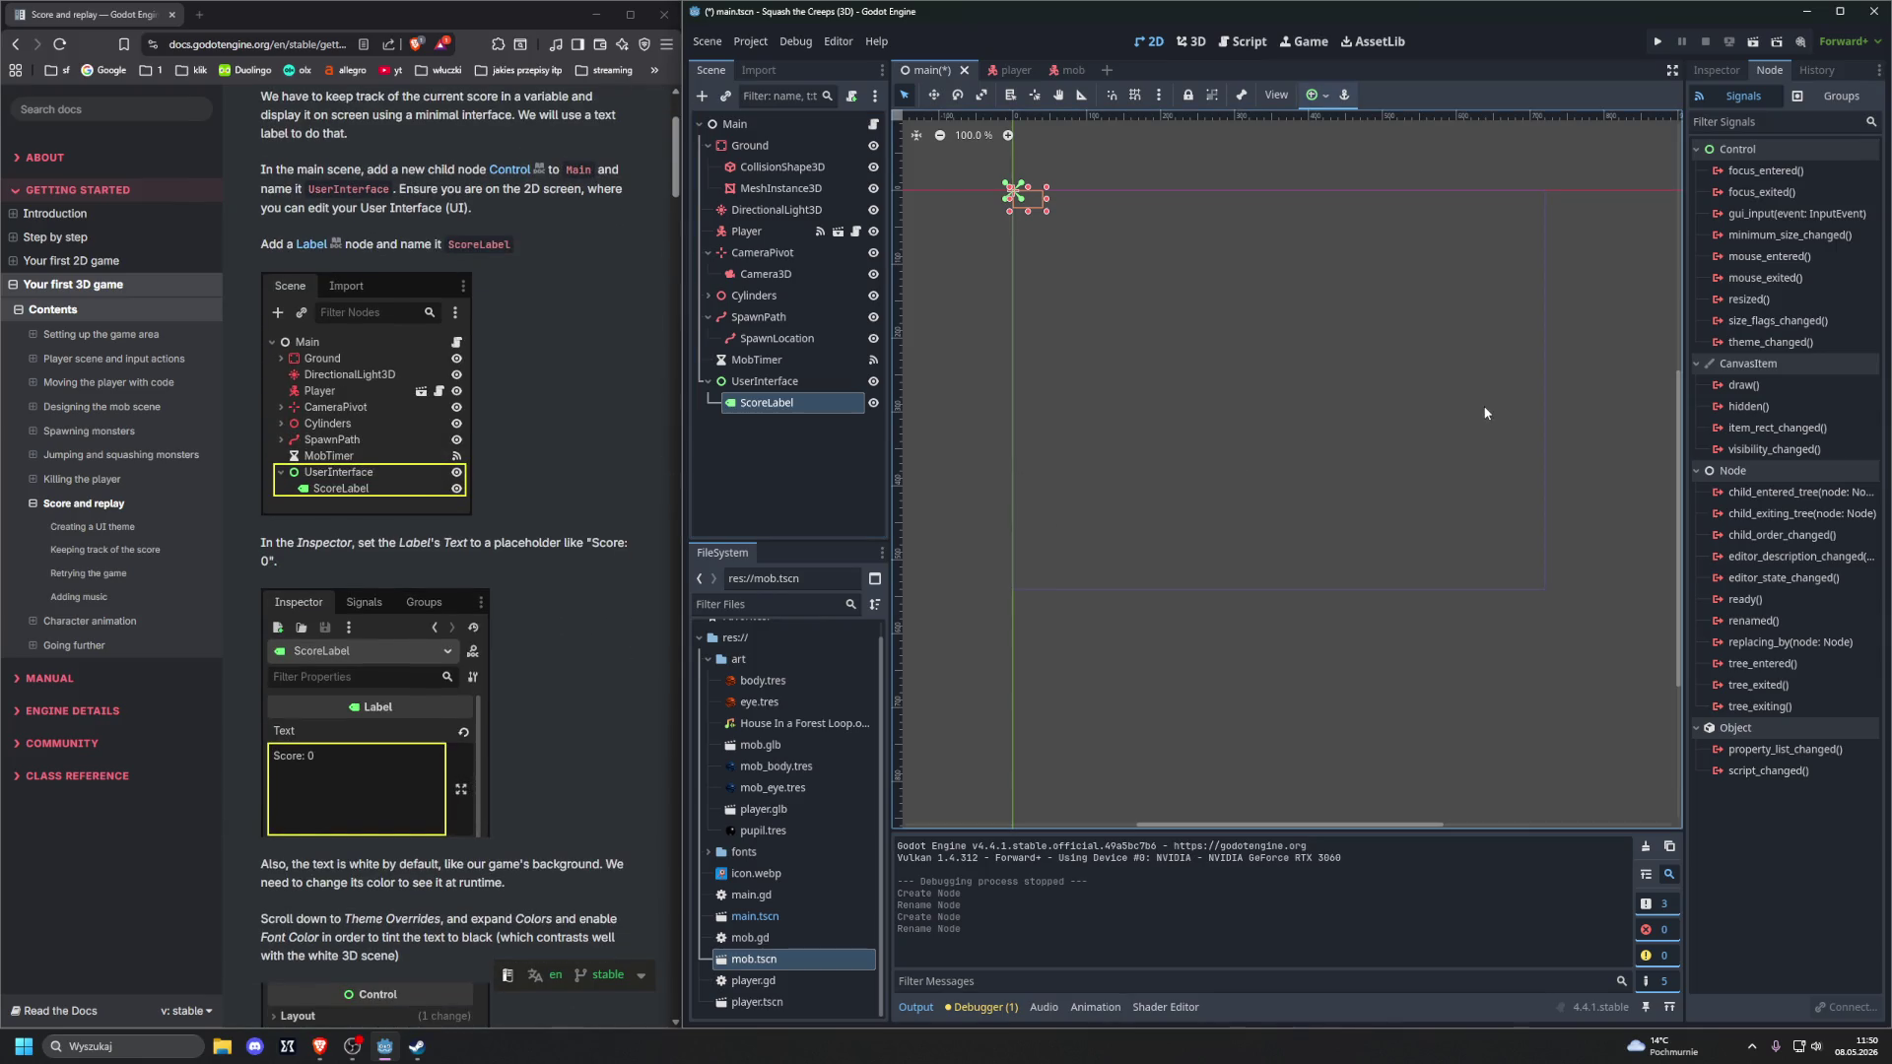
{"action": "left_click", "coordinate": [1716, 69]}
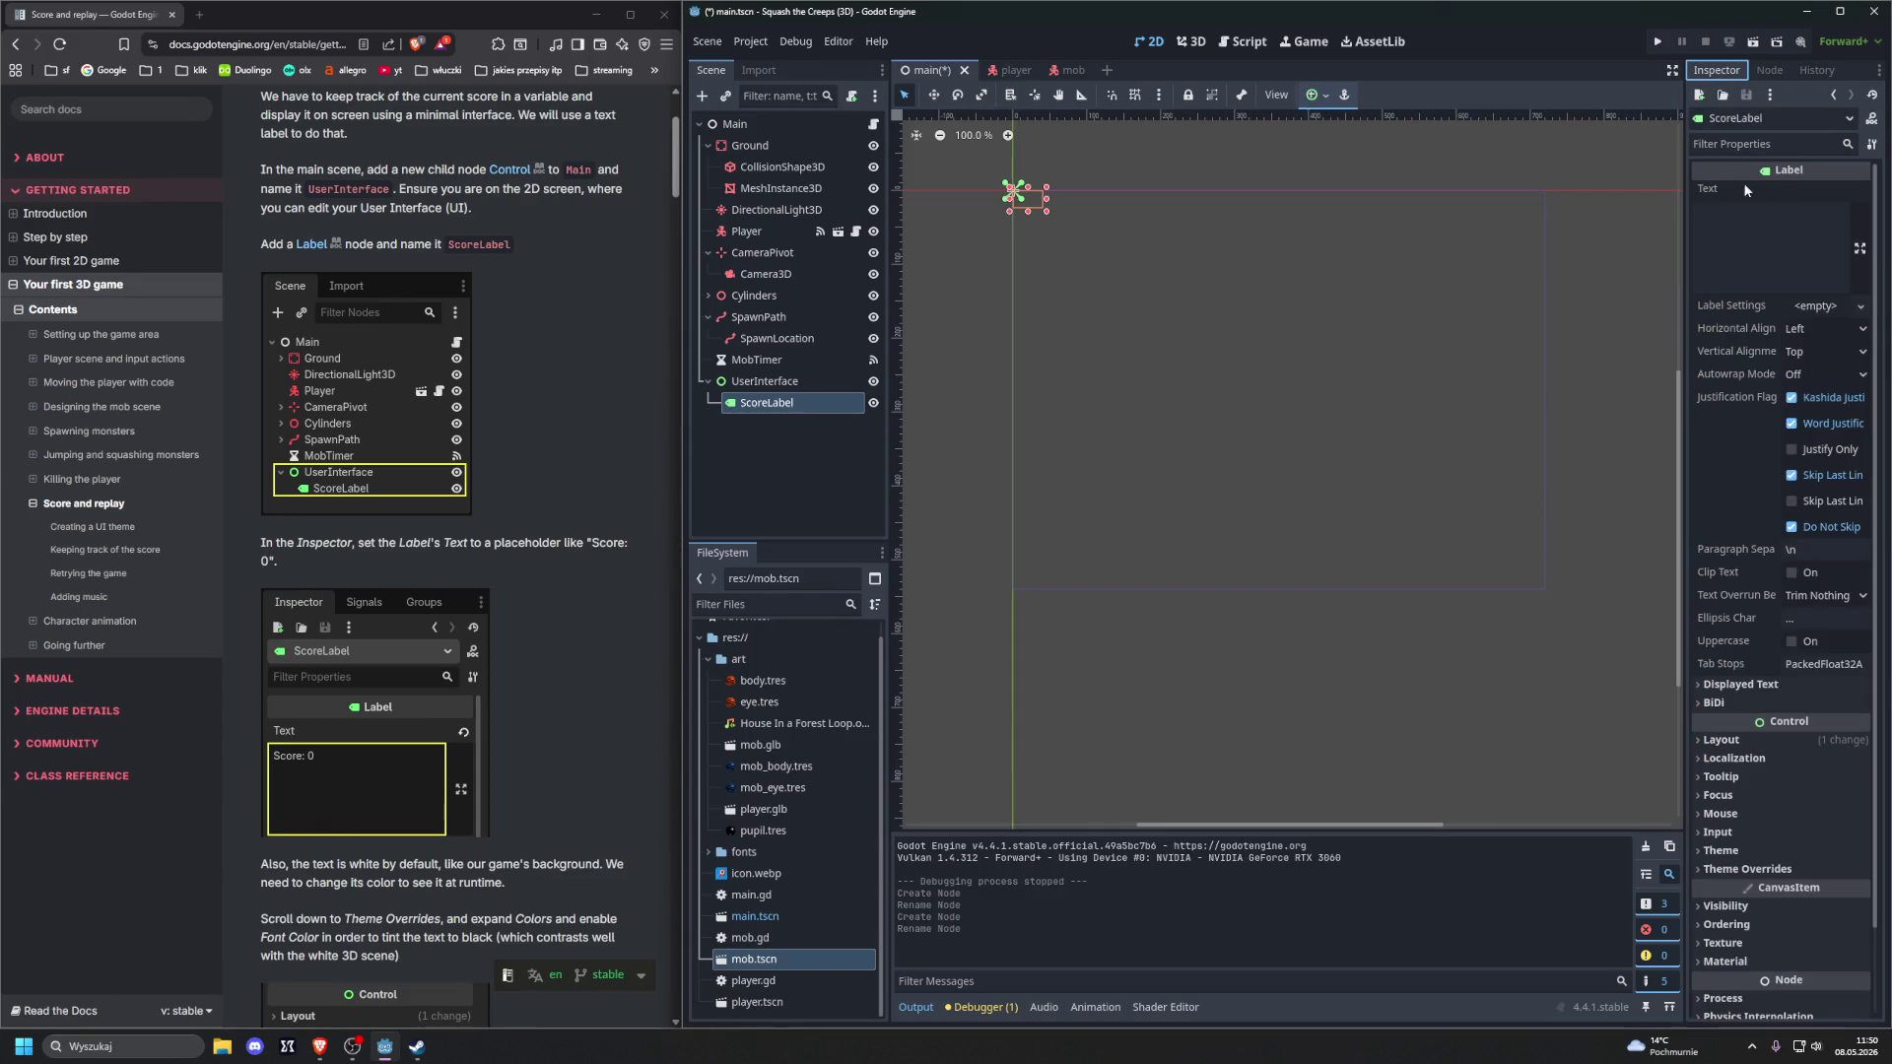
Set ScoreLabel's text to 'Score: 0' and enable a black Font Color override
{"action": "left_click", "coordinate": [1756, 228]}
{"action": "type", "text": "Score"}
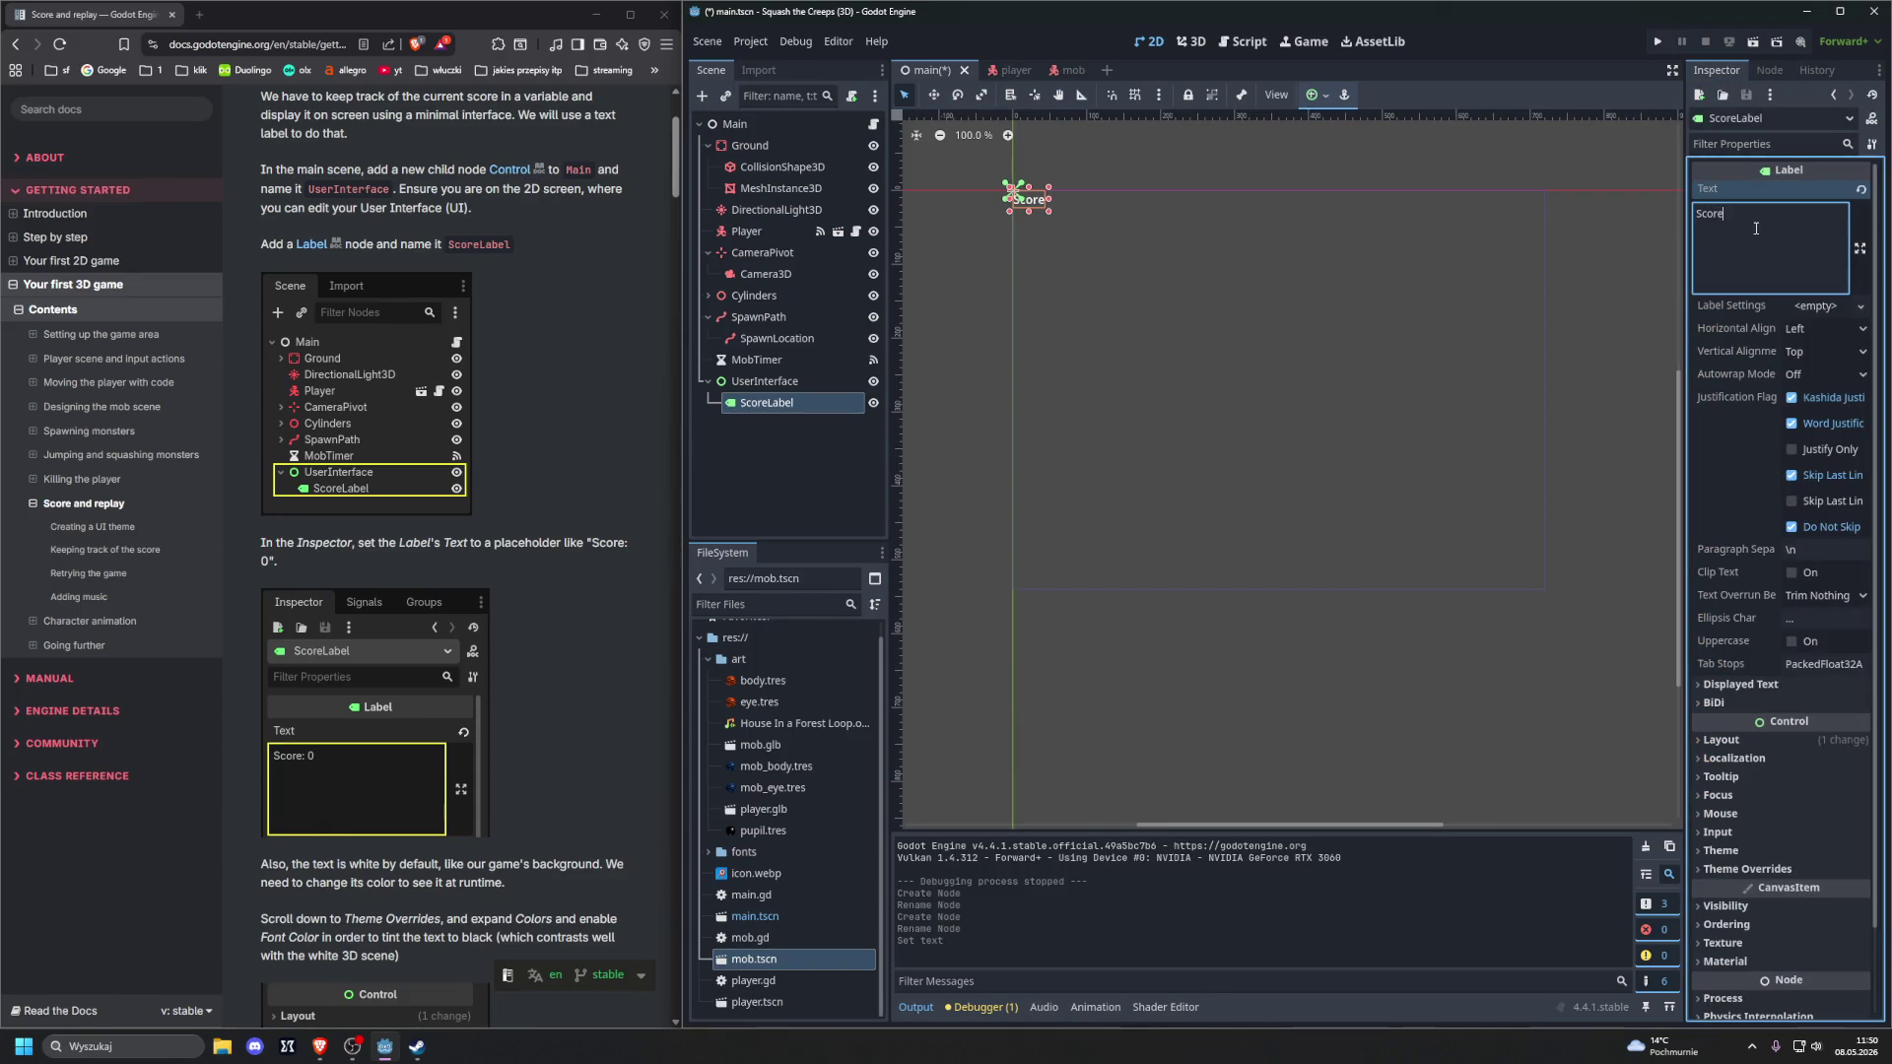
{"action": "type", "text": ": 0"}
{"action": "scroll", "coordinate": [611, 443], "scroll_direction": "down", "scroll_amount": 6}
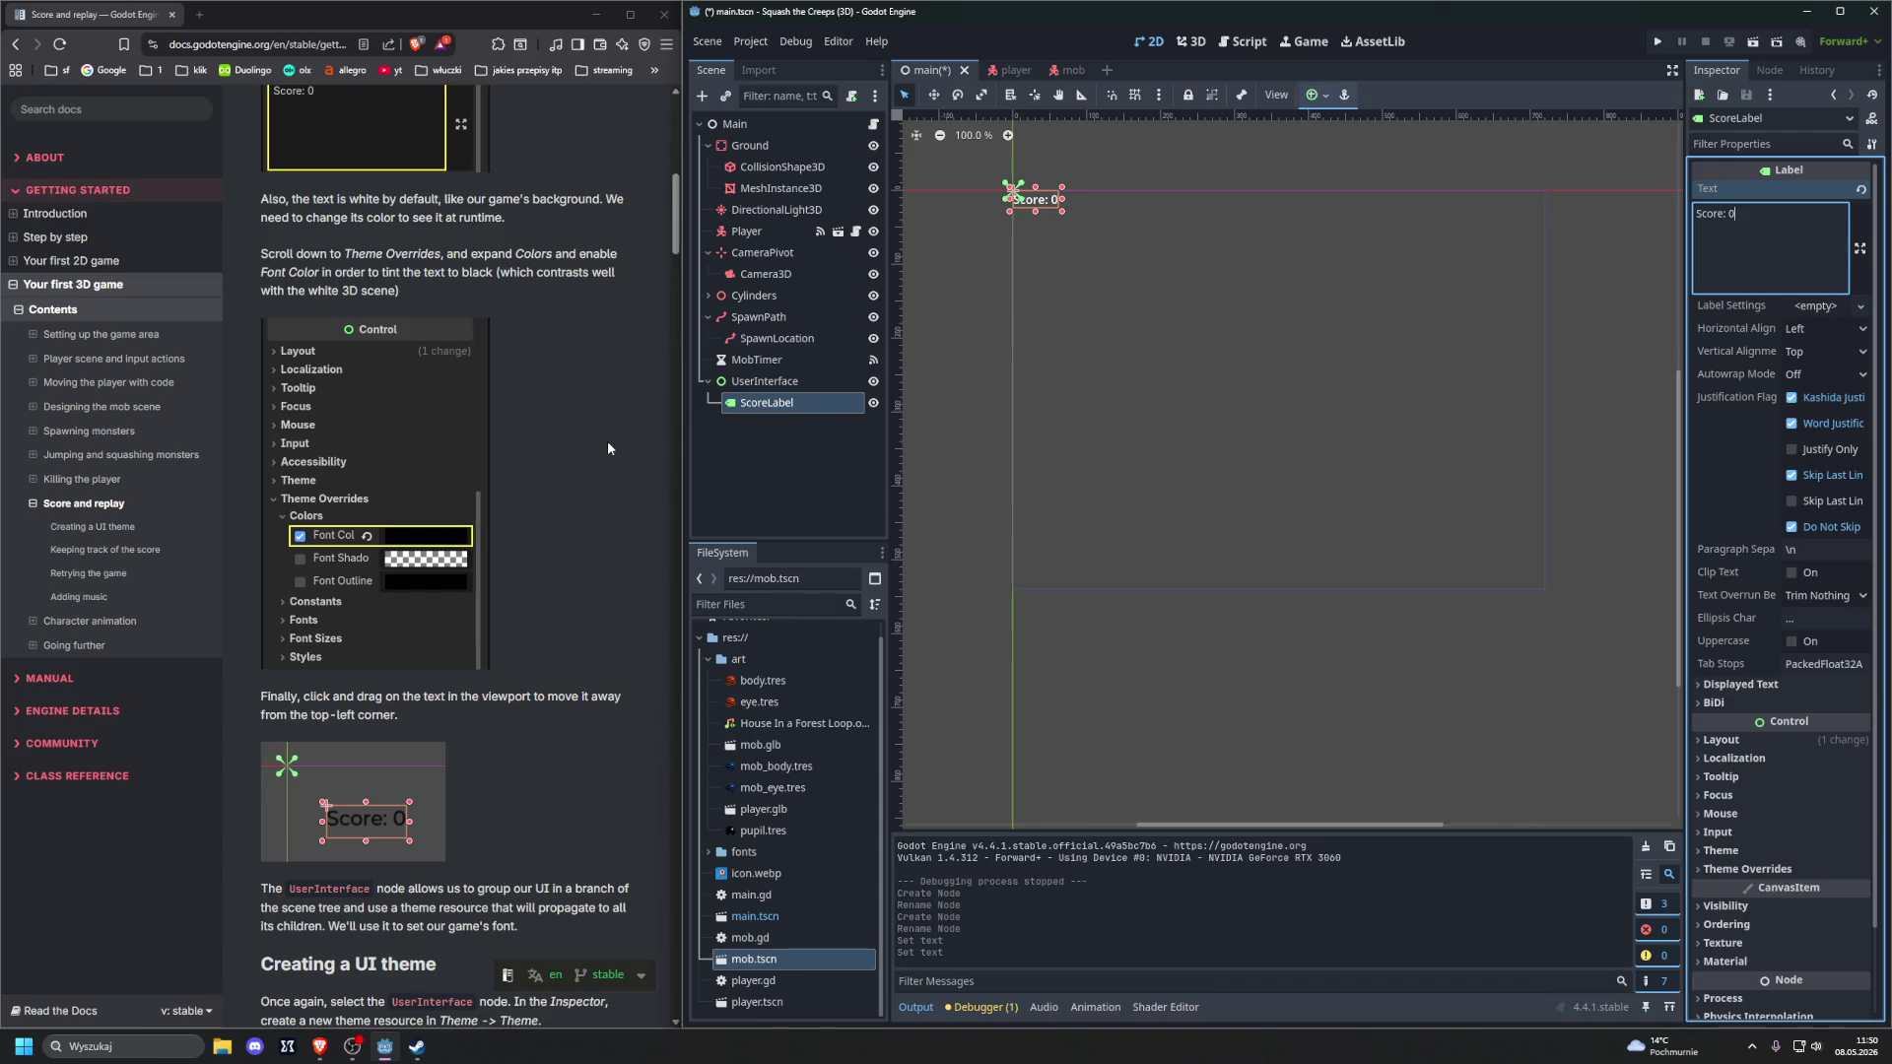
{"action": "scroll", "coordinate": [608, 443], "scroll_direction": "up", "scroll_amount": 1}
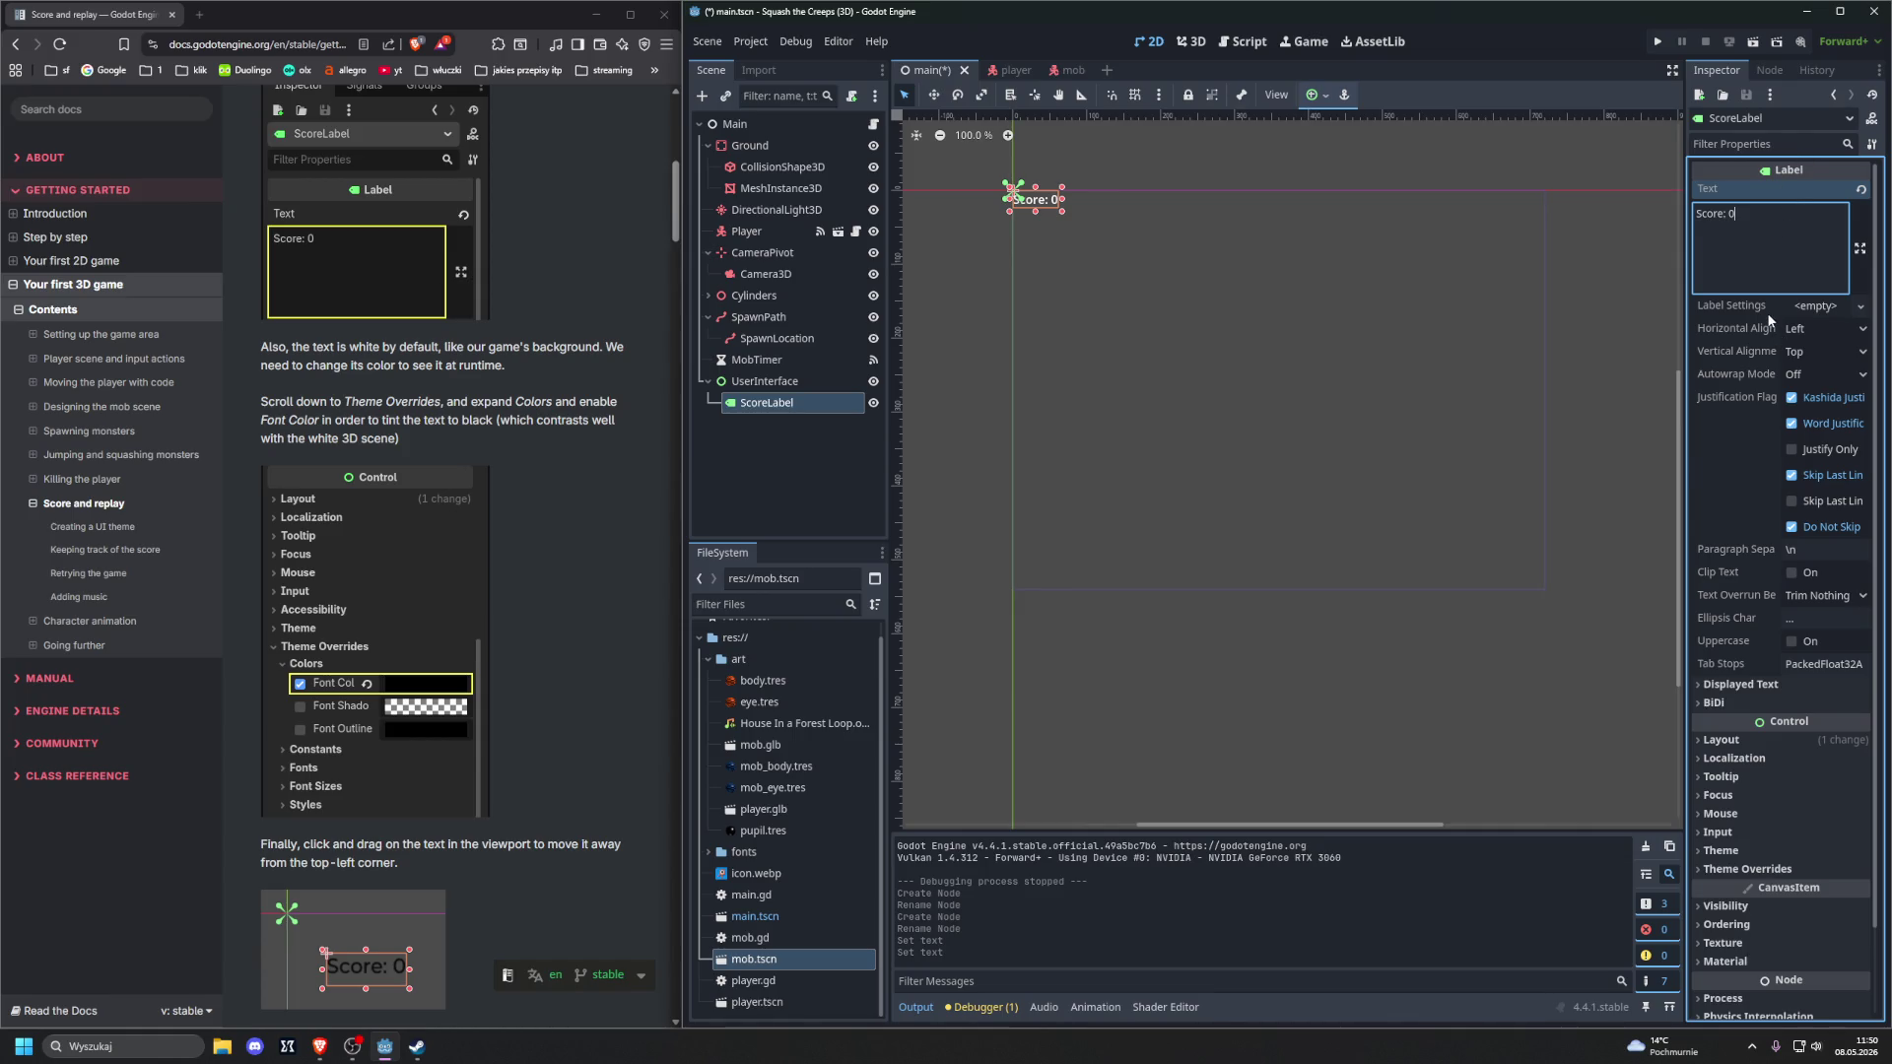
{"action": "scroll", "coordinate": [1766, 311], "scroll_direction": "down", "scroll_amount": 2}
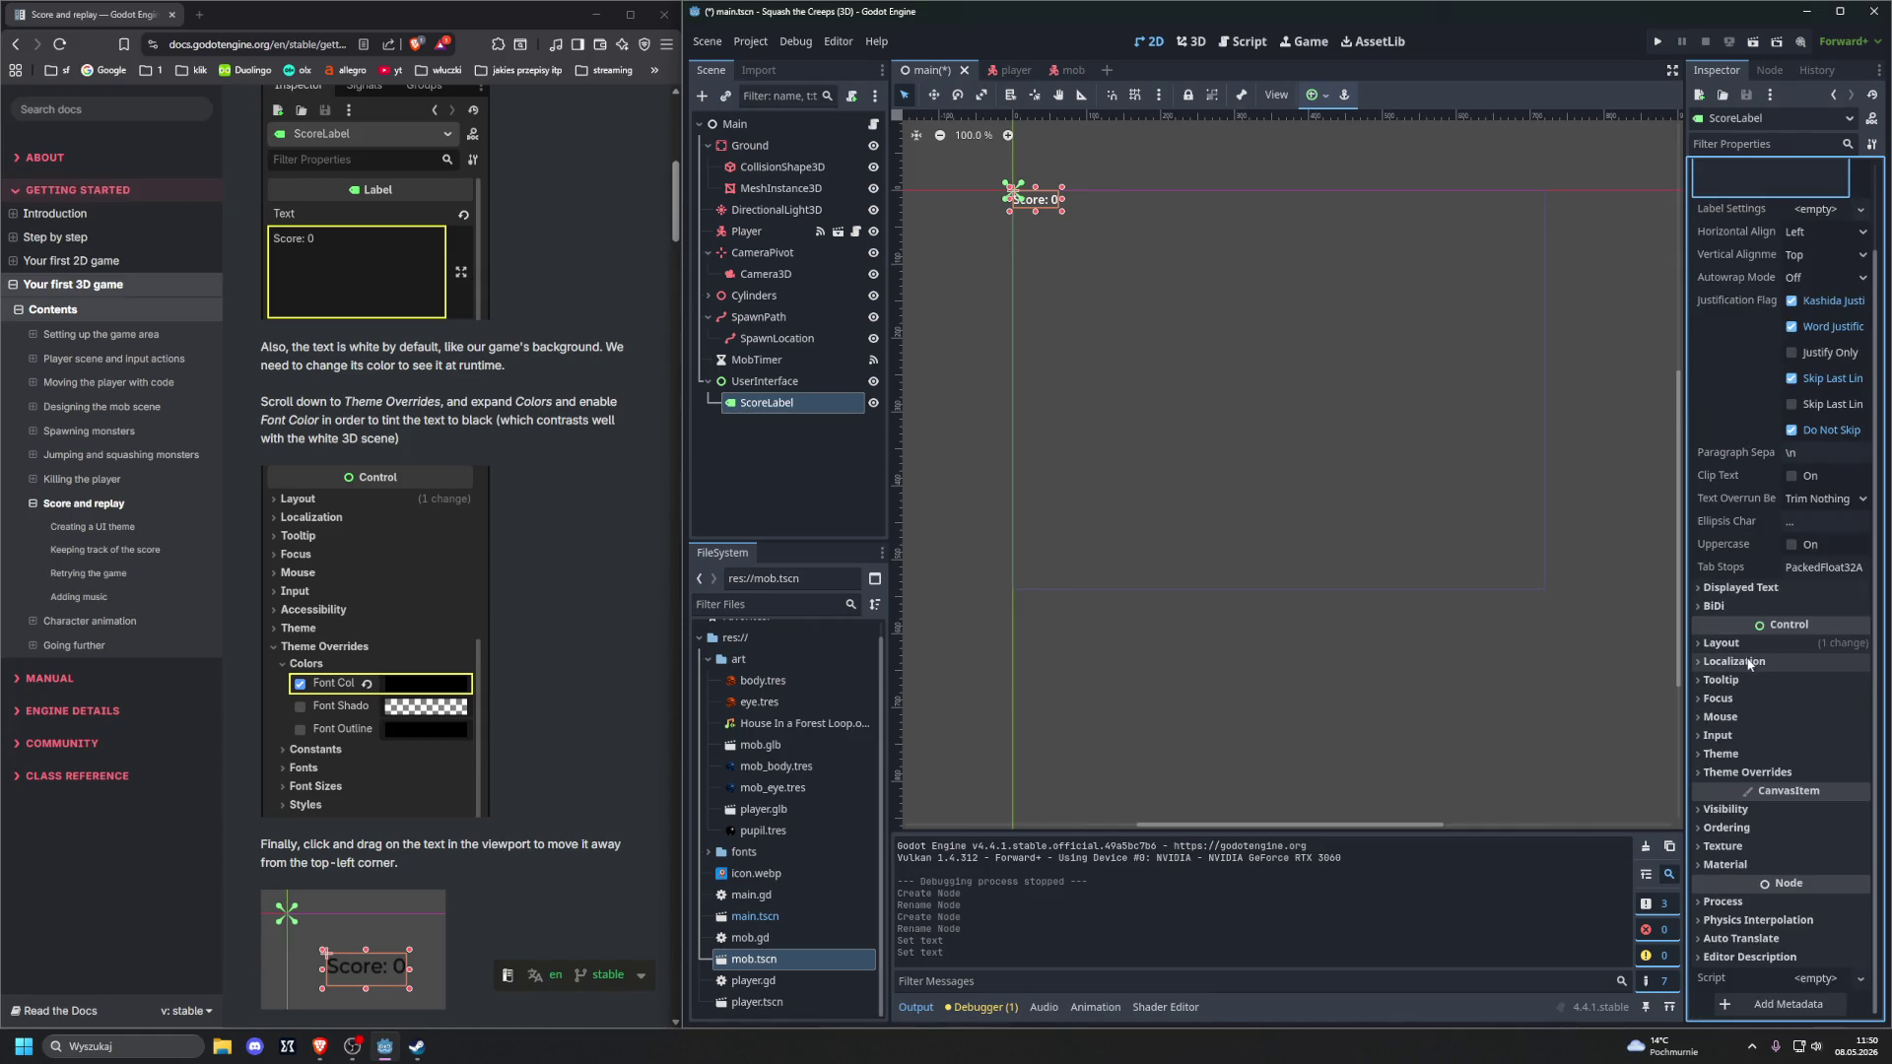
{"action": "left_click", "coordinate": [1750, 775]}
{"action": "left_click", "coordinate": [1729, 790]}
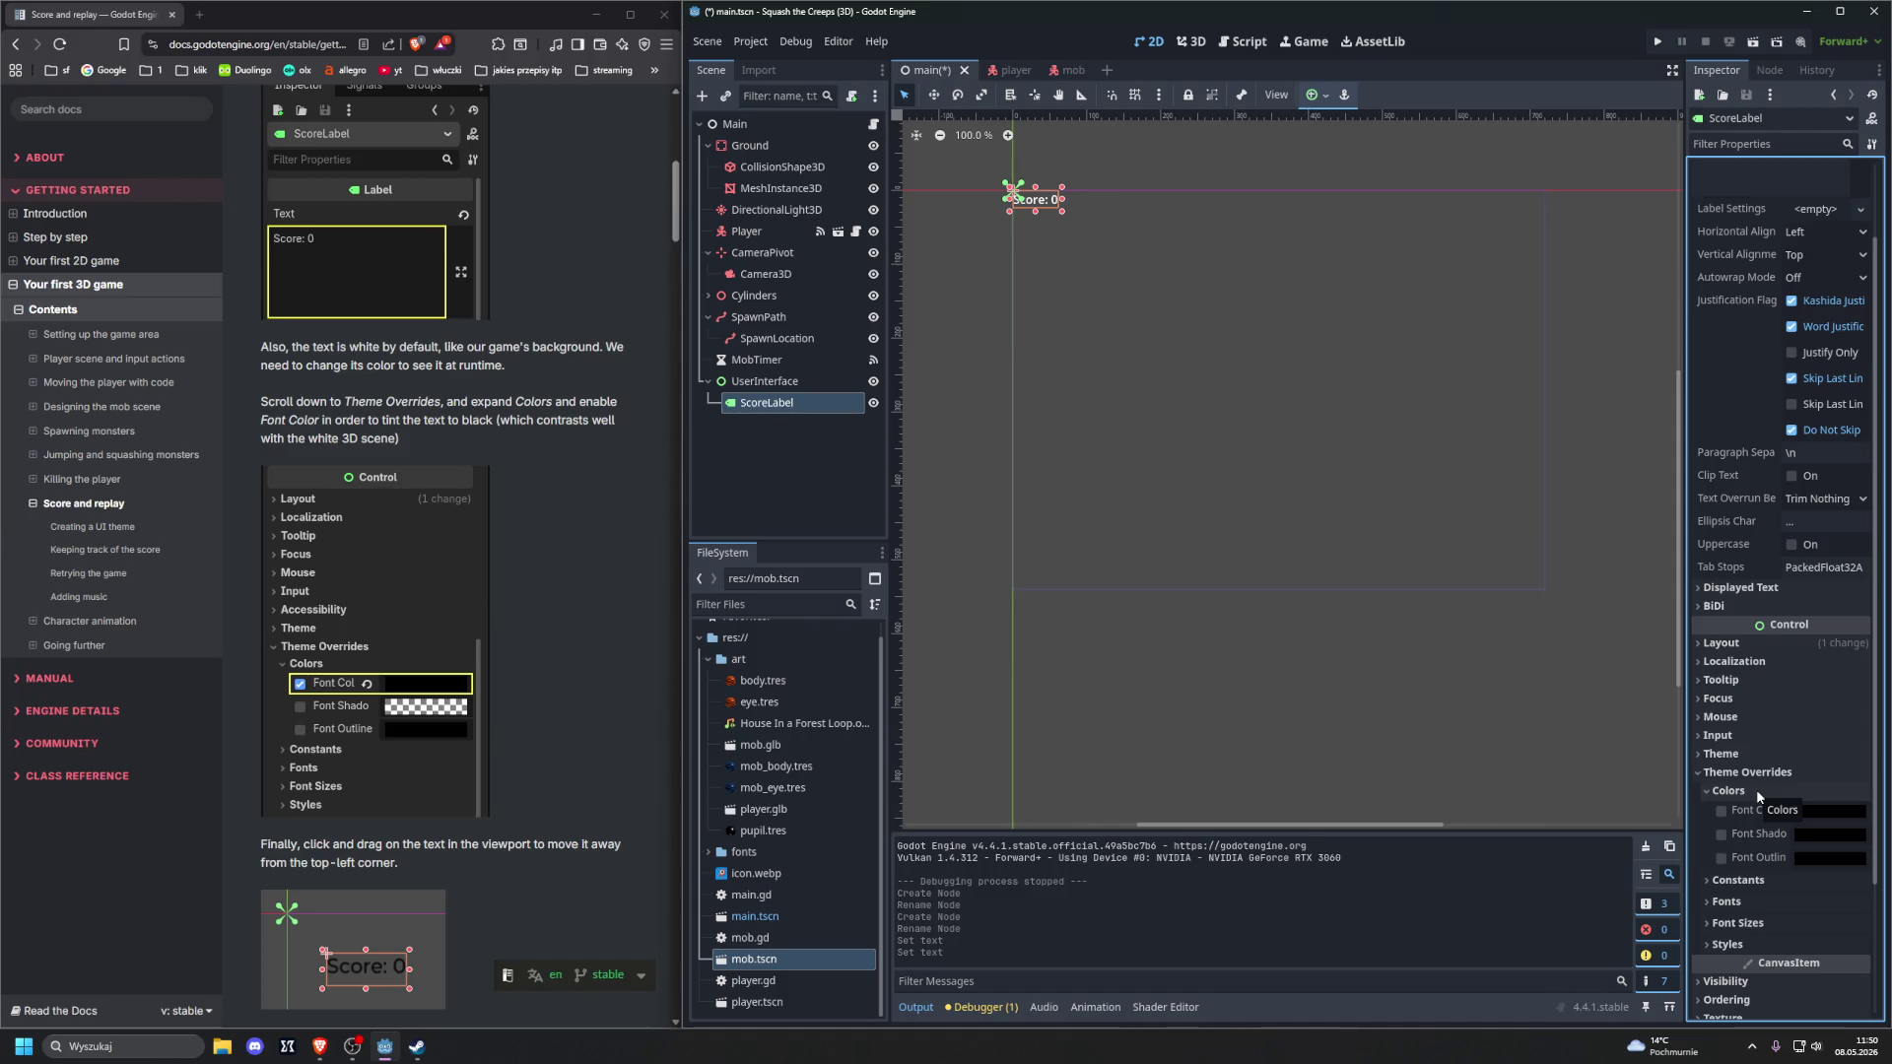
{"action": "left_click", "coordinate": [1721, 811]}
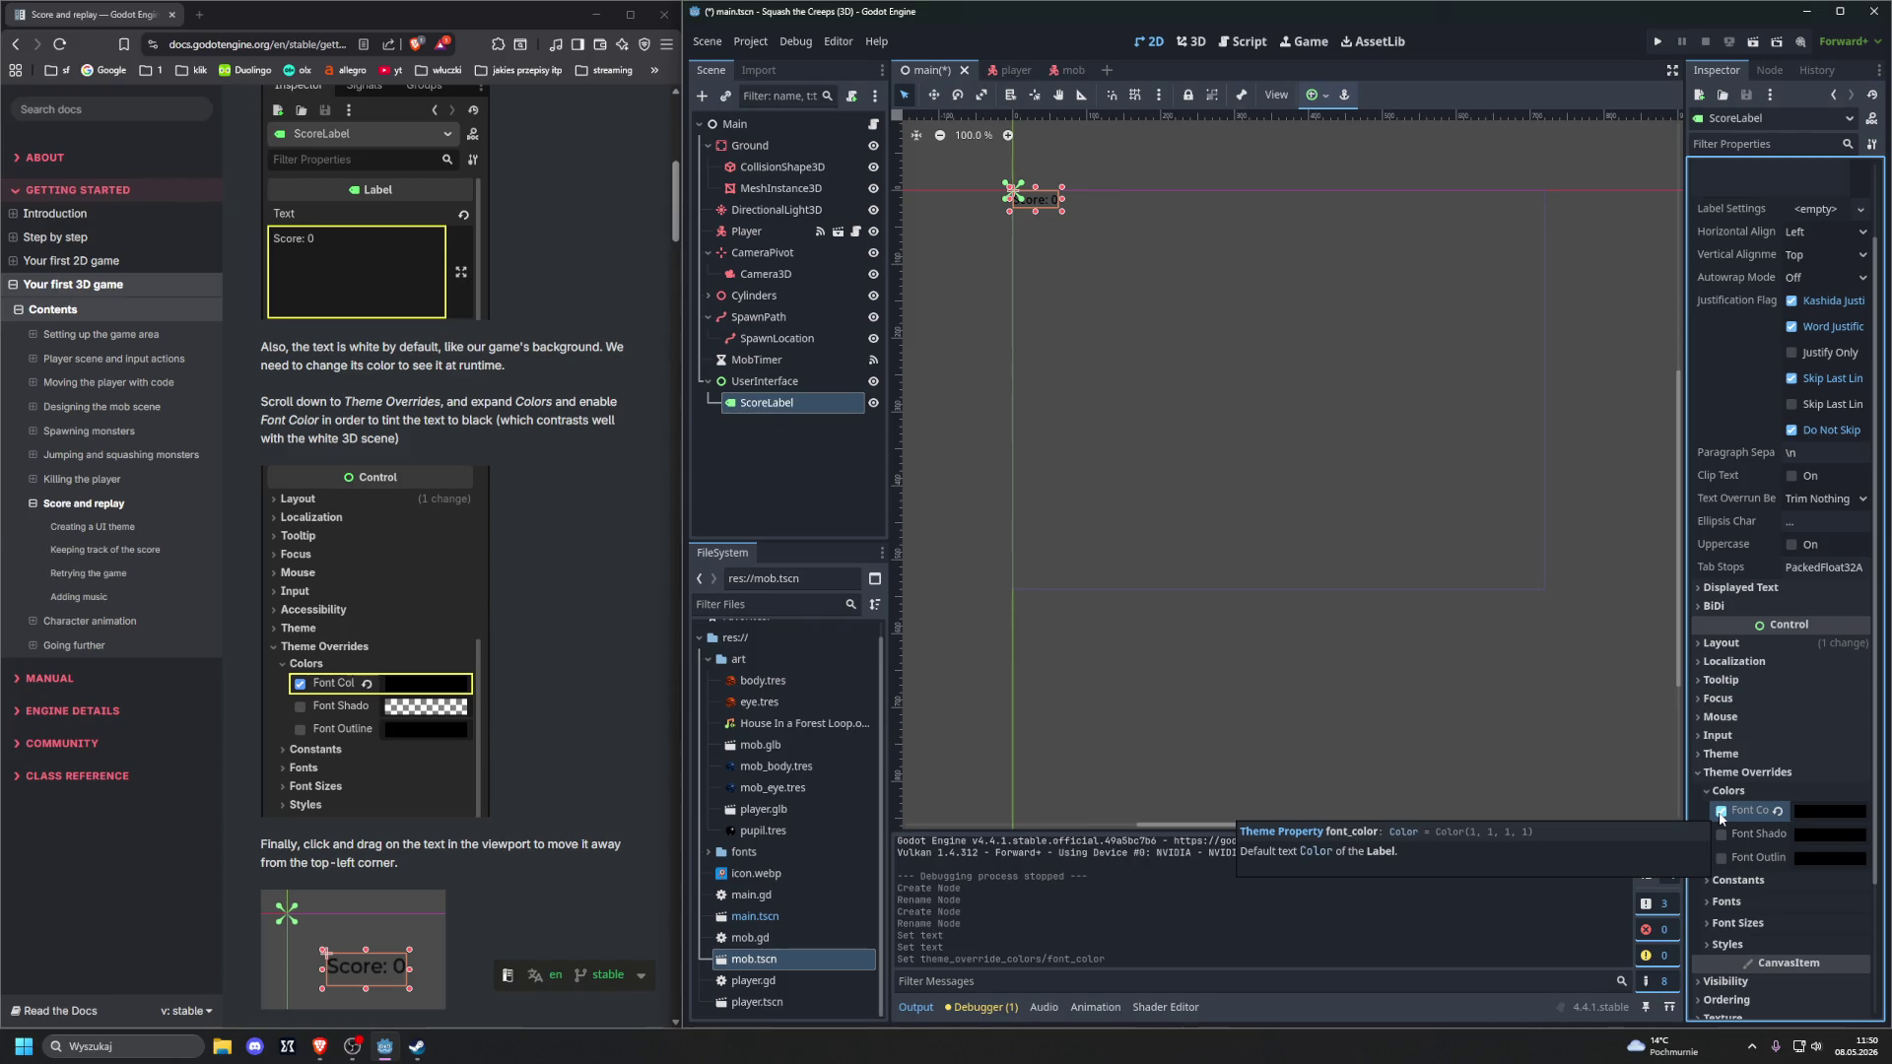
Move ScoreLabel away from the viewport's top-left corner
{"action": "scroll", "coordinate": [434, 569], "scroll_direction": "down", "scroll_amount": 3}
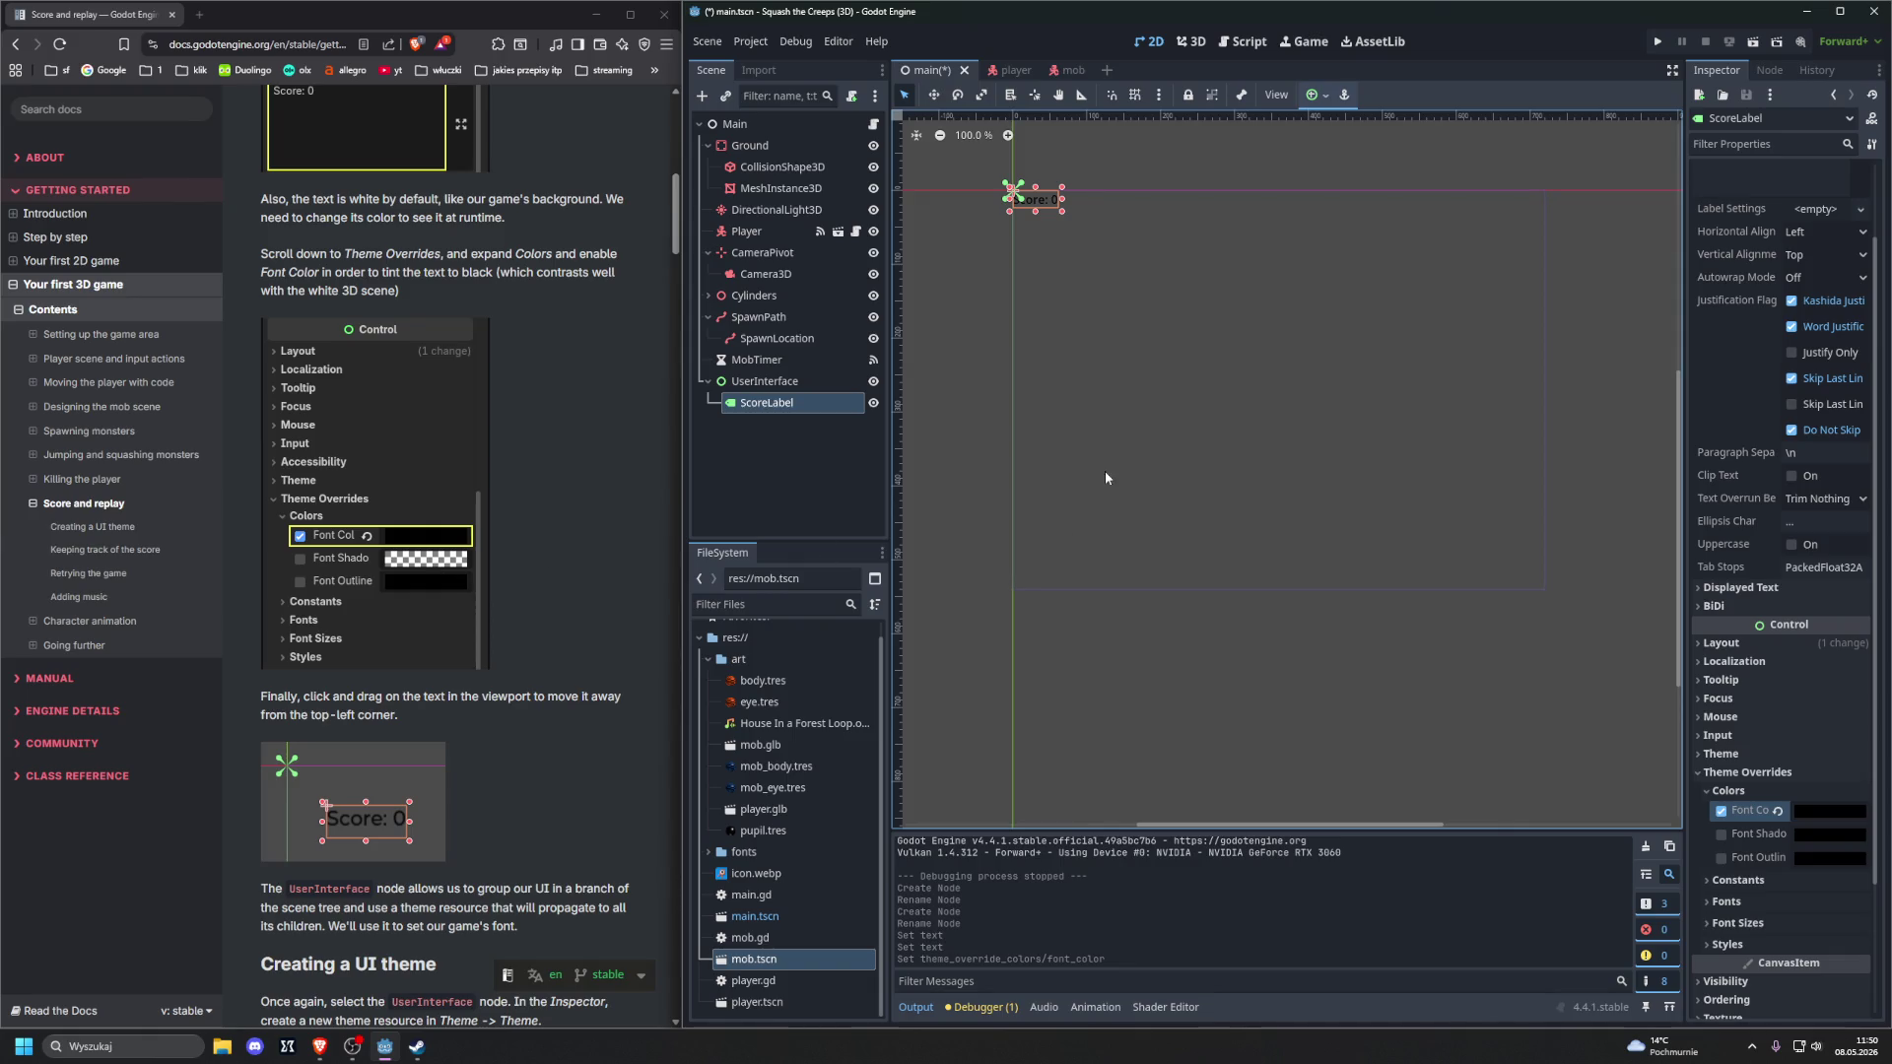
{"action": "left_click_drag", "start_coordinate": [1049, 204], "coordinate": [1103, 246]}
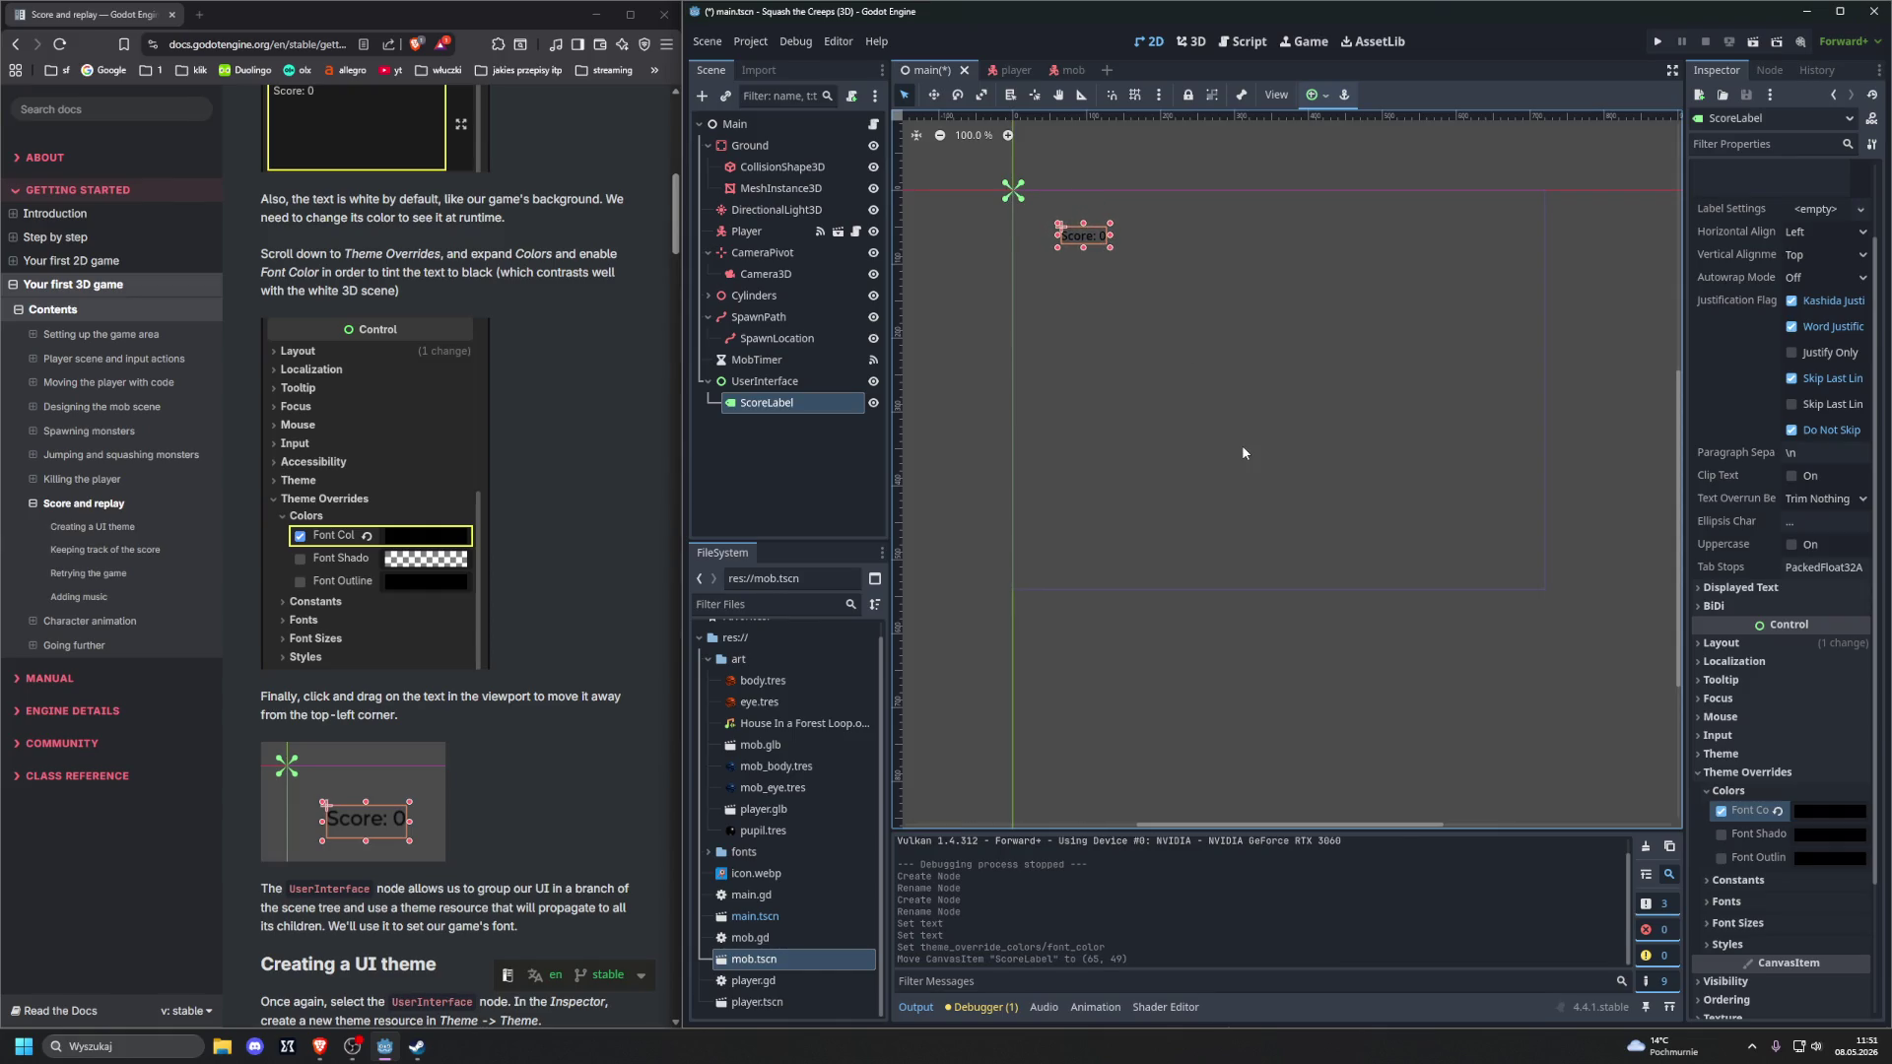
{"action": "scroll", "coordinate": [581, 443], "scroll_direction": "down", "scroll_amount": 2}
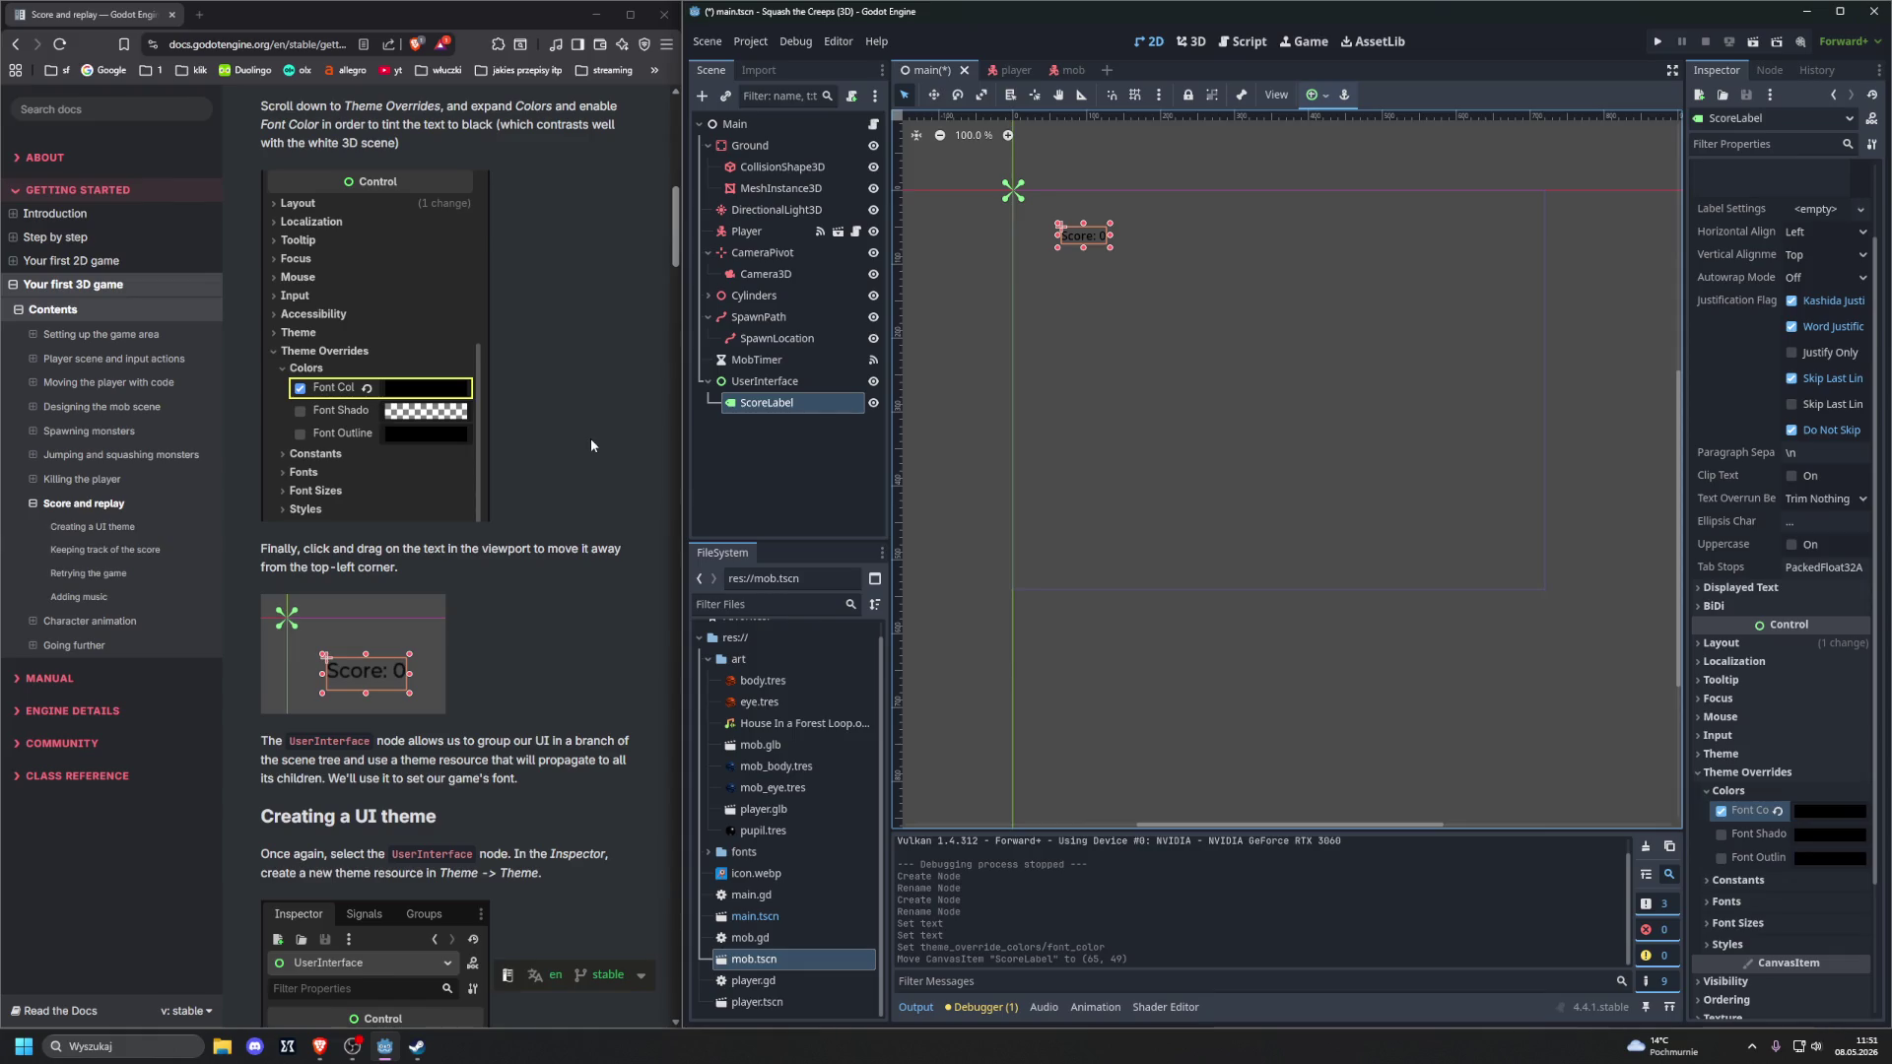
{"action": "scroll", "coordinate": [595, 448], "scroll_direction": "down", "scroll_amount": 2}
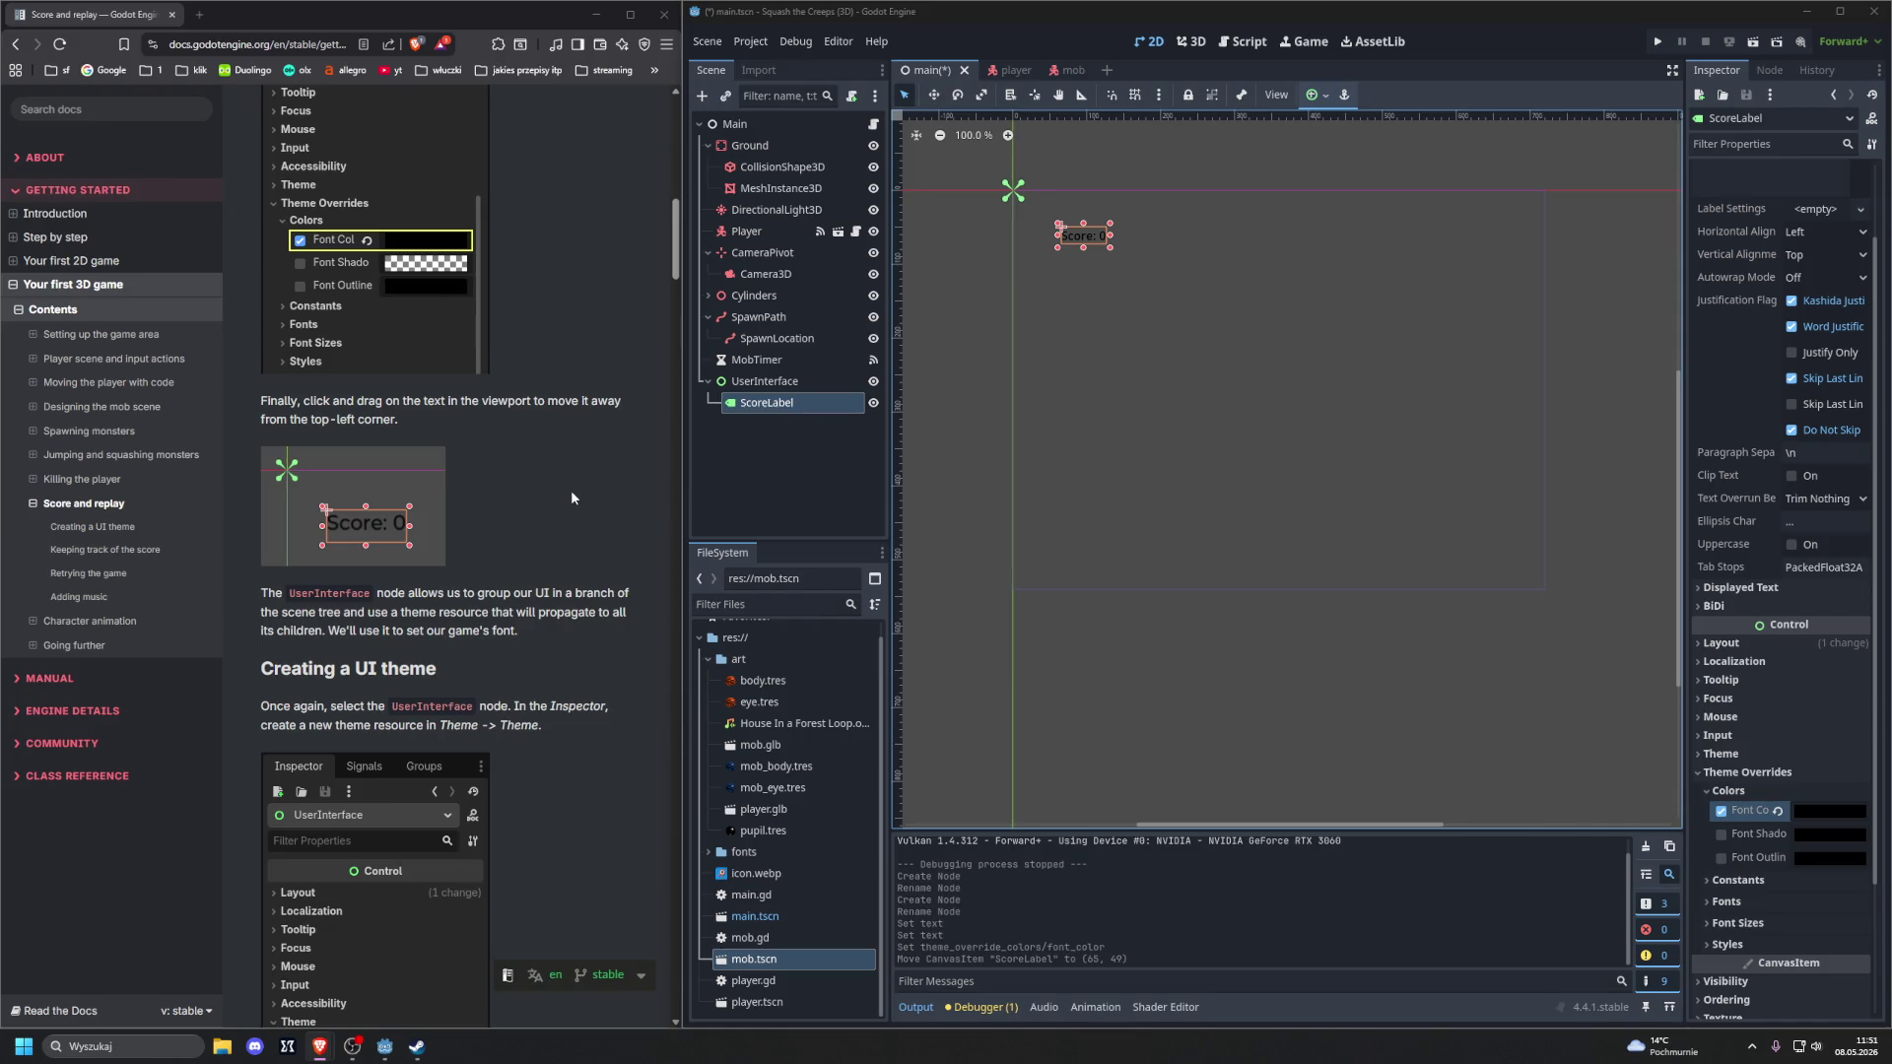
{"action": "scroll", "coordinate": [571, 492], "scroll_direction": "down", "scroll_amount": 3}
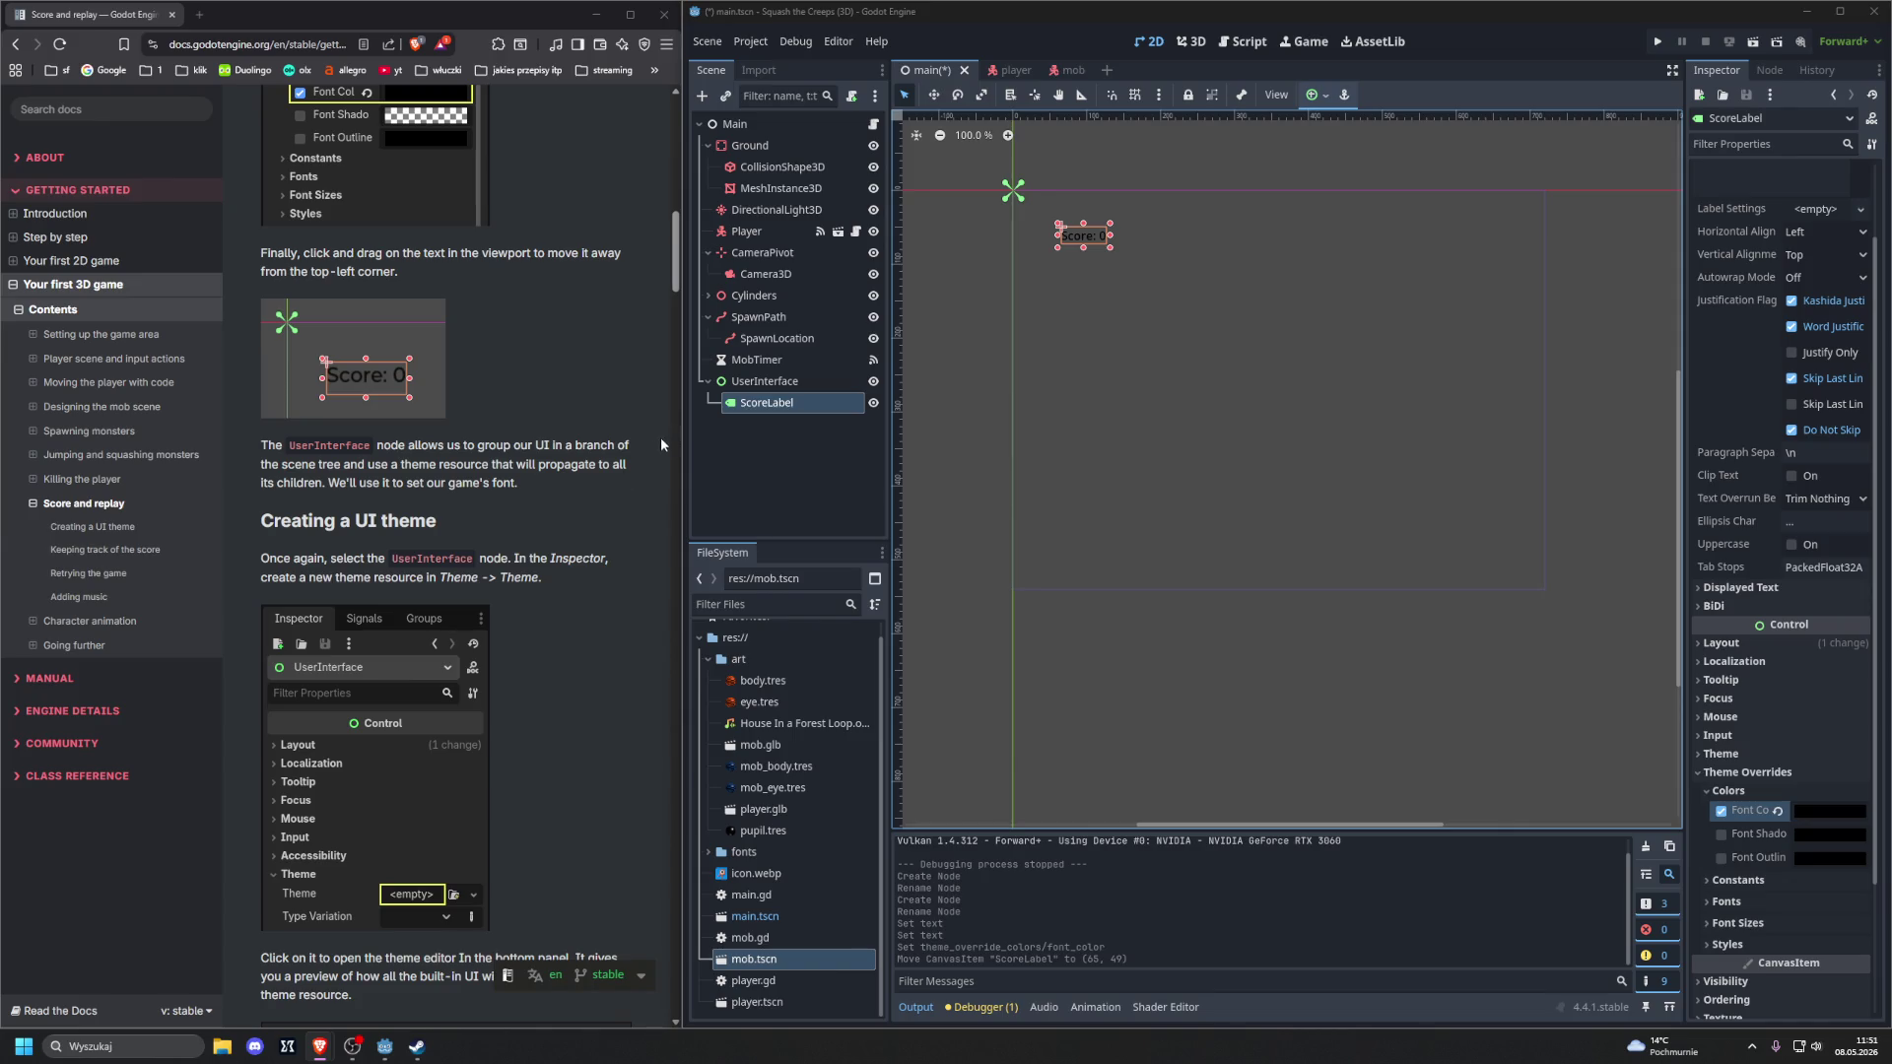
{"action": "left_click", "coordinate": [765, 382]}
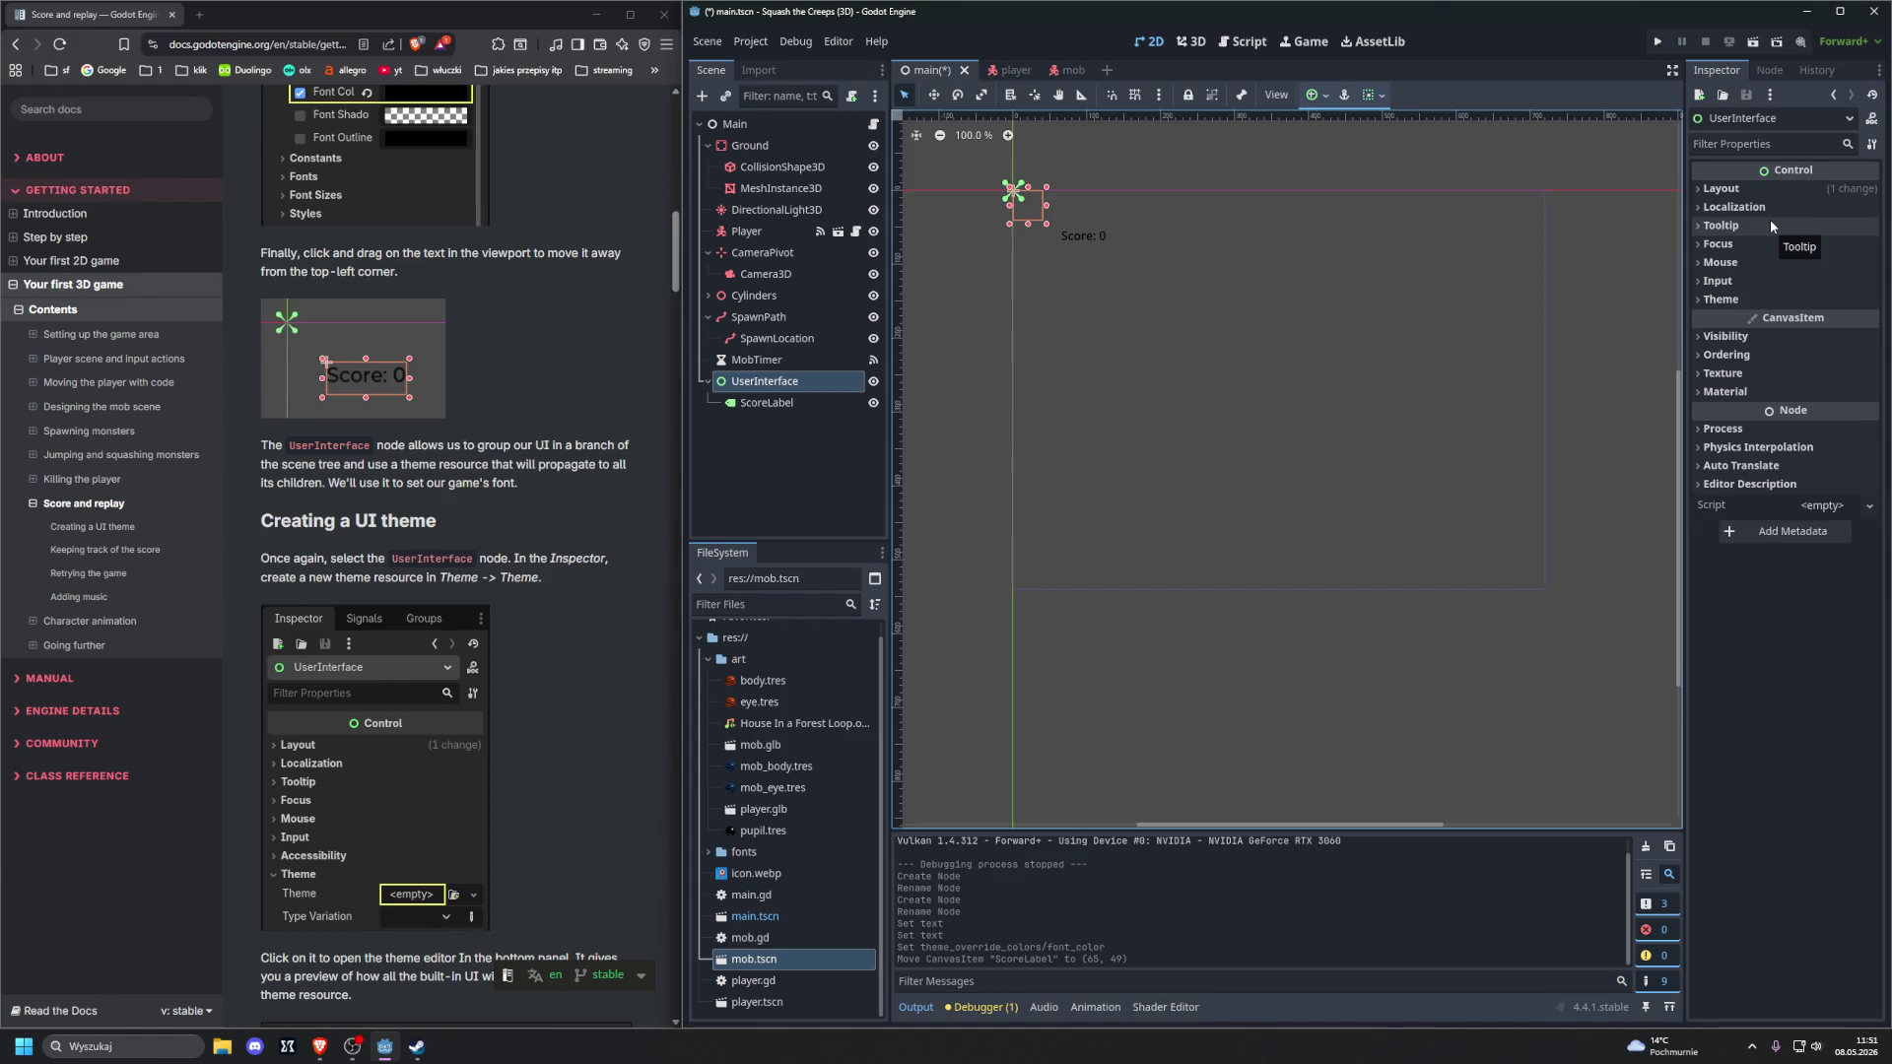
Create a New Theme resource in UserInterface's Theme property
{"action": "left_click", "coordinate": [1706, 299]}
{"action": "left_click", "coordinate": [1824, 322]}
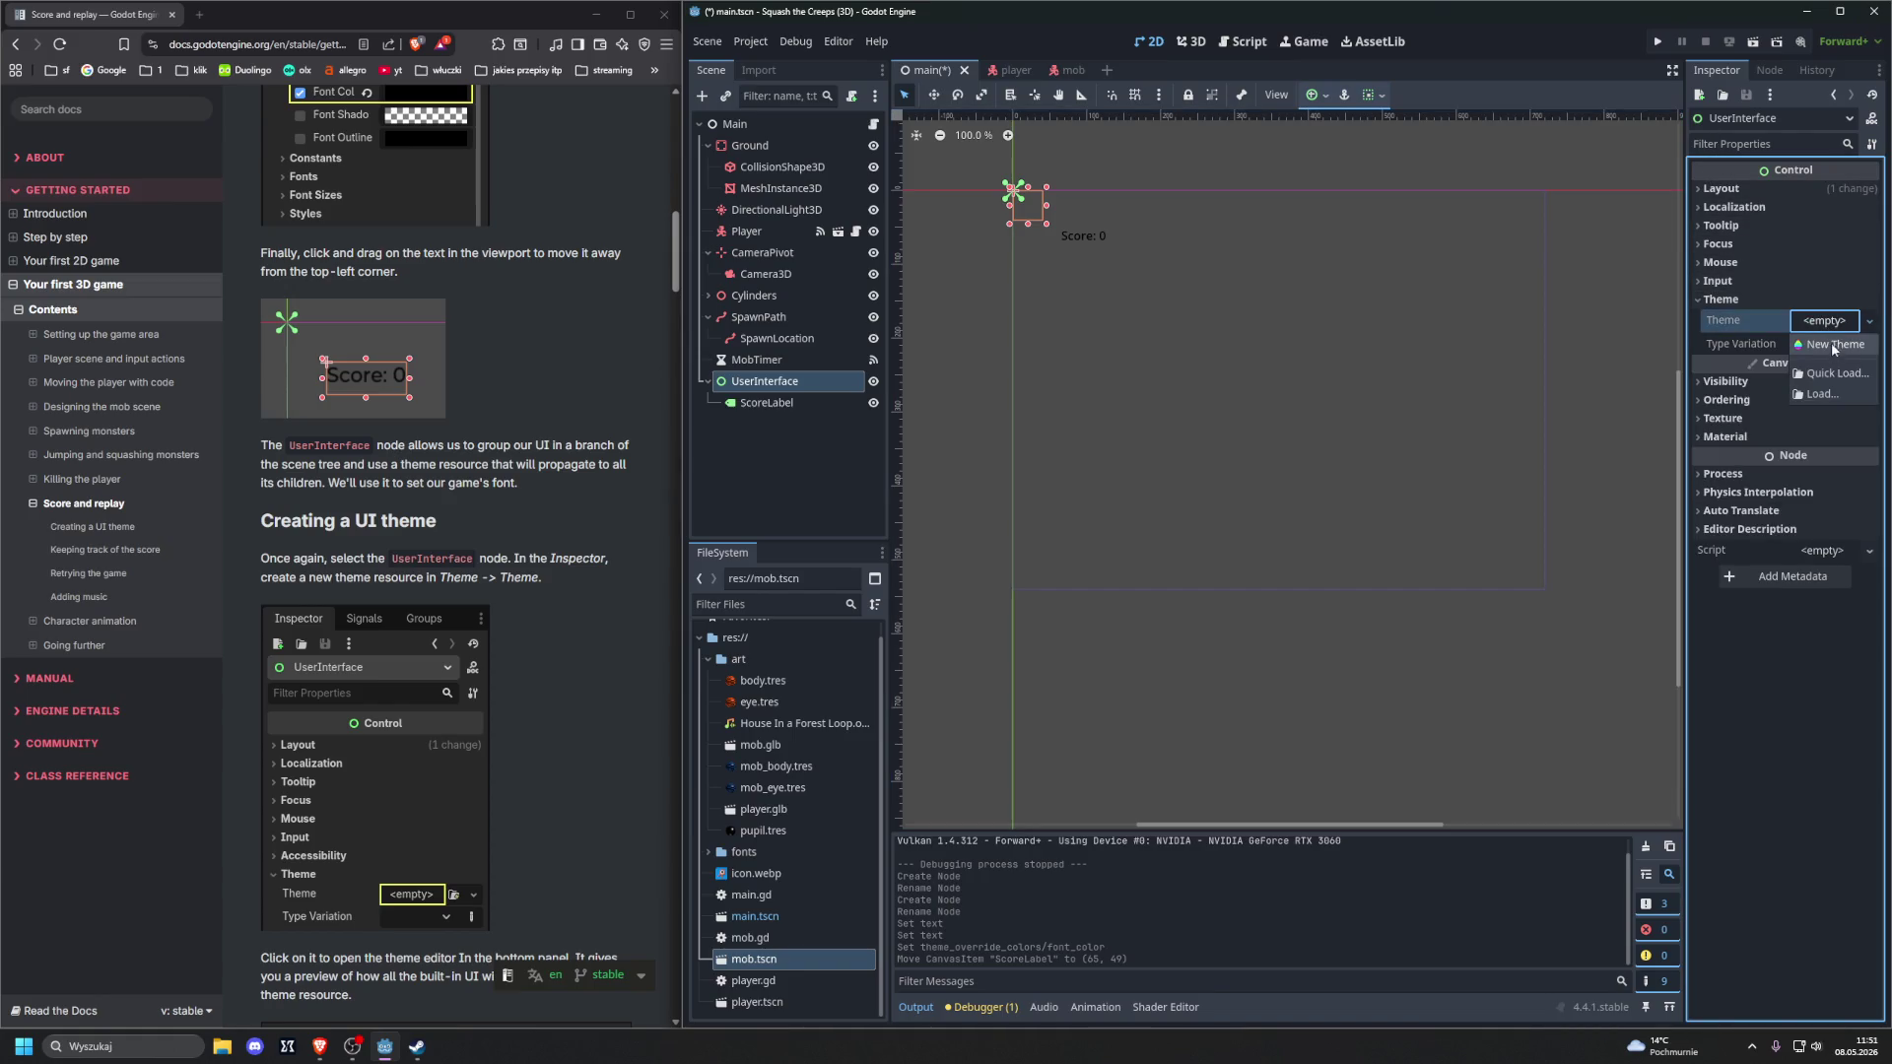
{"action": "left_click", "coordinate": [1829, 345]}
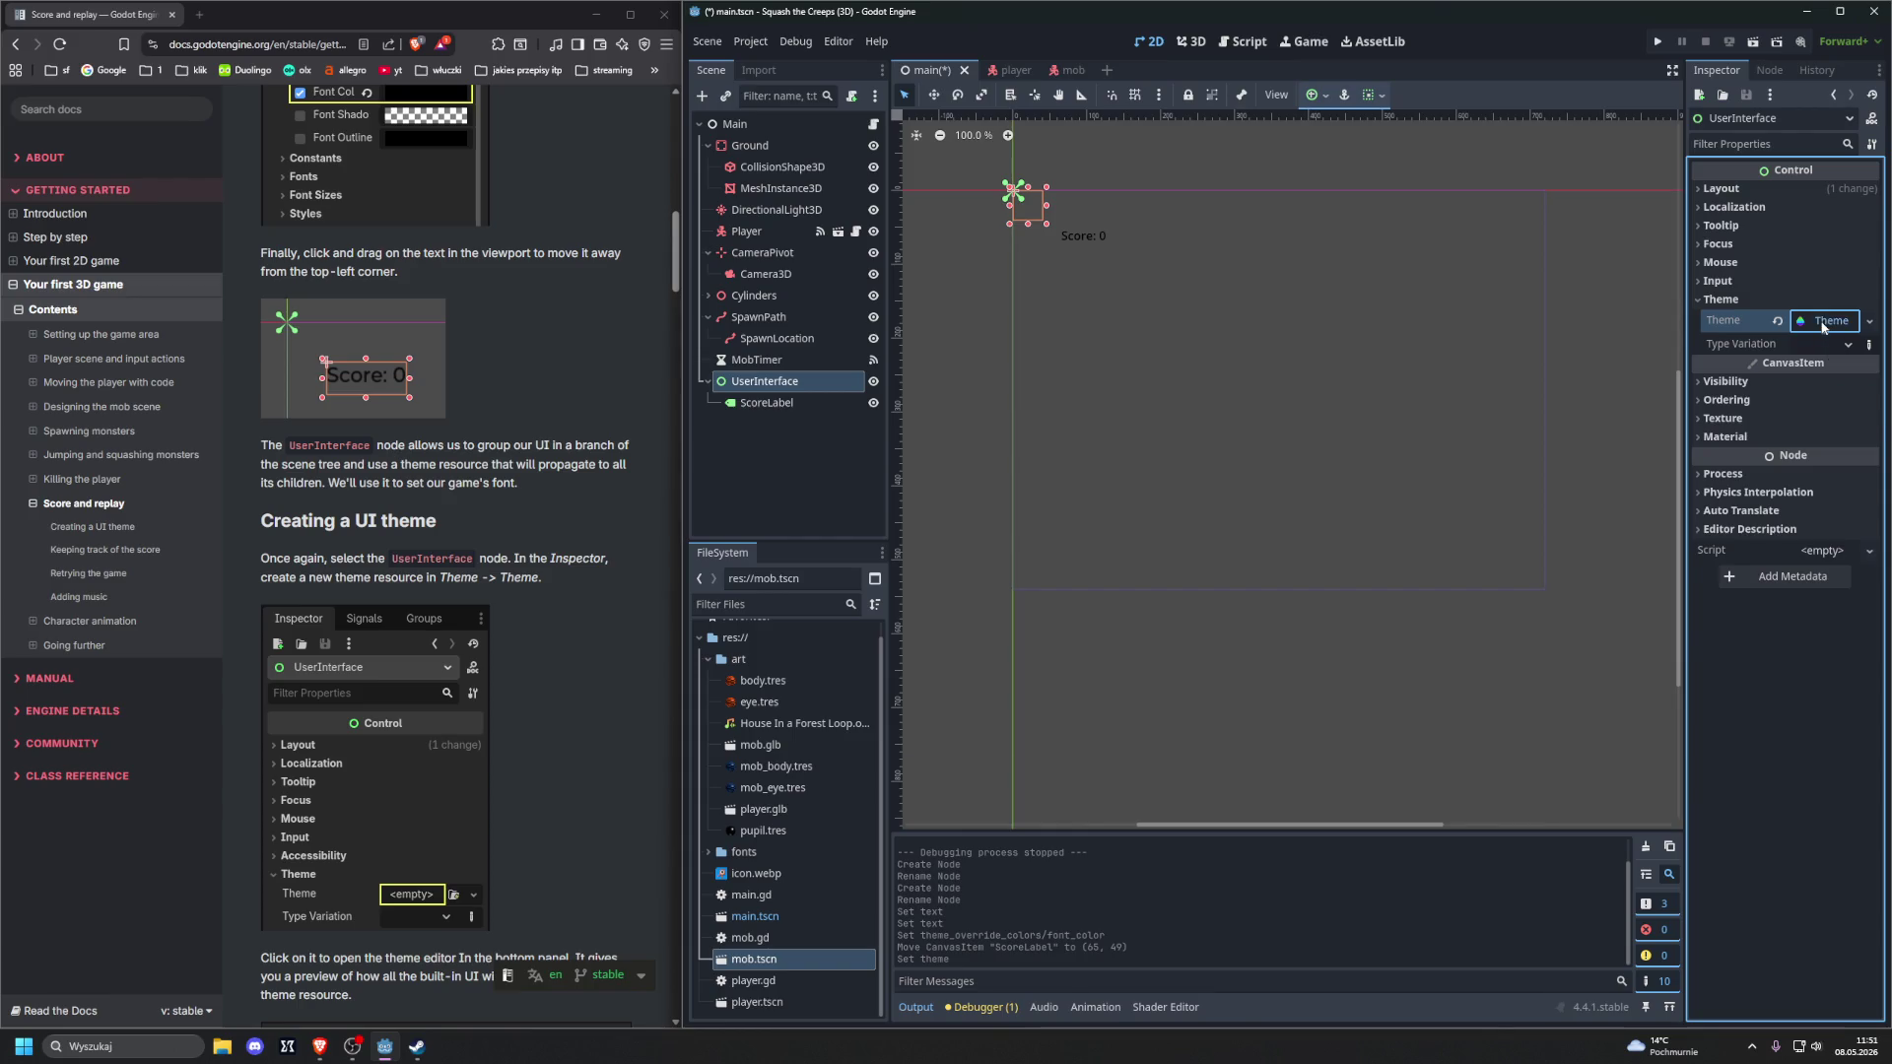
{"action": "left_click", "coordinate": [1829, 322]}
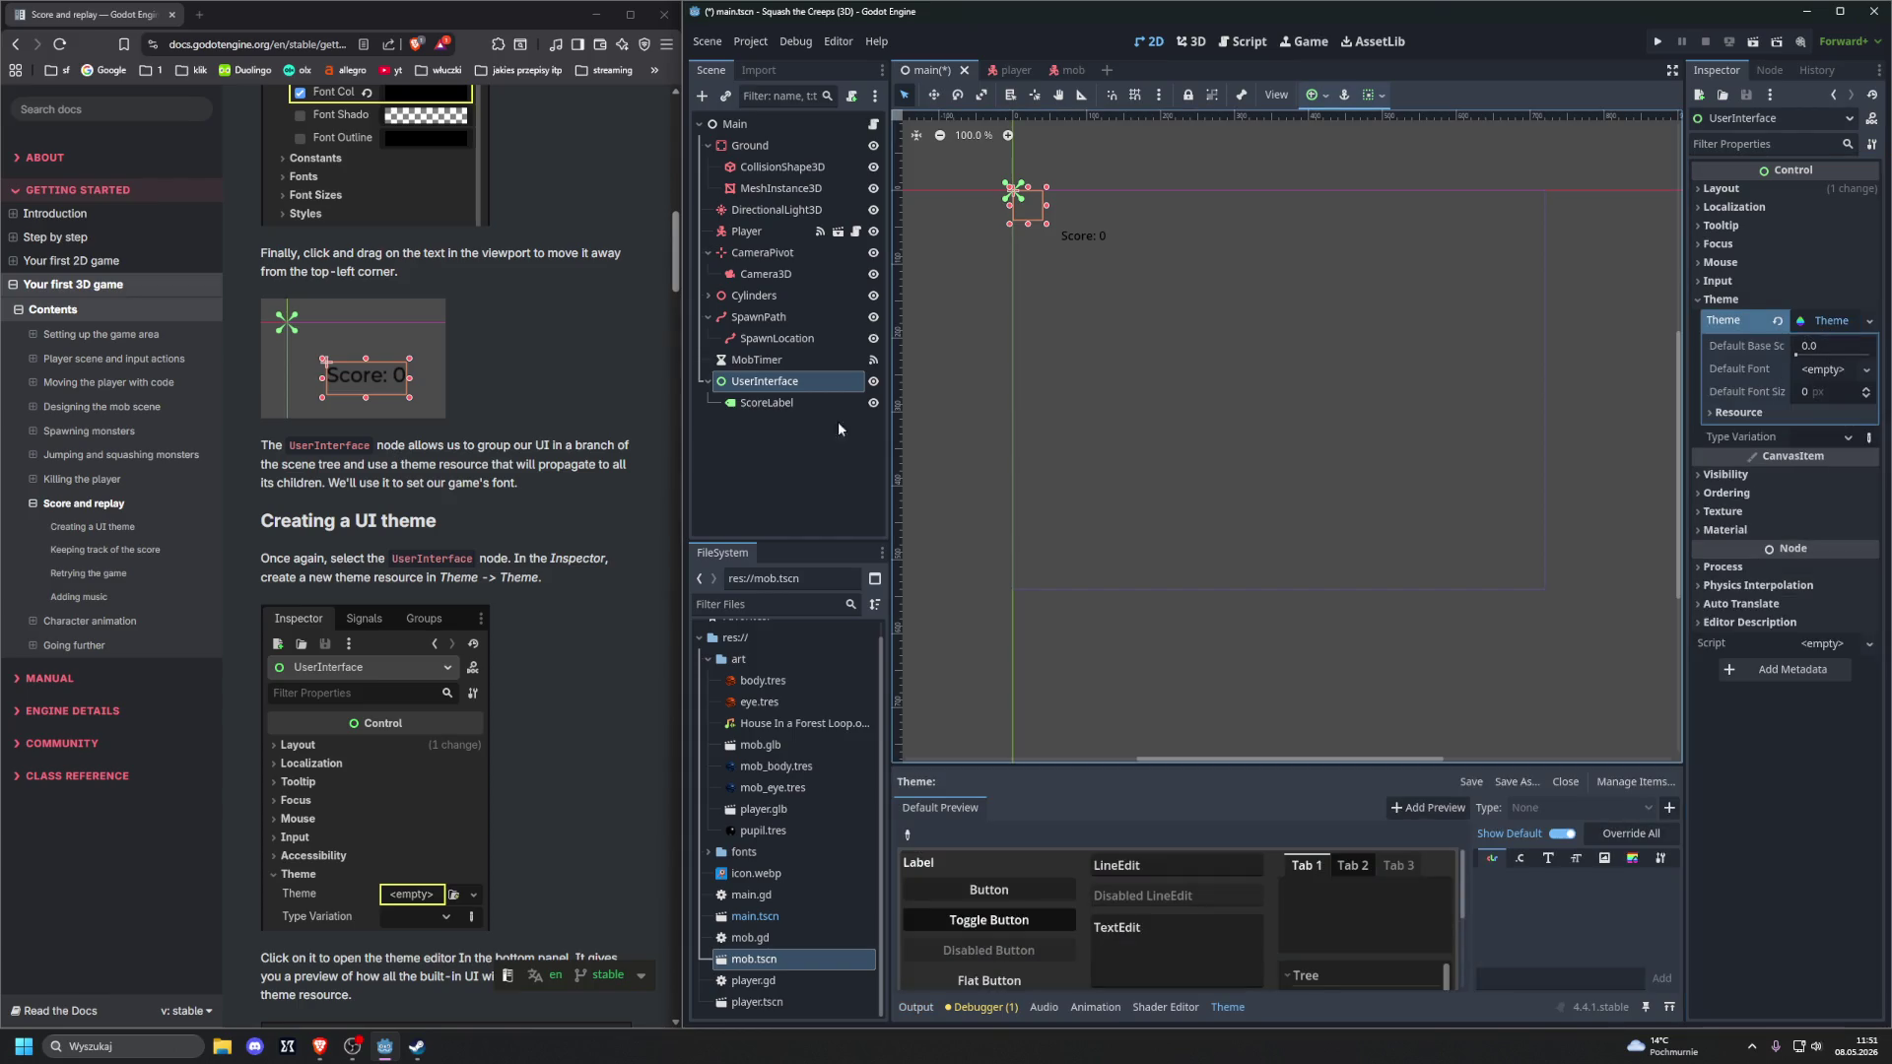
{"action": "scroll", "coordinate": [483, 431], "scroll_direction": "down", "scroll_amount": 5}
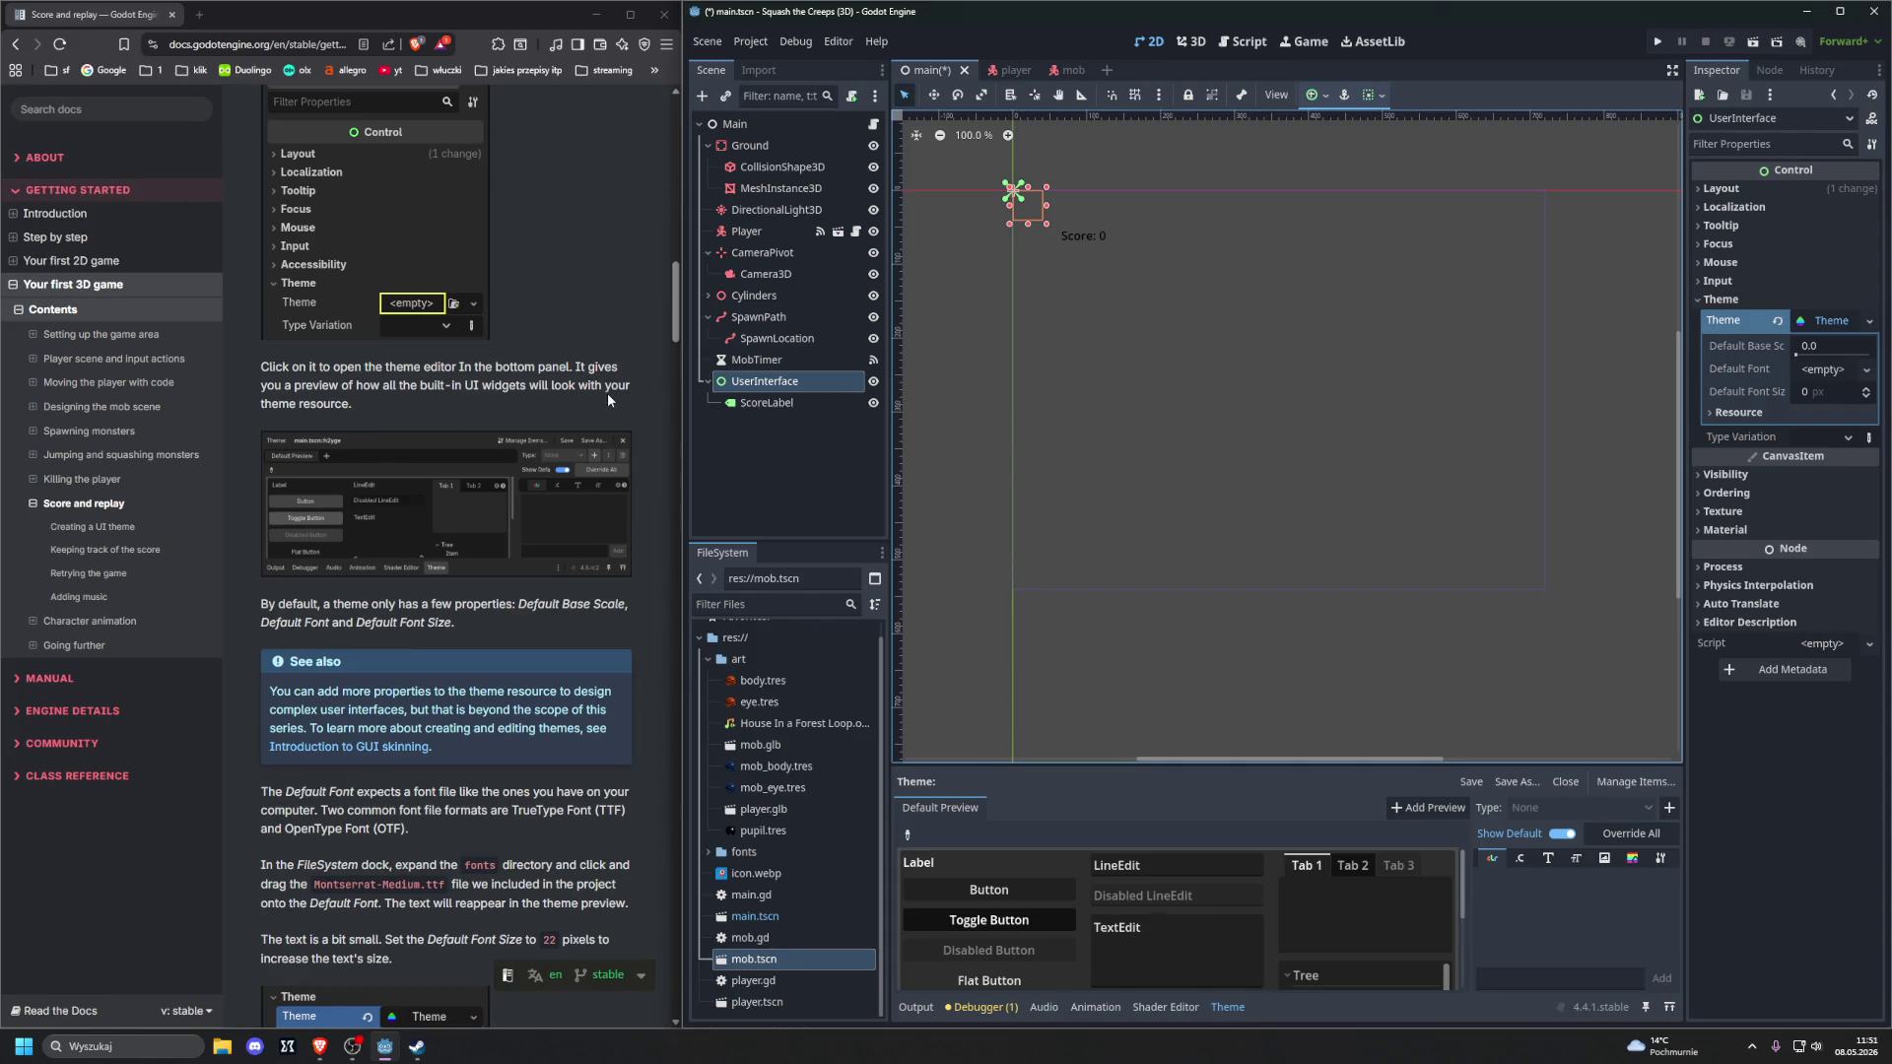
{"action": "left_click", "coordinate": [1831, 321]}
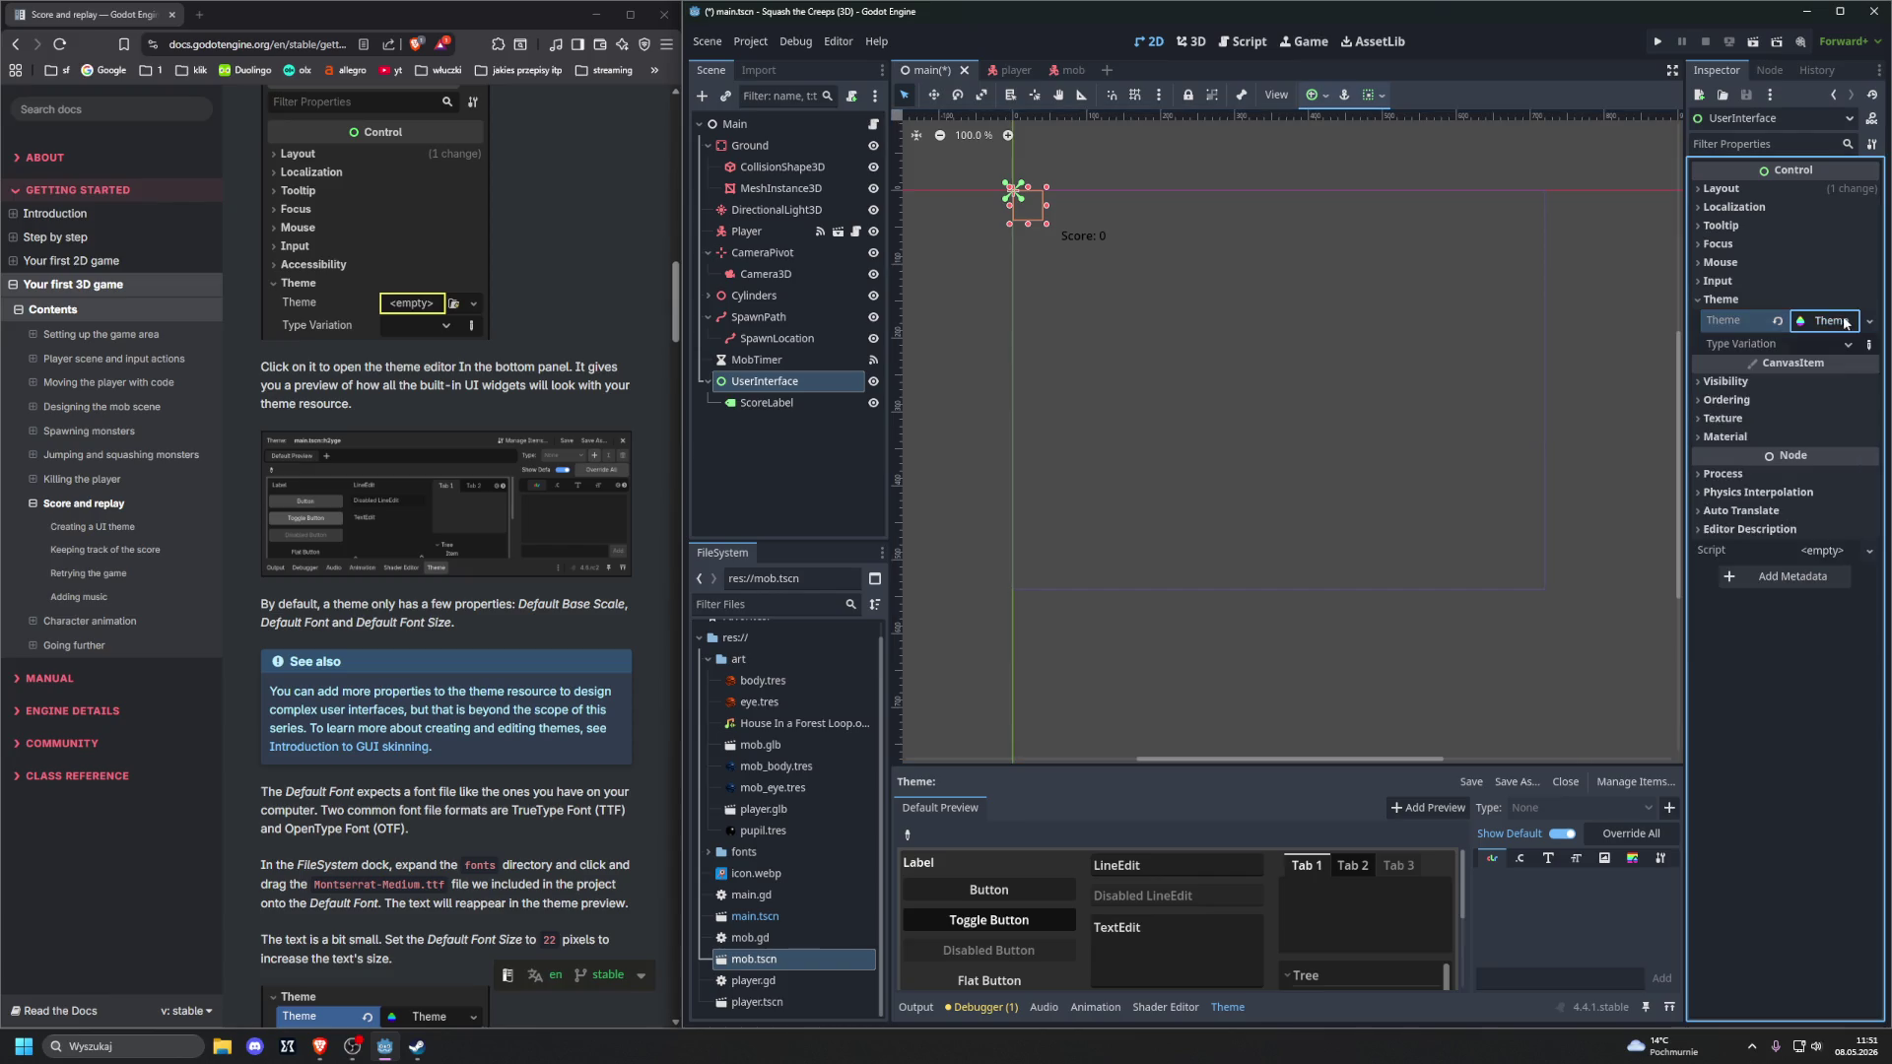
{"action": "left_click", "coordinate": [1867, 321]}
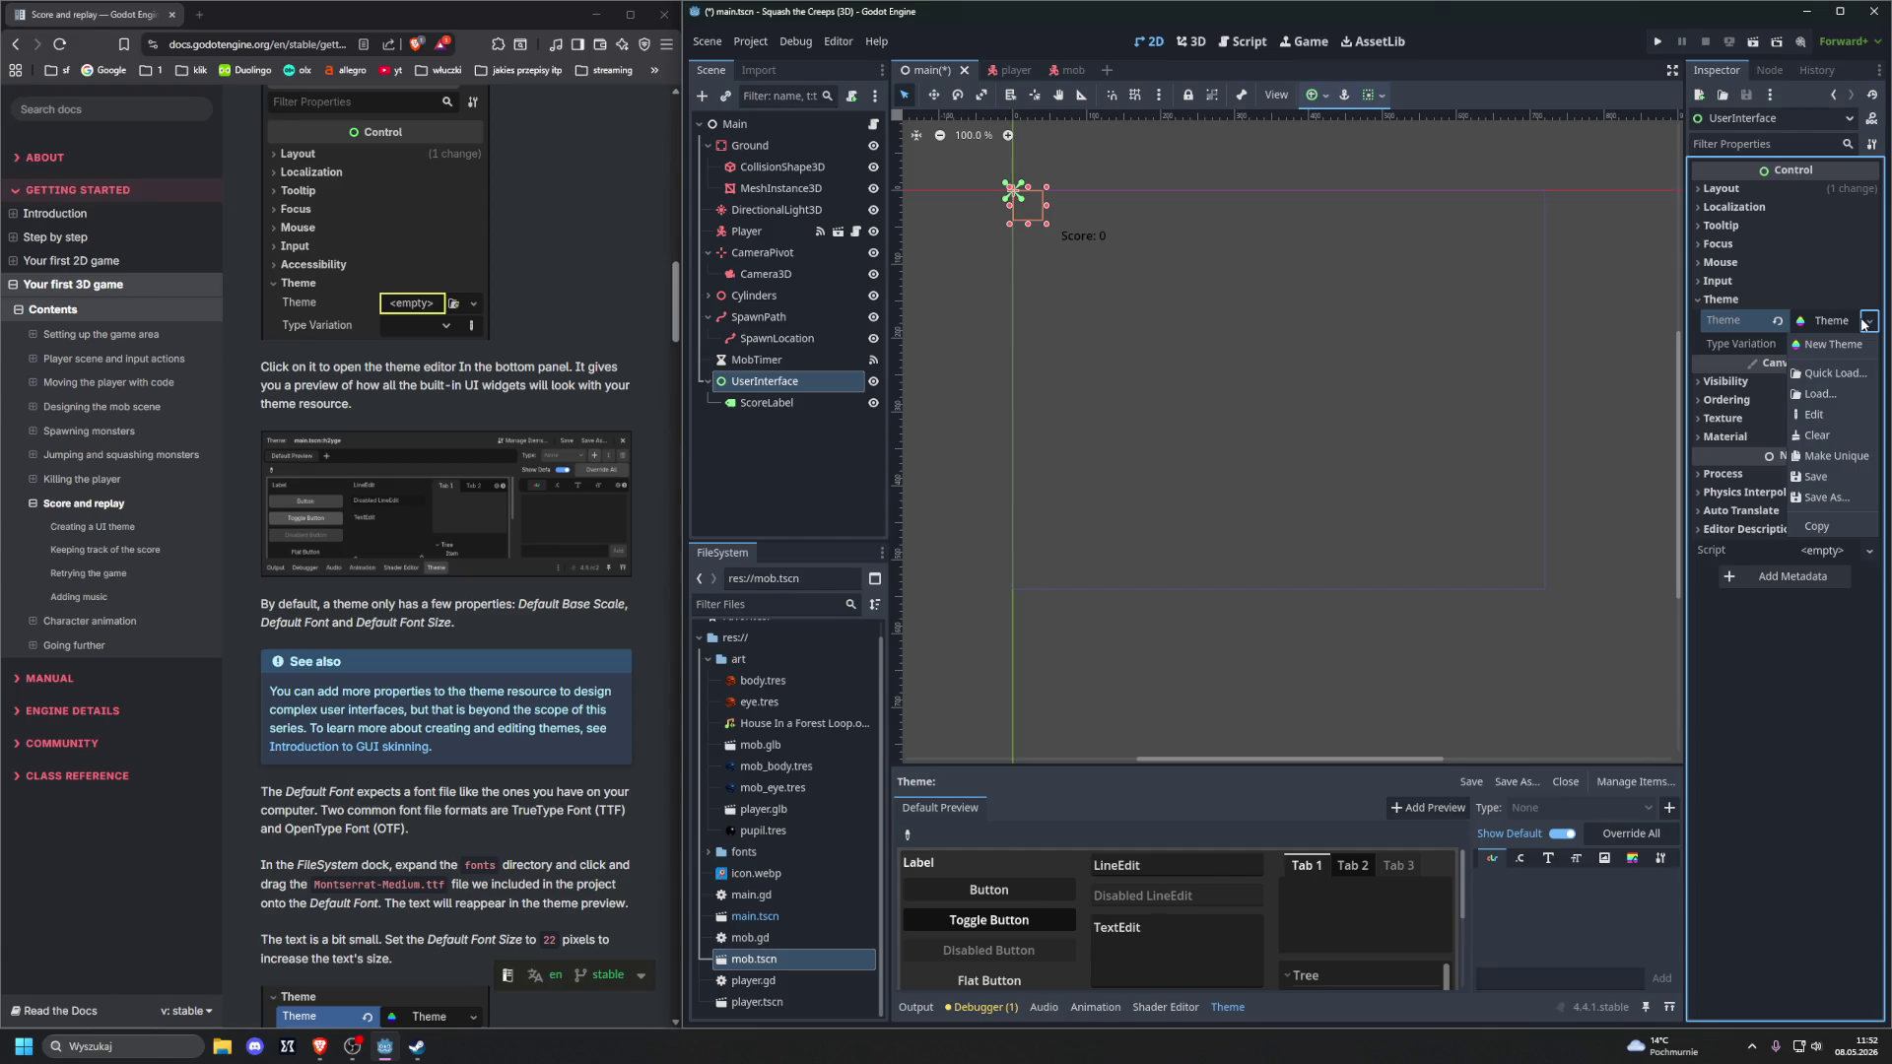
{"action": "left_click", "coordinate": [1867, 321]}
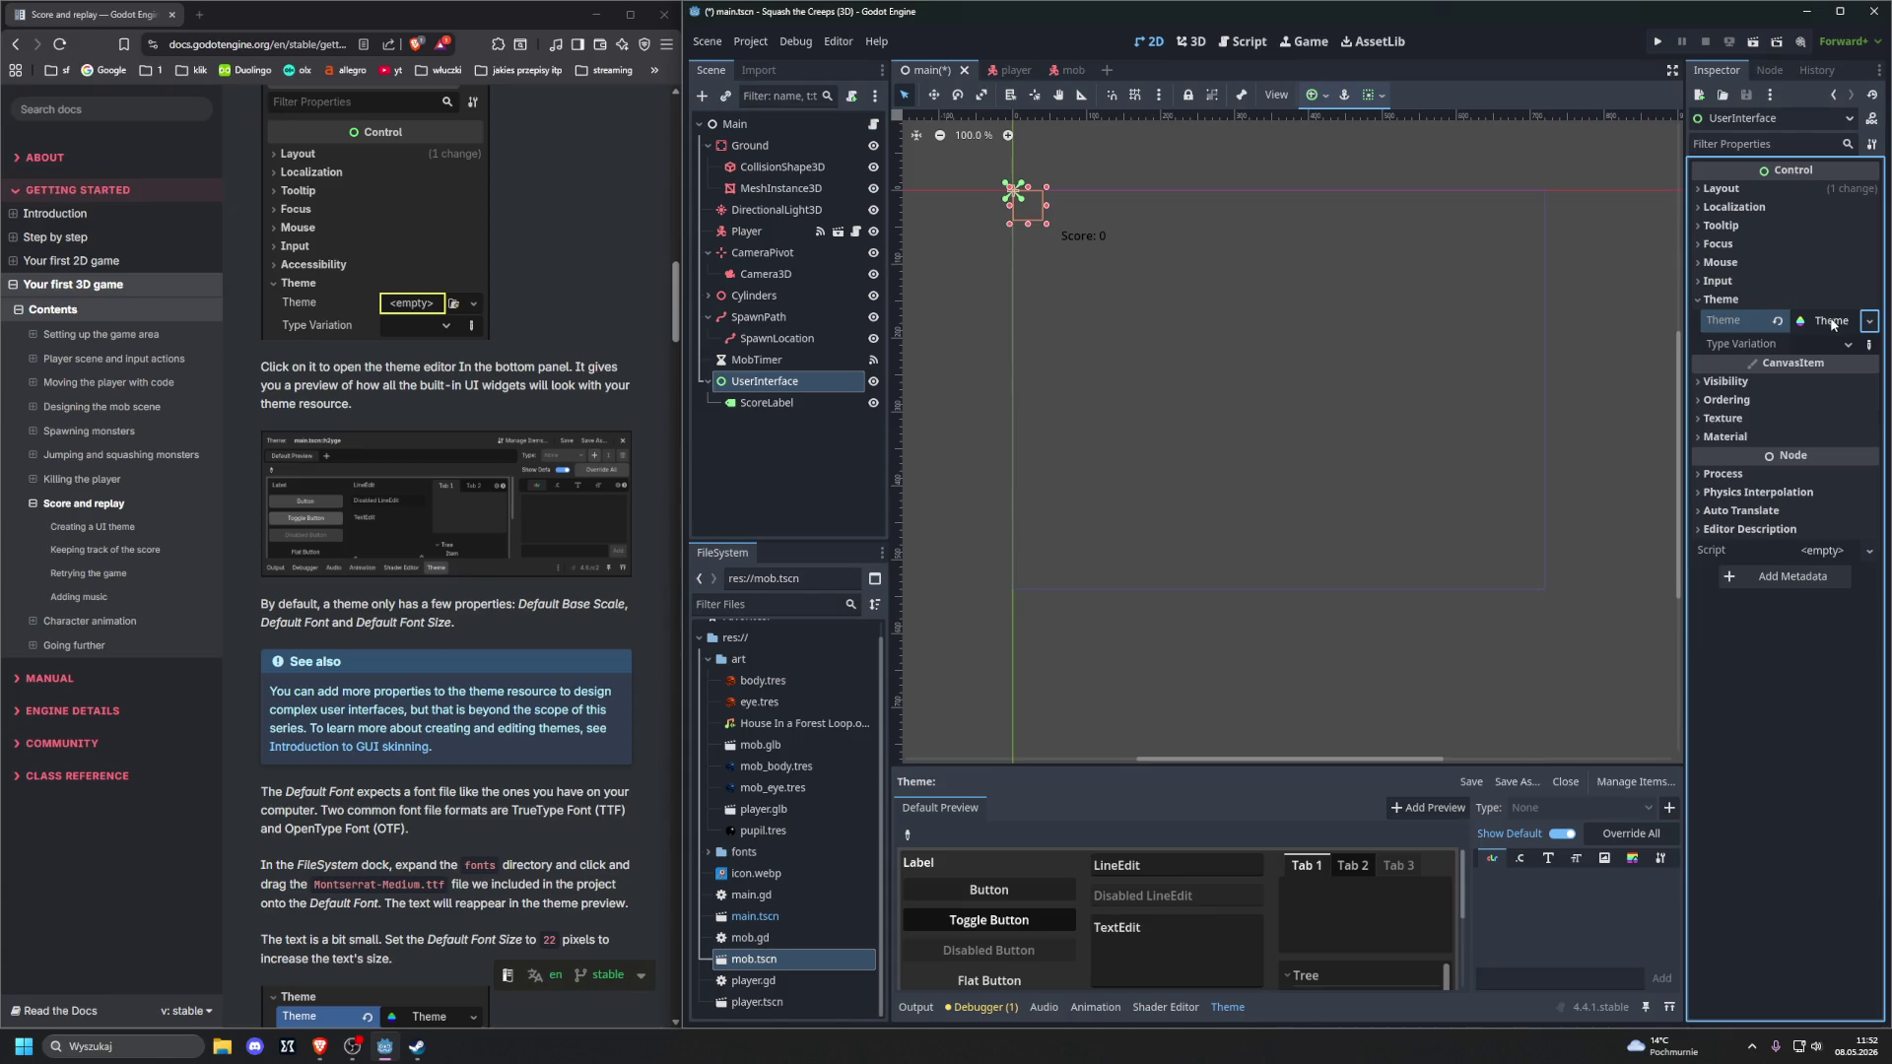
{"action": "left_click", "coordinate": [1831, 321]}
Reassign a fresh New Theme to UserInterface and read the docs about the theme editor
{"action": "scroll", "coordinate": [1039, 861], "scroll_direction": "down", "scroll_amount": 3}
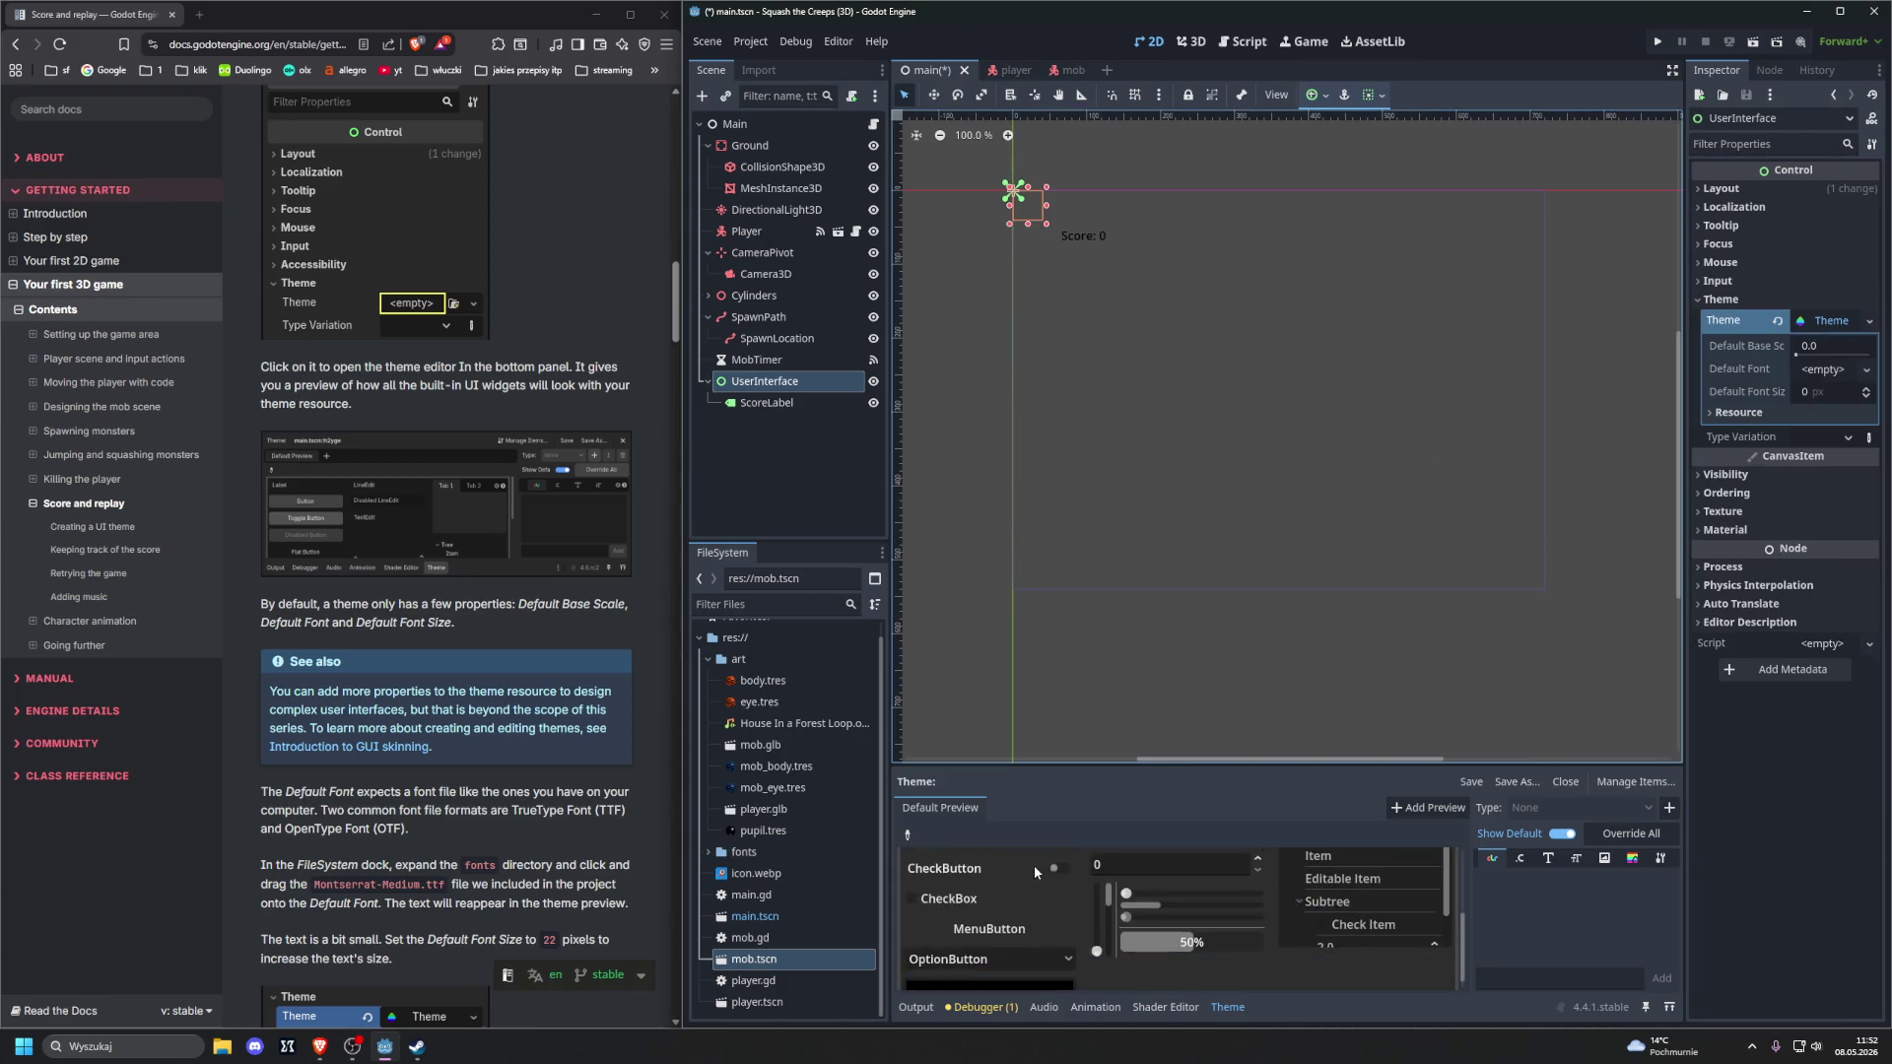
{"action": "scroll", "coordinate": [1033, 865], "scroll_direction": "up", "scroll_amount": 3}
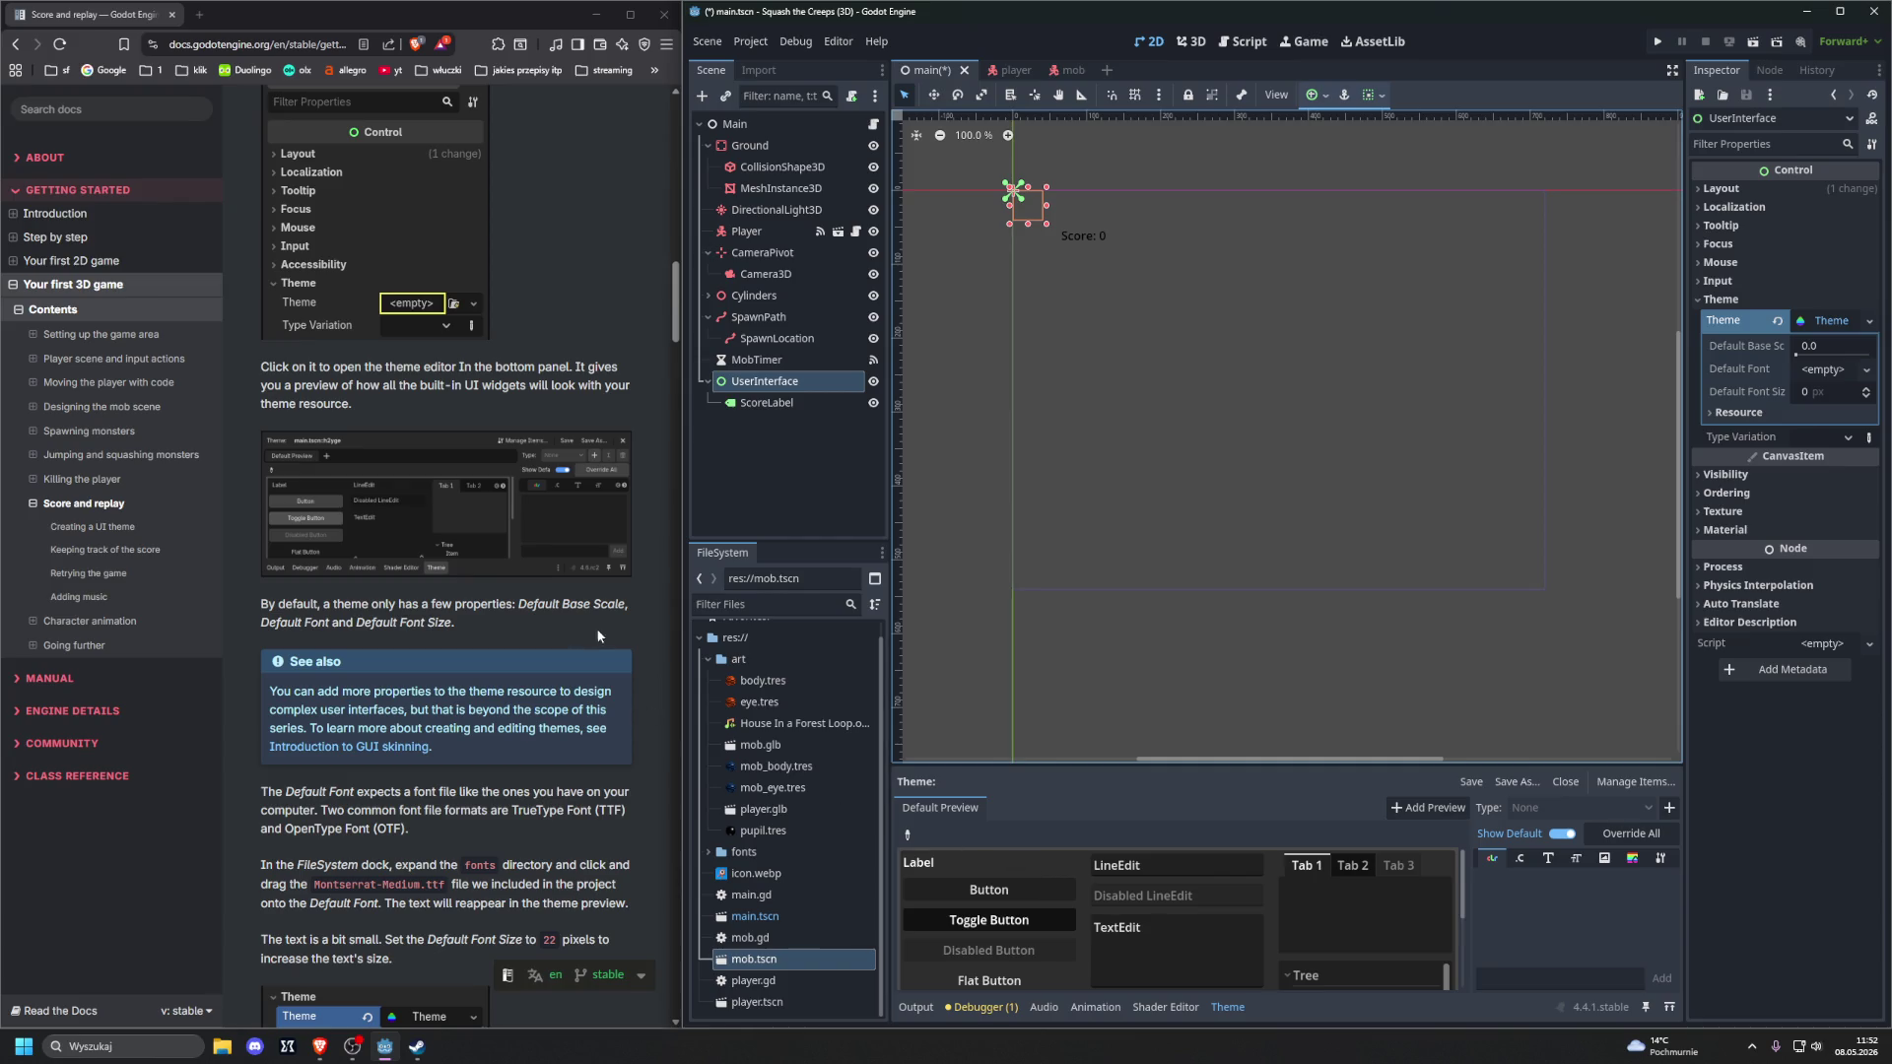
{"action": "scroll", "coordinate": [593, 630], "scroll_direction": "up", "scroll_amount": 3}
{"action": "scroll", "coordinate": [539, 591], "scroll_direction": "down", "scroll_amount": 2}
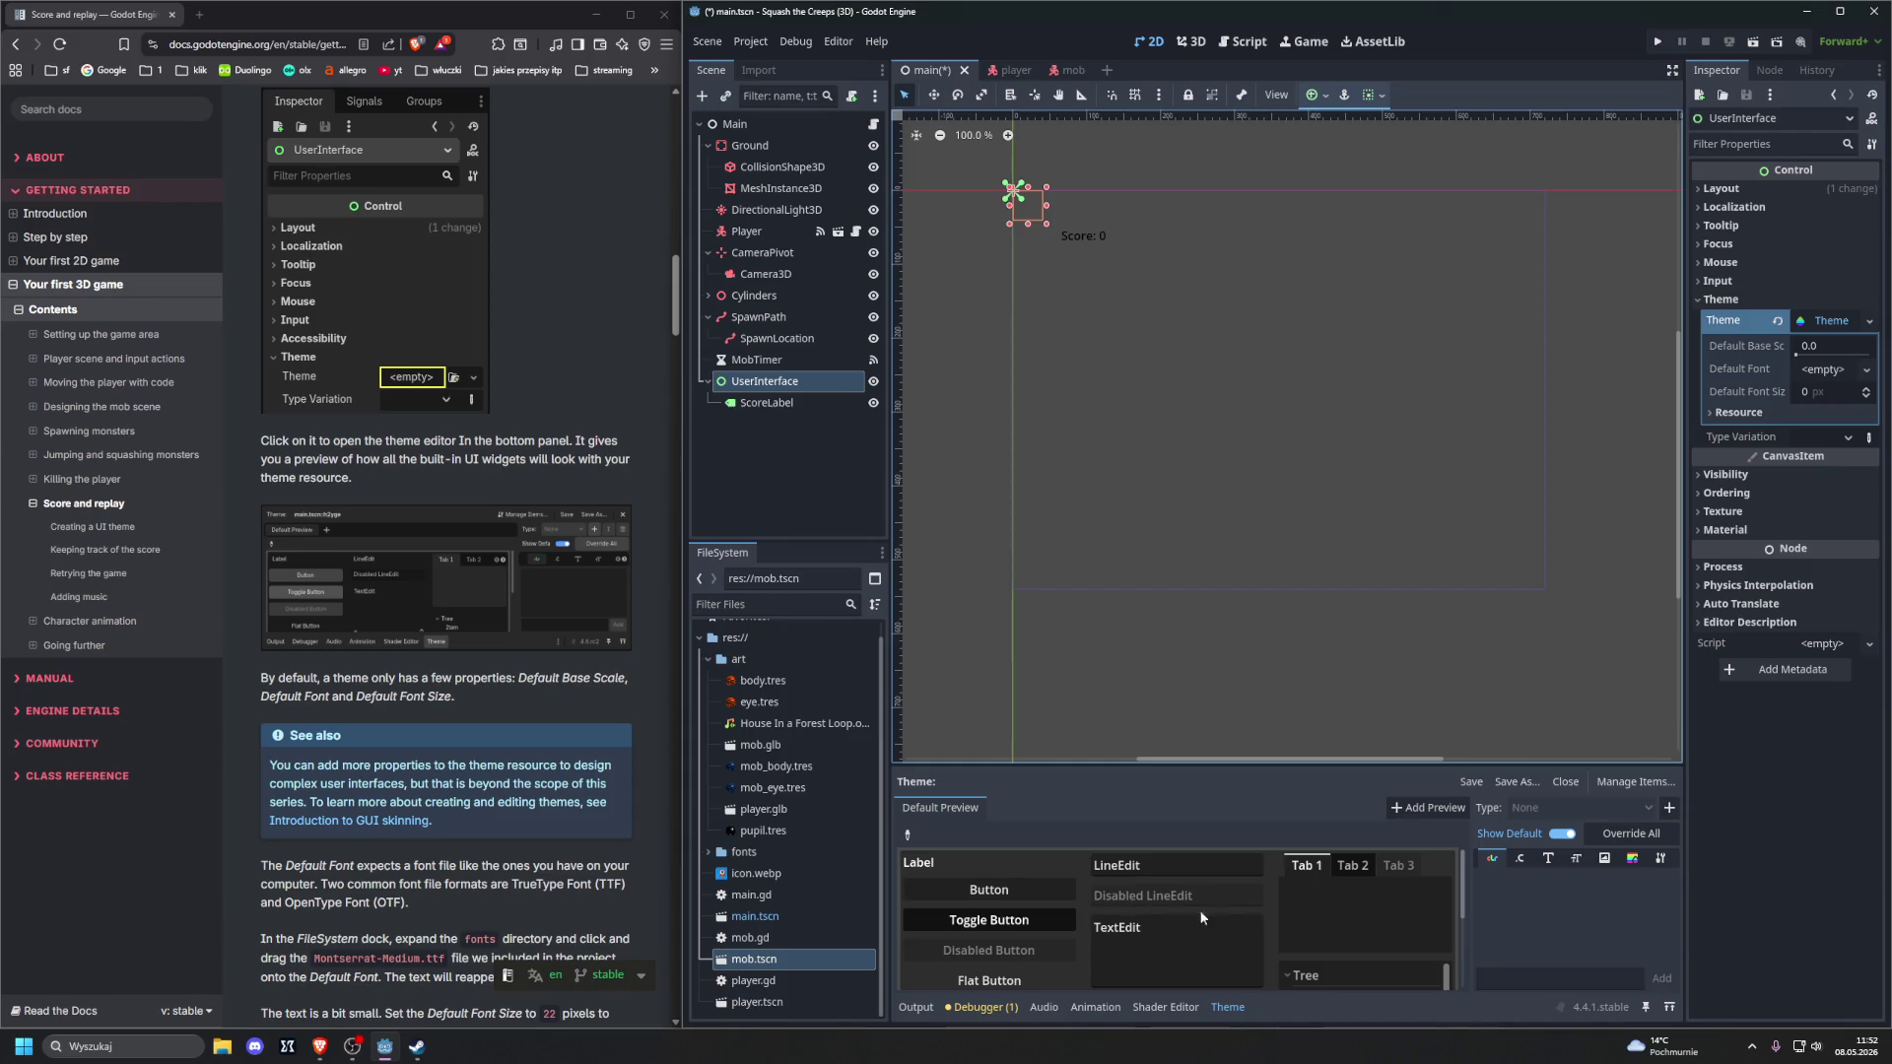
{"action": "scroll", "coordinate": [986, 931], "scroll_direction": "down", "scroll_amount": 5}
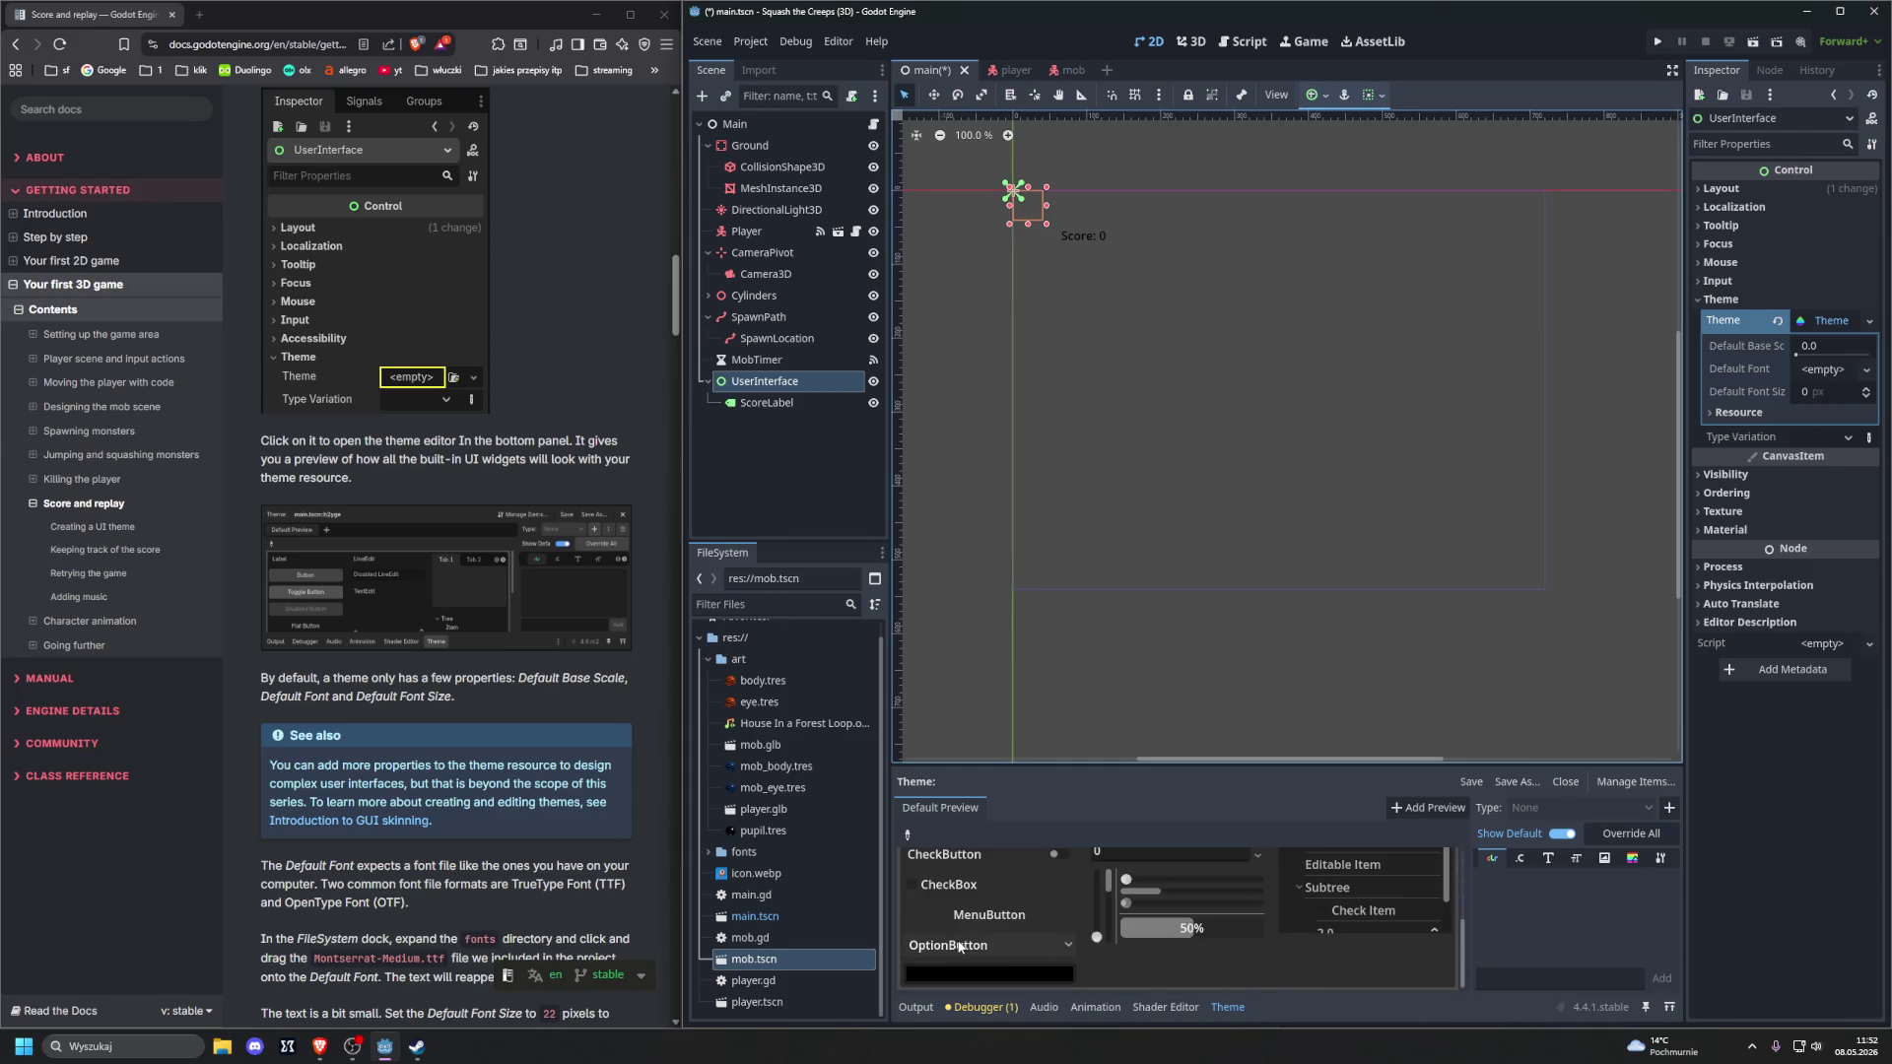
{"action": "scroll", "coordinate": [958, 941], "scroll_direction": "up", "scroll_amount": 4}
{"action": "scroll", "coordinate": [957, 941], "scroll_direction": "up", "scroll_amount": 1}
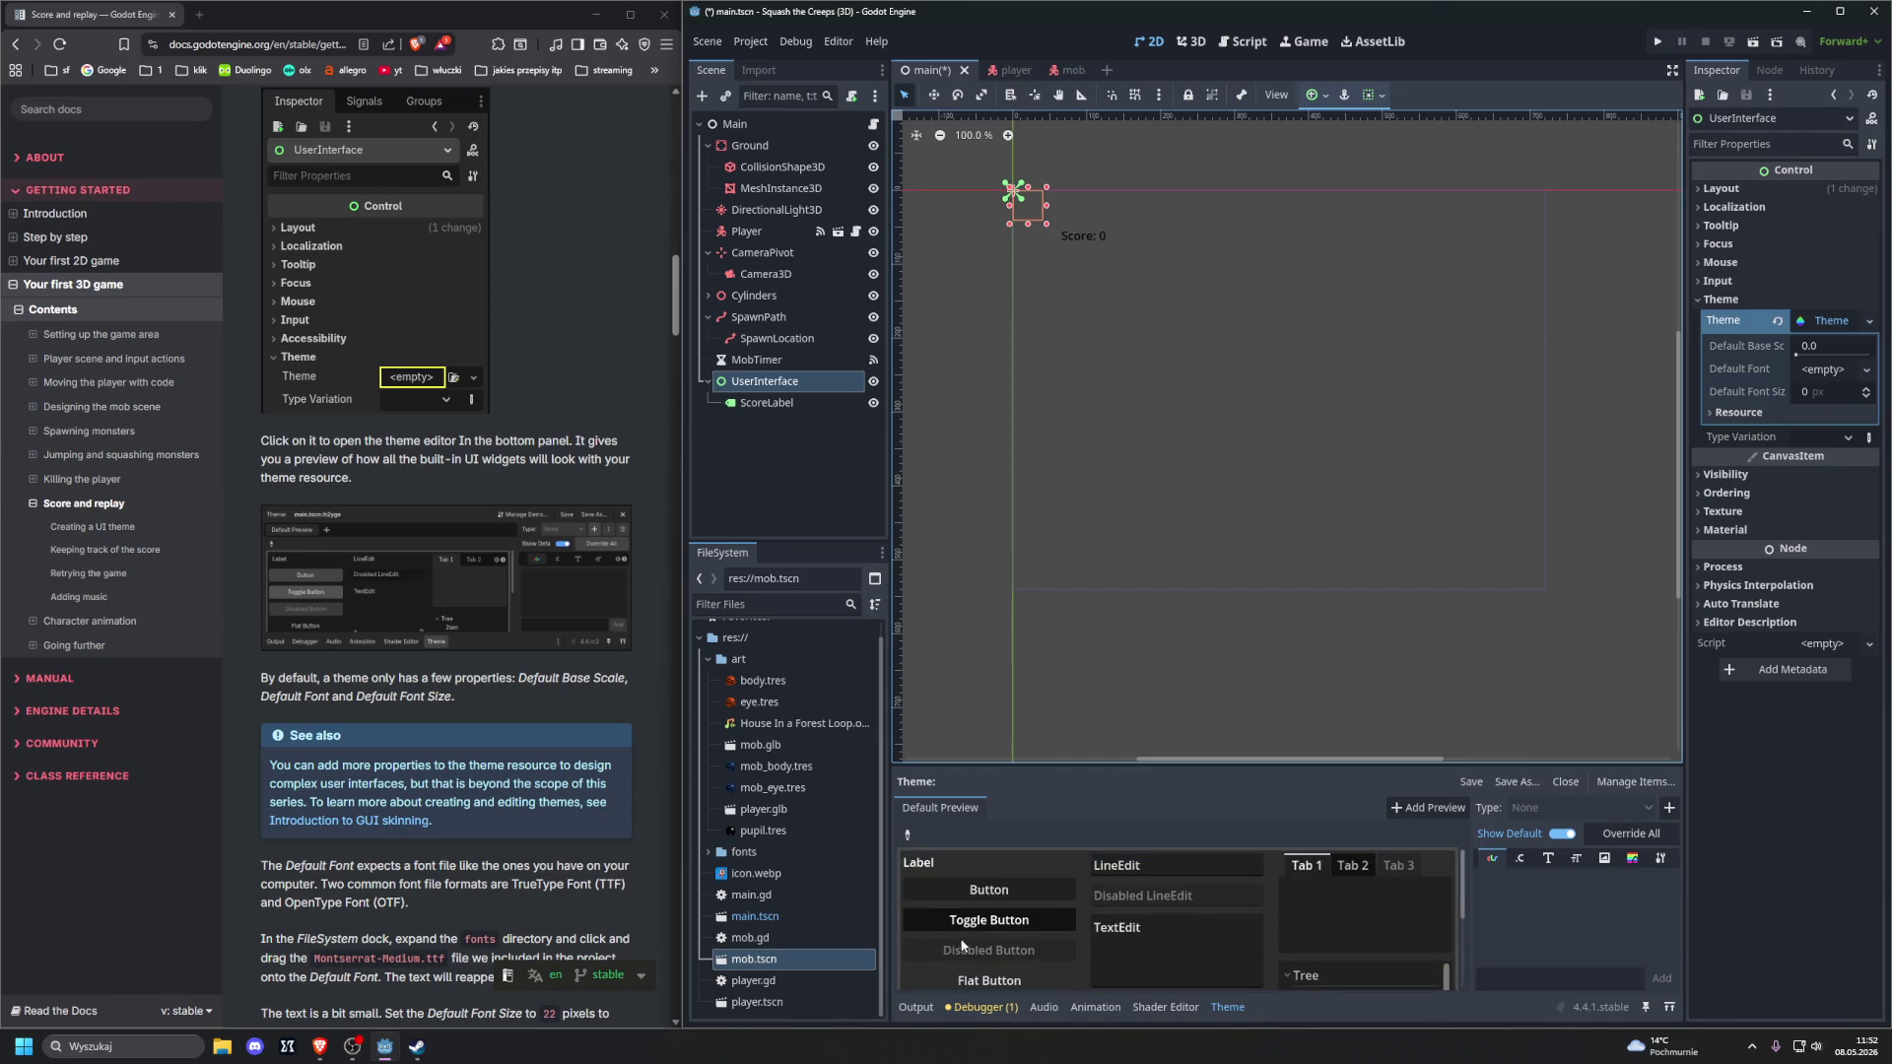
{"action": "left_click", "coordinate": [1832, 320]}
{"action": "left_click", "coordinate": [1868, 321]}
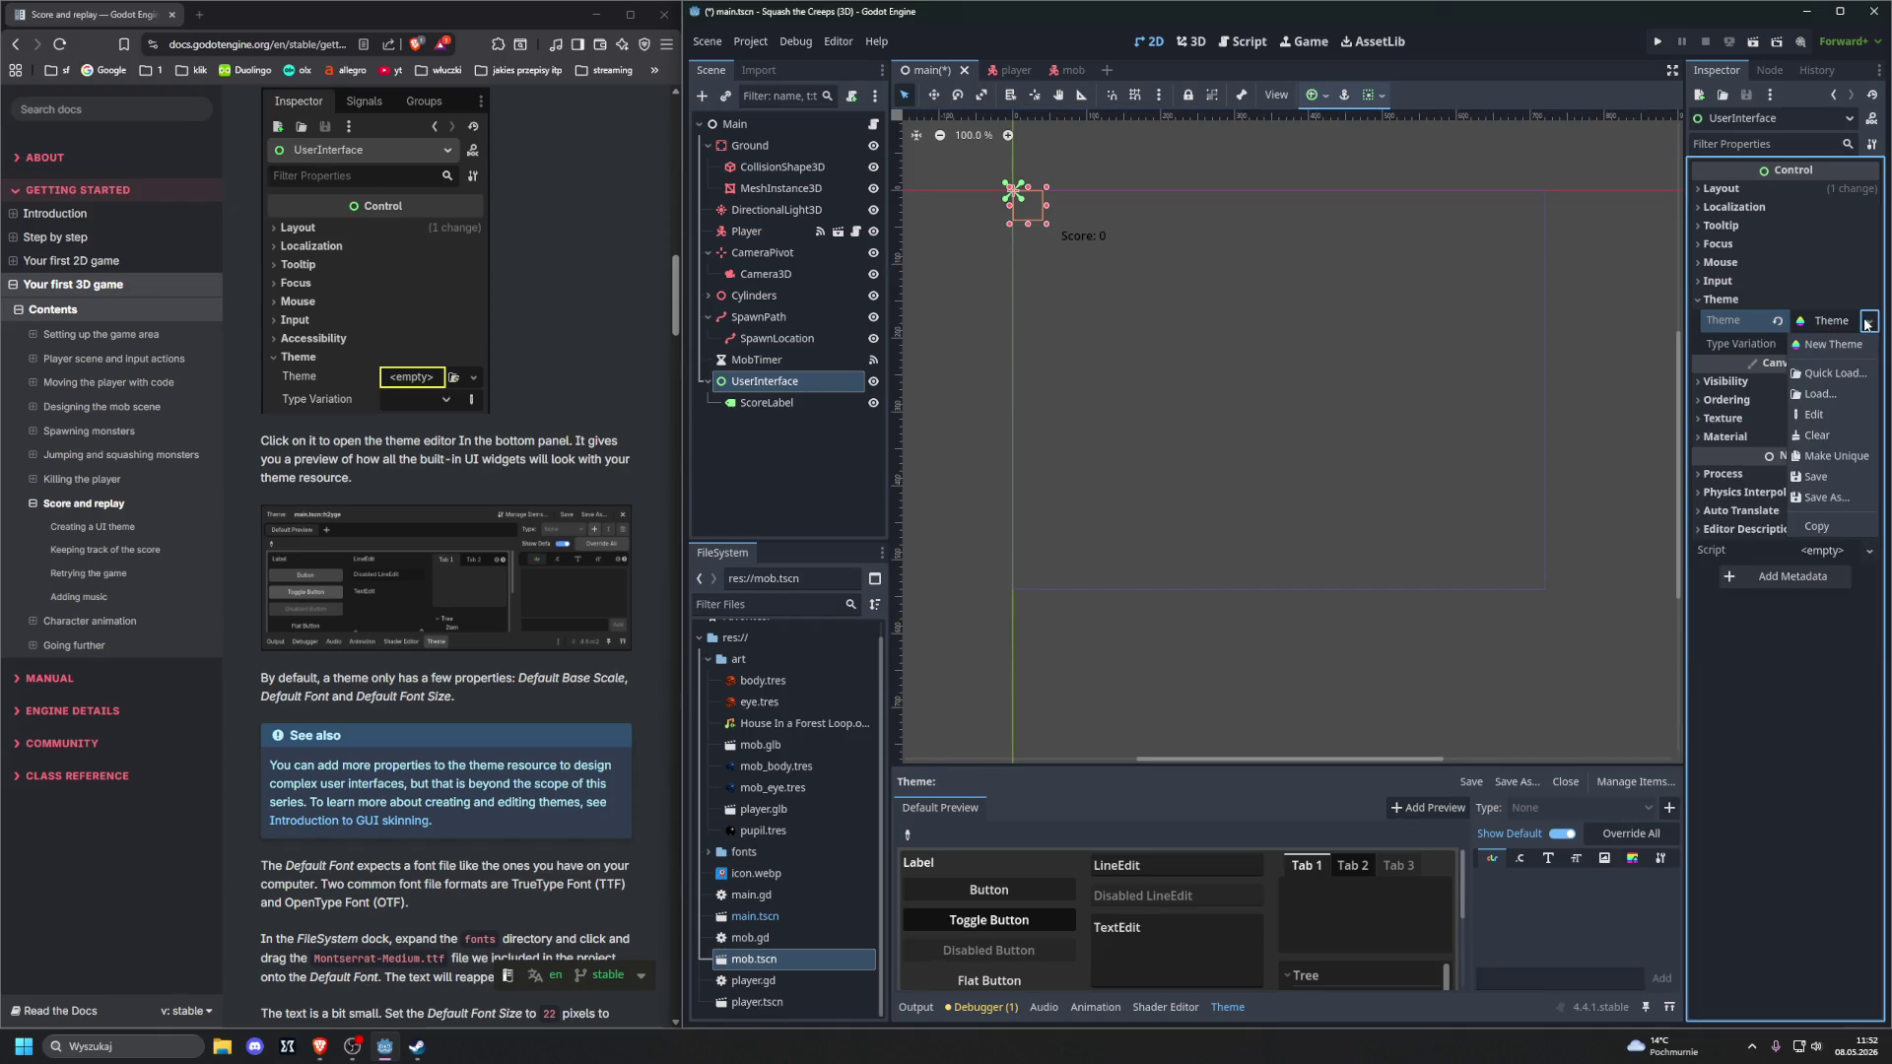
{"action": "left_click", "coordinate": [1825, 341]}
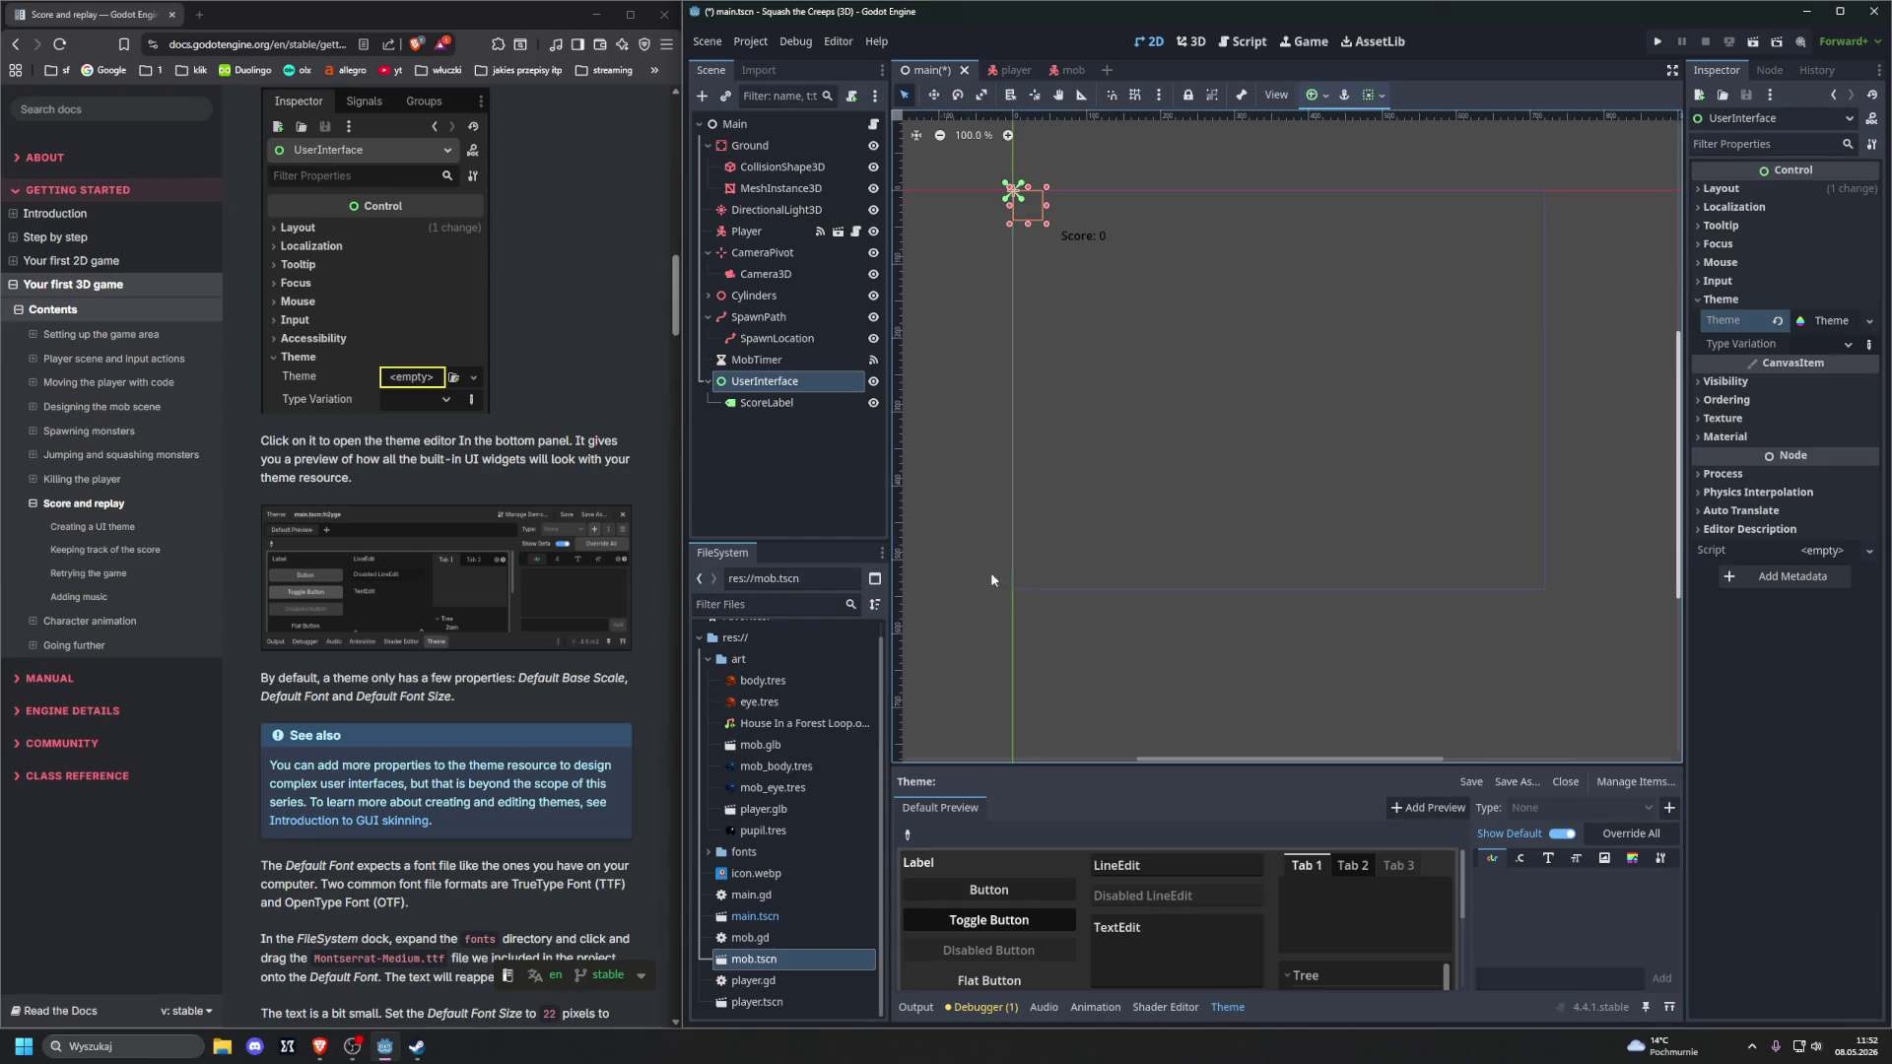
{"action": "scroll", "coordinate": [503, 563], "scroll_direction": "up", "scroll_amount": 3}
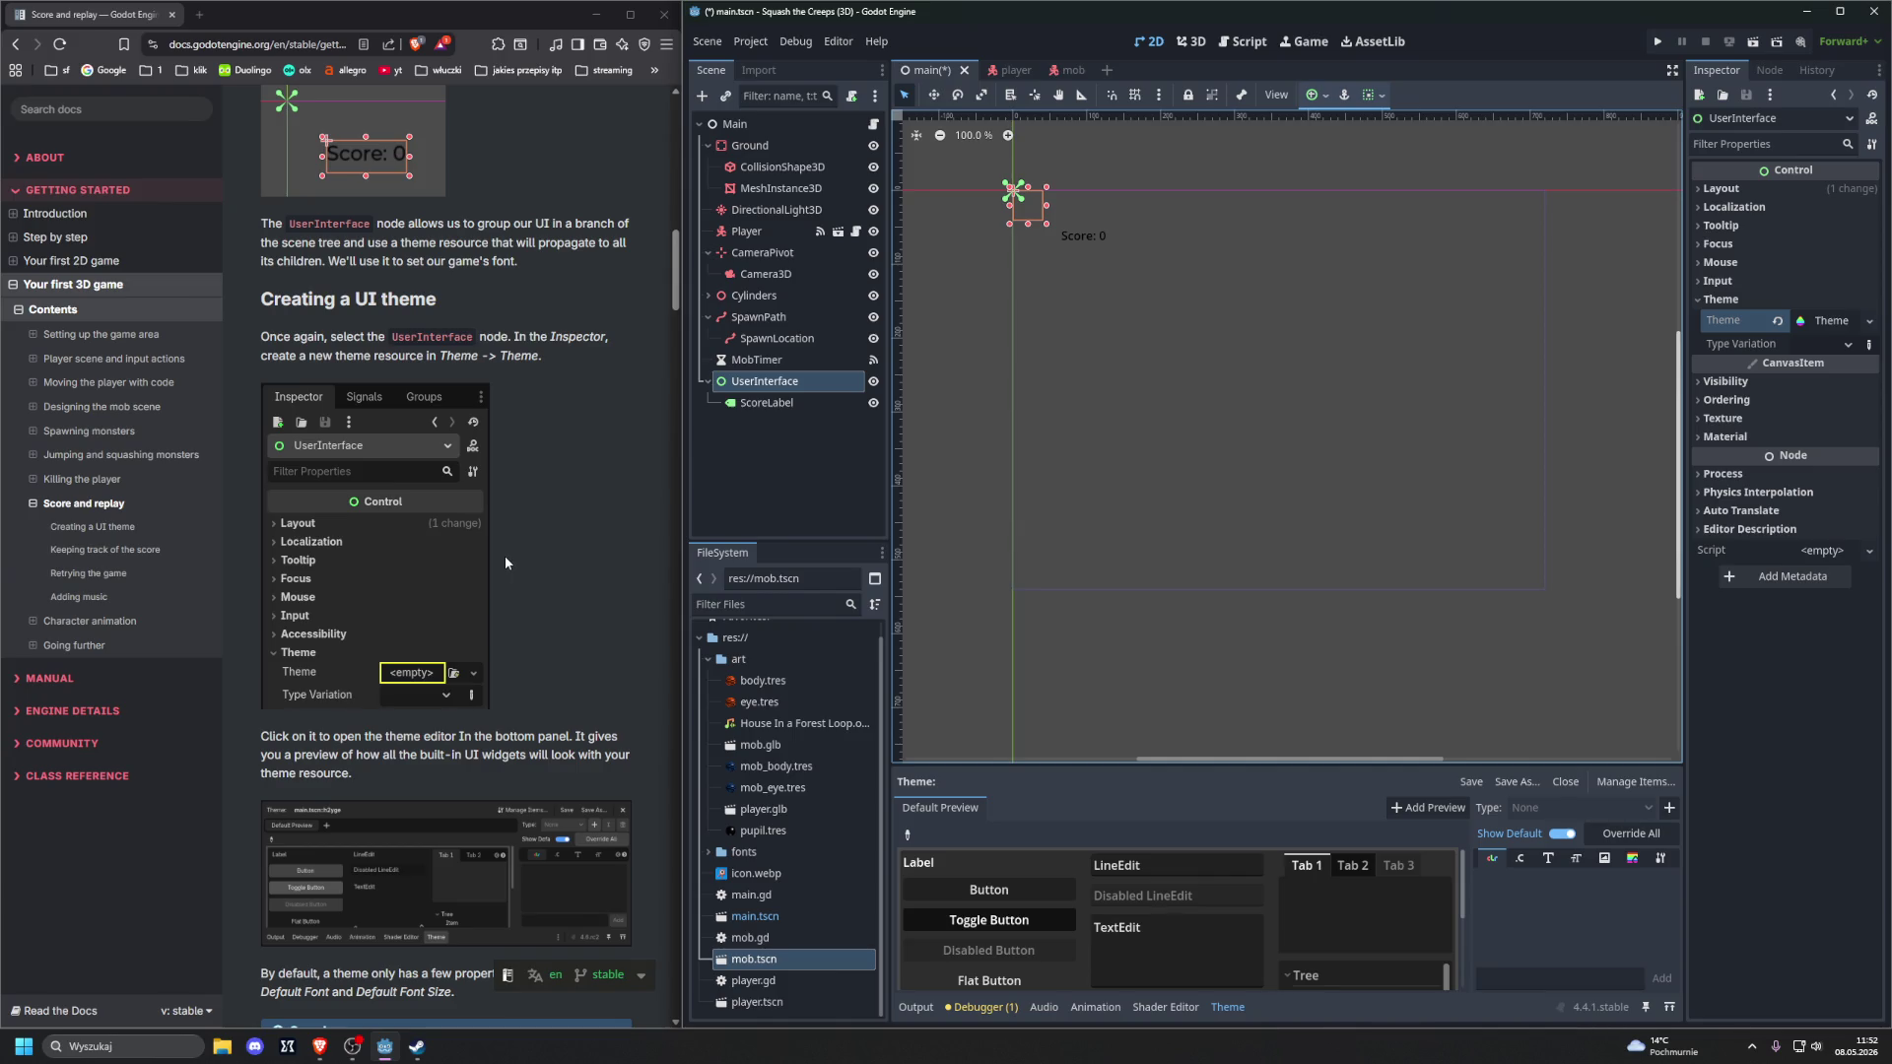
{"action": "scroll", "coordinate": [505, 562], "scroll_direction": "down", "scroll_amount": 4}
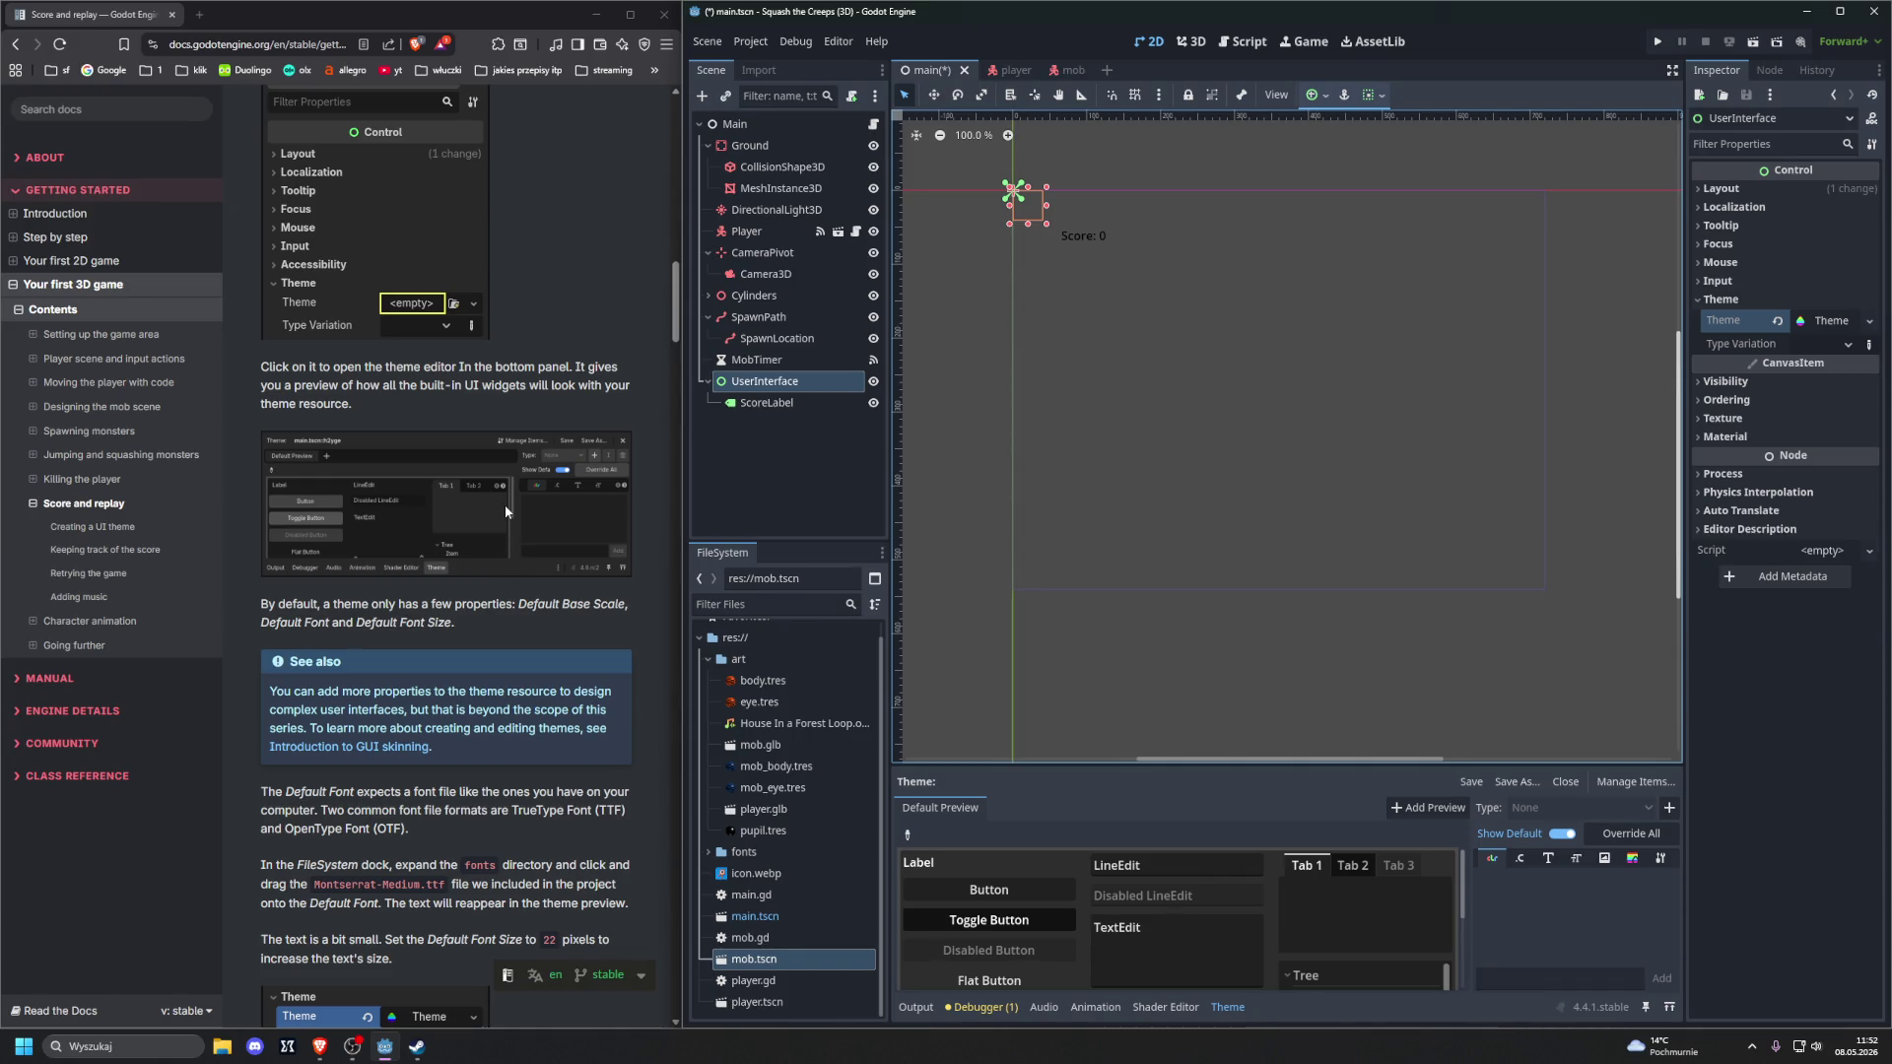
{"action": "scroll", "coordinate": [504, 505], "scroll_direction": "down", "scroll_amount": 1}
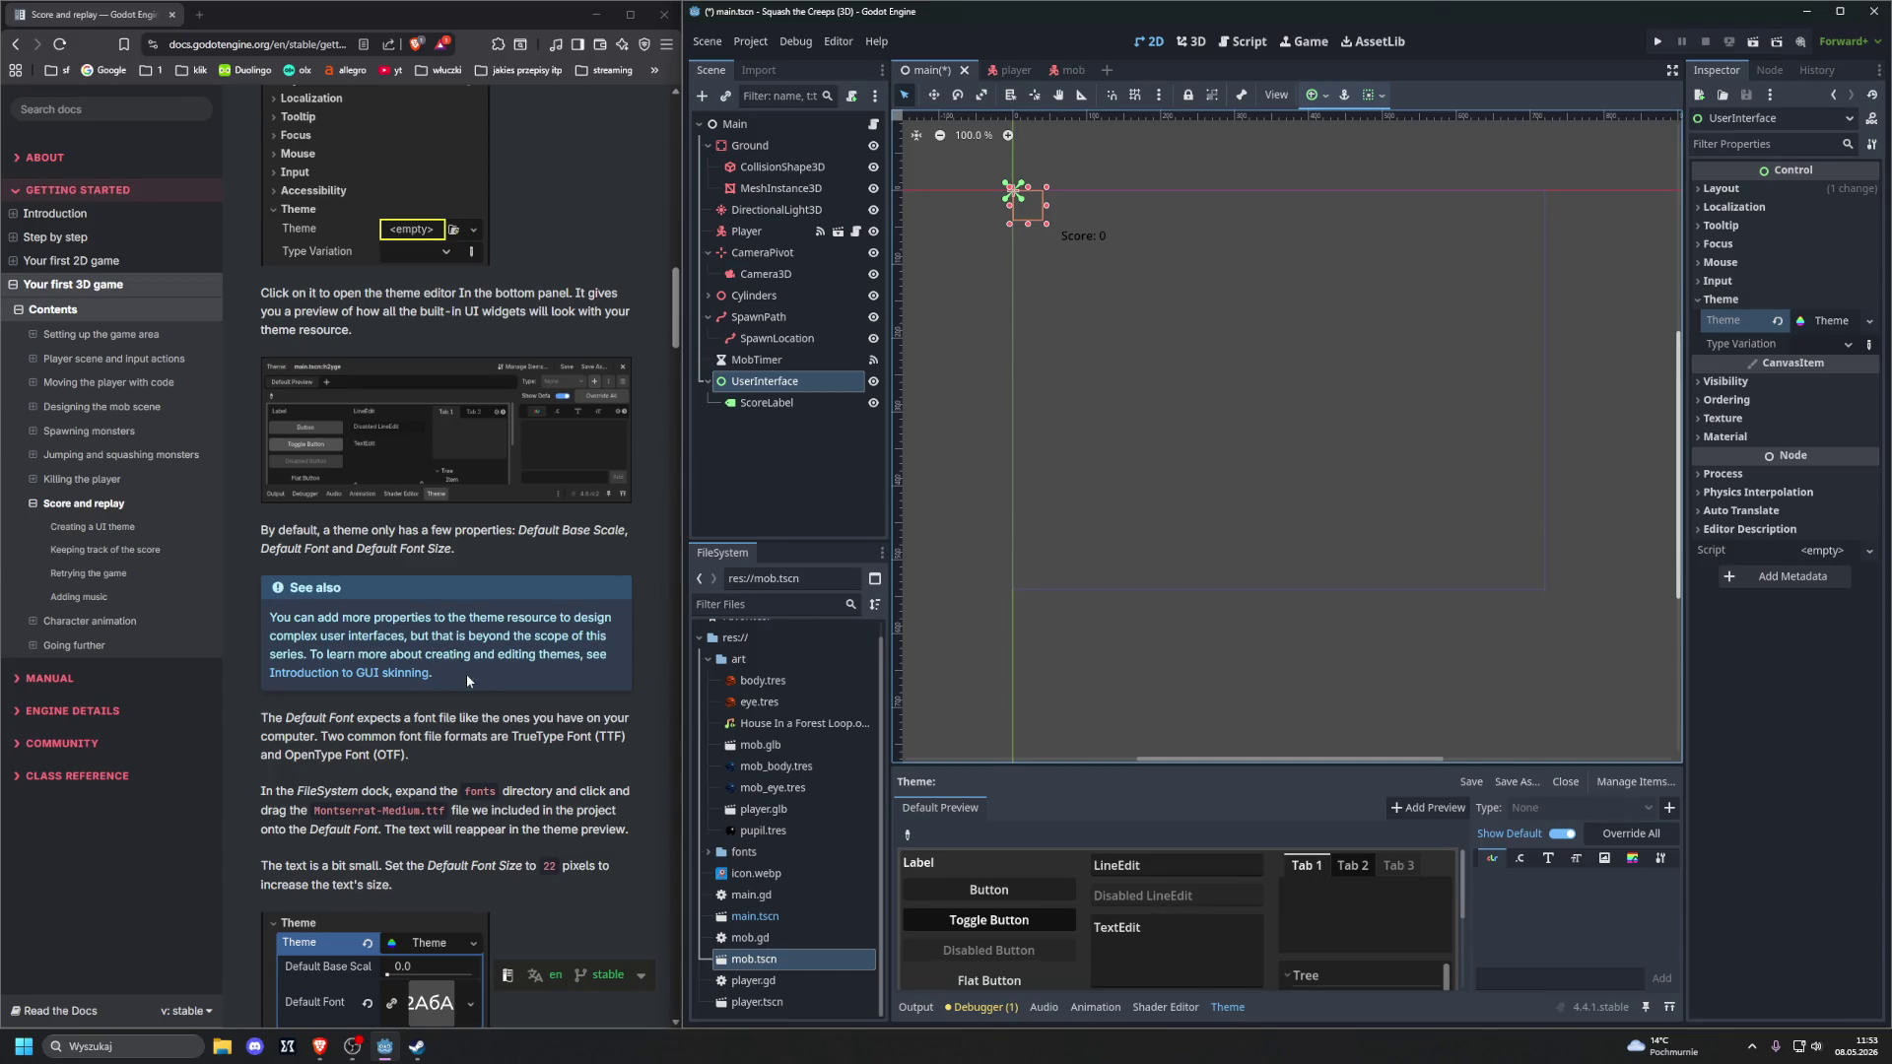
{"action": "left_click", "coordinate": [301, 11]}
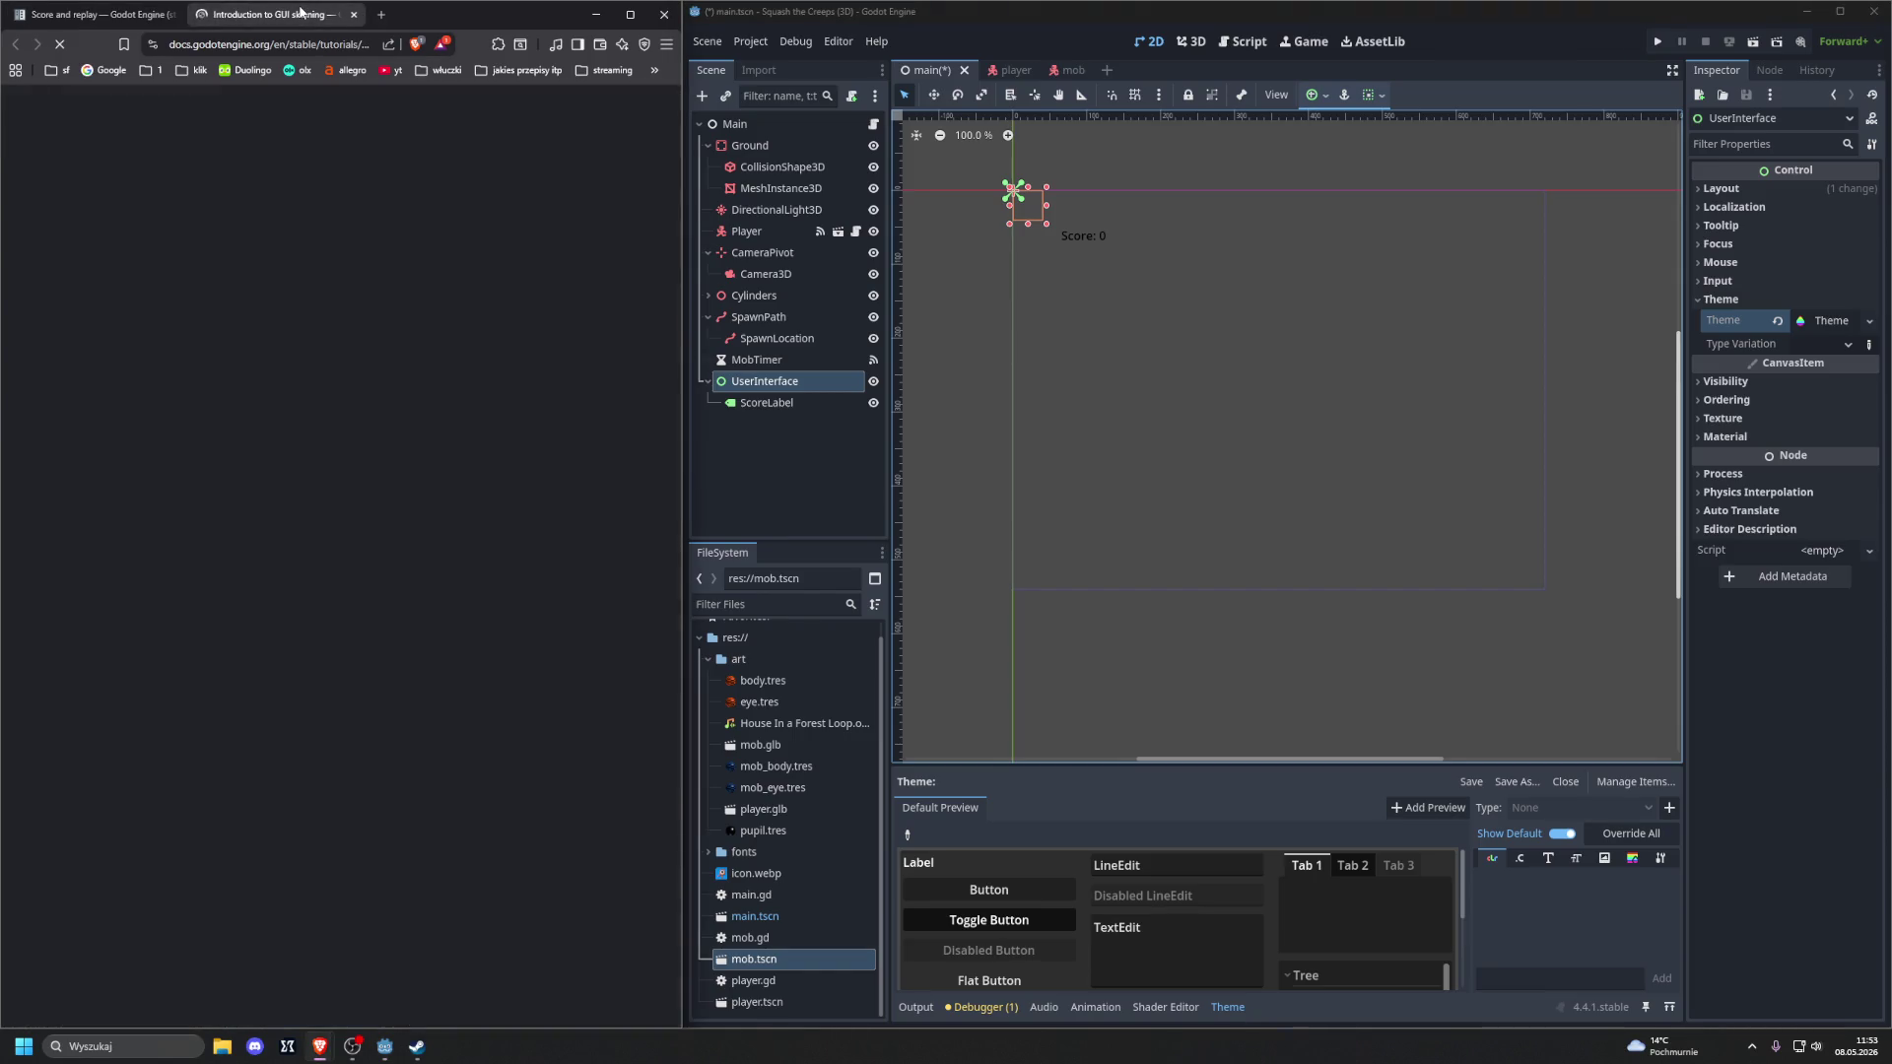
Skim the GUI skinning page, close it, and scroll Score and replay to Default Font
{"action": "scroll", "coordinate": [450, 362], "scroll_direction": "down", "scroll_amount": 6}
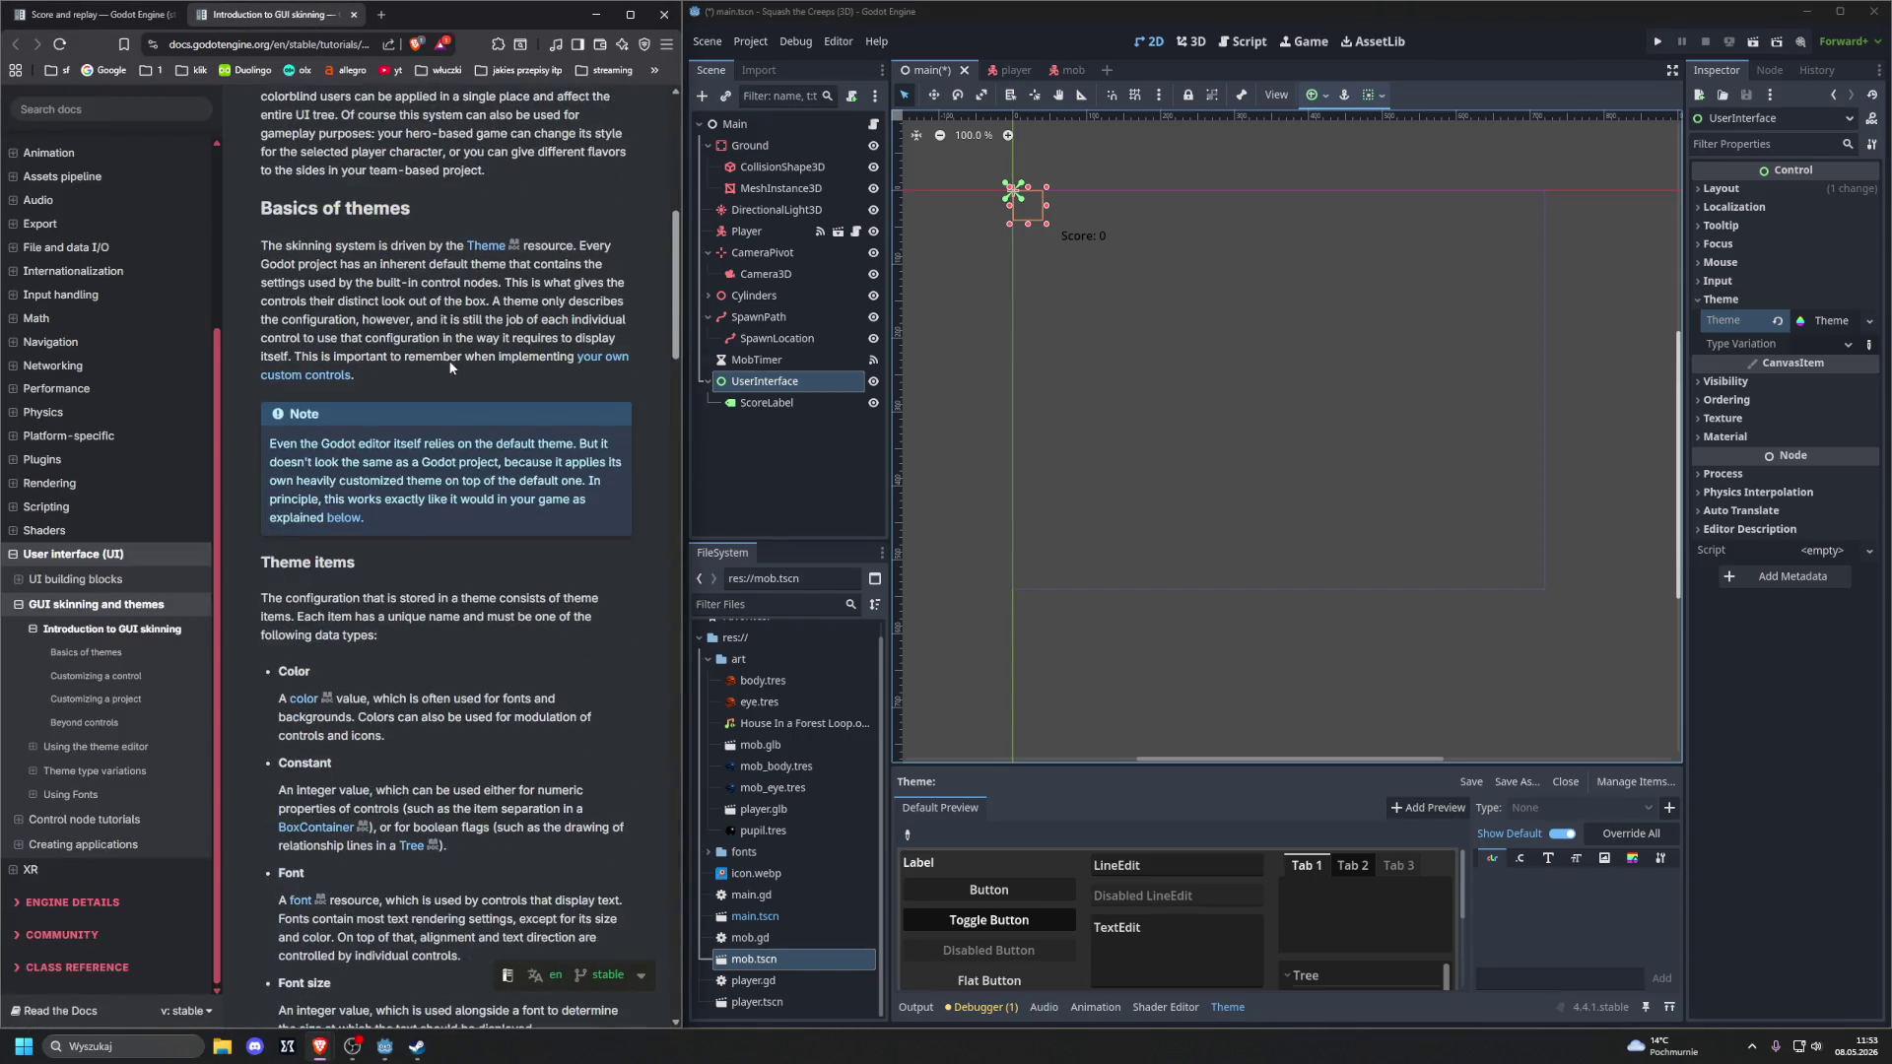
{"action": "left_click_drag", "start_coordinate": [676, 315], "coordinate": [602, 976]}
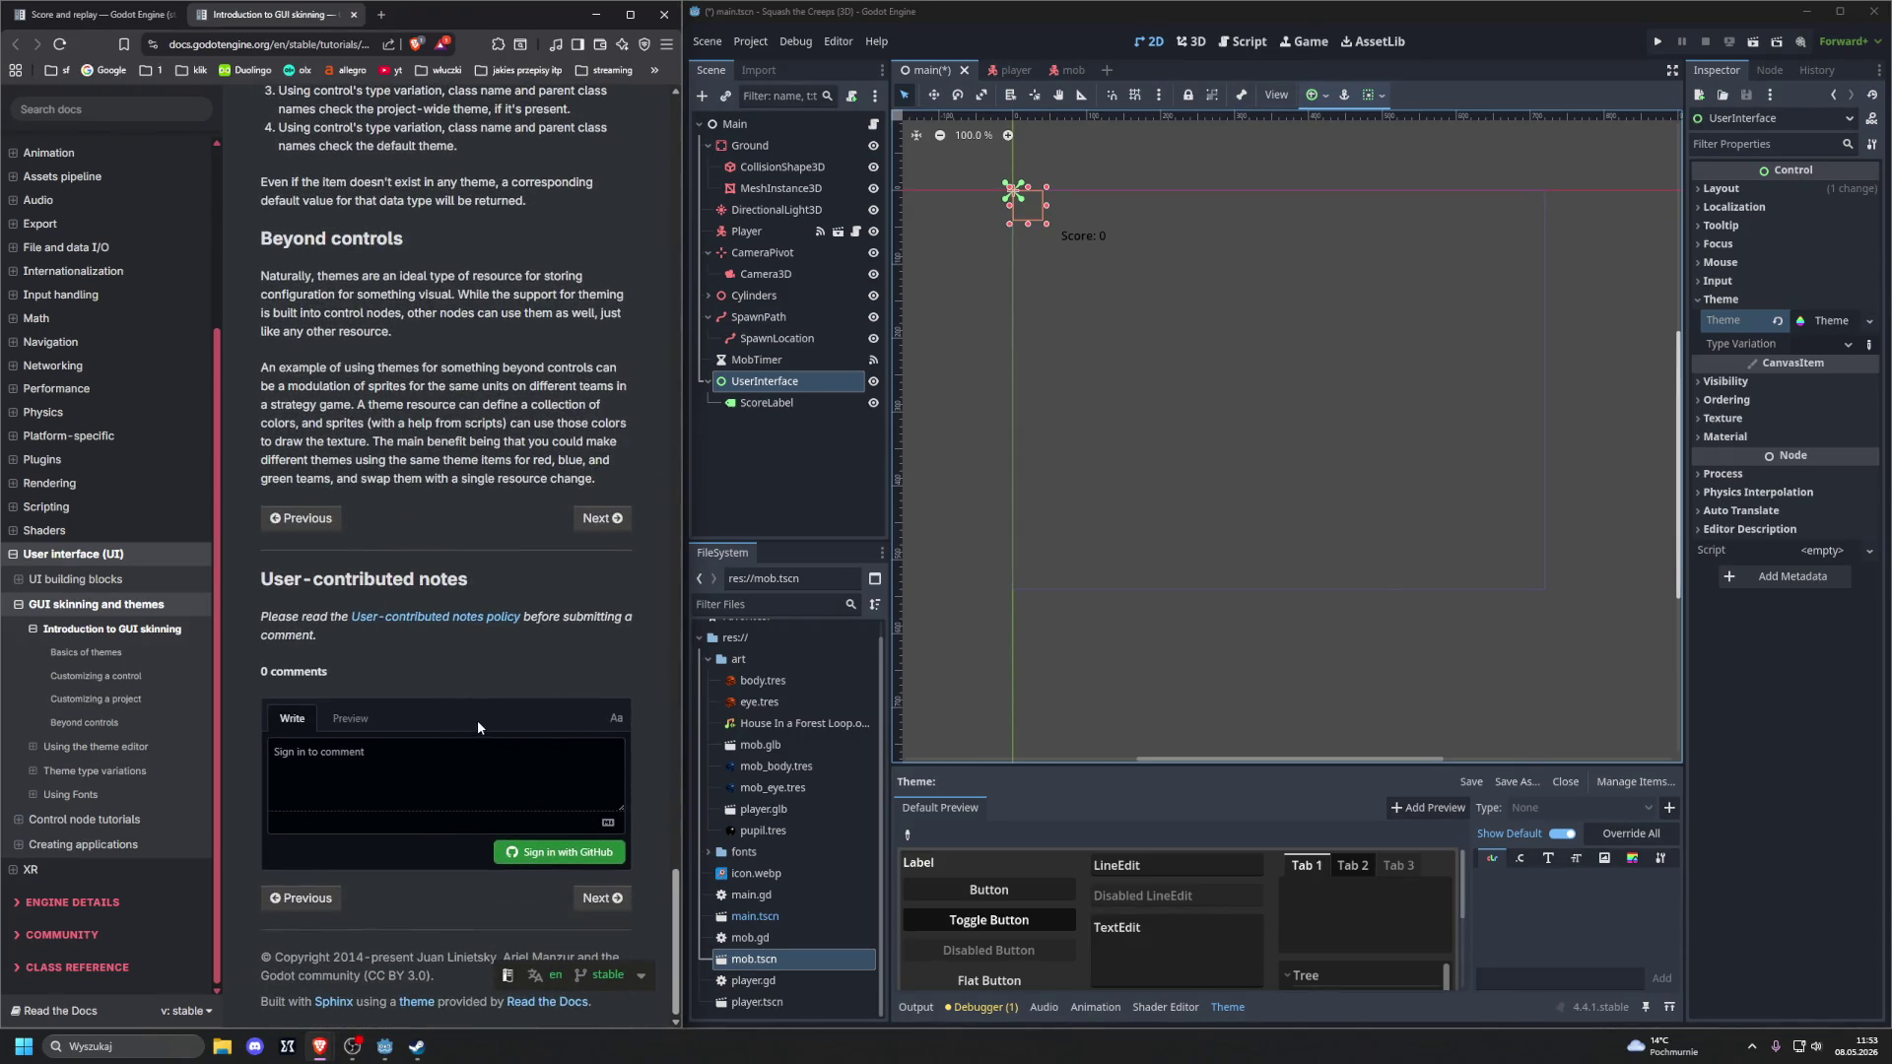
{"action": "key", "text": "ctrl+w"}
{"action": "scroll", "coordinate": [586, 502], "scroll_direction": "down", "scroll_amount": 4}
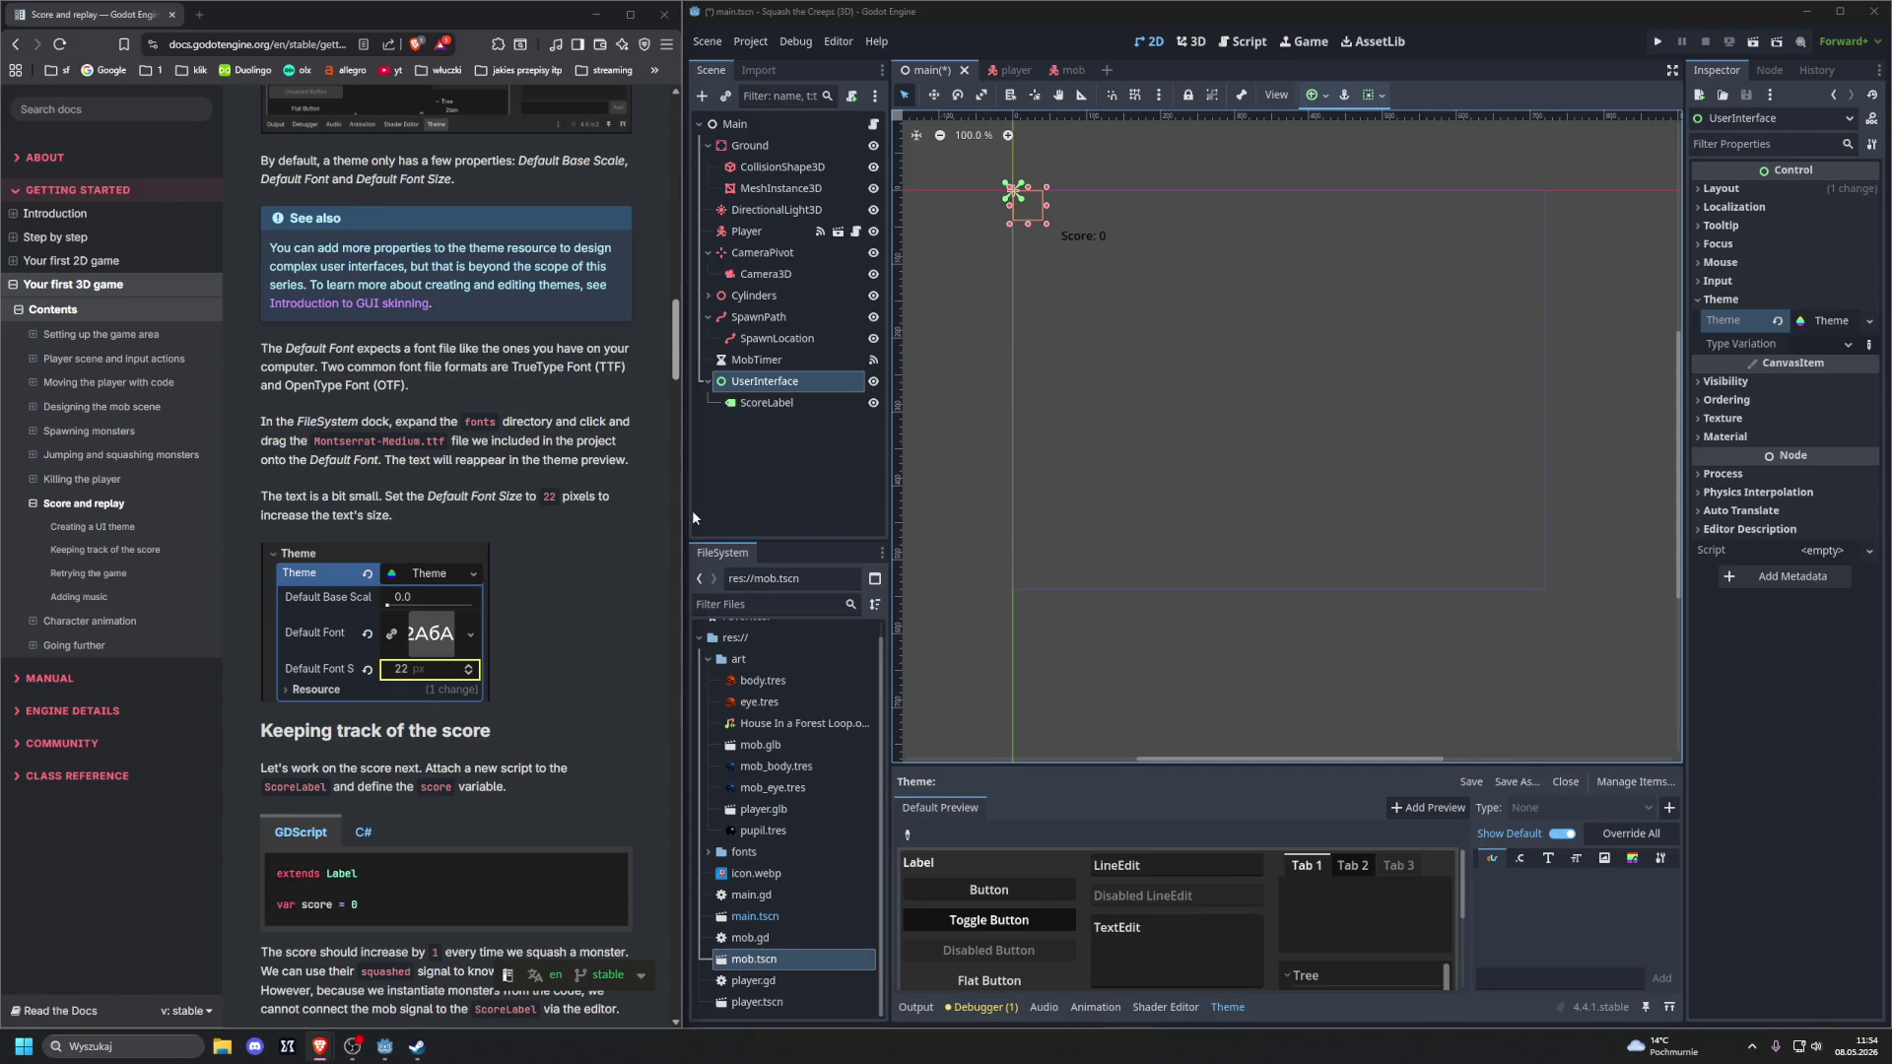
Set the theme's Default Font to Montserrat-Medium.ttf with Default Font Size 22
{"action": "double_click", "coordinate": [737, 853]}
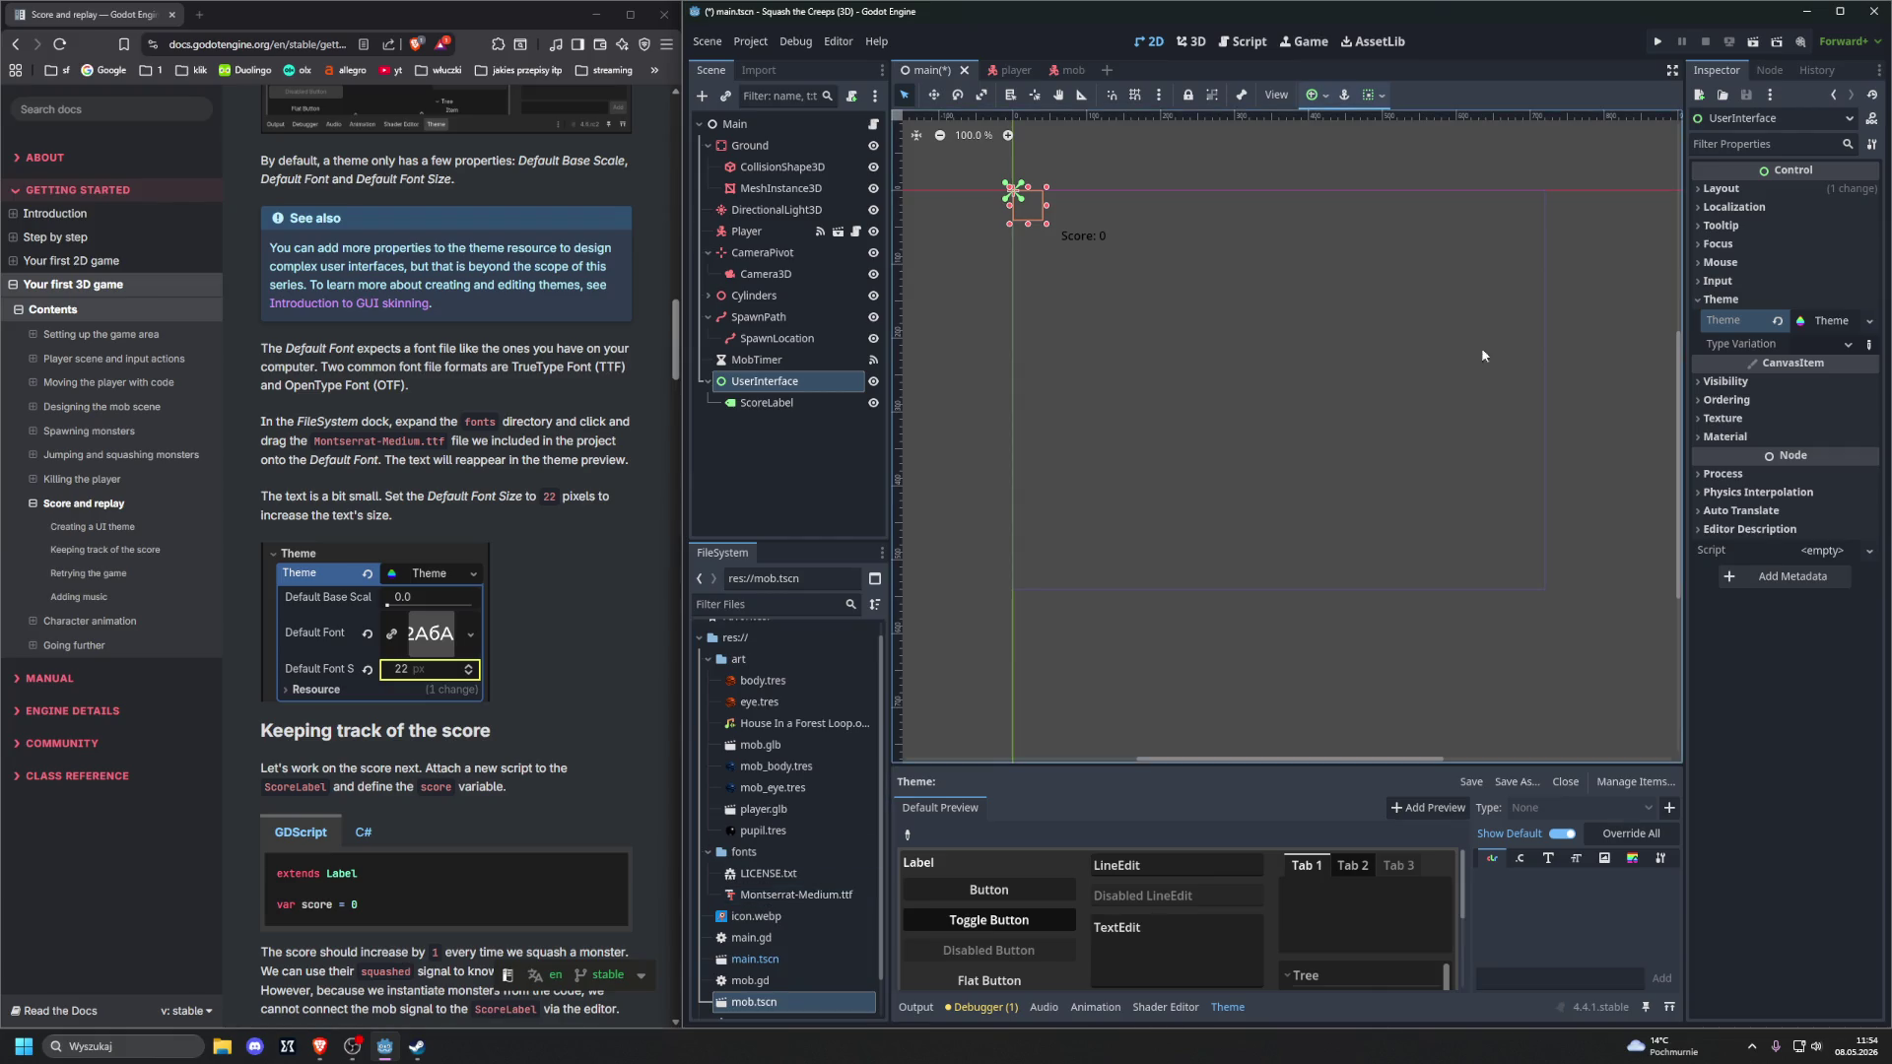
{"action": "left_click", "coordinate": [1811, 322]}
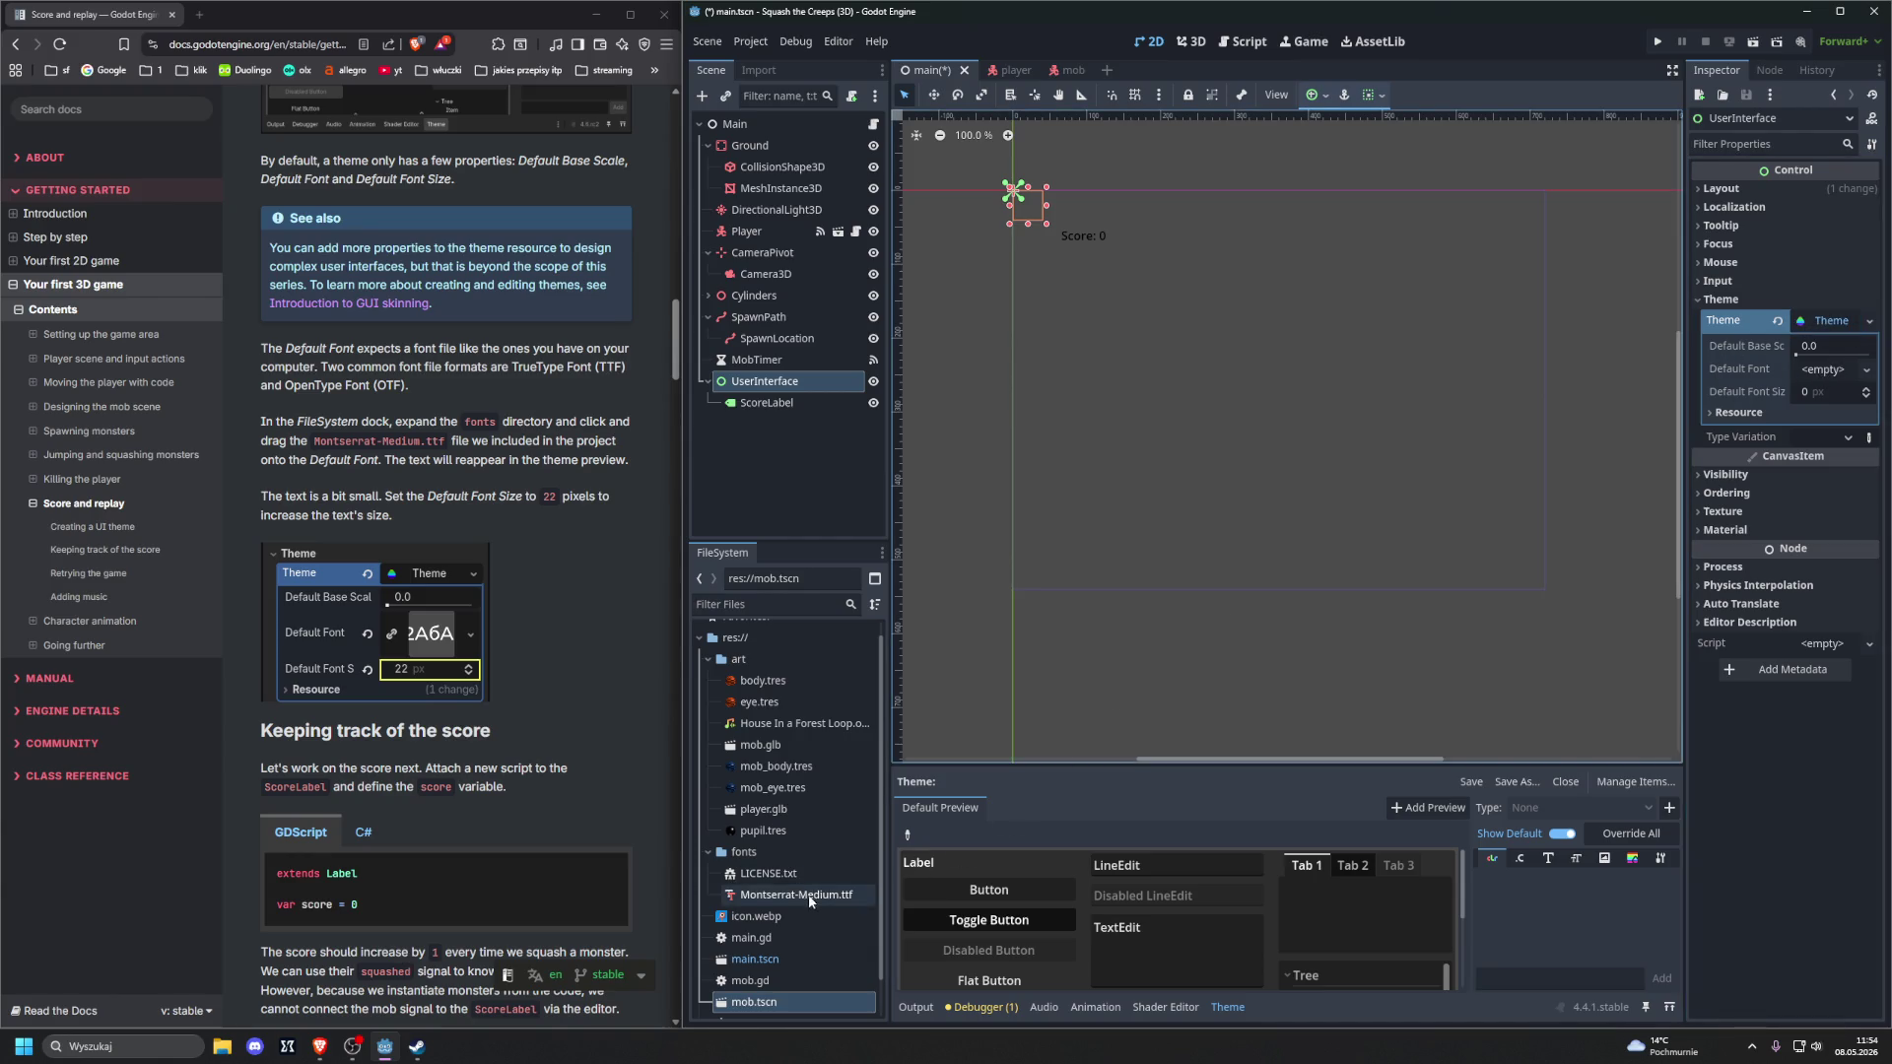
{"action": "mouse_move", "coordinate": [768, 900]}
{"action": "left_mouse_down"}
{"action": "mouse_move", "coordinate": [946, 867]}
{"action": "mouse_move", "coordinate": [1636, 591]}
{"action": "mouse_move", "coordinate": [1811, 372]}
{"action": "left_mouse_up"}
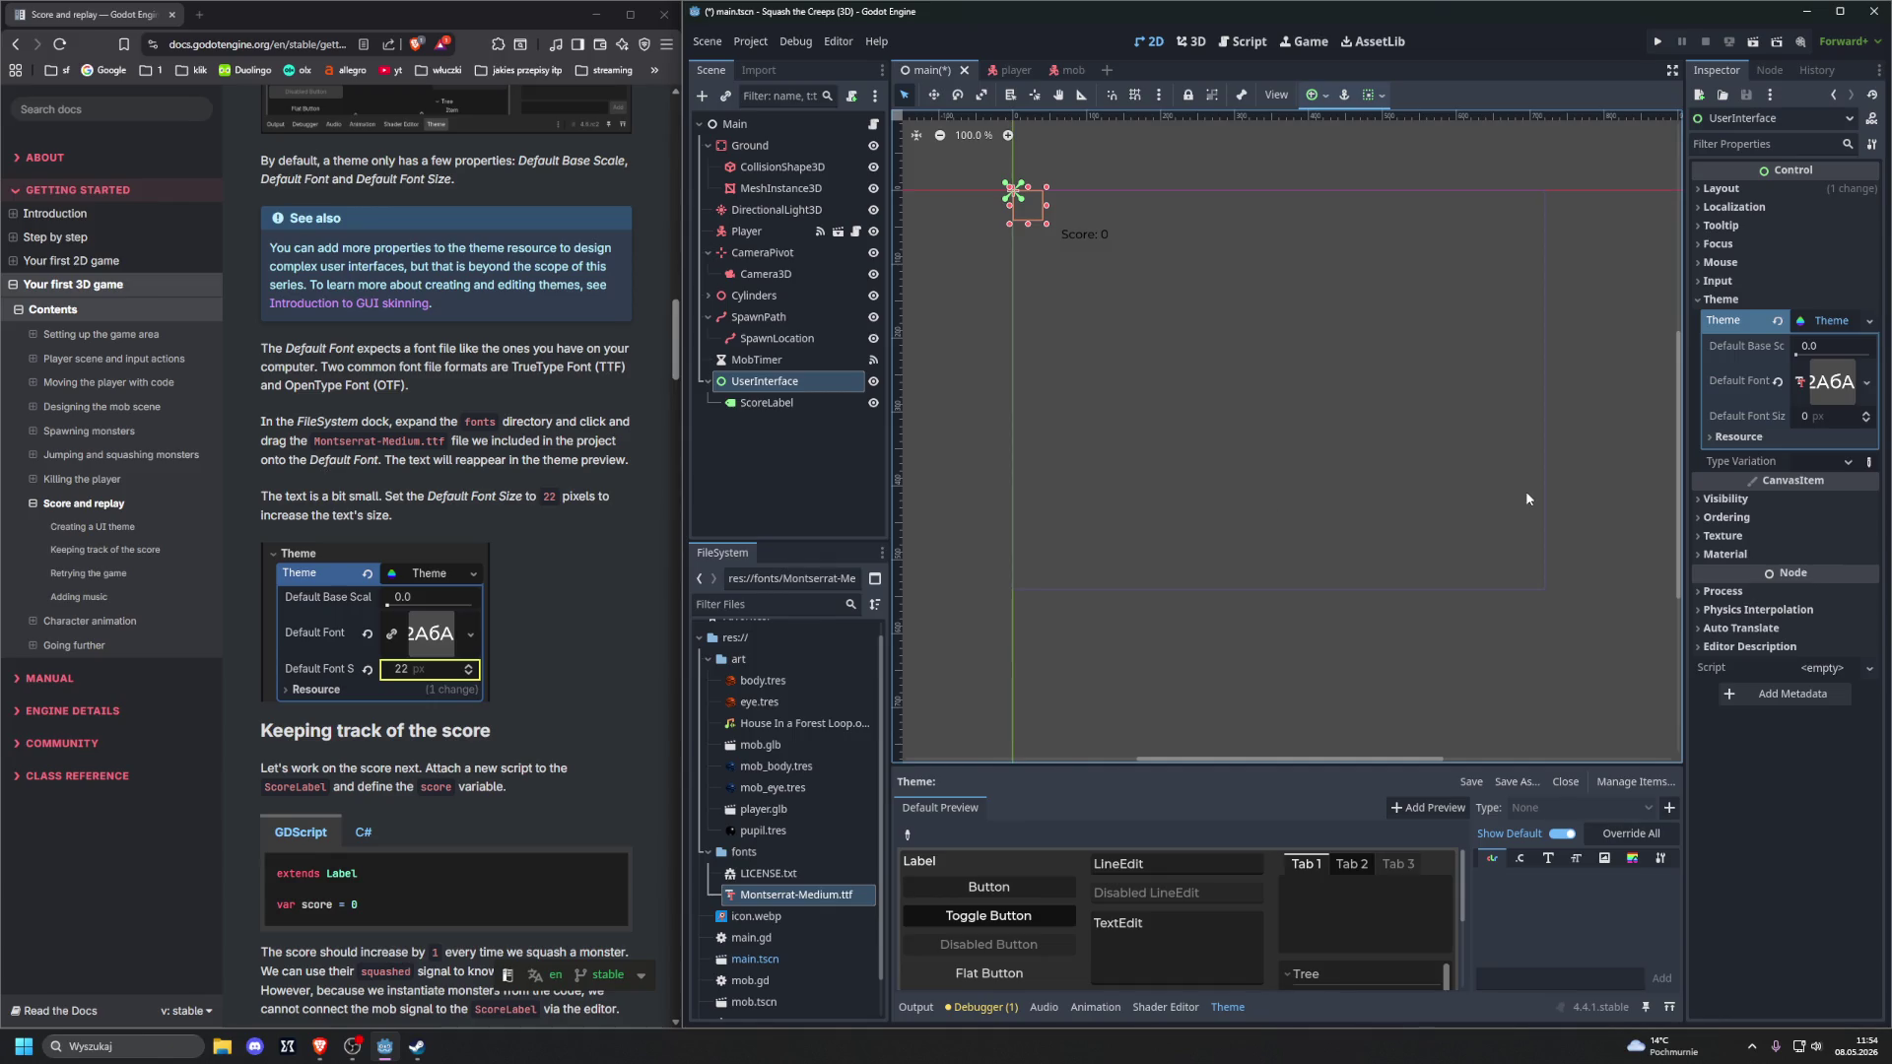
{"action": "left_click", "coordinate": [1817, 416]}
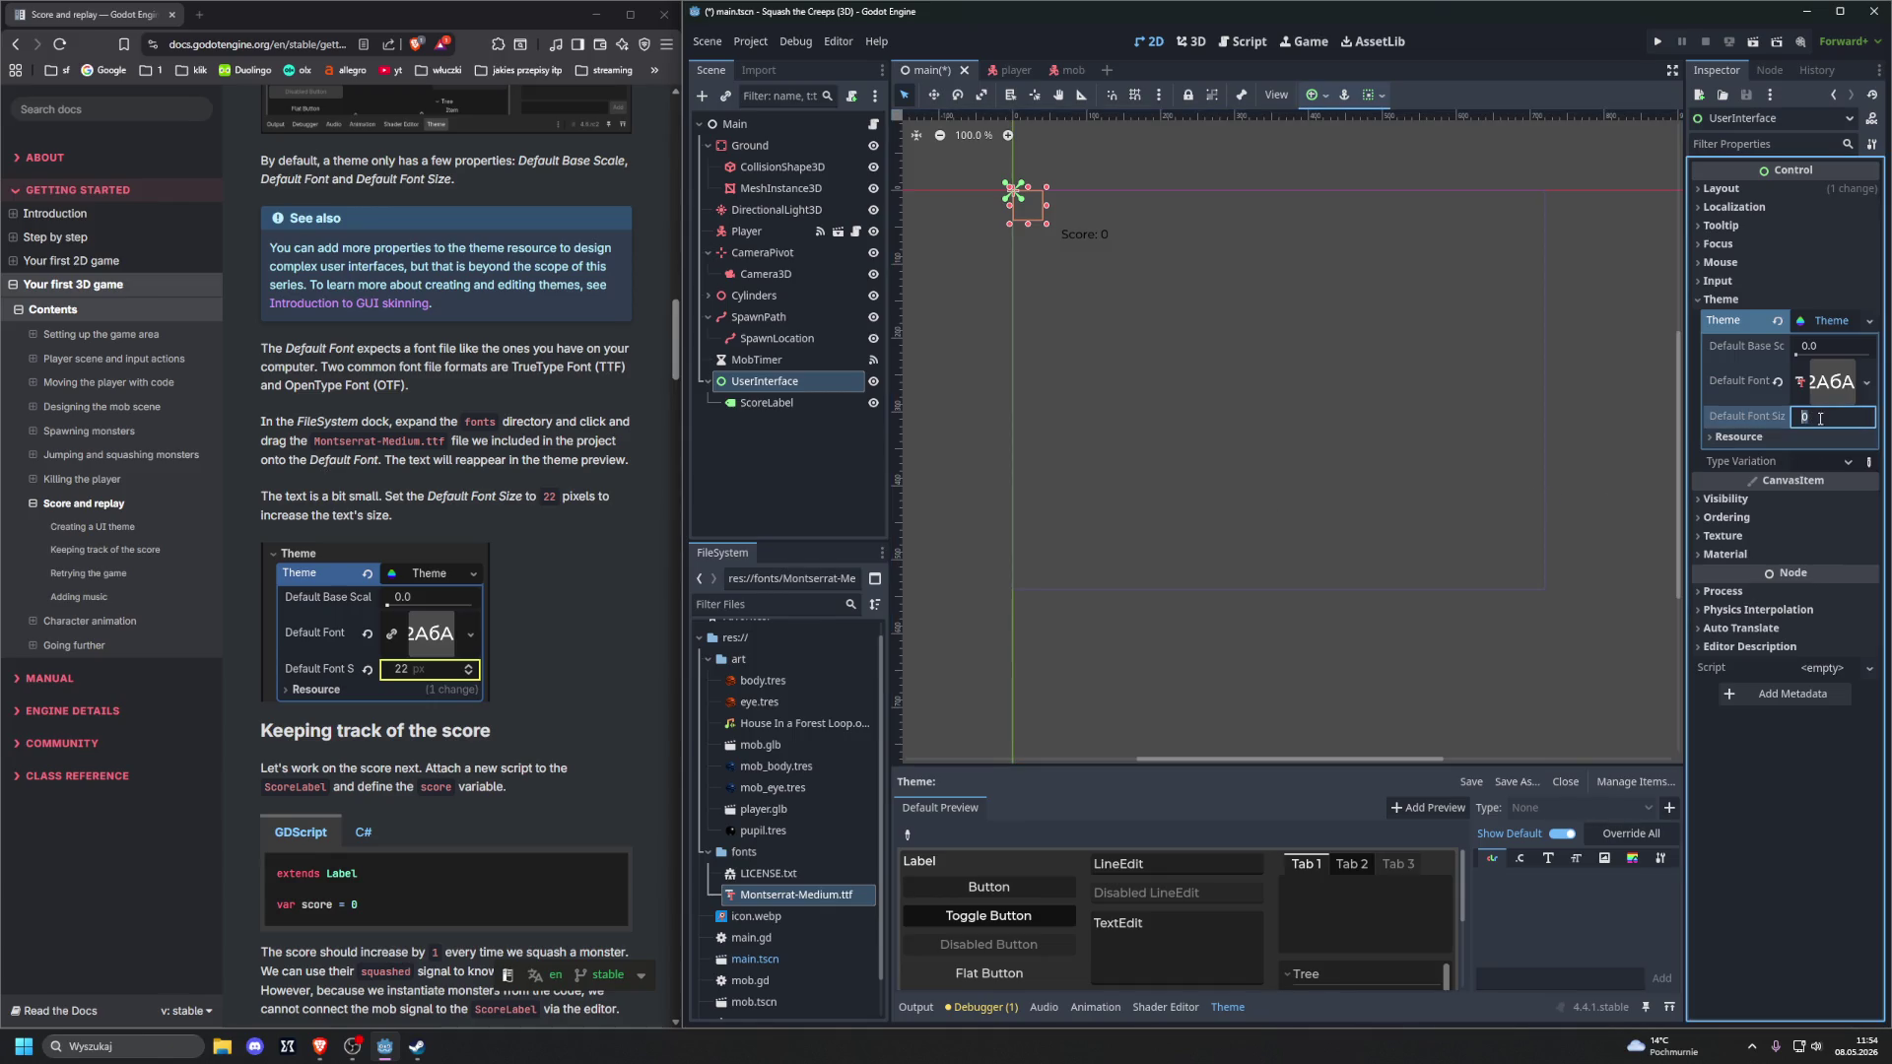
{"action": "type", "text": "22"}
{"action": "key", "text": "Return"}
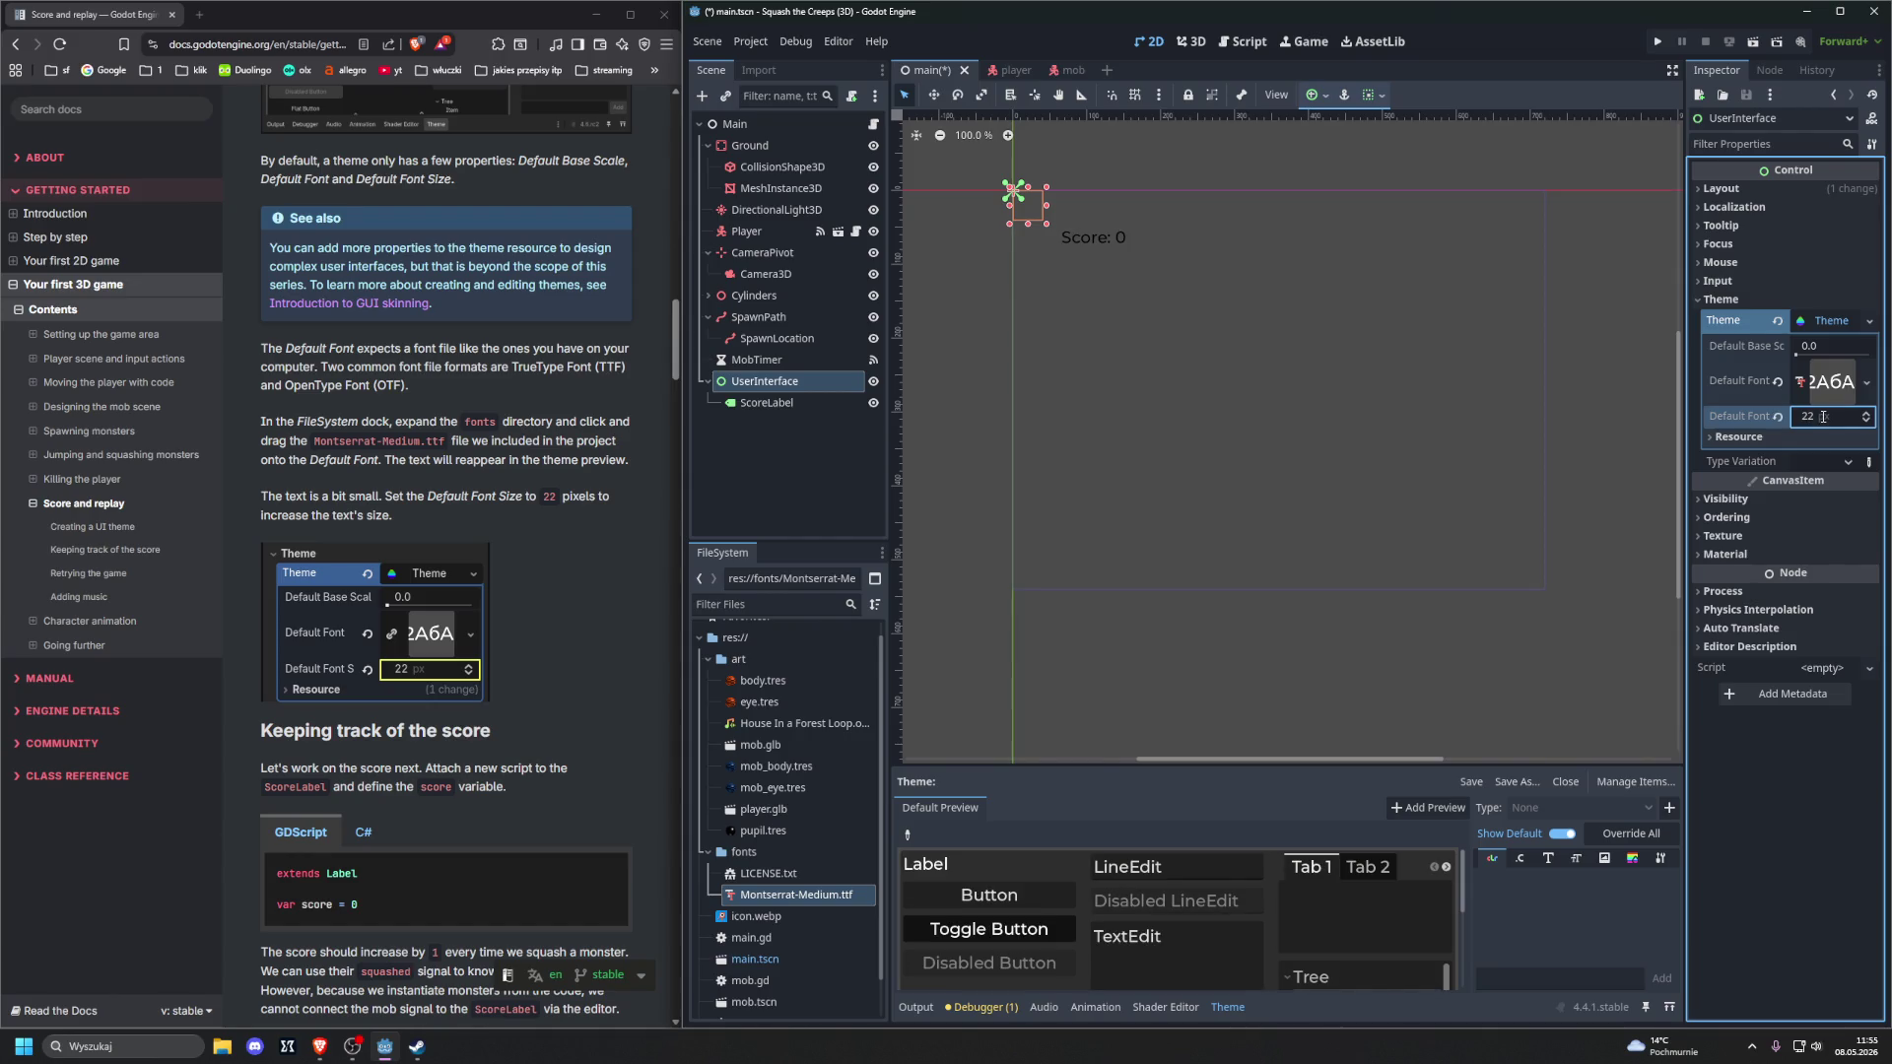
{"action": "key", "text": "ctrl+z"}
{"action": "key", "text": "ctrl+z"}
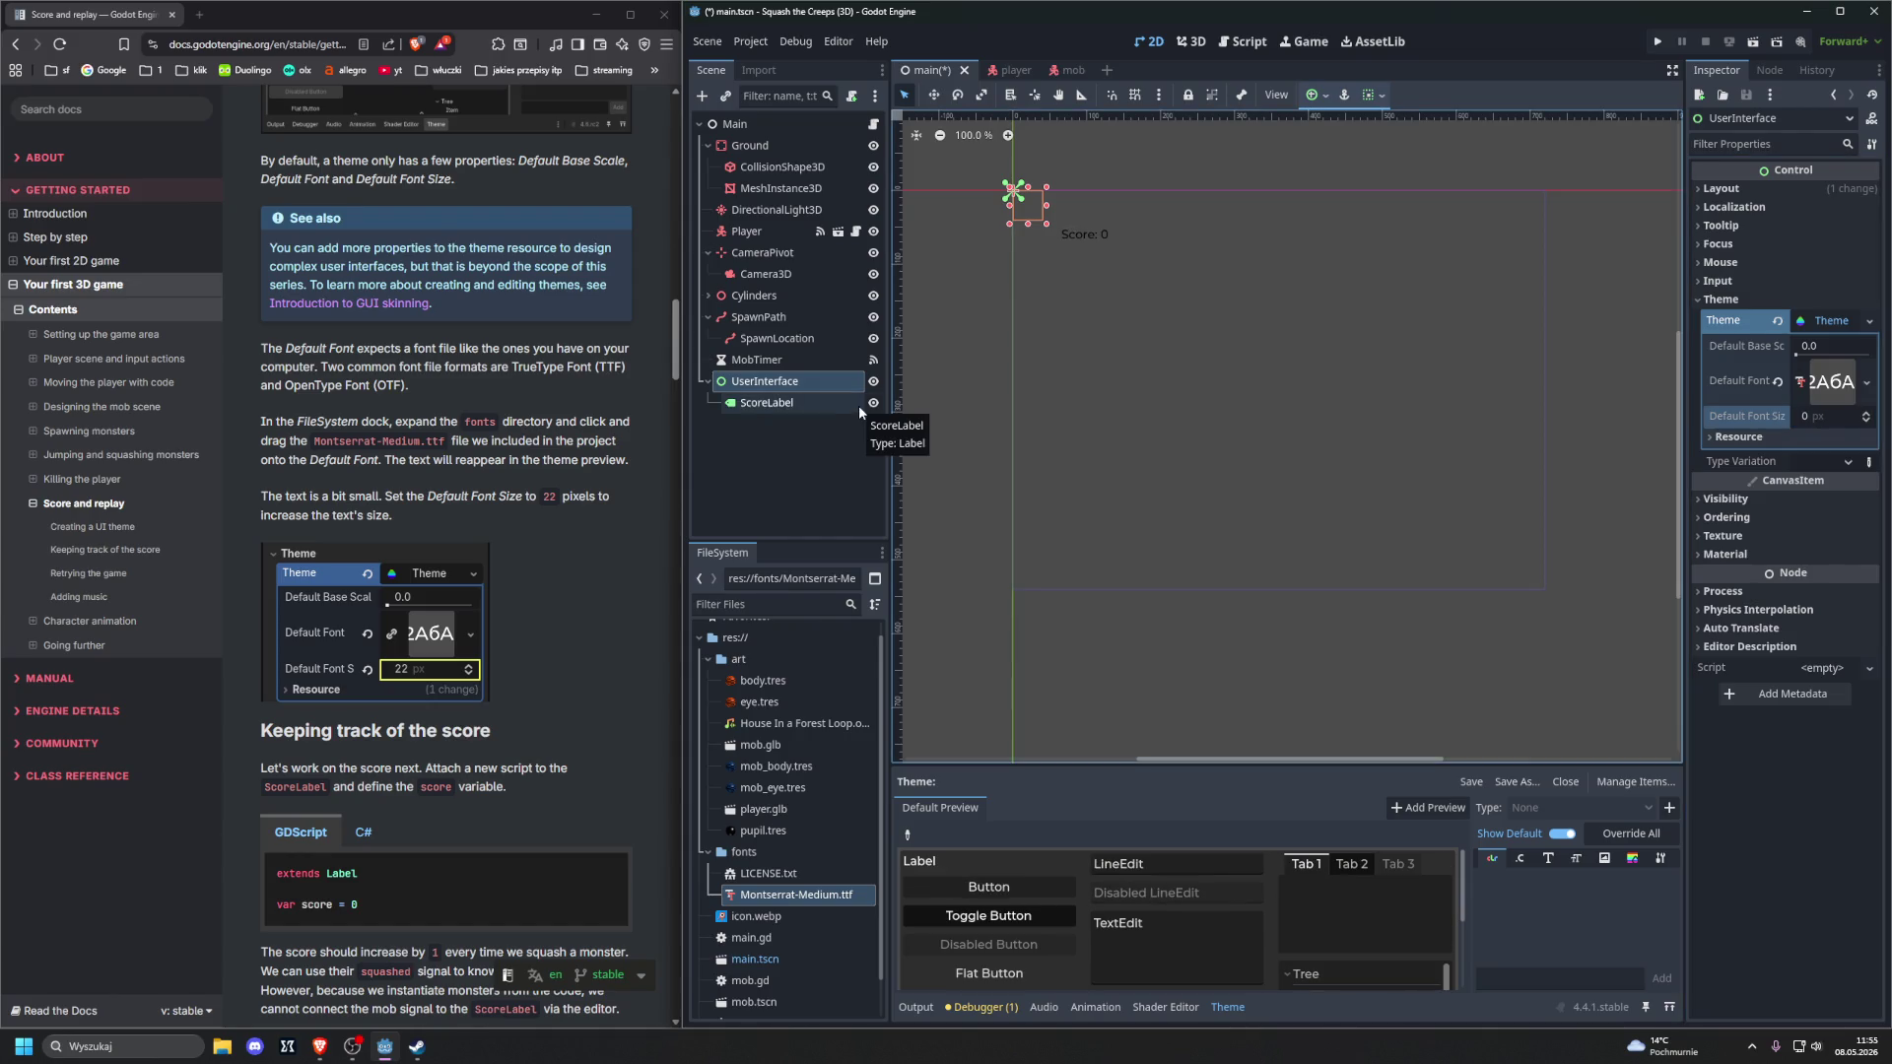
{"action": "key", "text": "ctrl+y"}
{"action": "key", "text": "ctrl+y"}
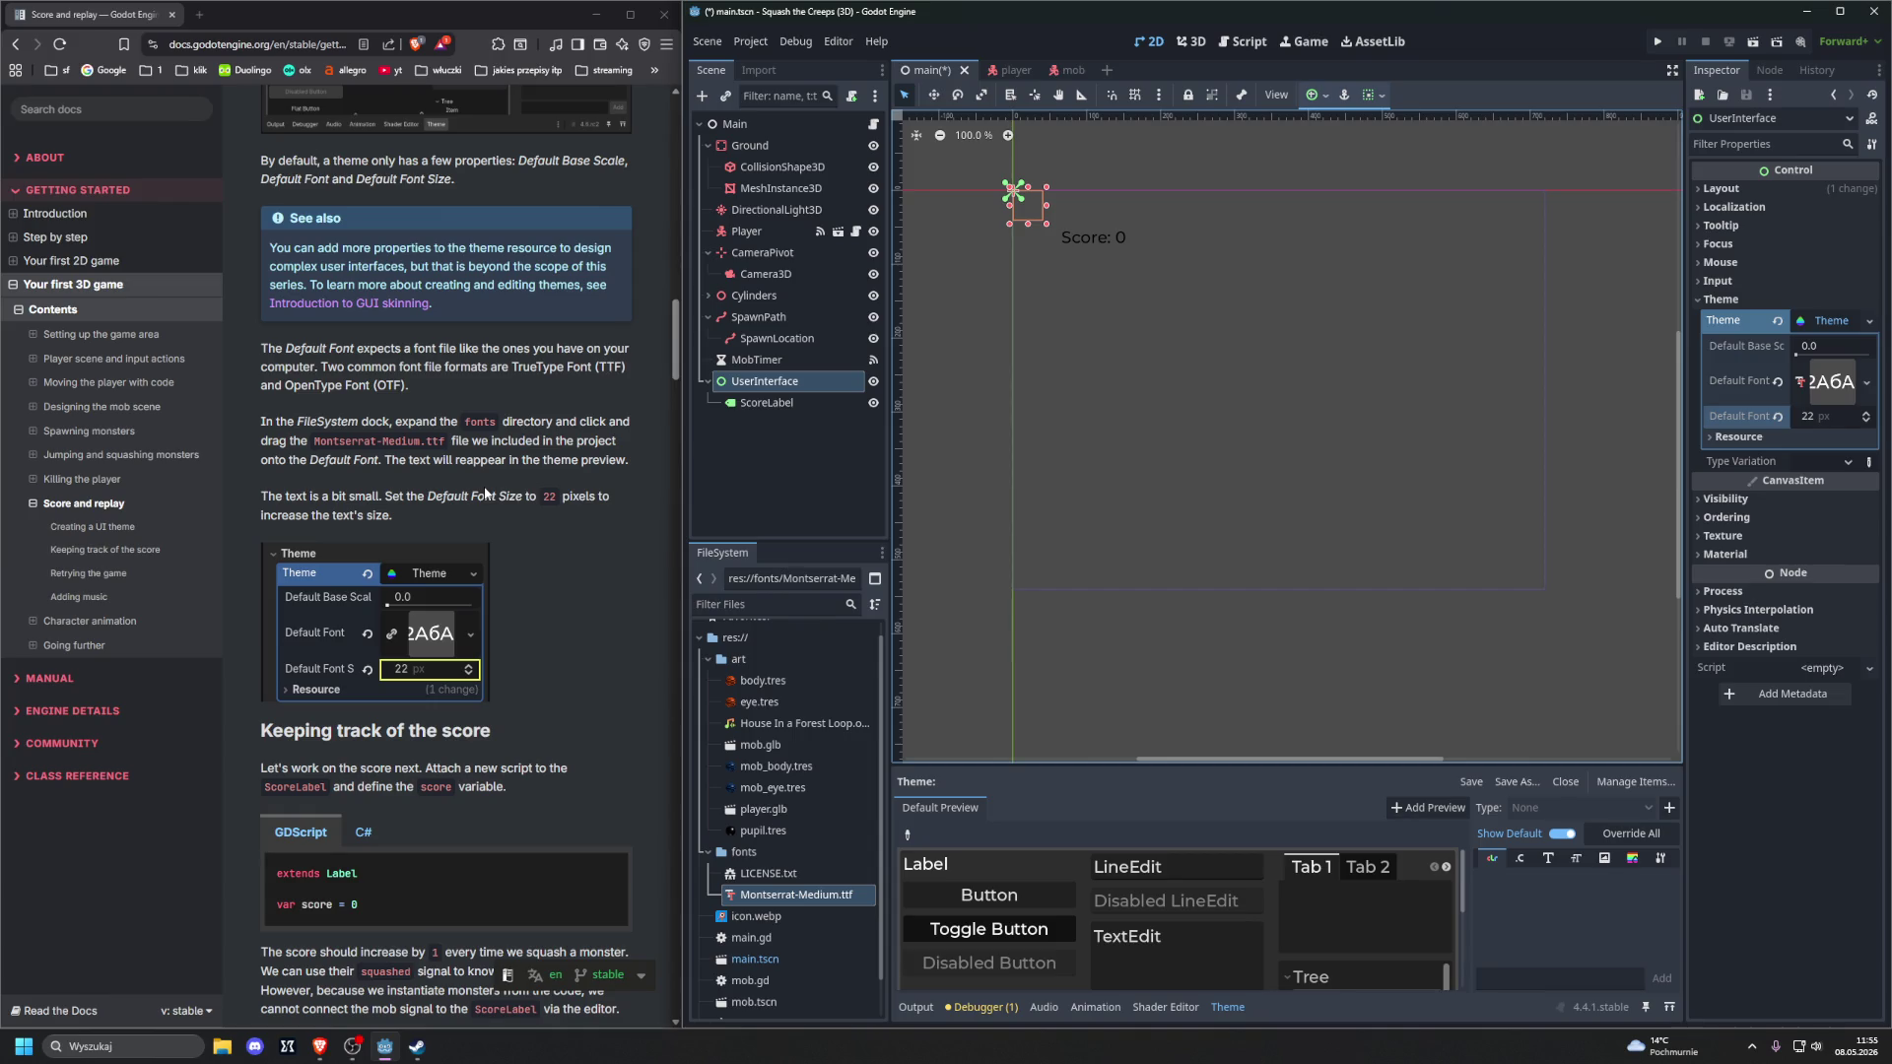
Read the tutorial's next instructions and select the ScoreLabel node
{"action": "key", "text": "alt+Tab"}
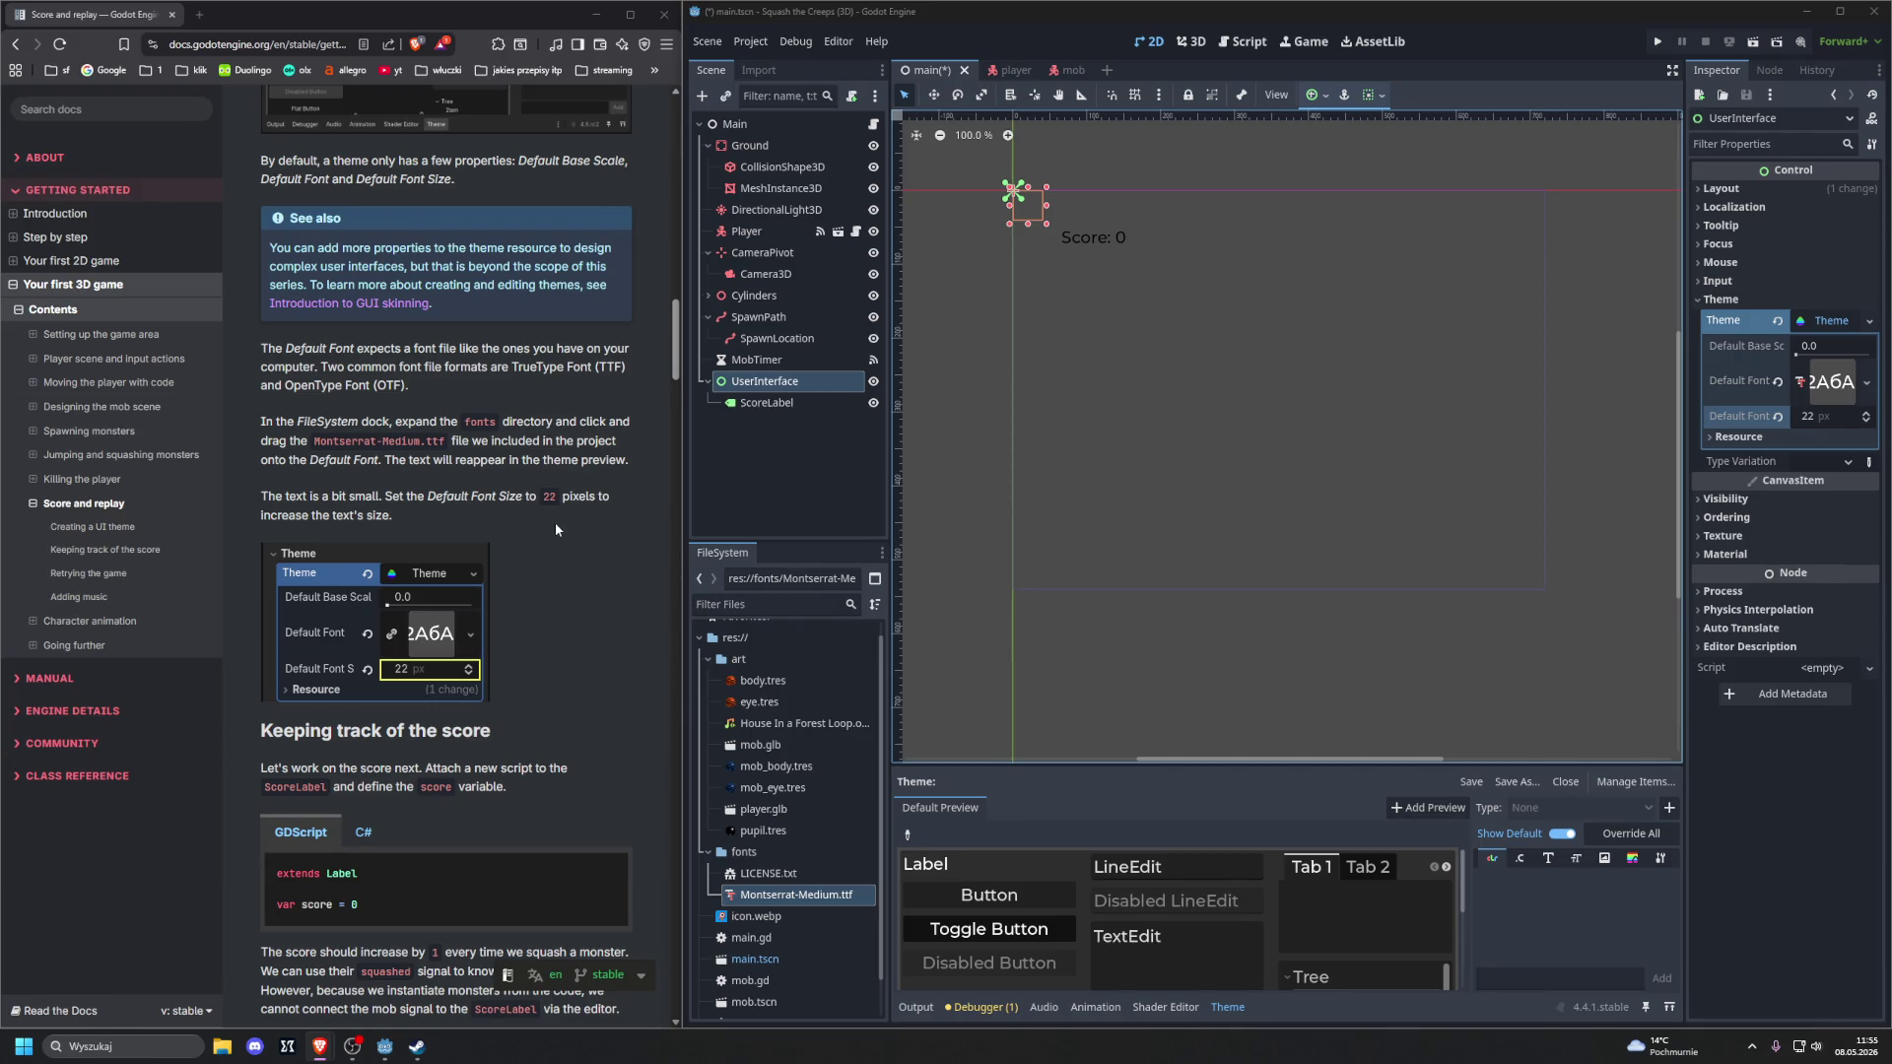
{"action": "scroll", "coordinate": [555, 529], "scroll_direction": "down", "scroll_amount": 3}
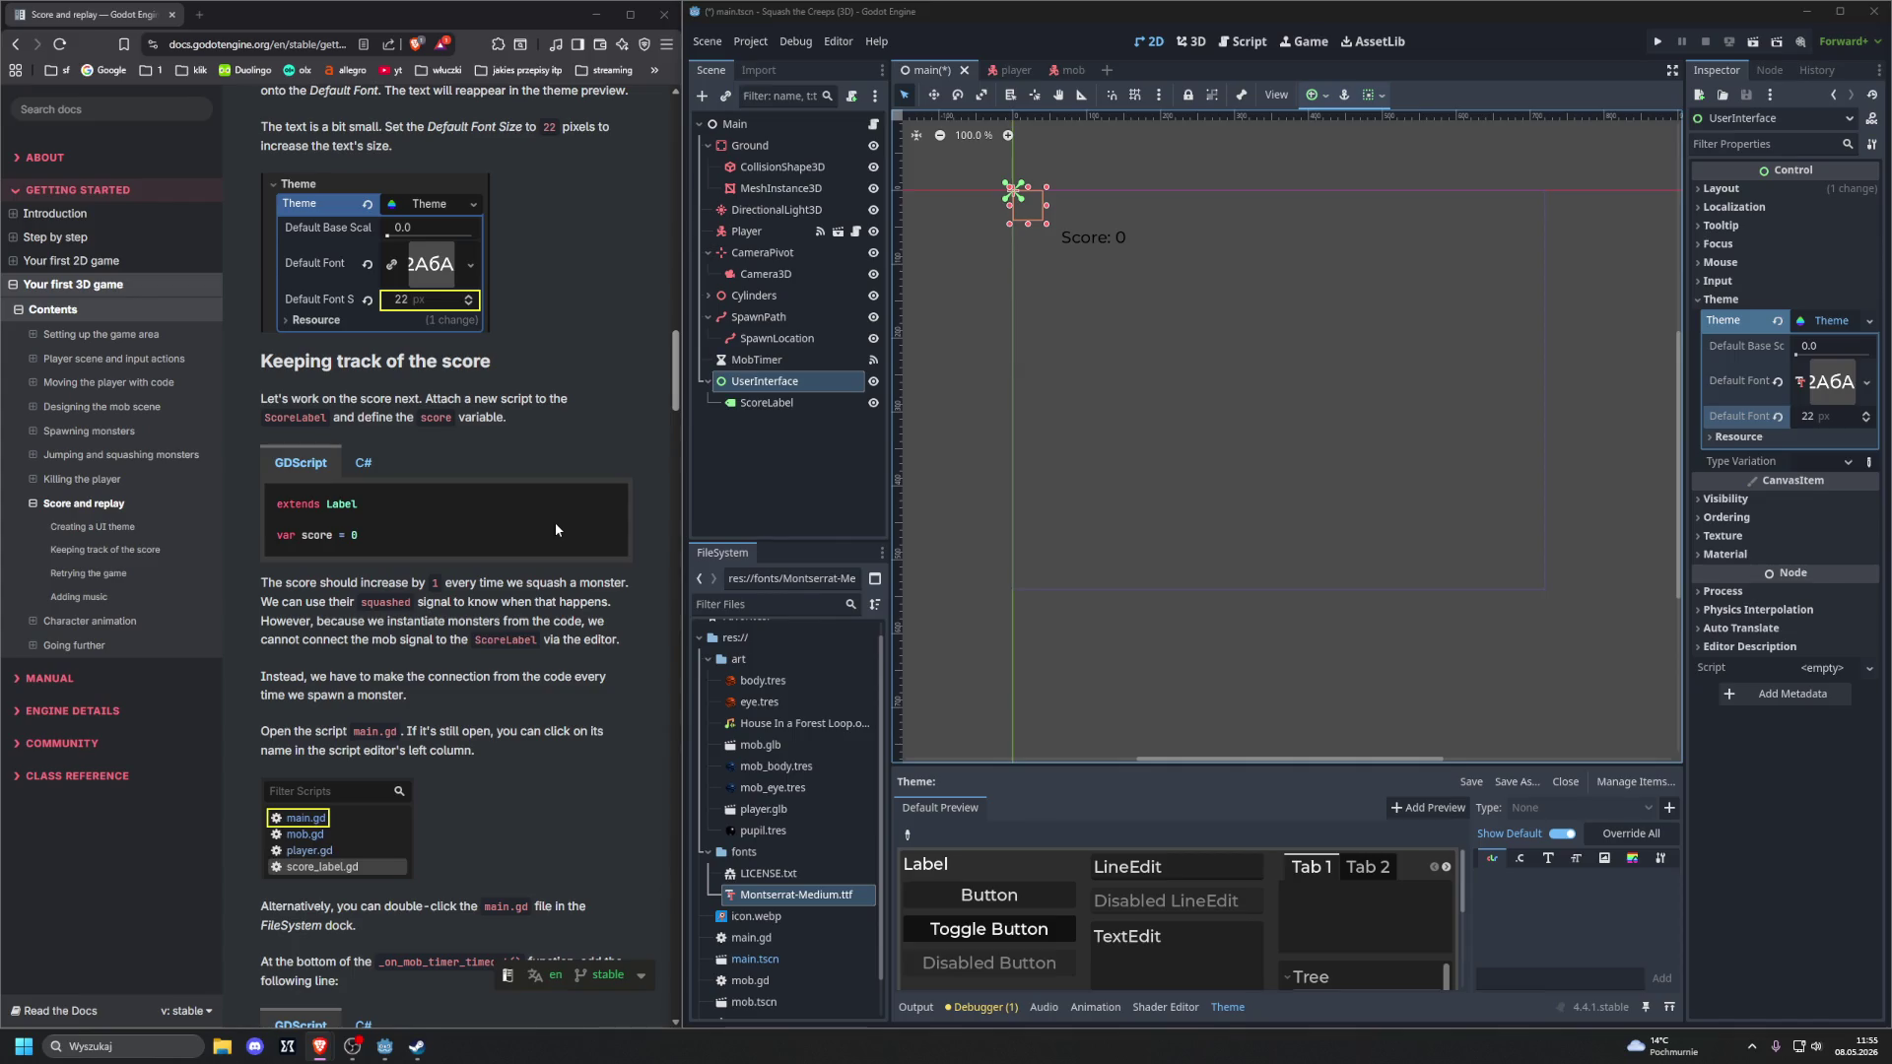
{"action": "scroll", "coordinate": [555, 529], "scroll_direction": "down", "scroll_amount": 1}
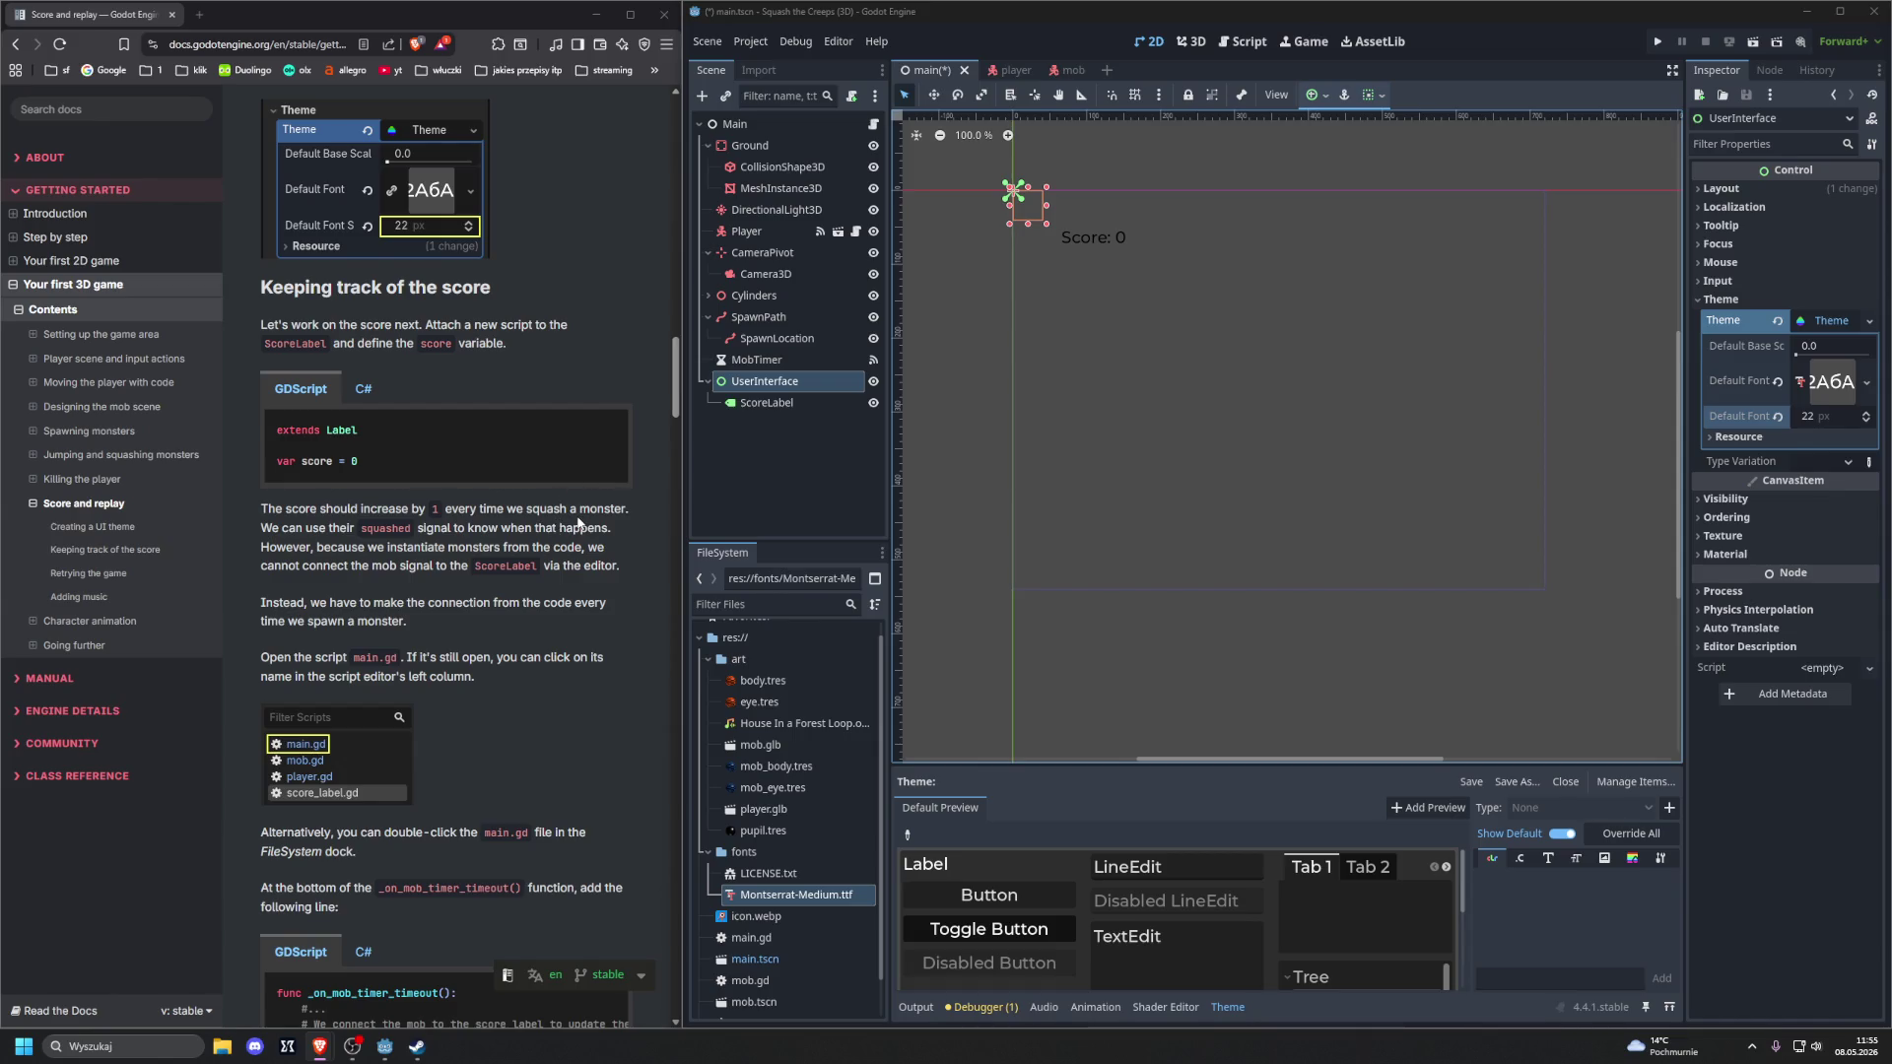
{"action": "left_click", "coordinate": [765, 408]}
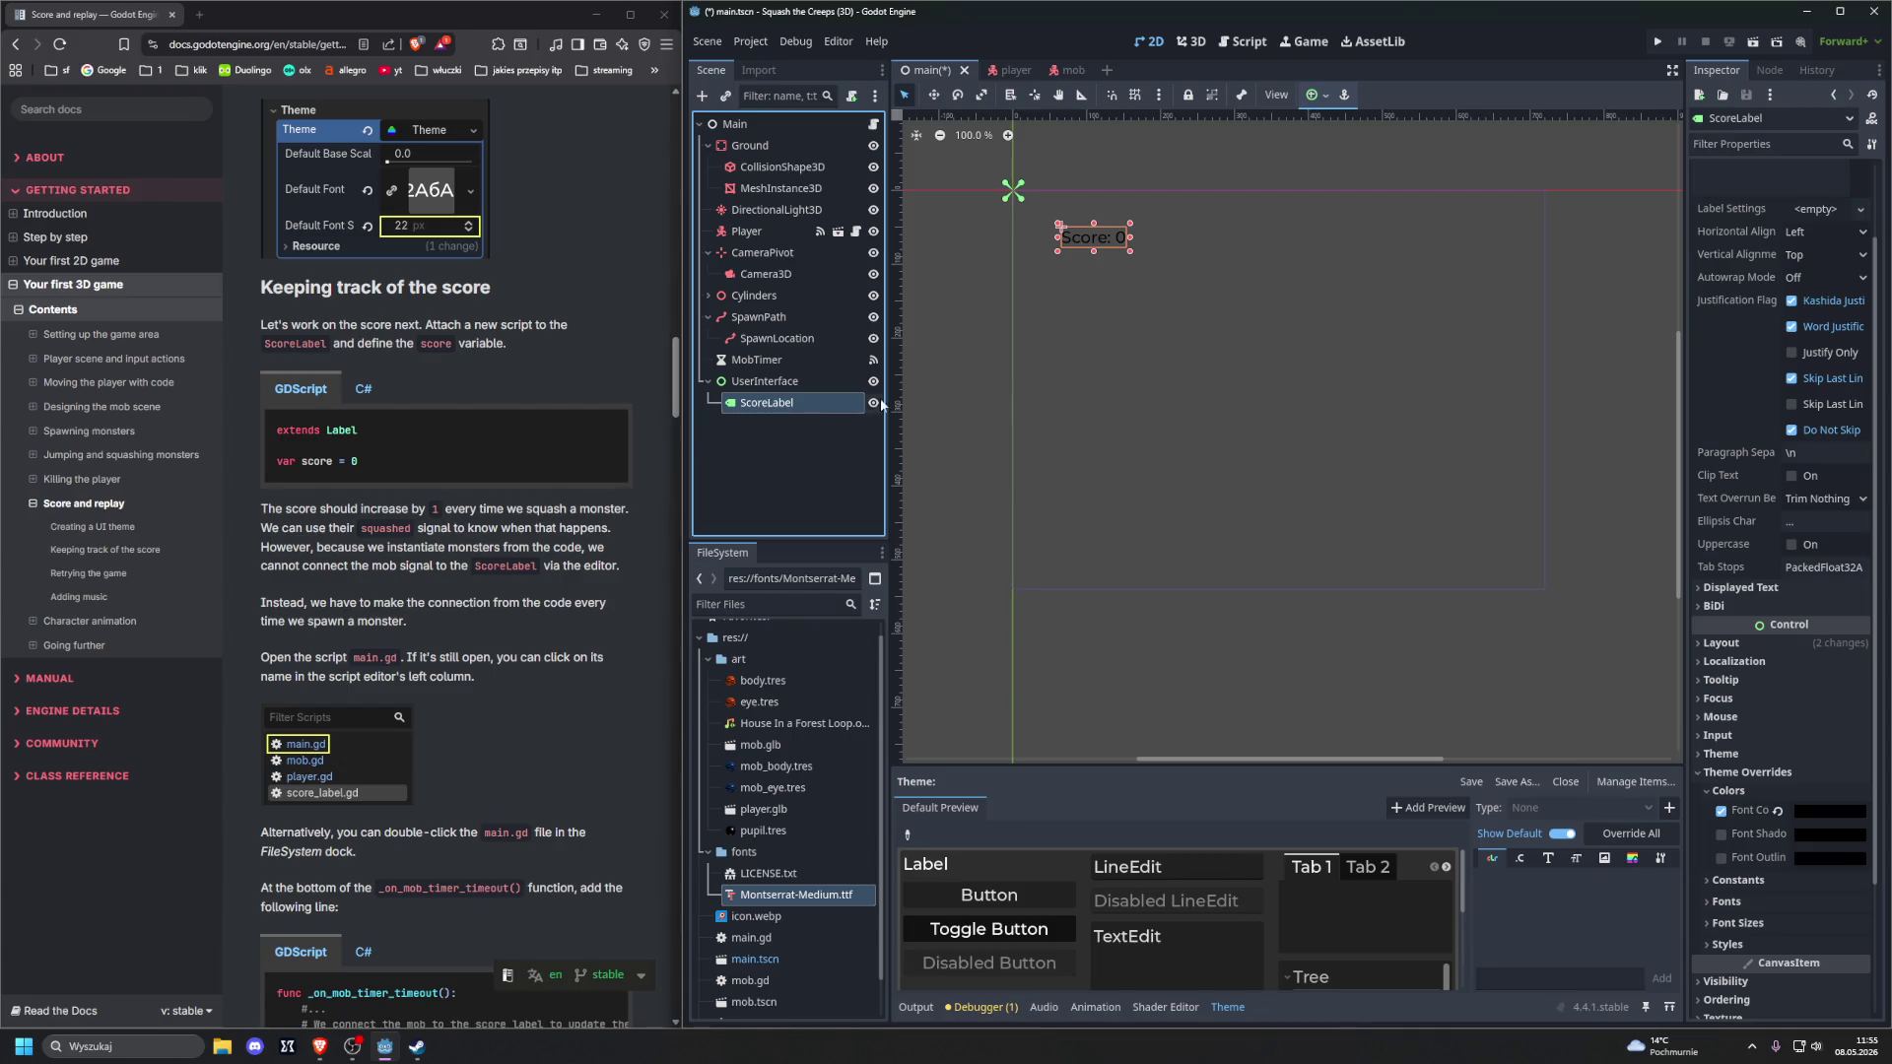
Attach a new score_label.gd script to ScoreLabel containing only var score = 0
{"action": "left_click", "coordinate": [852, 96]}
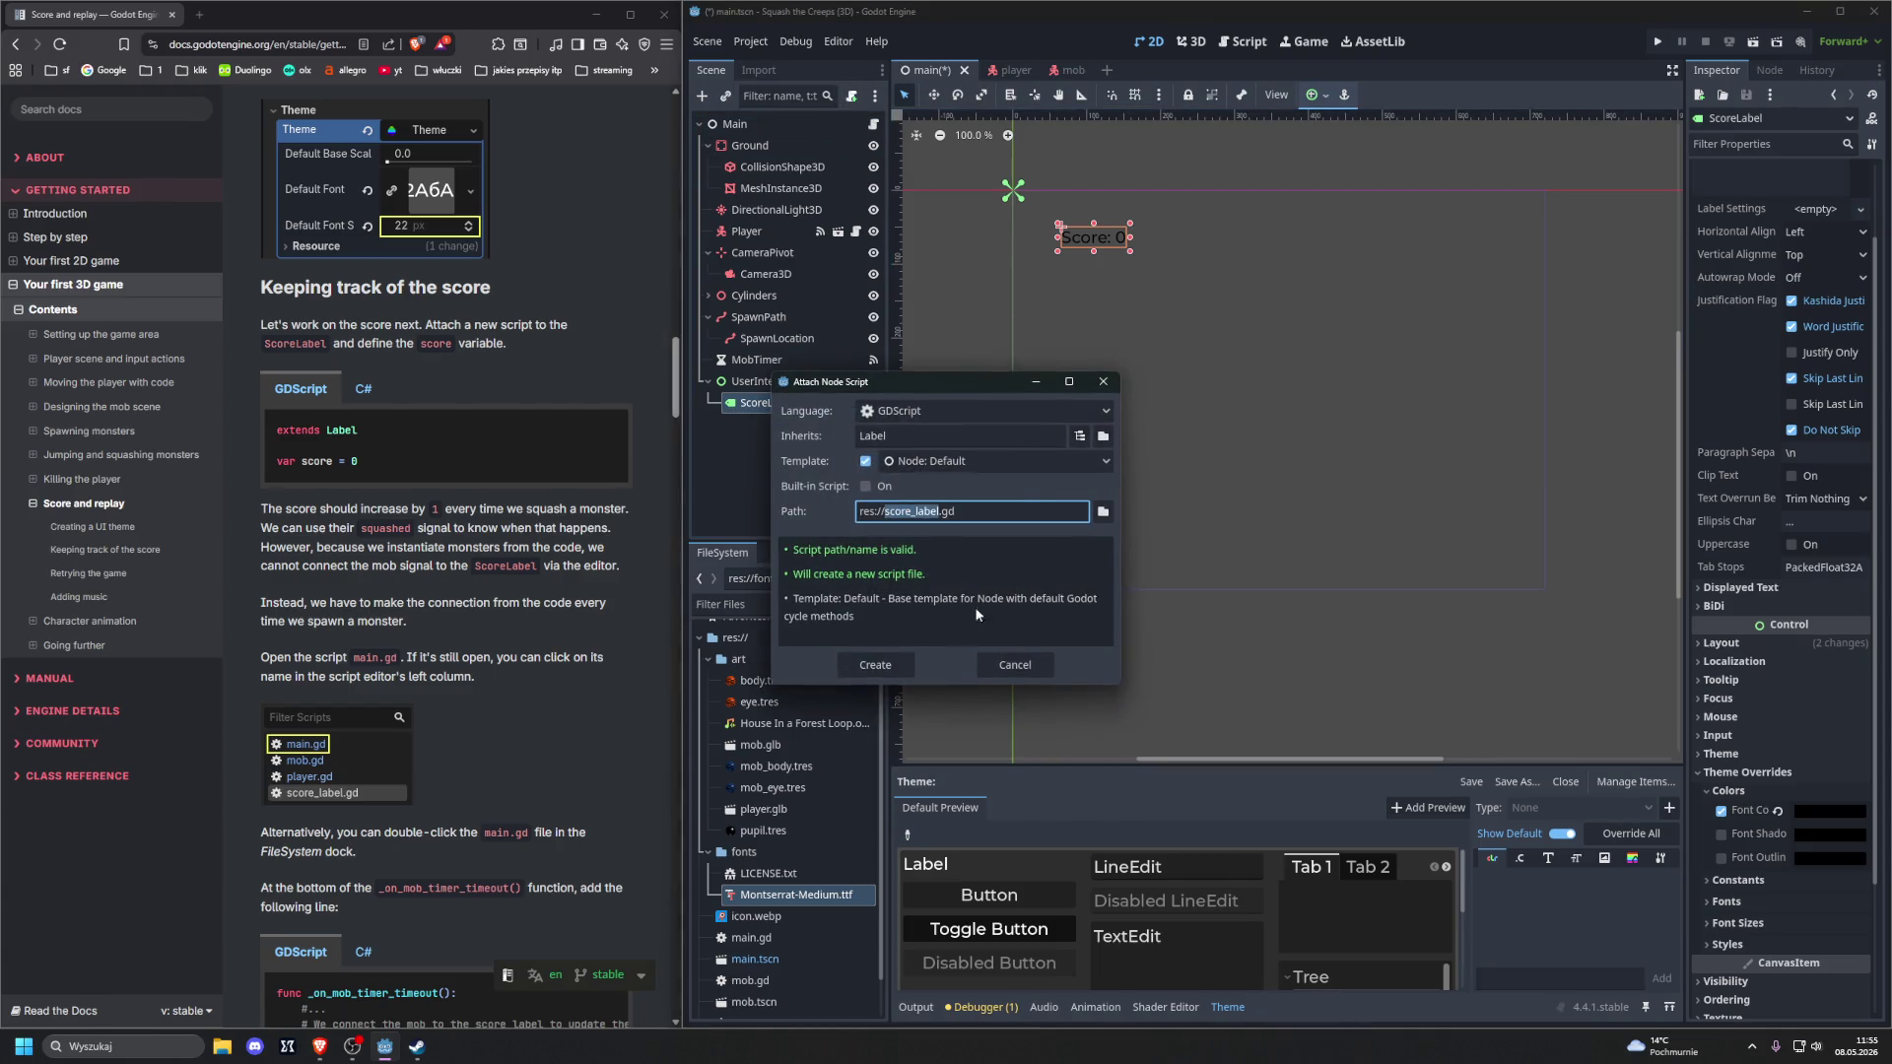
{"action": "left_click", "coordinate": [875, 670]}
{"action": "mouse_move", "coordinate": [1279, 501]}
{"action": "left_mouse_down"}
{"action": "mouse_move", "coordinate": [1281, 246]}
{"action": "mouse_move", "coordinate": [1123, 160]}
{"action": "left_mouse_up"}
{"action": "key", "text": "BackSpace"}
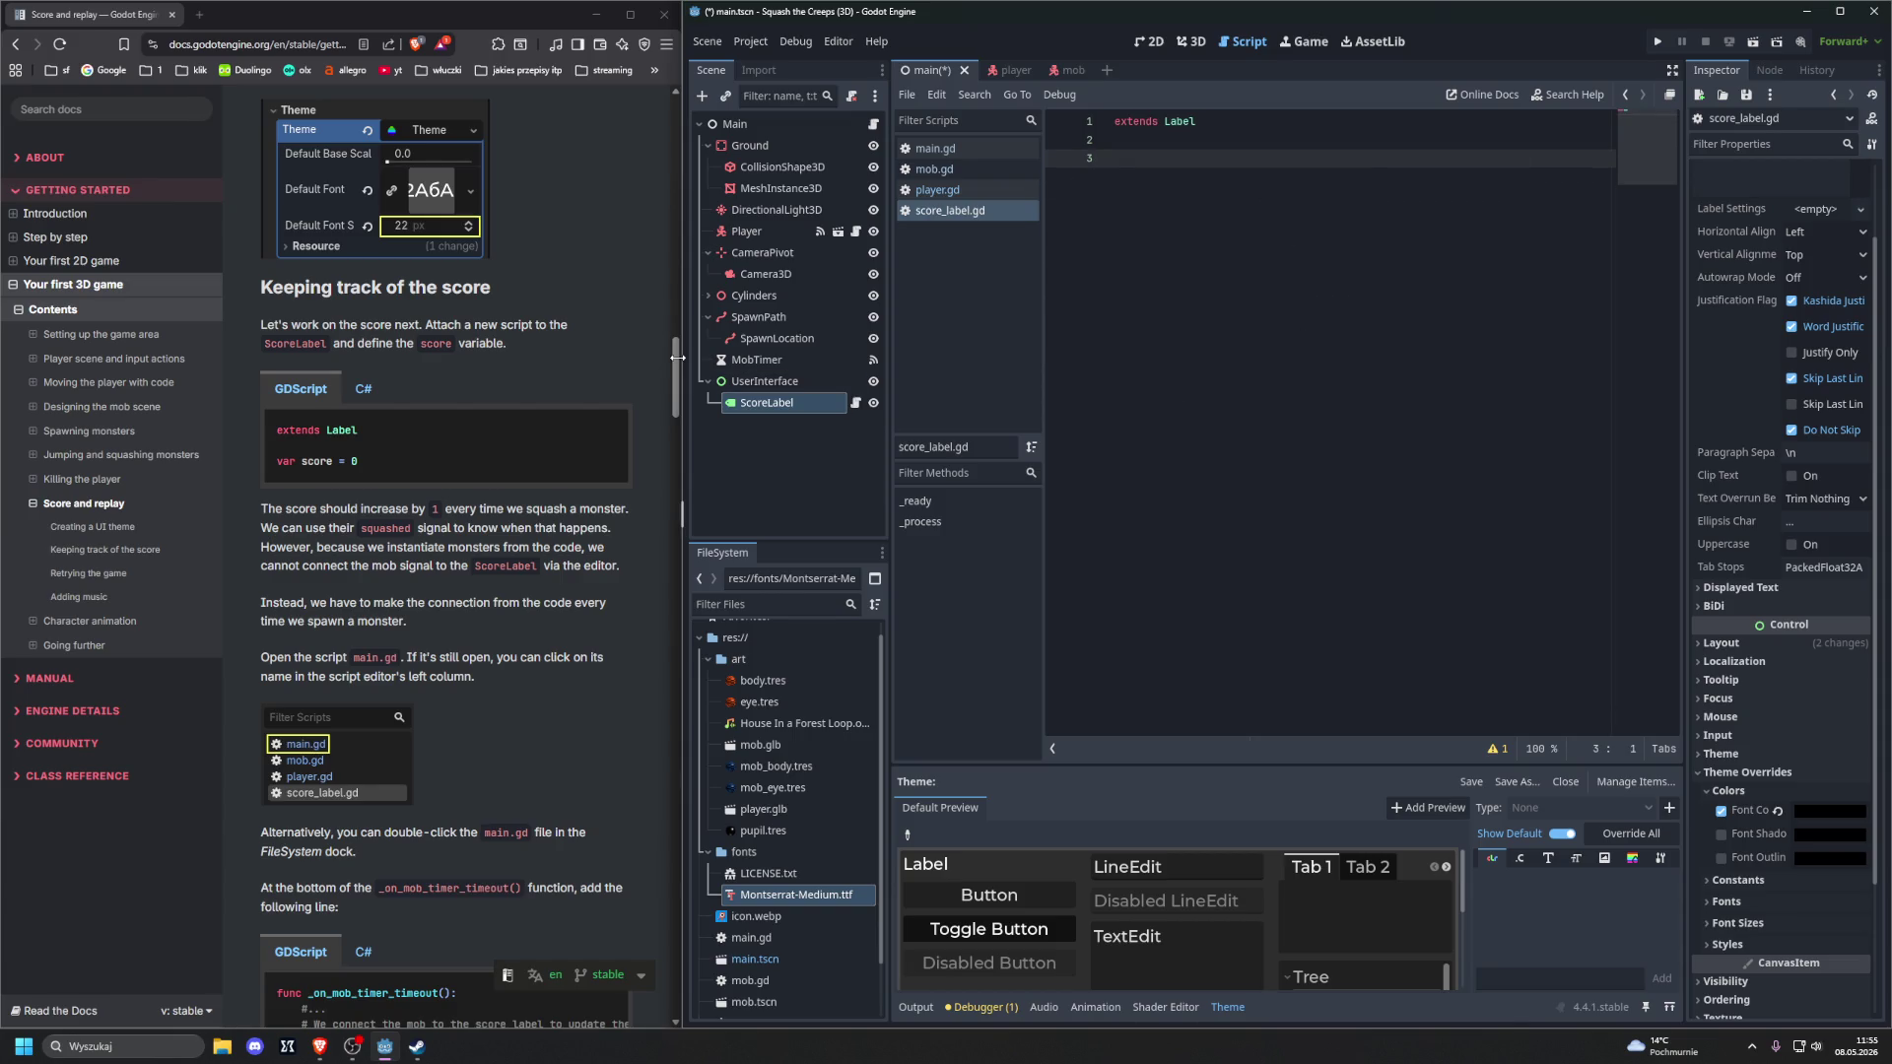
{"action": "type", "text": "var scor"}
{"action": "type", "text": "e = 0"}
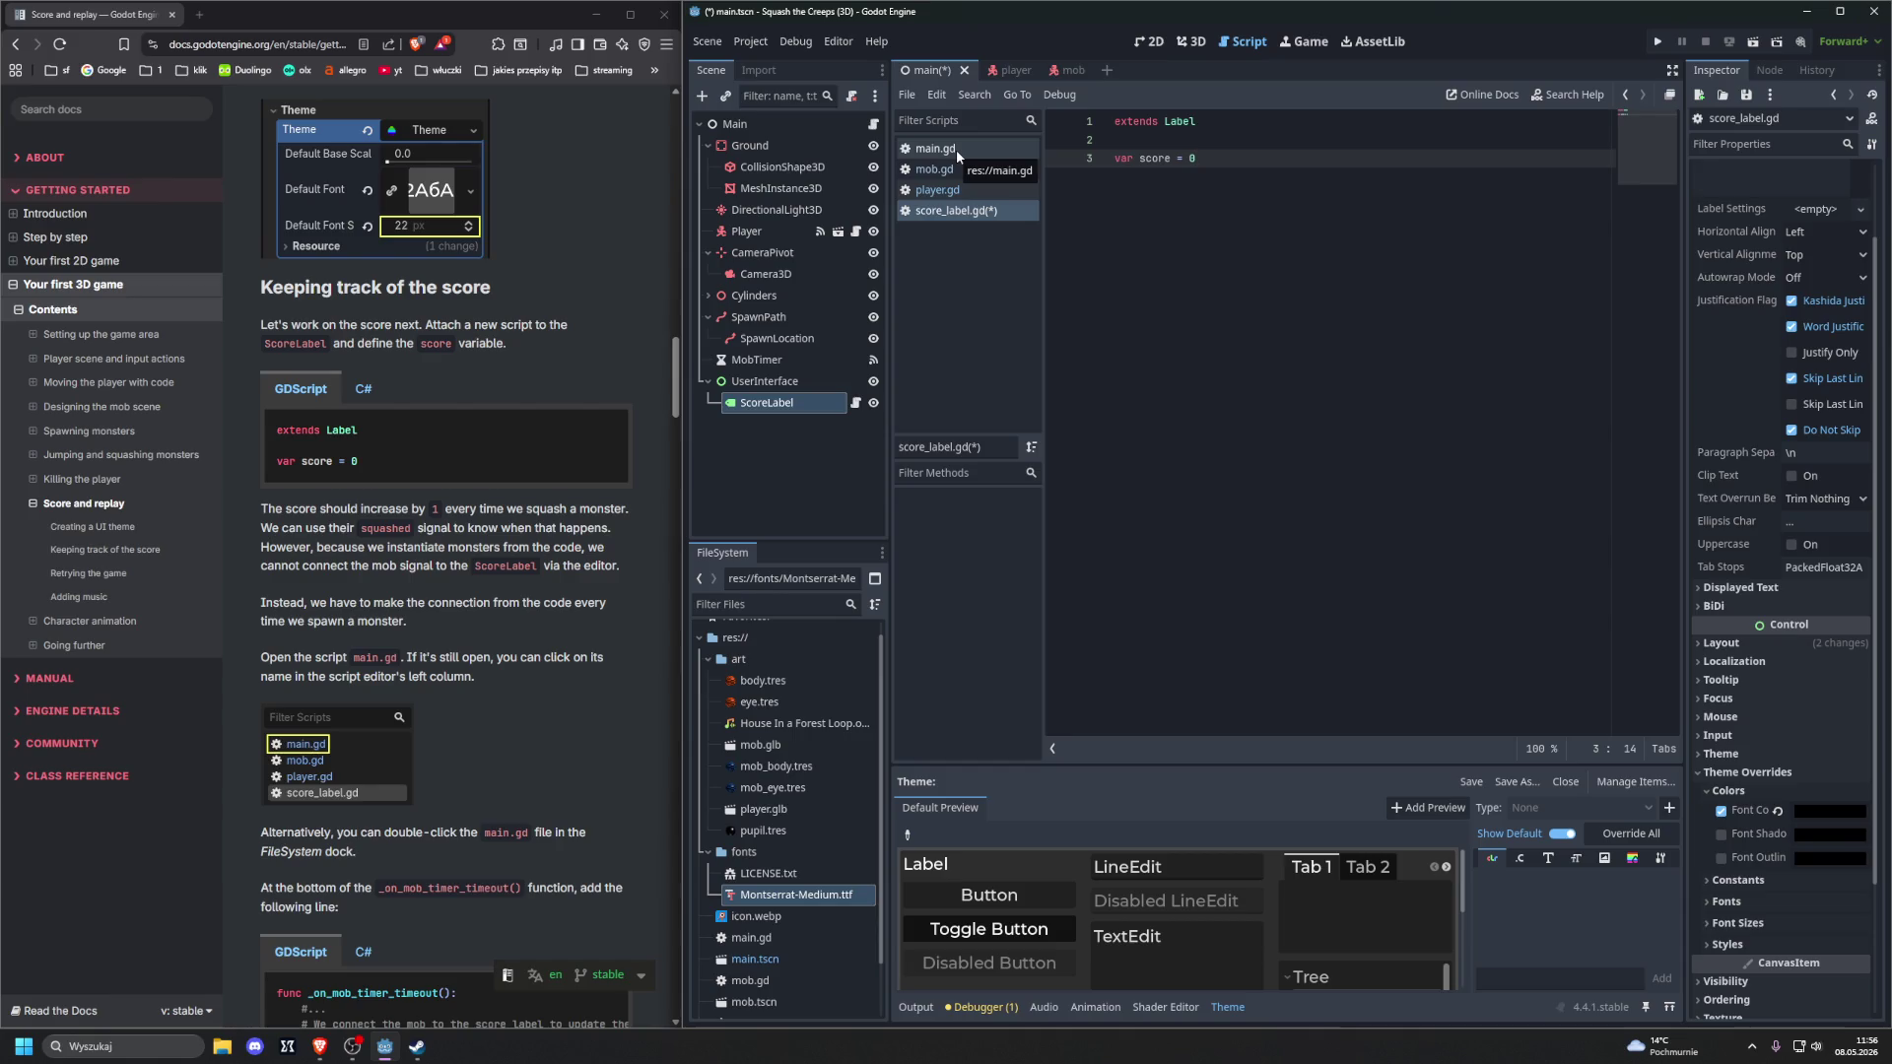
Check the docs, then open main.gd in the script editor
{"action": "key", "text": "alt+Tab"}
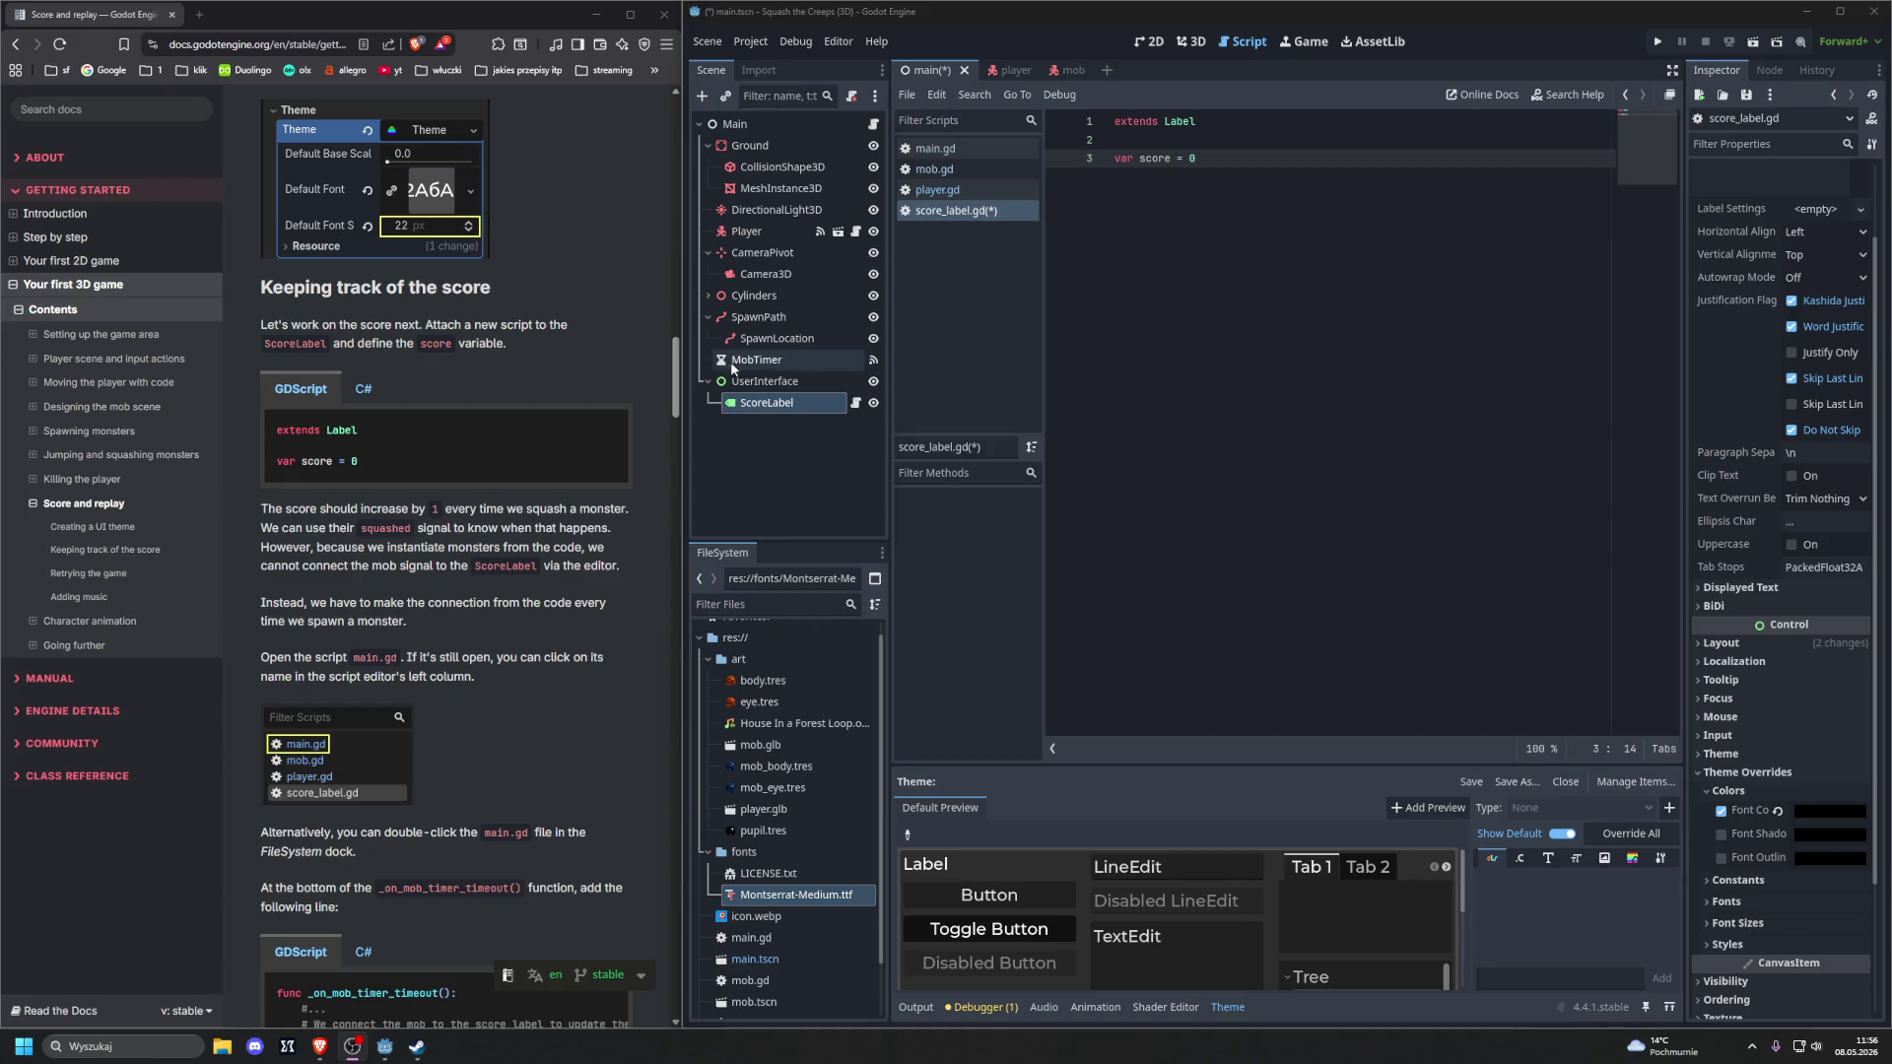
{"action": "key", "text": "alt+Tab"}
{"action": "left_click", "coordinate": [957, 150]}
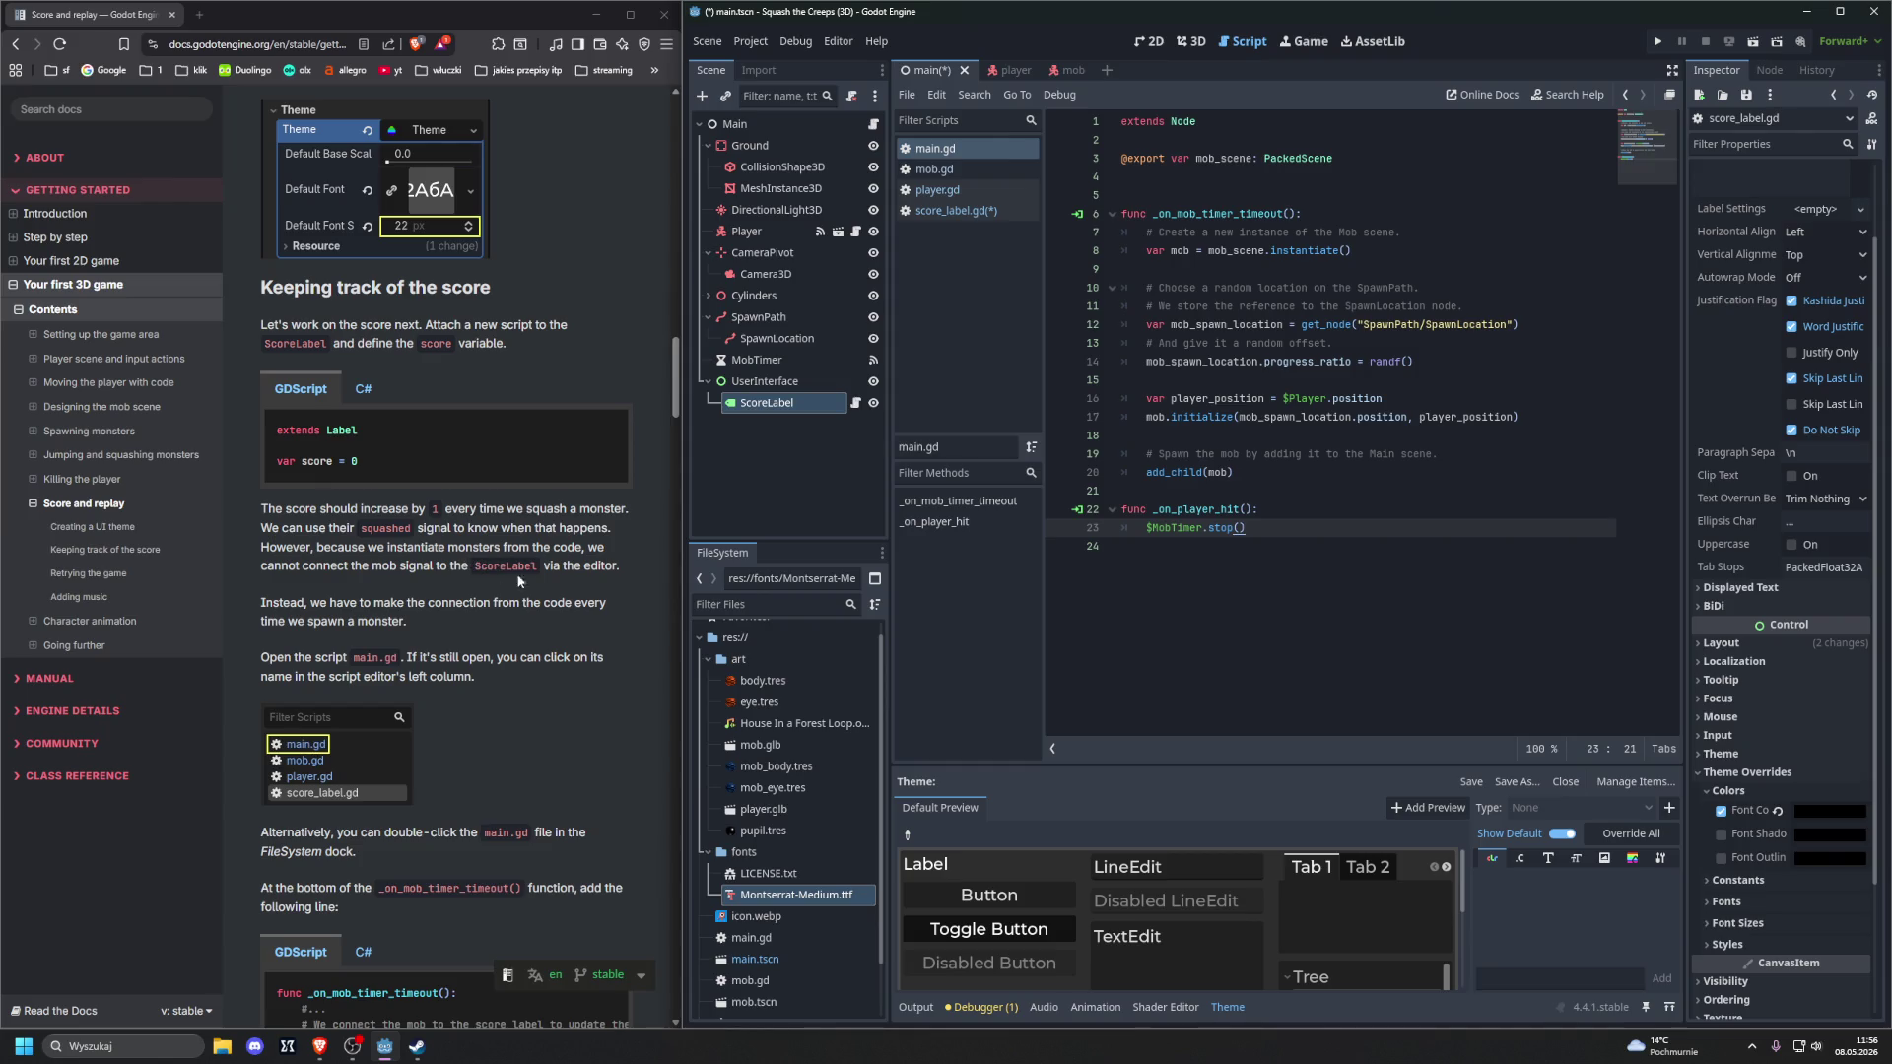
Insert a blank indented line below add_child(mob) in _on_mob_timer_timeout
{"action": "scroll", "coordinate": [529, 569], "scroll_direction": "down", "scroll_amount": 4}
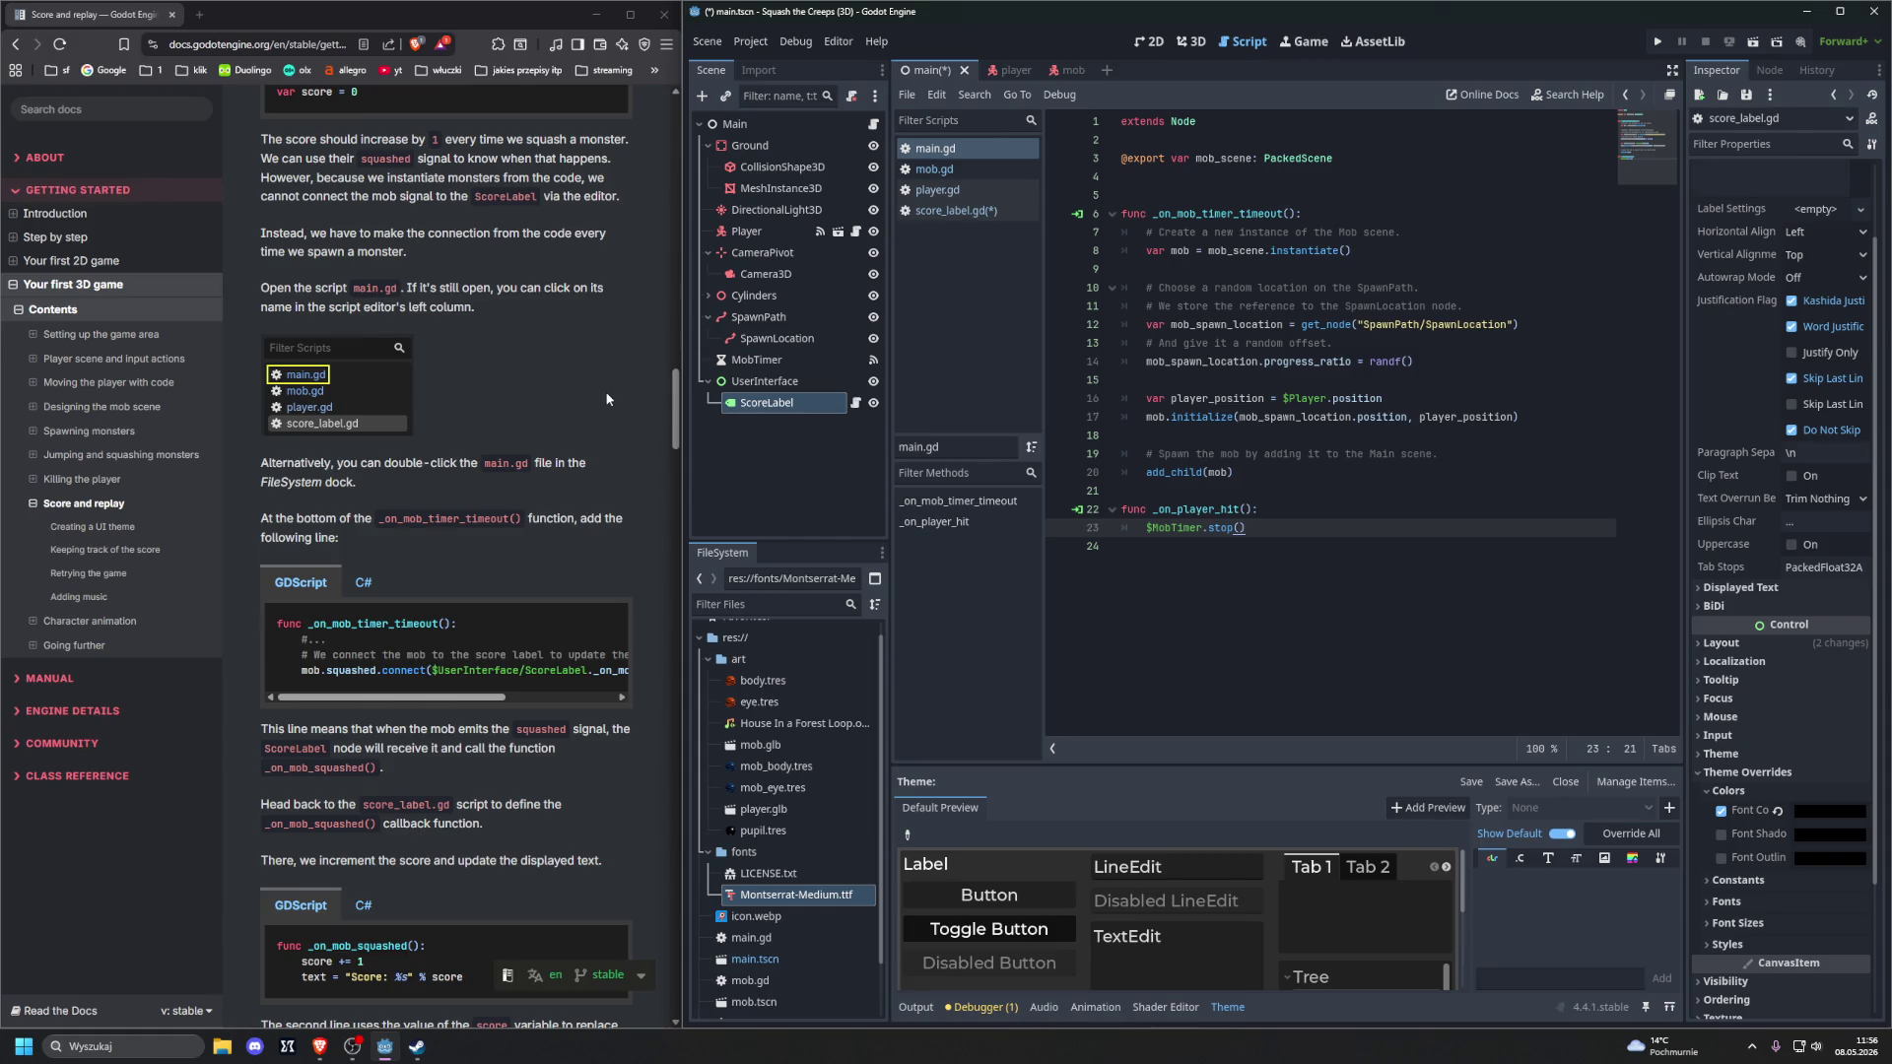
{"action": "scroll", "coordinate": [607, 399], "scroll_direction": "down", "scroll_amount": 3}
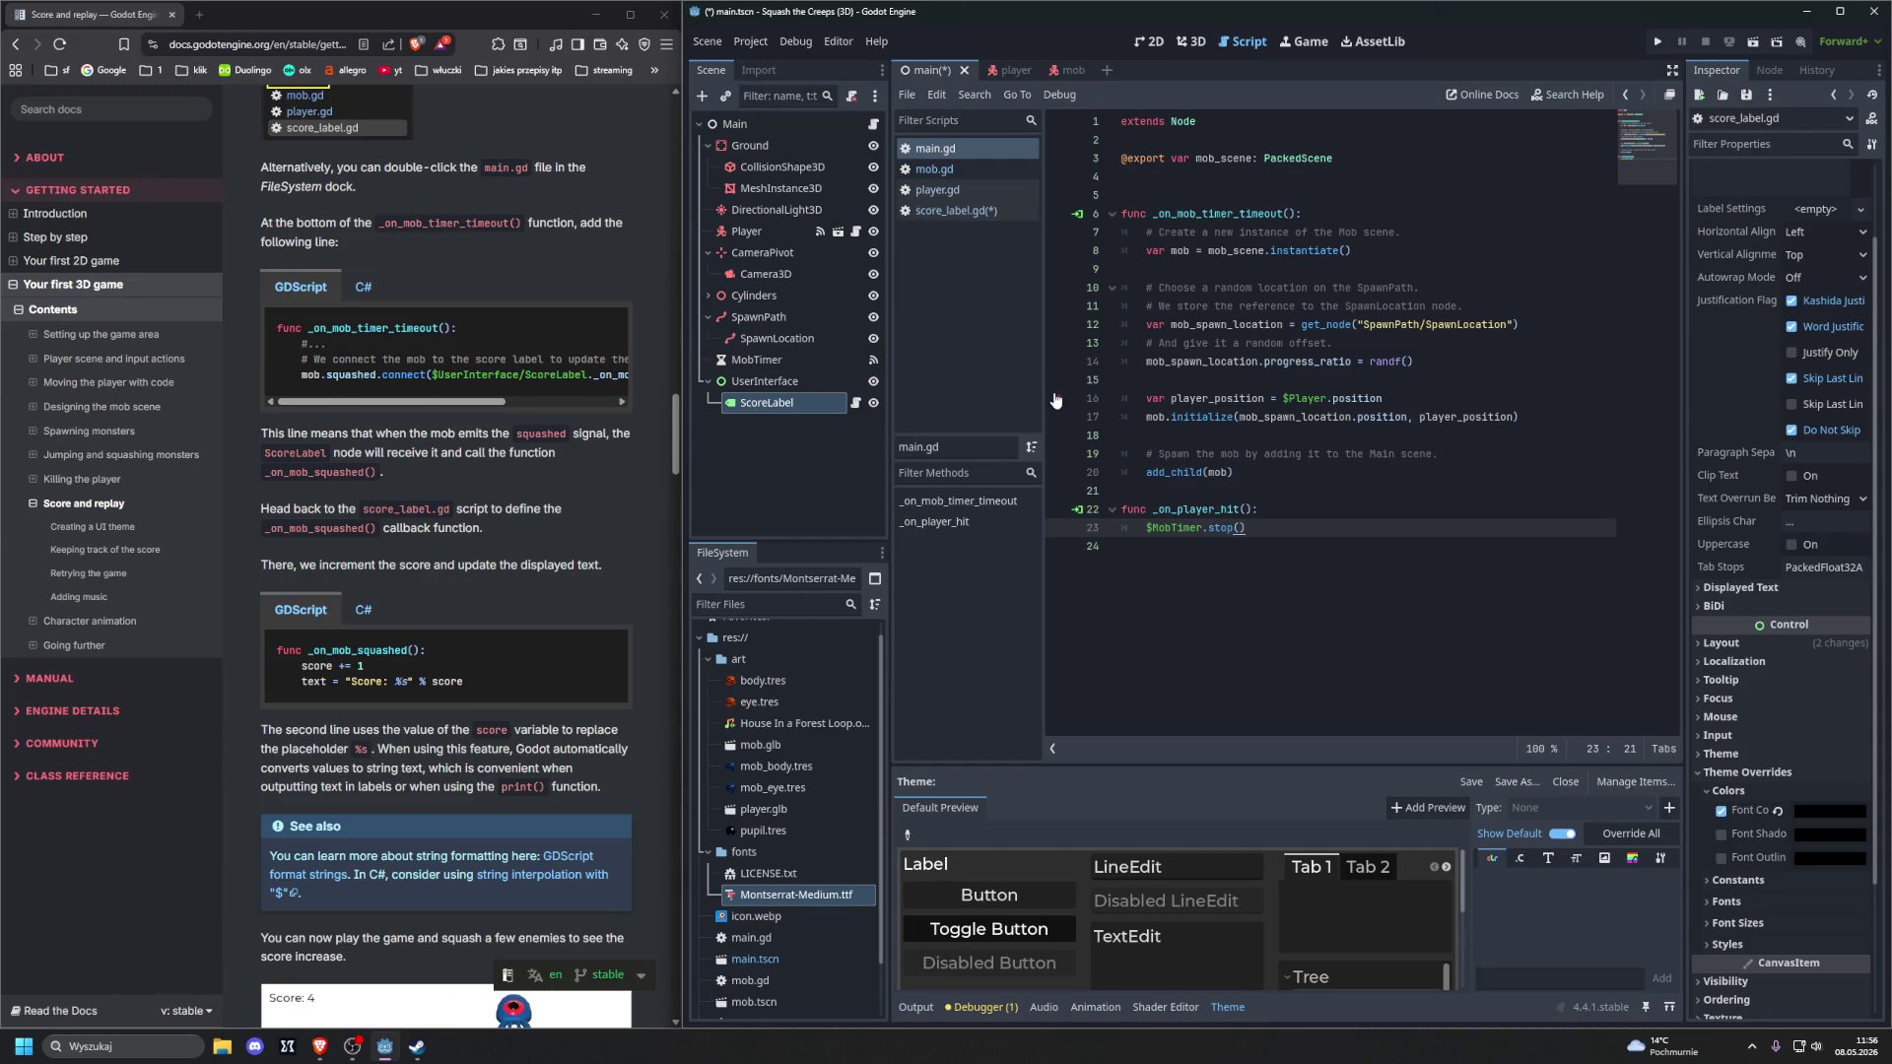
{"action": "mouse_move", "coordinate": [1222, 522]}
{"action": "left_click", "coordinate": [1342, 474]}
{"action": "key", "text": "Return"}
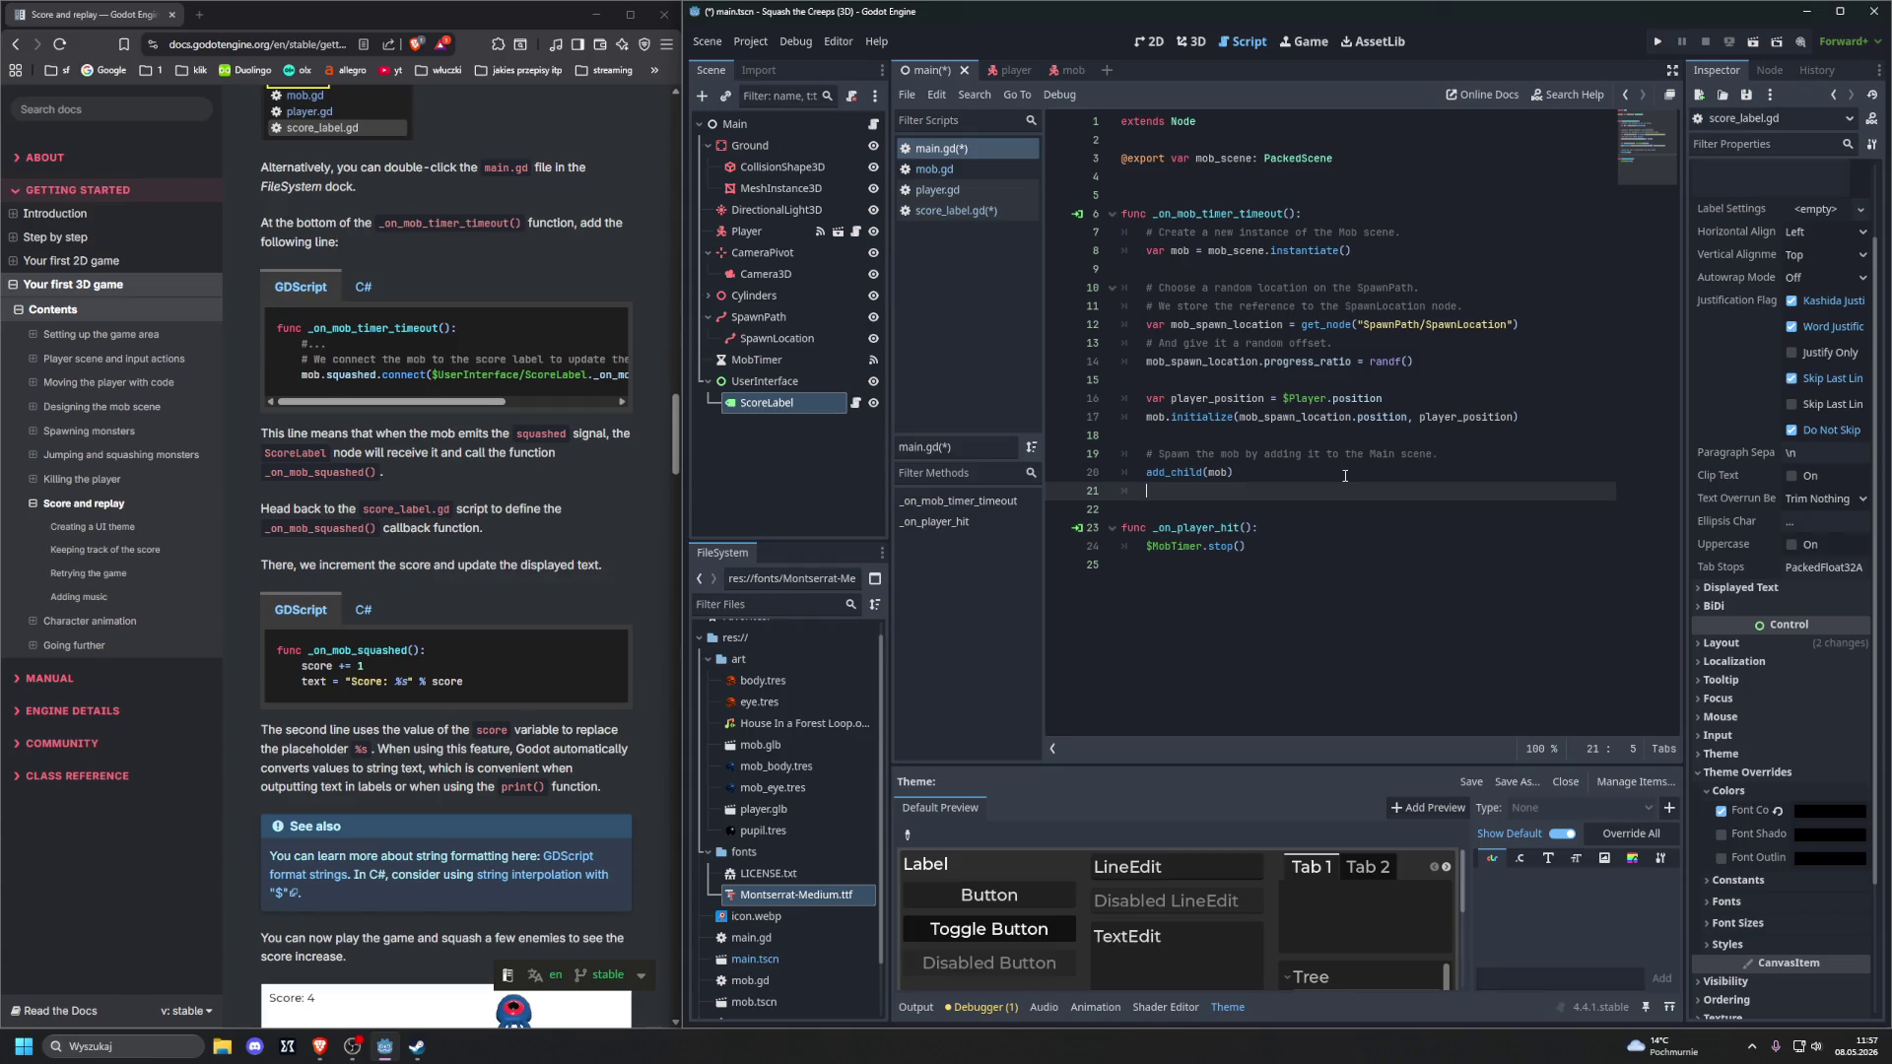
{"action": "key", "text": "Return"}
{"action": "key", "text": "BackSpace"}
{"action": "key", "text": "BackSpace"}
{"action": "key", "text": "Return"}
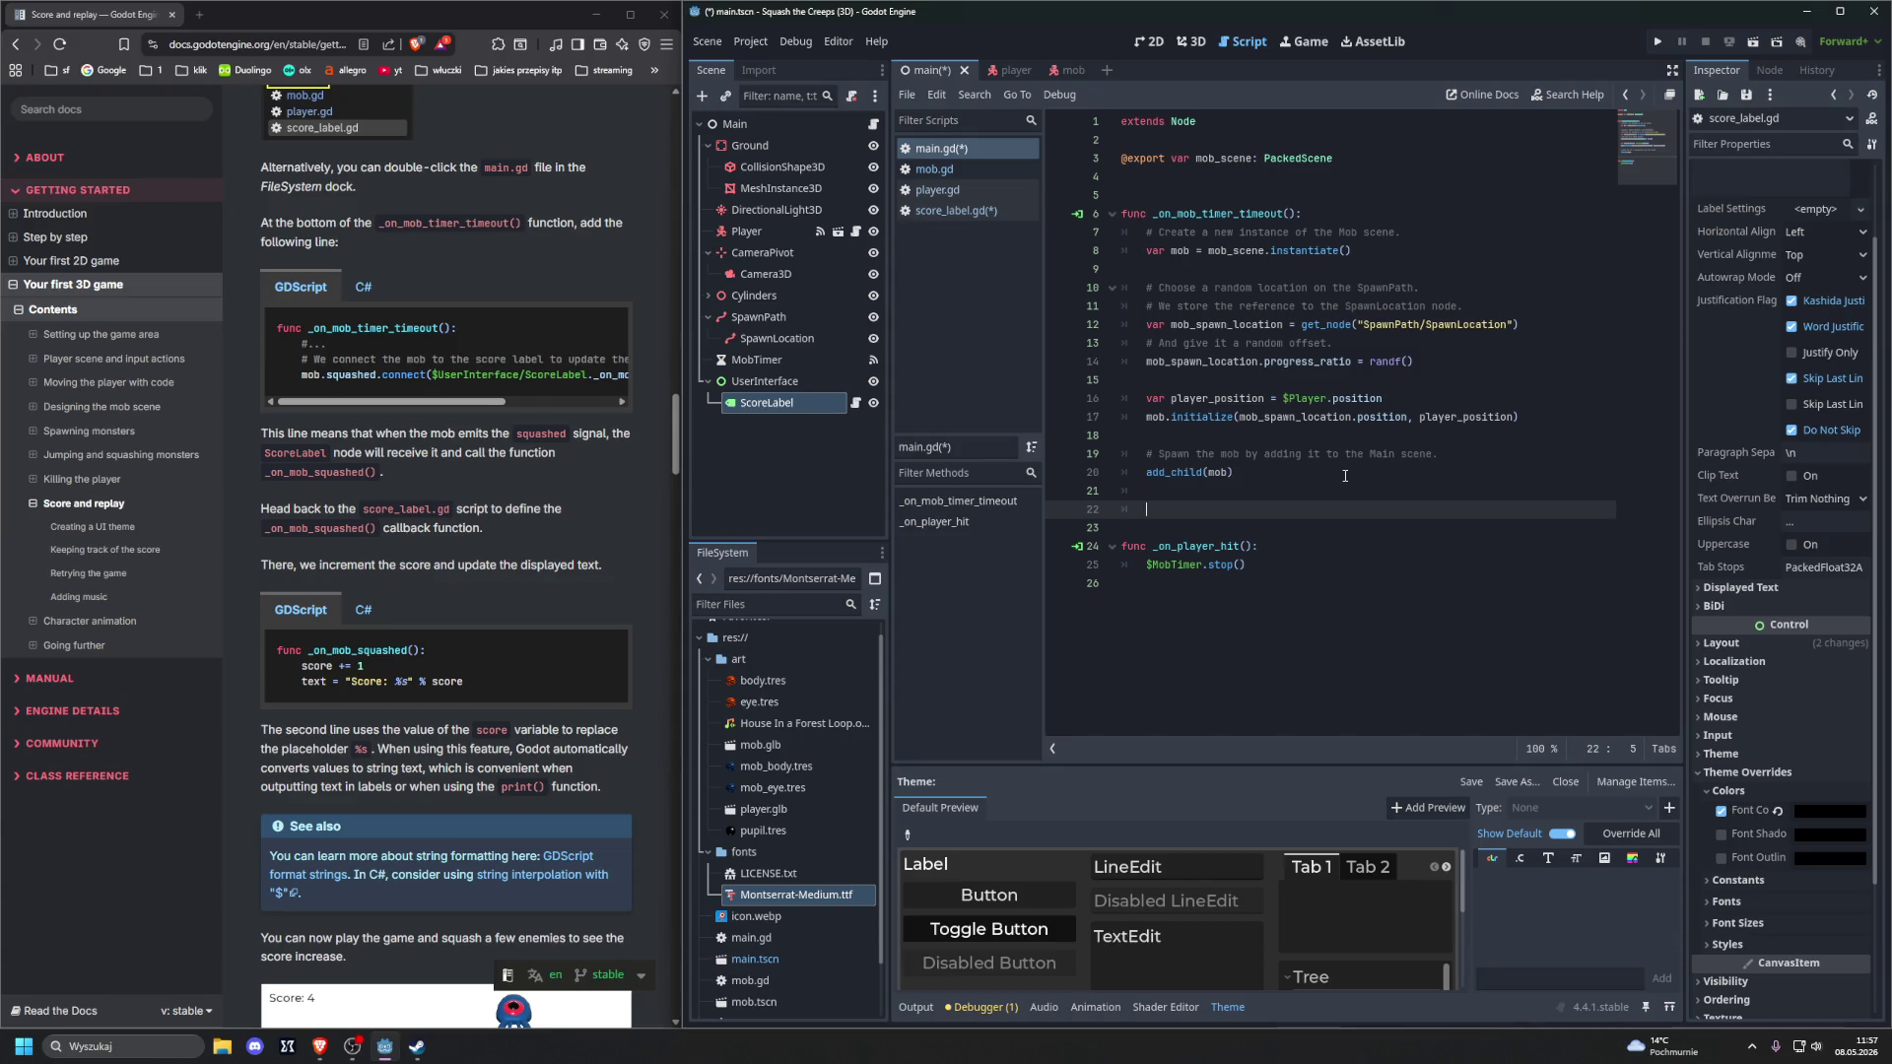
{"action": "type", "text": "func "}
{"action": "type", "text": "_"}
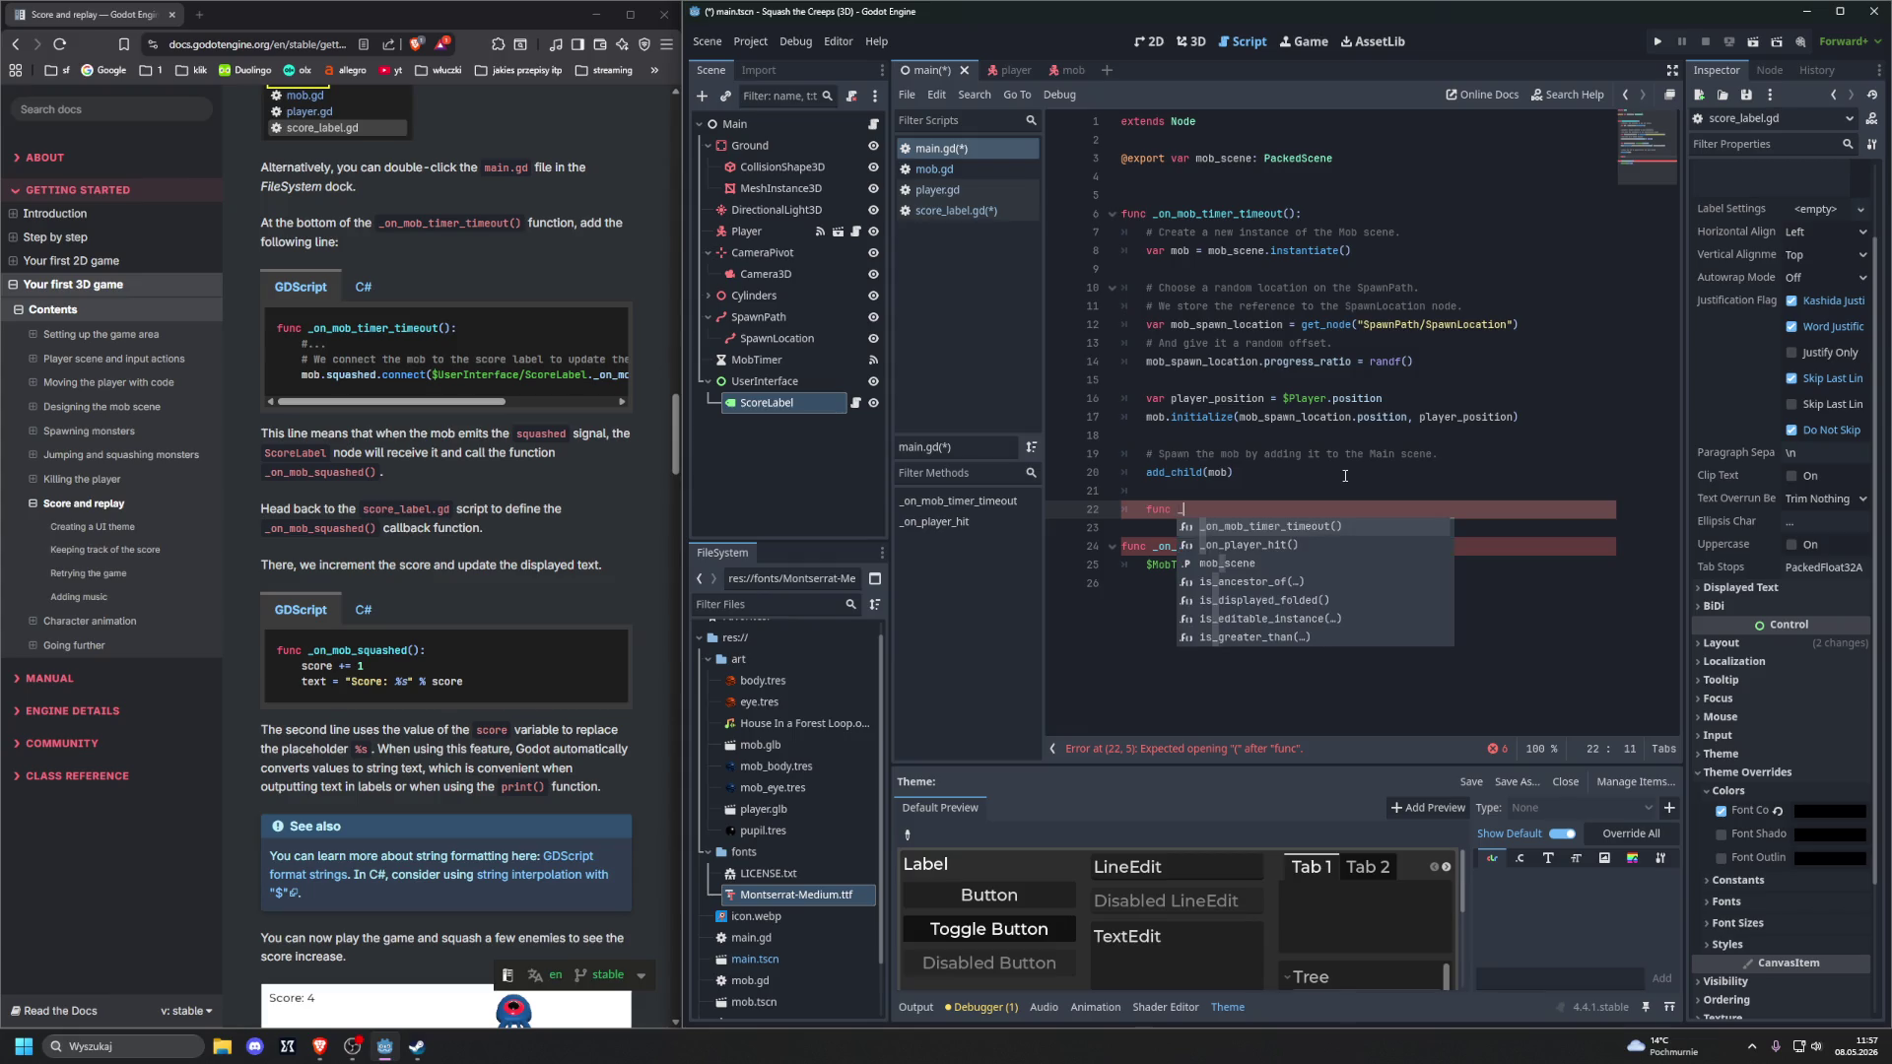
{"action": "key", "text": "BackSpace"}
{"action": "key", "text": "BackSpace"}
{"action": "key", "text": "BackSpace"}
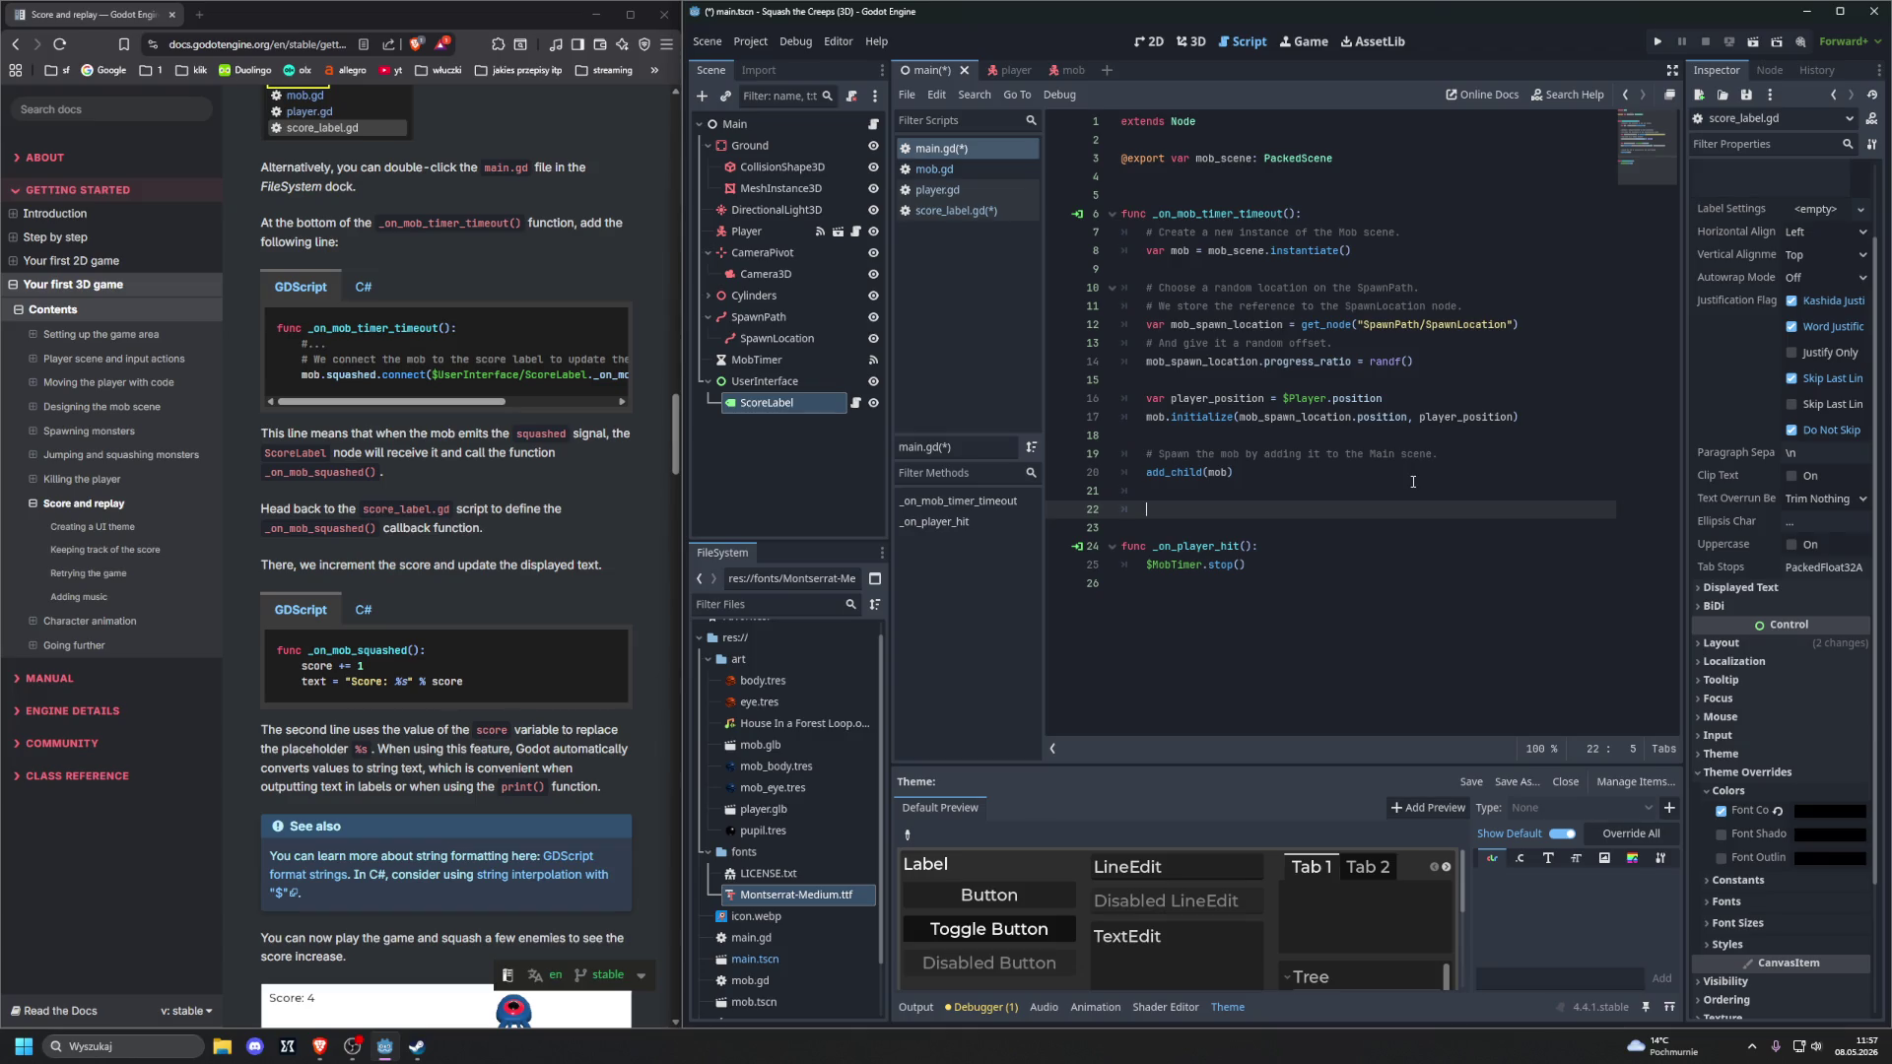
Type mob.squashed.connect($UserInterface/ScoreLabel._on_mob_squashed.bind()) on the new line
{"action": "type", "text": "mob"}
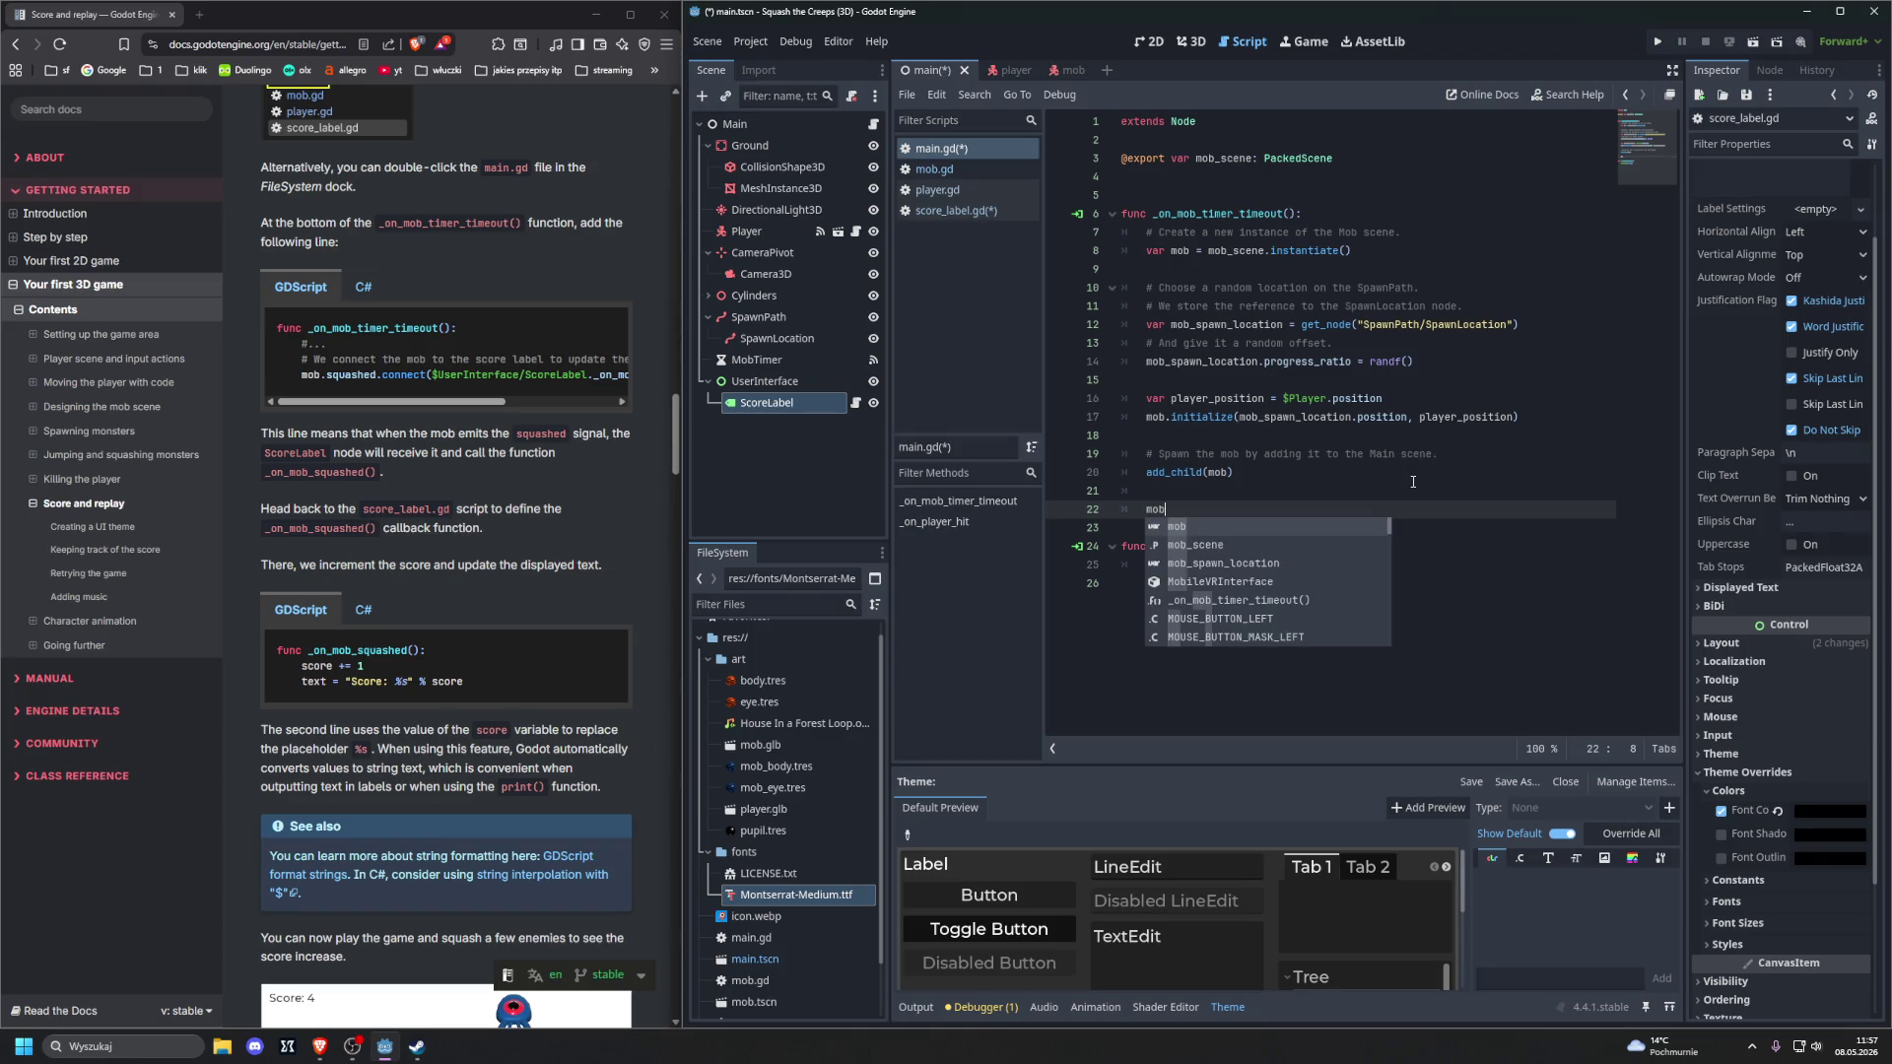
{"action": "type", "text": ".squ"}
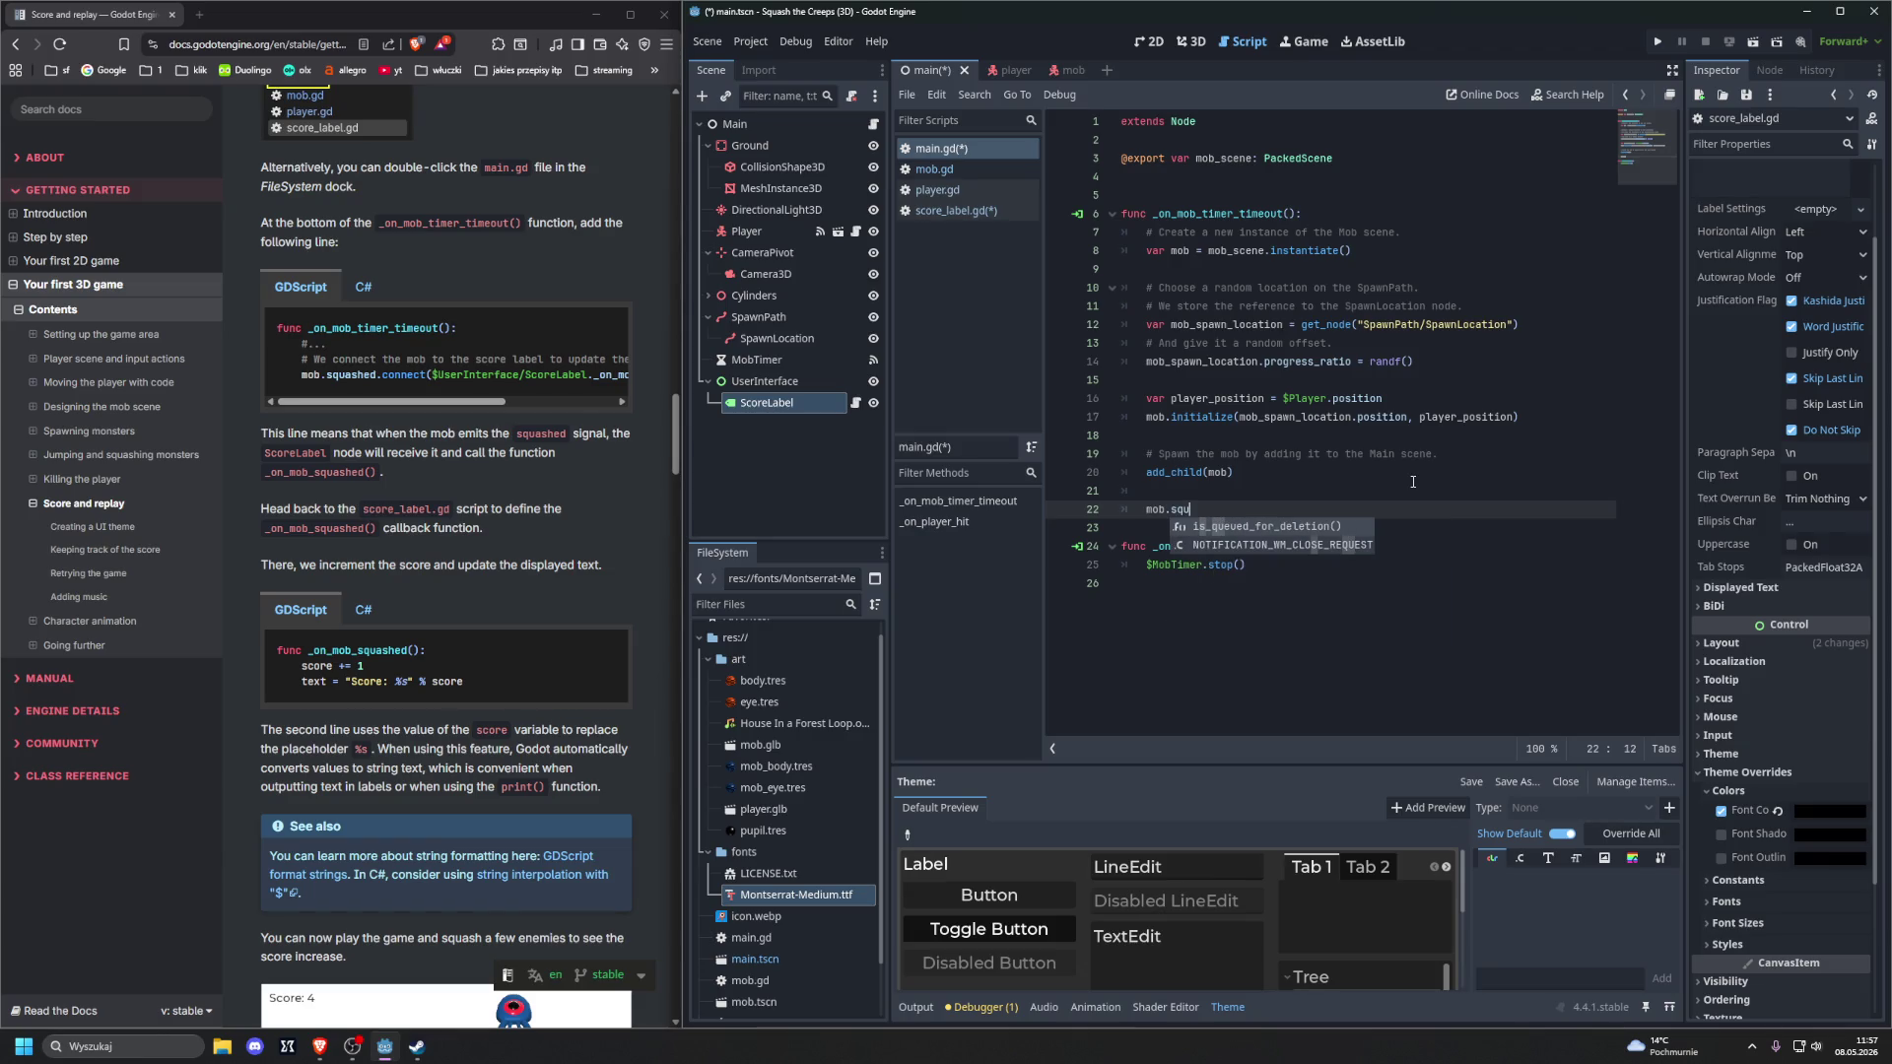
{"action": "type", "text": "ashed."}
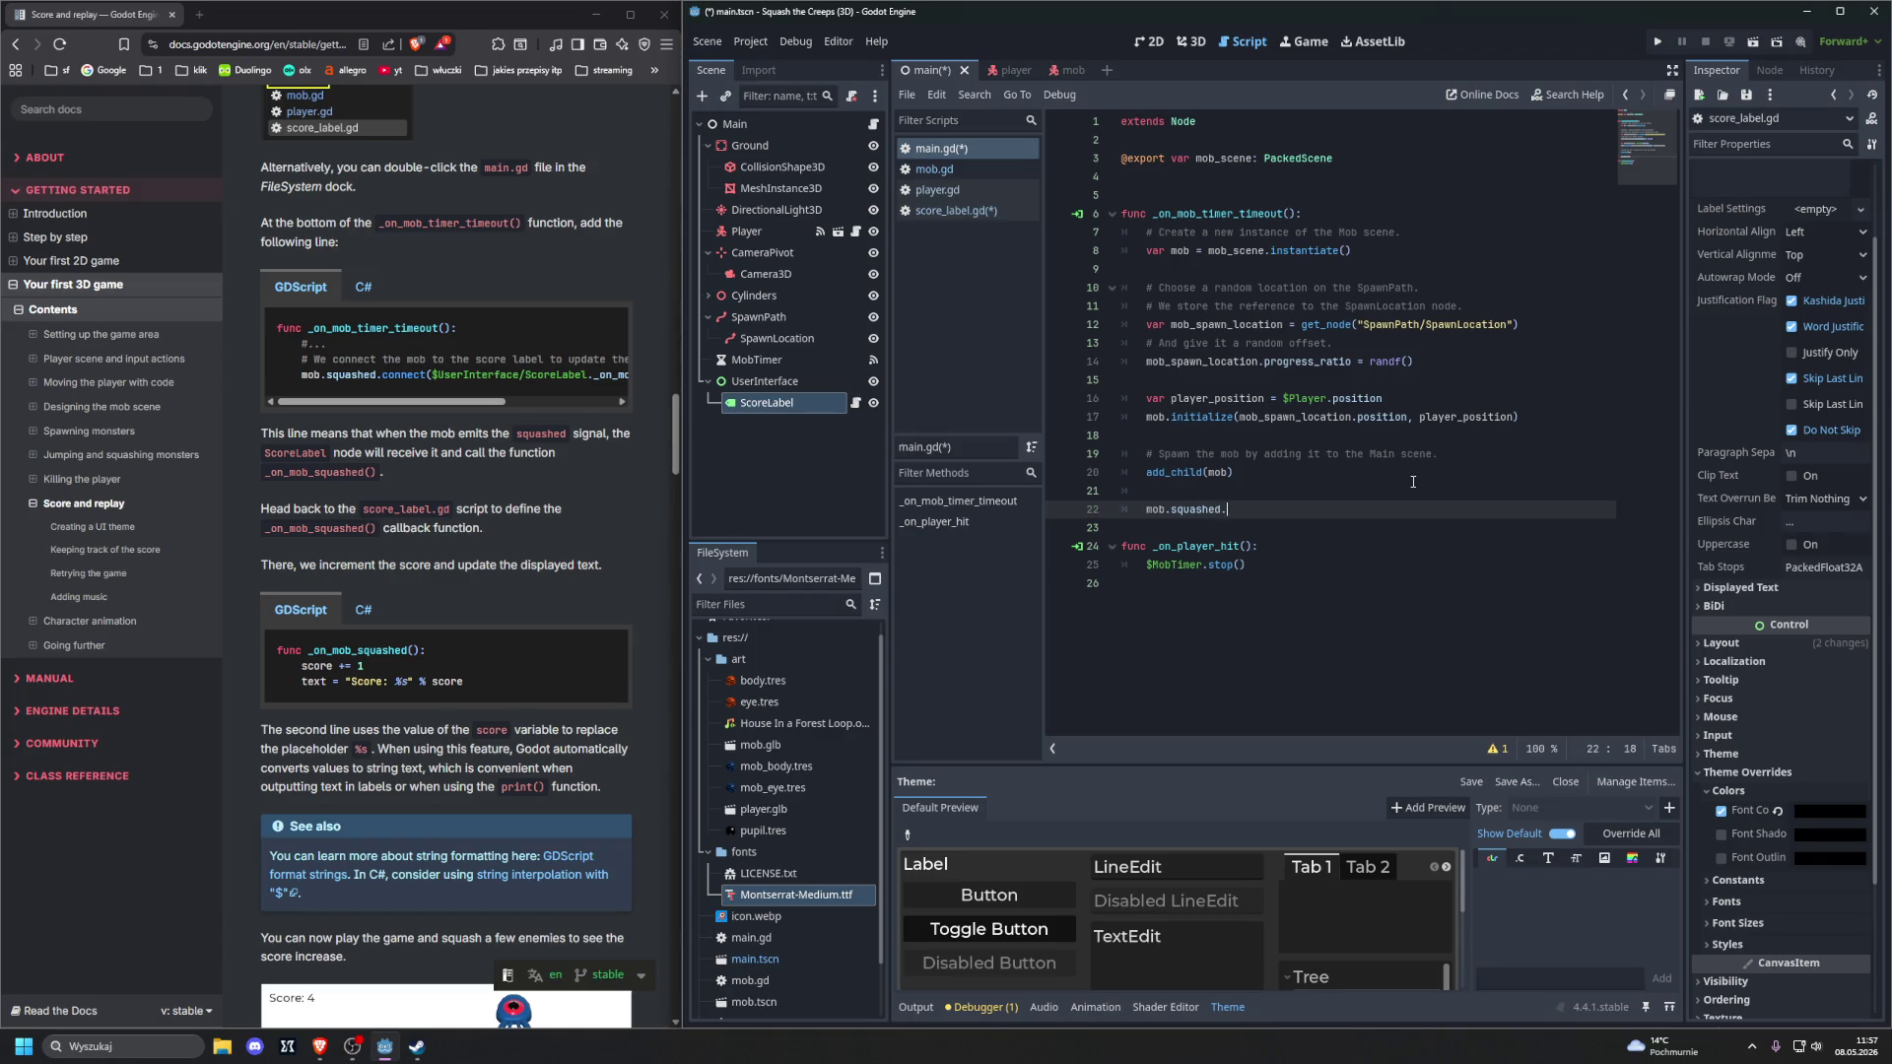
{"action": "type", "text": "nnect "}
{"action": "type", "text": "("}
{"action": "type", "text": "$"}
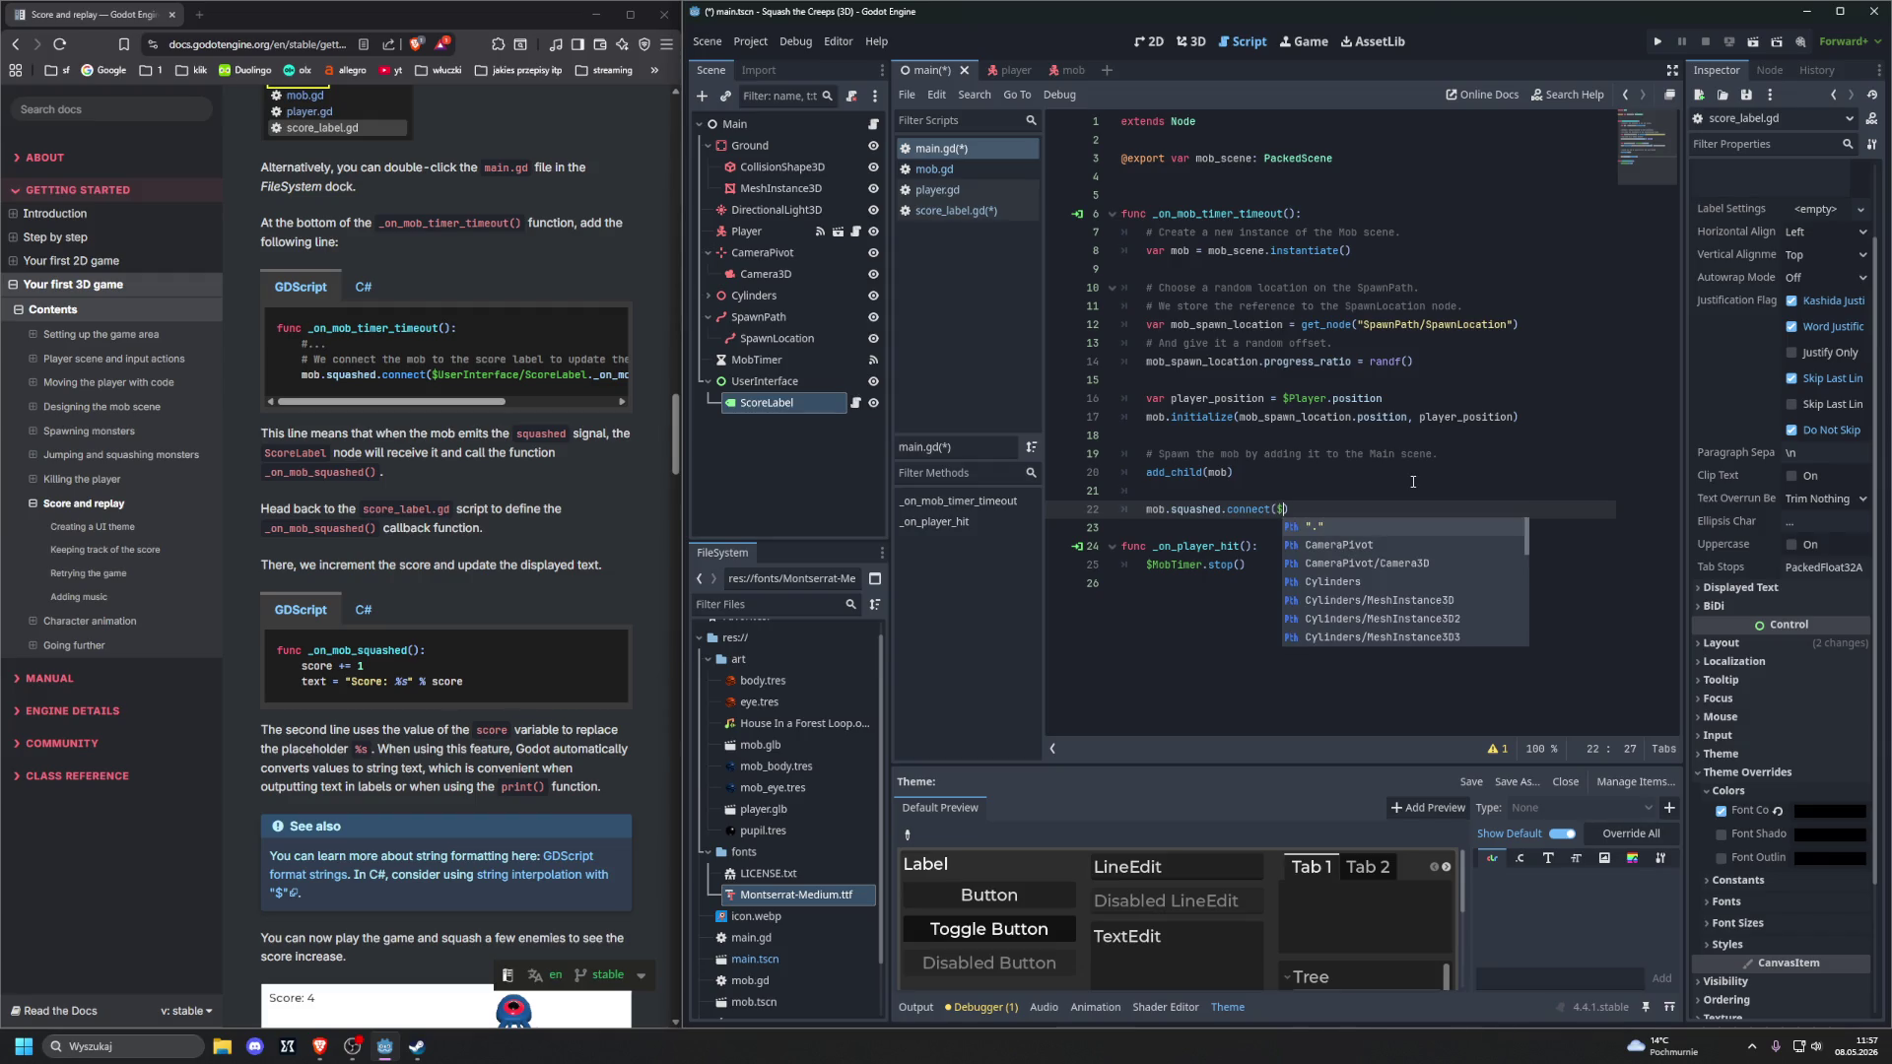
{"action": "type", "text": "User"}
{"action": "key", "text": "Return"}
{"action": "type", "text": "/Sc"}
{"action": "key", "text": "Return"}
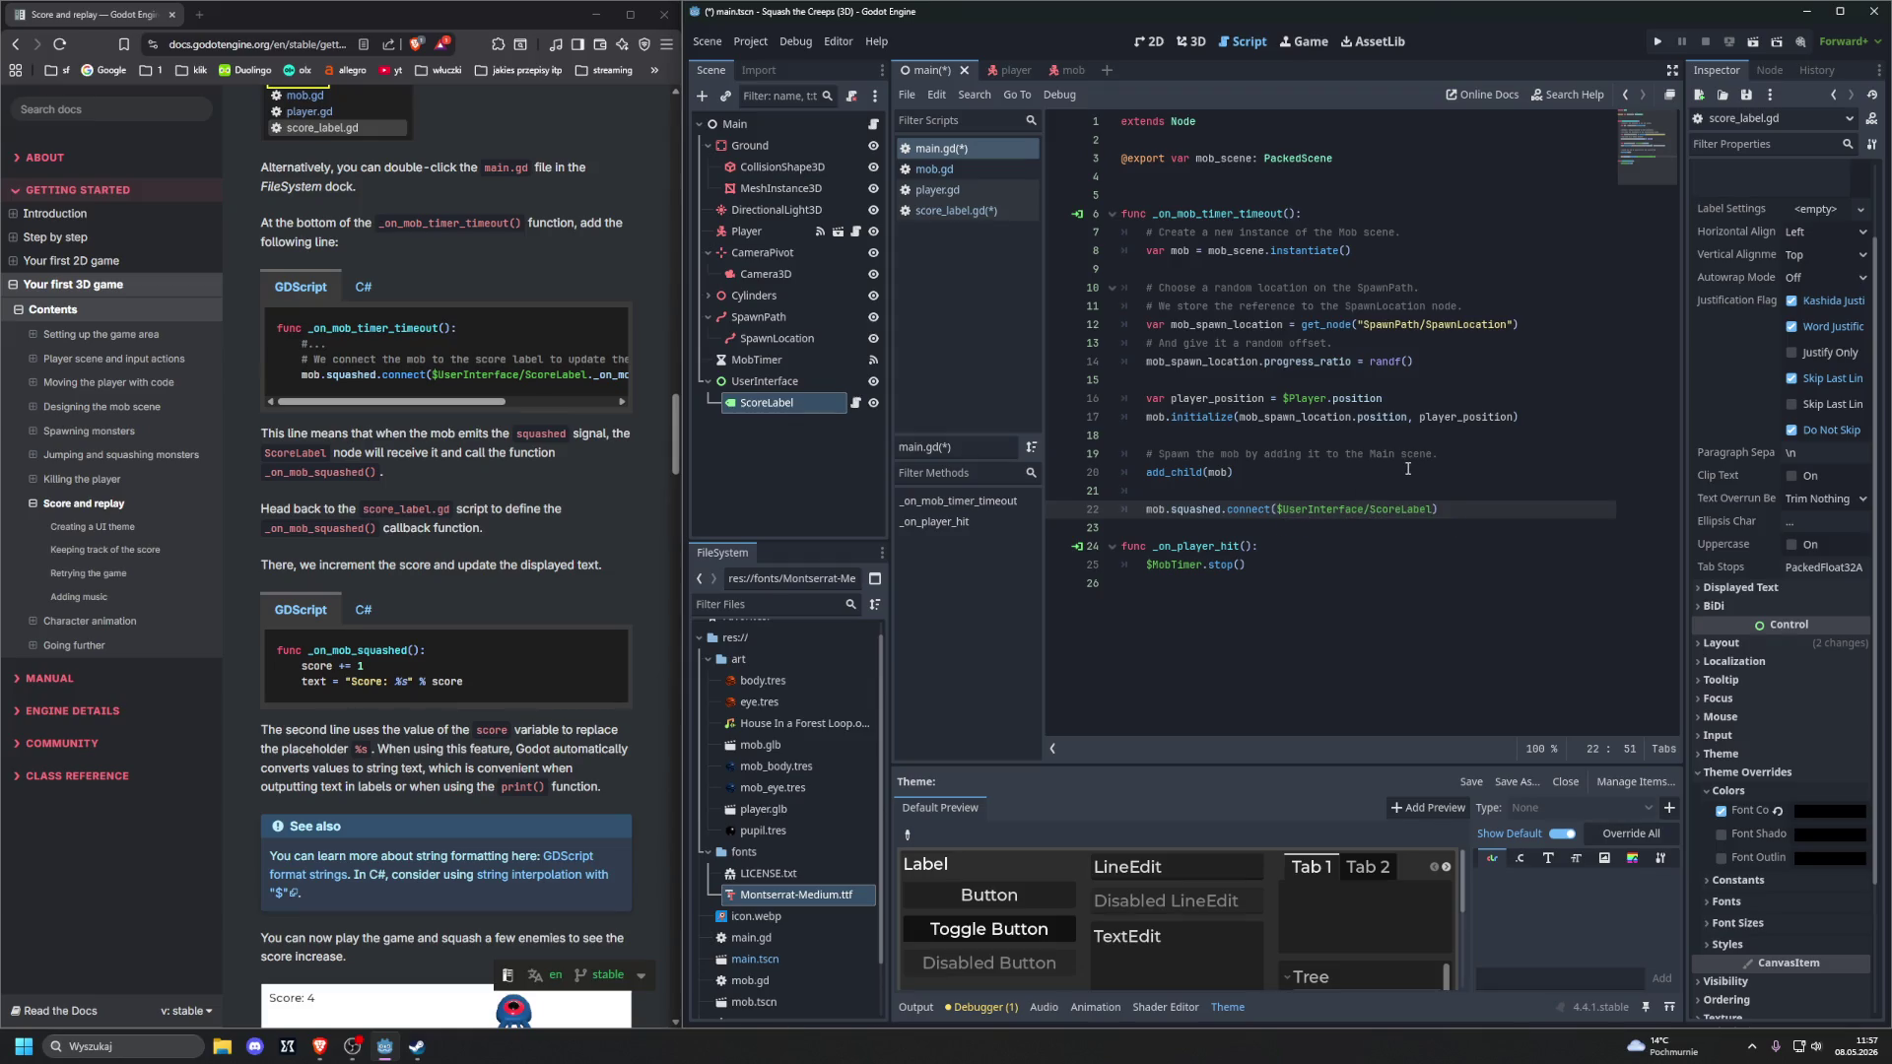
{"action": "type", "text": "."}
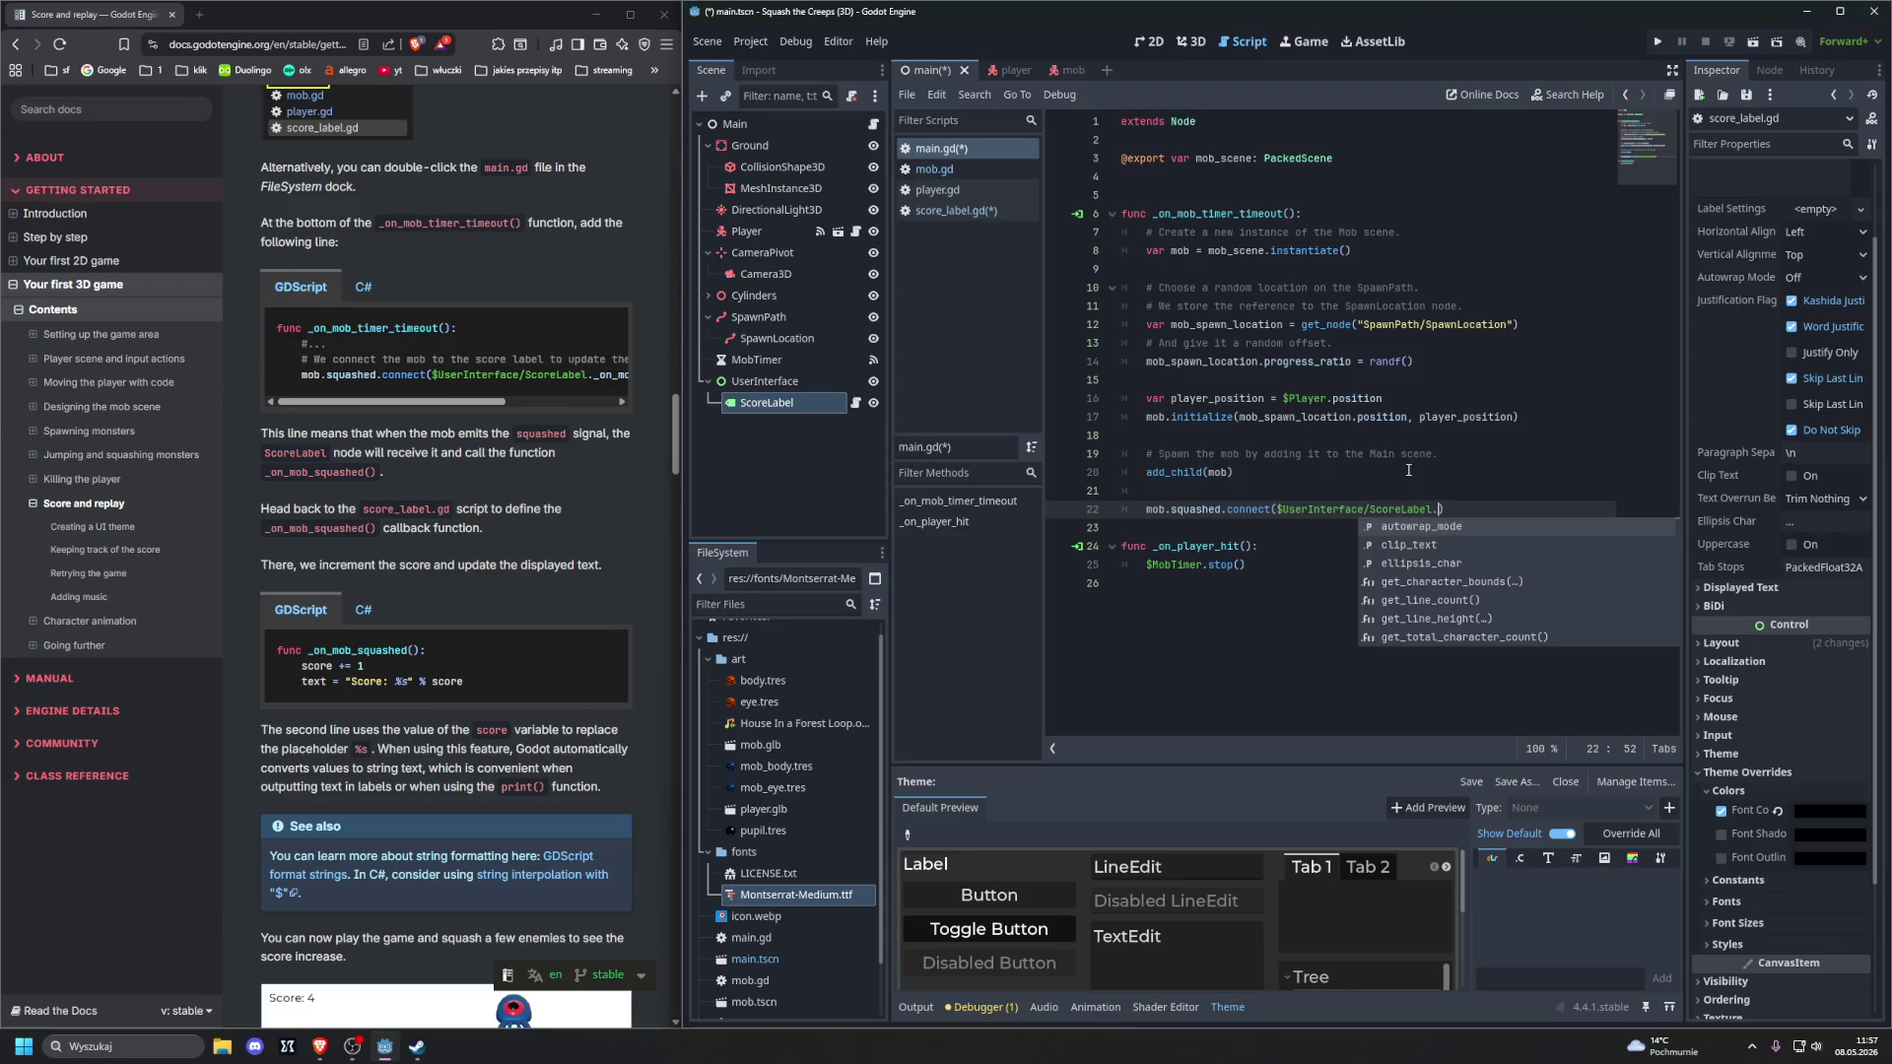
{"action": "type", "text": "_on"}
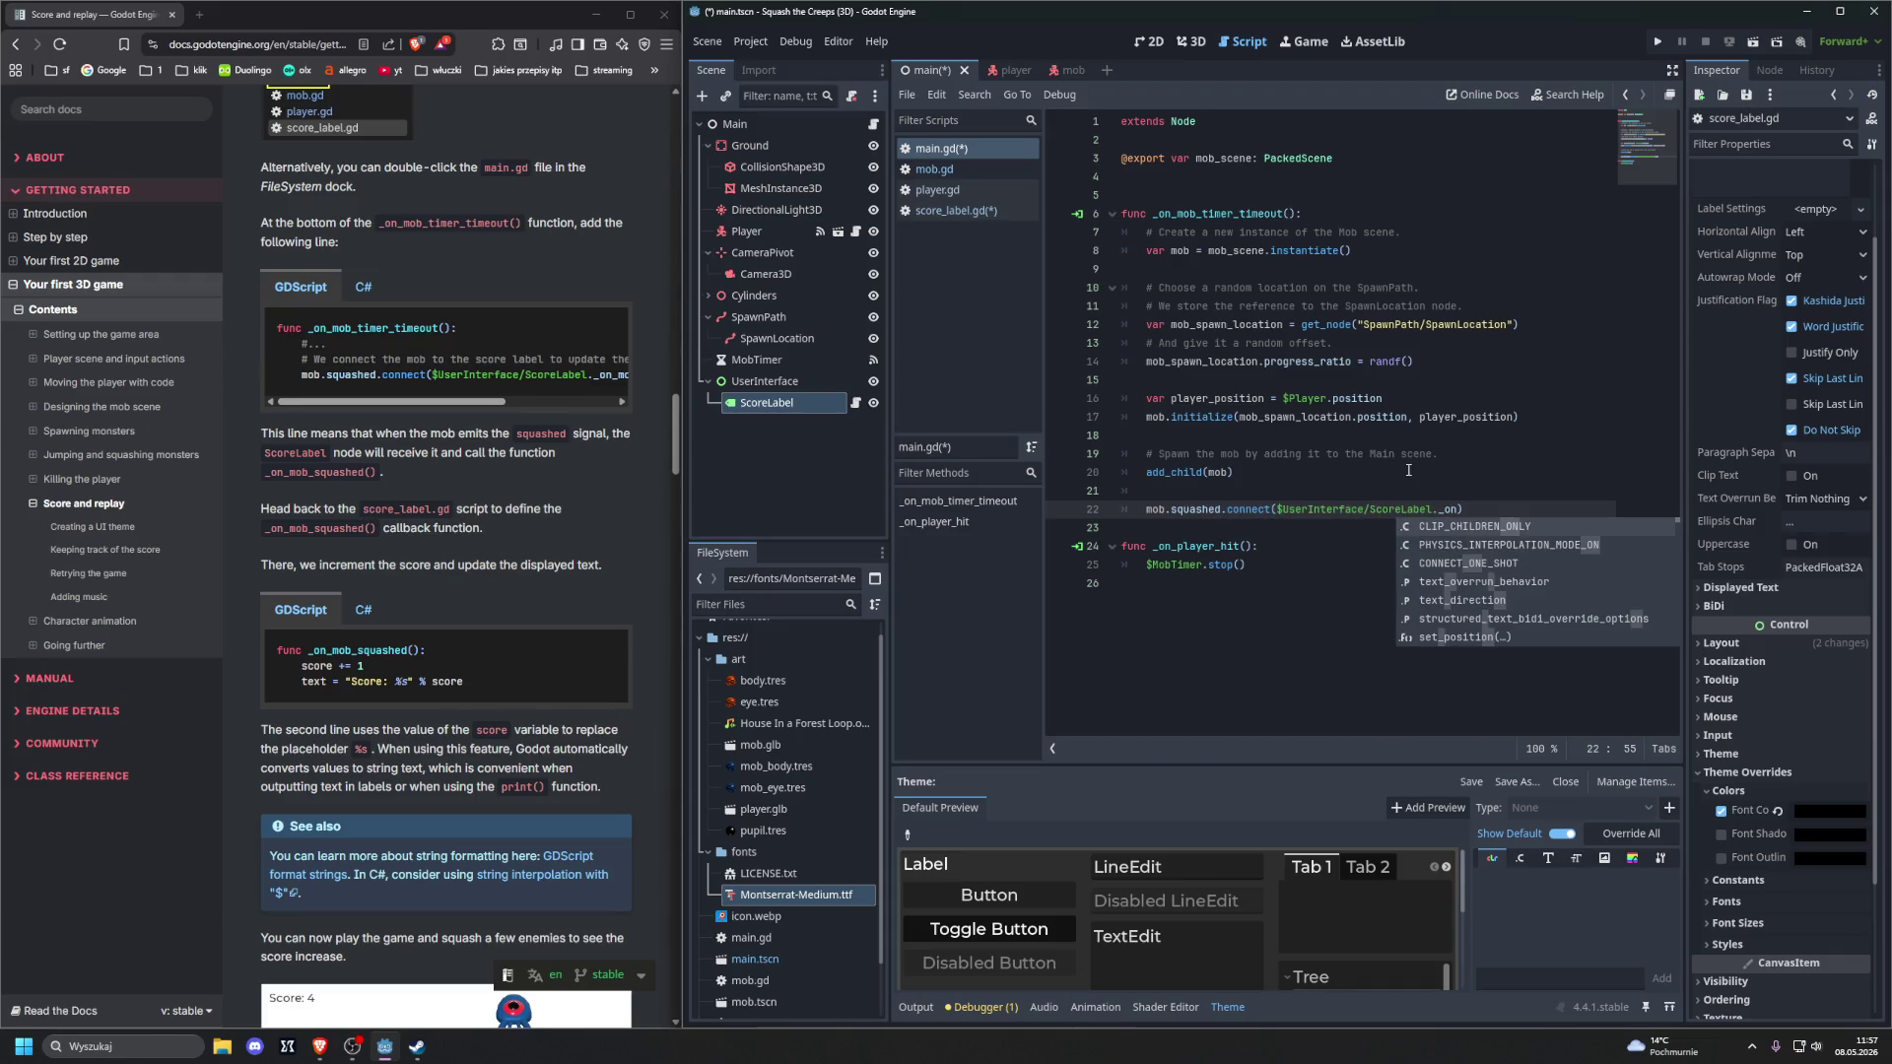
{"action": "scroll", "coordinate": [481, 416], "scroll_direction": "right", "scroll_amount": 3}
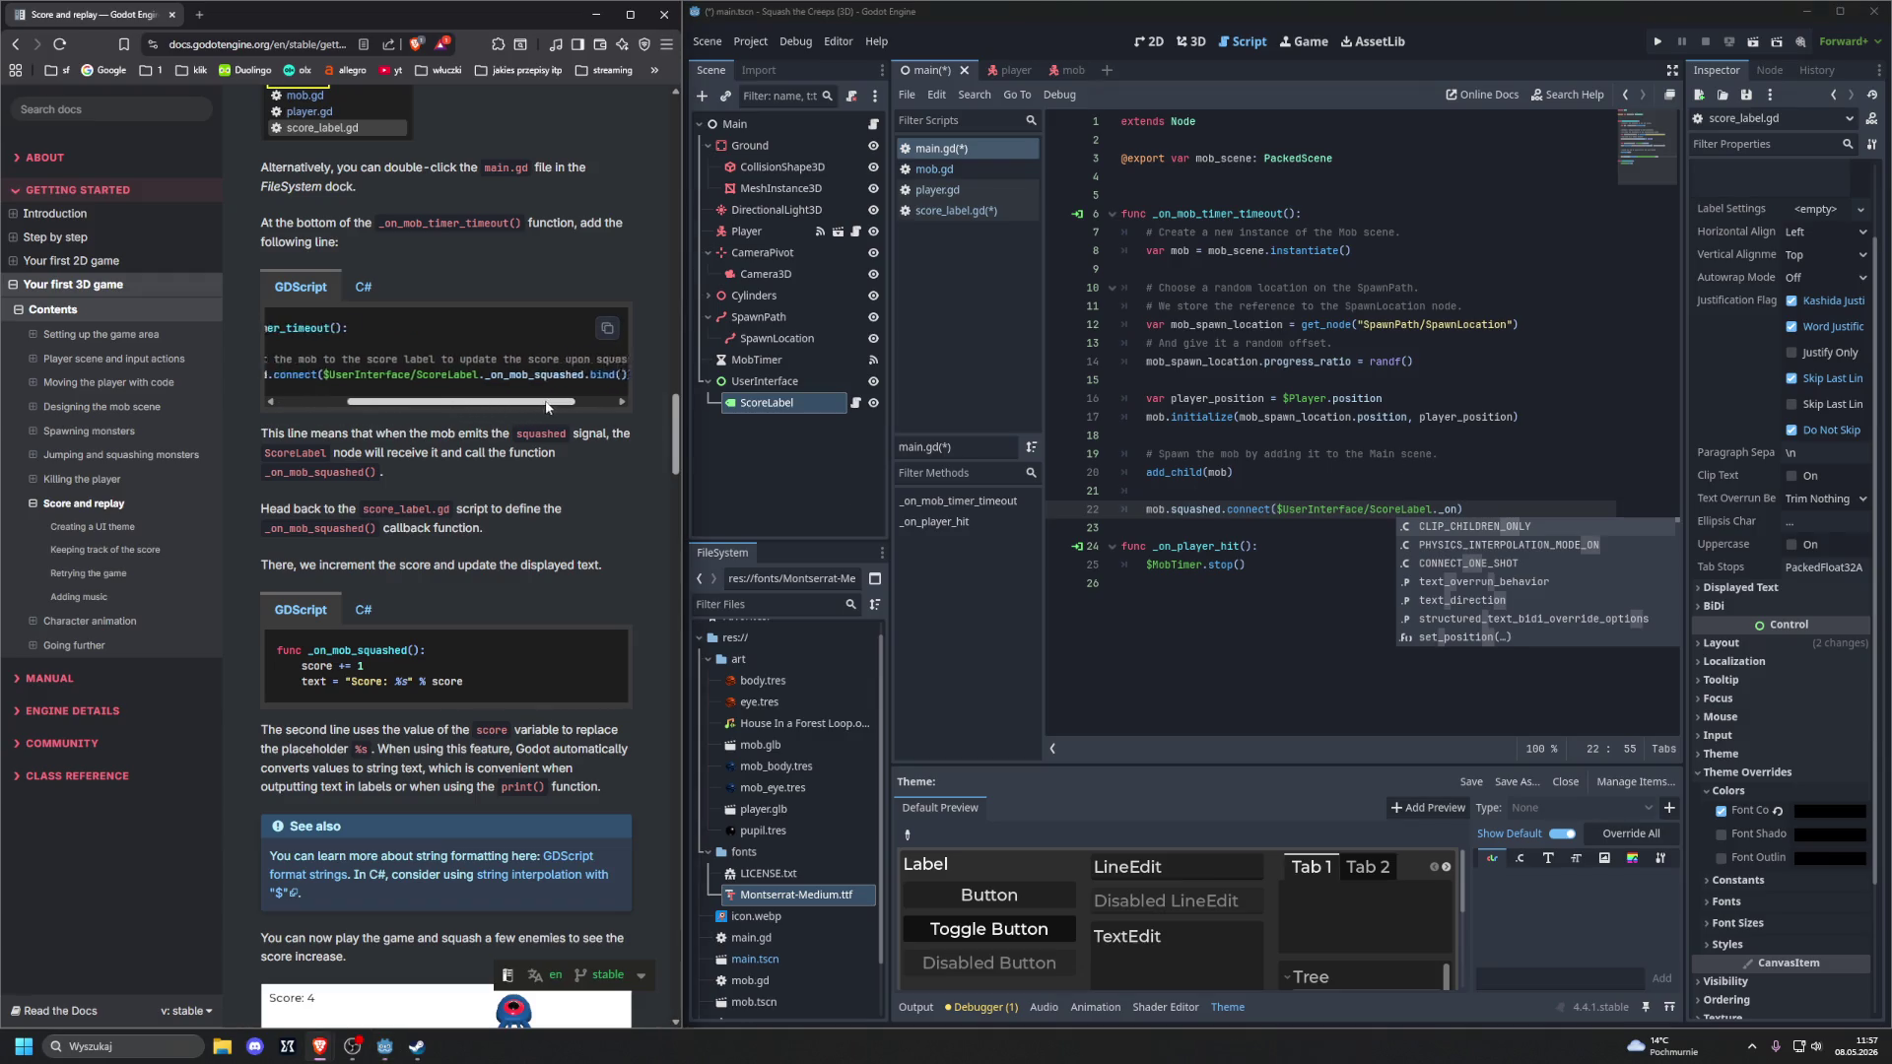
{"action": "key", "text": "Escape"}
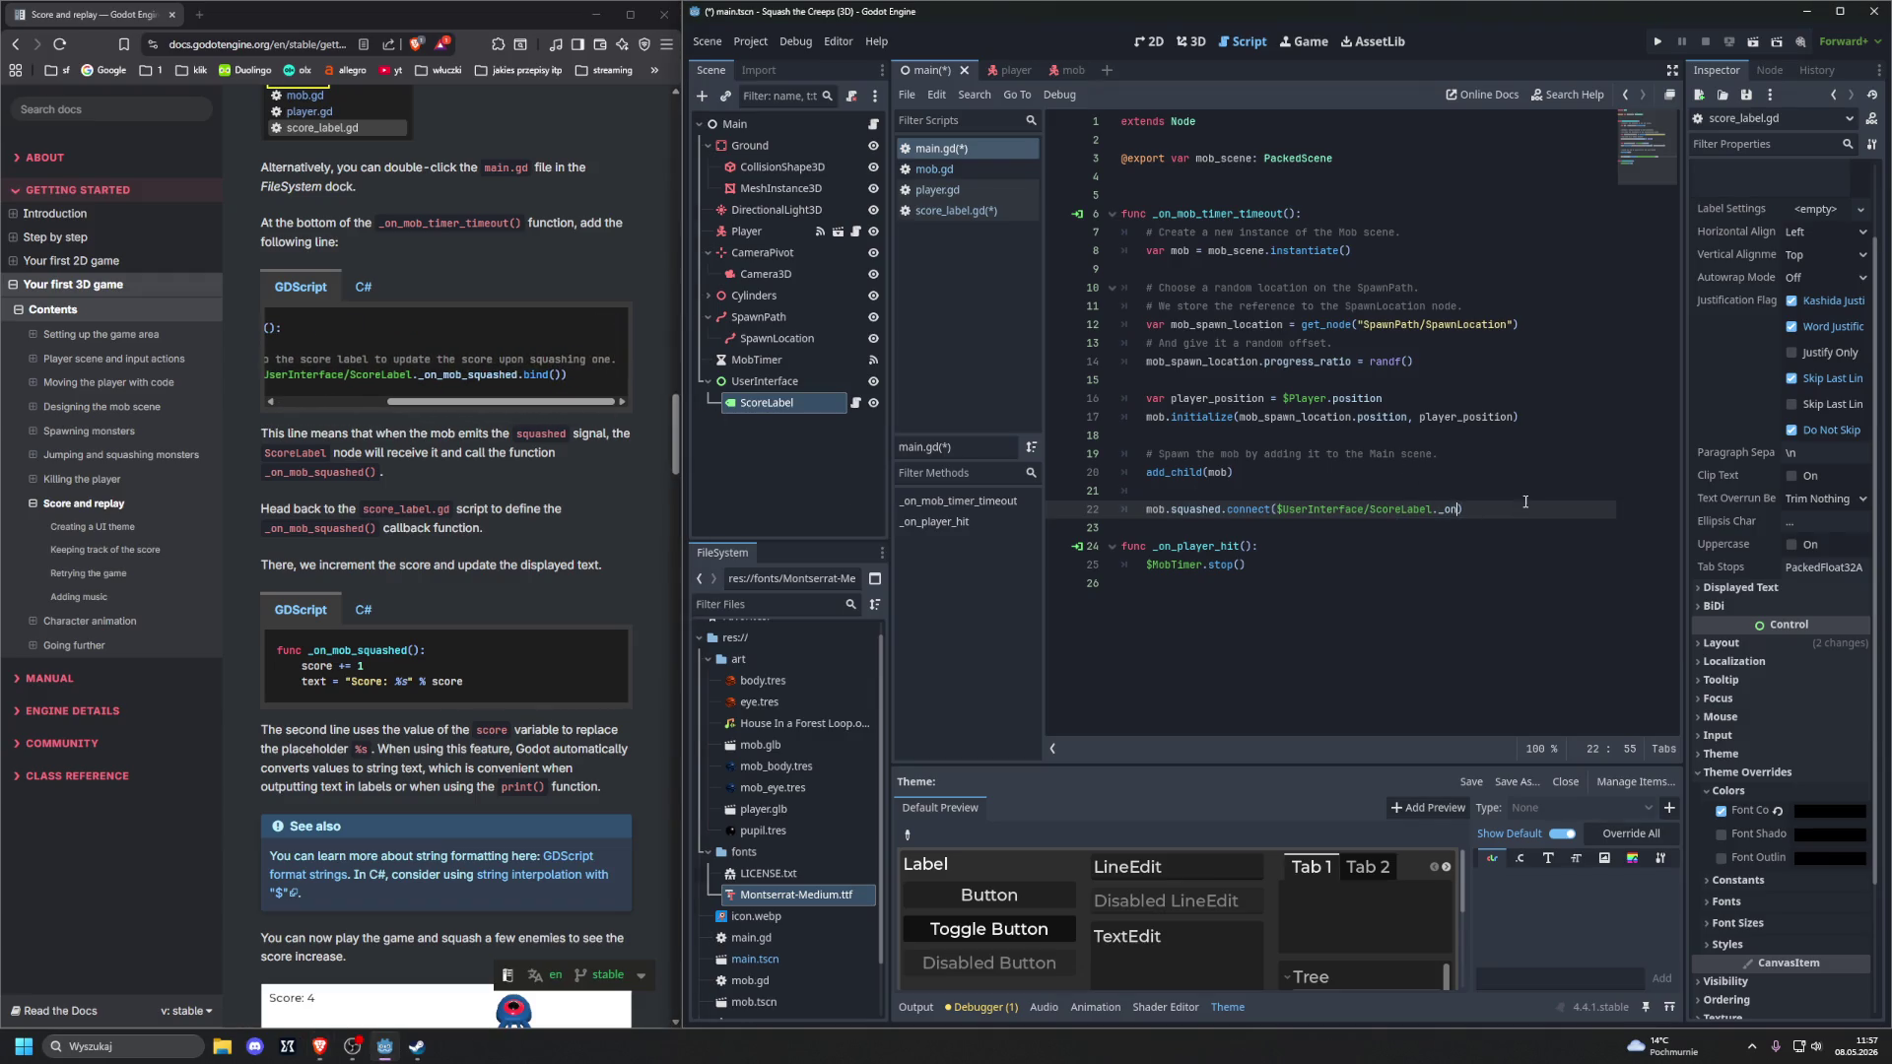
{"action": "type", "text": "_mob_squashe"}
{"action": "type", "text": "d.bind"}
{"action": "type", "text": "("}
Replace the hand-typed connect line with the version copied from the docs
{"action": "left_click_drag", "start_coordinate": [497, 402], "coordinate": [388, 402]}
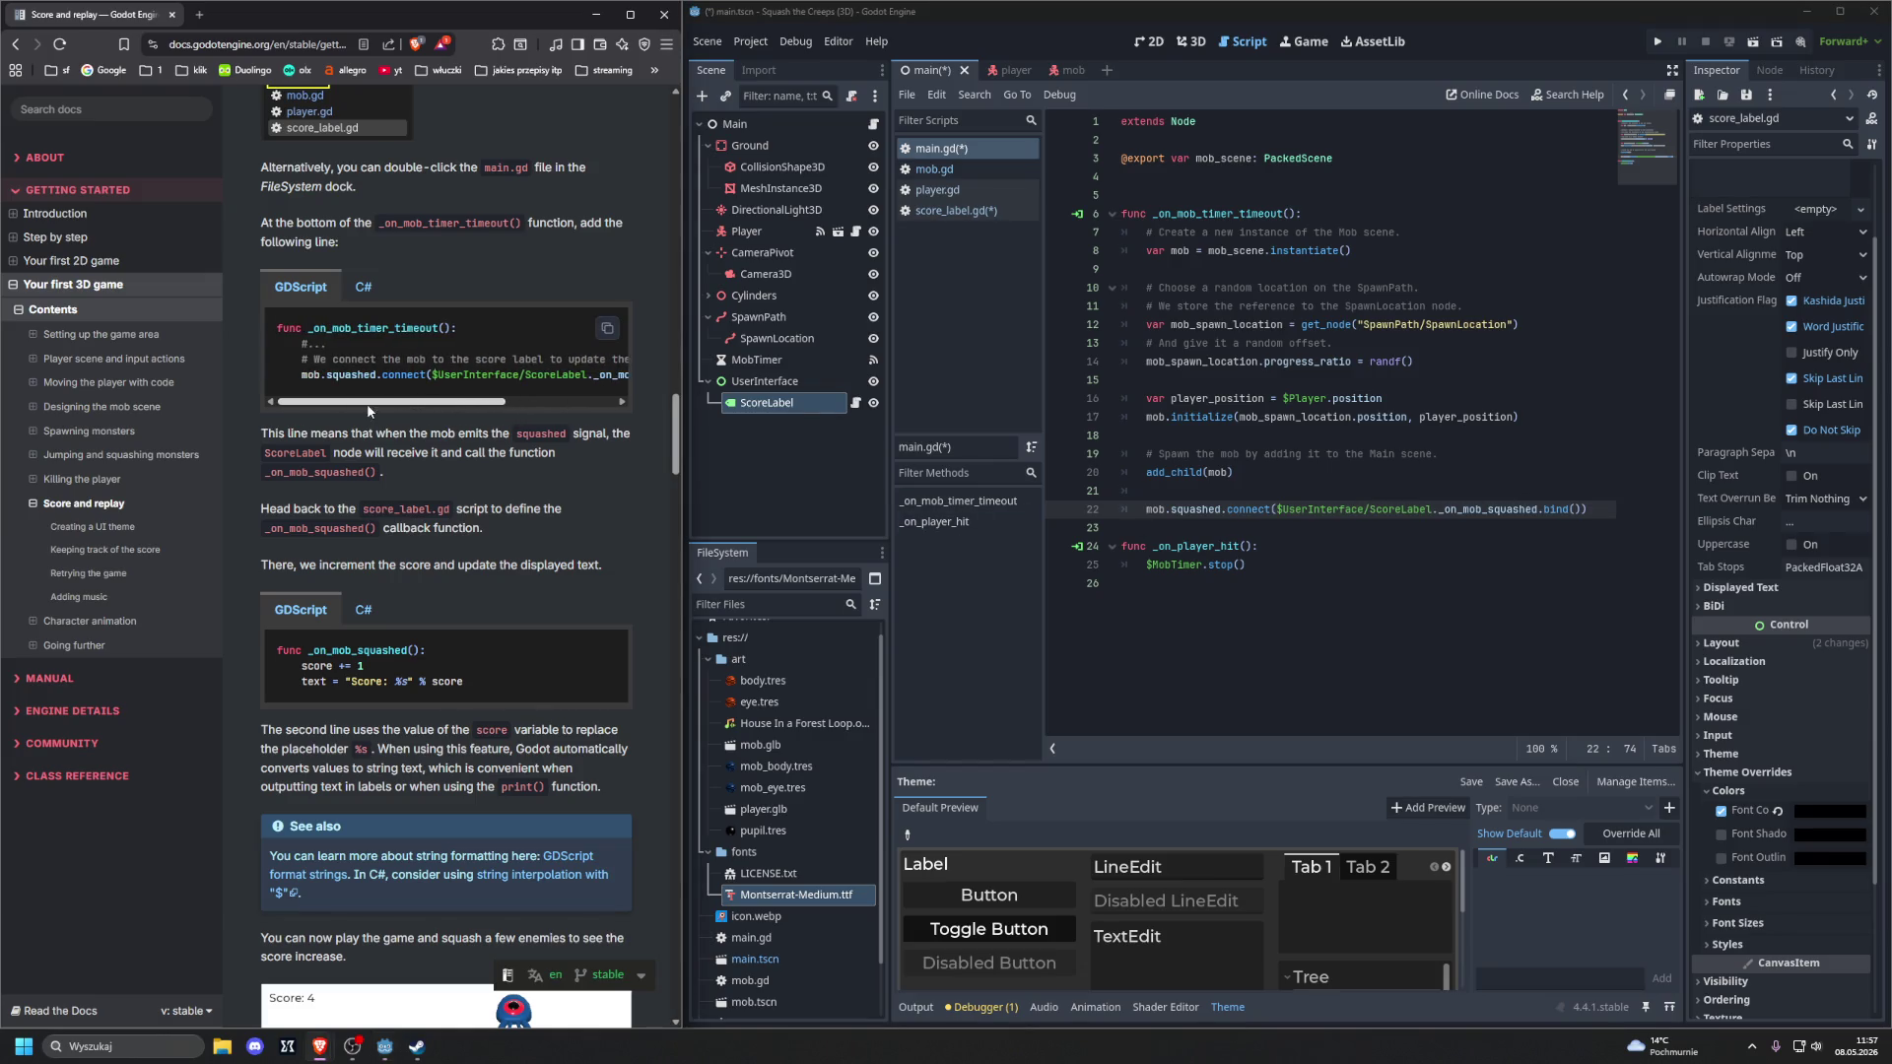
{"action": "mouse_move", "coordinate": [301, 358]}
{"action": "left_mouse_down"}
{"action": "mouse_move", "coordinate": [664, 368]}
{"action": "mouse_move", "coordinate": [588, 370]}
{"action": "left_mouse_up"}
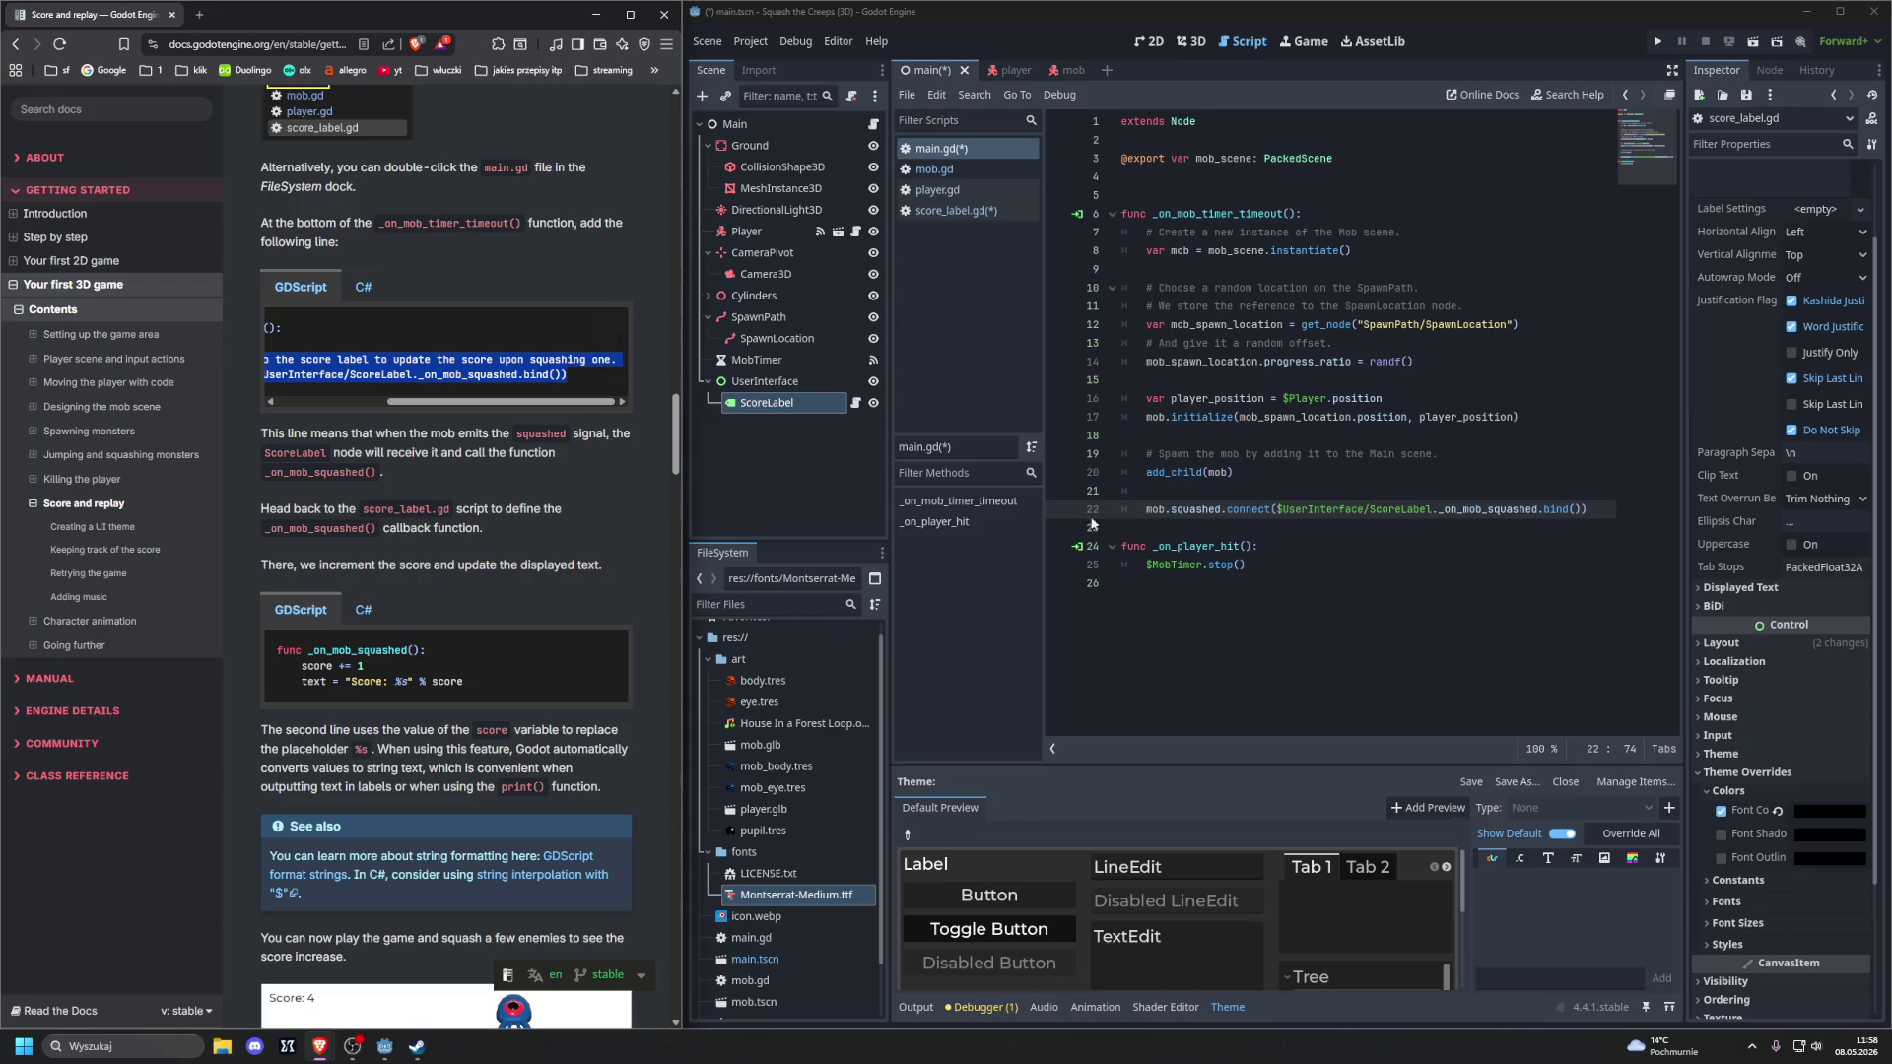
{"action": "left_click_drag", "start_coordinate": [1148, 491], "coordinate": [1620, 518]}
{"action": "type", "text": "# We connect the mob to the score label to update the score upon squashing \tmob.squashed.connect($UserInterface/ScoreLabel._on_mob_squashed.bind())"}
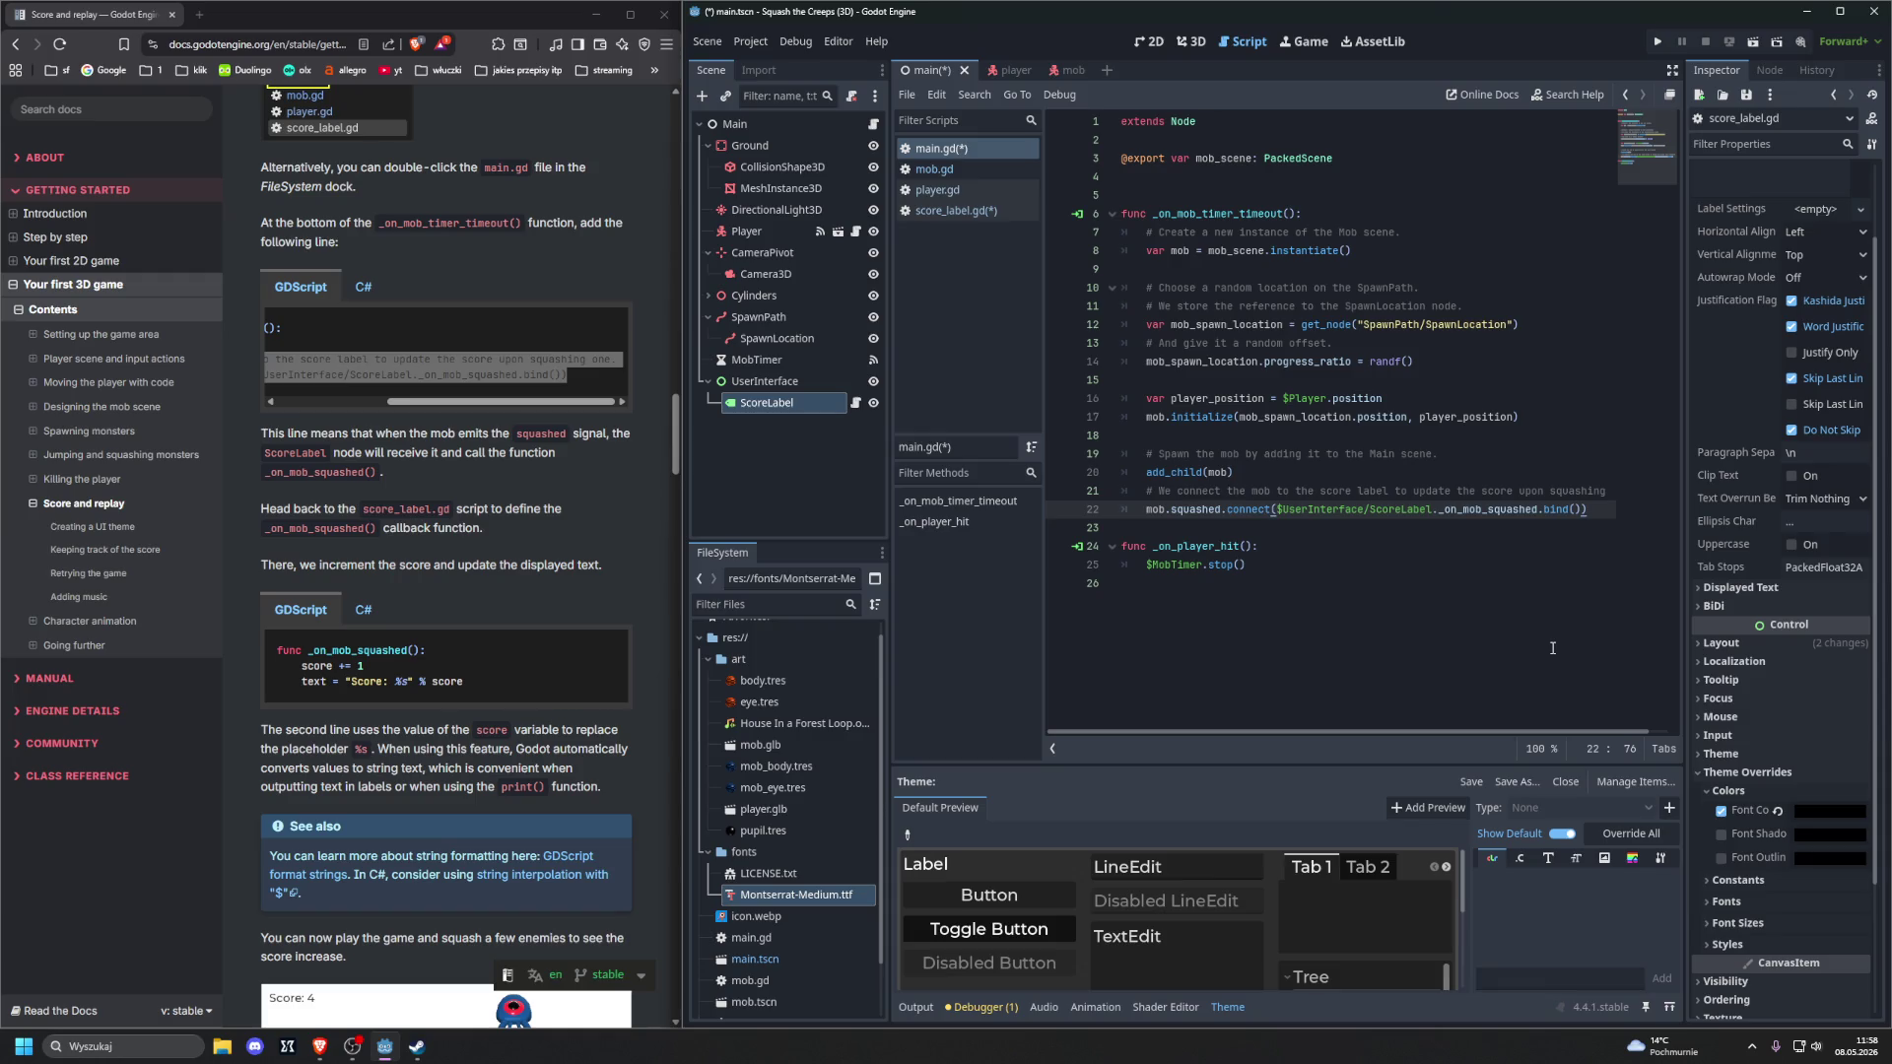
{"action": "left_click", "coordinate": [676, 433]}
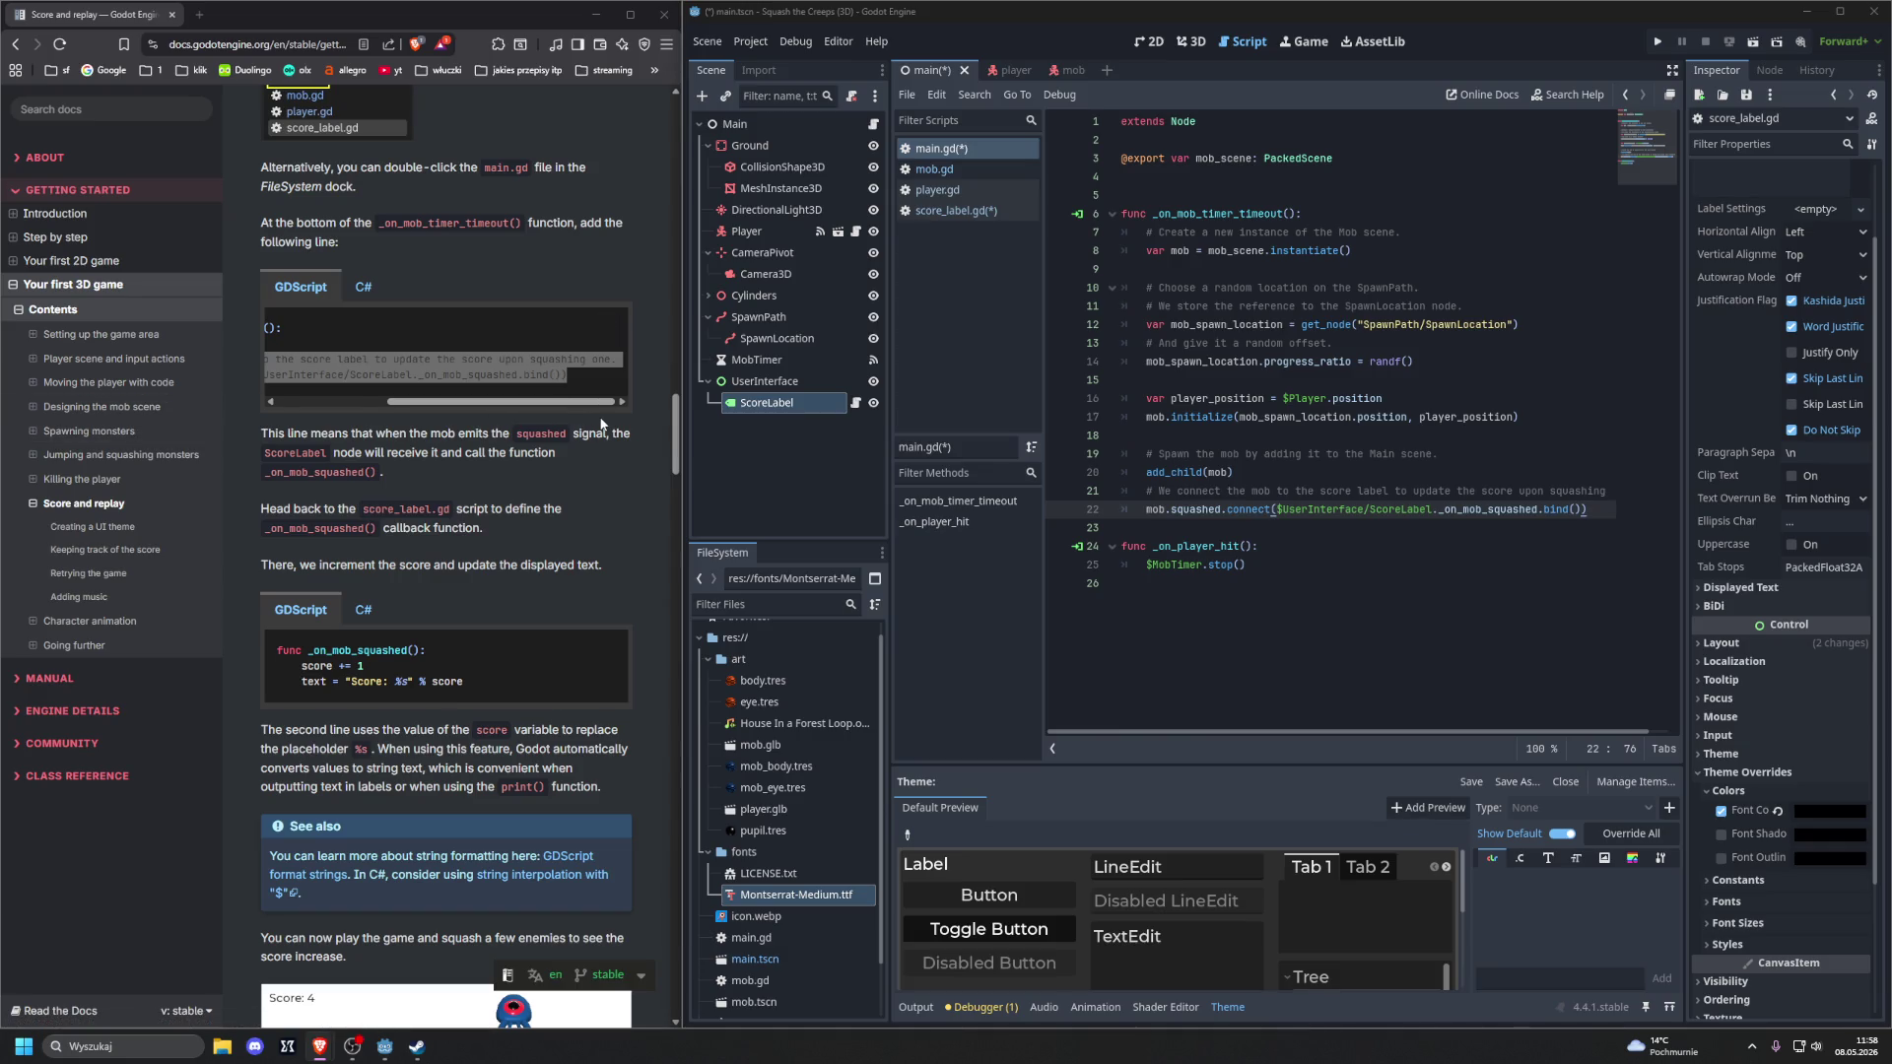
{"action": "left_click", "coordinate": [479, 477]}
{"action": "left_click_drag", "start_coordinate": [414, 404], "coordinate": [306, 402]}
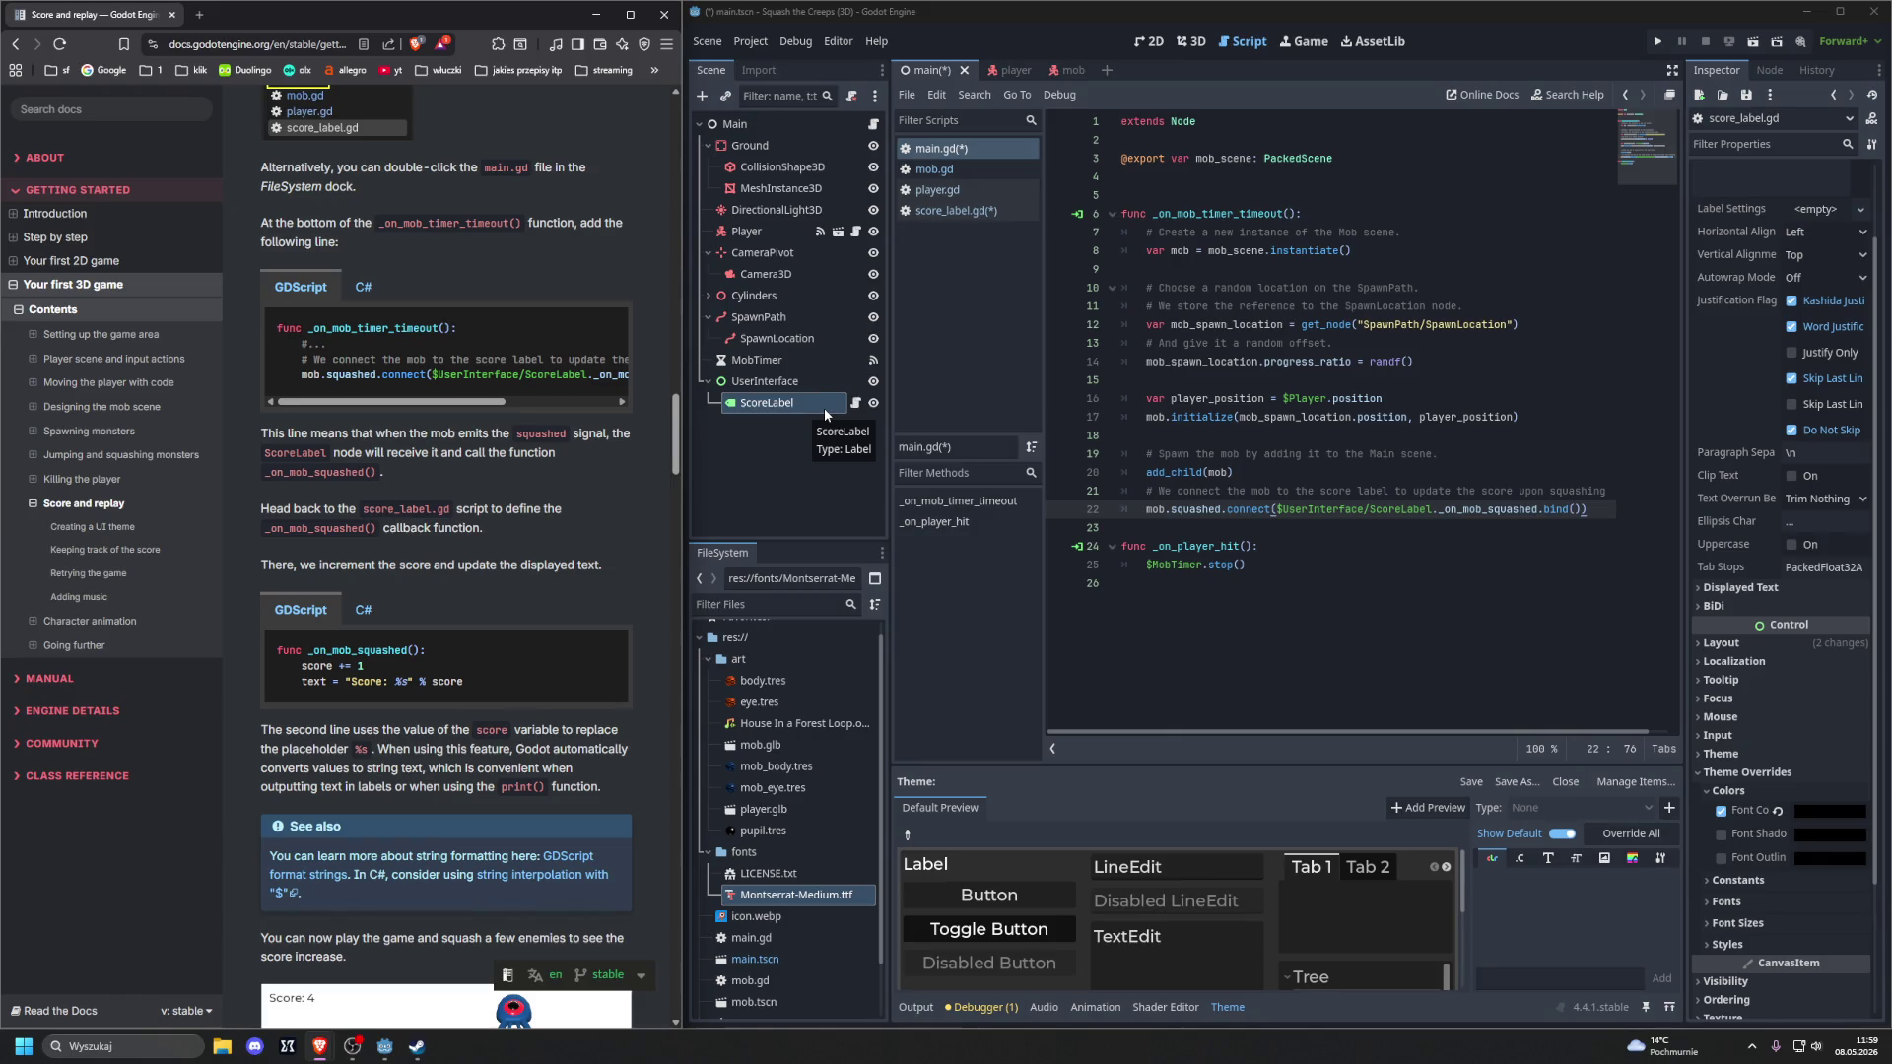
In score_label.gd, type an _on_mob_squashed function that adds 1 to score and updates text
{"action": "left_click", "coordinate": [960, 213]}
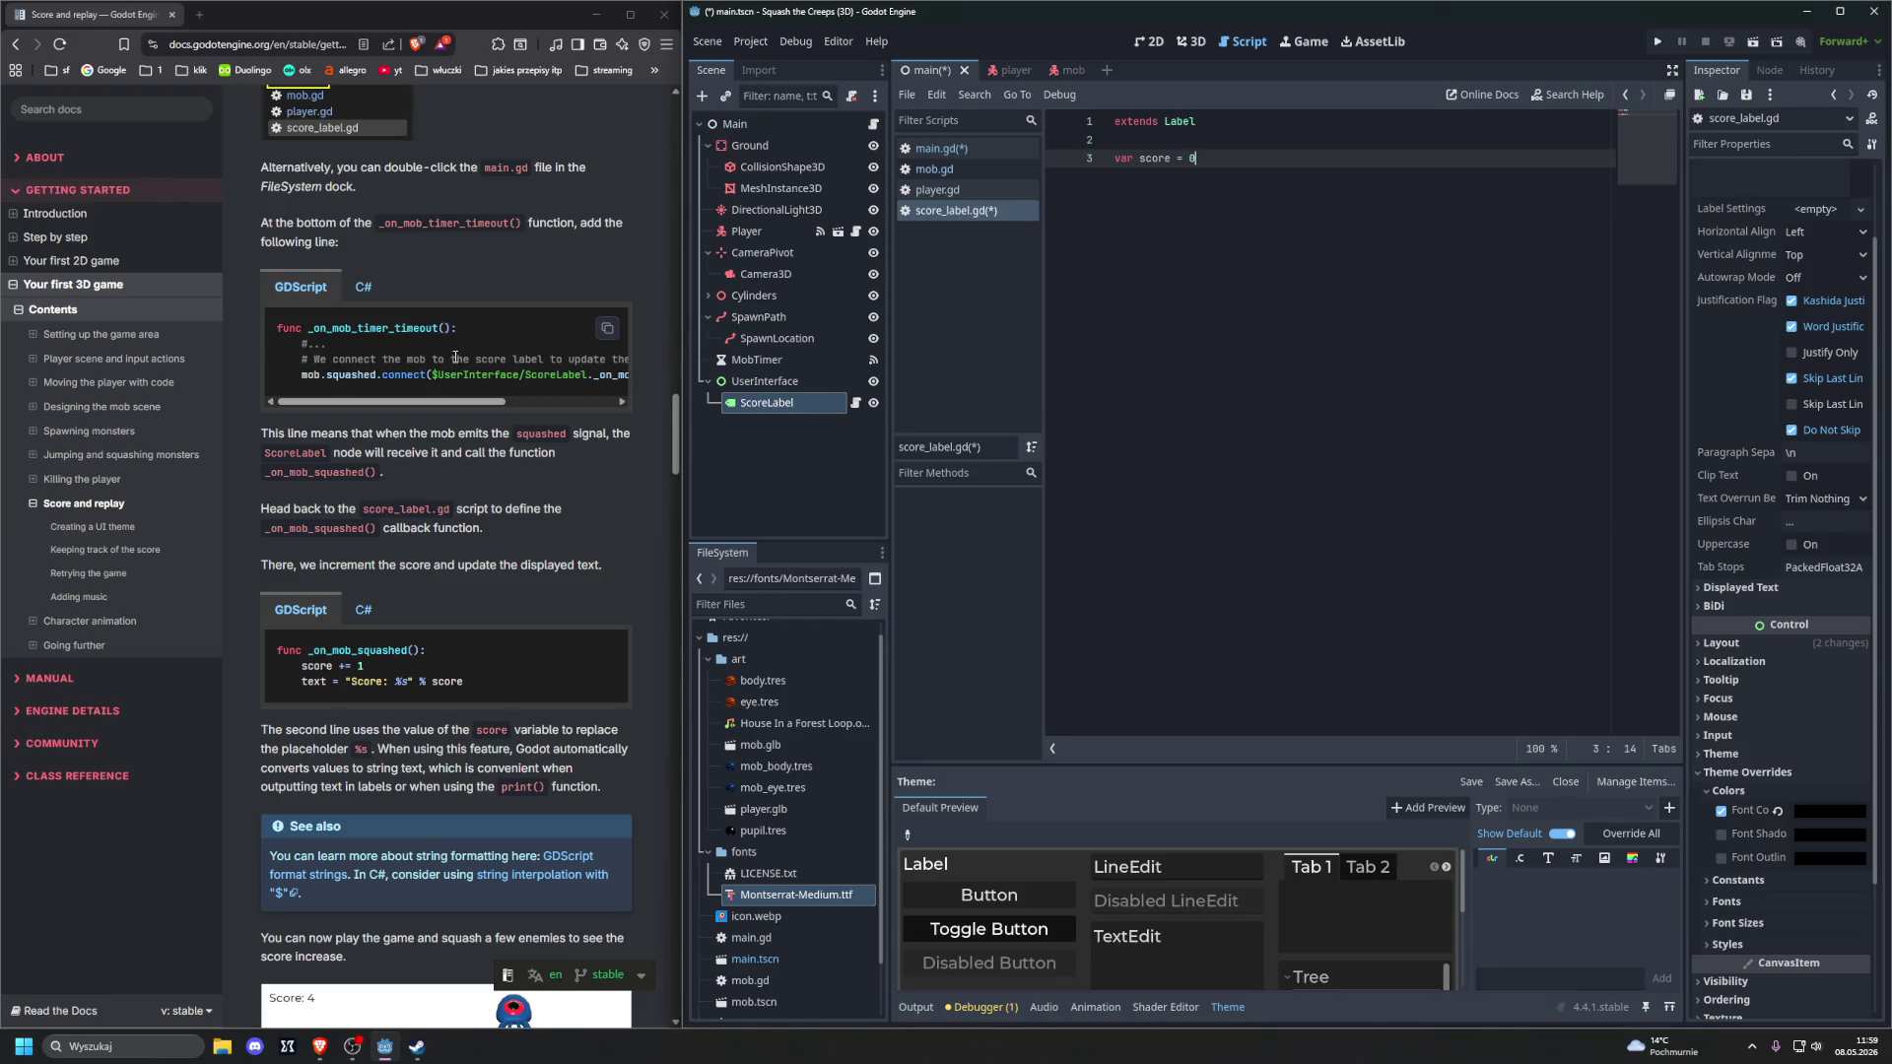
{"action": "key", "text": "Return"}
{"action": "key", "text": "Return"}
{"action": "type", "text": "fu"}
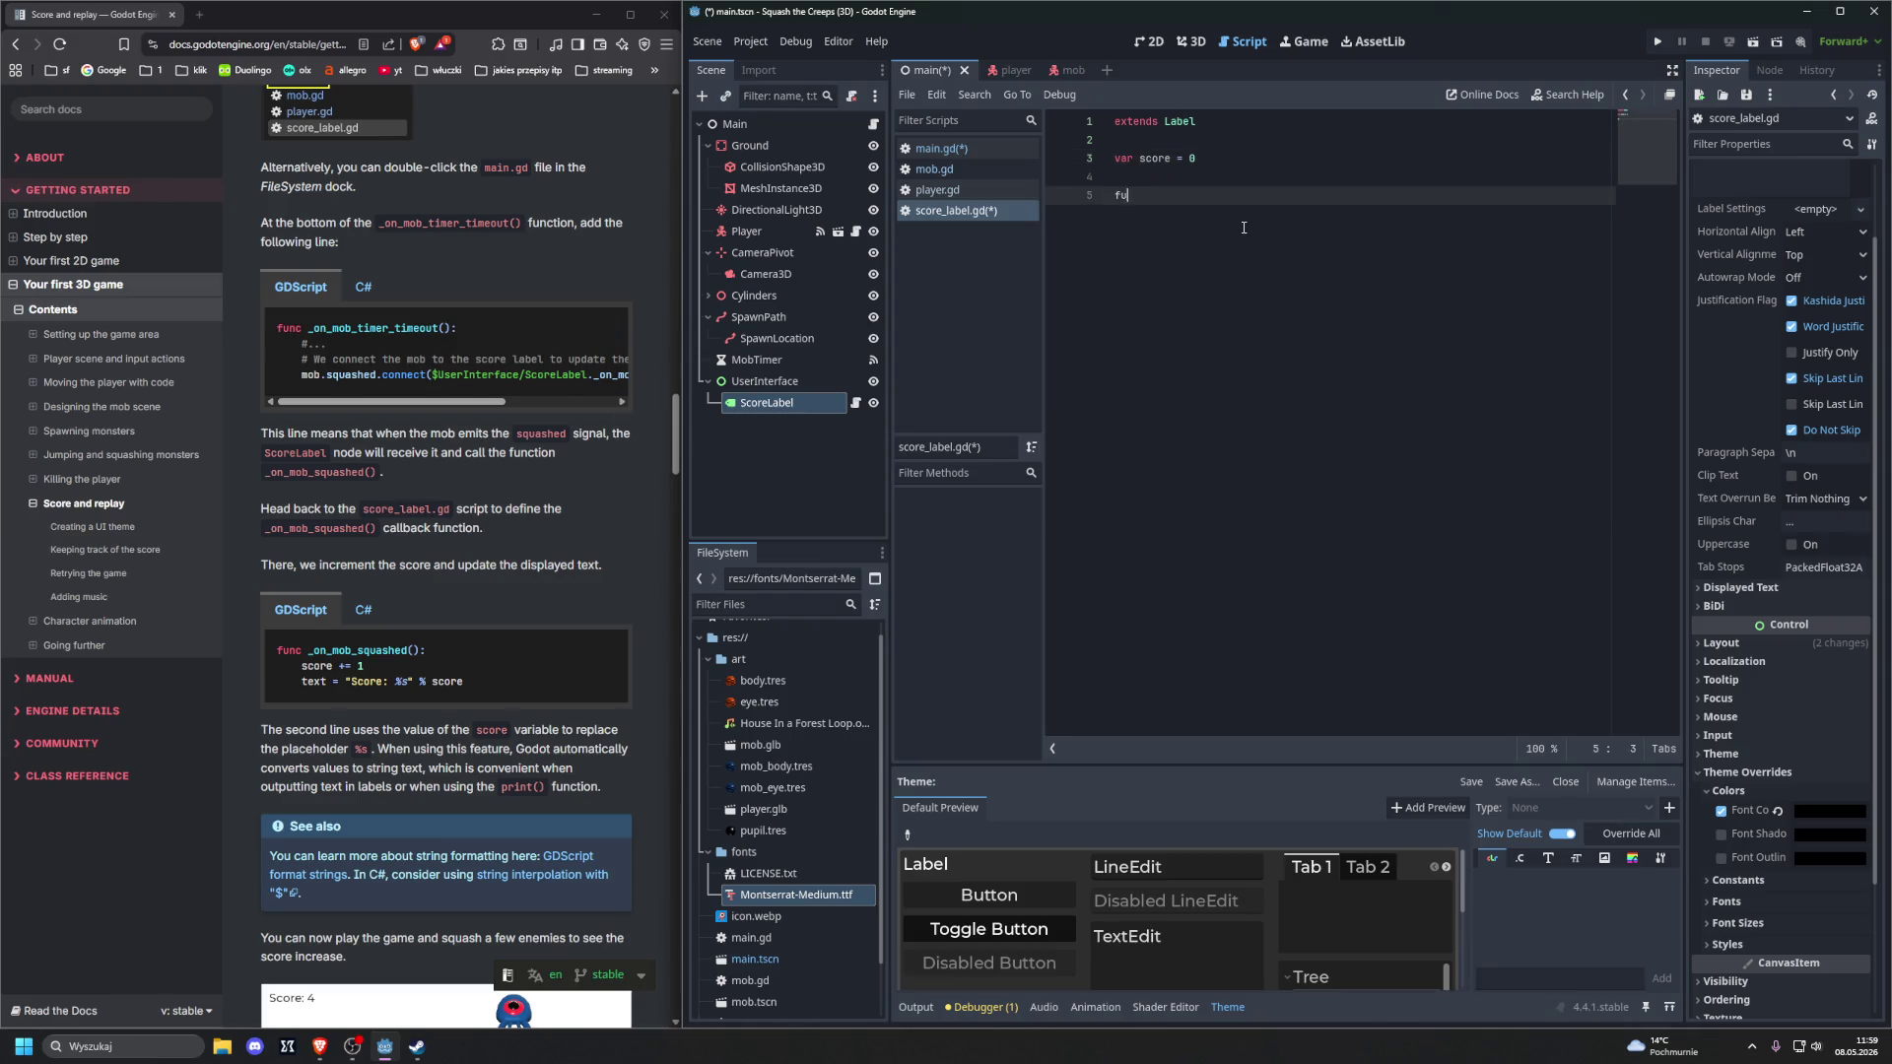
{"action": "type", "text": "nc _on"}
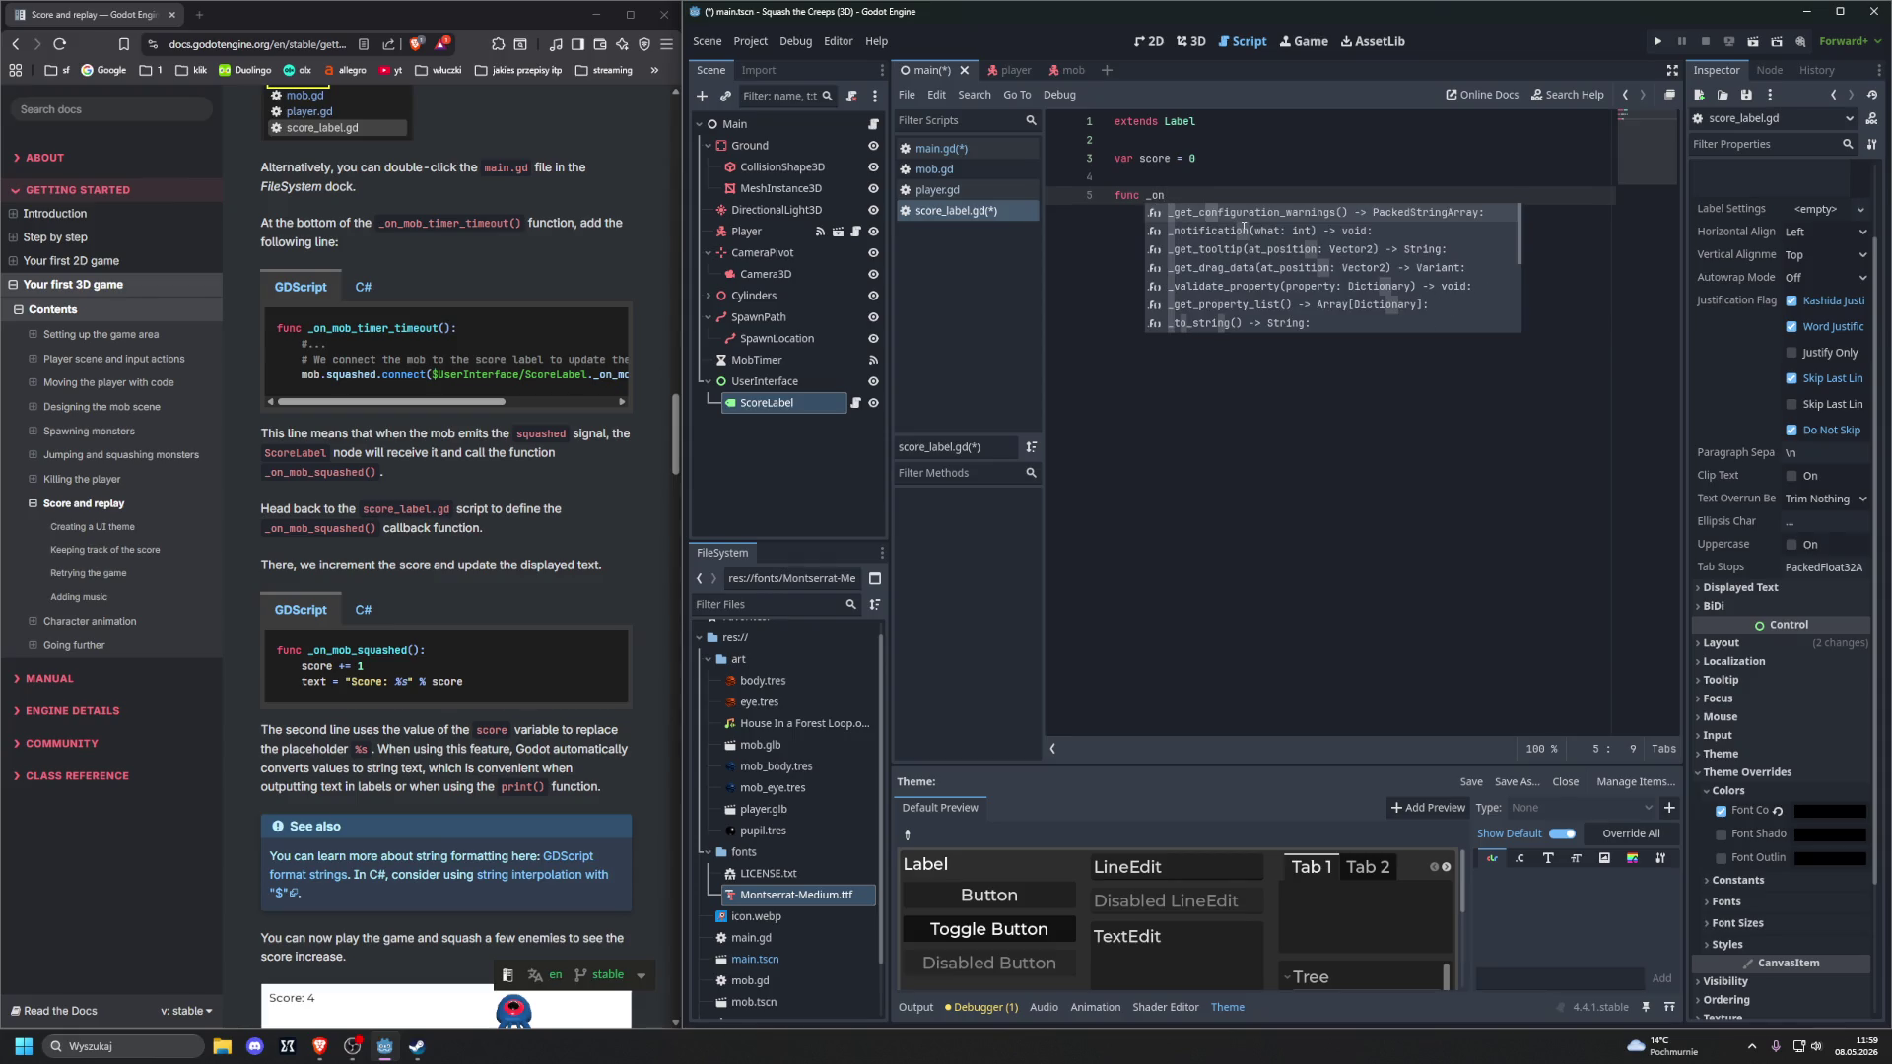
{"action": "type", "text": "_mob_"}
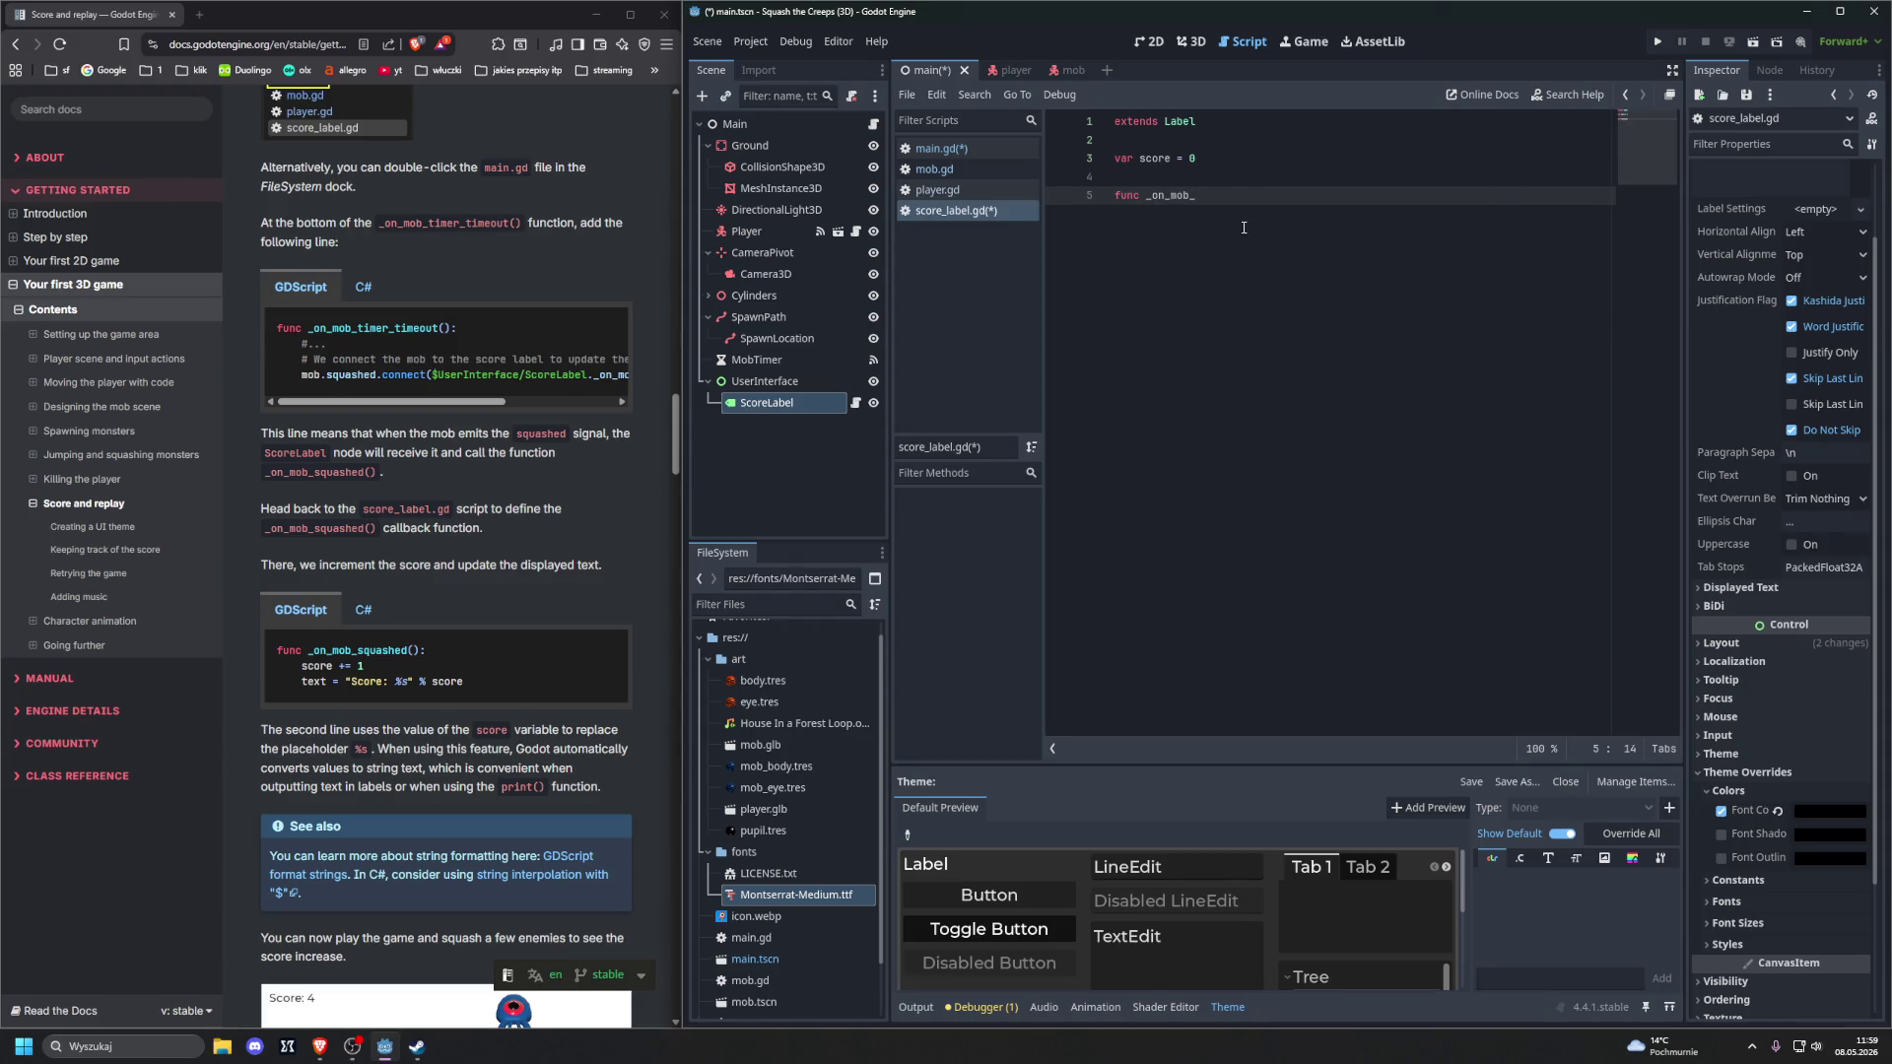
{"action": "type", "text": "s"}
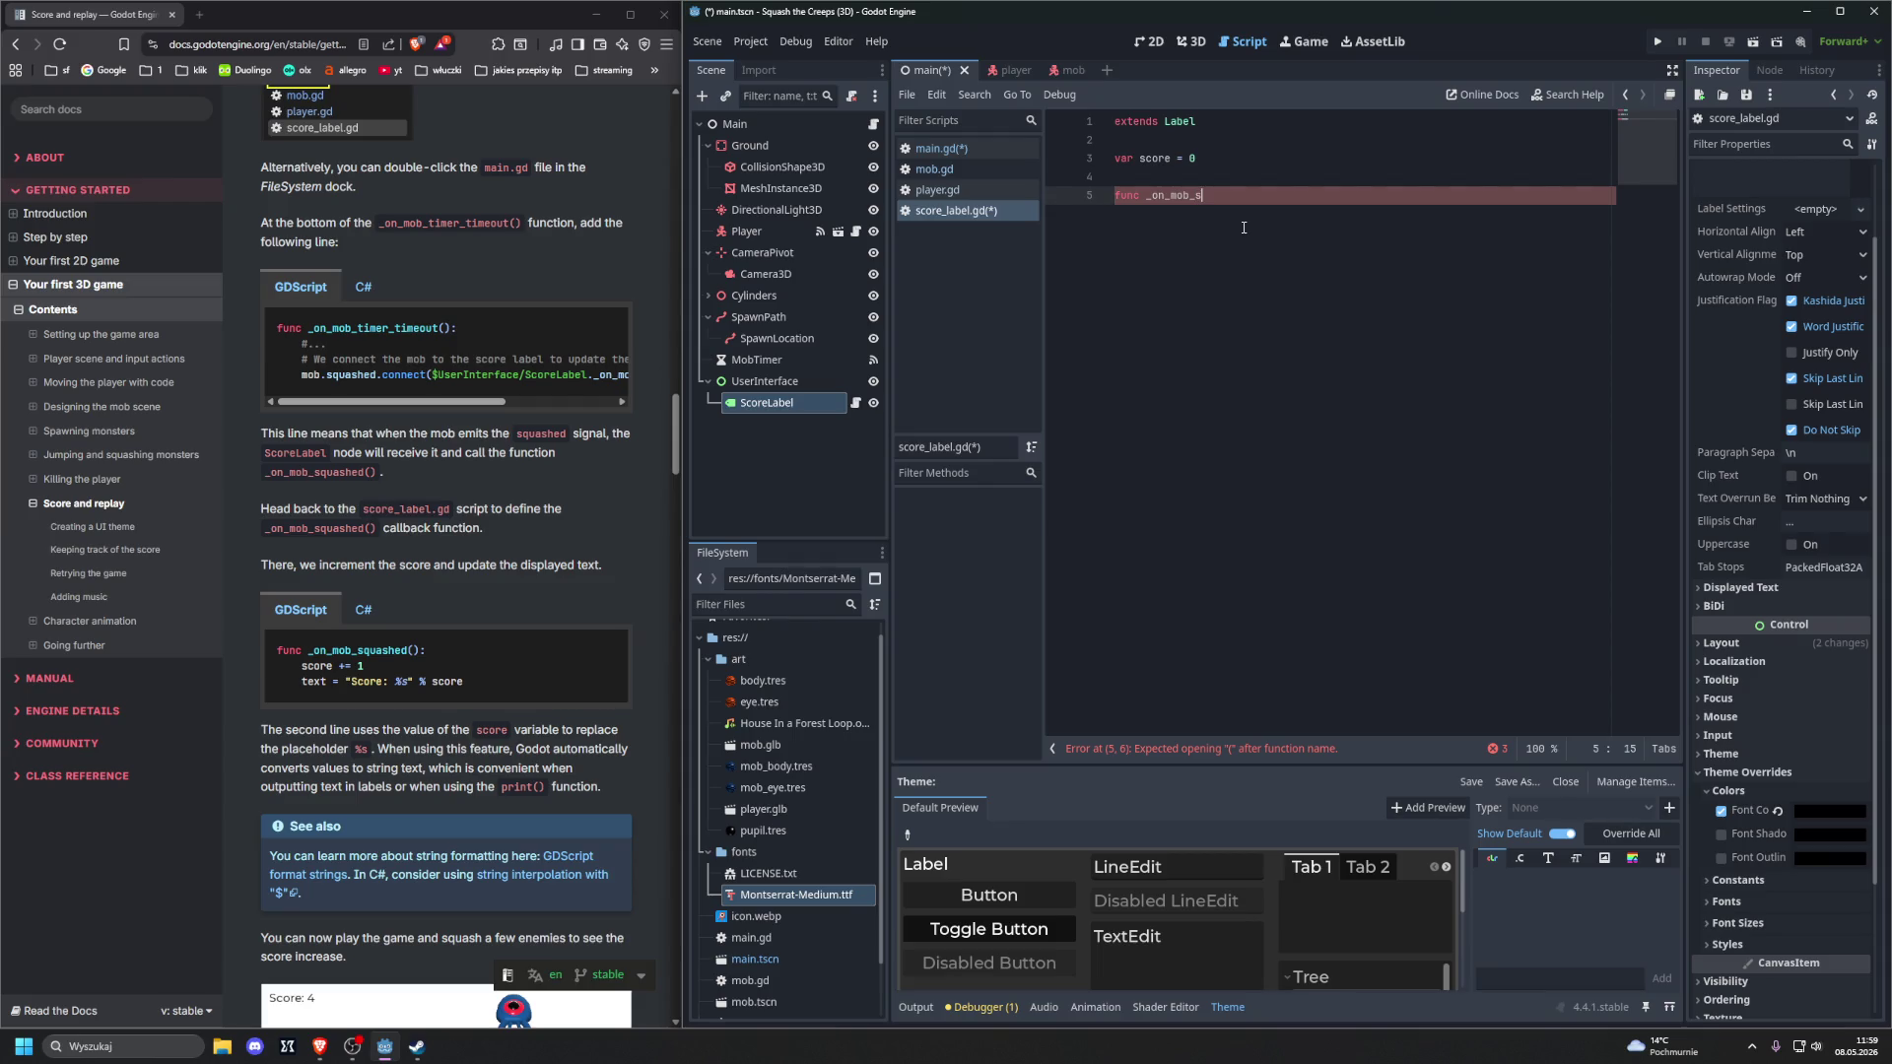
{"action": "type", "text": "quashed"}
{"action": "type", "text": ":d():"}
{"action": "key", "text": "Return"}
{"action": "type", "text": "scor"}
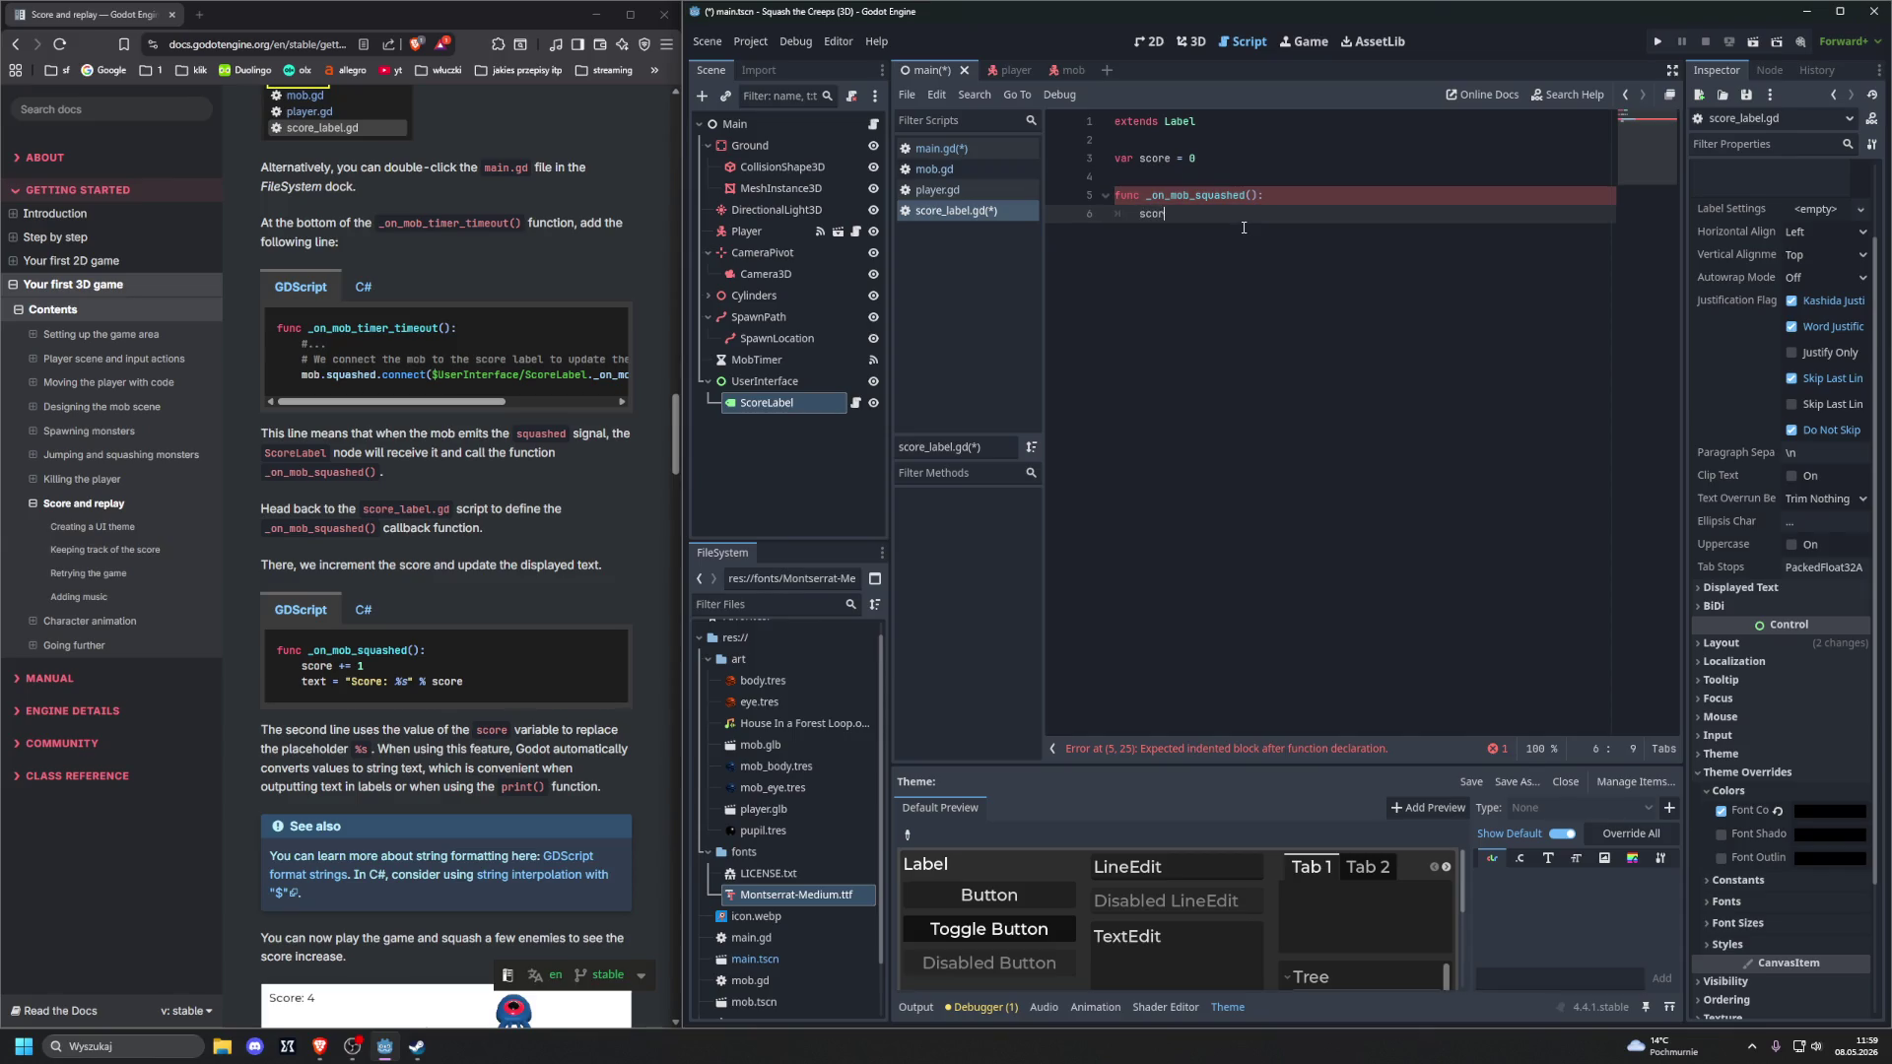
{"action": "type", "text": "e += 1"}
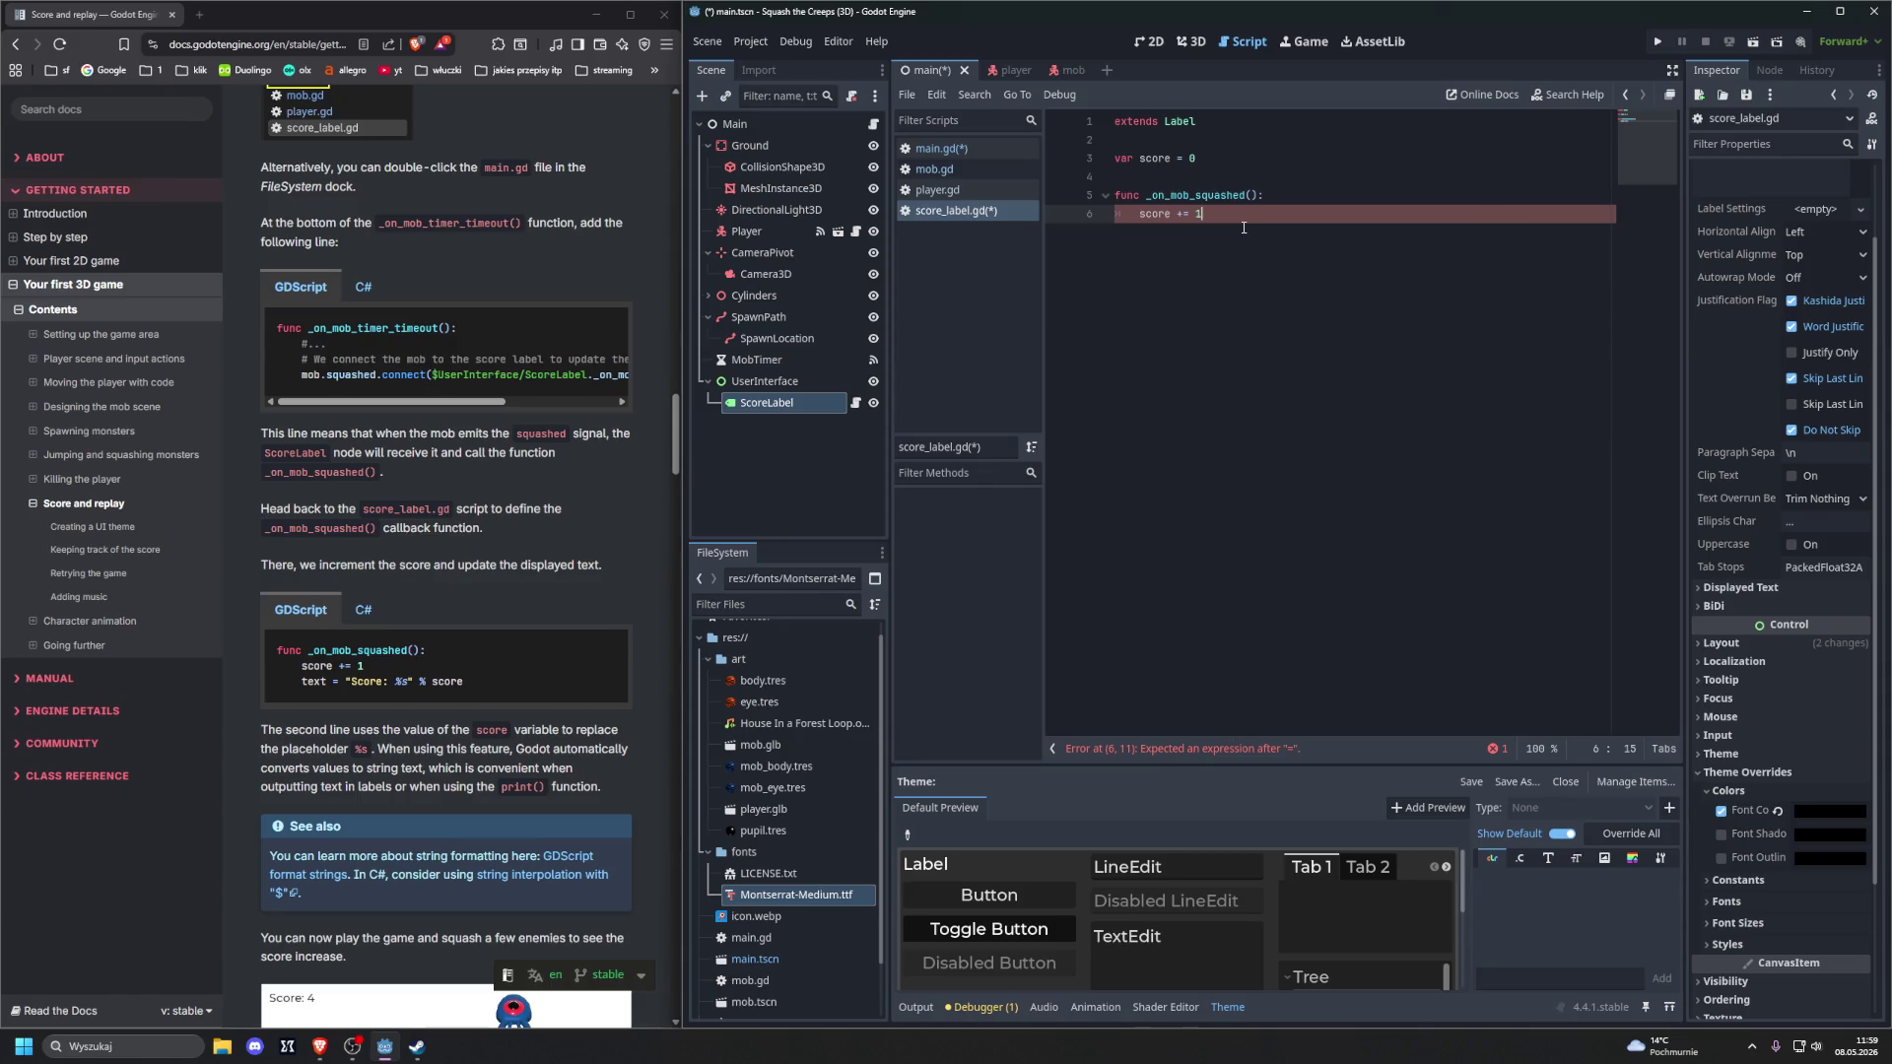
{"action": "key", "text": "Return"}
{"action": "type", "text": "text "}
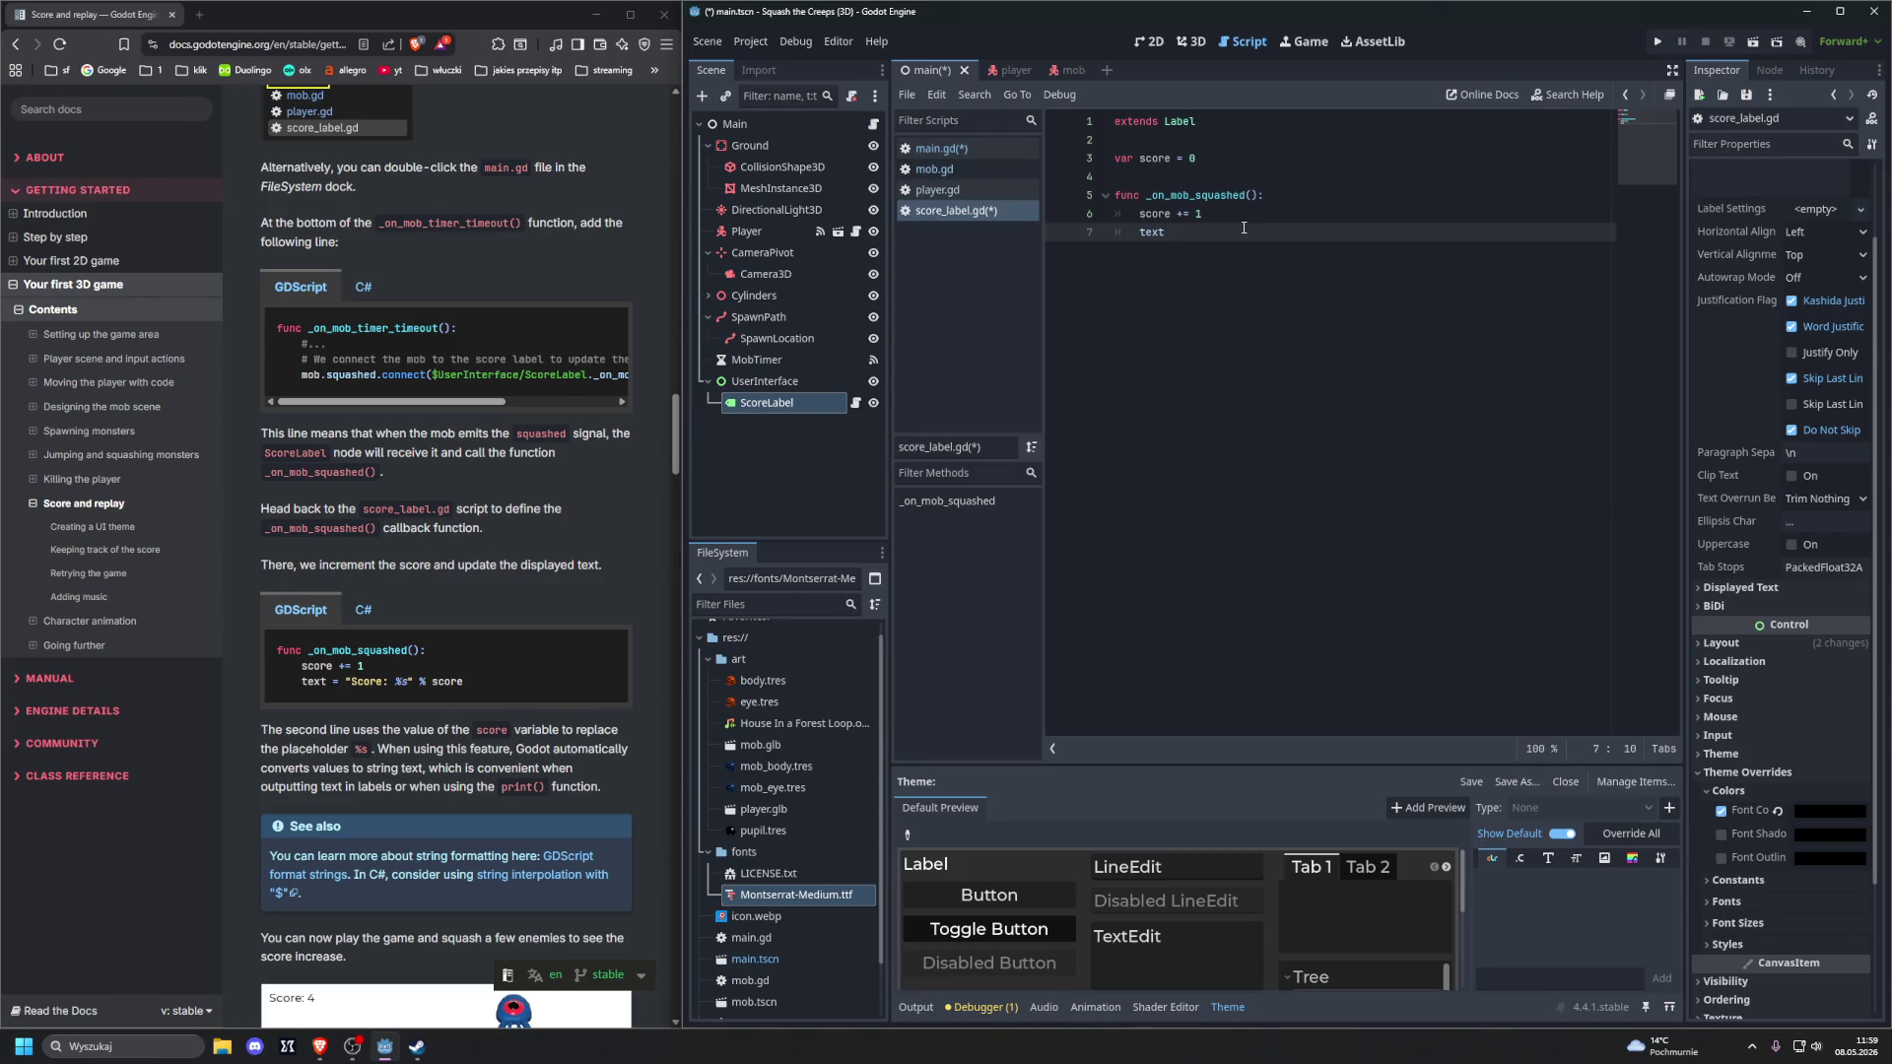
{"action": "type", "text": "= \"Score"}
{"action": "type", "text": ": "}
{"action": "type", "text": "%s\" %"}
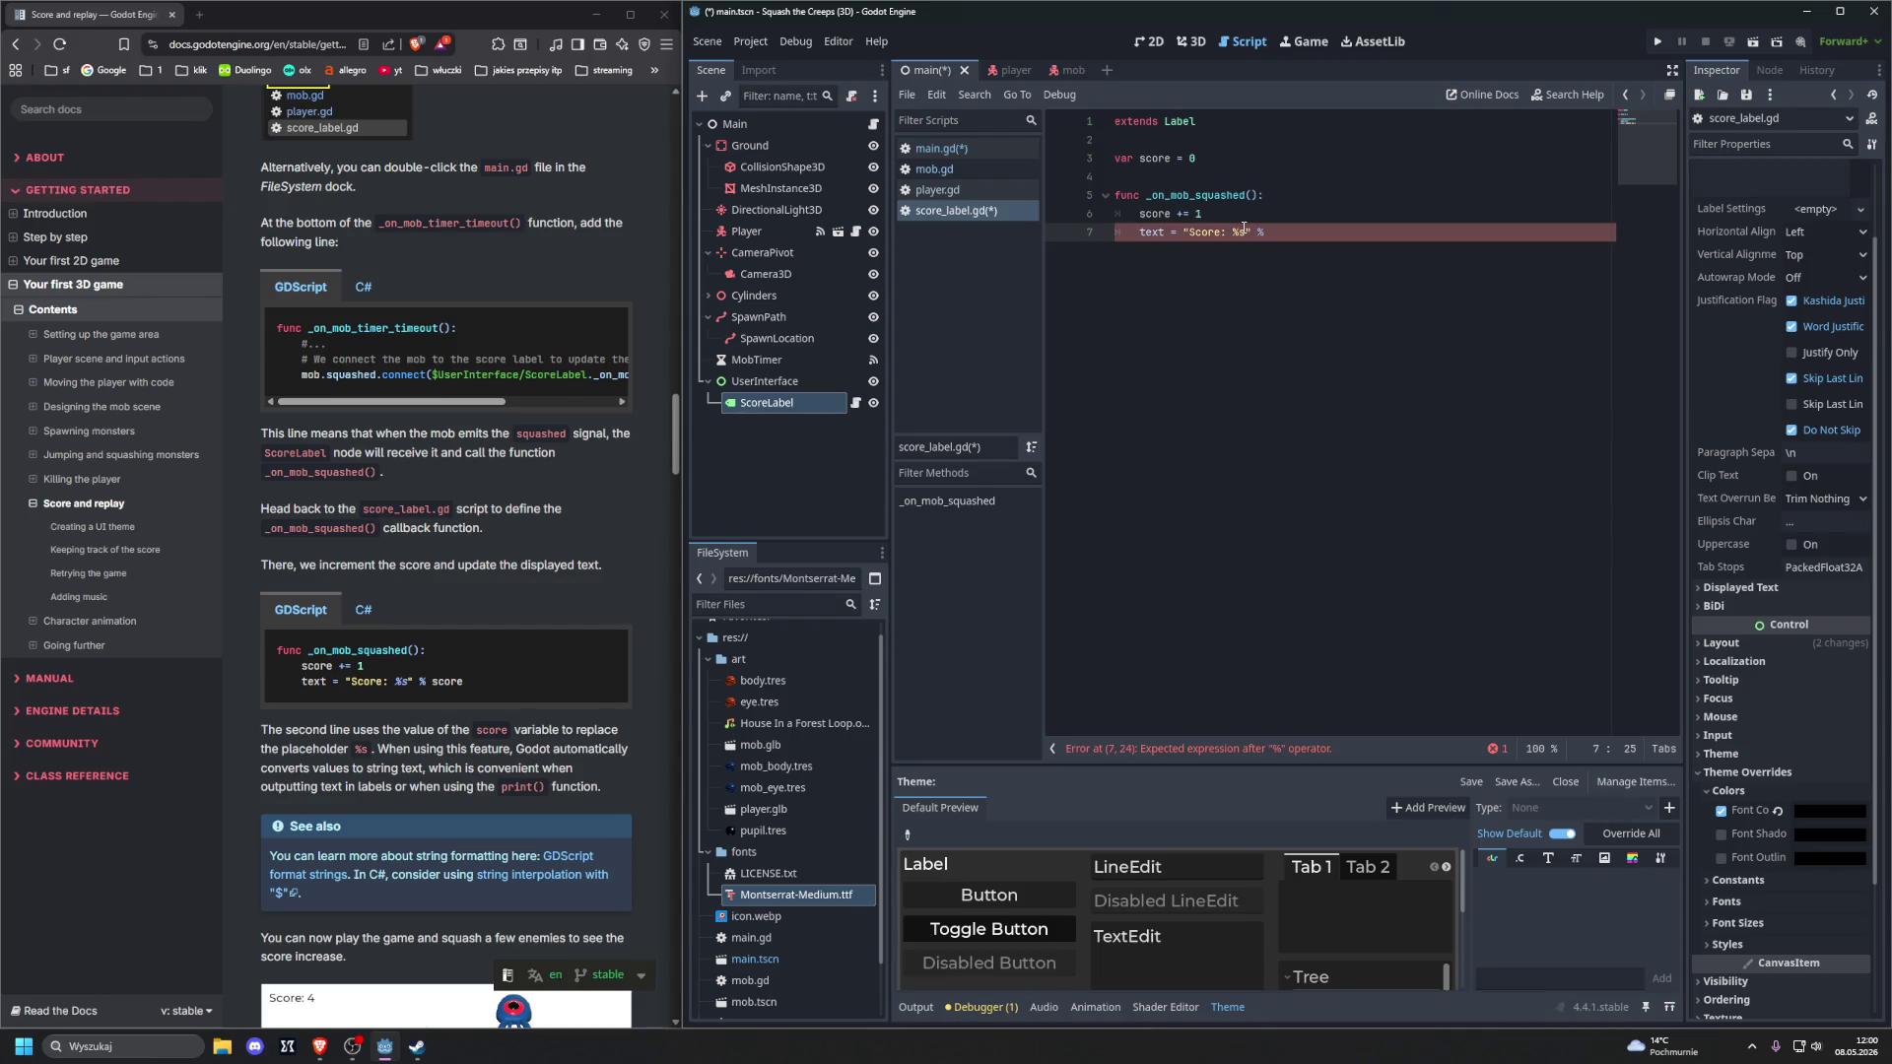
{"action": "type", "text": "score"}
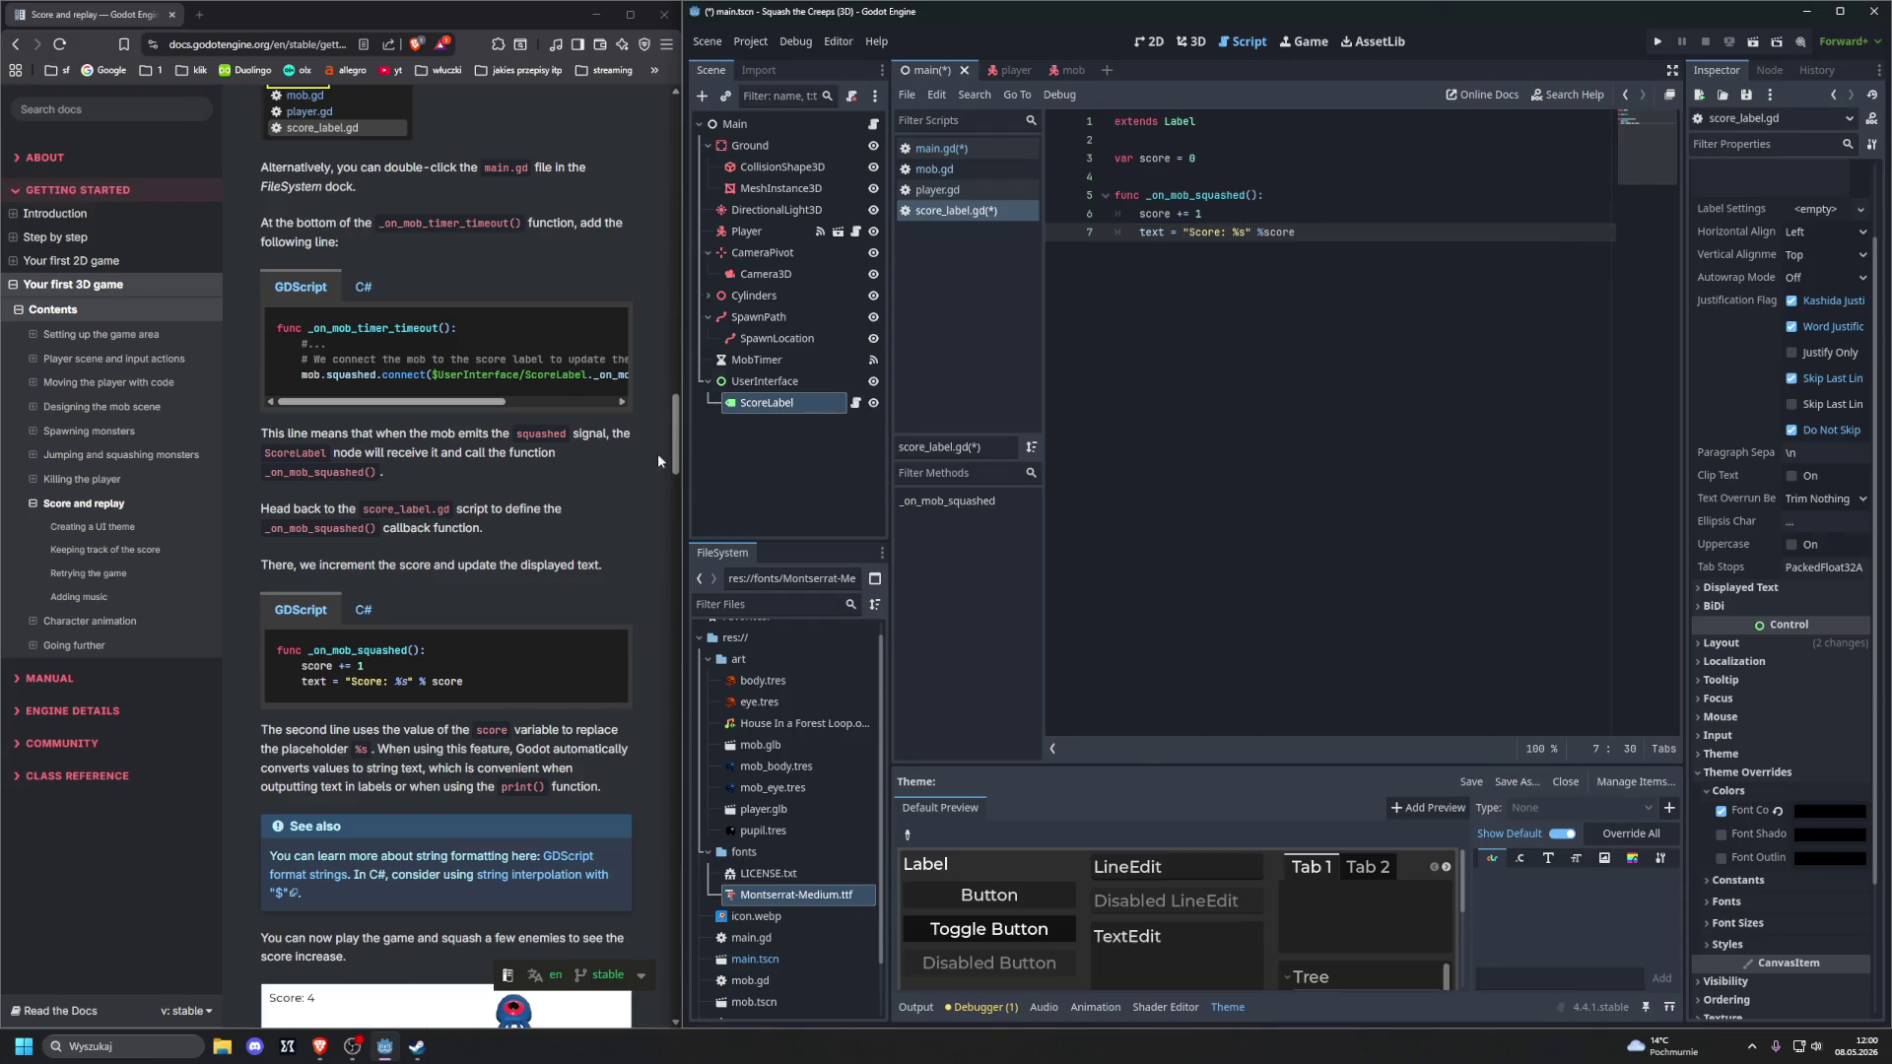
Replace the typed function with the docs' _on_mob_squashed code, fixing the stray 'fun' prefix
{"action": "left_click", "coordinate": [608, 652]}
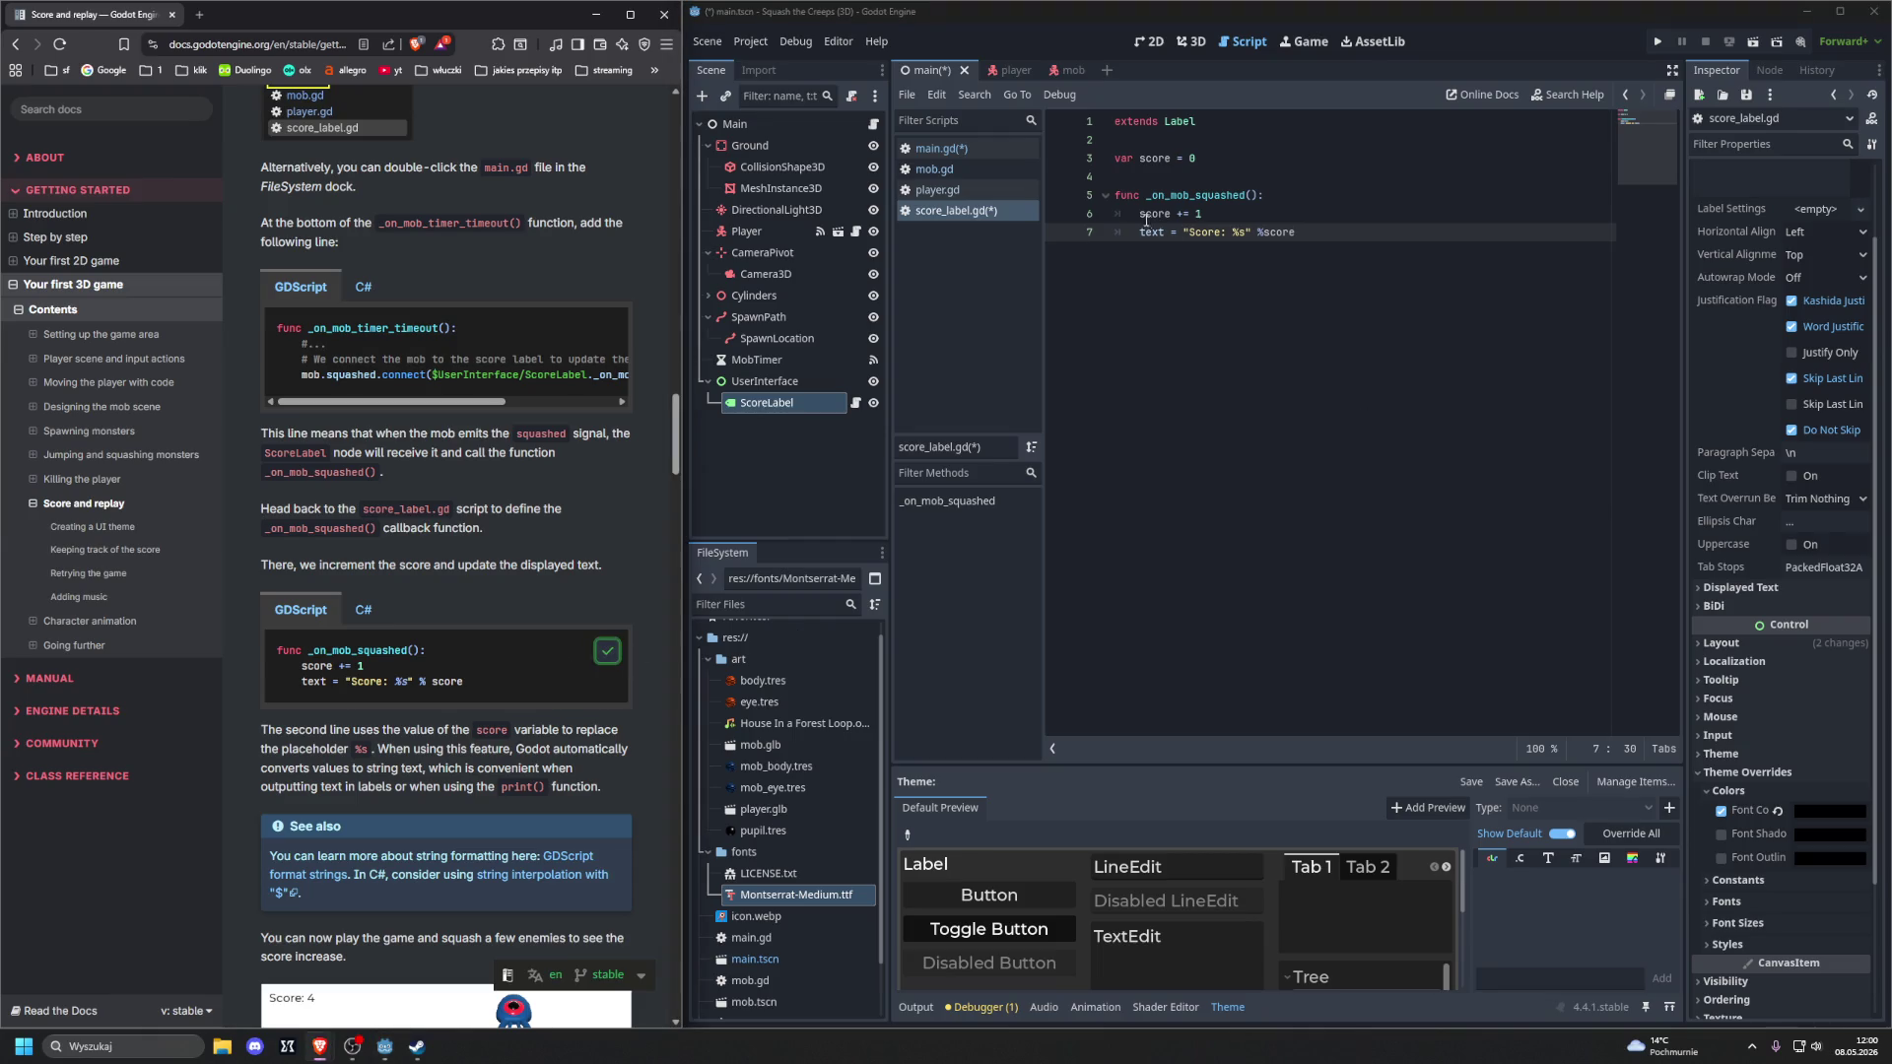
{"action": "left_click_drag", "start_coordinate": [1127, 195], "coordinate": [1321, 231]}
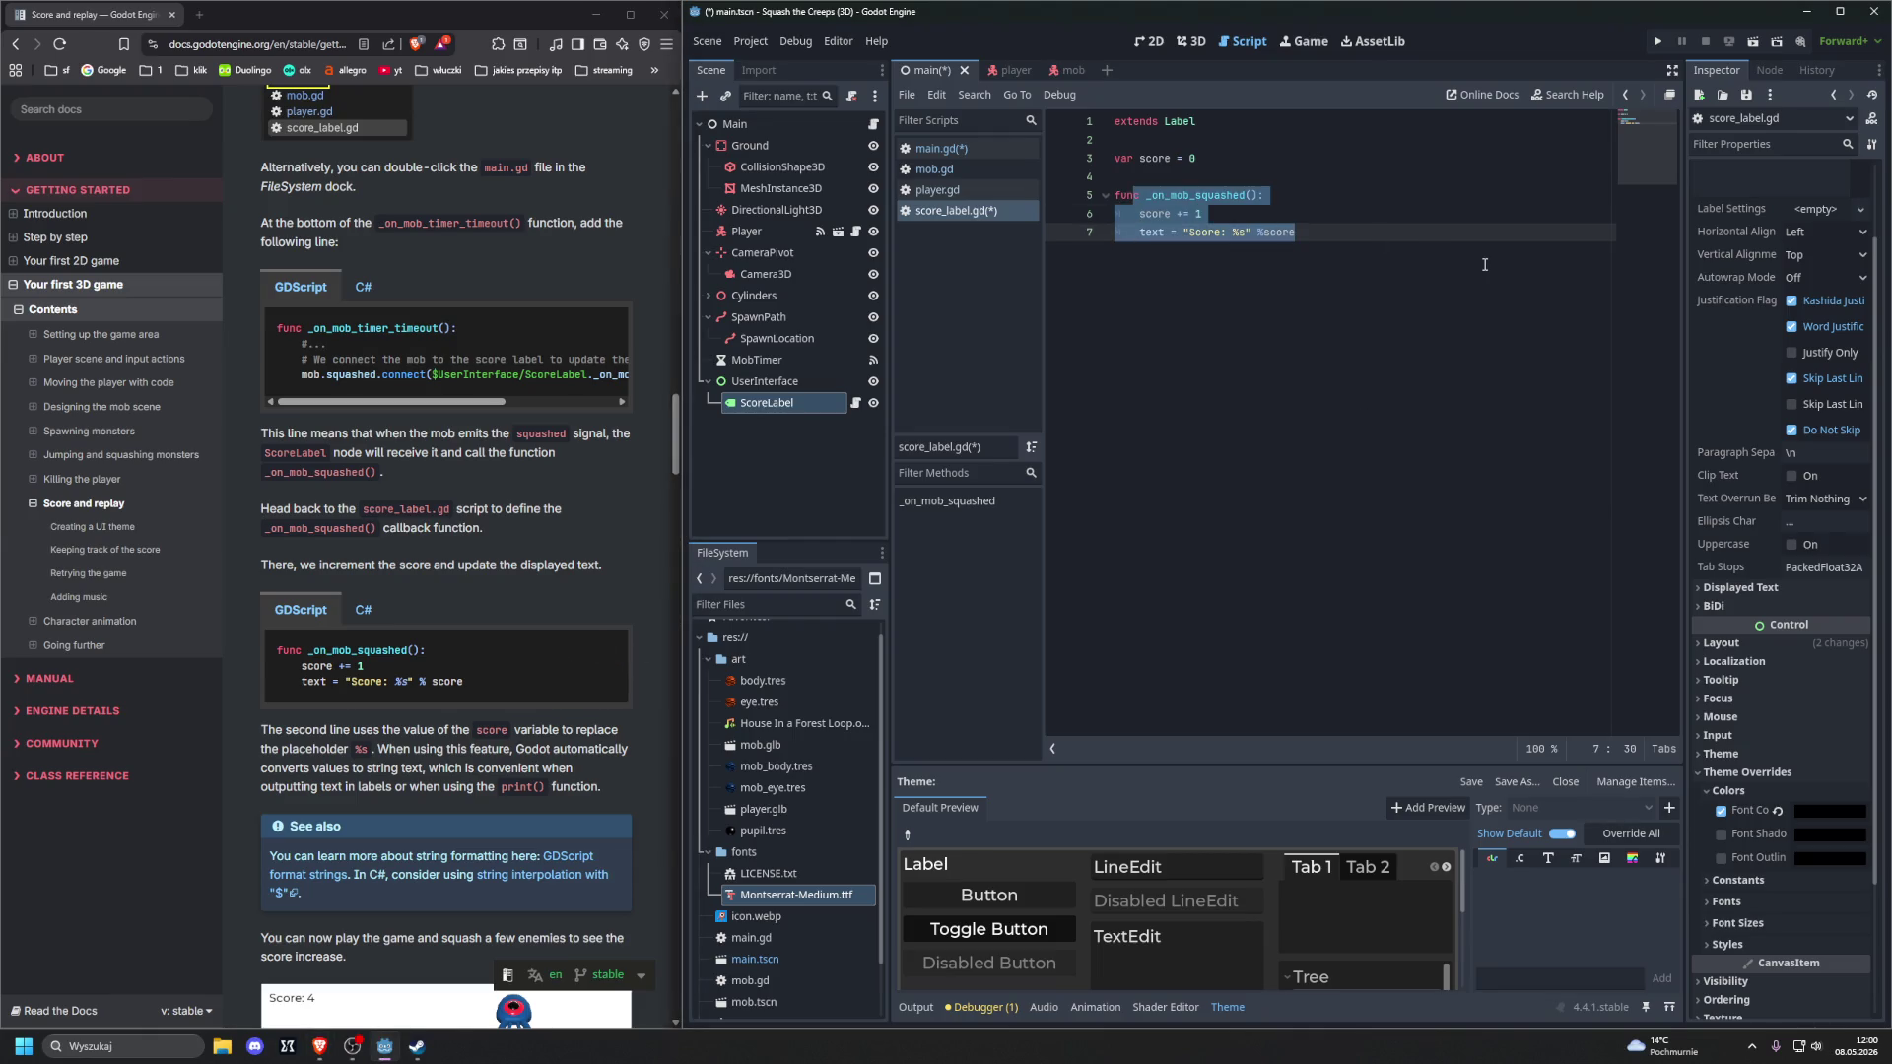
{"action": "key", "text": "ctrl+v"}
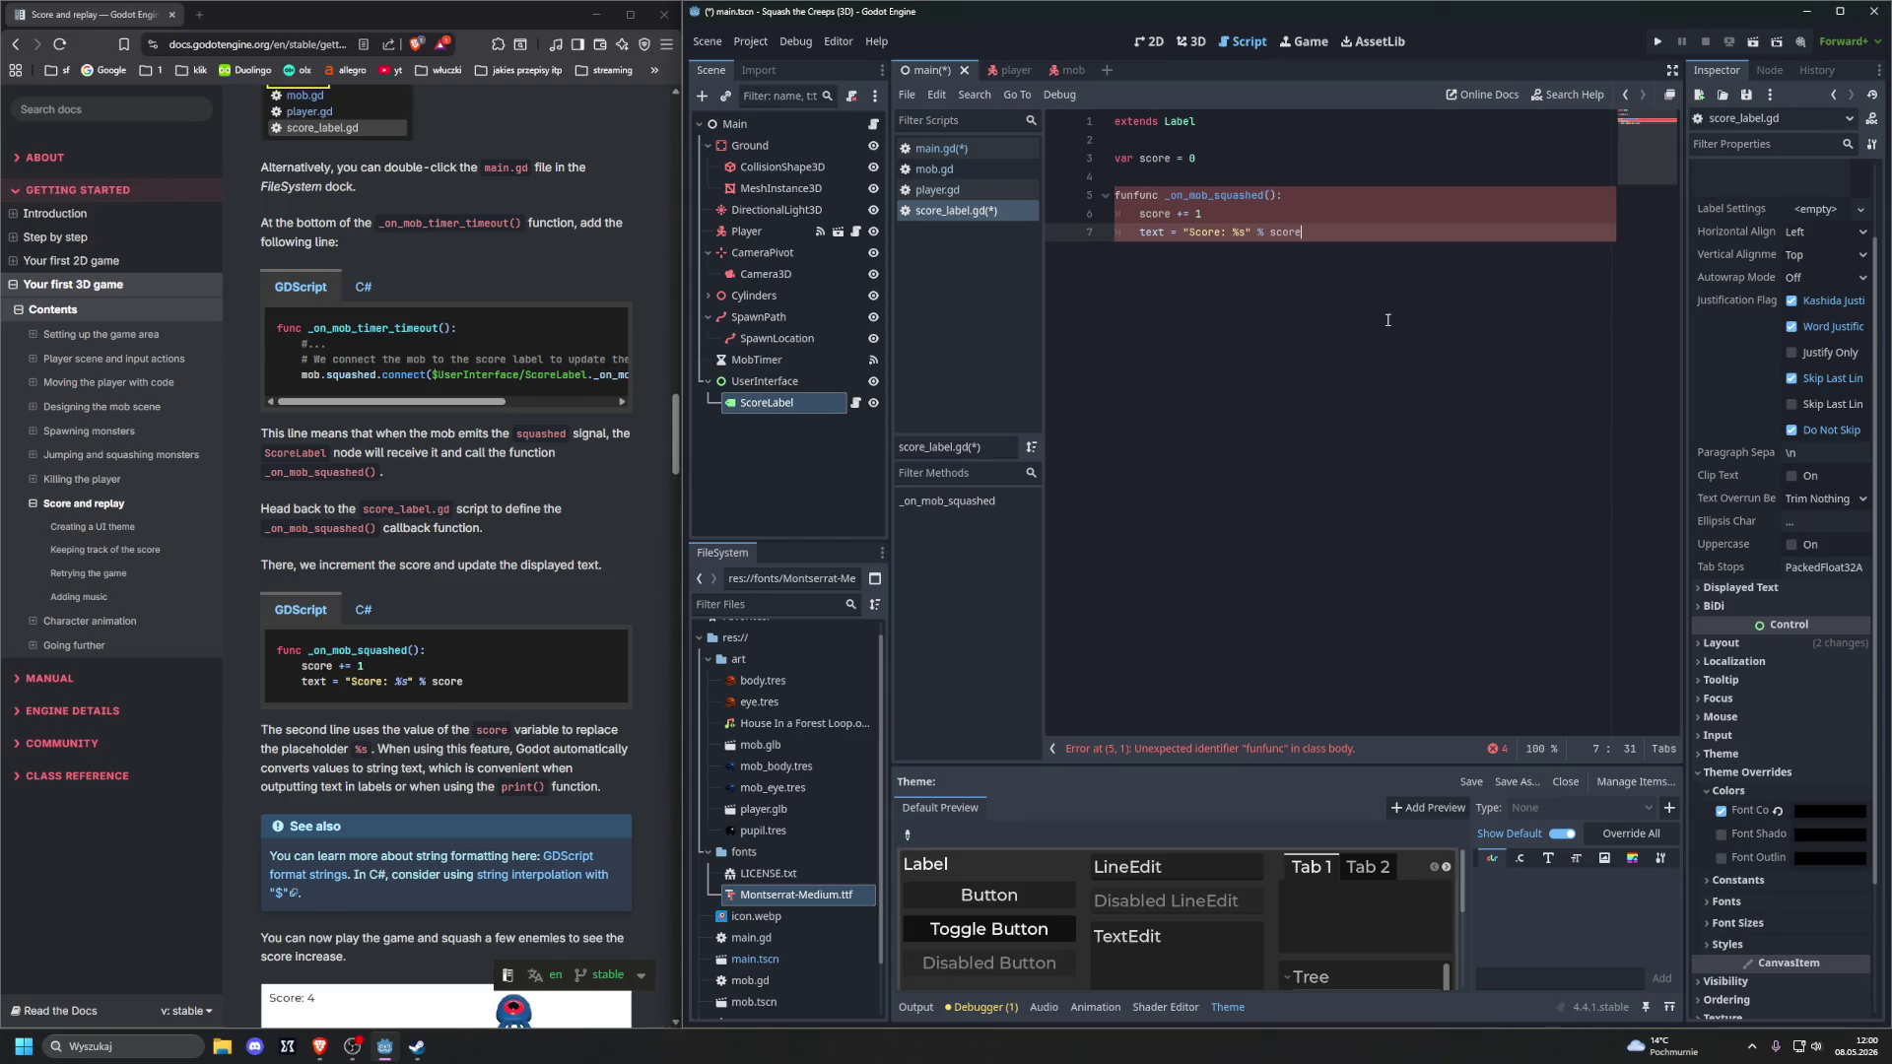
{"action": "left_click", "coordinate": [1137, 195]}
{"action": "left_click_drag", "start_coordinate": [1183, 247], "coordinate": [1093, 189]}
{"action": "key", "text": "ctrl+v"}
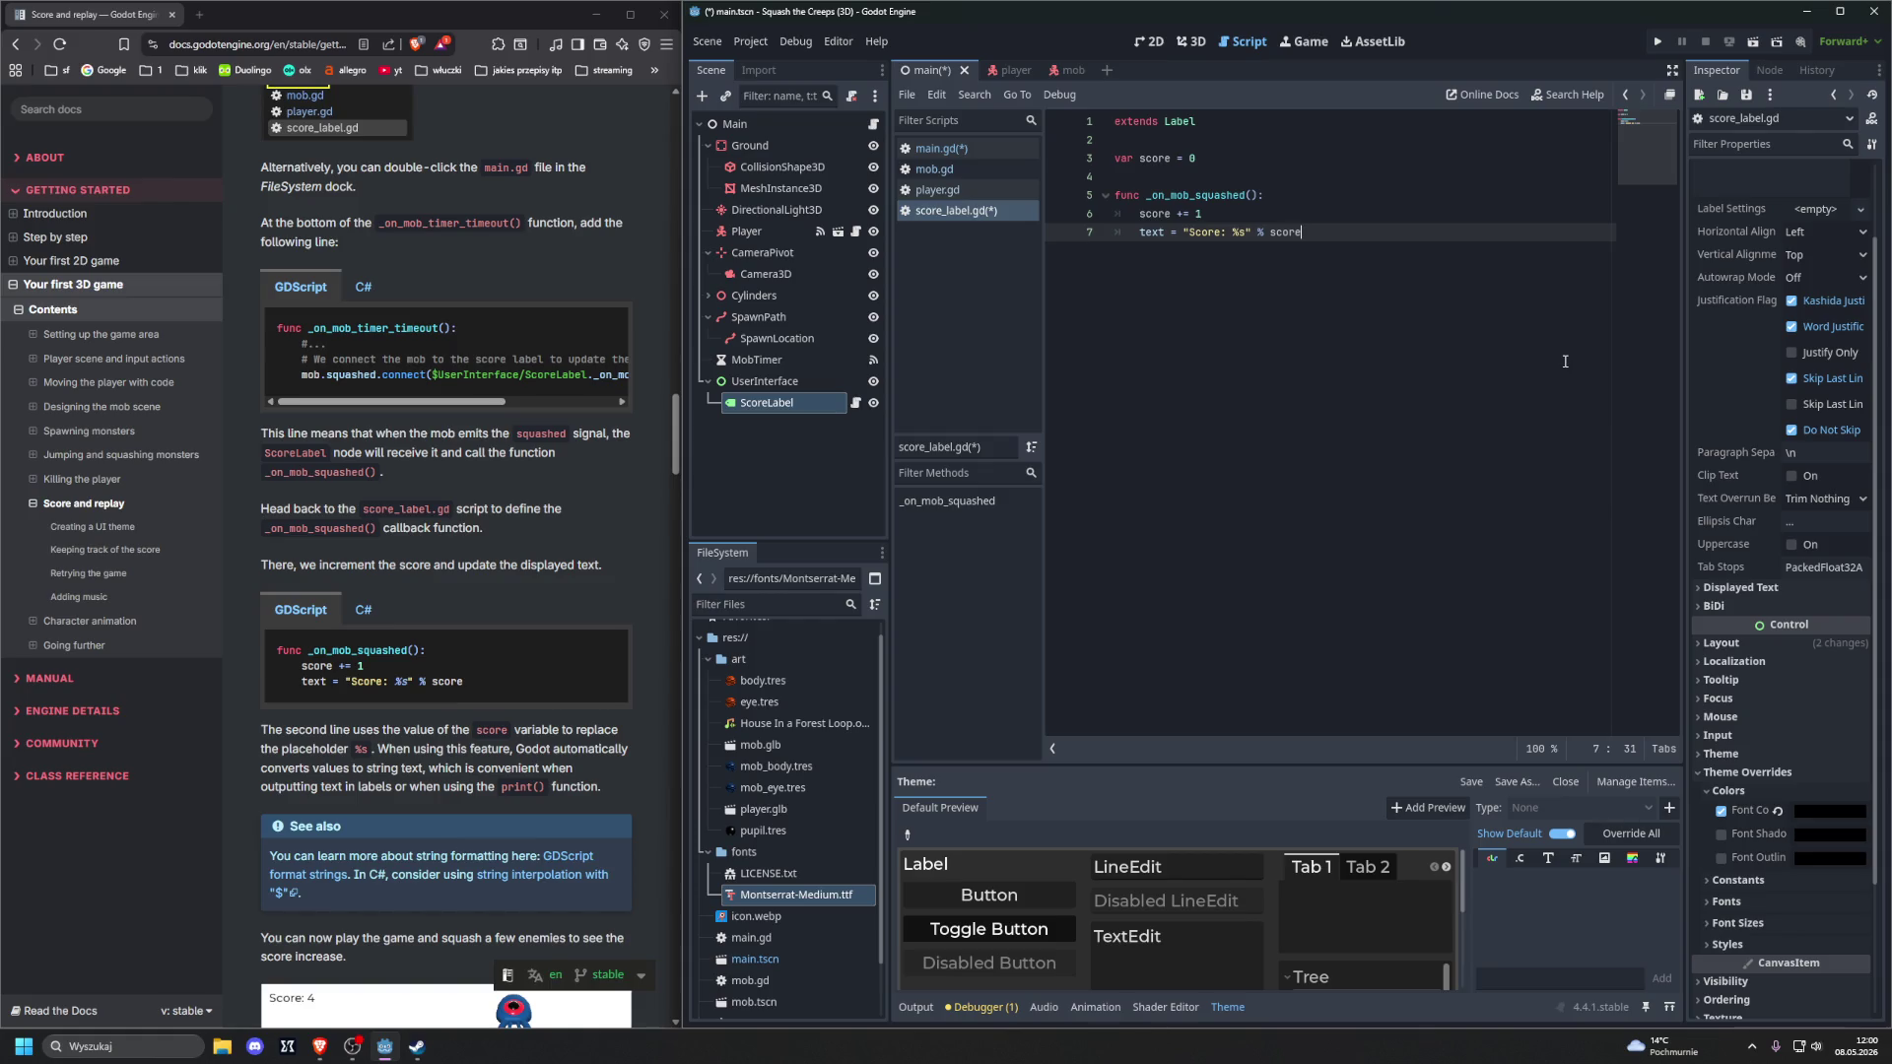
{"action": "left_click", "coordinate": [1149, 235], "text": "ctrl"}
{"action": "right_click", "coordinate": [944, 231]}
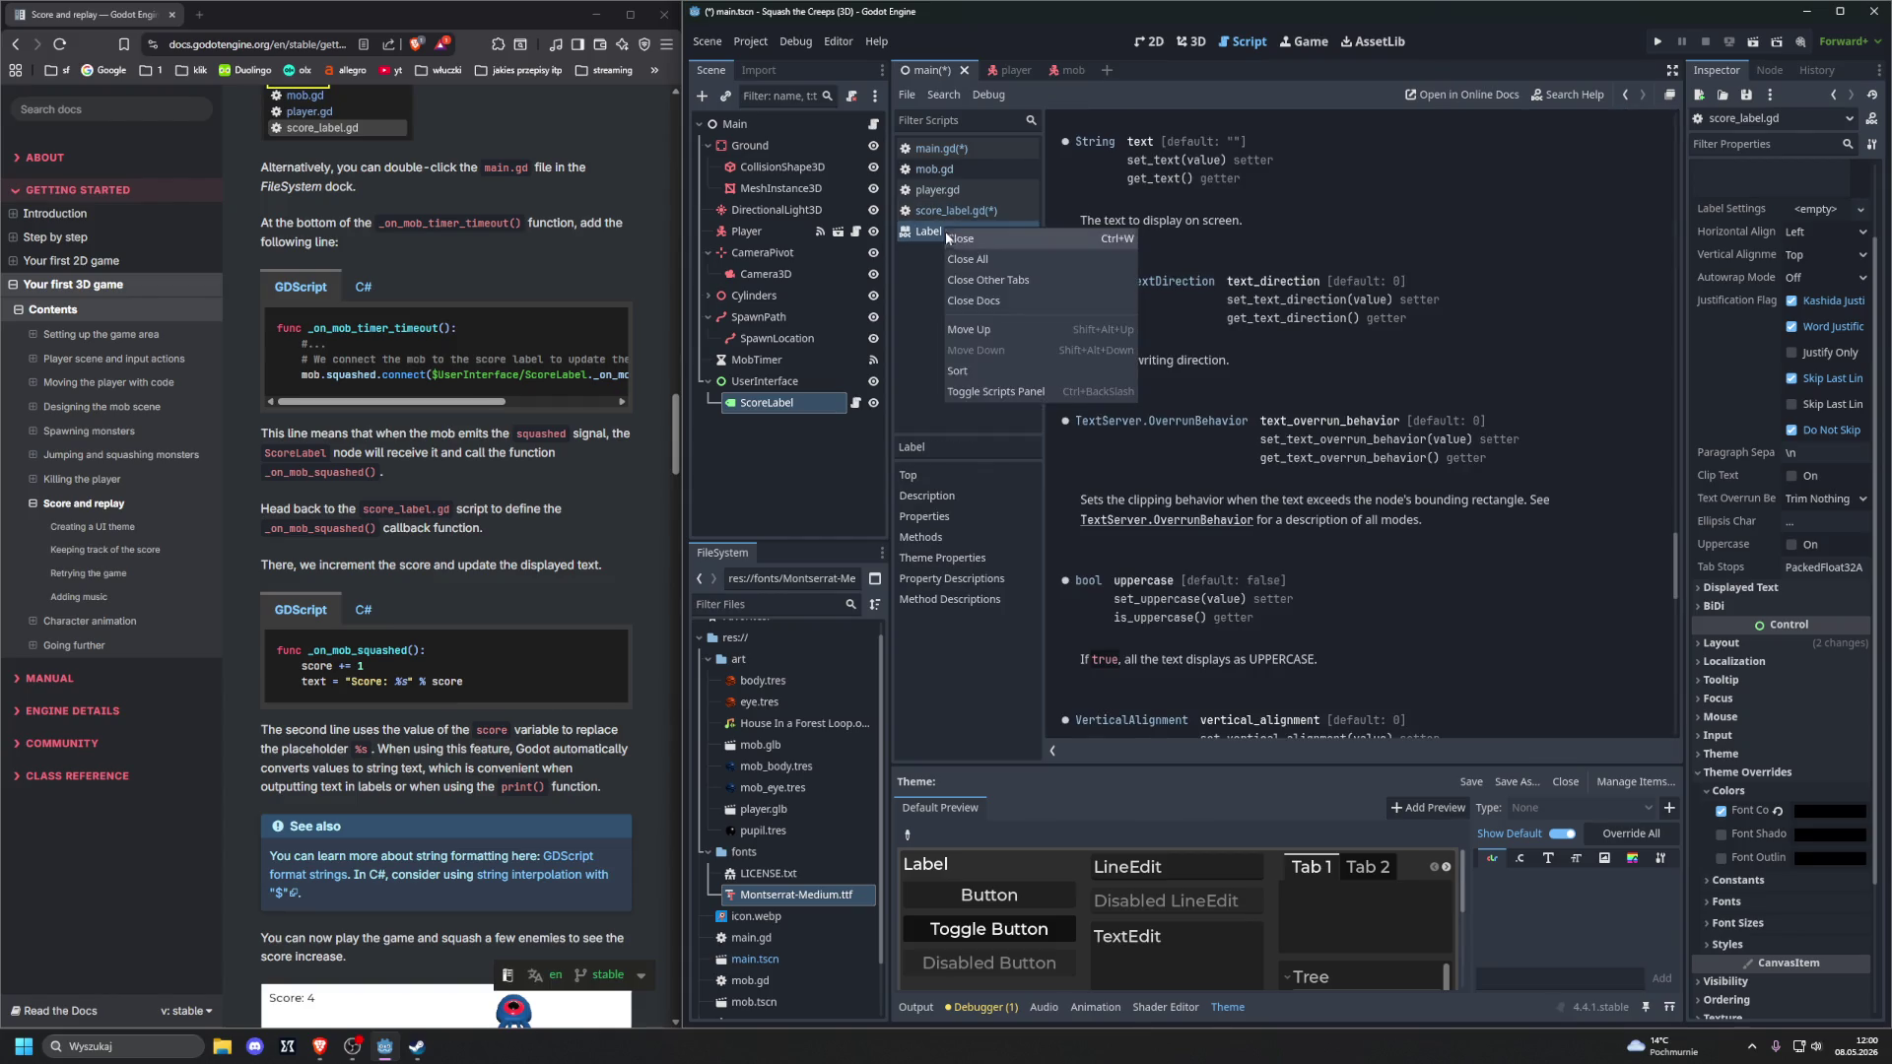
{"action": "left_click", "coordinate": [1081, 257]}
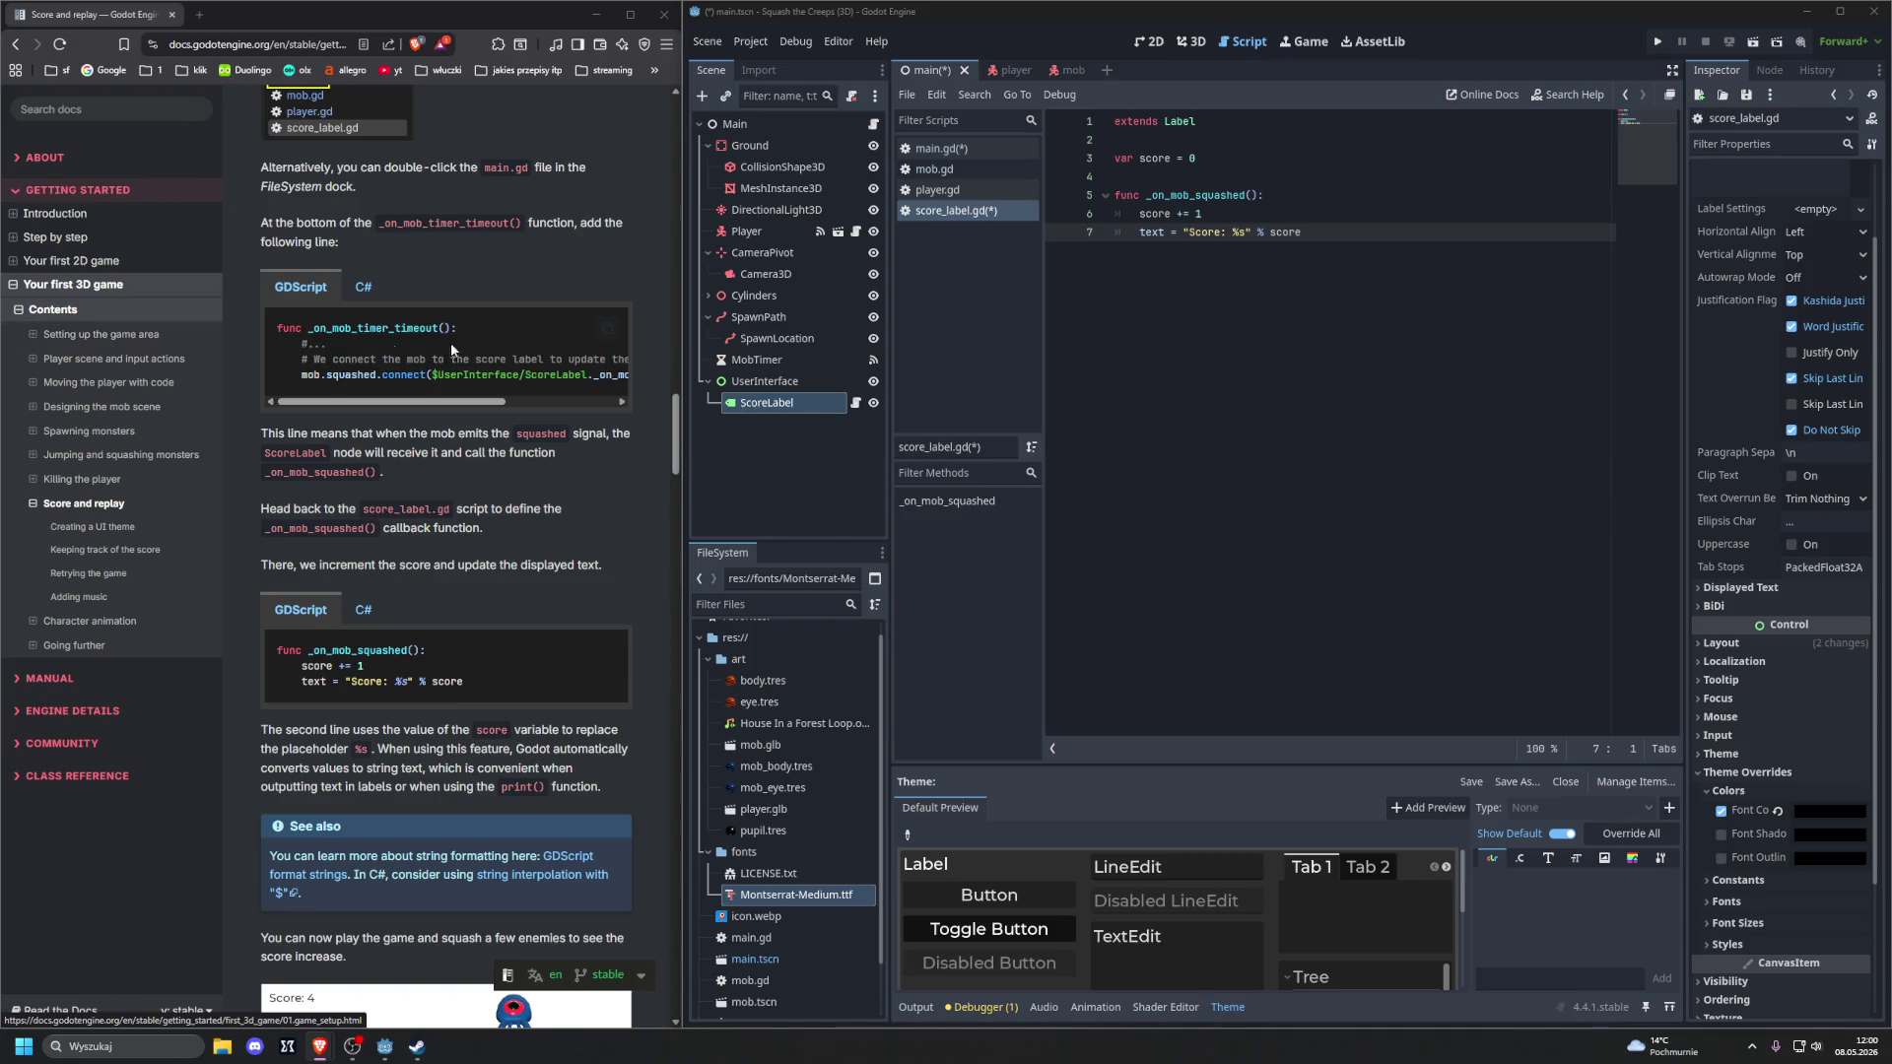
{"action": "scroll", "coordinate": [439, 479], "scroll_direction": "down", "scroll_amount": 1}
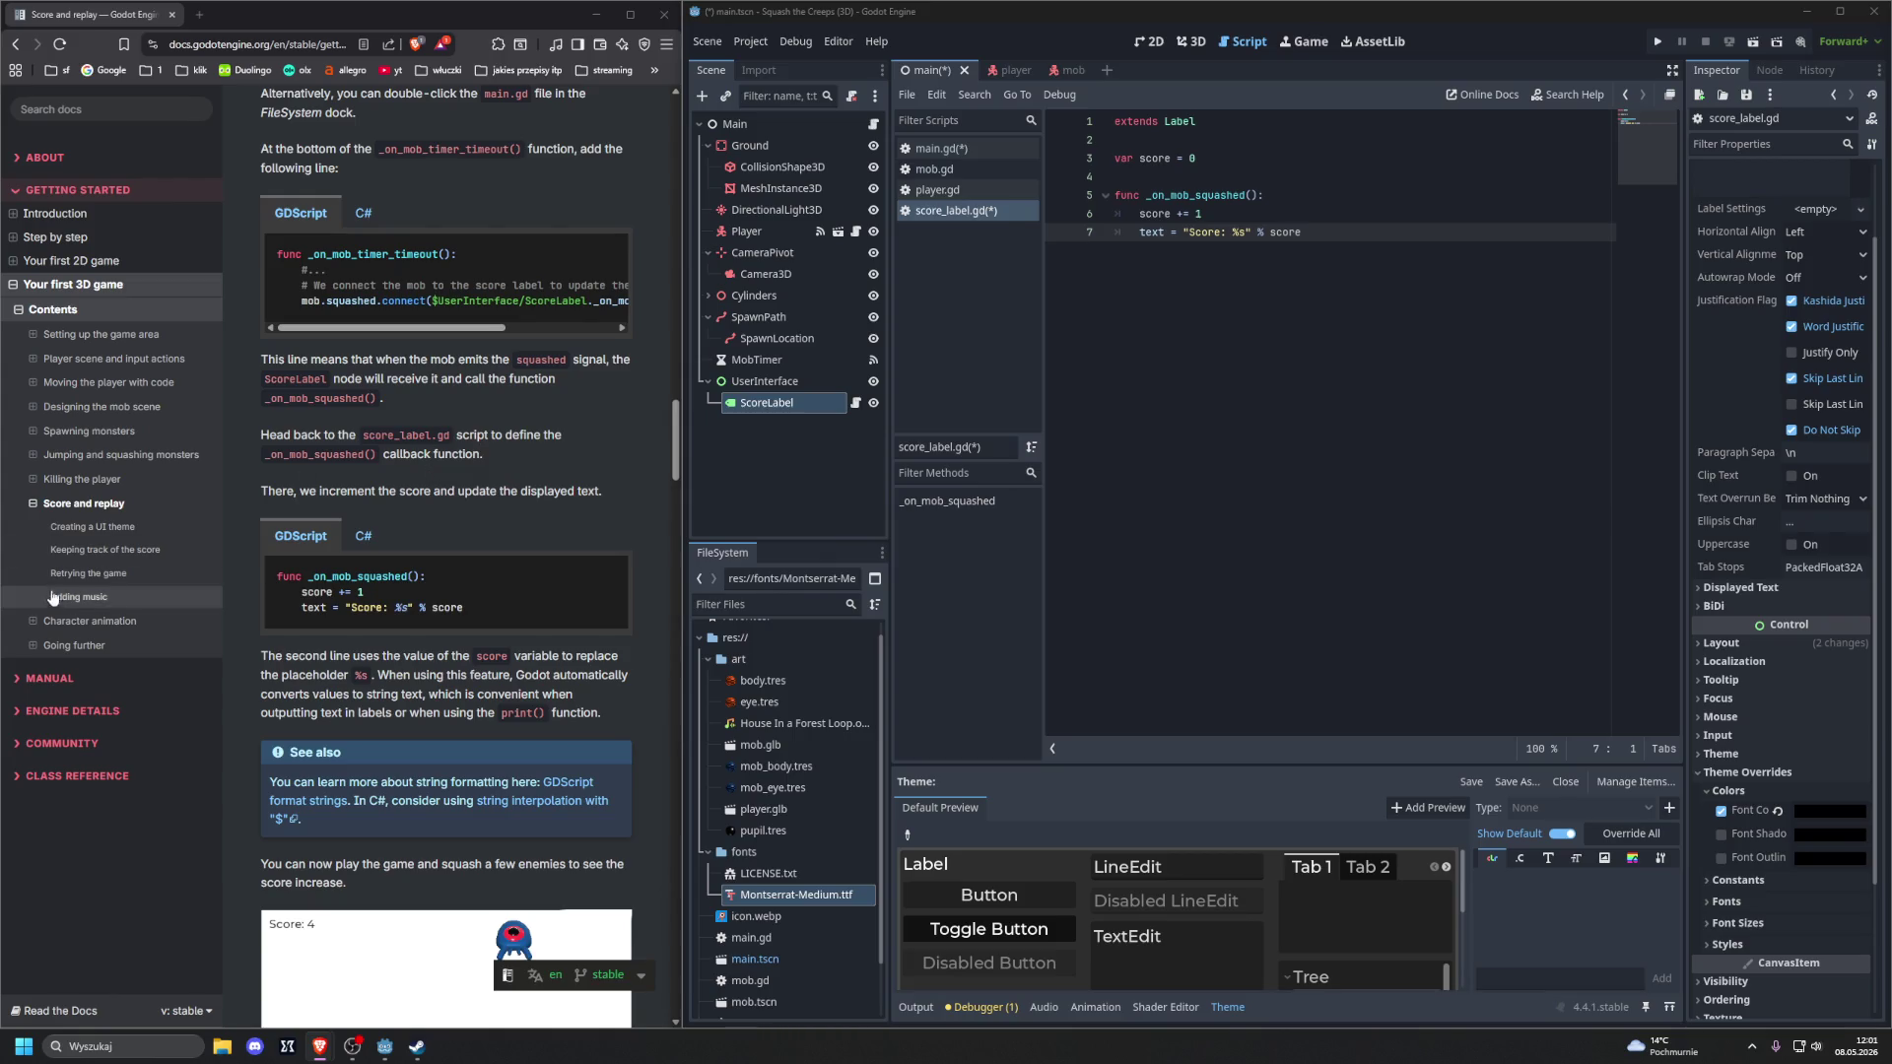
{"action": "left_click", "coordinate": [34, 621]}
{"action": "left_click", "coordinate": [83, 502]}
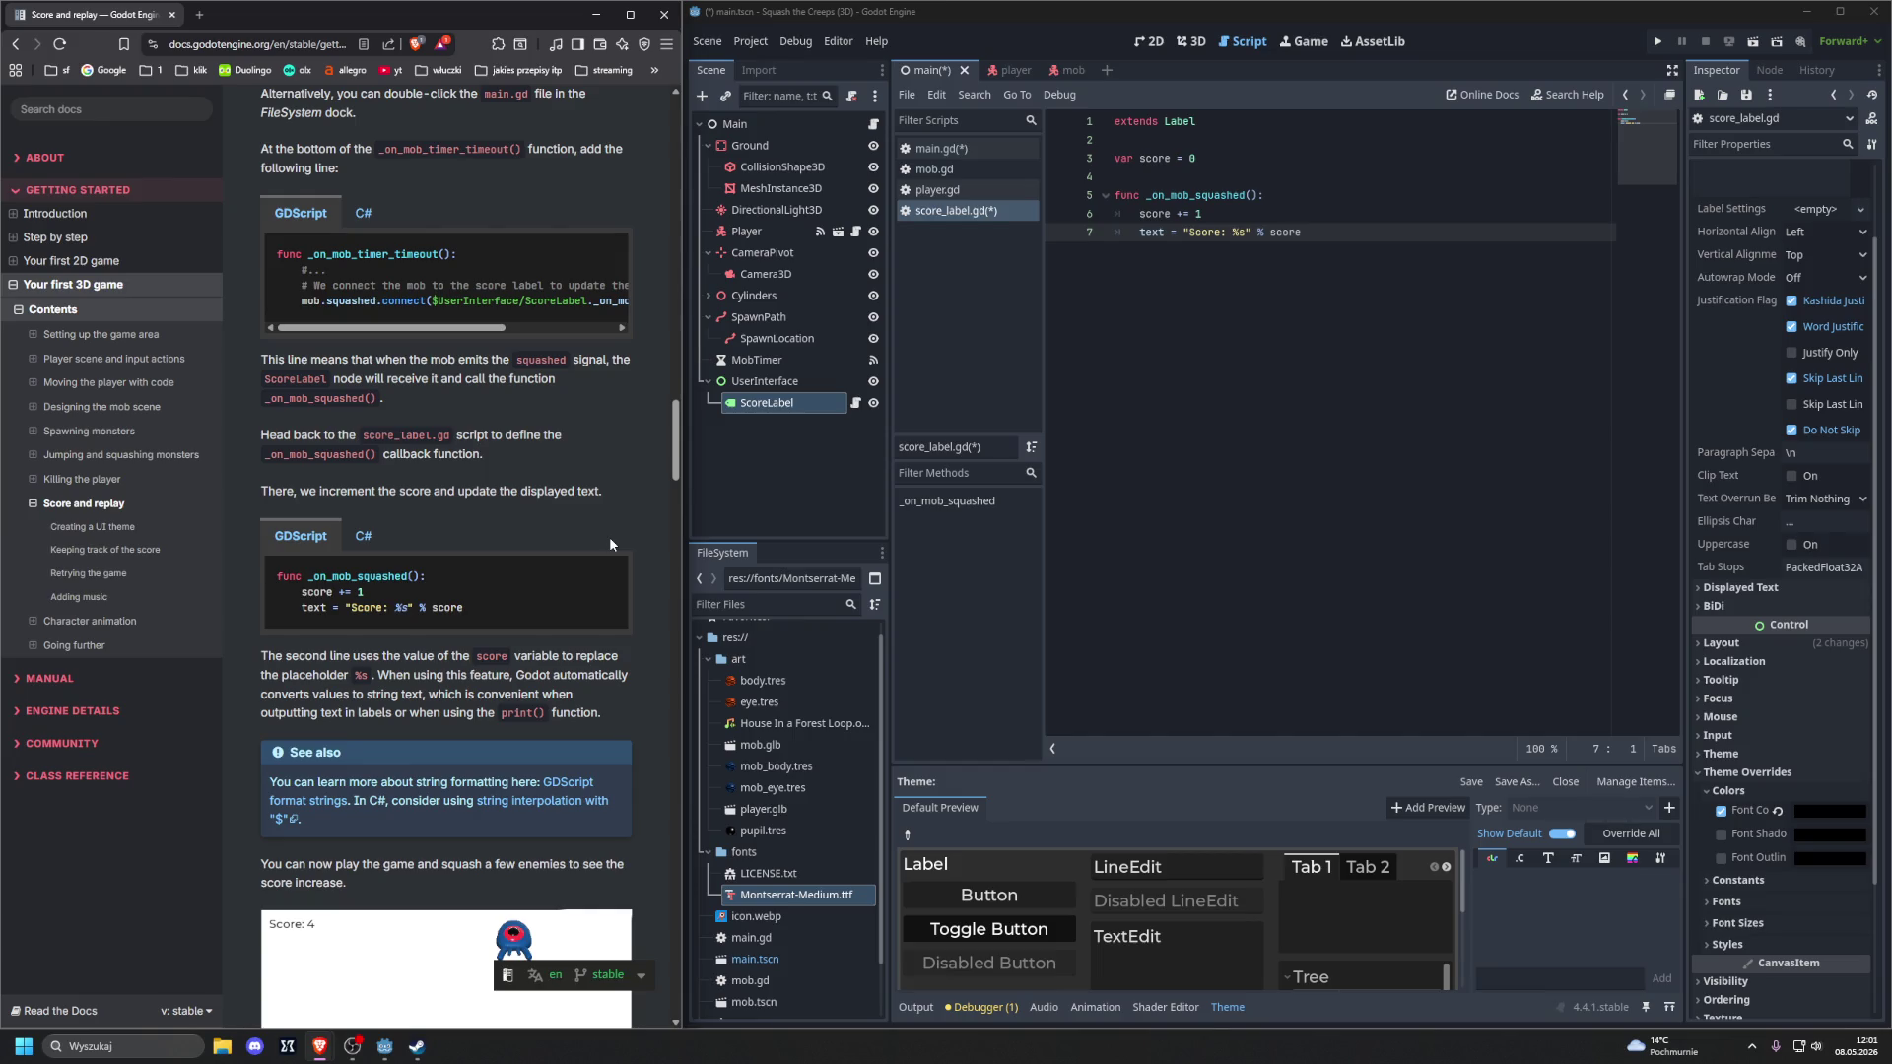
{"action": "scroll", "coordinate": [609, 540], "scroll_direction": "down", "scroll_amount": 4}
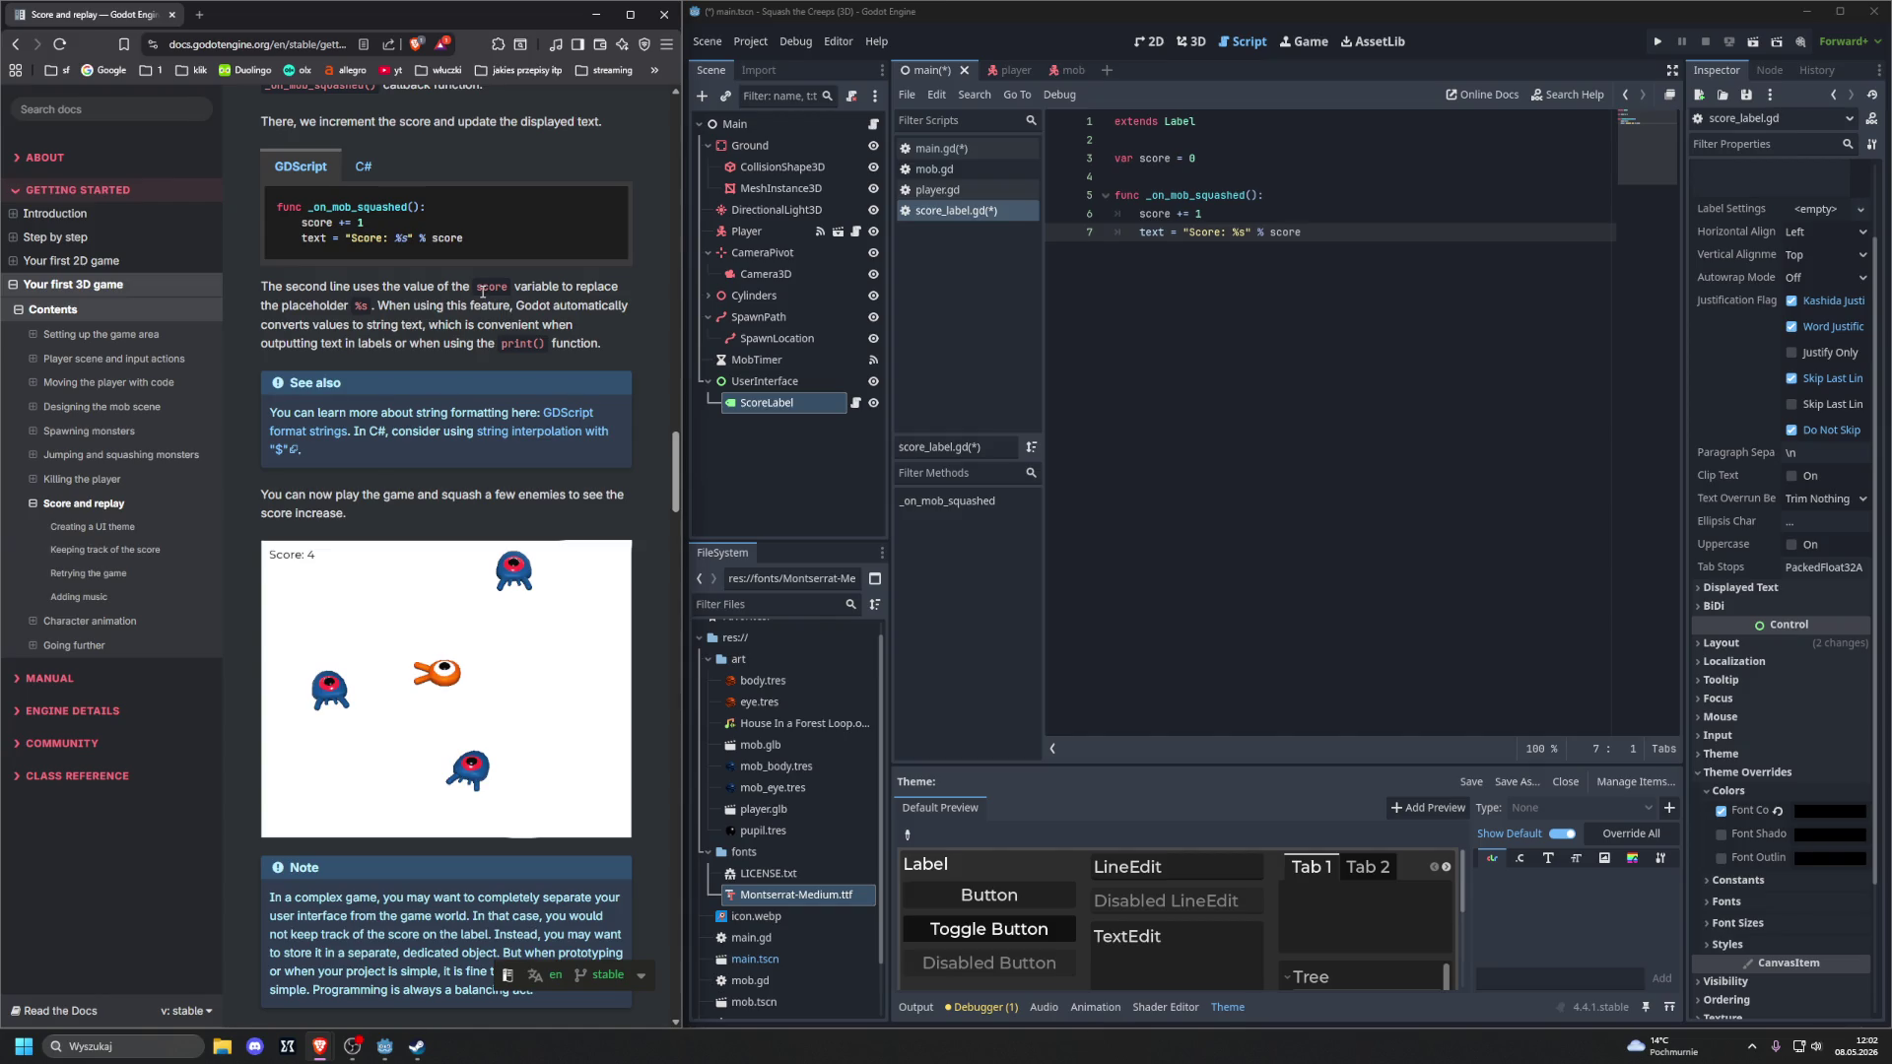
{"action": "middle_click", "coordinate": [567, 414]}
{"action": "middle_click", "coordinate": [552, 432]}
{"action": "left_click", "coordinate": [415, 16]}
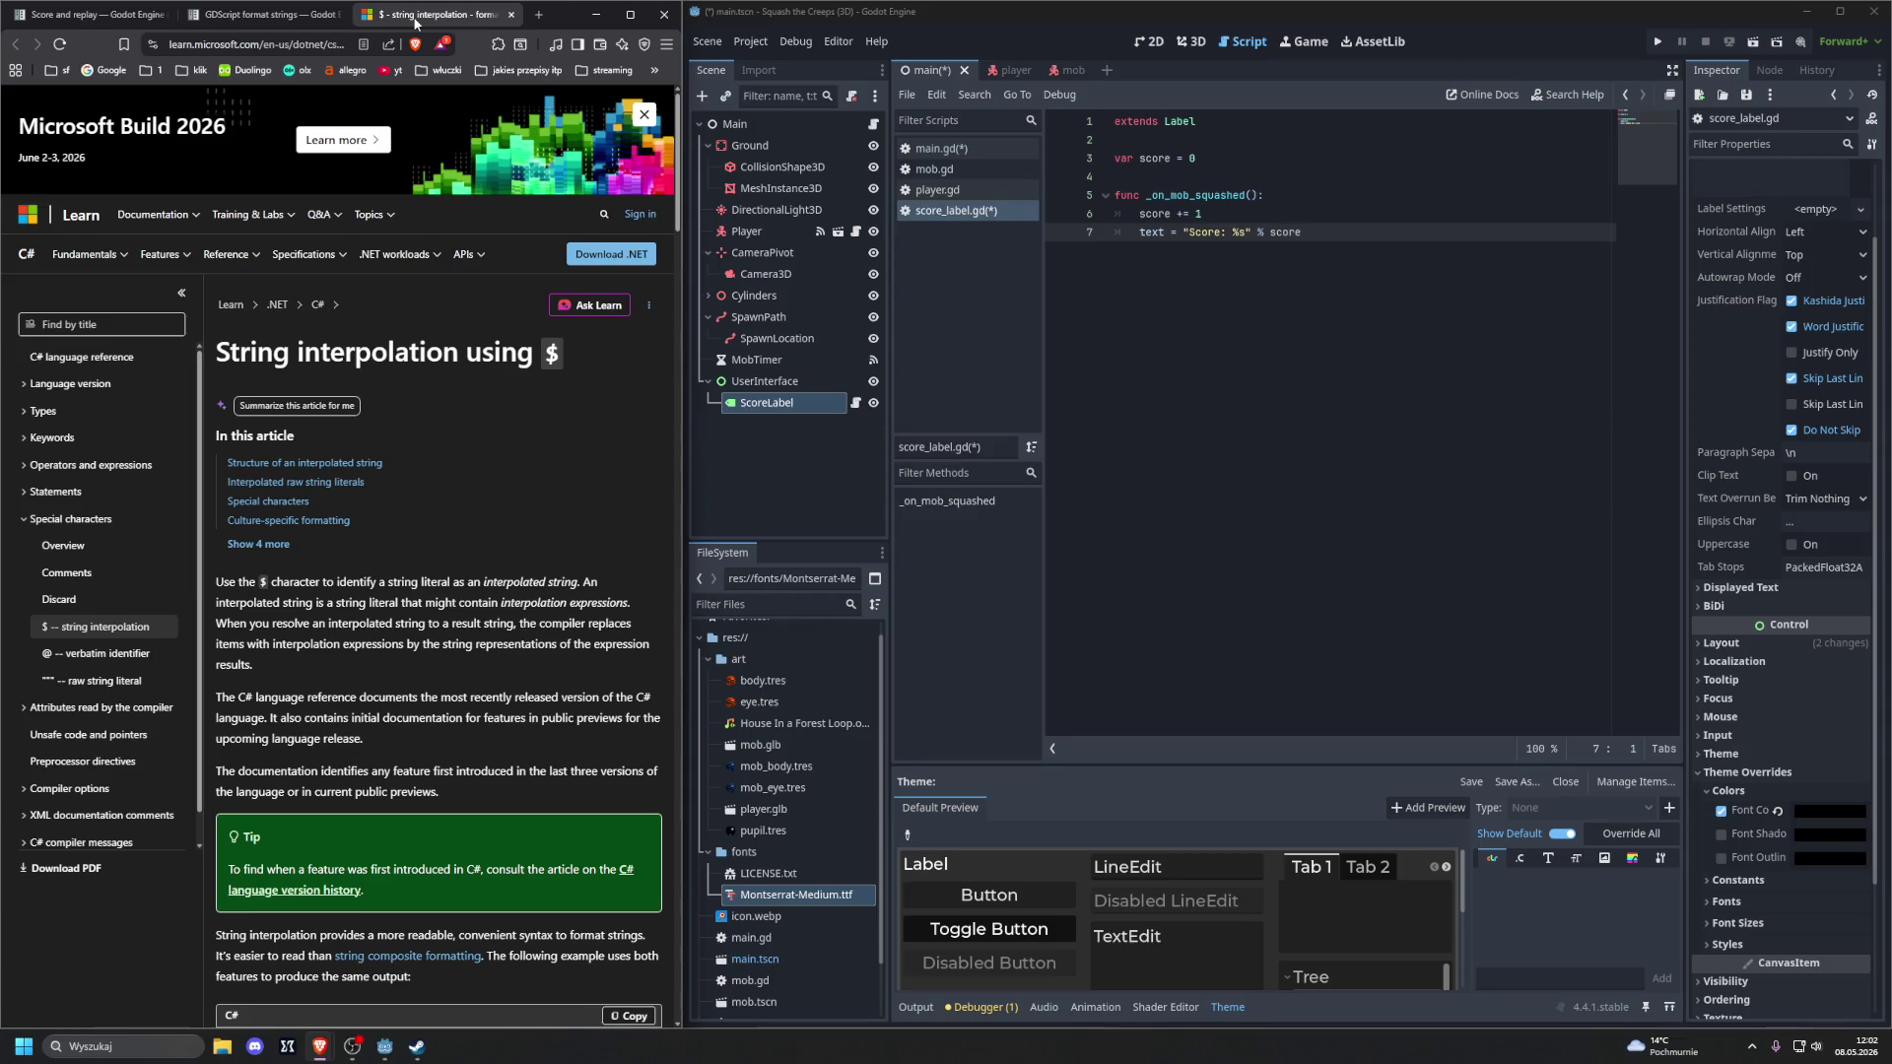
{"action": "middle_click", "coordinate": [415, 15]}
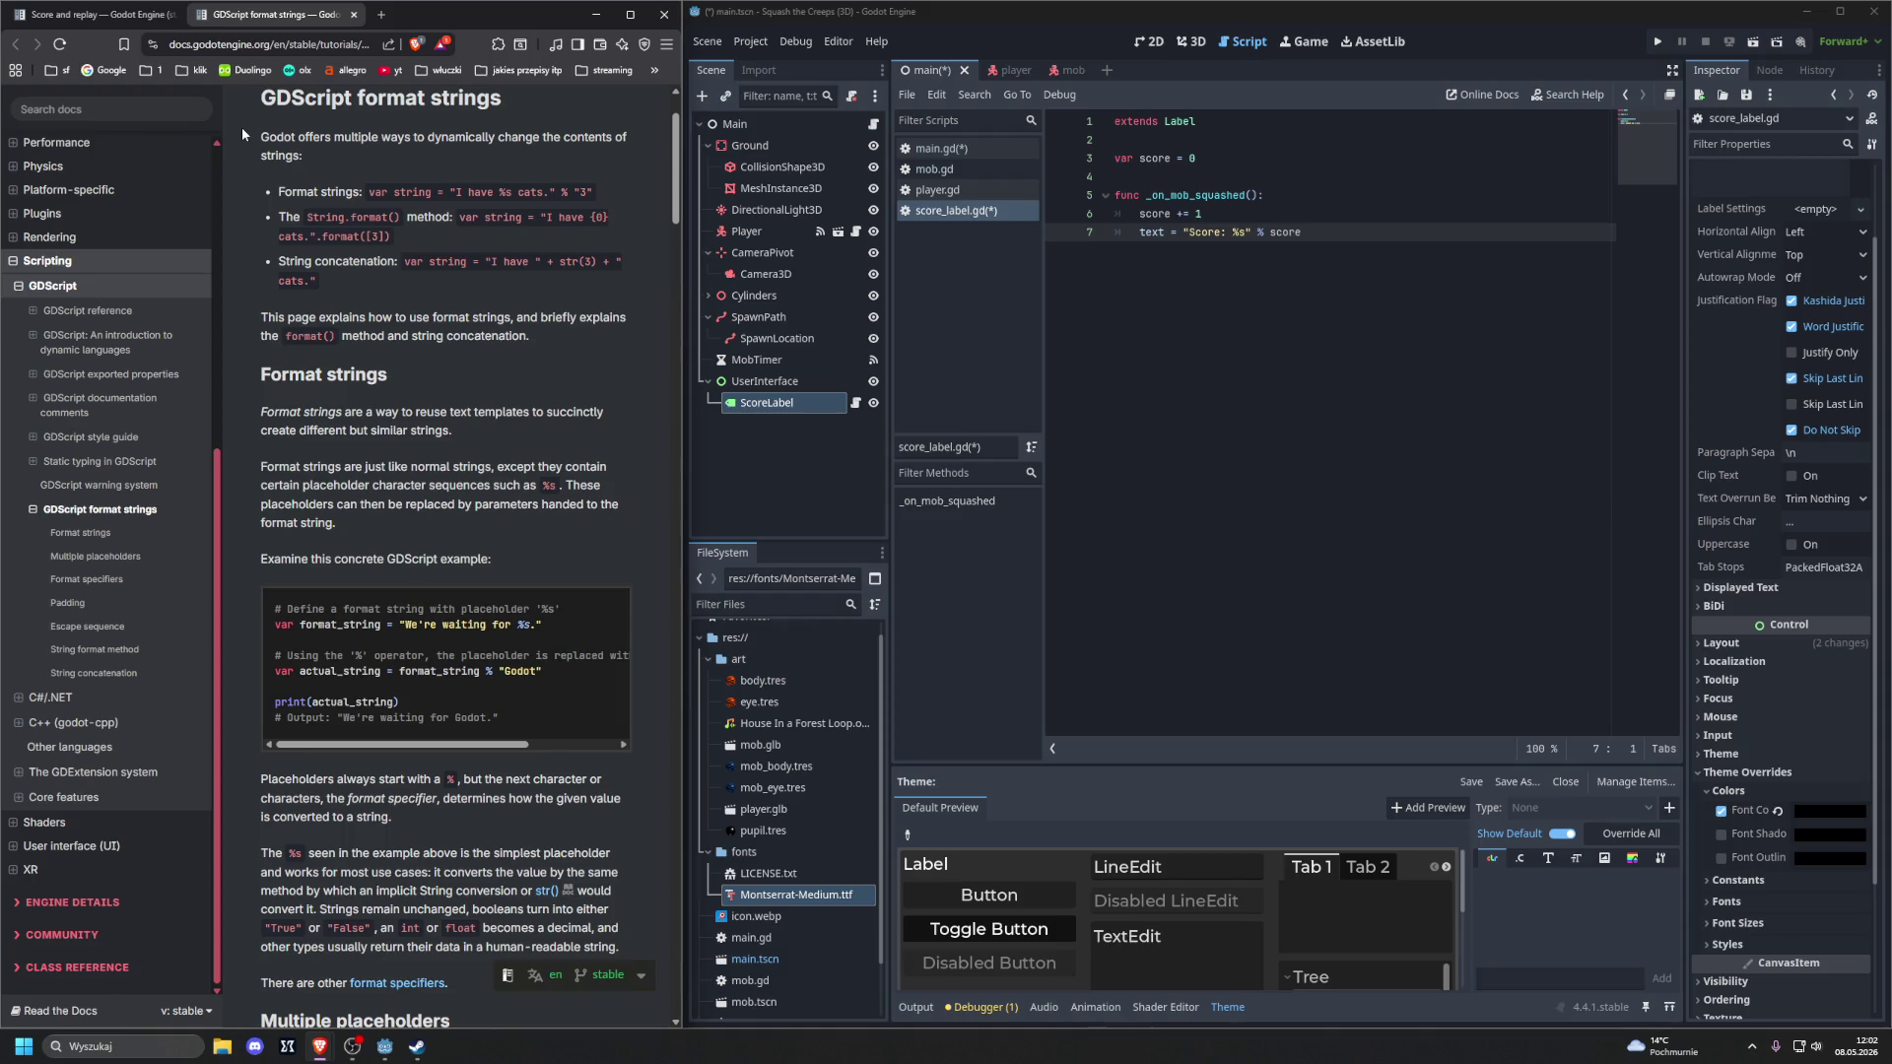
{"action": "middle_click", "coordinate": [299, 15]}
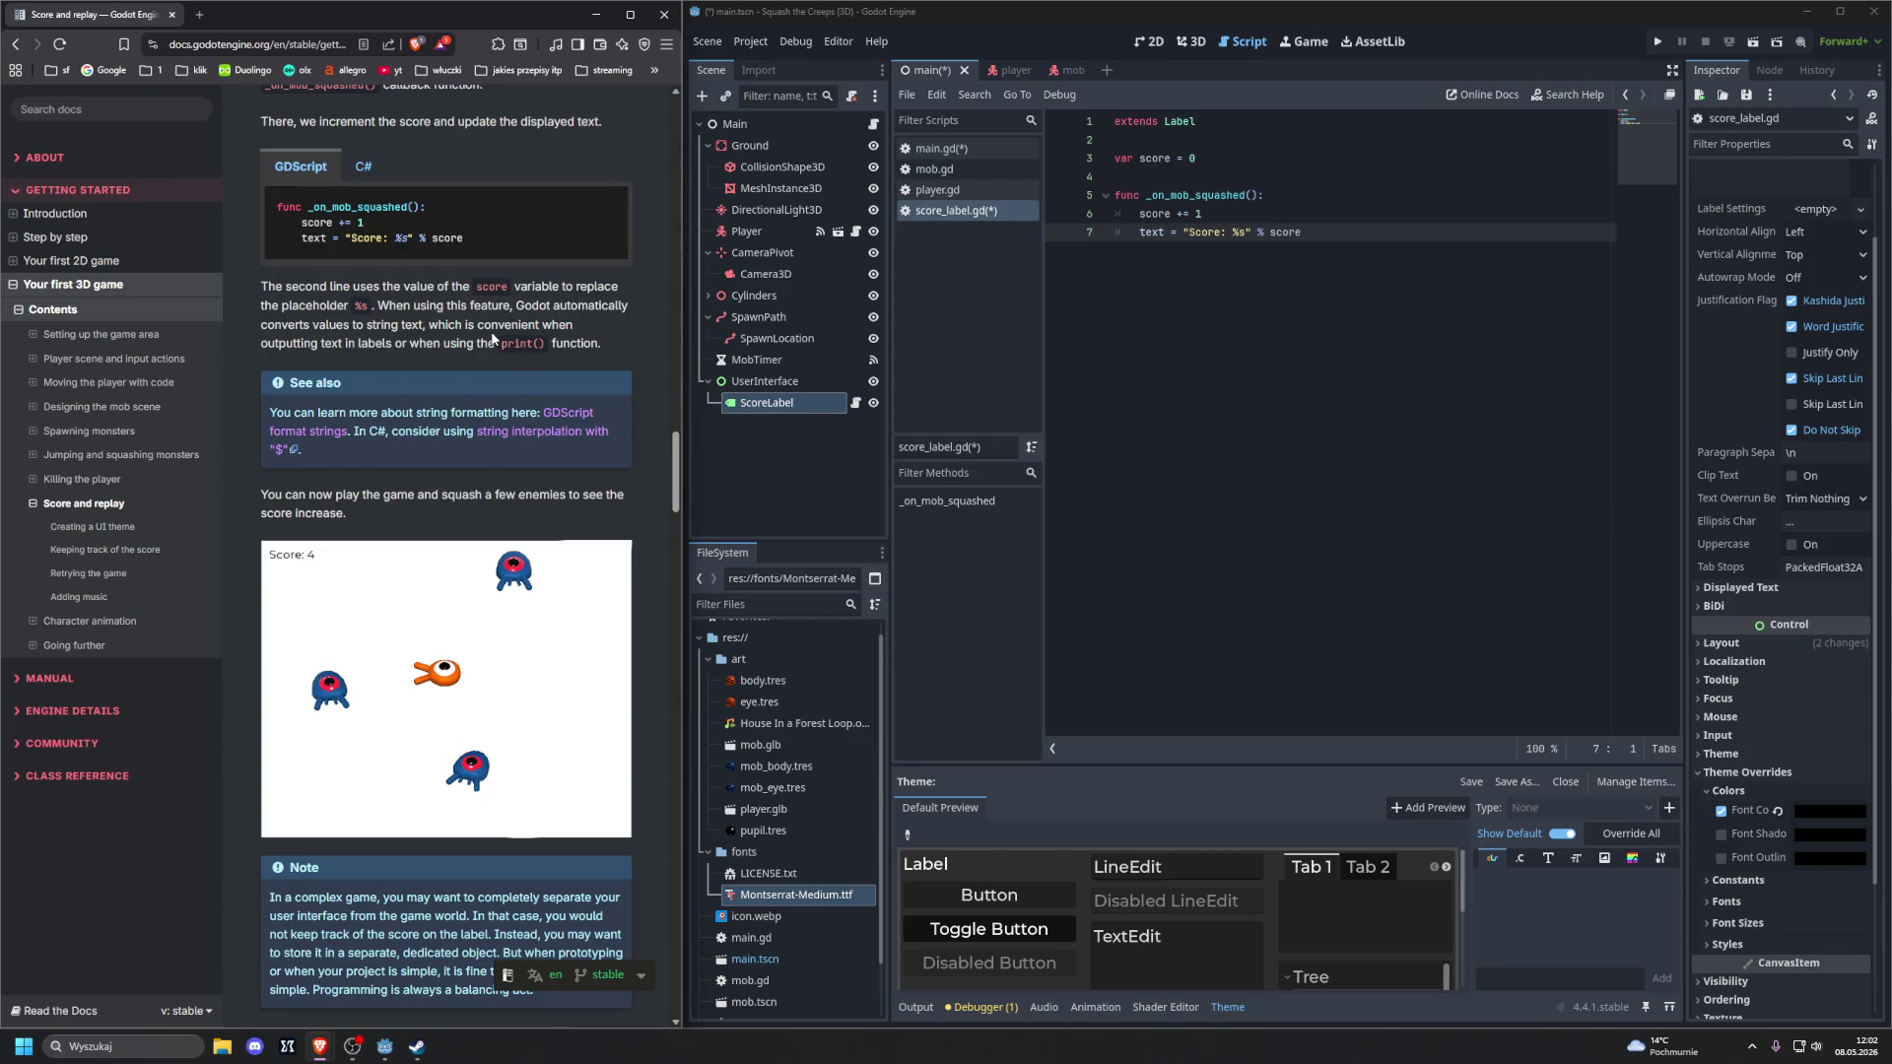
{"action": "scroll", "coordinate": [479, 345], "scroll_direction": "down", "scroll_amount": 2}
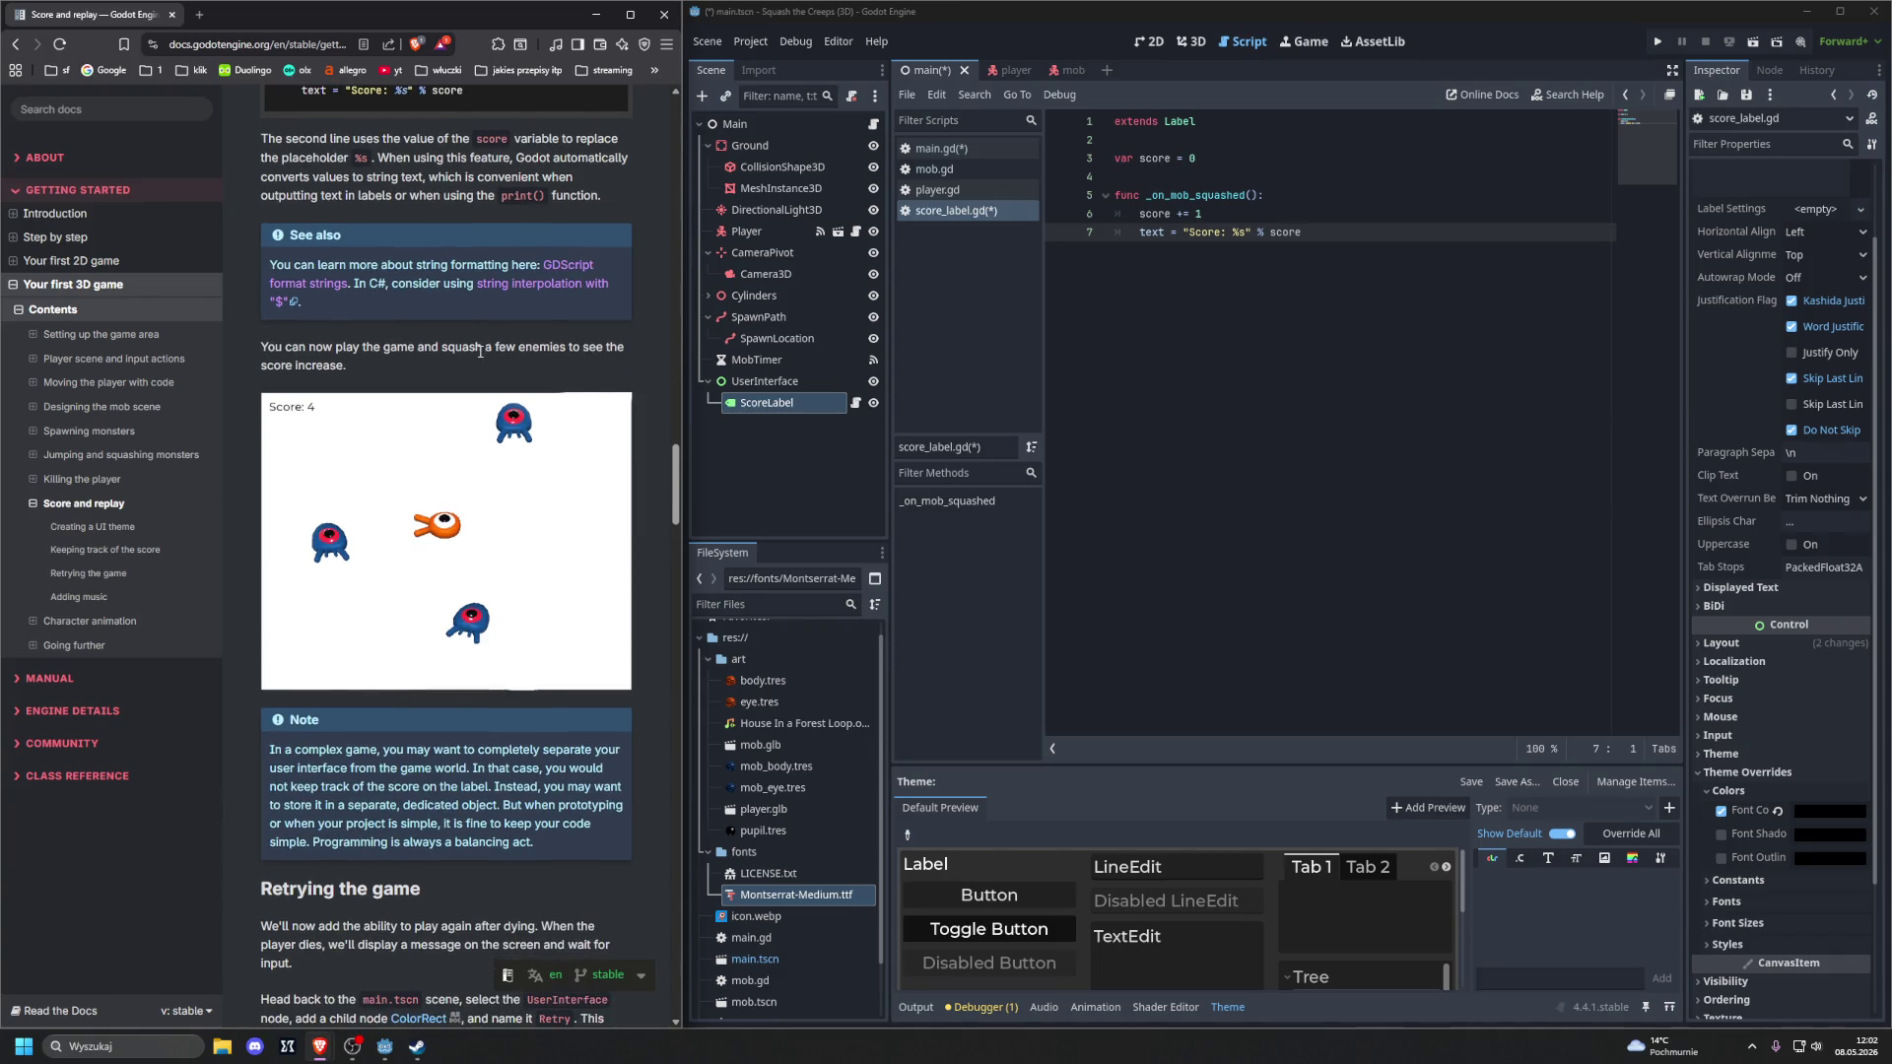
{"action": "left_click", "coordinate": [1314, 404]}
{"action": "key", "text": "F5"}
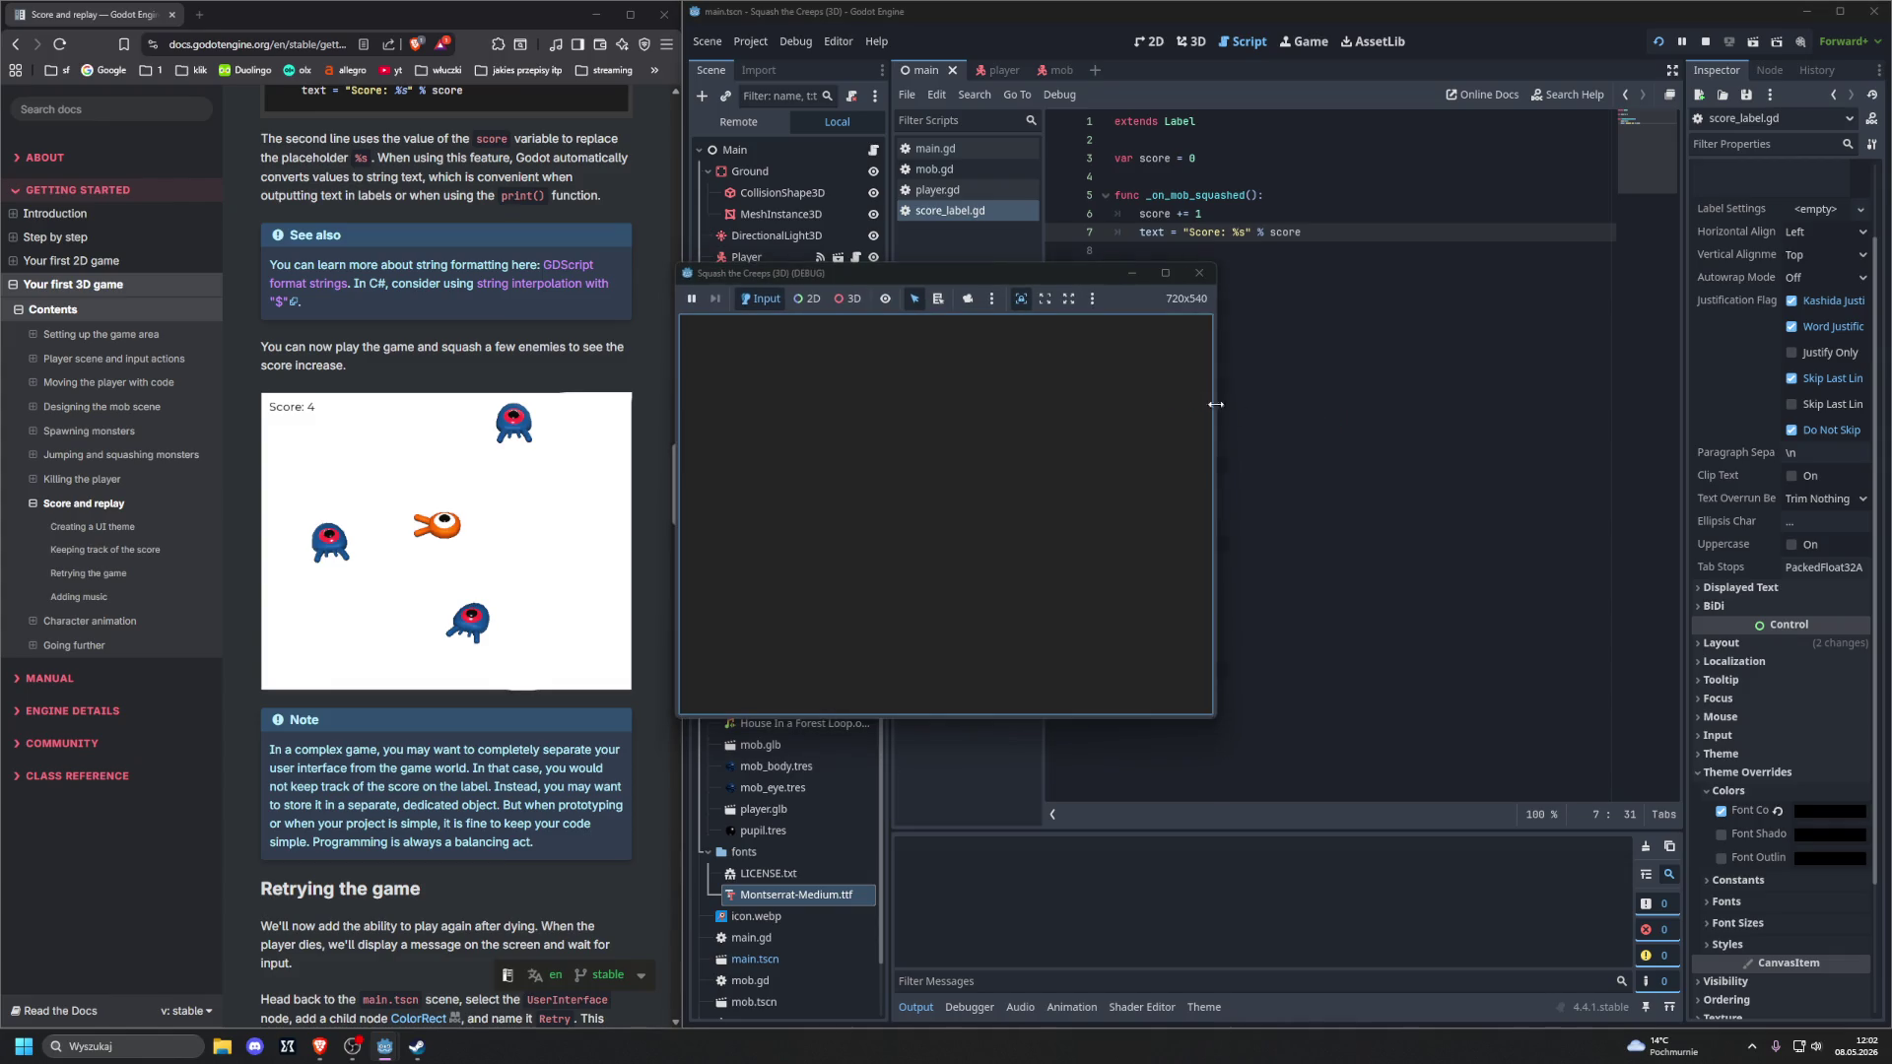
Squash three mobs with the arrow keys and space to reach Score: 3, then stop the run
{"action": "key", "text": "Left"}
{"action": "key", "text": "space"}
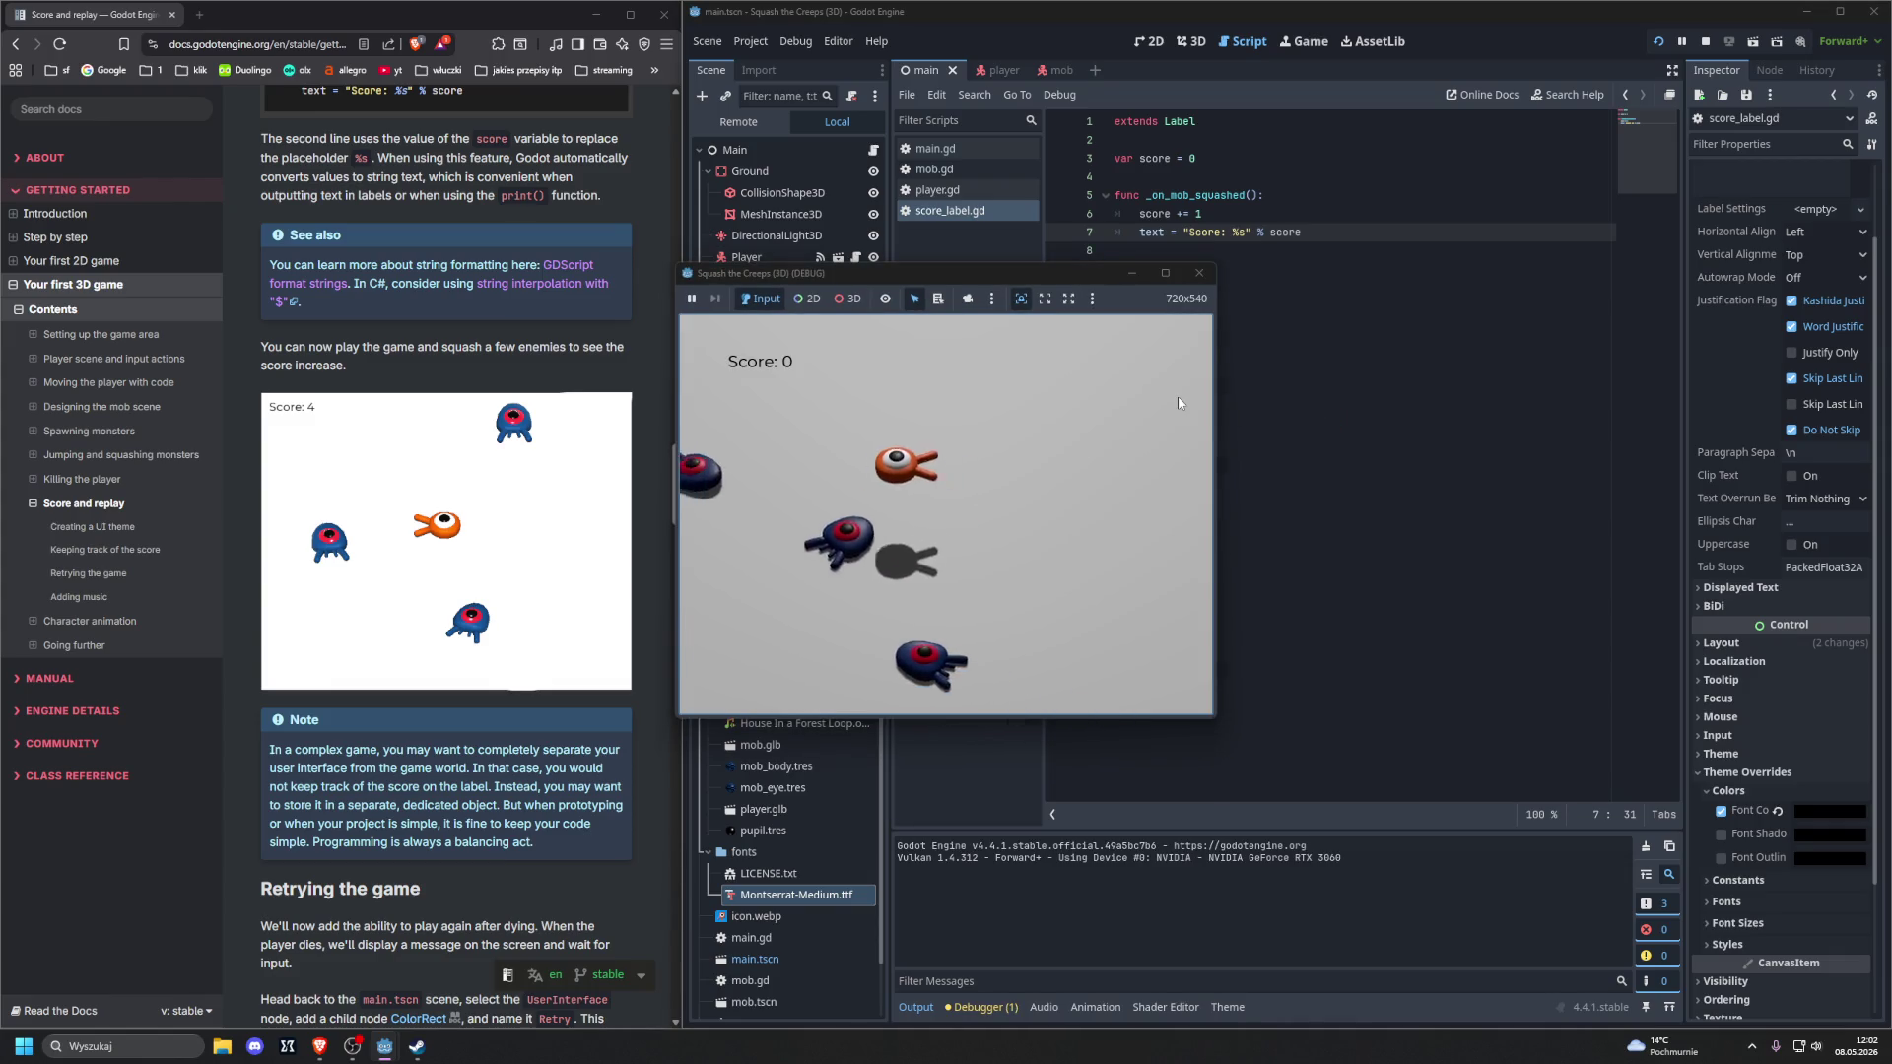
{"action": "key", "text": "Right"}
{"action": "key", "text": "Up"}
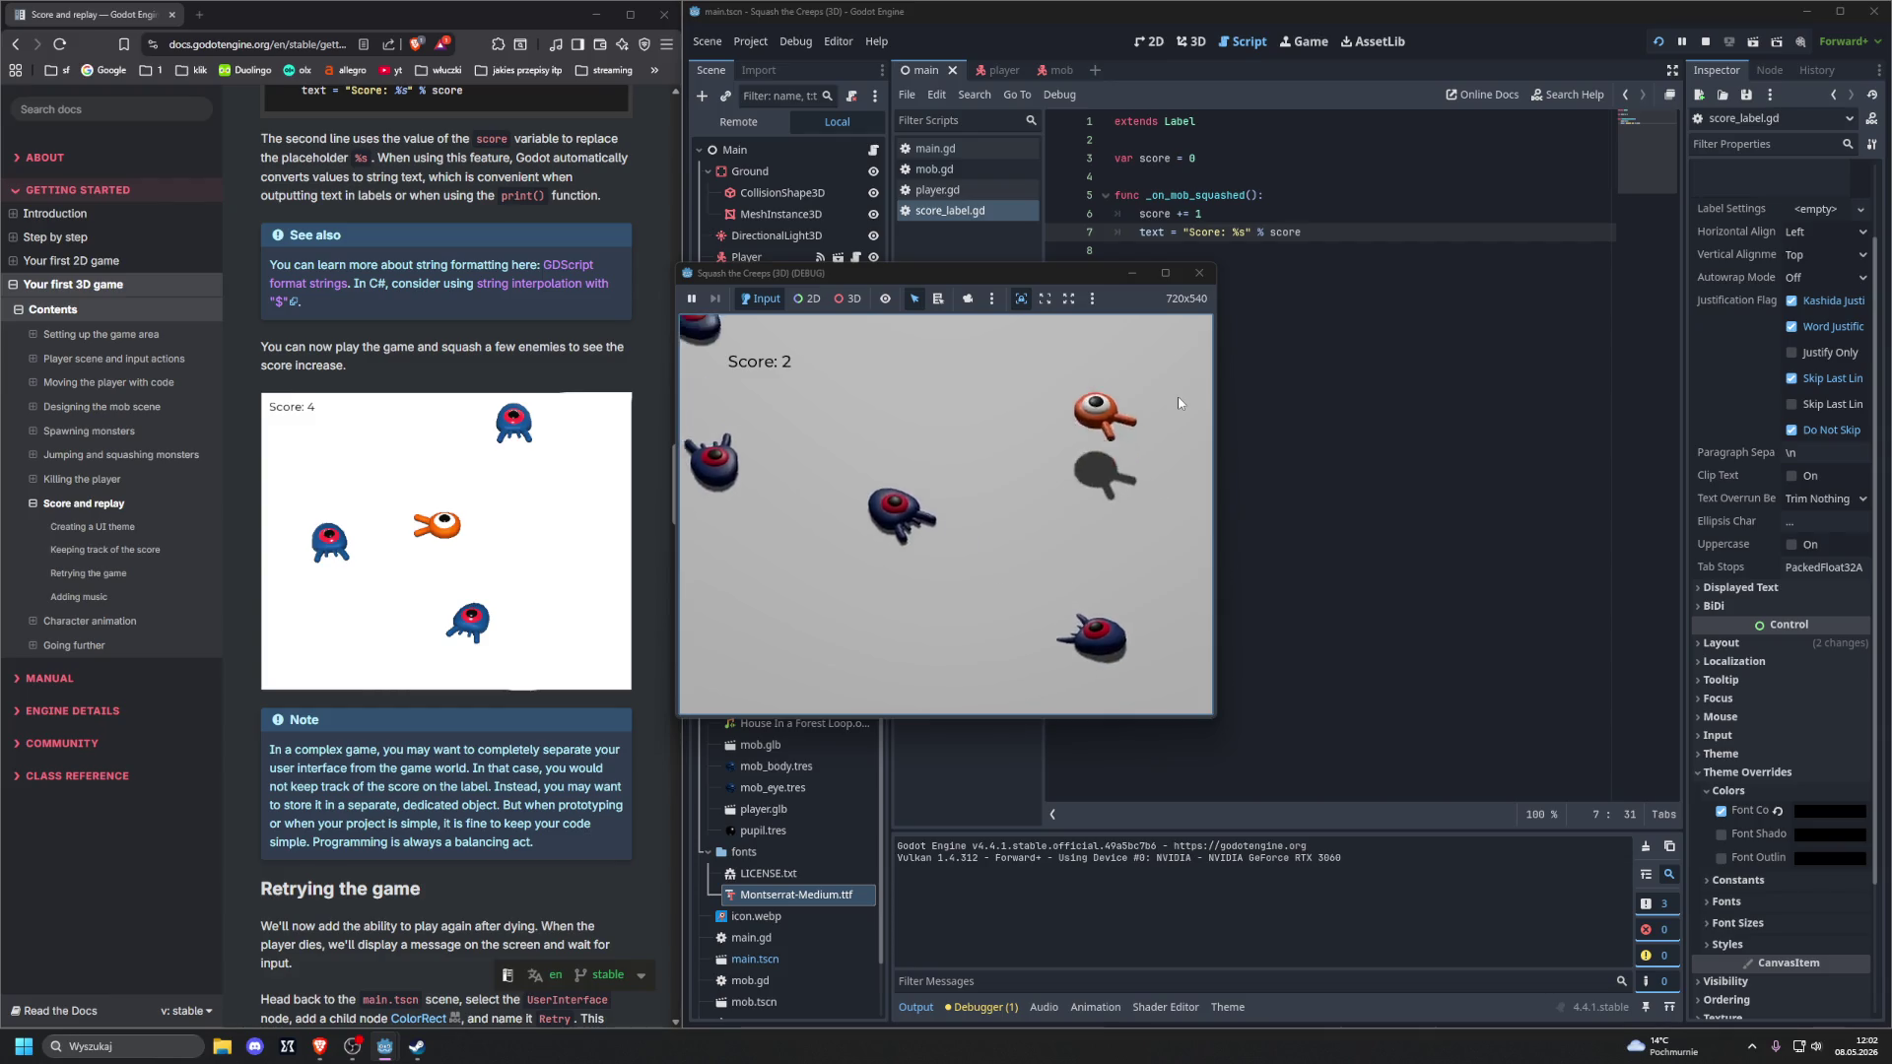
{"action": "key", "text": "Left"}
{"action": "key", "text": "Down"}
{"action": "key", "text": "space"}
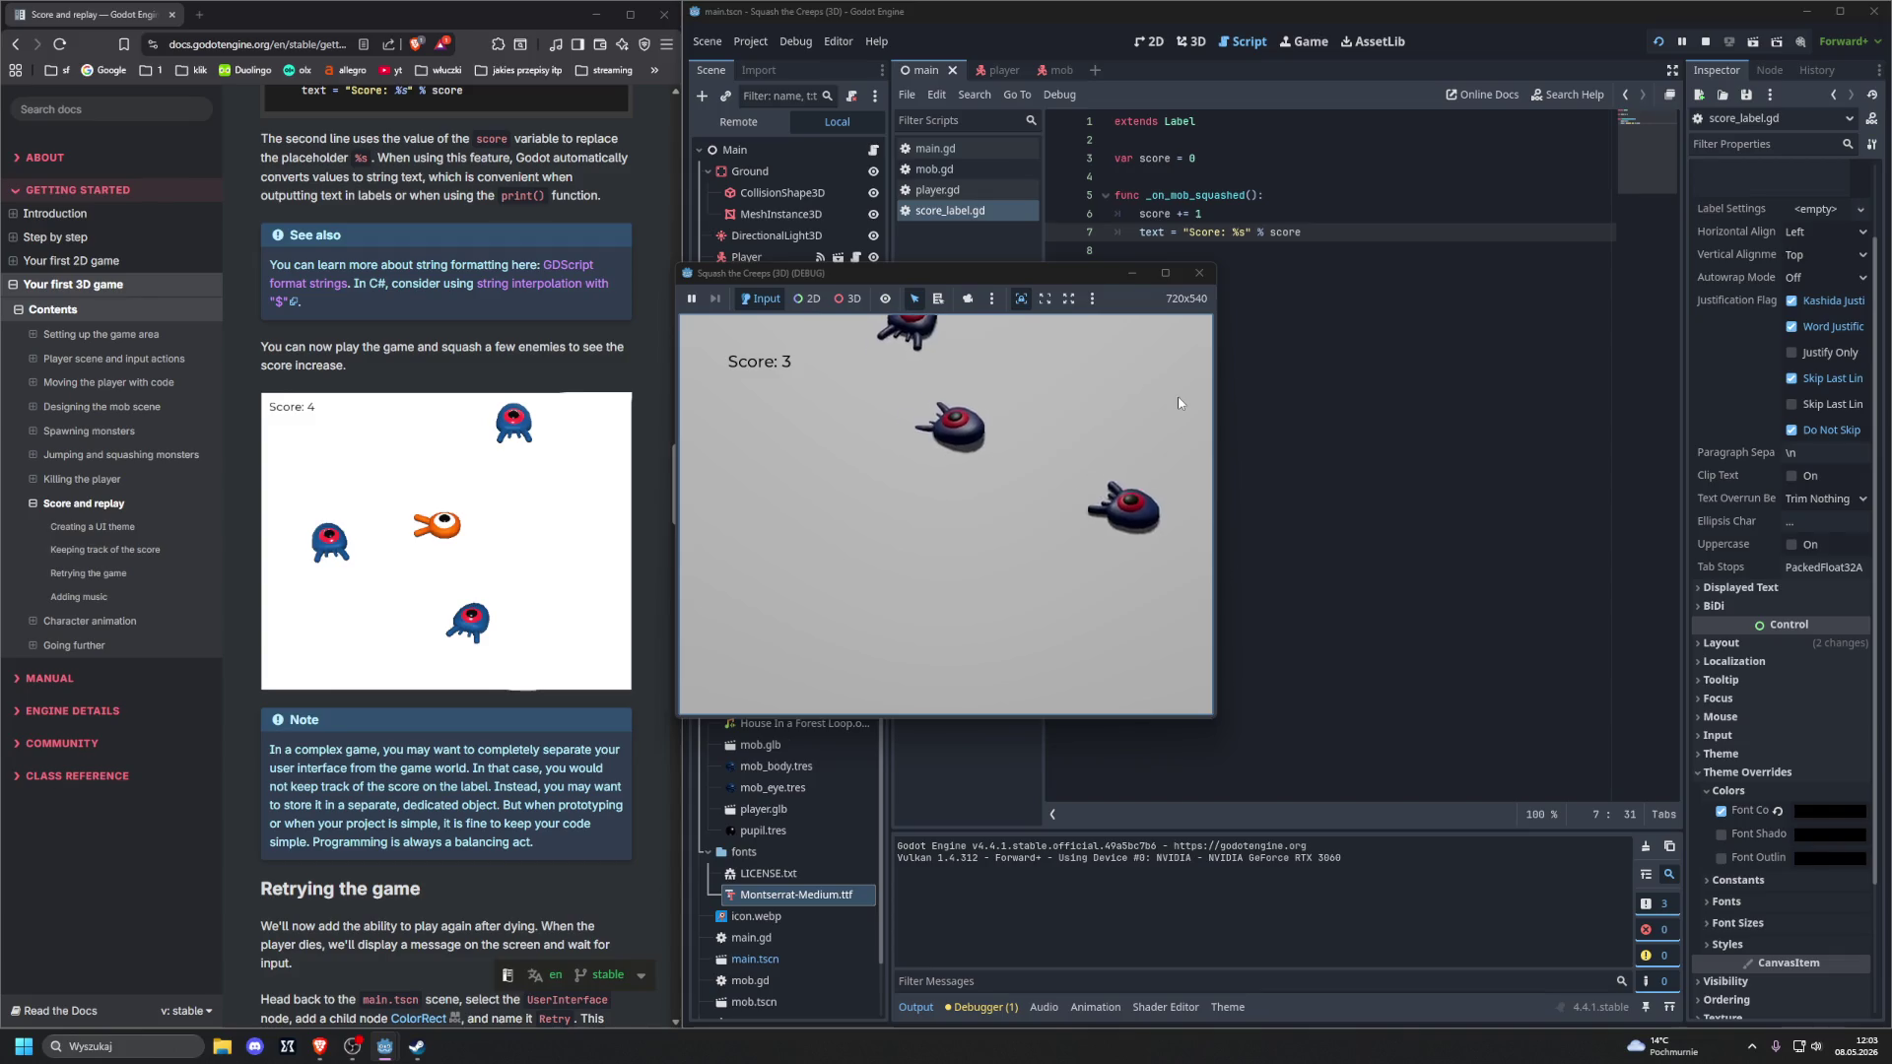
{"action": "left_click", "coordinate": [1199, 273]}
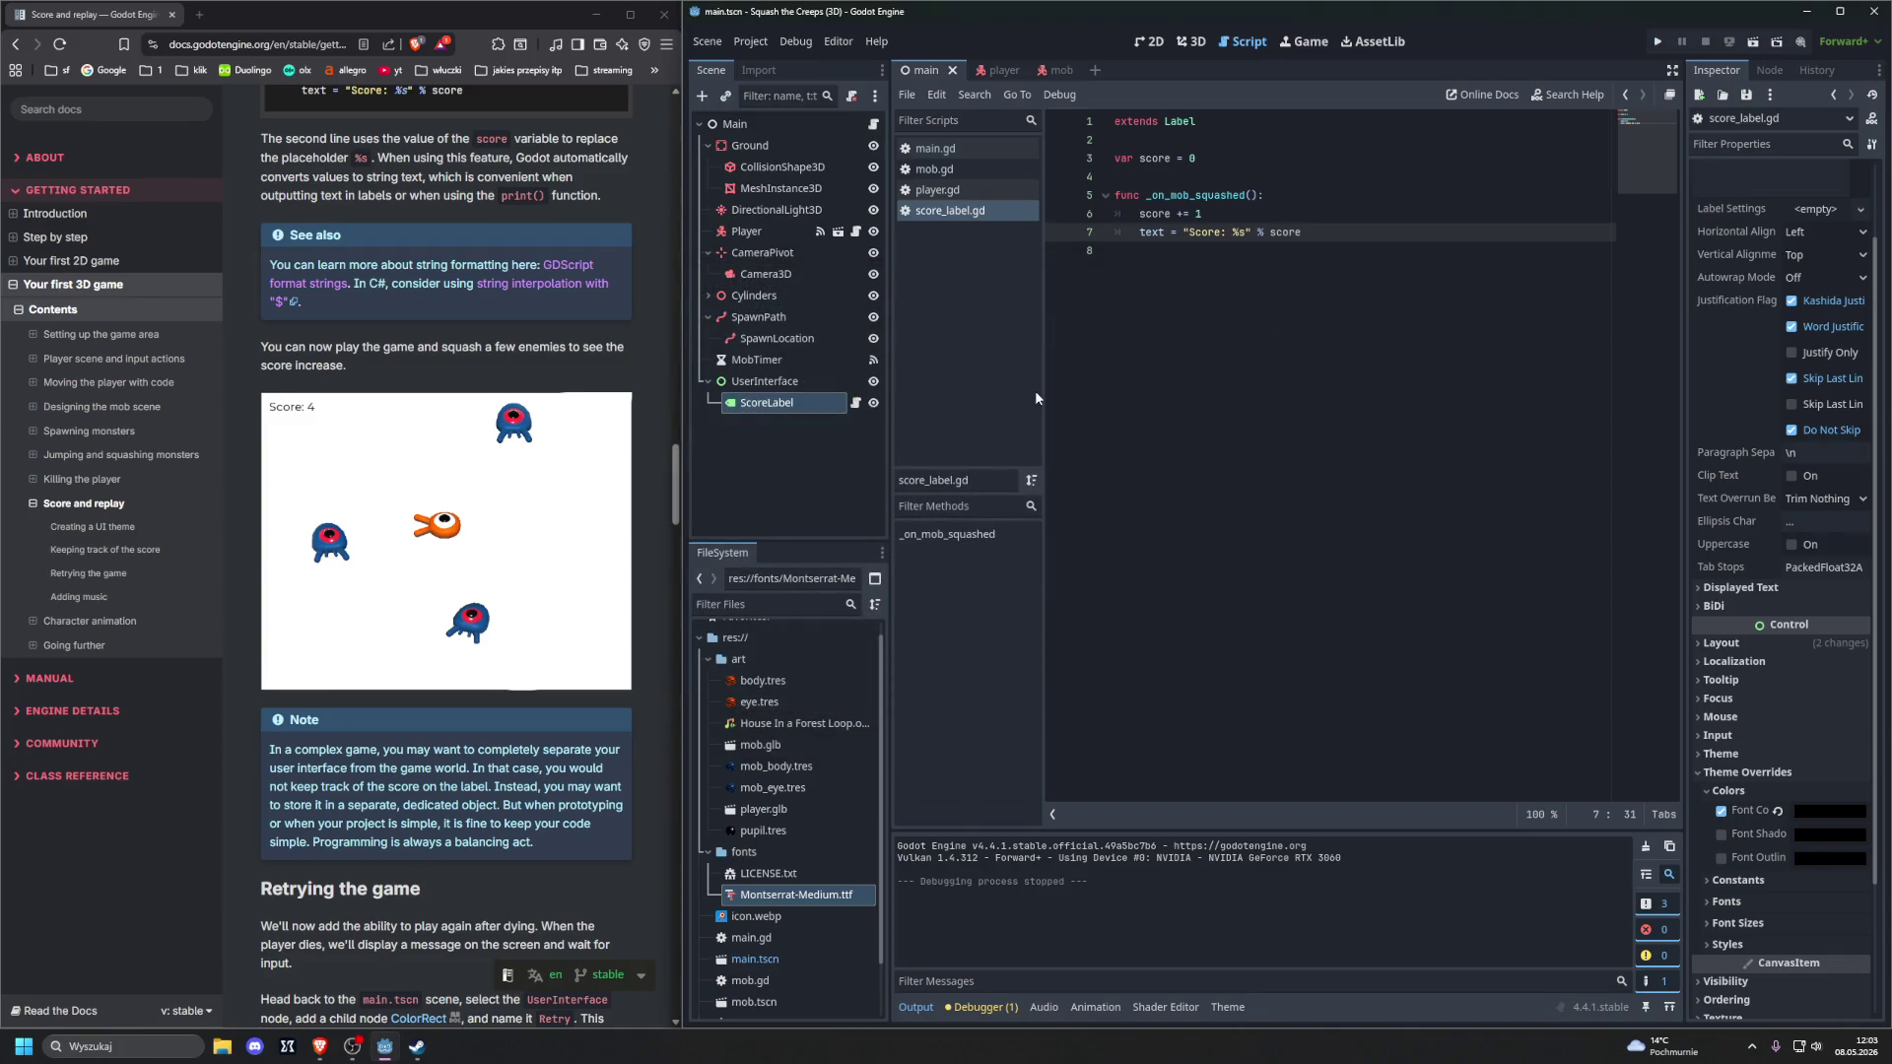
{"action": "scroll", "coordinate": [586, 425], "scroll_direction": "down", "scroll_amount": 3}
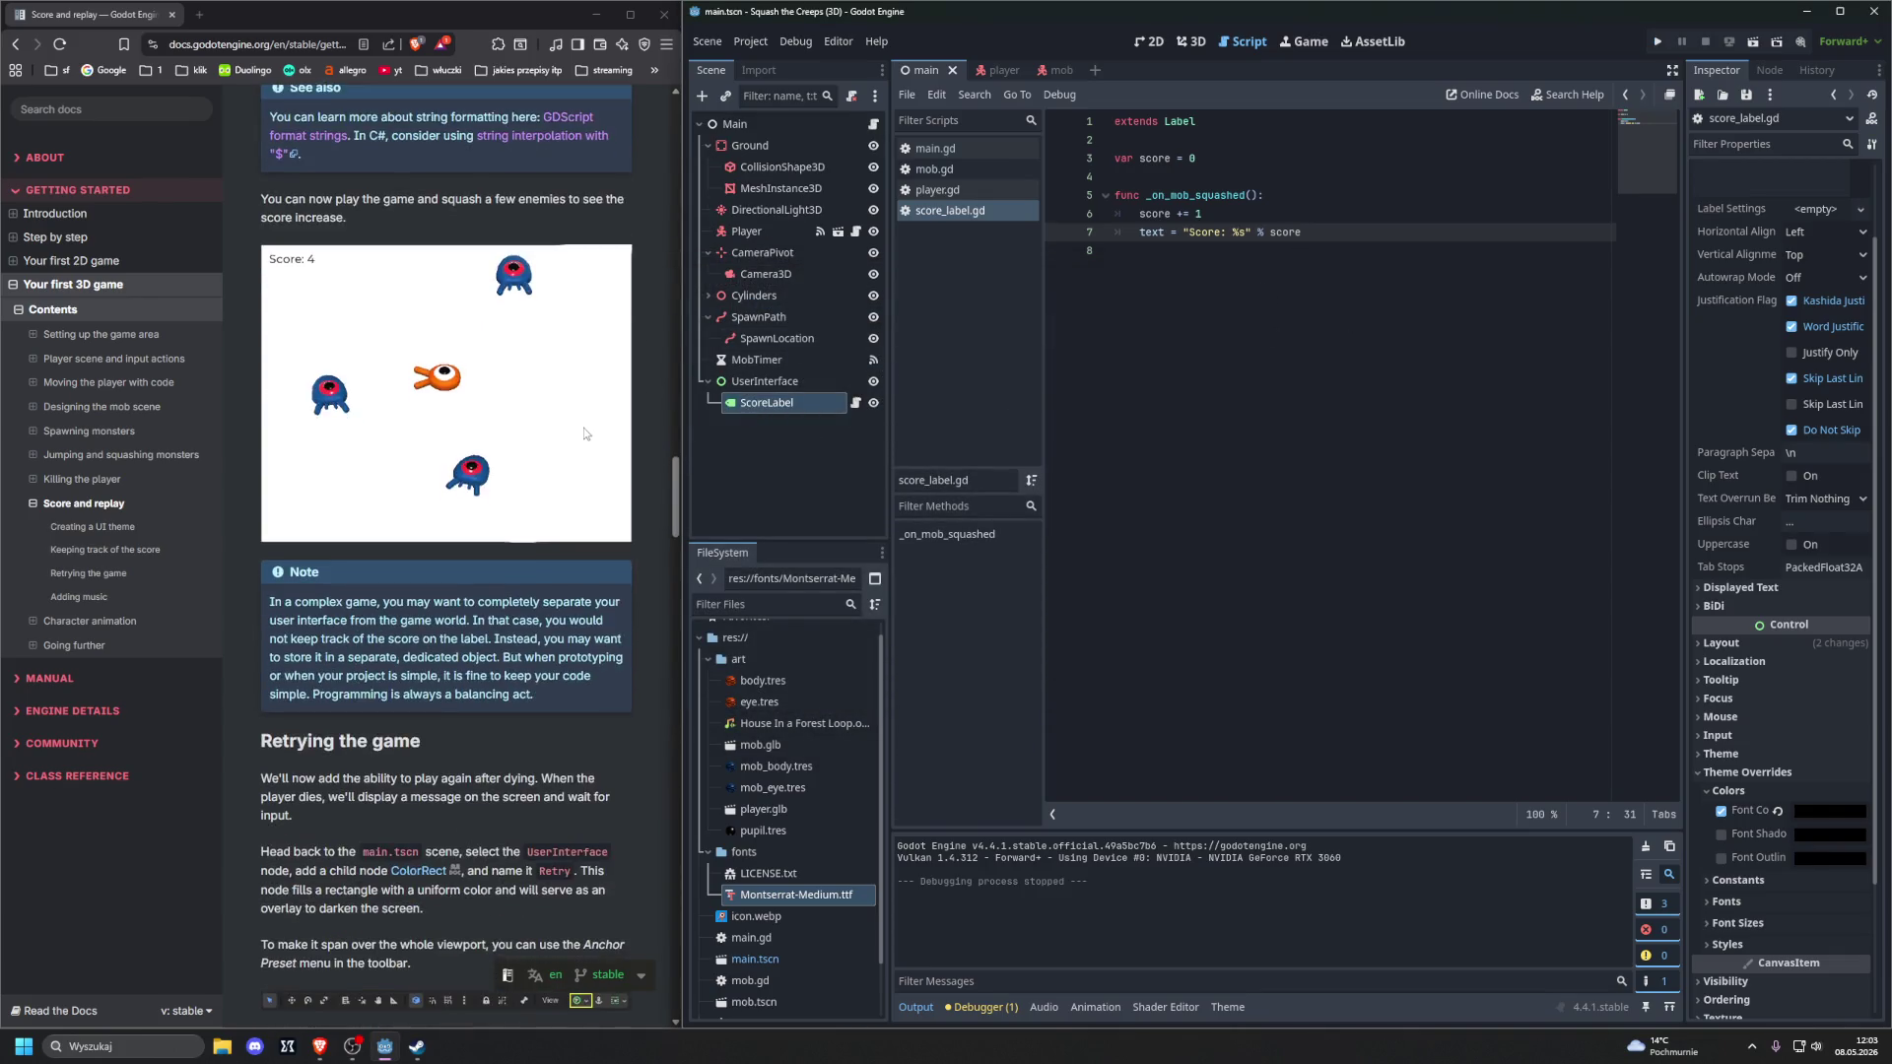
{"action": "scroll", "coordinate": [594, 420], "scroll_direction": "down", "scroll_amount": 2}
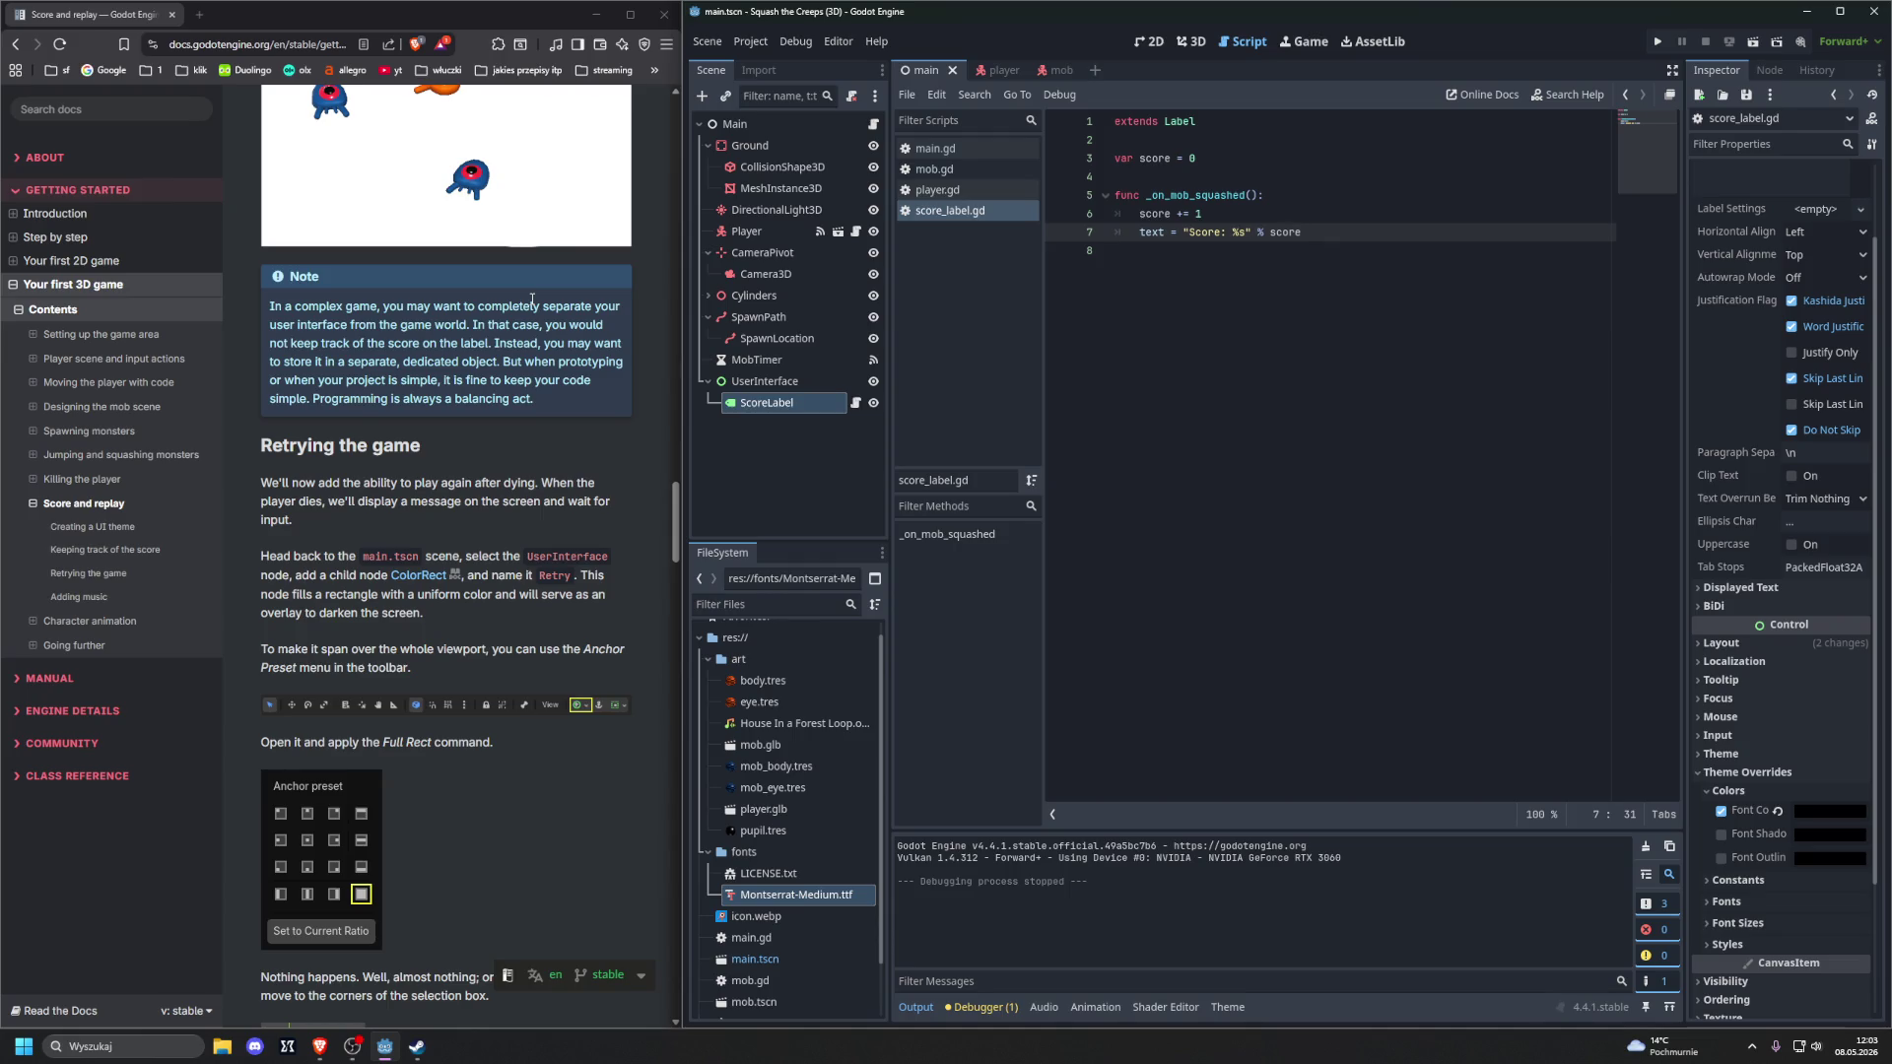
{"action": "scroll", "coordinate": [532, 298], "scroll_direction": "down", "scroll_amount": 3}
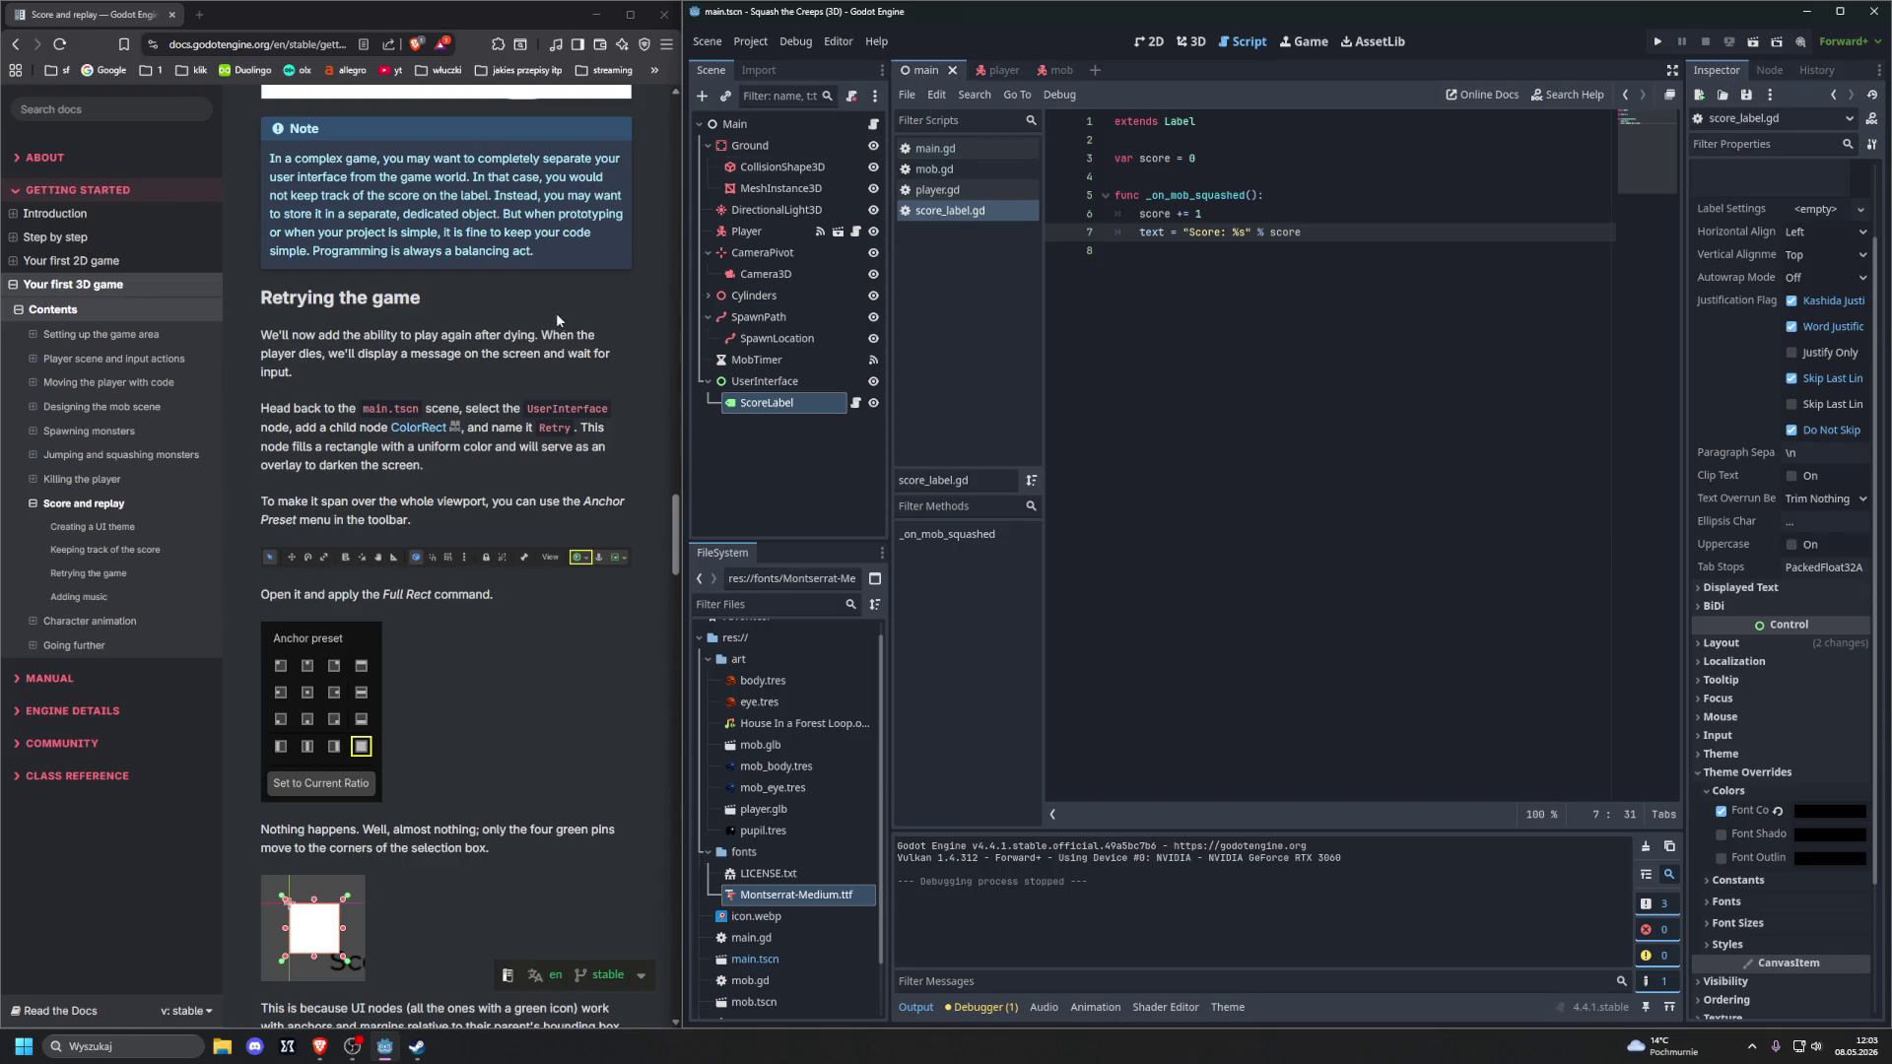
{"action": "left_click", "coordinate": [746, 382]}
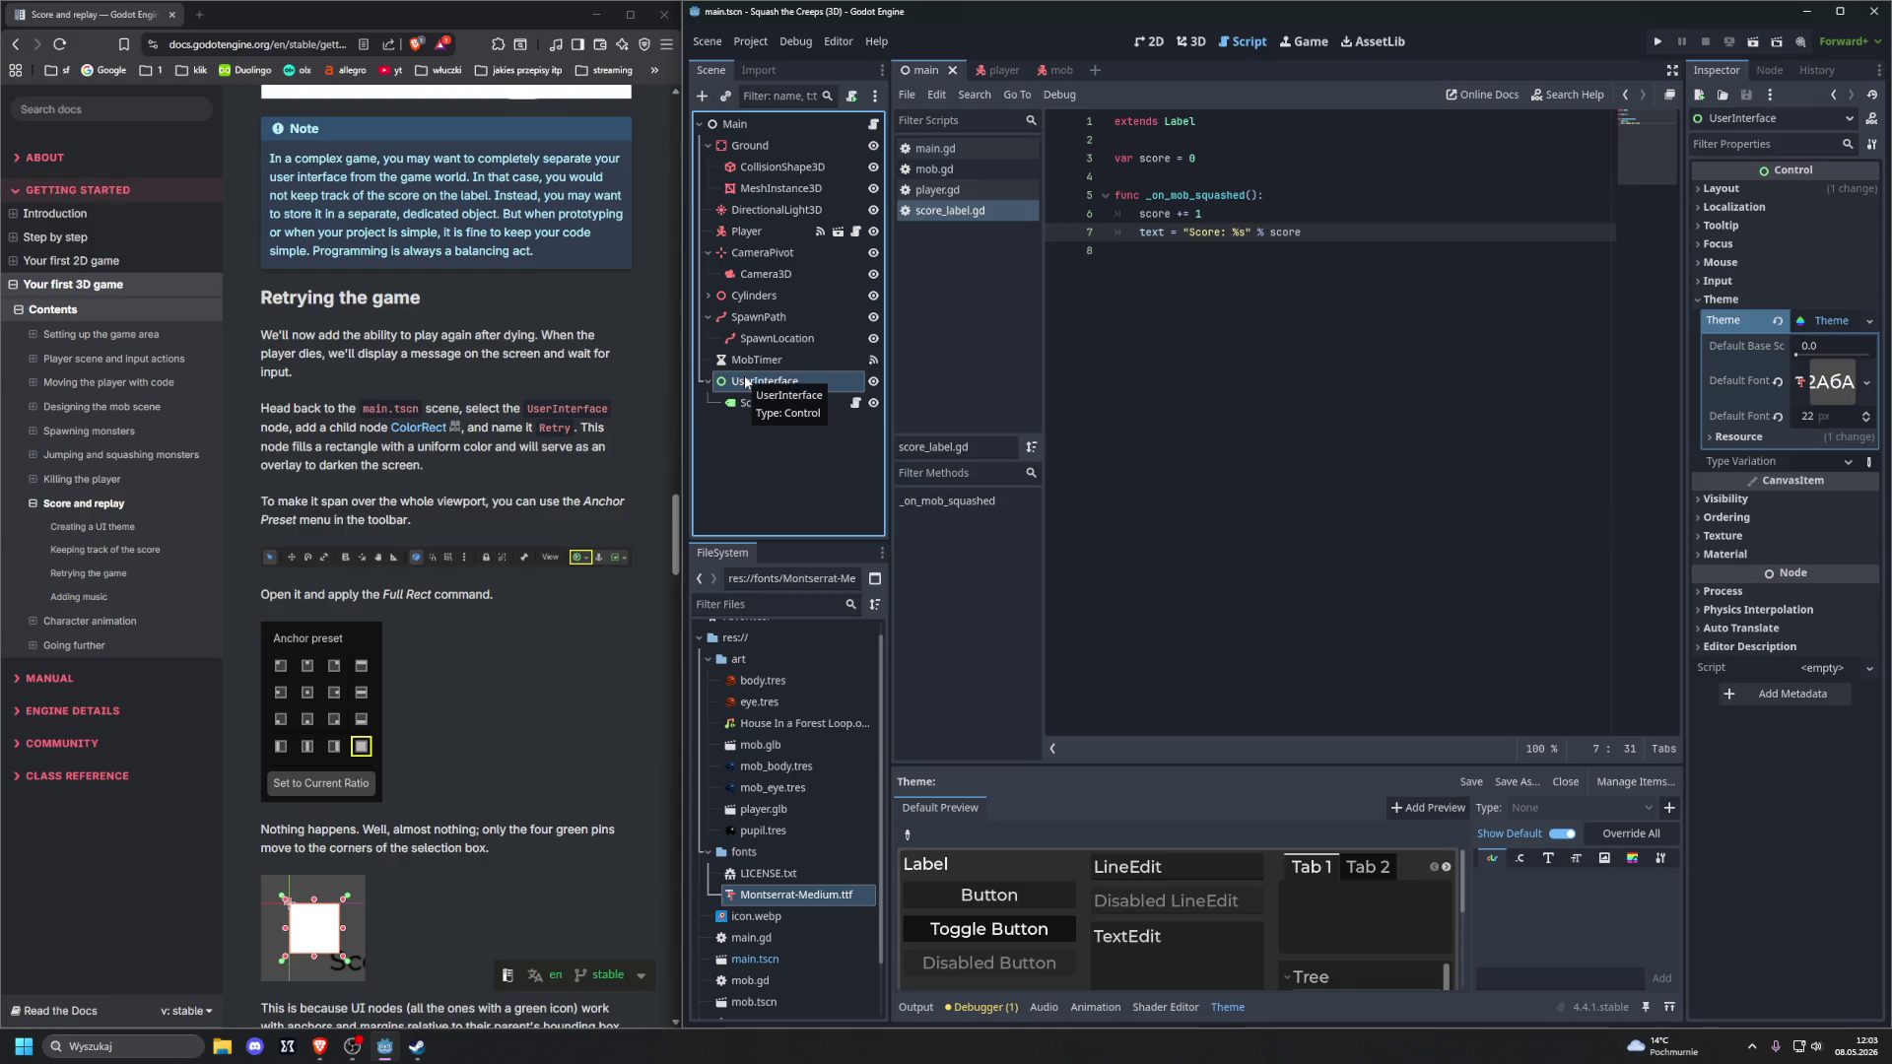
Add a ColorRect child under UserInterface and rename it Retry
{"action": "key", "text": "ctrl+a"}
{"action": "type", "text": "color"}
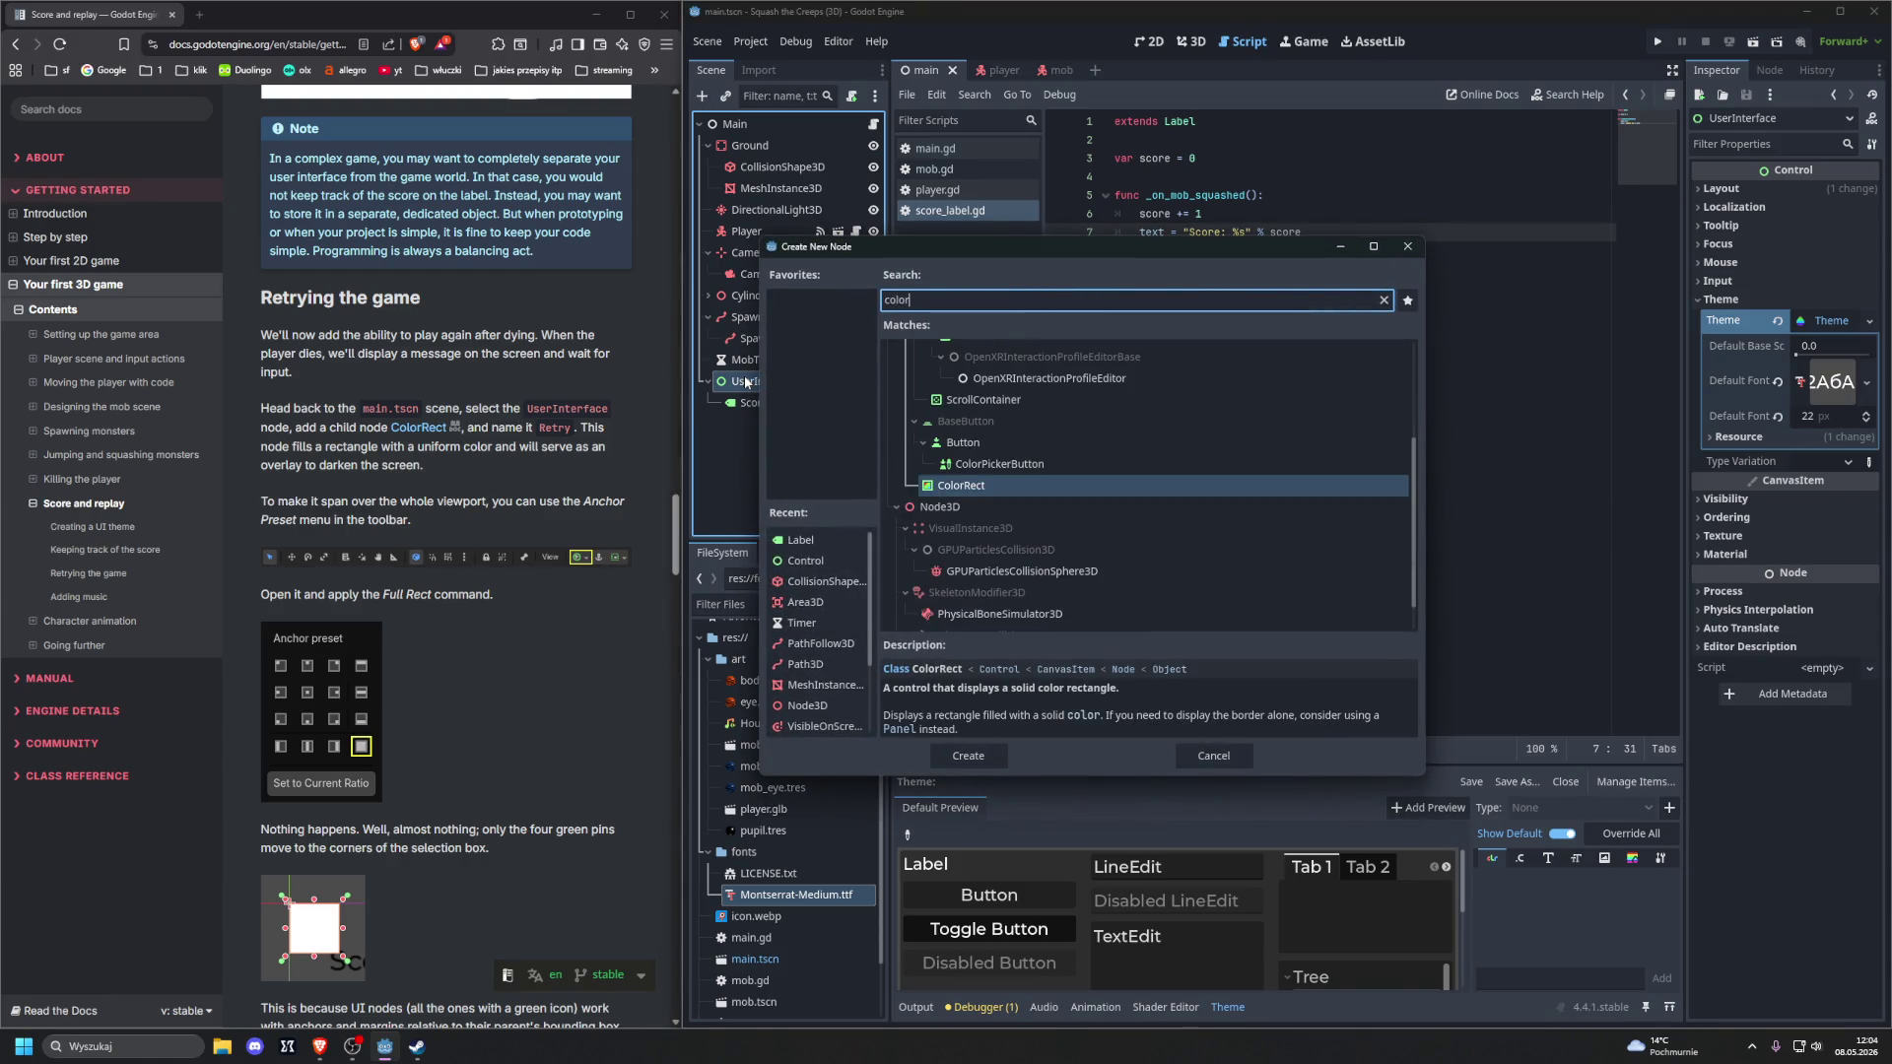
{"action": "key", "text": "Return"}
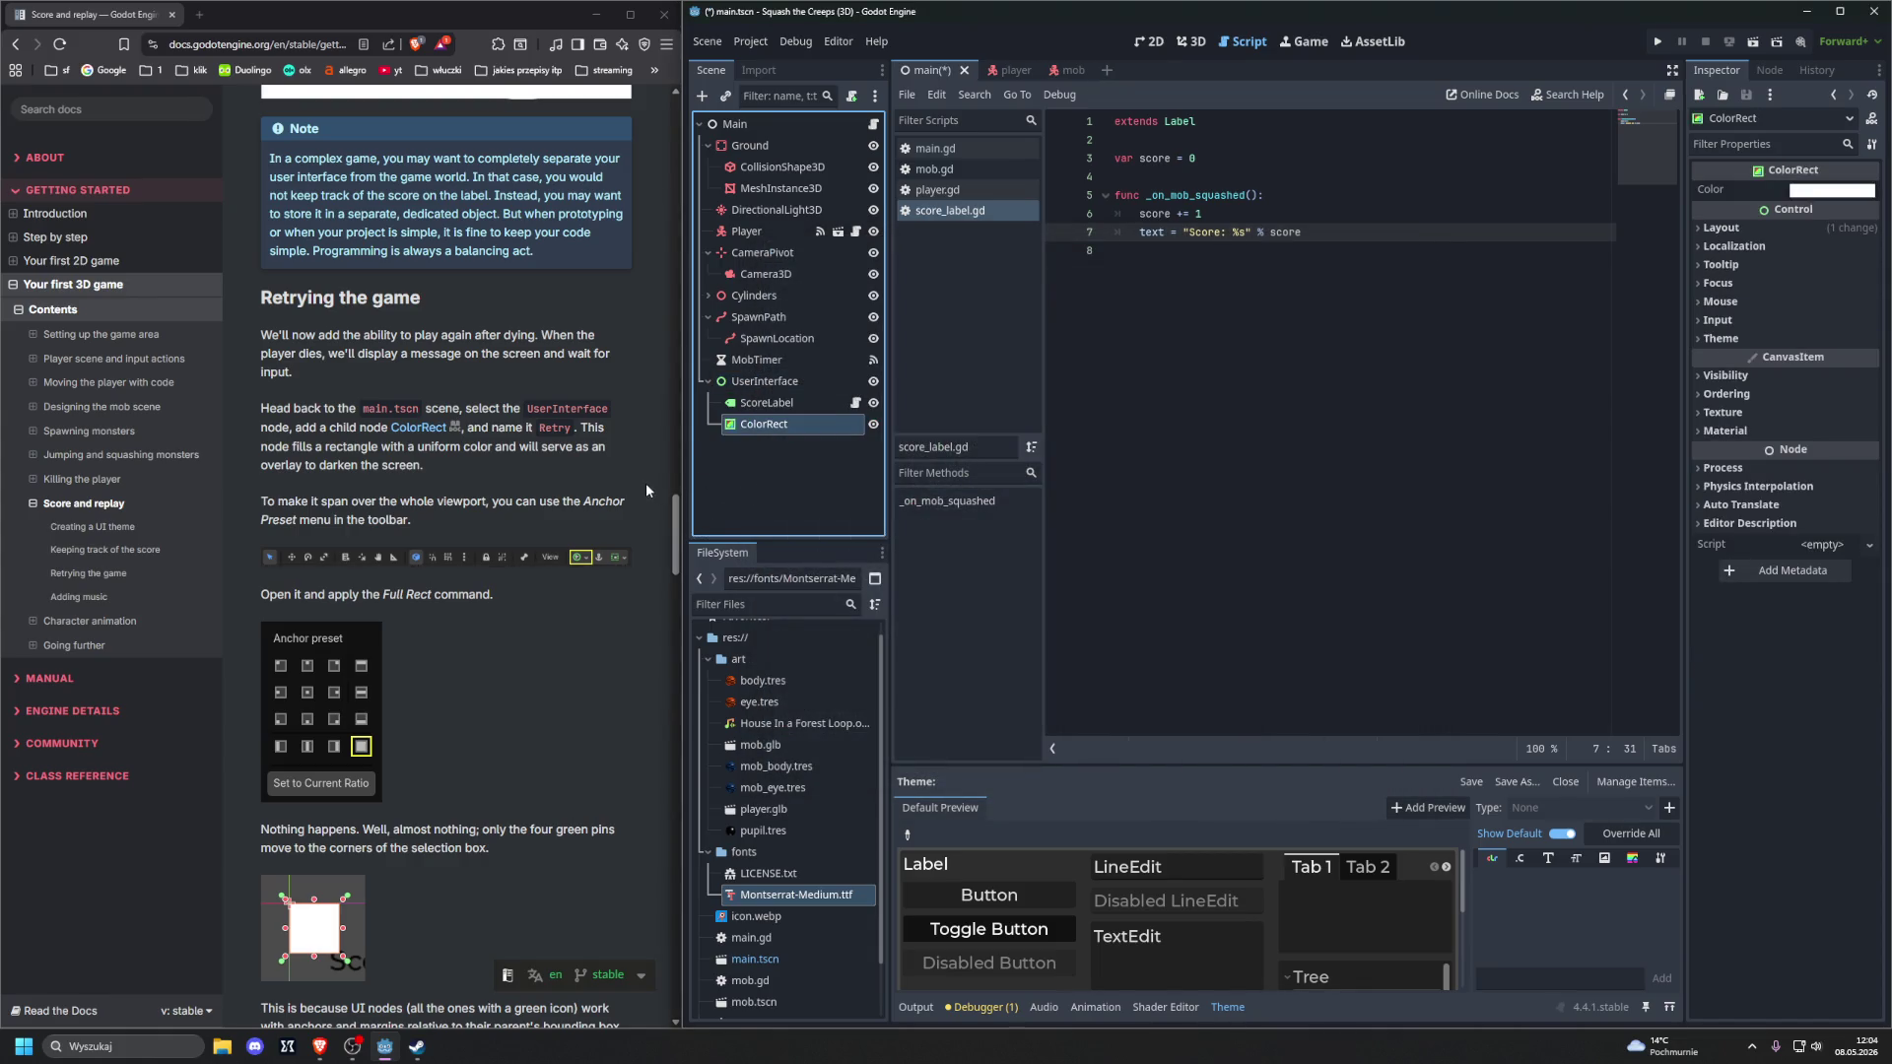
{"action": "double_click", "coordinate": [752, 428]}
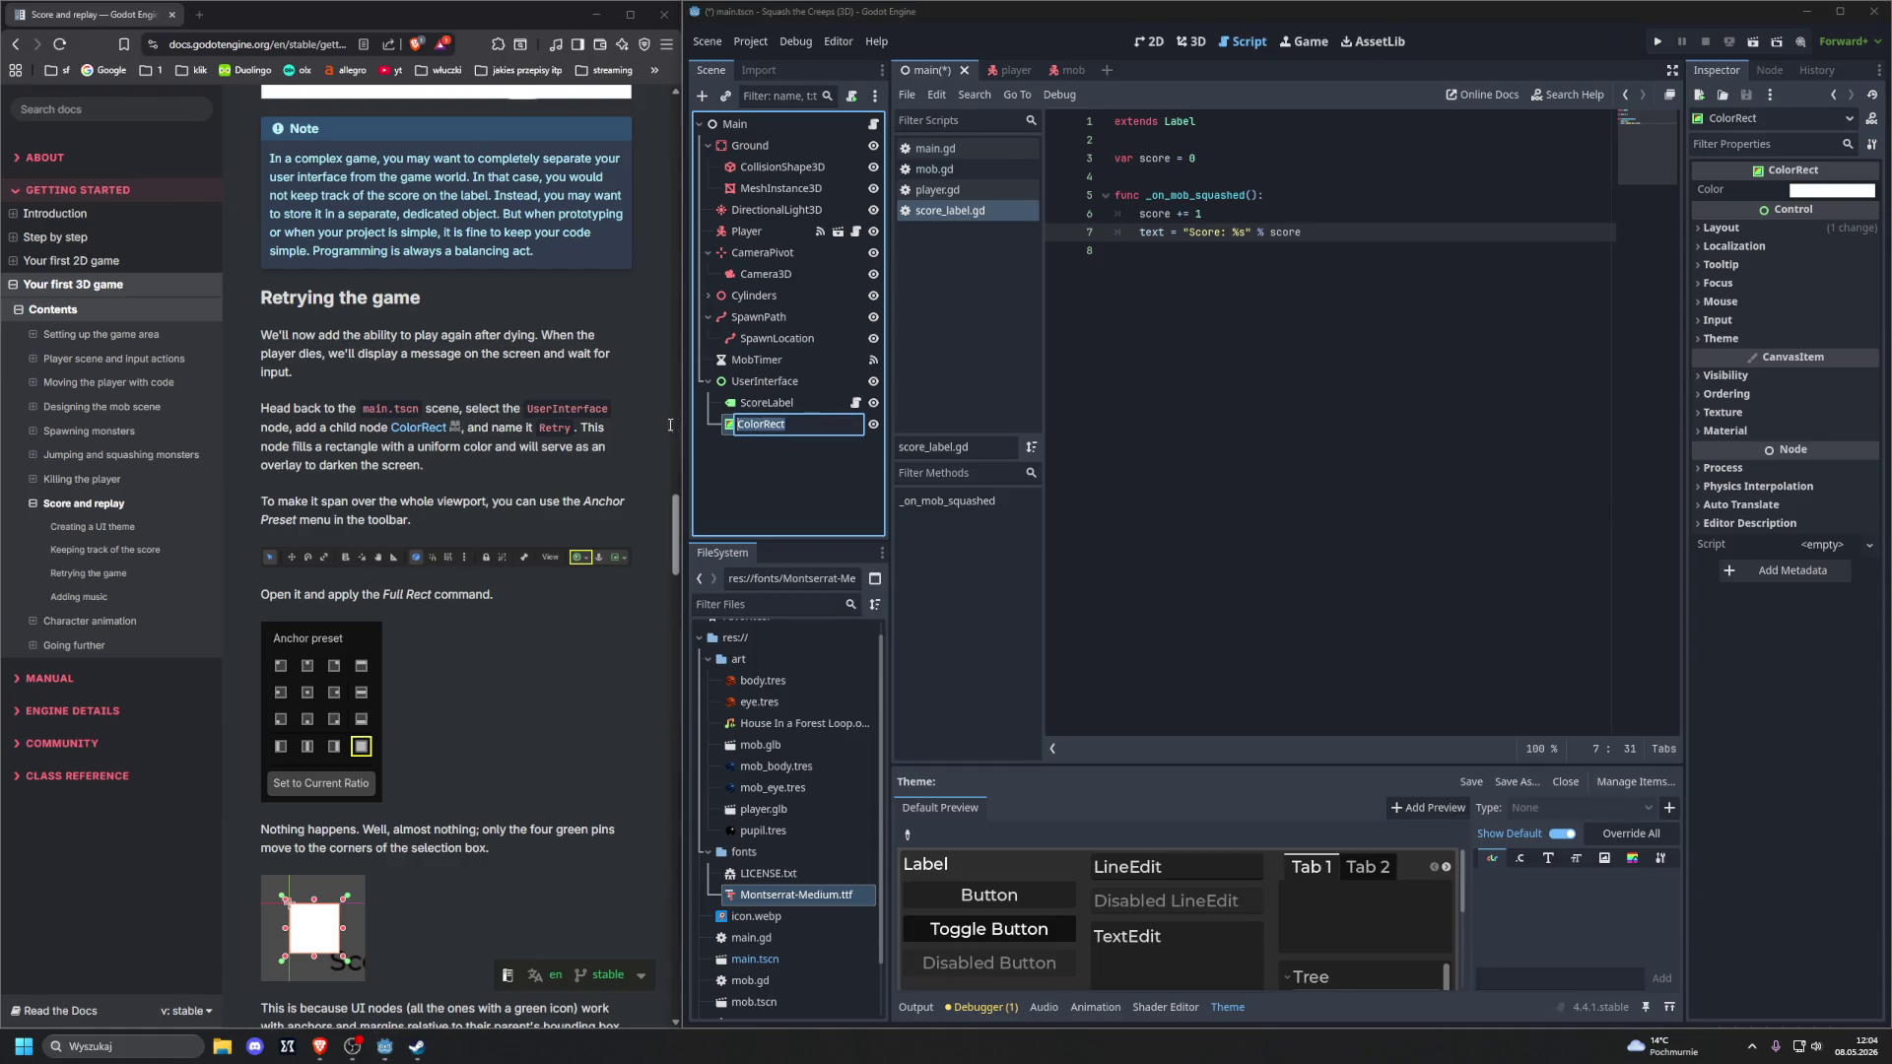
{"action": "type", "text": "Re"}
{"action": "type", "text": "try"}
{"action": "key", "text": "Return"}
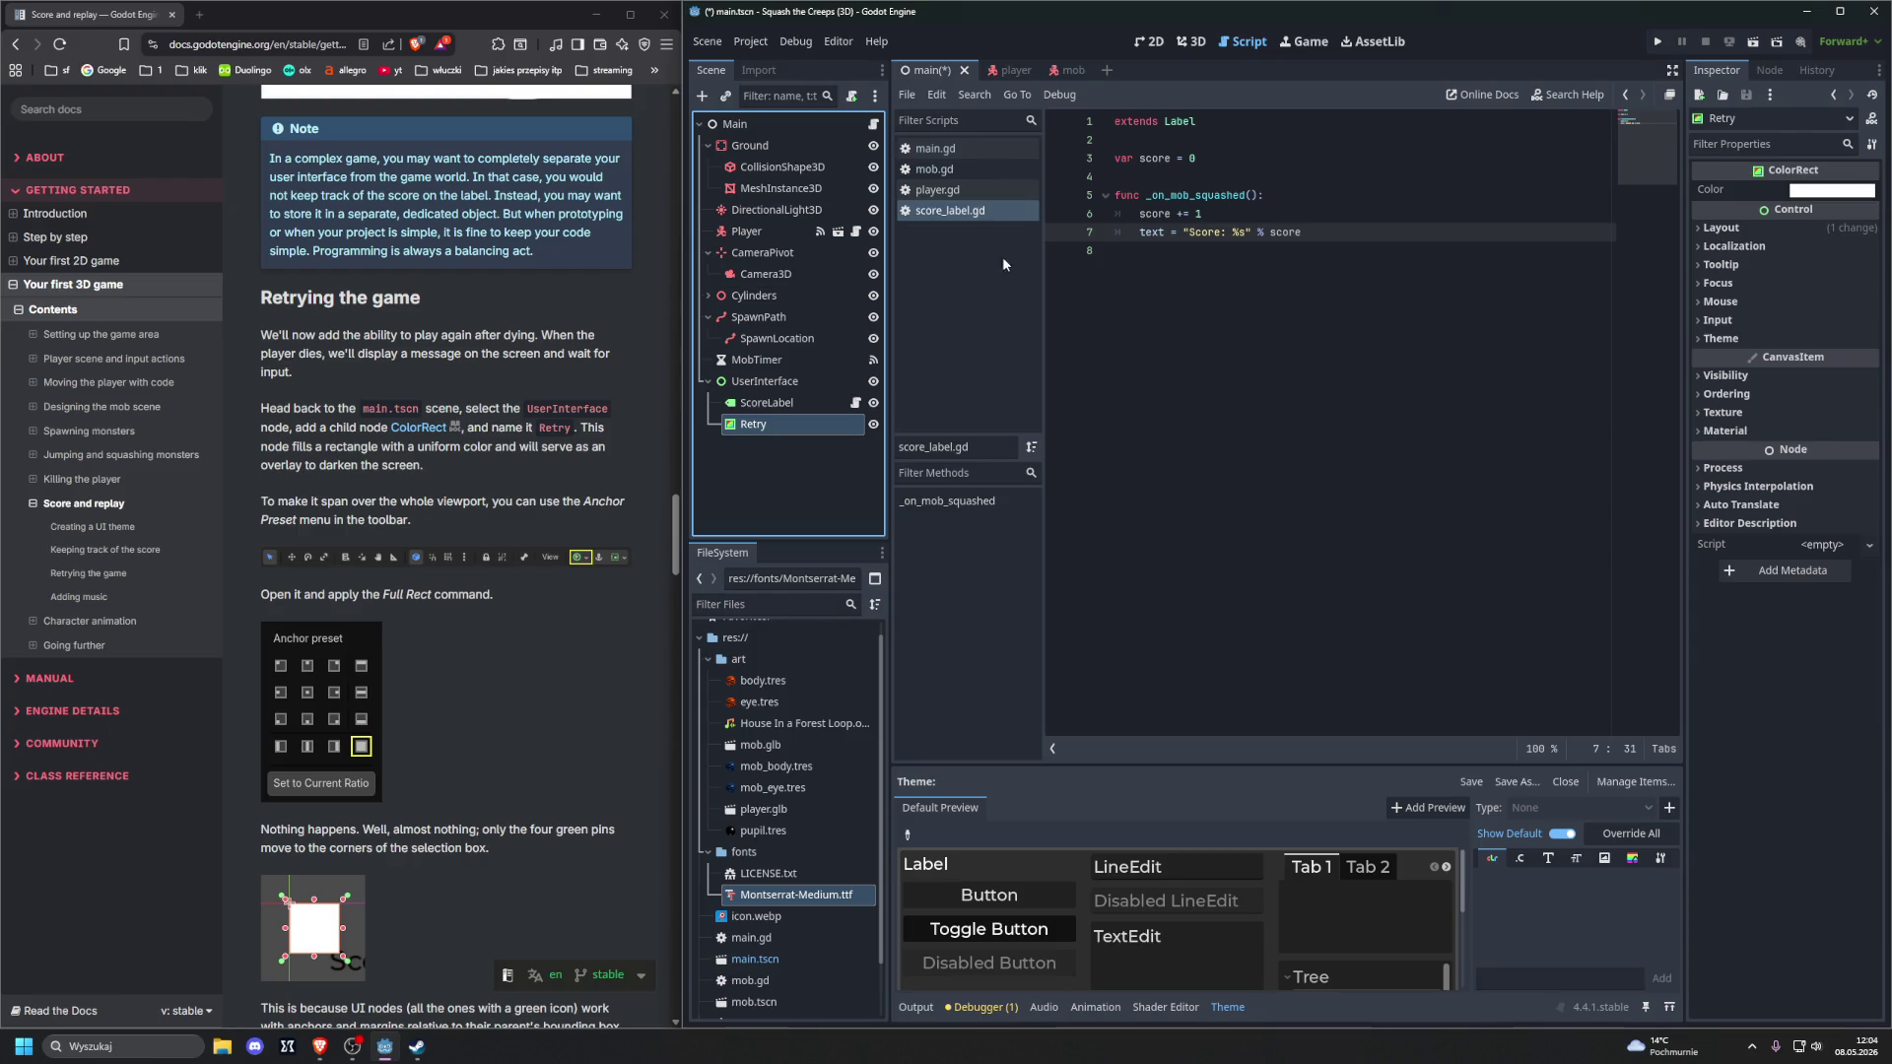
{"action": "left_click", "coordinate": [1192, 42]}
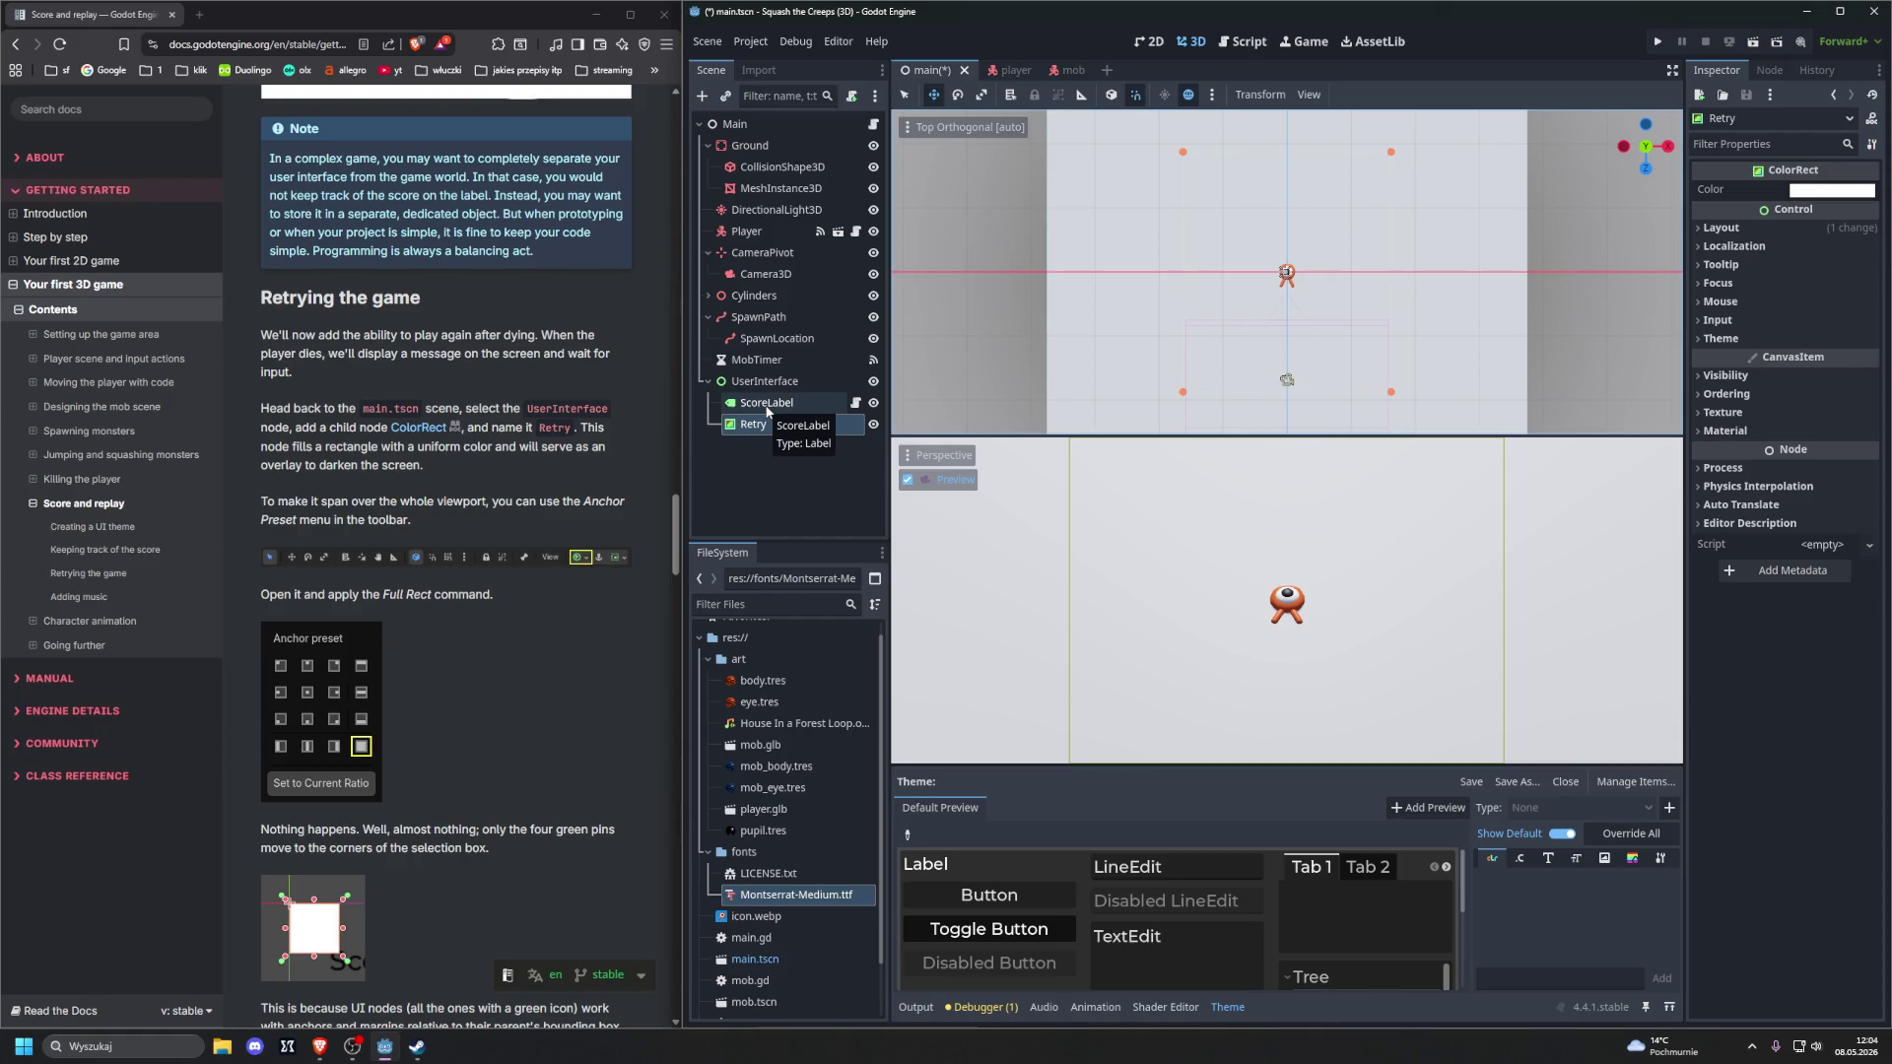
Show the 2D canvas and give Retry the Full Rect anchor preset
{"action": "left_click", "coordinate": [770, 424]}
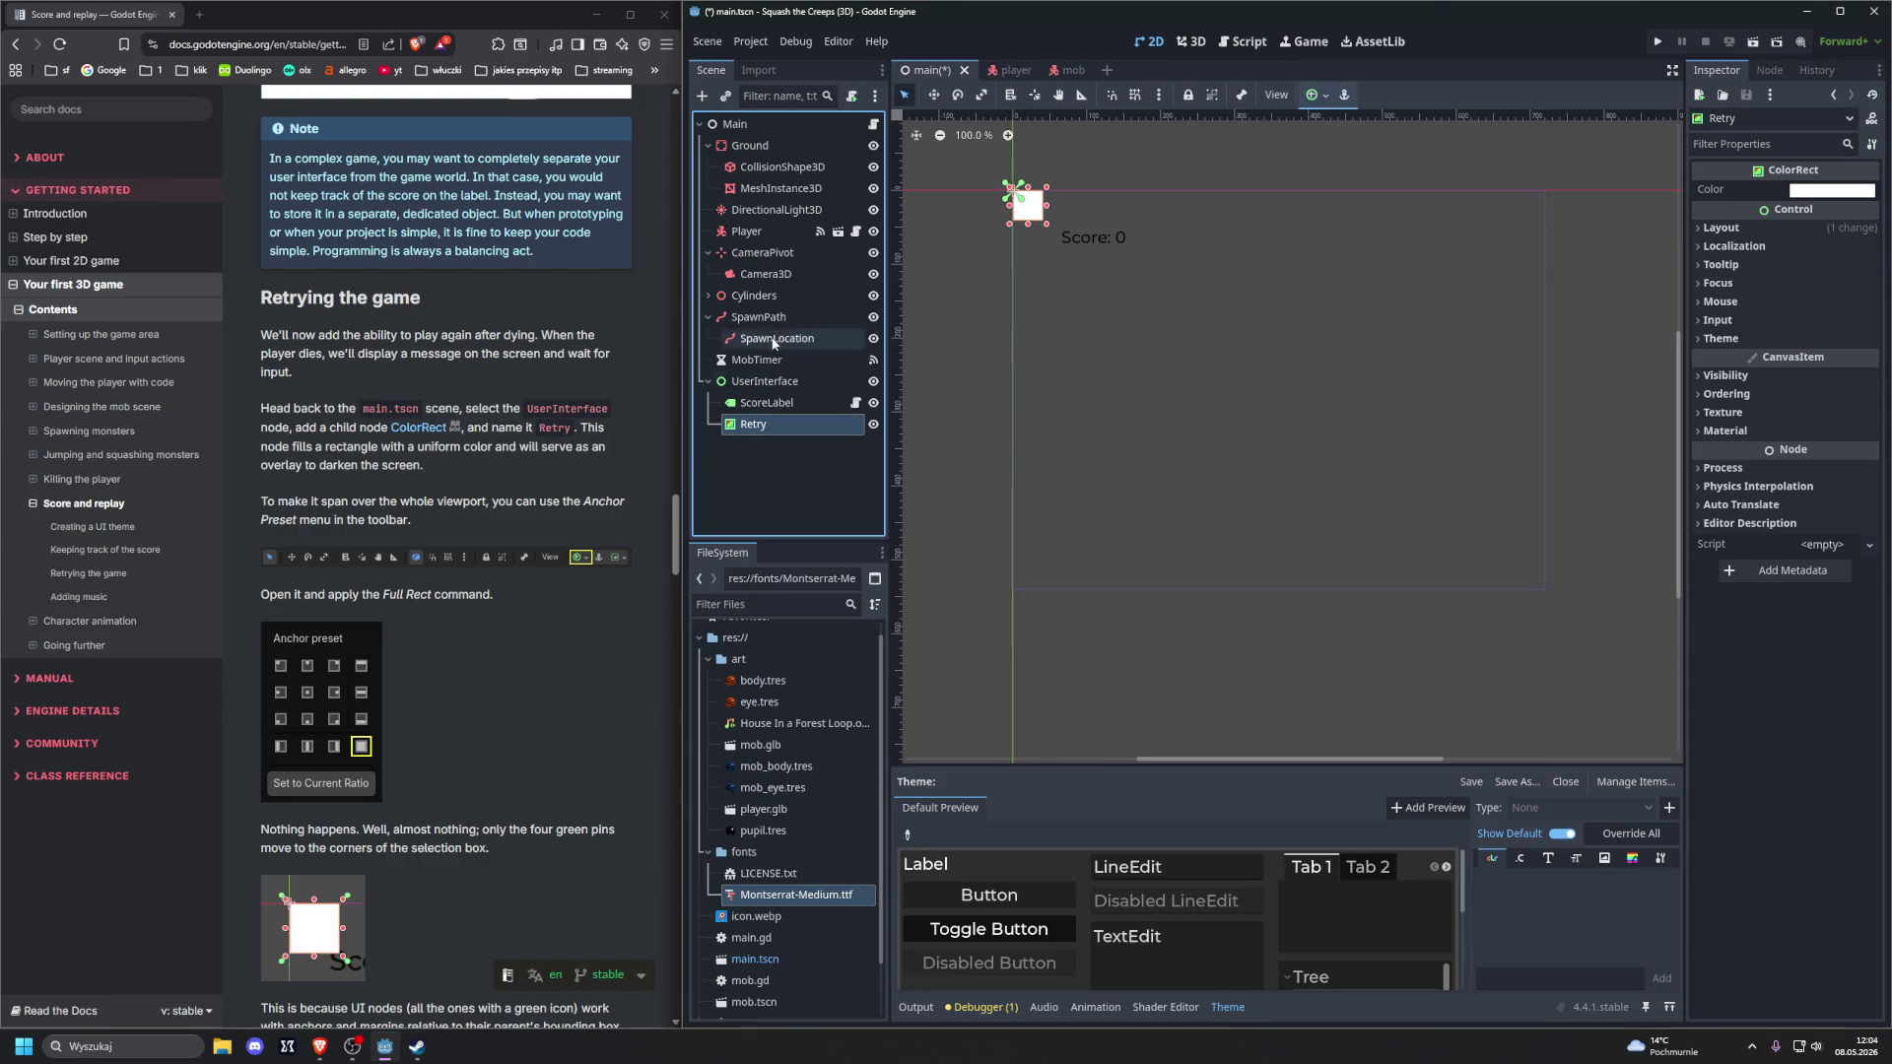
{"action": "left_click", "coordinate": [1191, 42]}
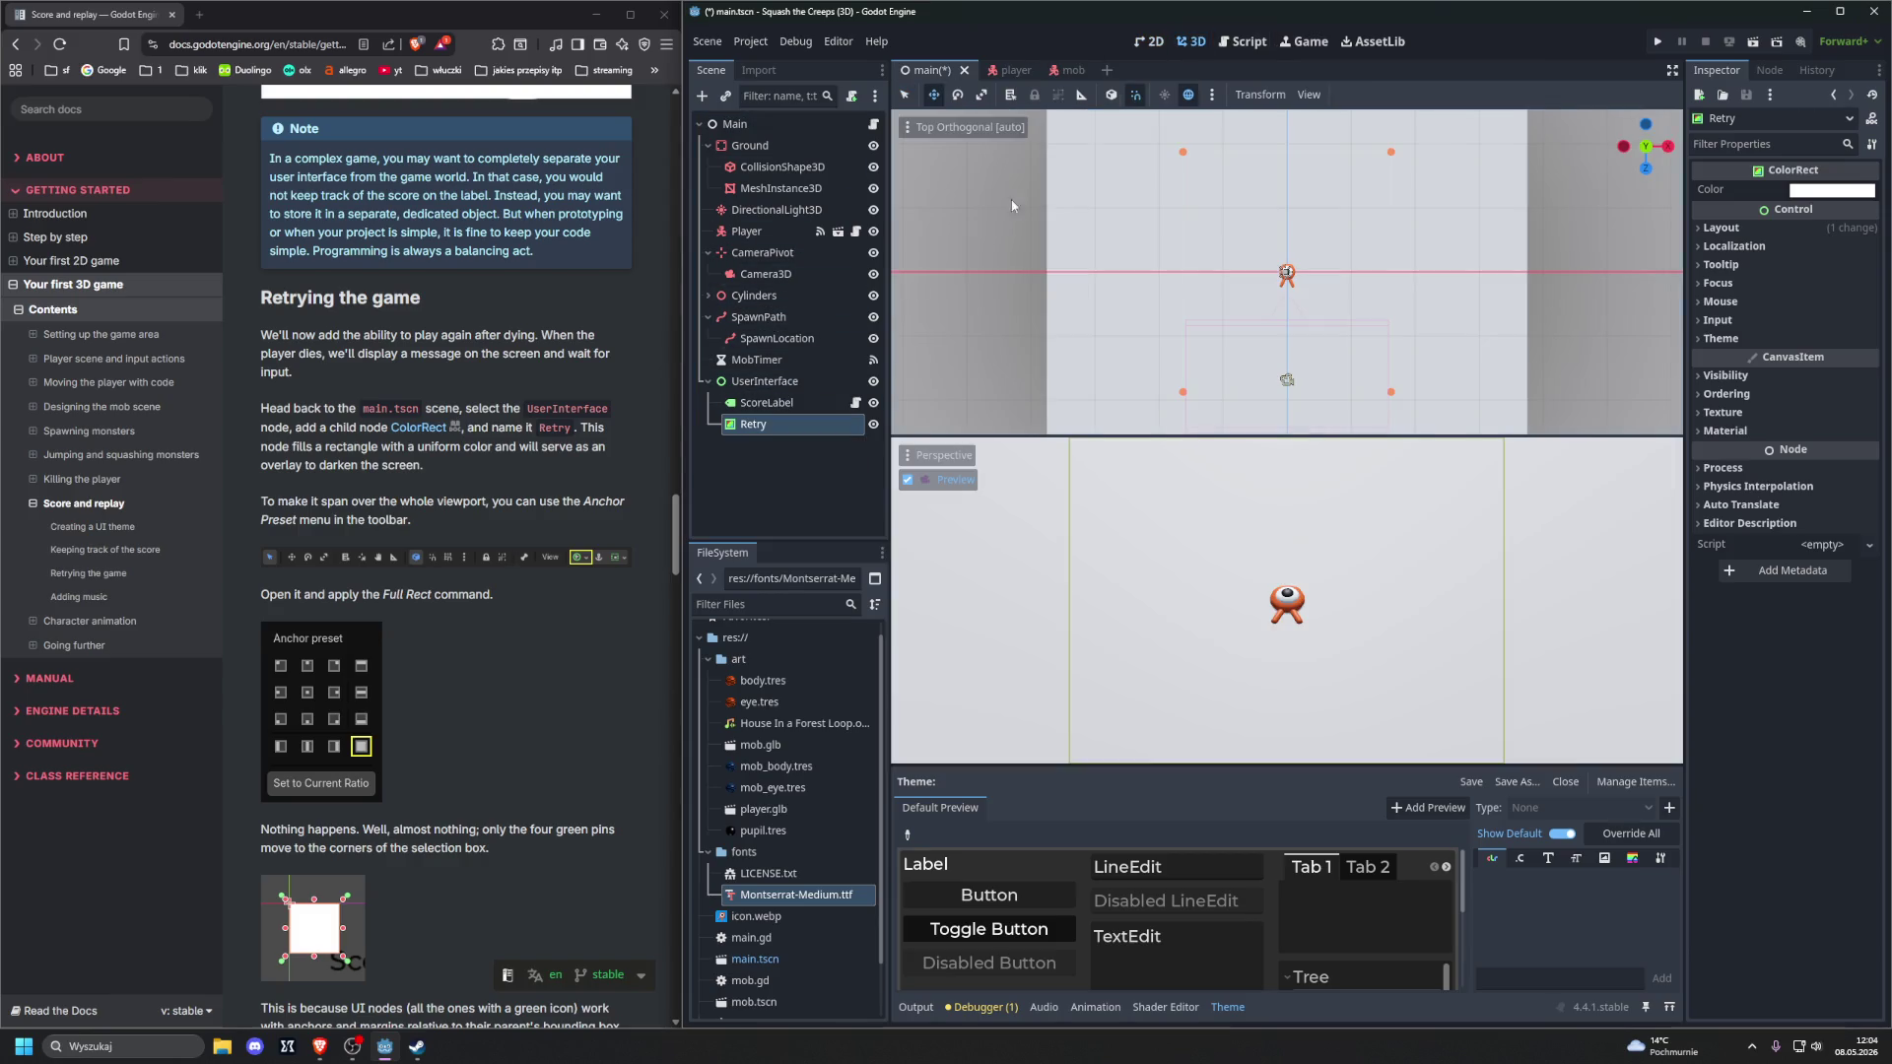
{"action": "left_click", "coordinate": [759, 424]}
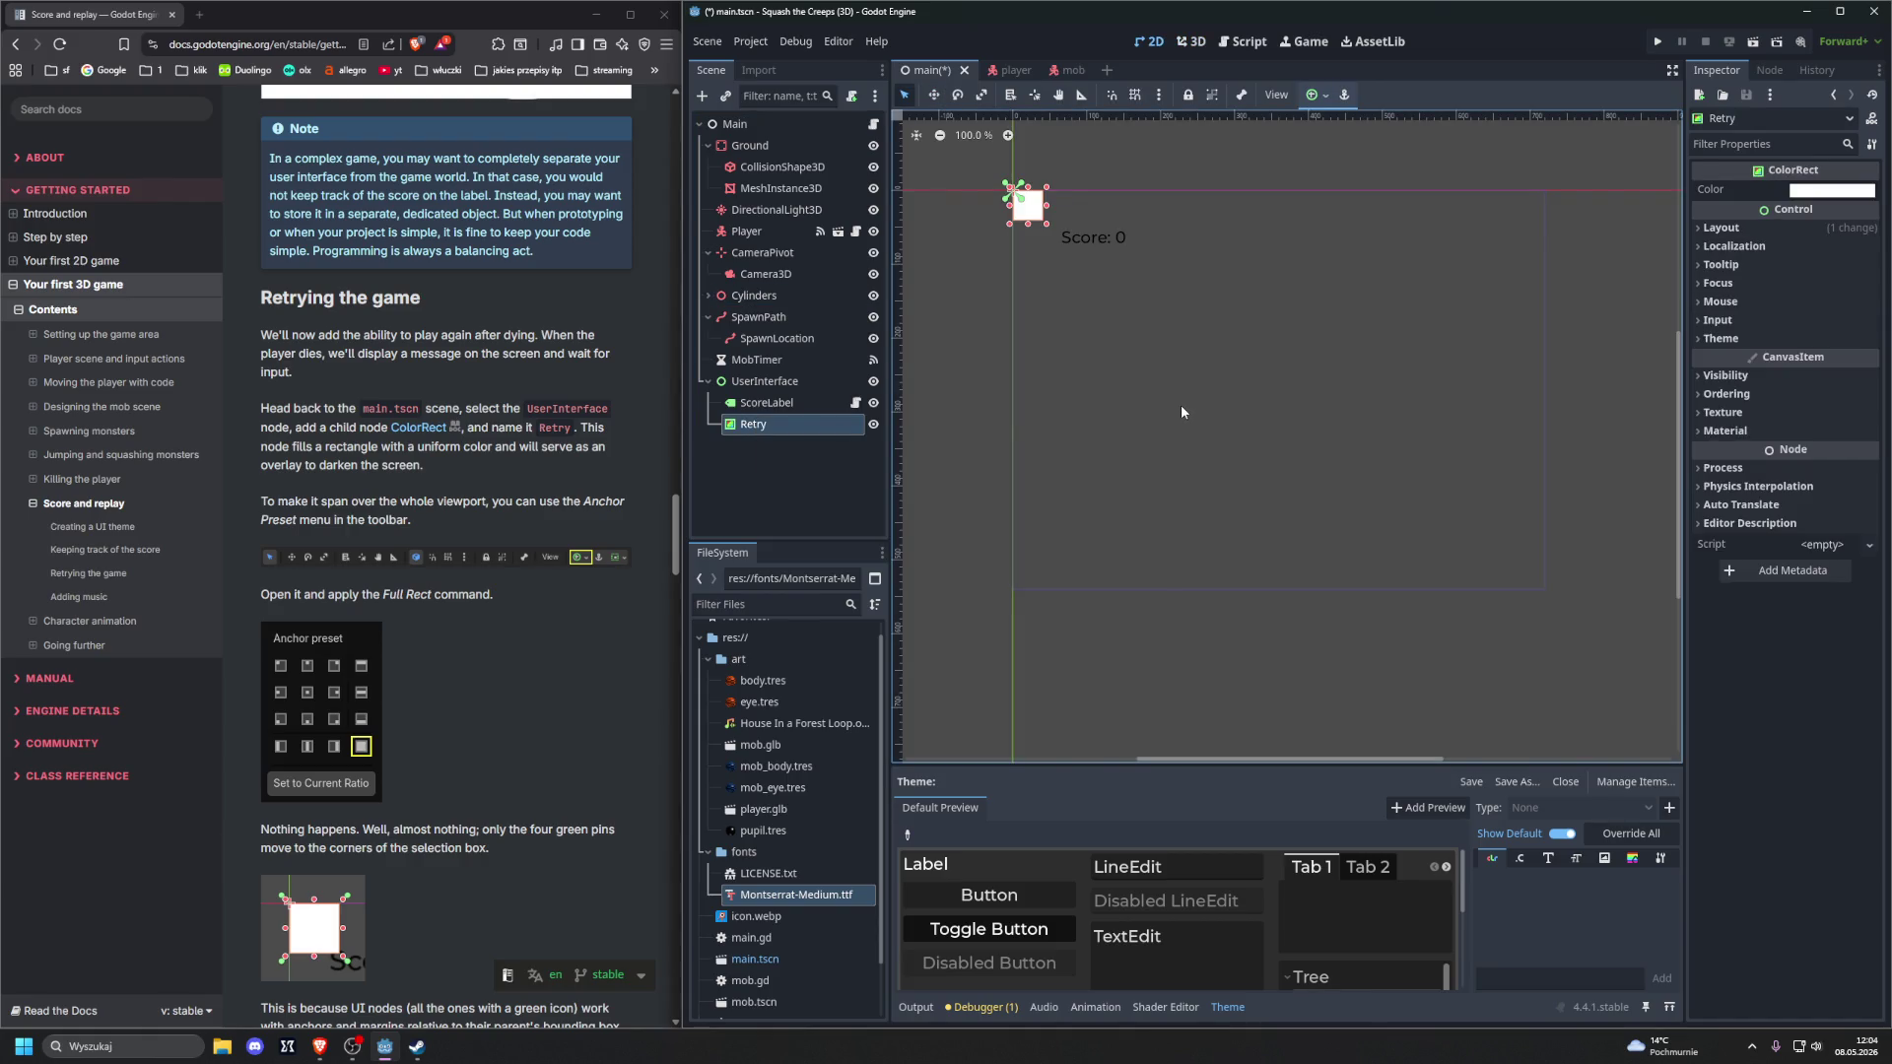
{"action": "left_click", "coordinate": [1311, 95]}
{"action": "left_click", "coordinate": [1310, 96]}
{"action": "left_click", "coordinate": [1311, 96]}
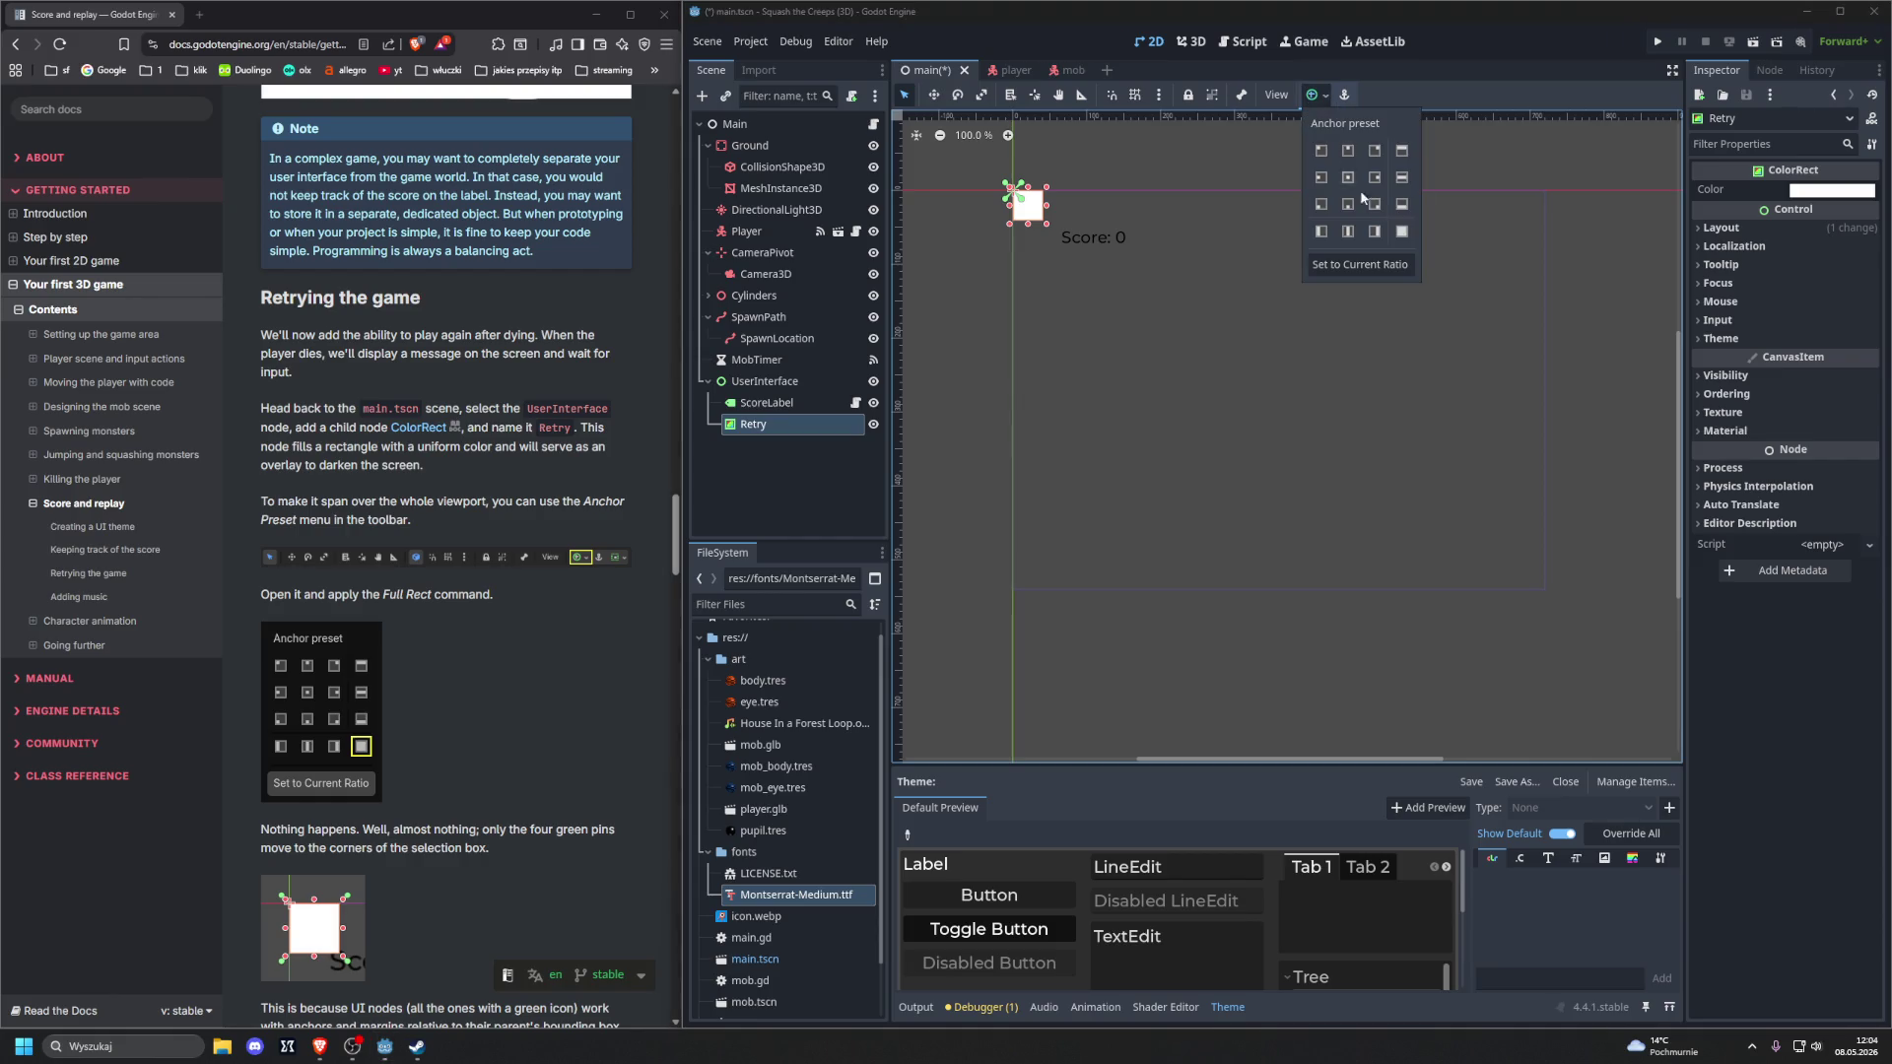
{"action": "left_click", "coordinate": [1403, 235]}
{"action": "left_click", "coordinate": [1118, 401]}
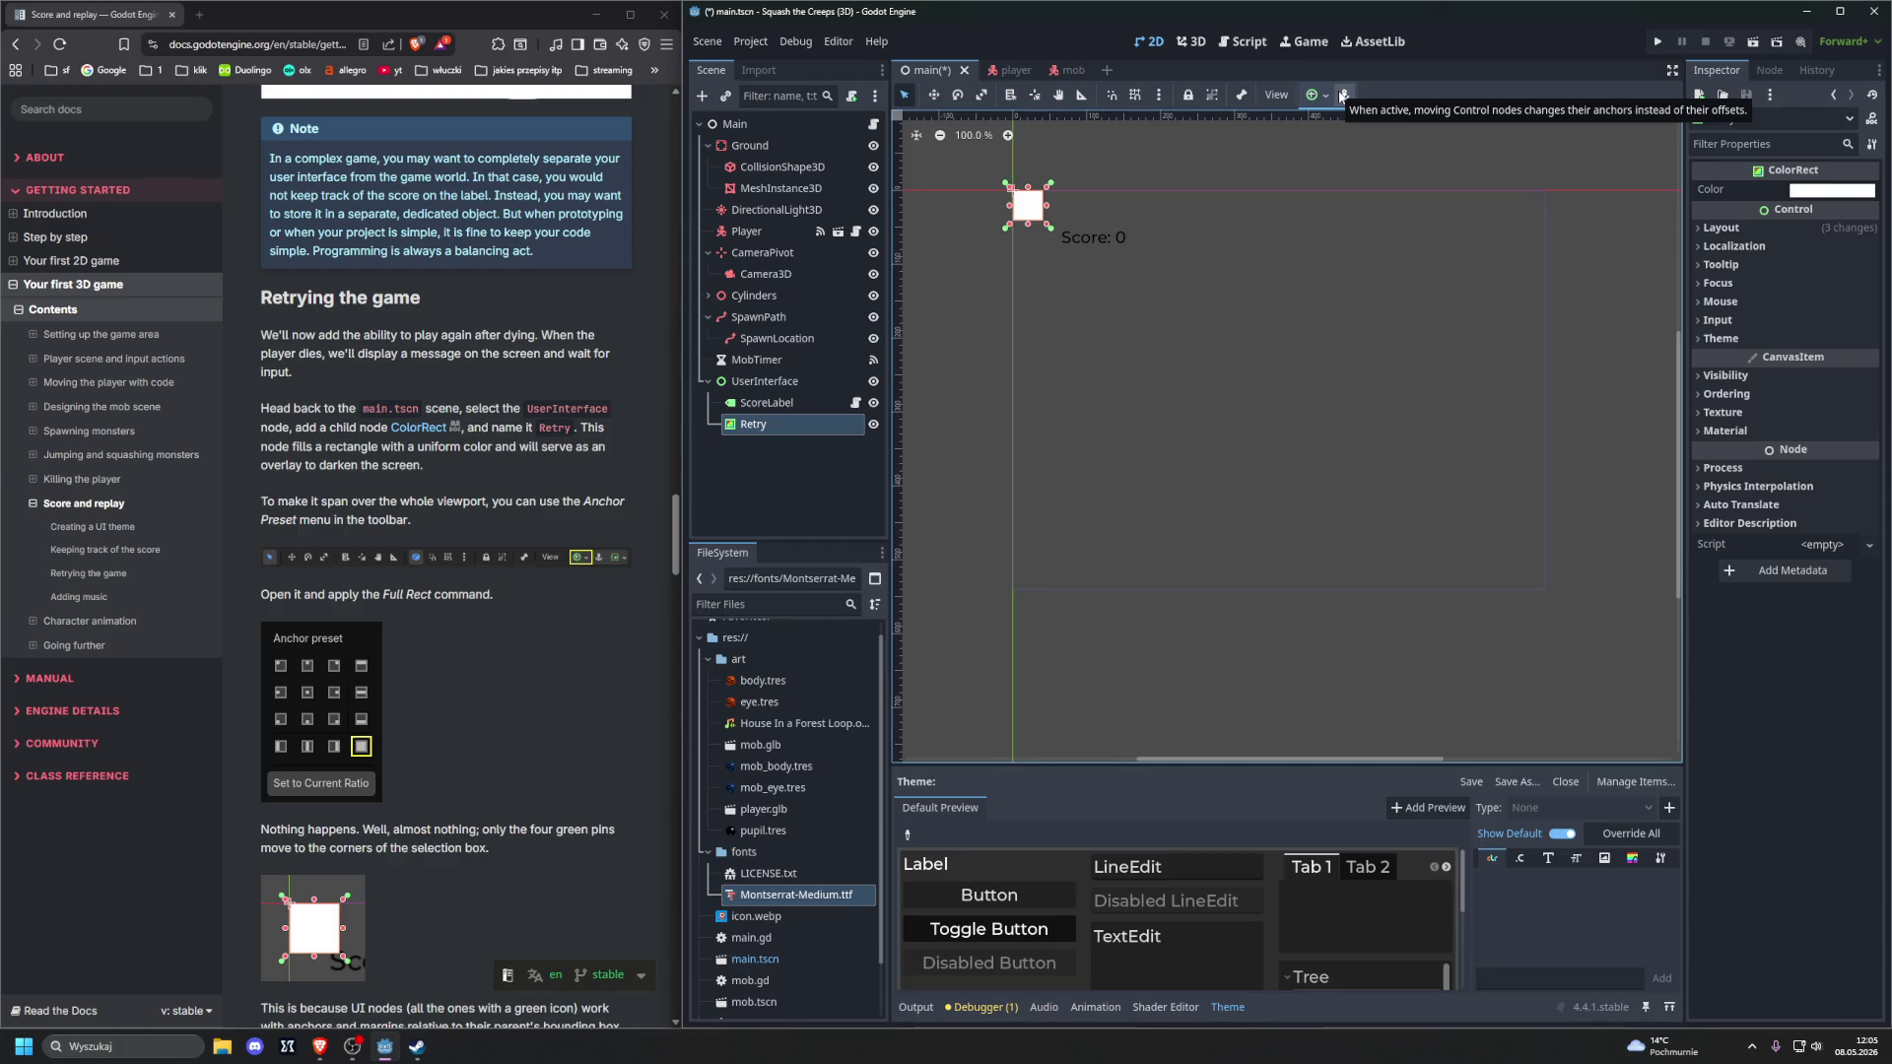
{"action": "scroll", "coordinate": [540, 443], "scroll_direction": "down", "scroll_amount": 2}
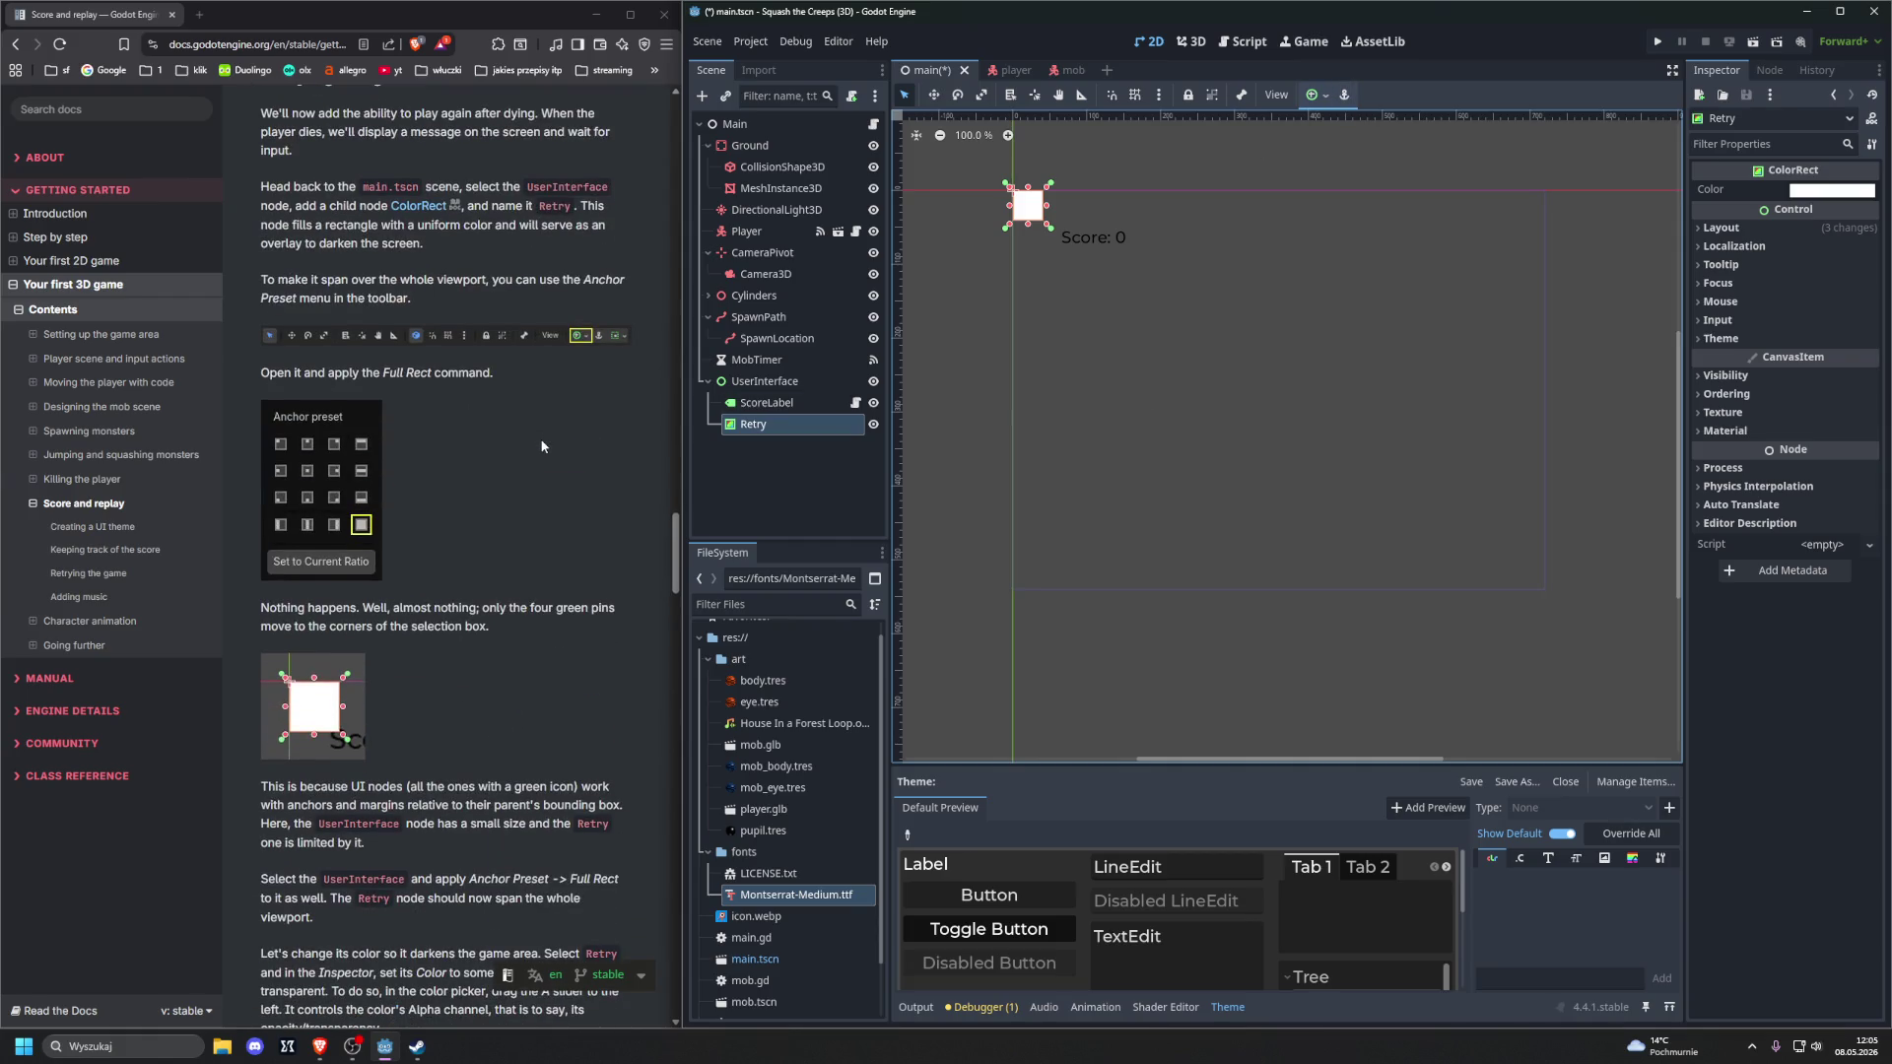
Read ahead in the tutorial, then select the UserInterface node in the Scene dock
{"action": "left_click", "coordinate": [562, 448]}
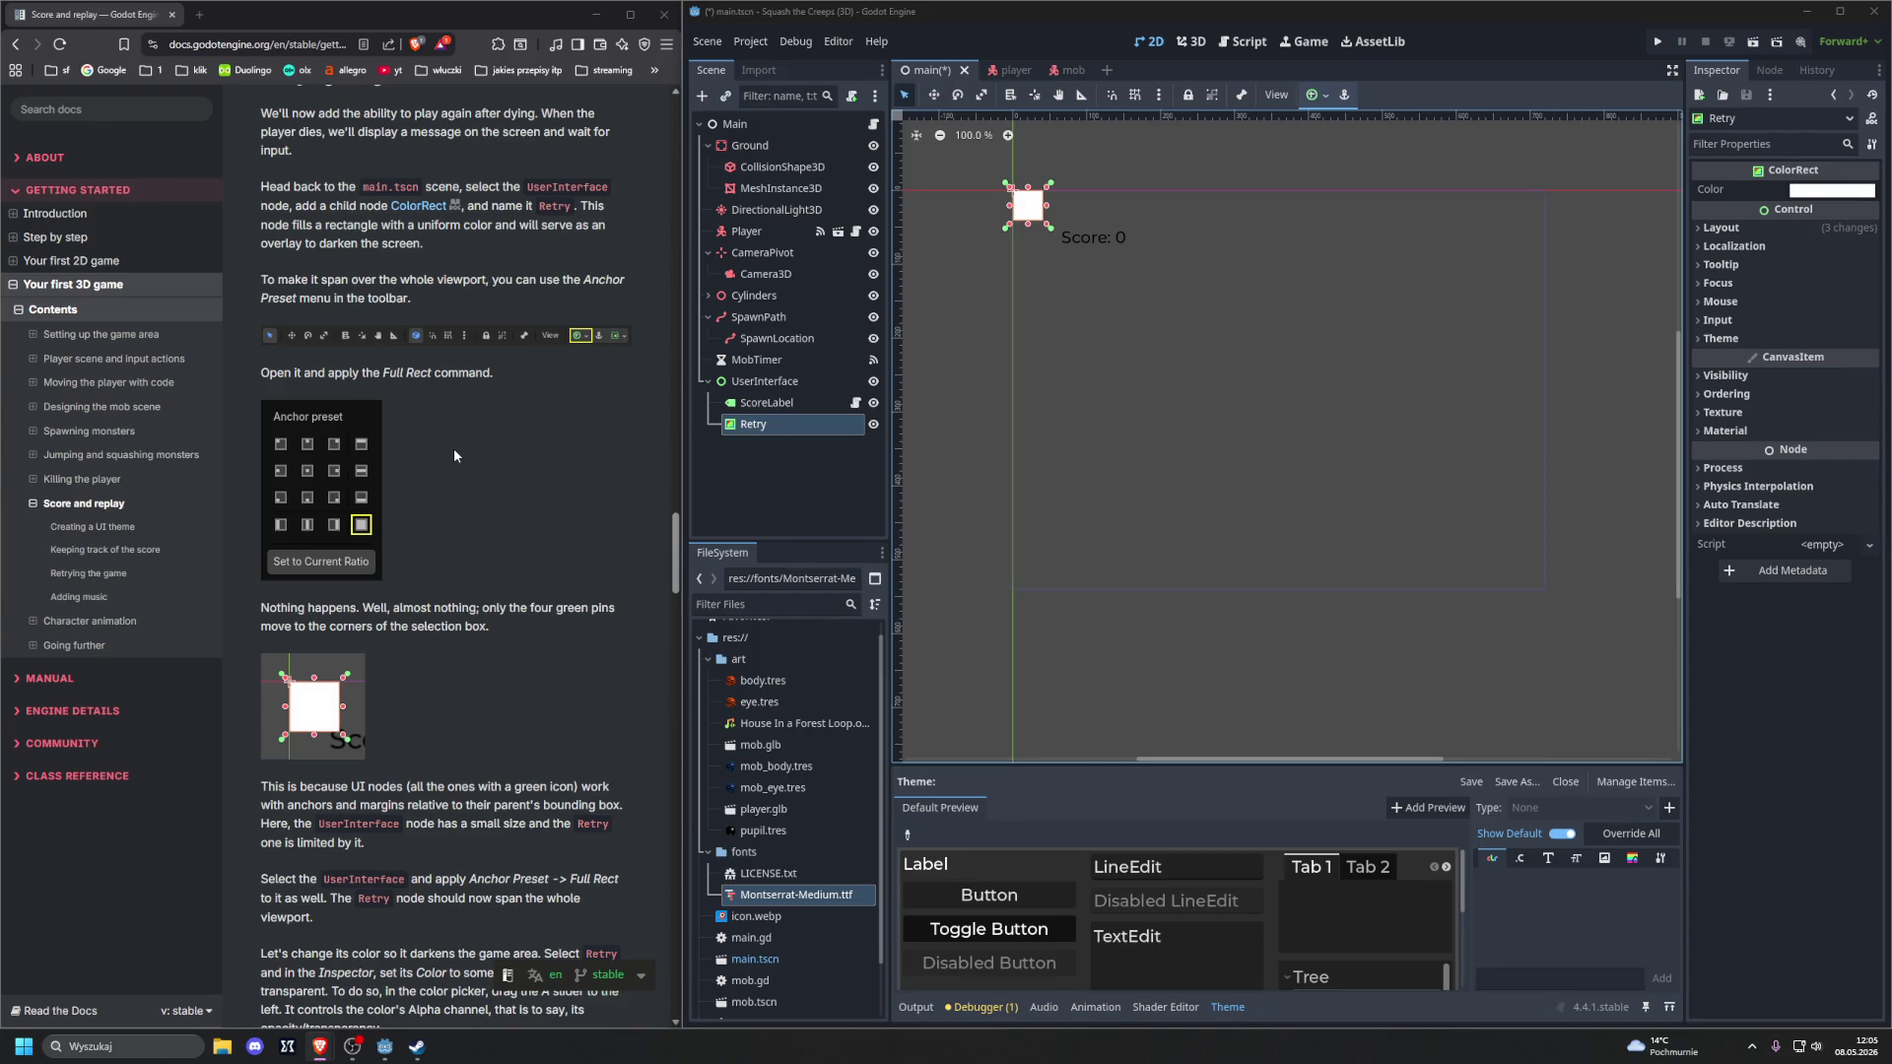
{"action": "scroll", "coordinate": [455, 455], "scroll_direction": "down", "scroll_amount": 3}
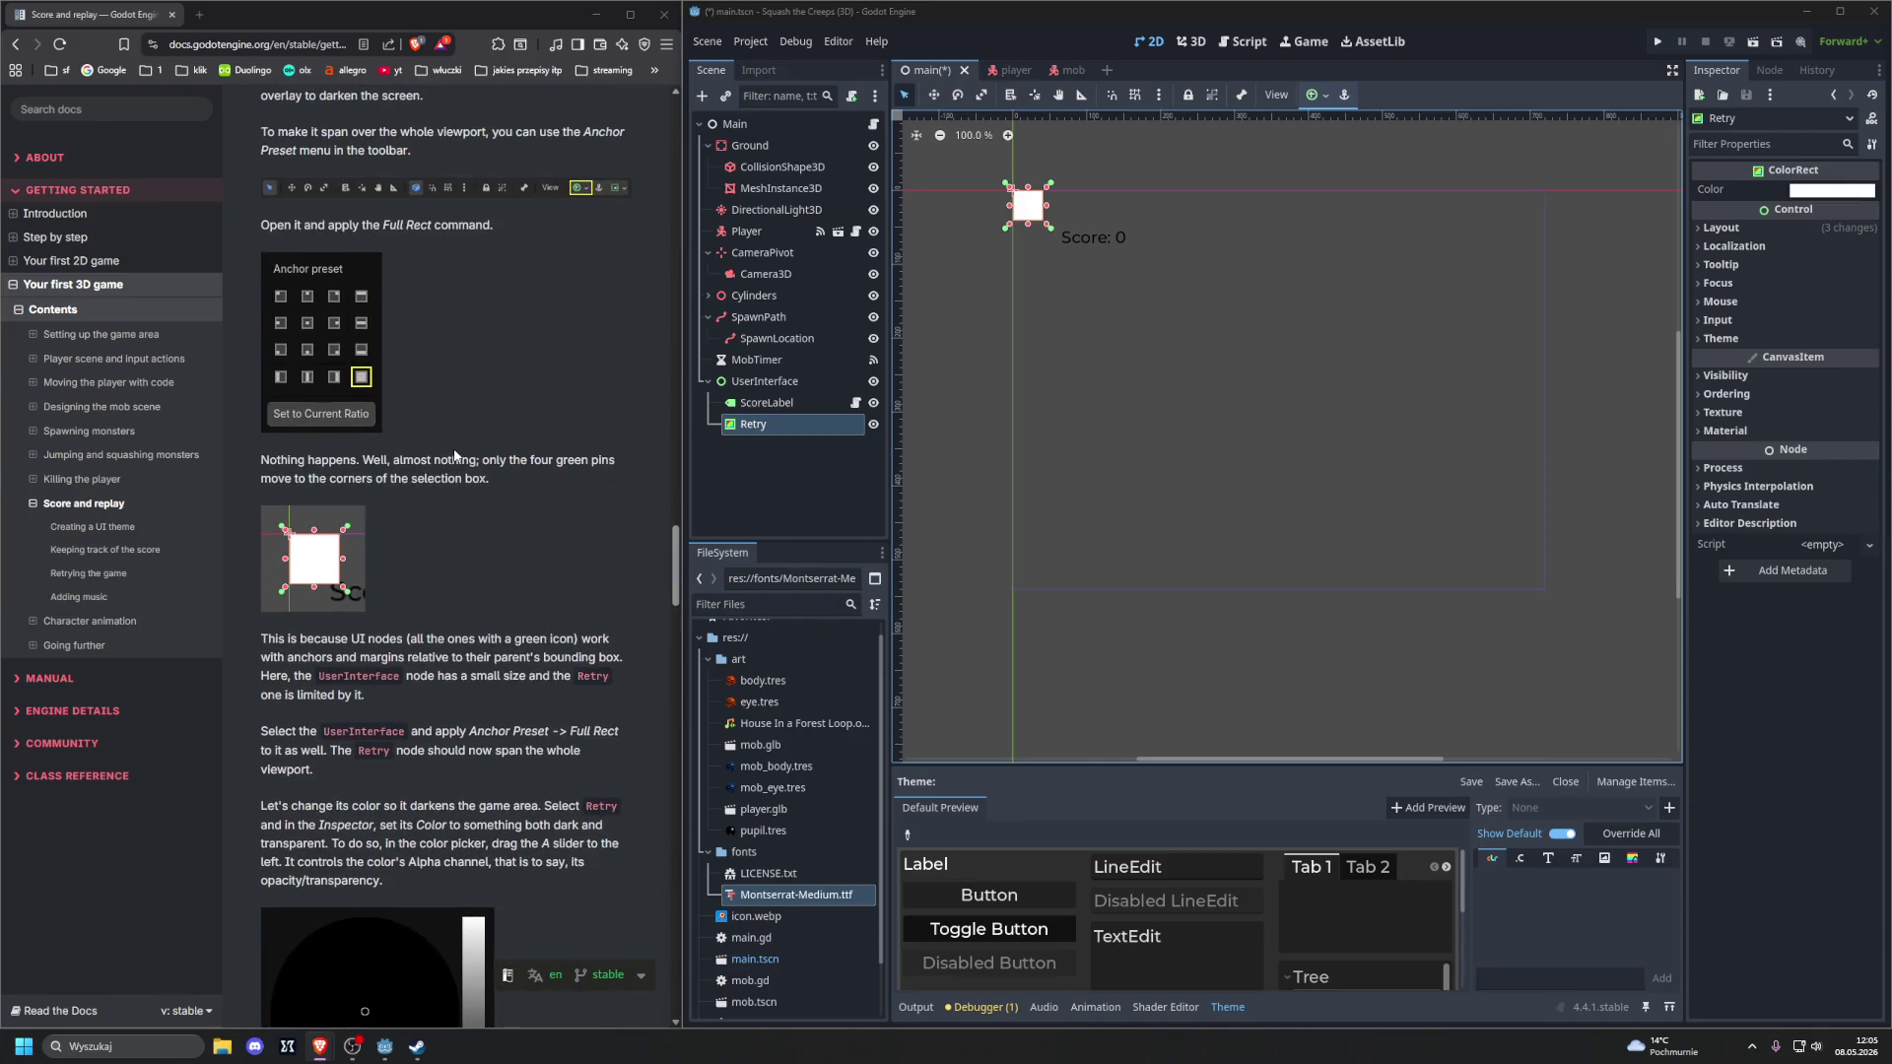
{"action": "scroll", "coordinate": [455, 454], "scroll_direction": "down", "scroll_amount": 3}
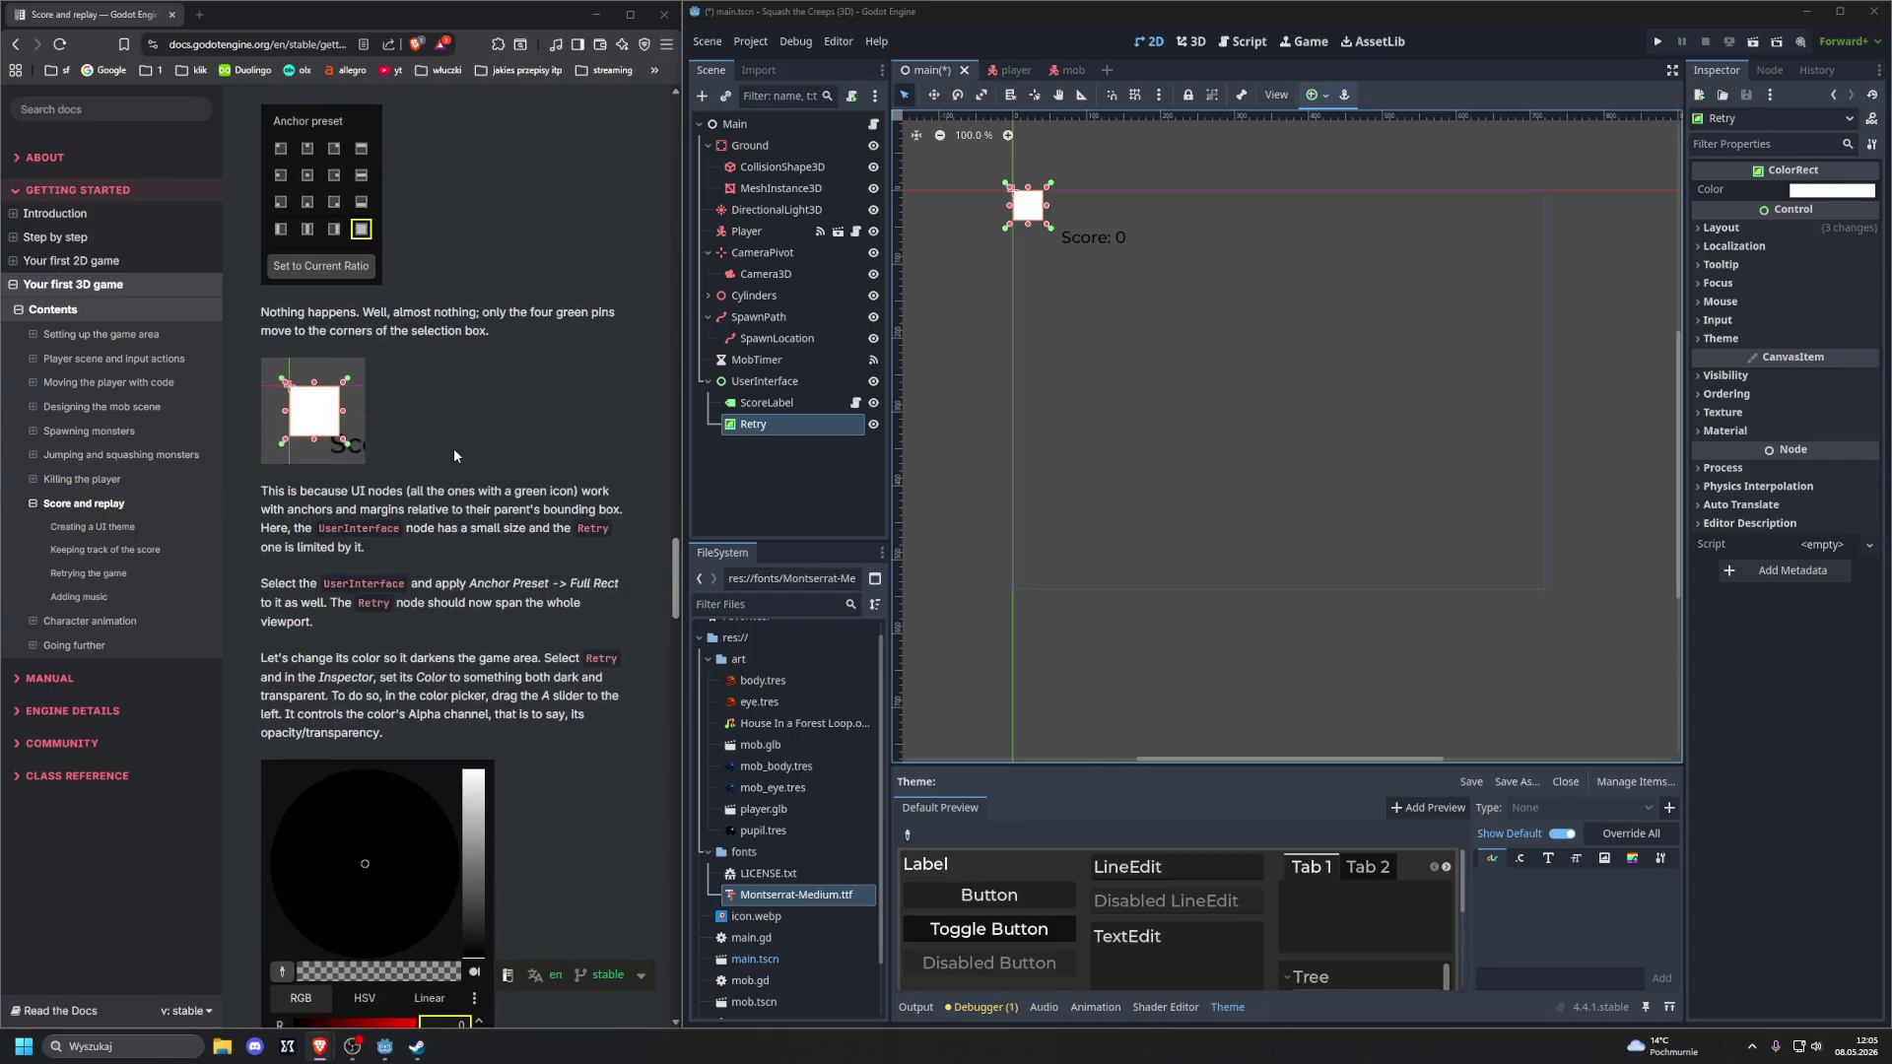
{"action": "scroll", "coordinate": [454, 455], "scroll_direction": "down", "scroll_amount": 3}
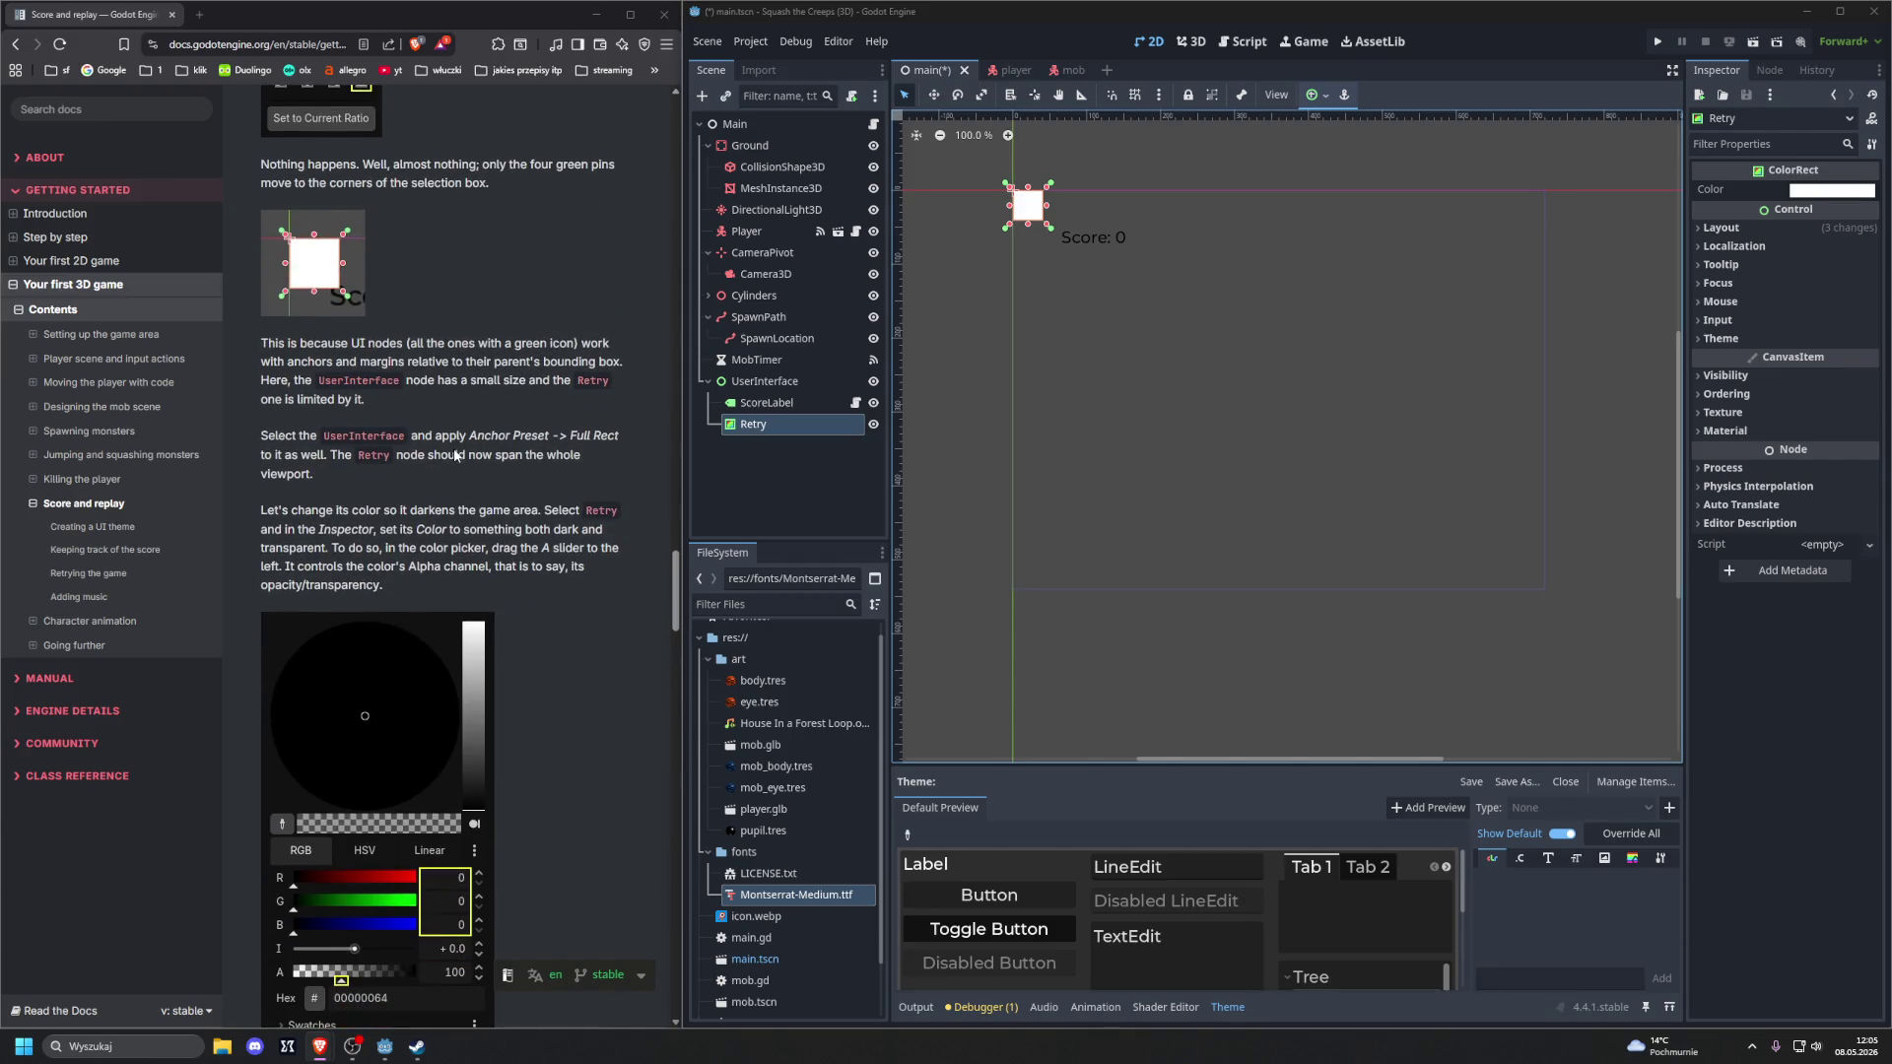
{"action": "left_click", "coordinate": [761, 385]}
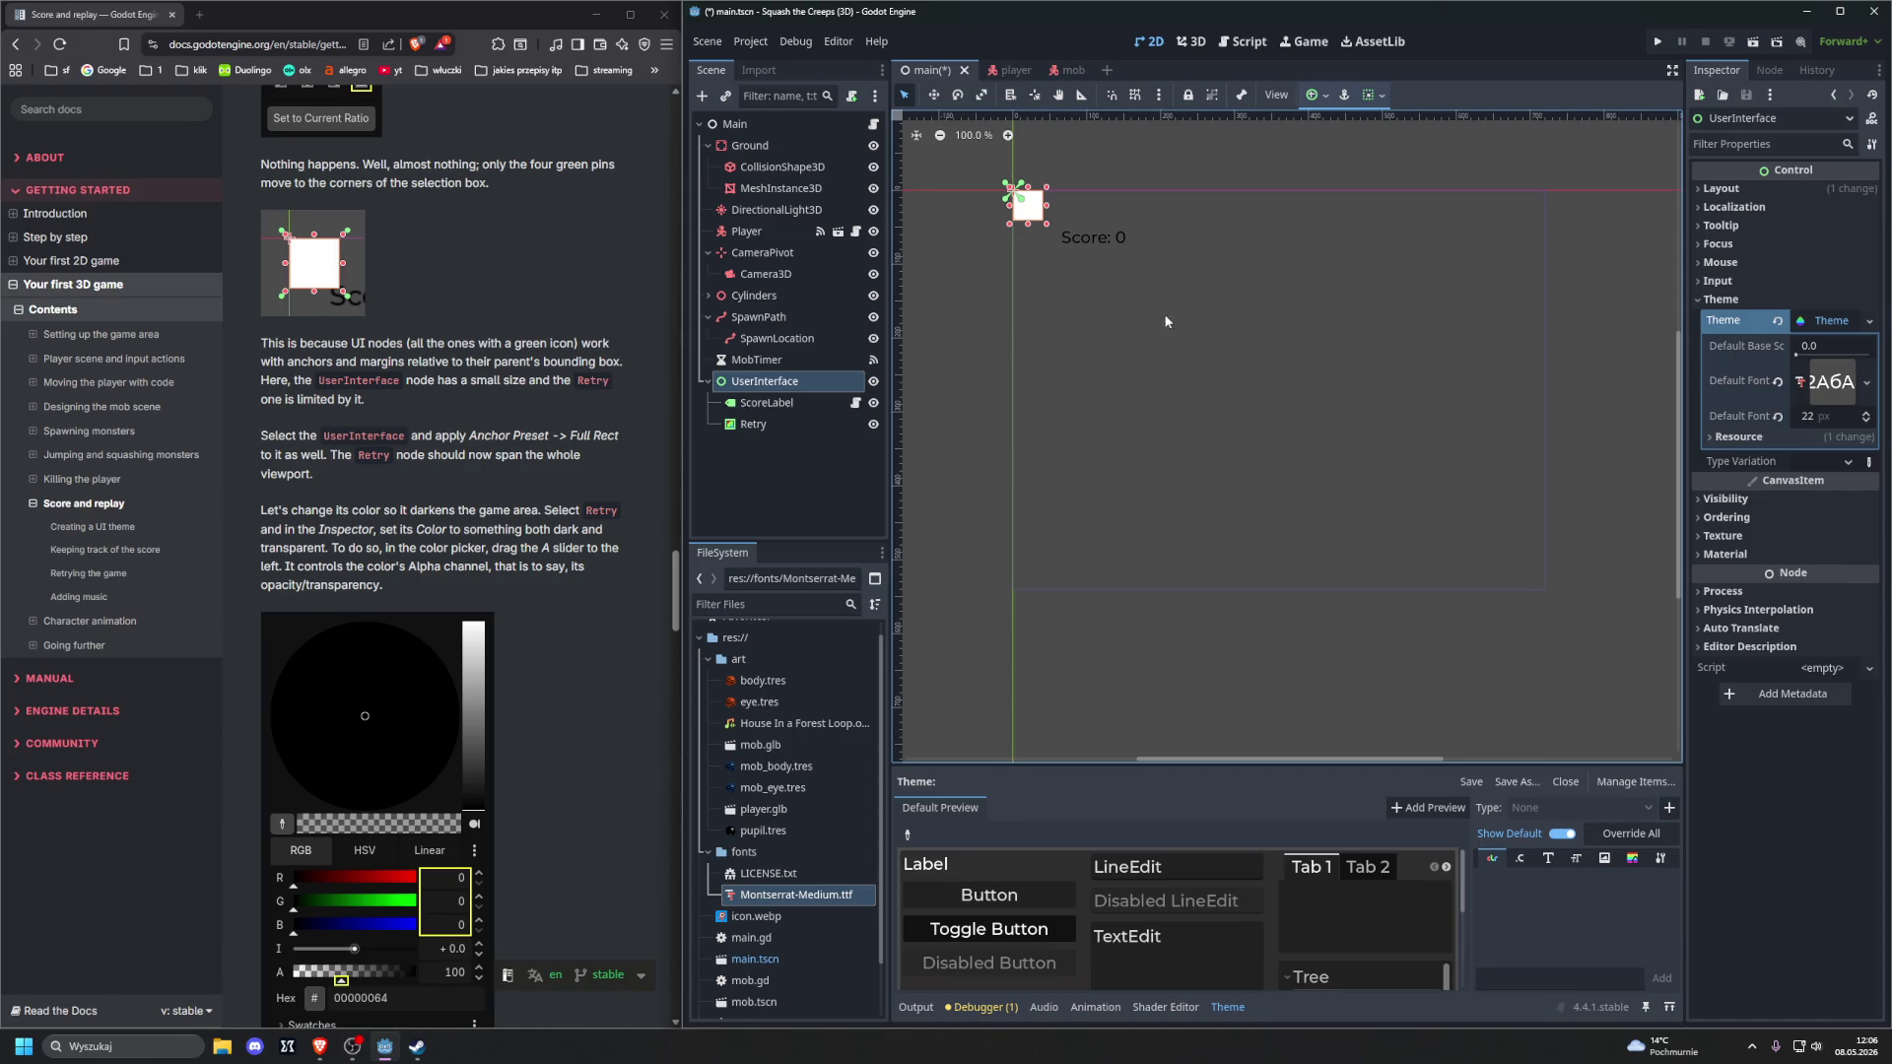
Apply Full Rect anchors to UserInterface, then select the Retry node
{"action": "left_click", "coordinate": [1312, 95]}
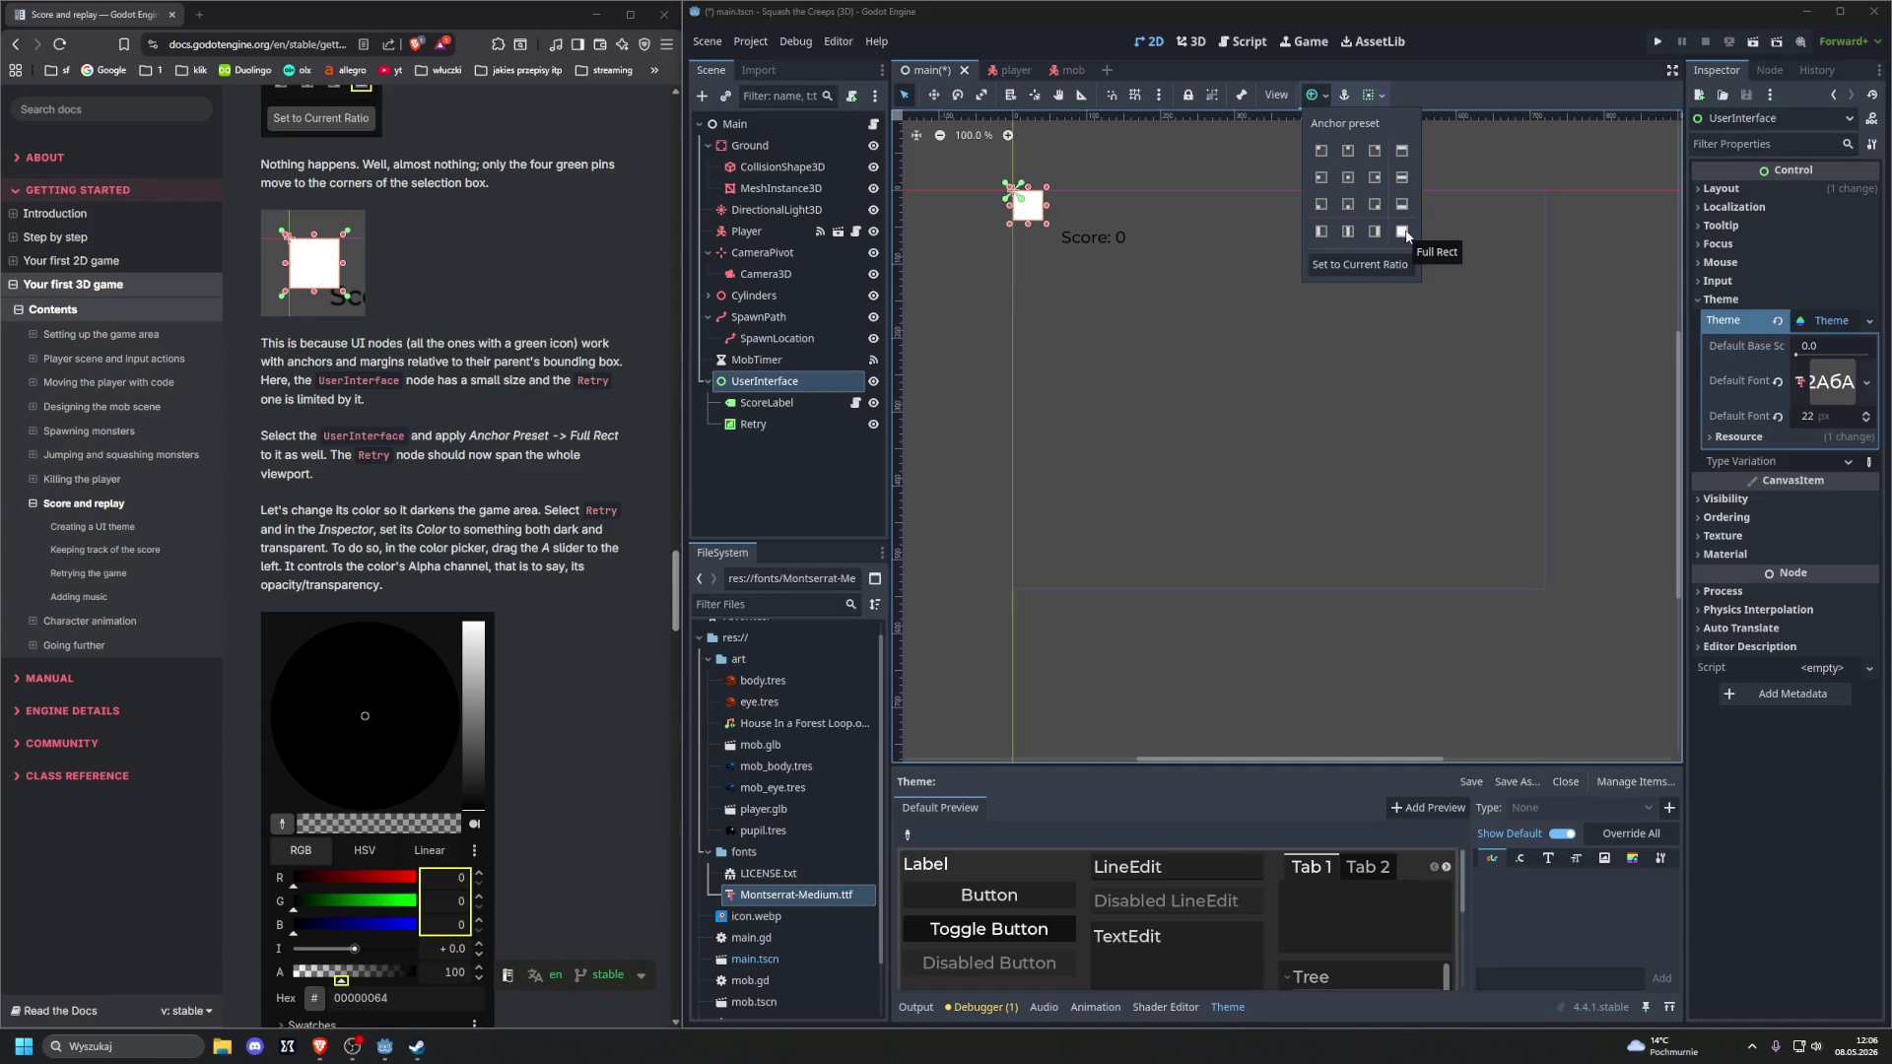
{"action": "left_click", "coordinate": [1403, 232]}
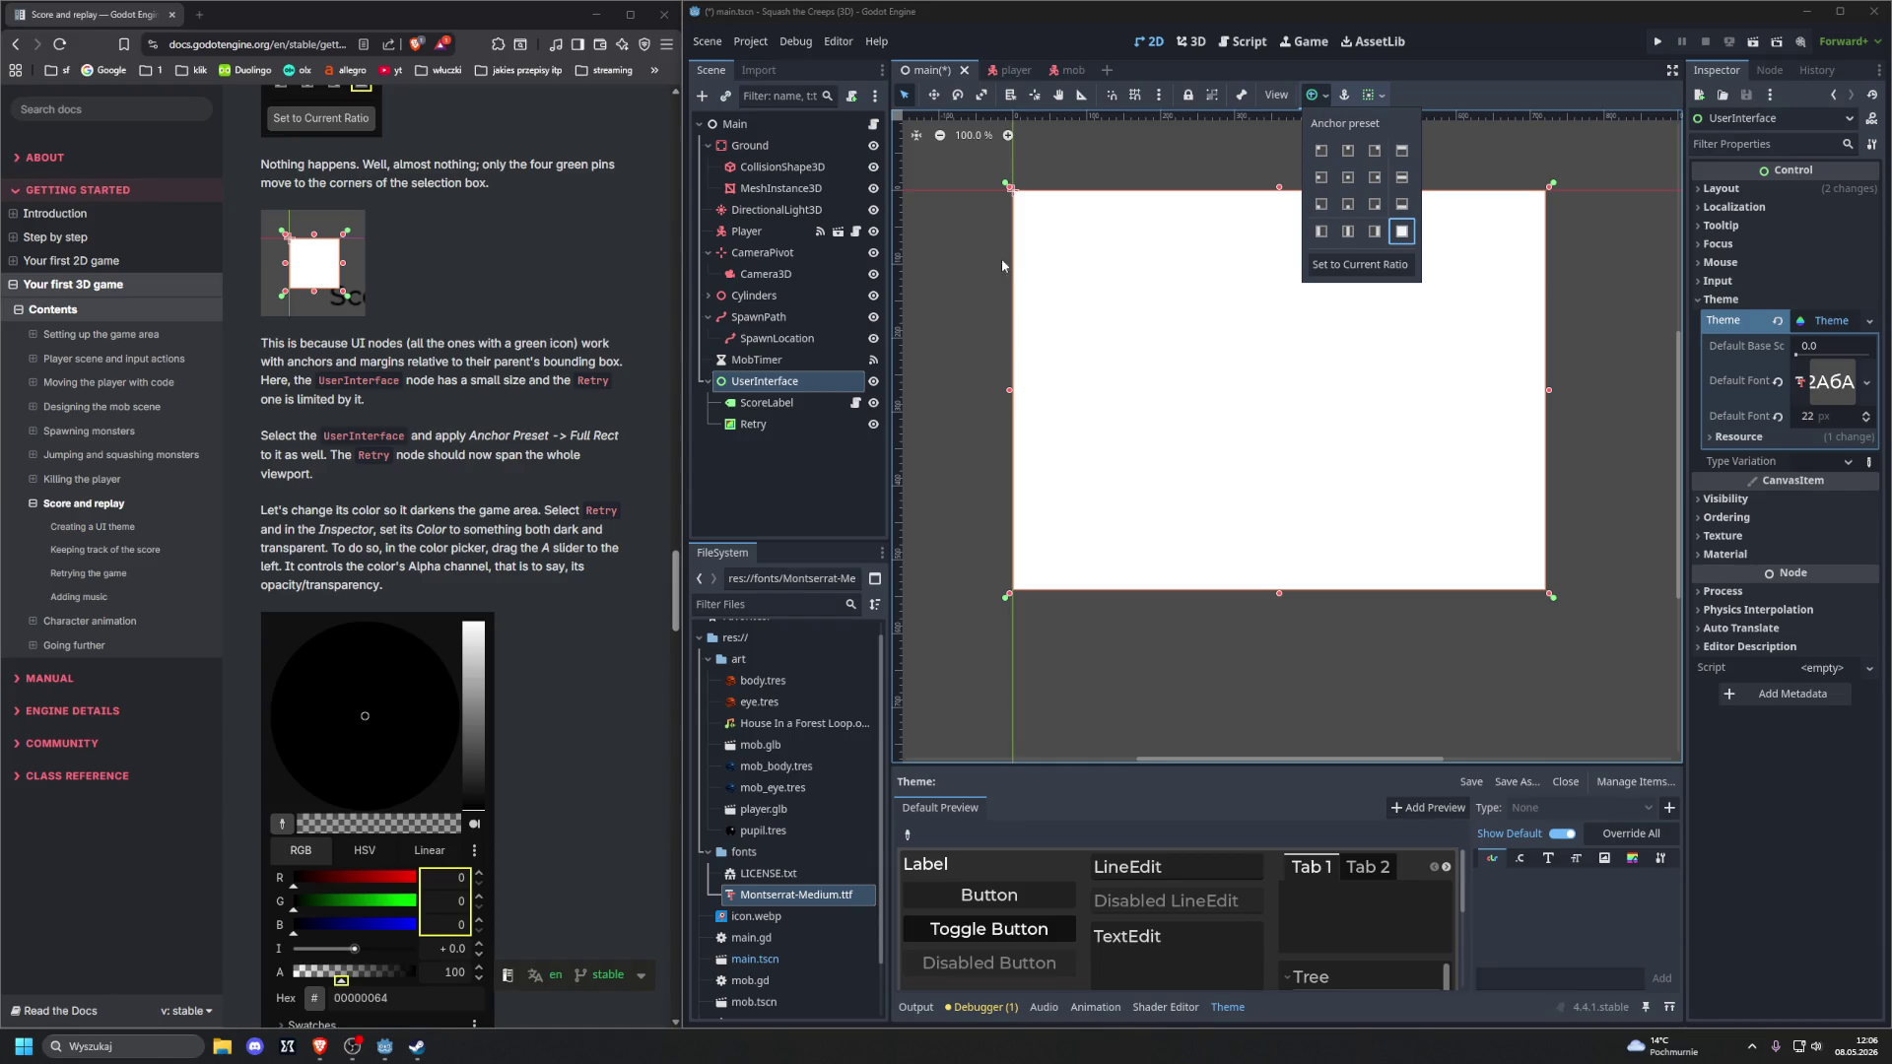
{"action": "left_click", "coordinate": [979, 260]}
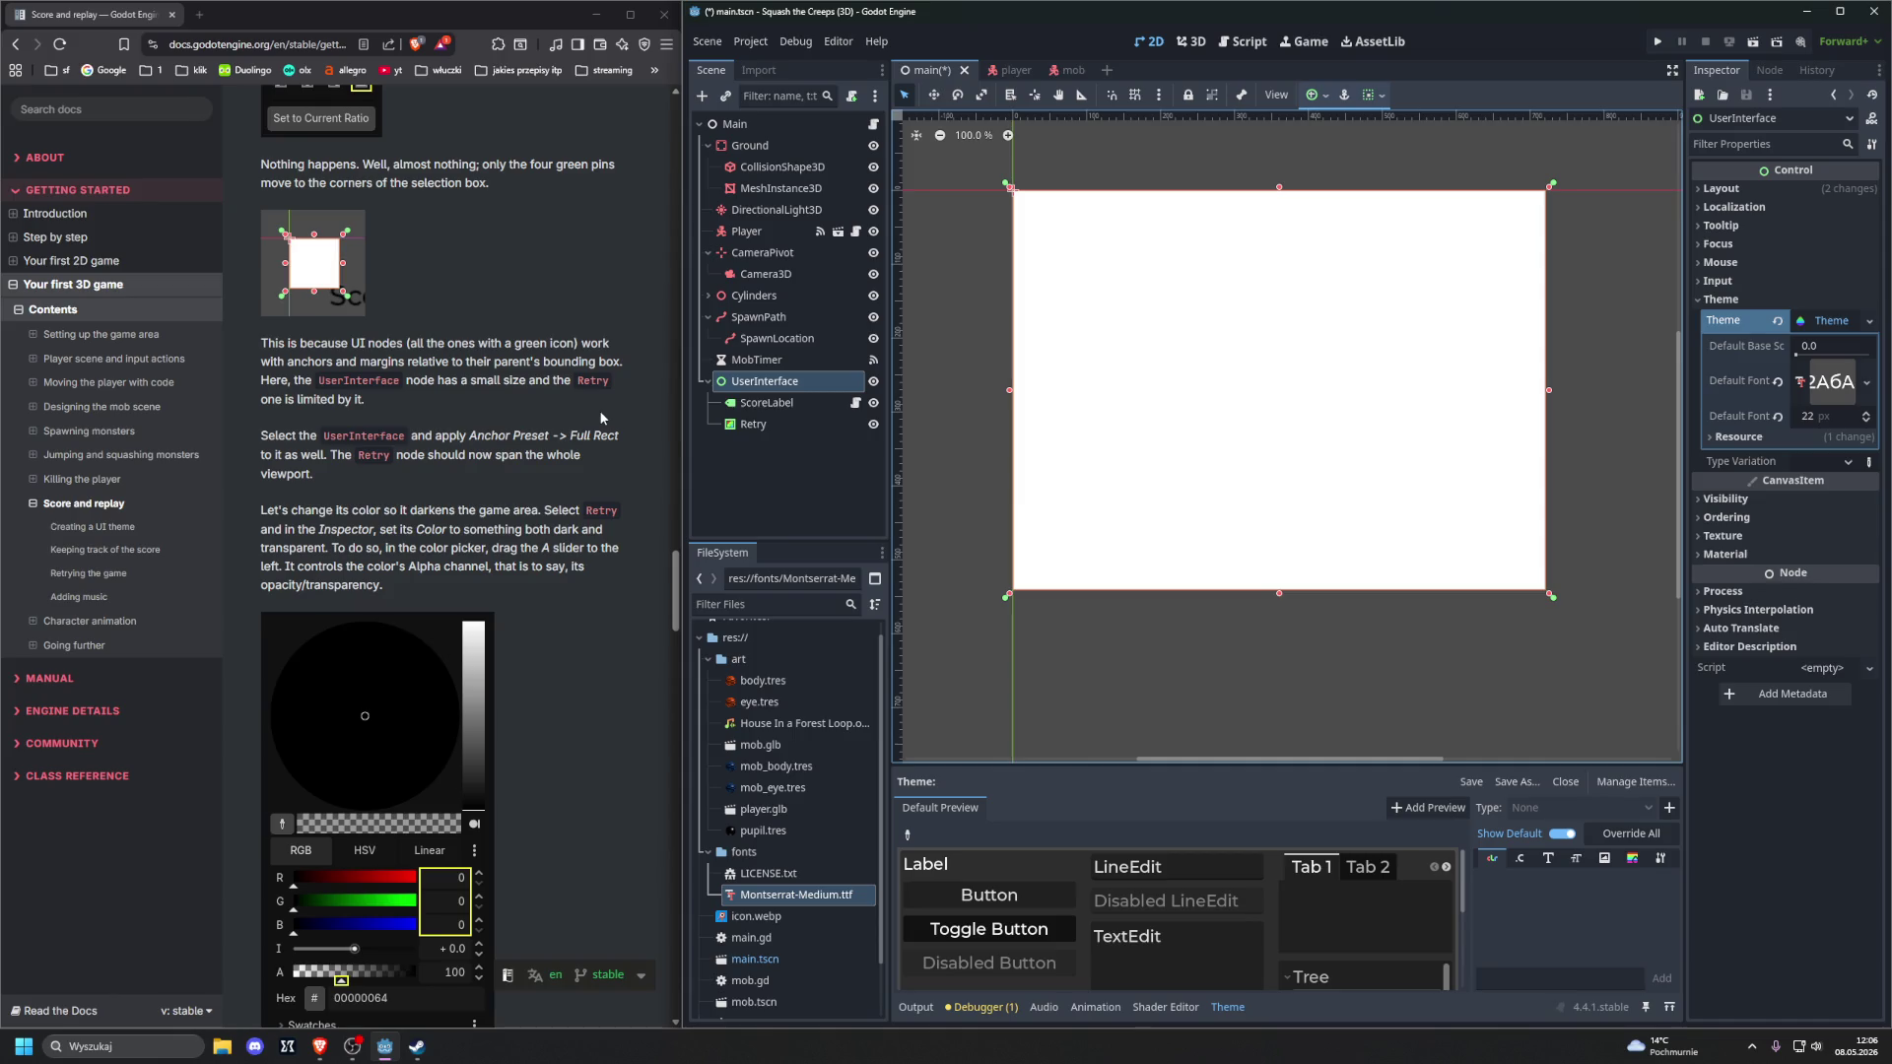
{"action": "left_click", "coordinate": [808, 424]}
{"action": "scroll", "coordinate": [550, 422], "scroll_direction": "down", "scroll_amount": 1}
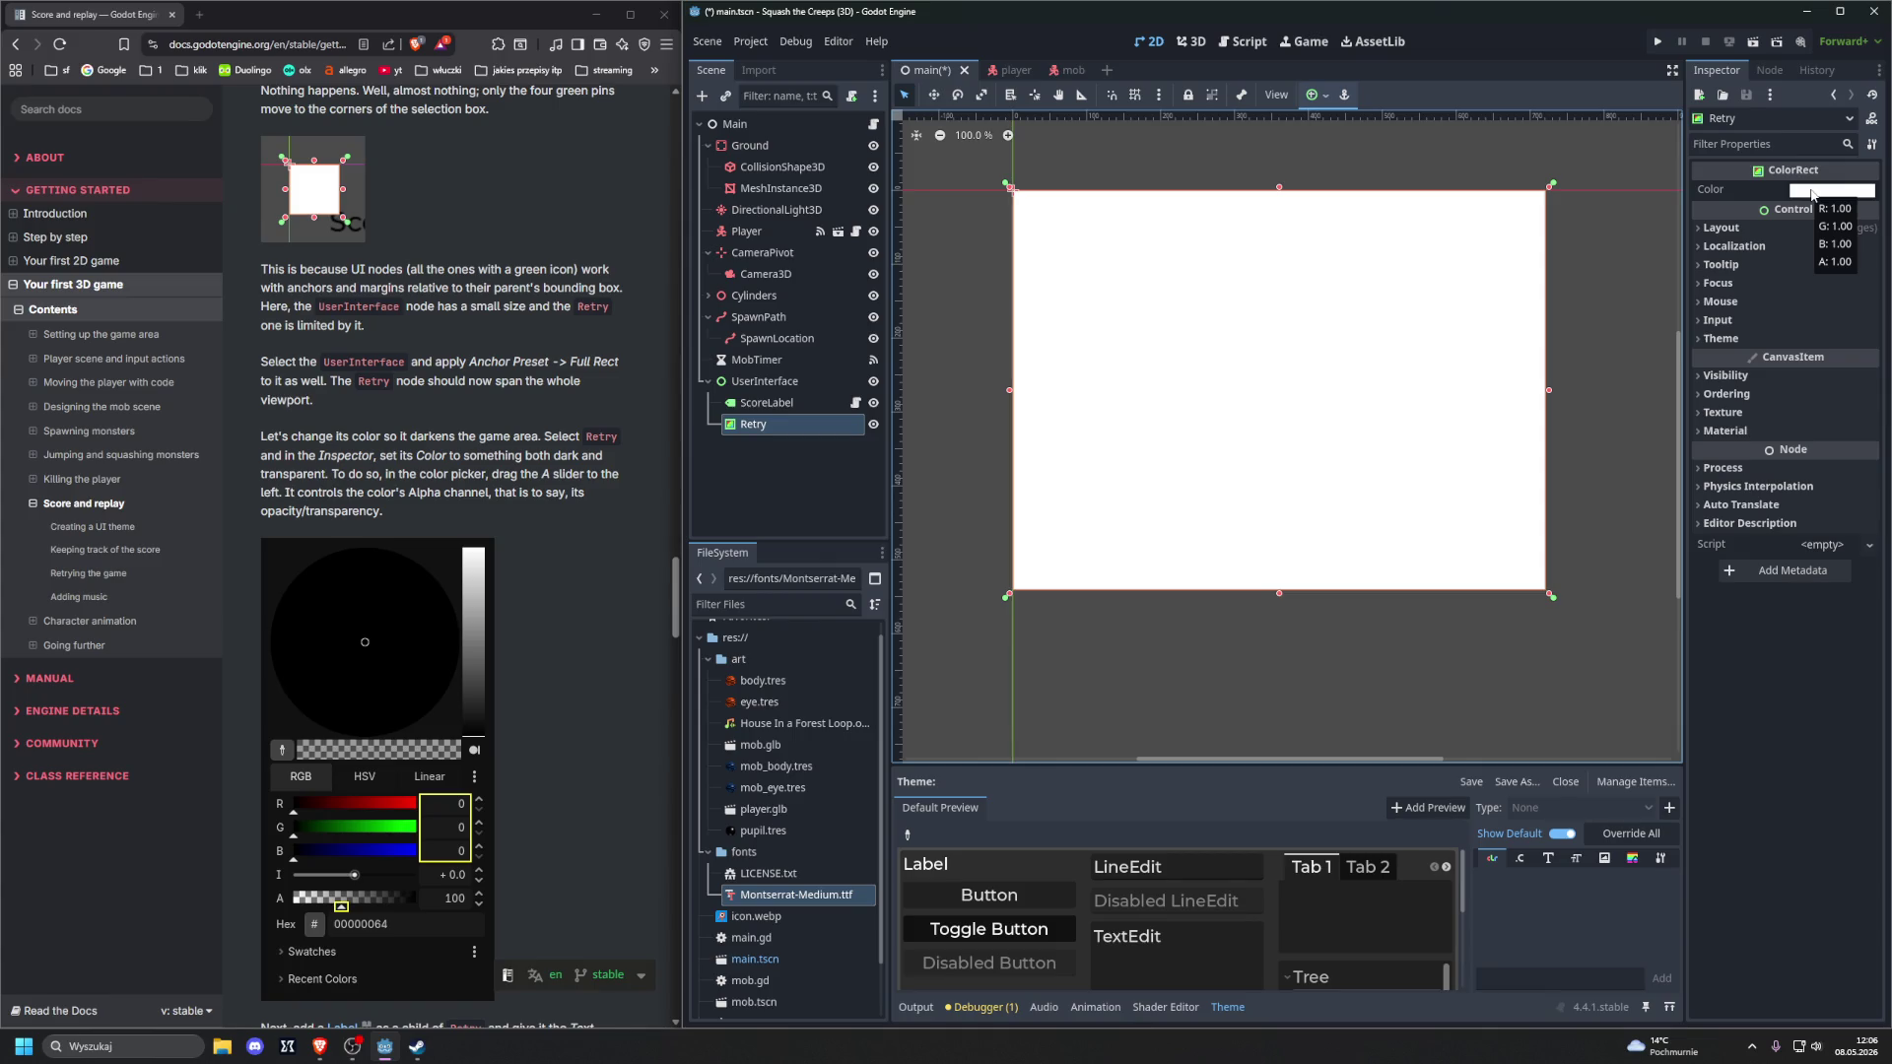
Turn Retry's color black in its color picker
{"action": "left_click", "coordinate": [1812, 194]}
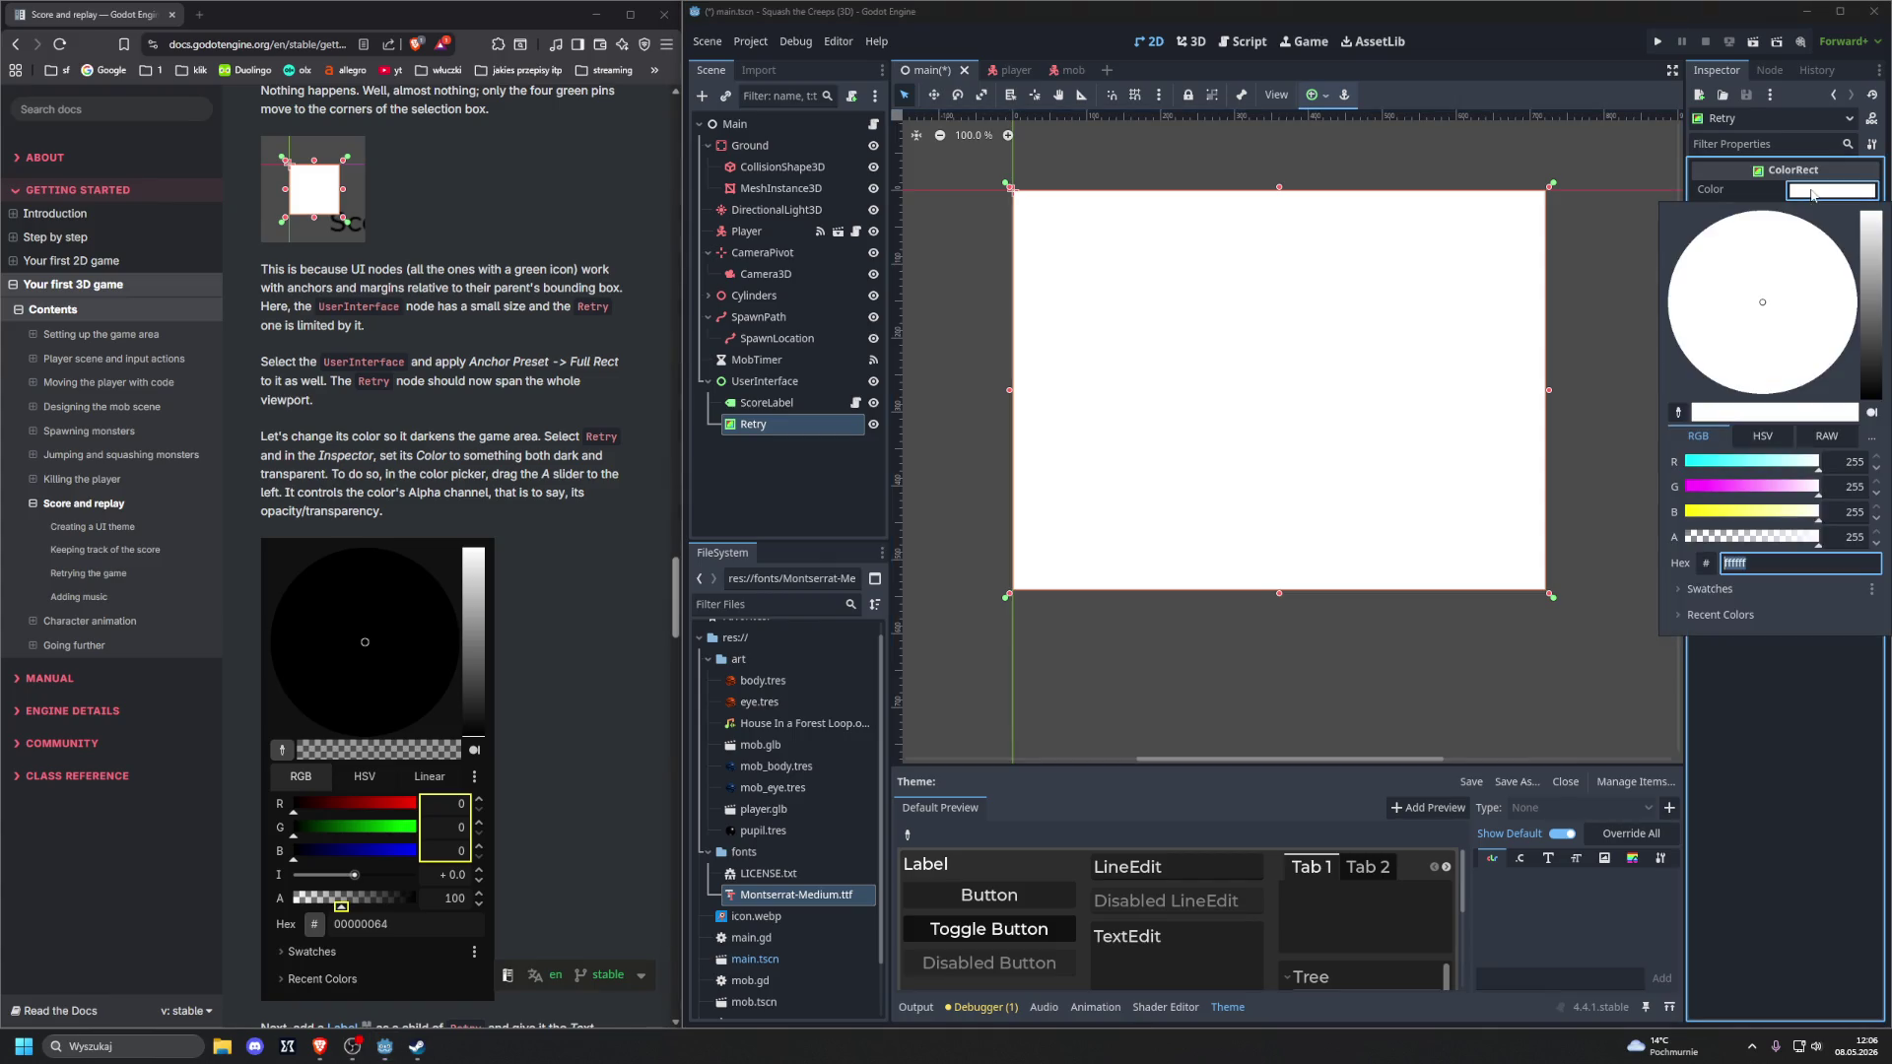
{"action": "left_click", "coordinate": [1824, 543]}
{"action": "double_click", "coordinate": [1825, 543]}
{"action": "type", "text": "0"}
{"action": "key", "text": "Return"}
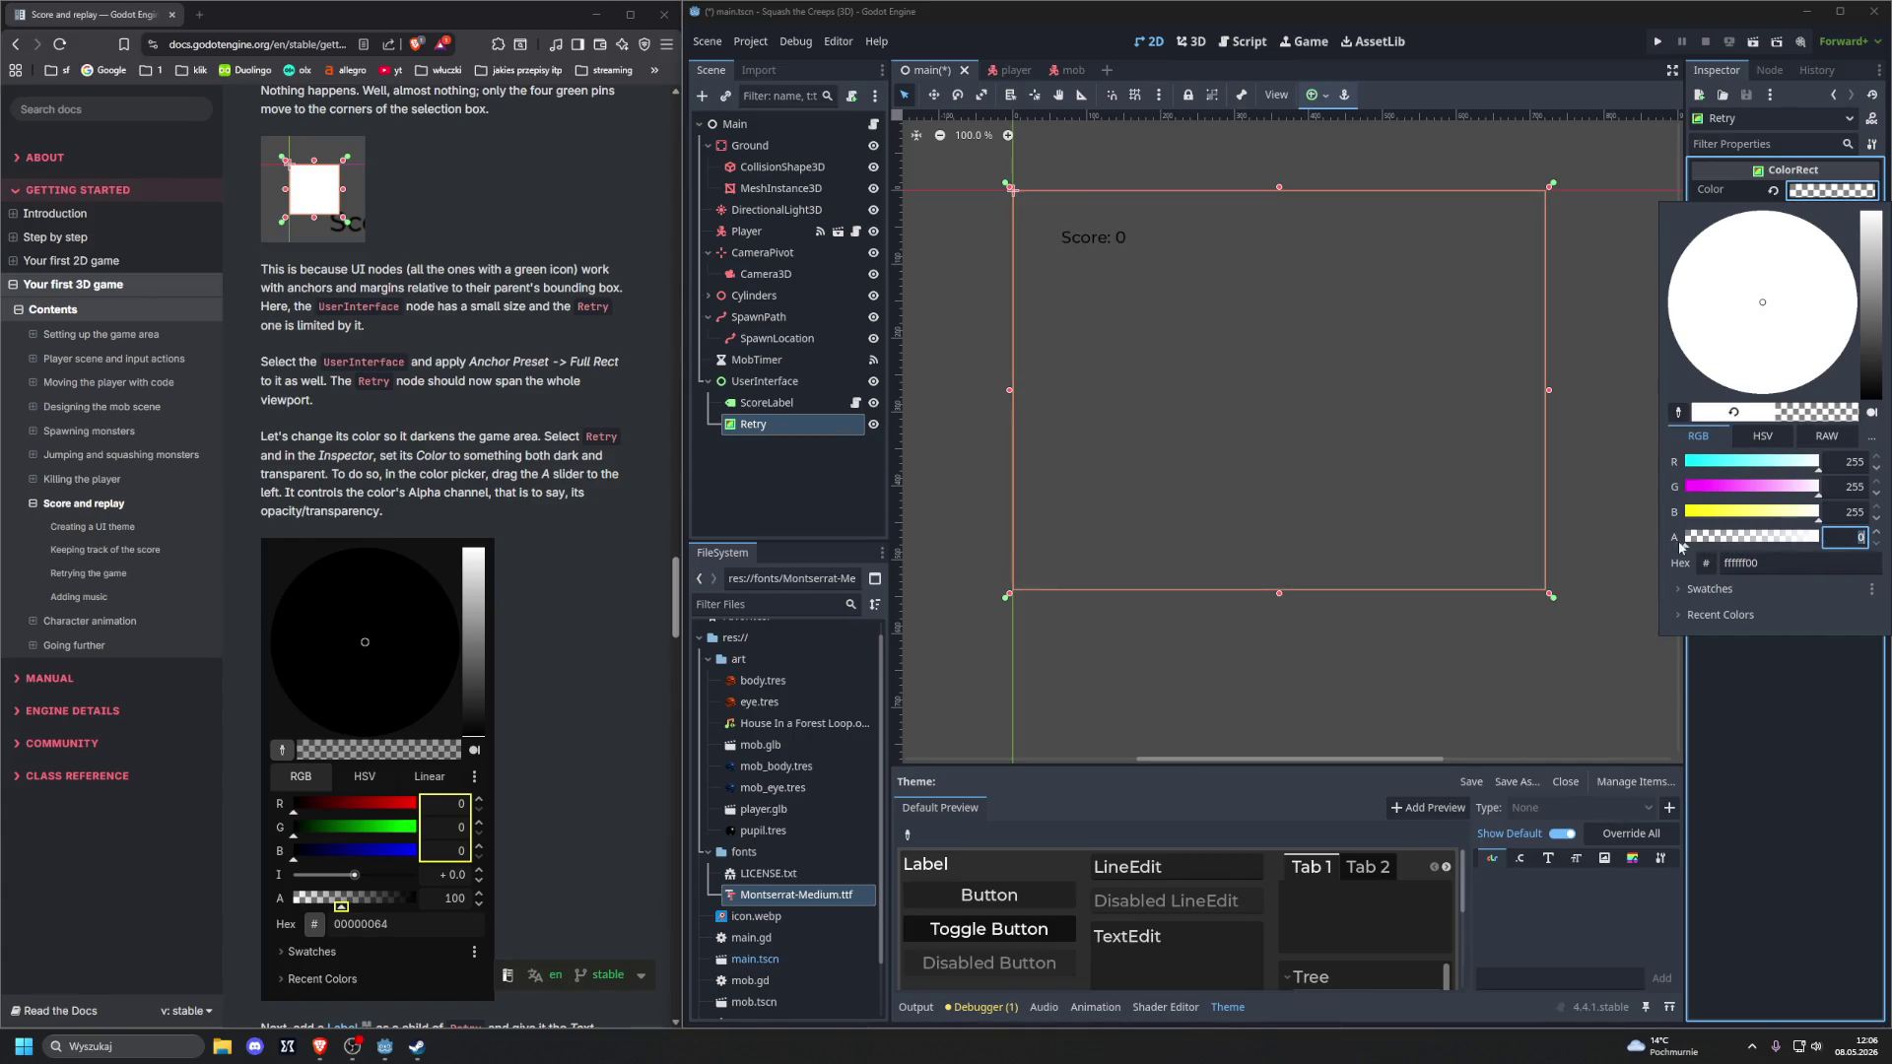
{"action": "left_click_drag", "start_coordinate": [1875, 343], "coordinate": [1872, 404]}
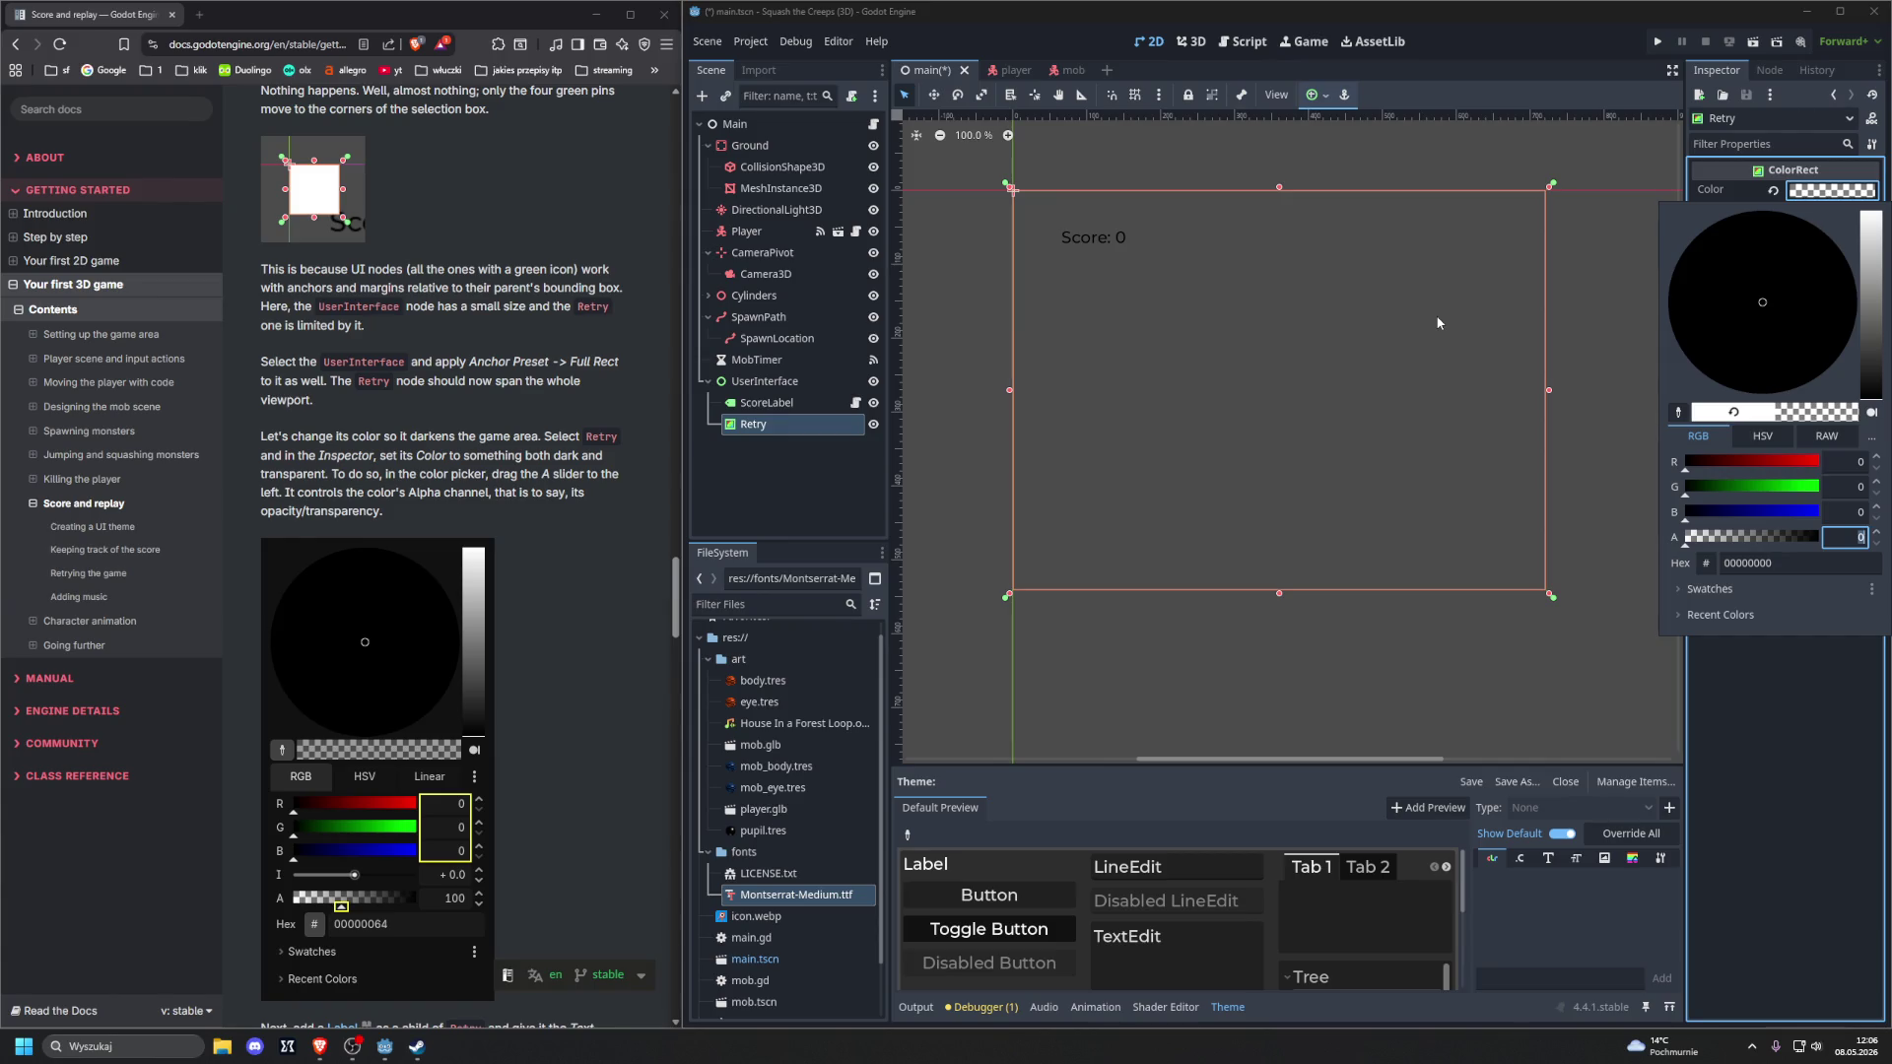
{"action": "scroll", "coordinate": [474, 474], "scroll_direction": "down", "scroll_amount": 1}
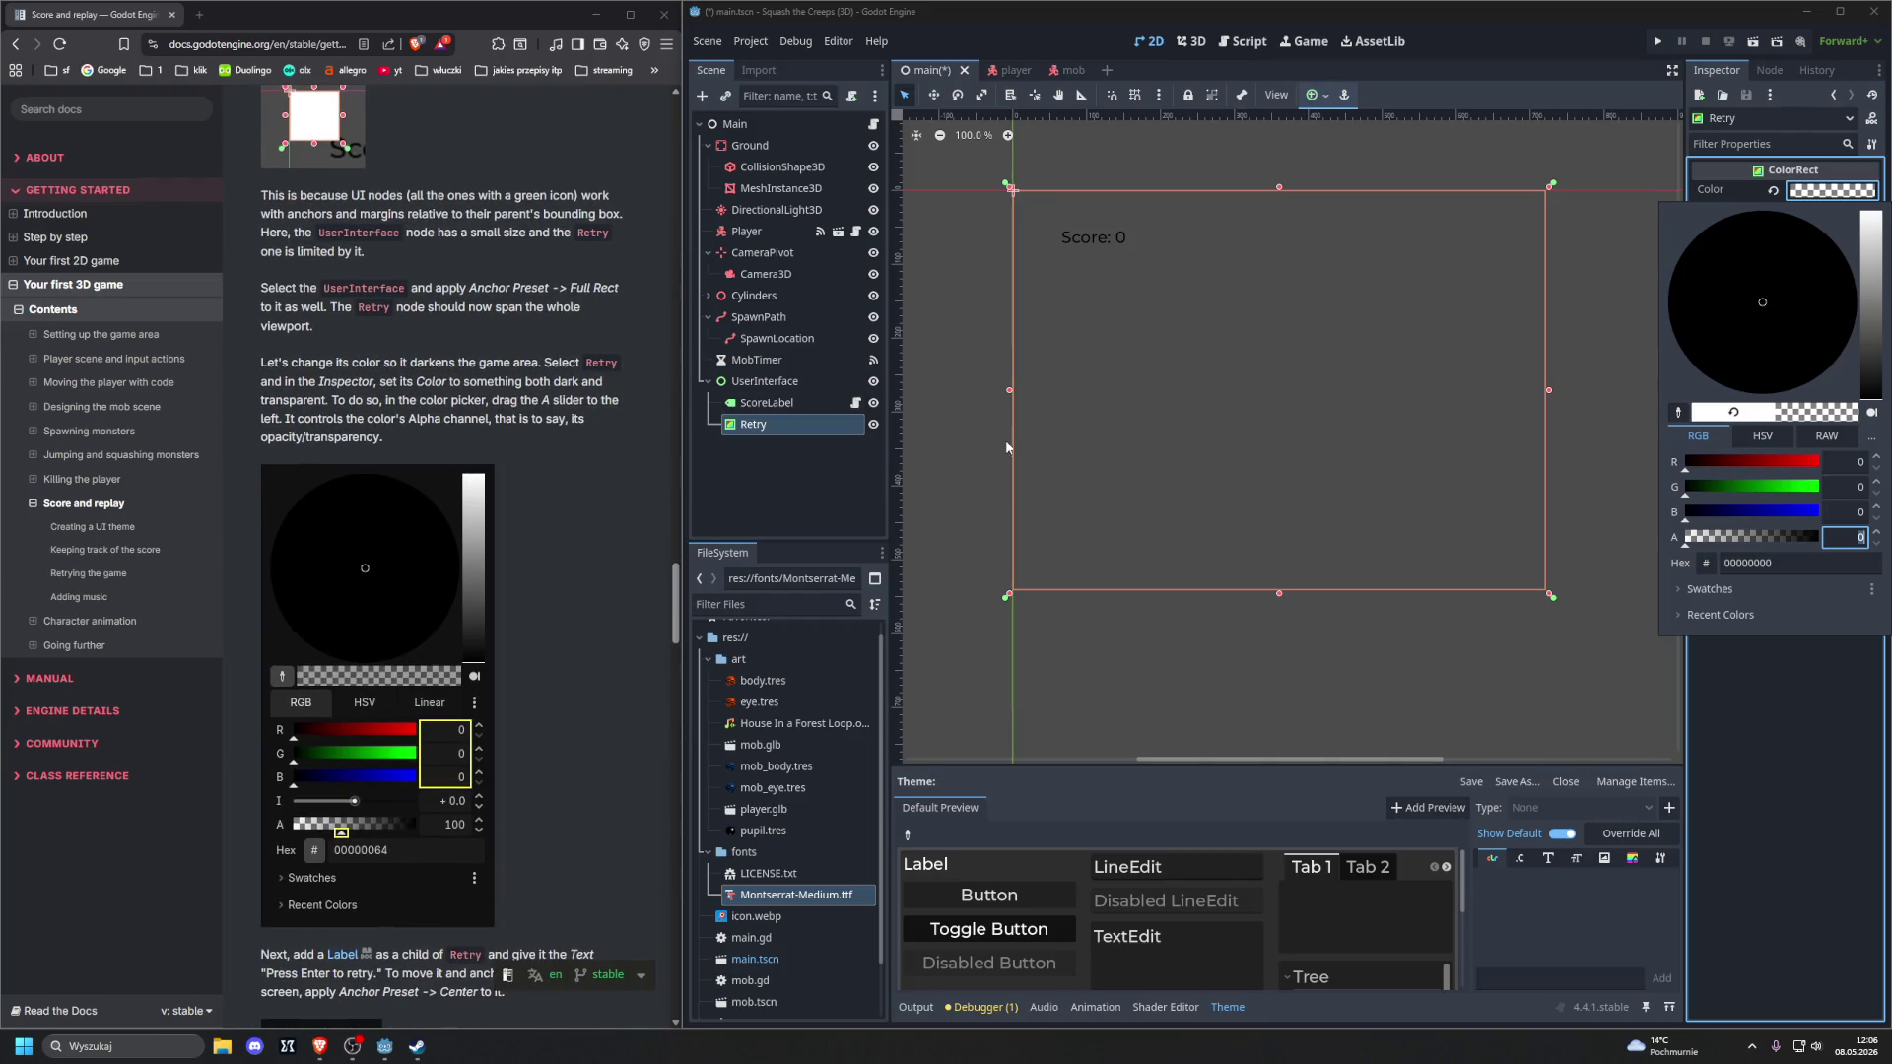
Raise Retry's alpha to 94, giving a translucent black 0000005e overlay
{"action": "left_click", "coordinate": [1732, 538]}
{"action": "left_click_drag", "start_coordinate": [1734, 540], "coordinate": [1736, 541]}
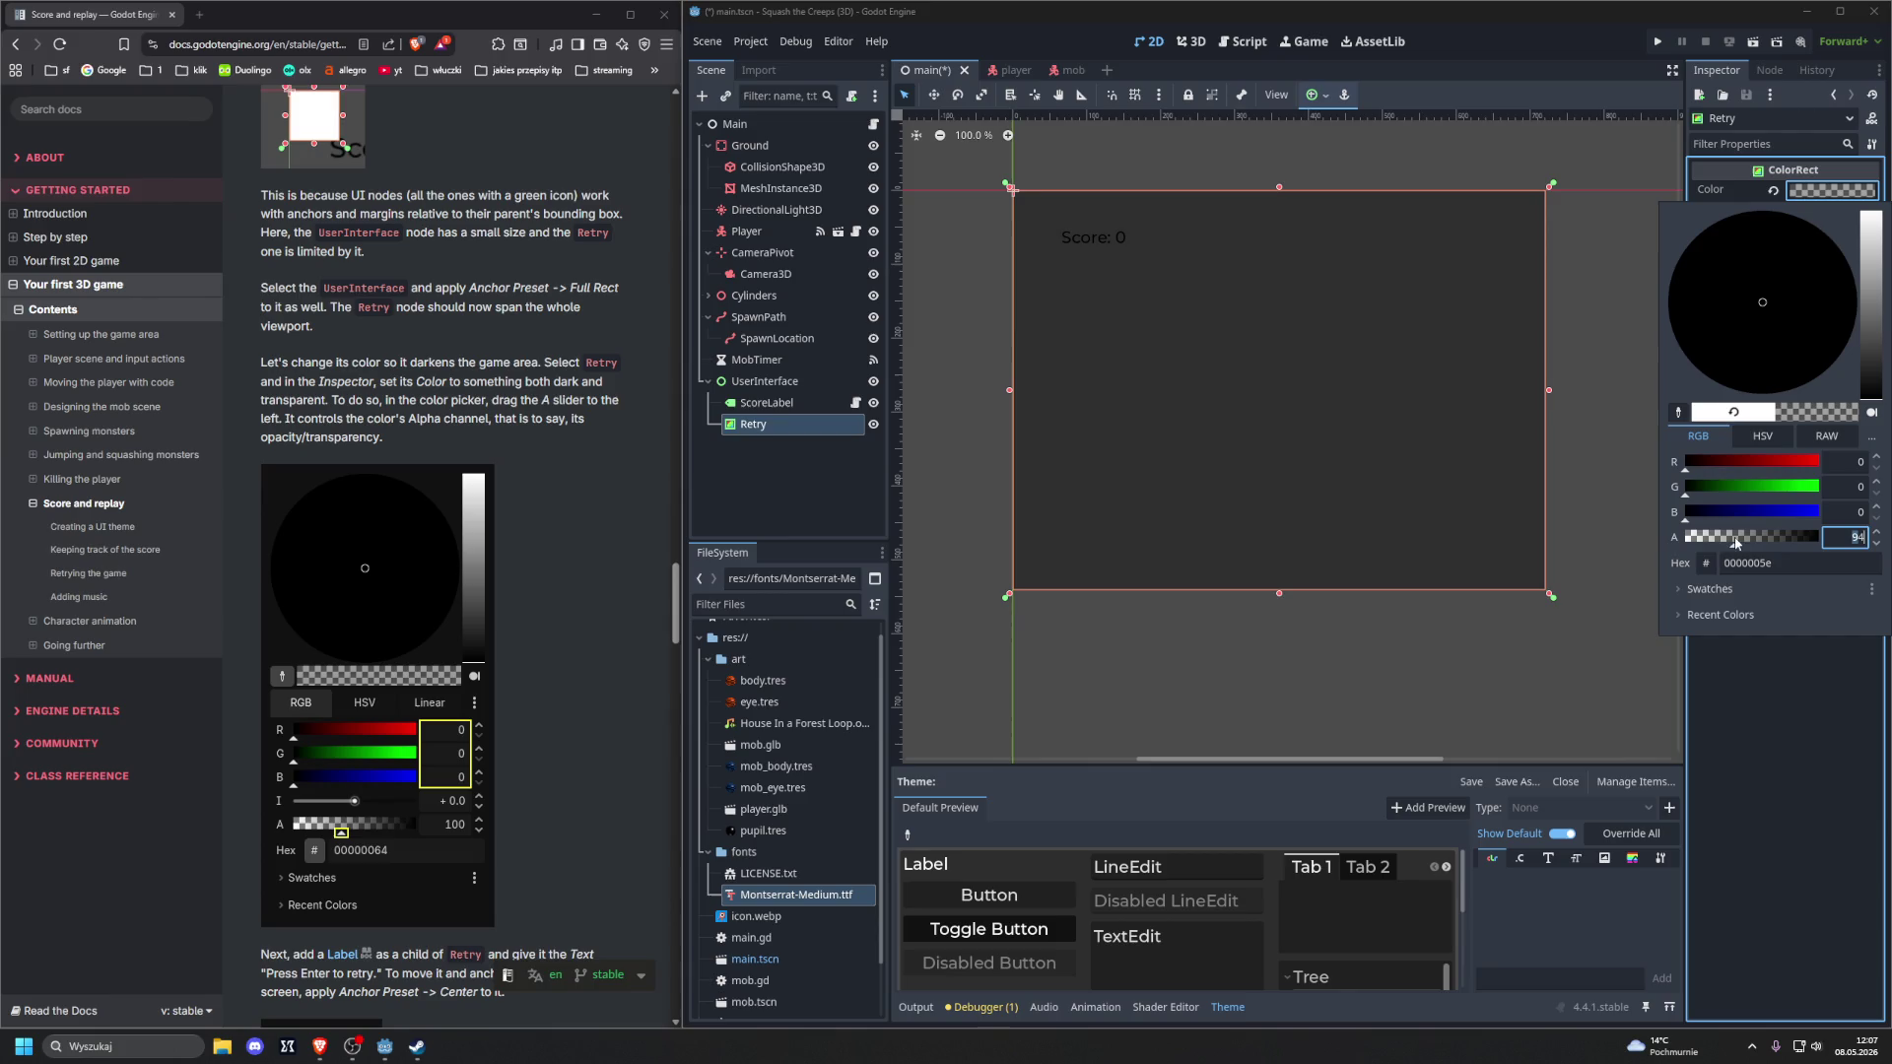
{"action": "scroll", "coordinate": [540, 465], "scroll_direction": "down", "scroll_amount": 3}
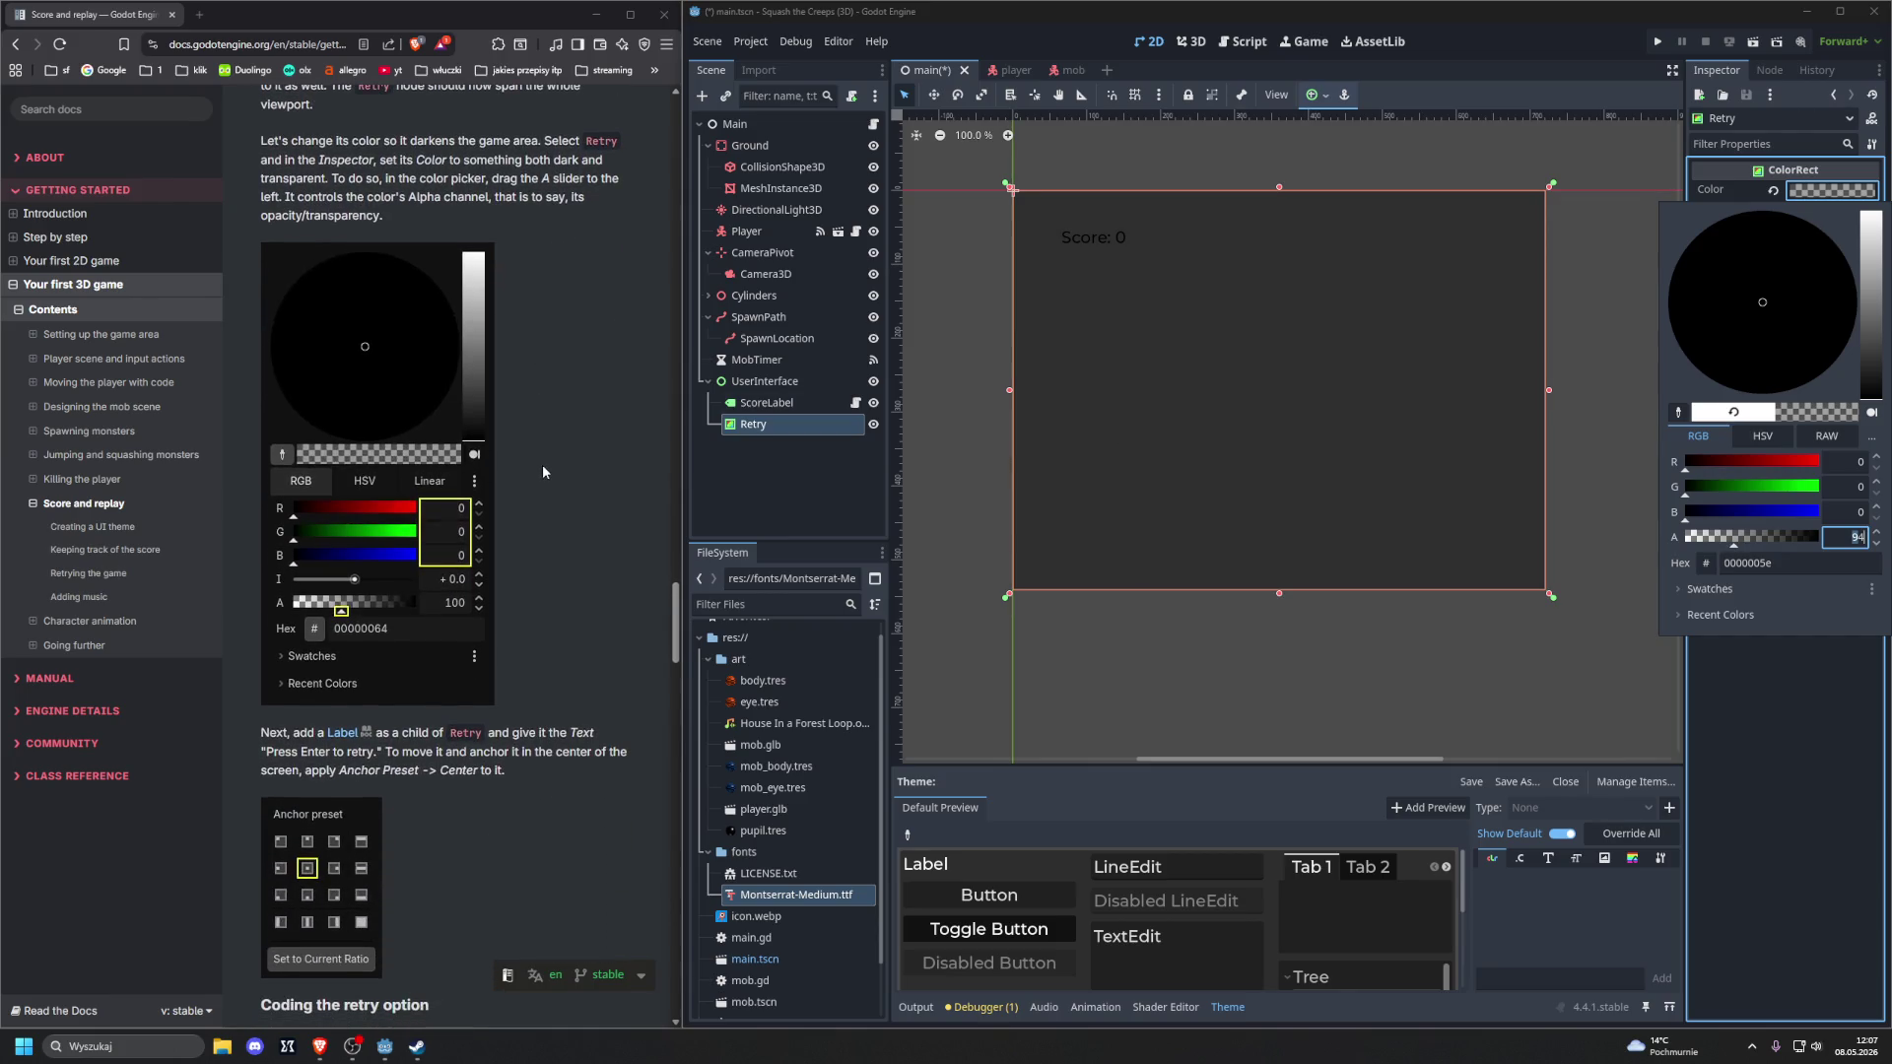
{"action": "scroll", "coordinate": [545, 459], "scroll_direction": "down", "scroll_amount": 1}
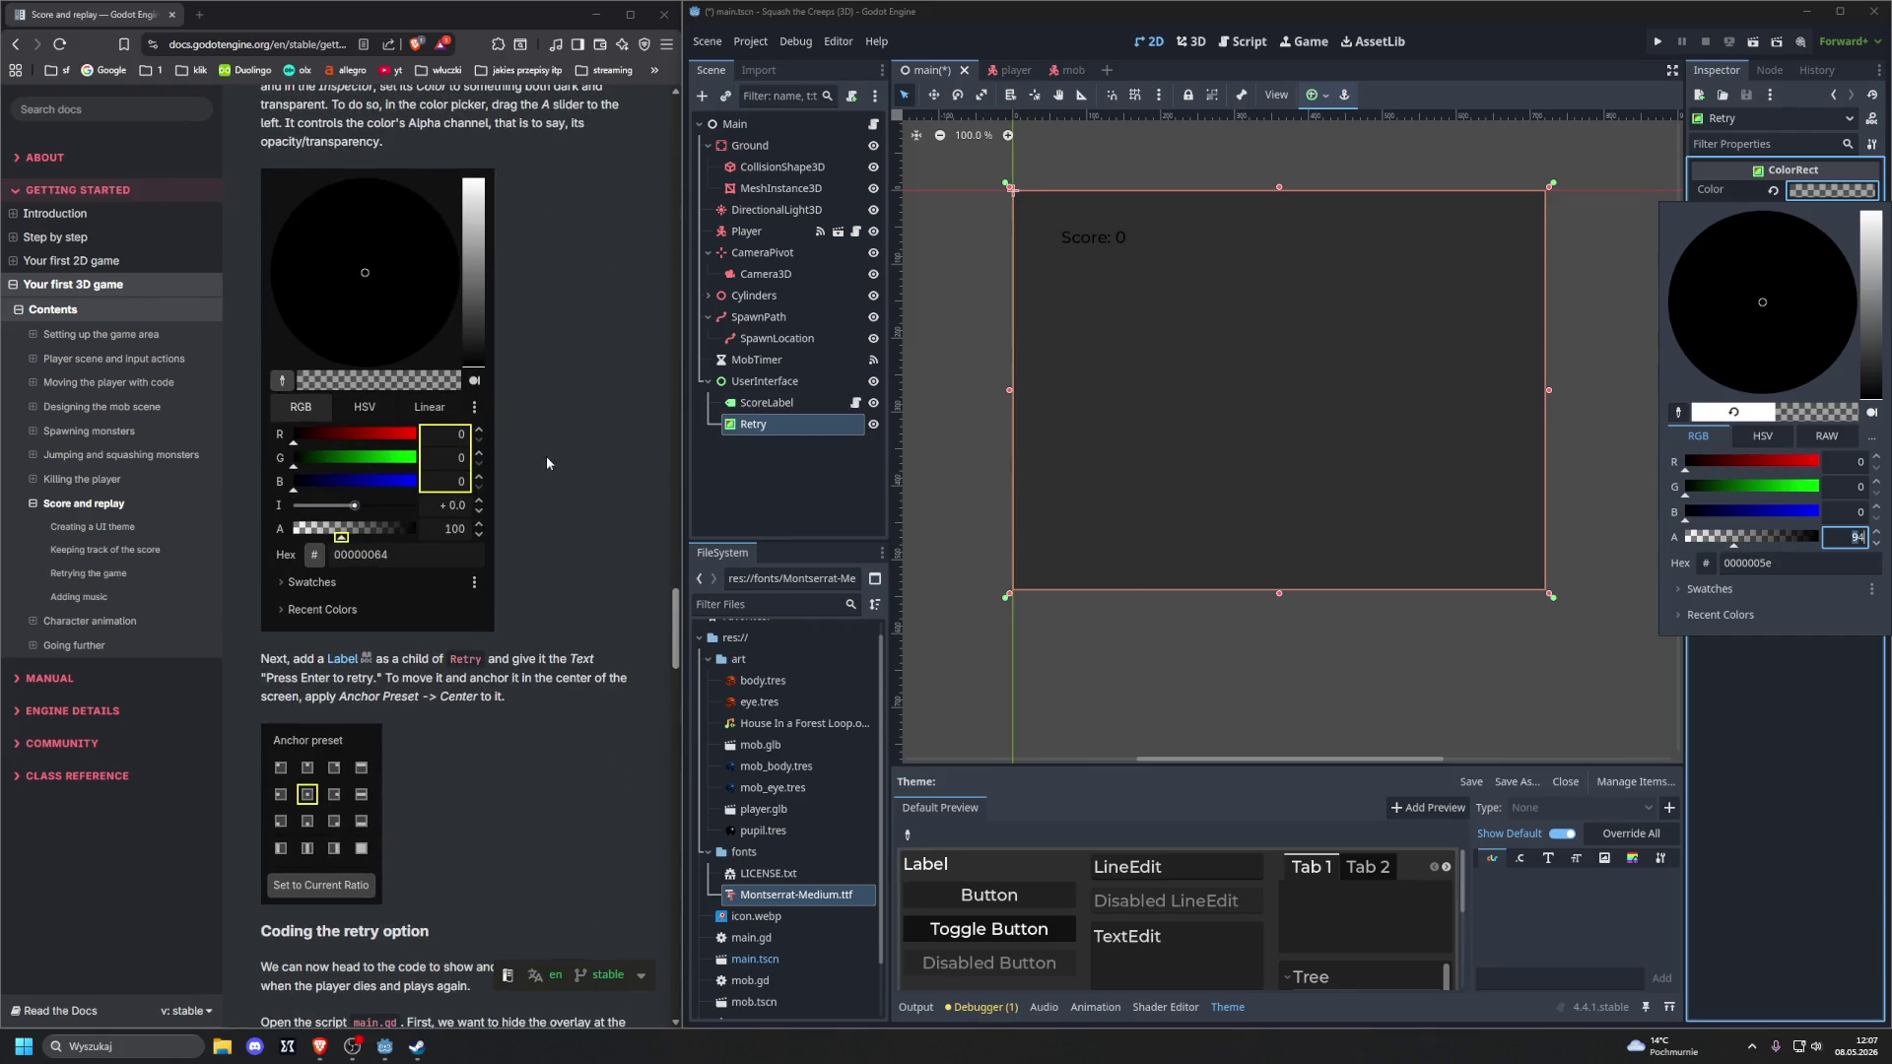
{"action": "double_click", "coordinate": [1851, 536]}
{"action": "key", "text": "Escape"}
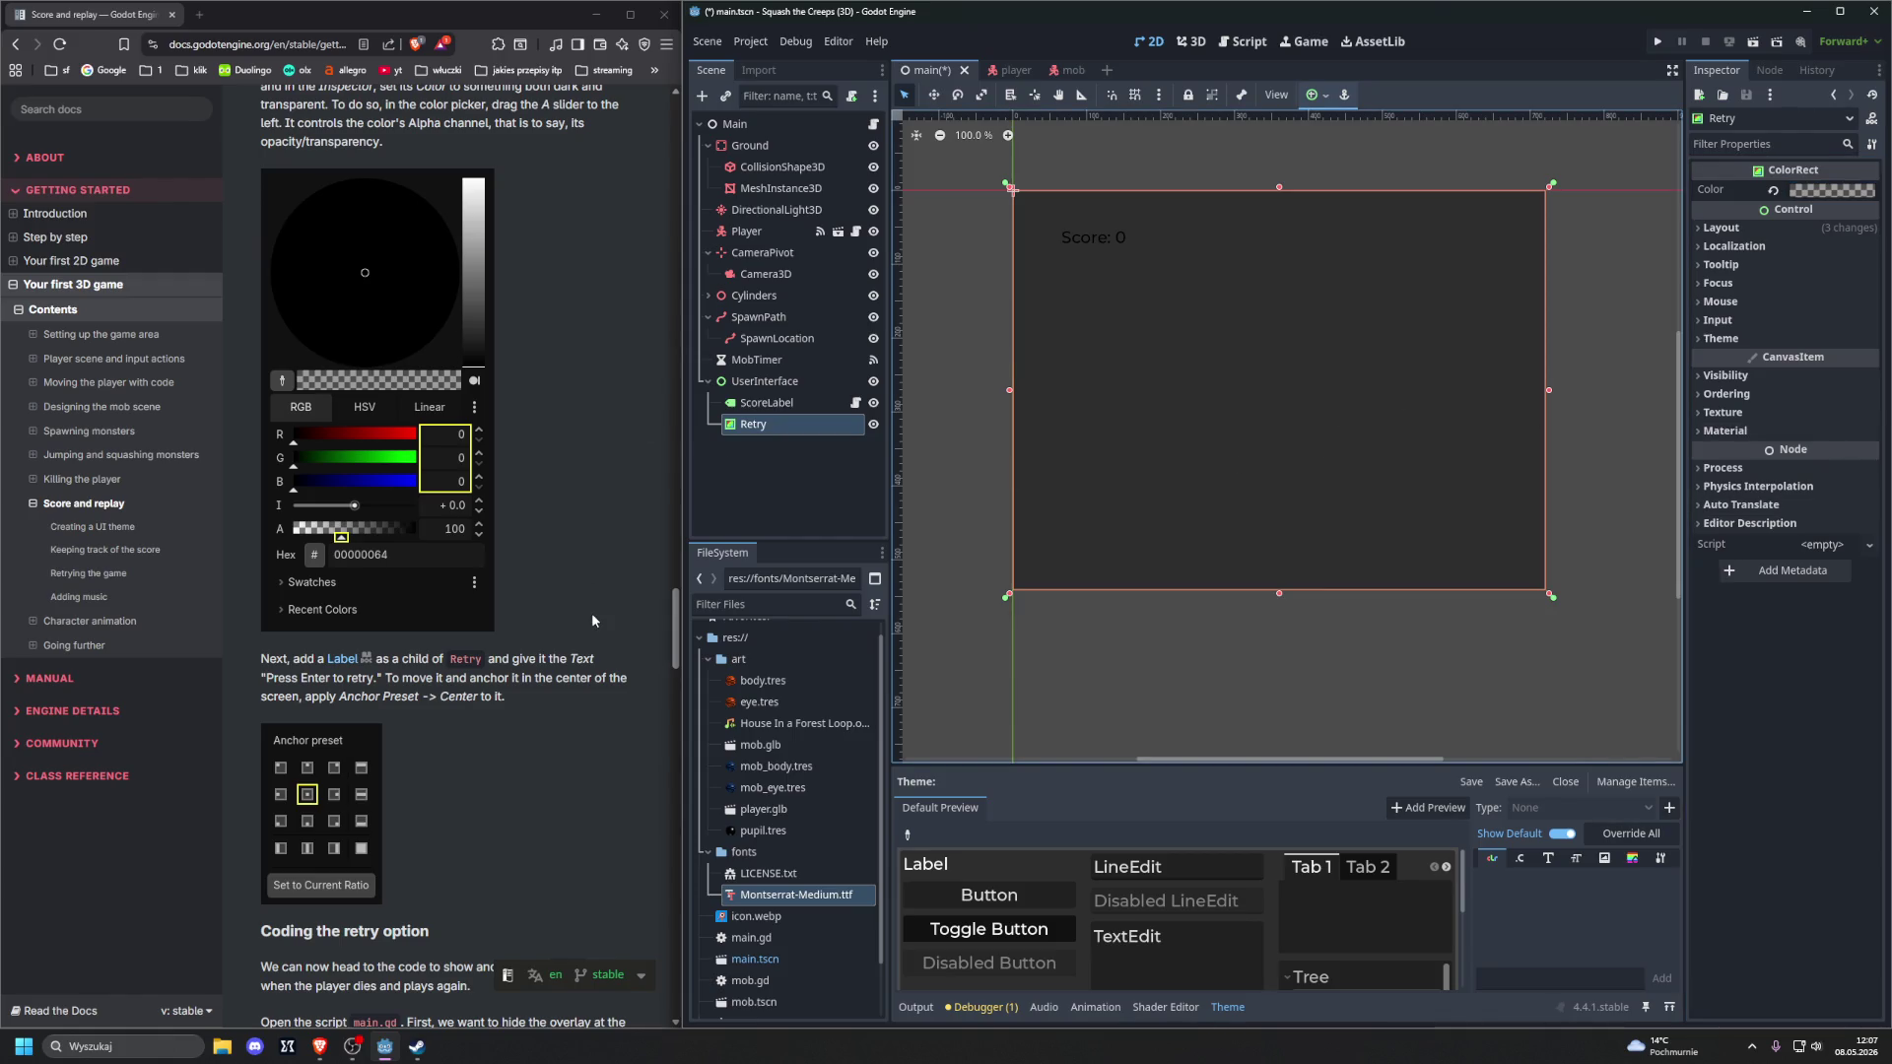
Add a Label child node under Retry
{"action": "scroll", "coordinate": [592, 619], "scroll_direction": "down", "scroll_amount": 1}
{"action": "scroll", "coordinate": [593, 619], "scroll_direction": "down", "scroll_amount": 3}
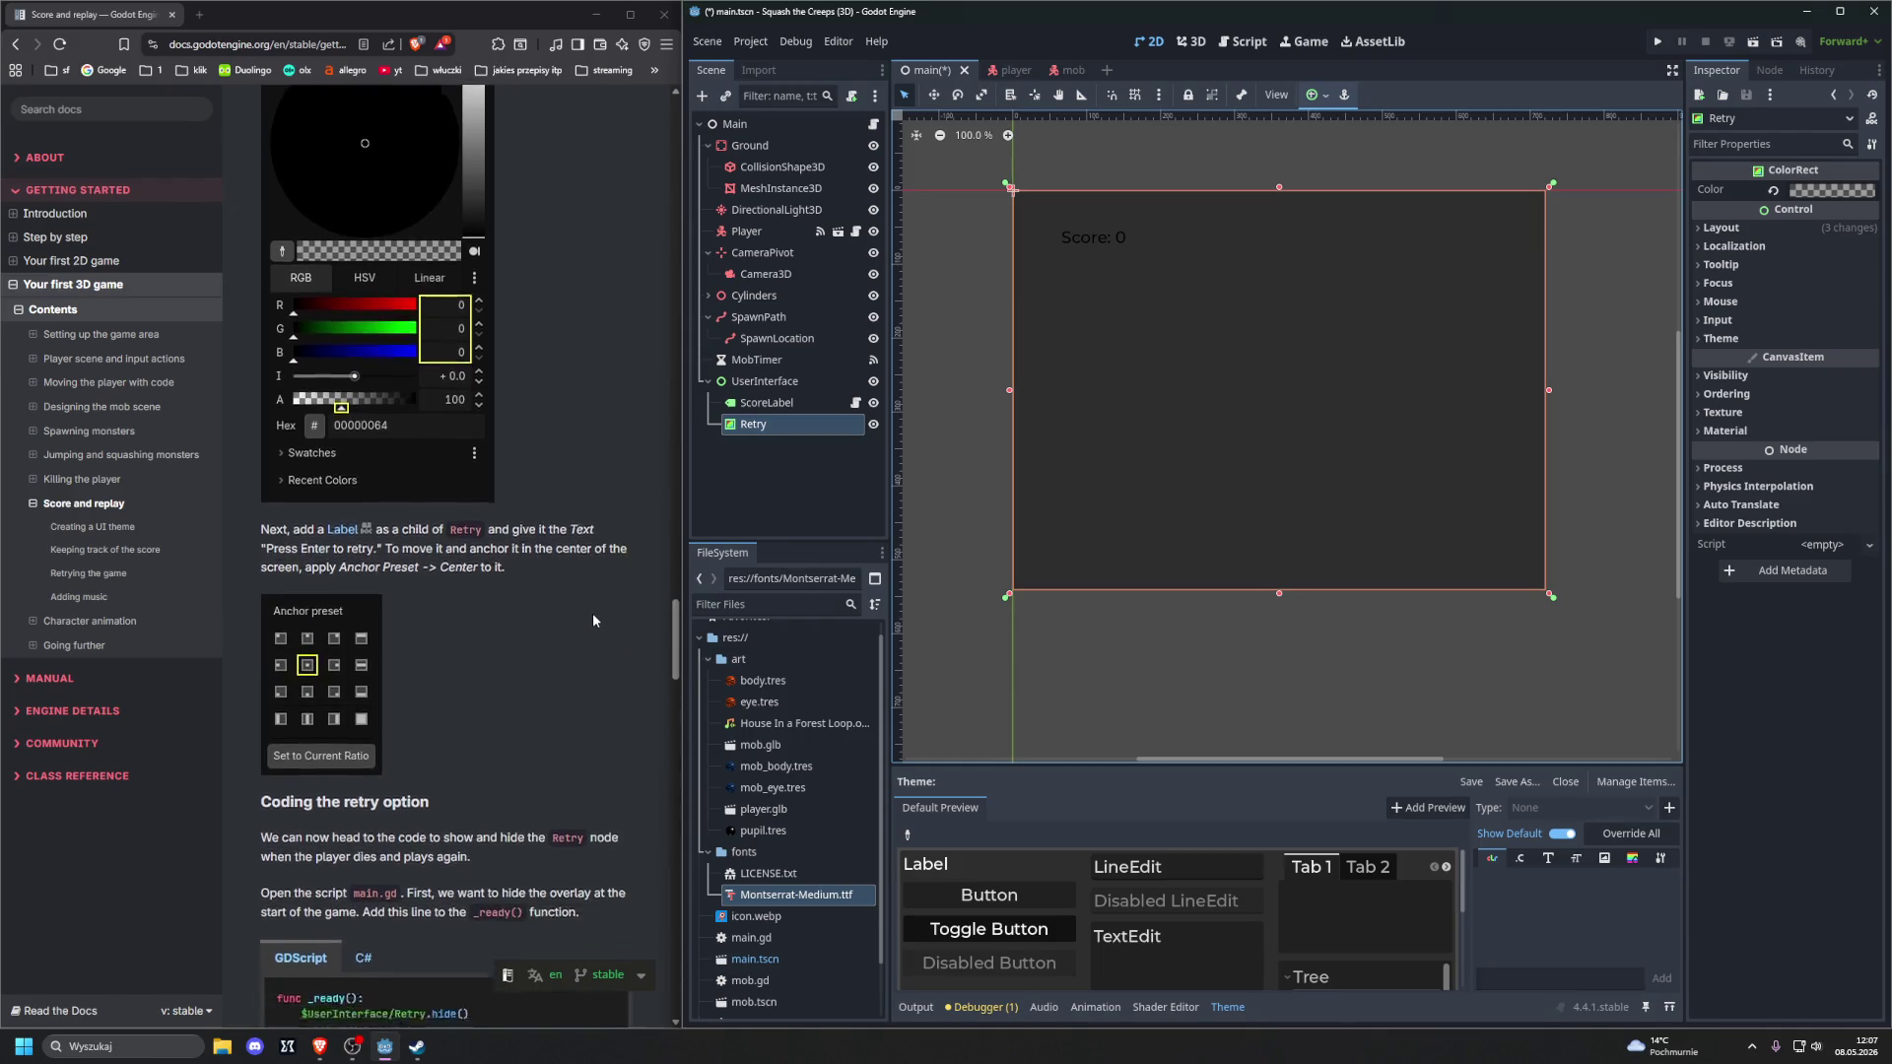
{"action": "scroll", "coordinate": [593, 620], "scroll_direction": "up", "scroll_amount": 1}
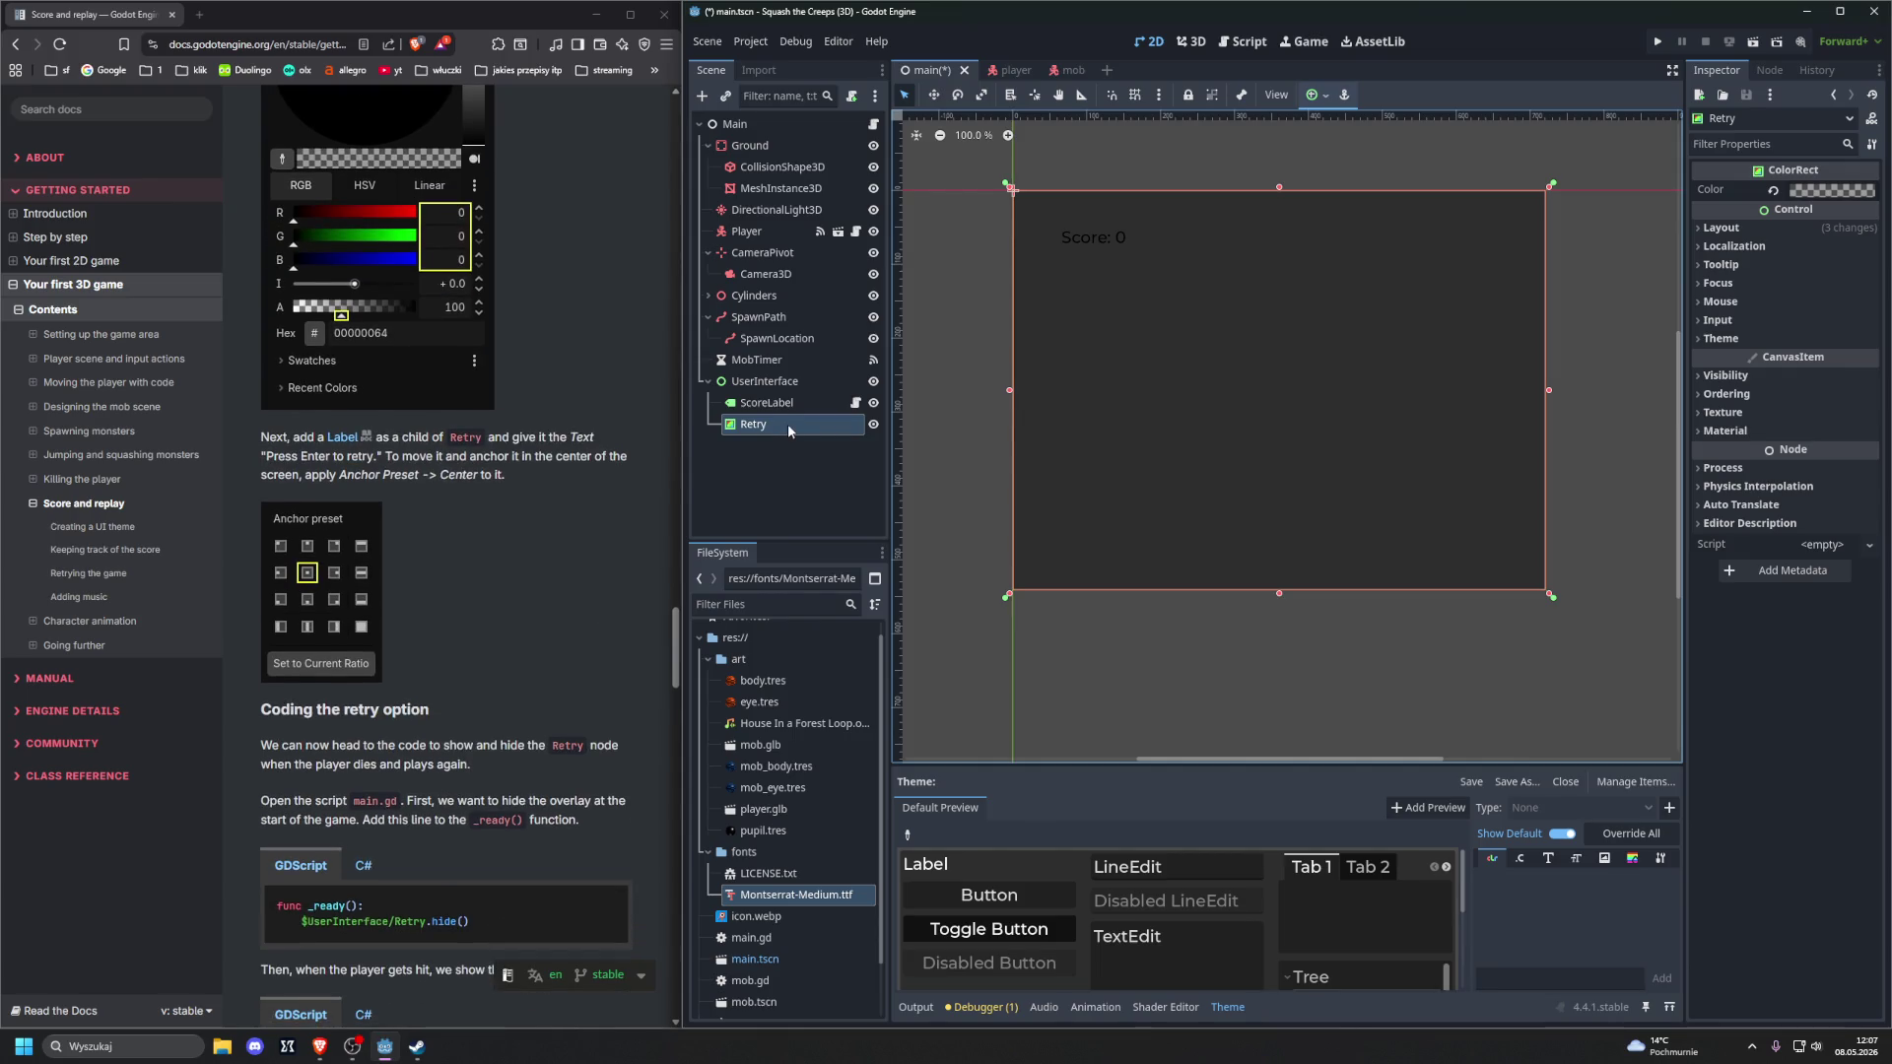
{"action": "key", "text": "ctrl+a"}
{"action": "type", "text": "la"}
{"action": "key", "text": "Return"}
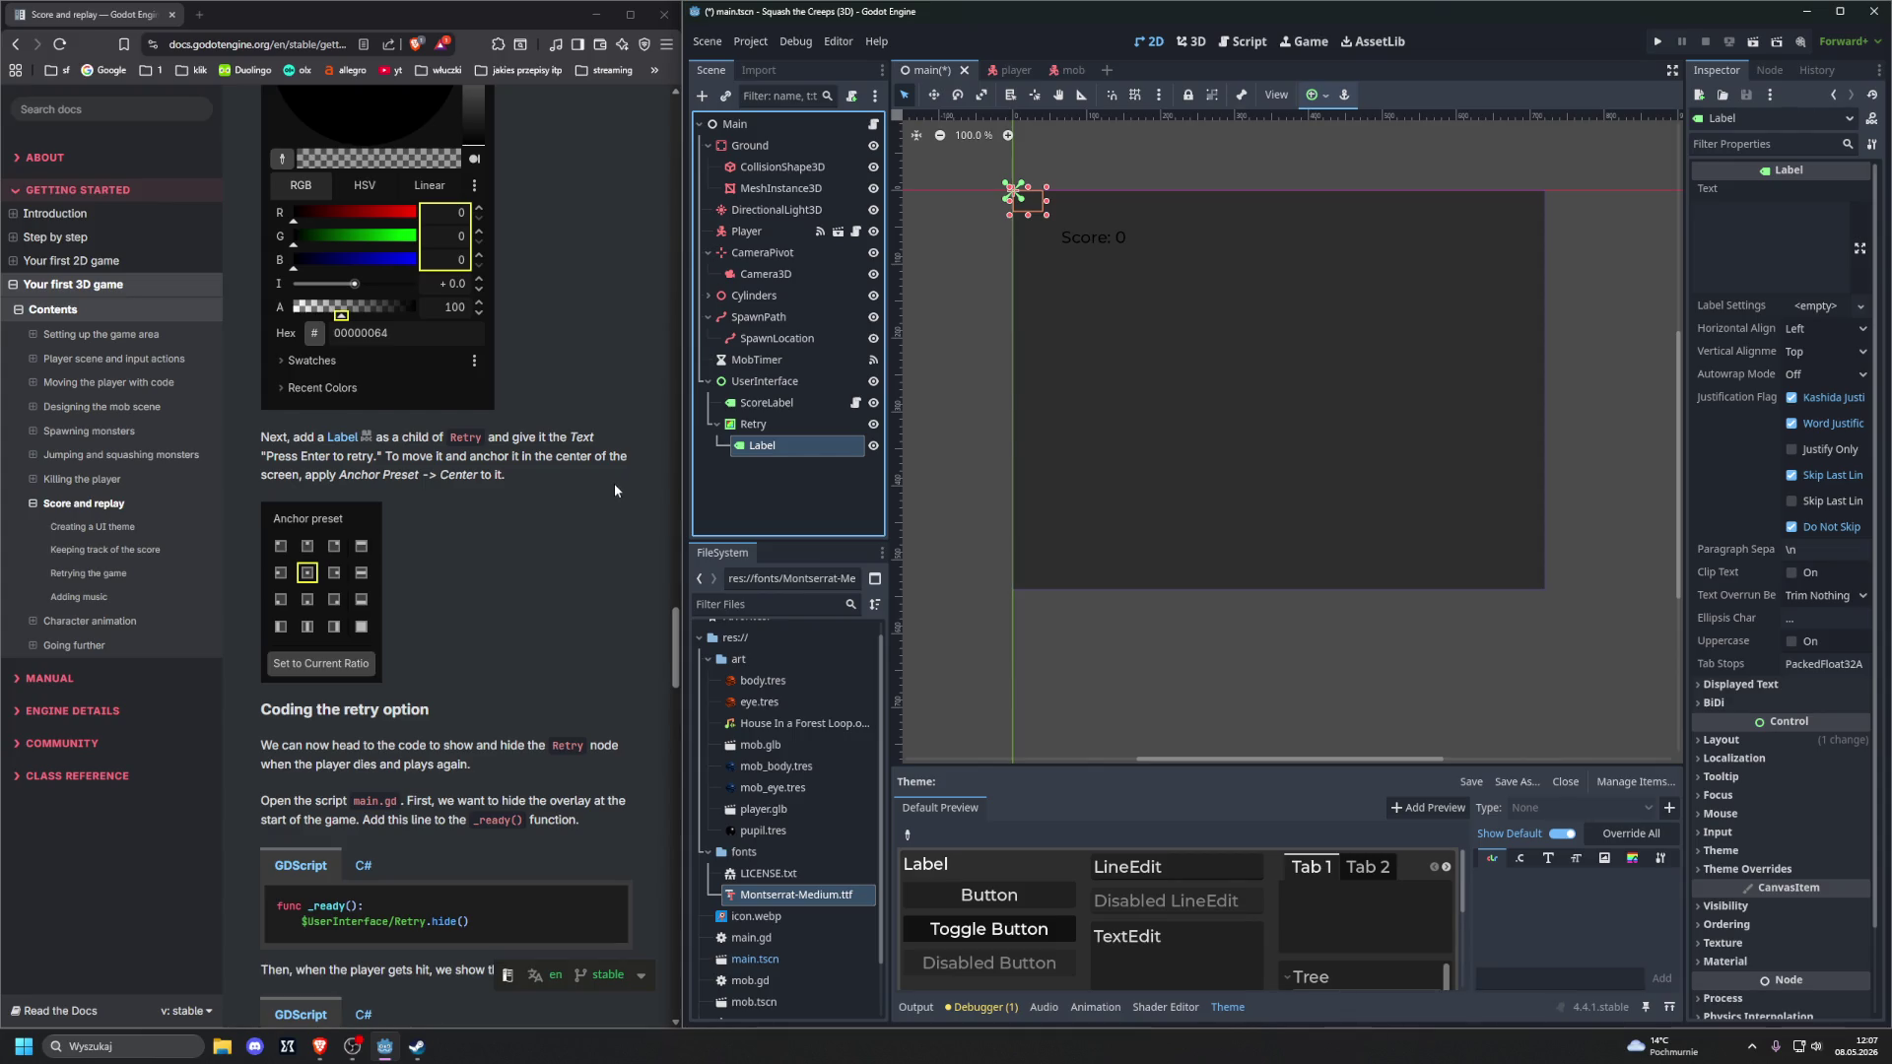
Set the Label's text to 'Press Enter to retry.' copied from the docs
{"action": "left_click", "coordinate": [1759, 241]}
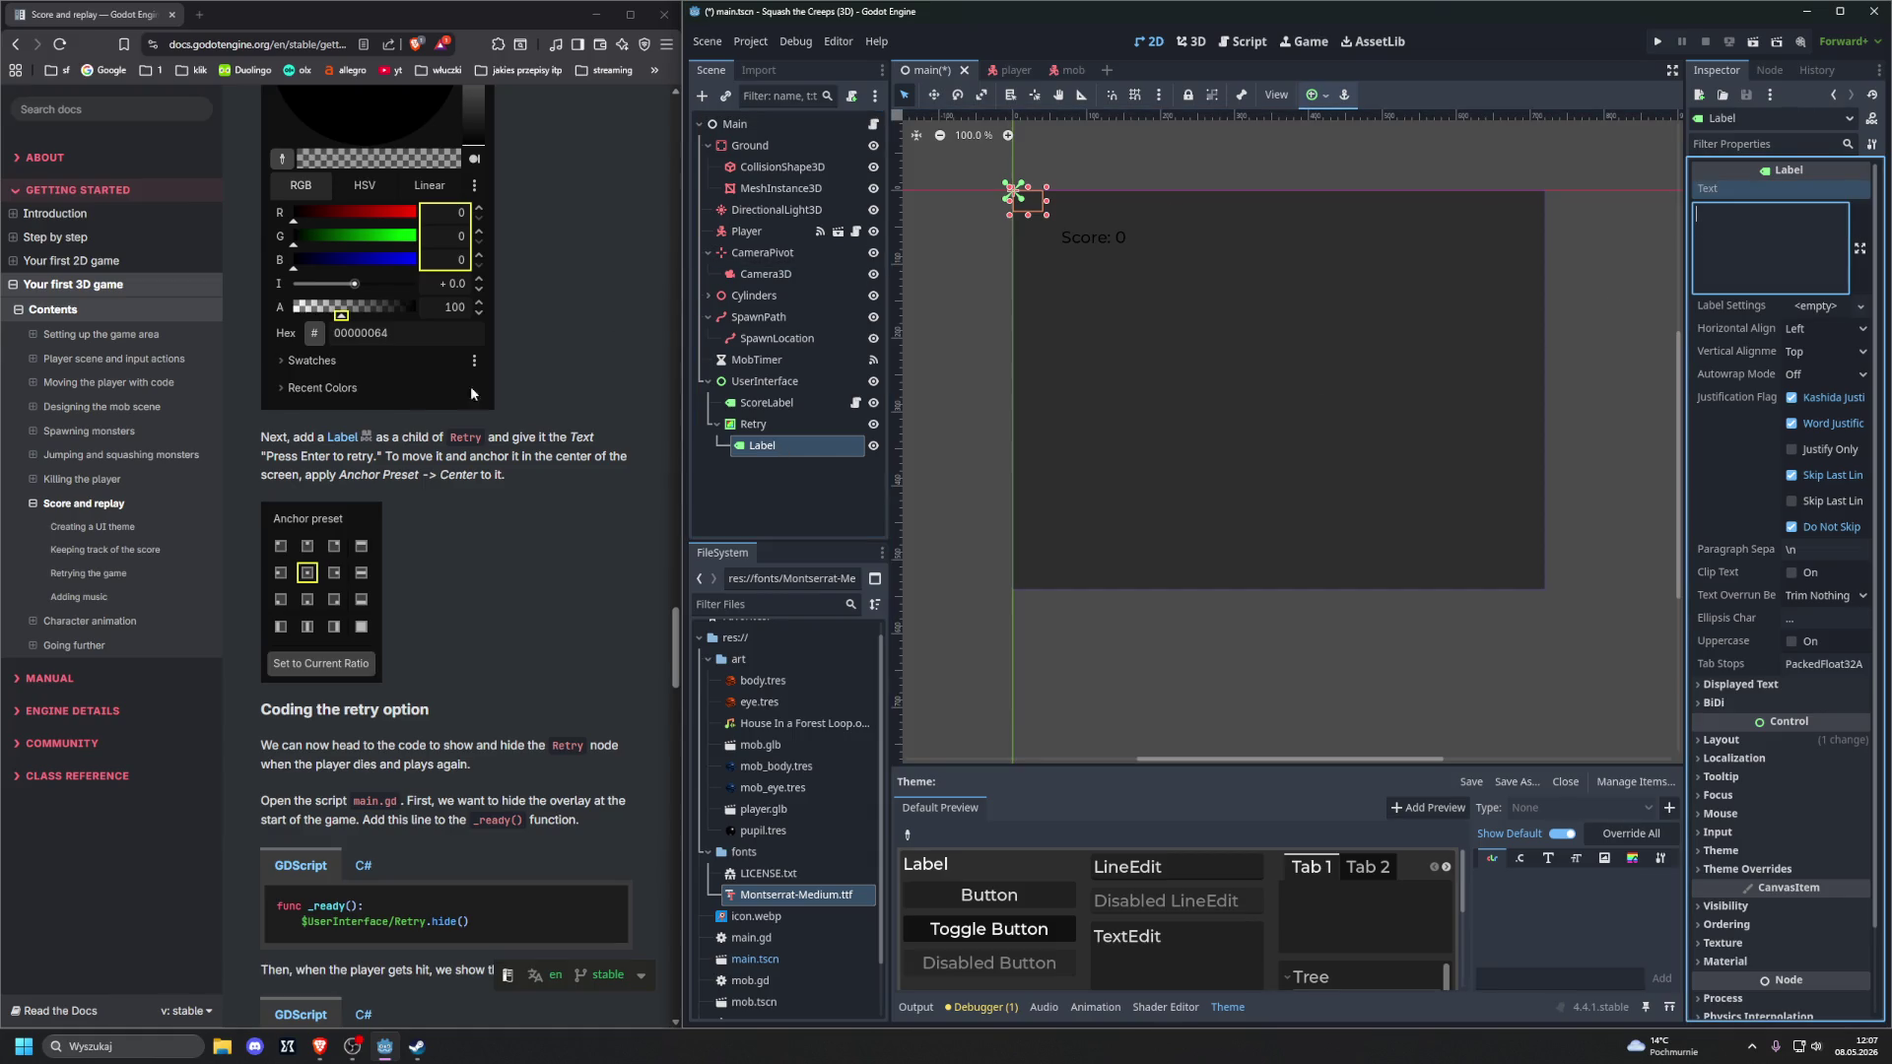
{"action": "left_click_drag", "start_coordinate": [267, 457], "coordinate": [377, 460]}
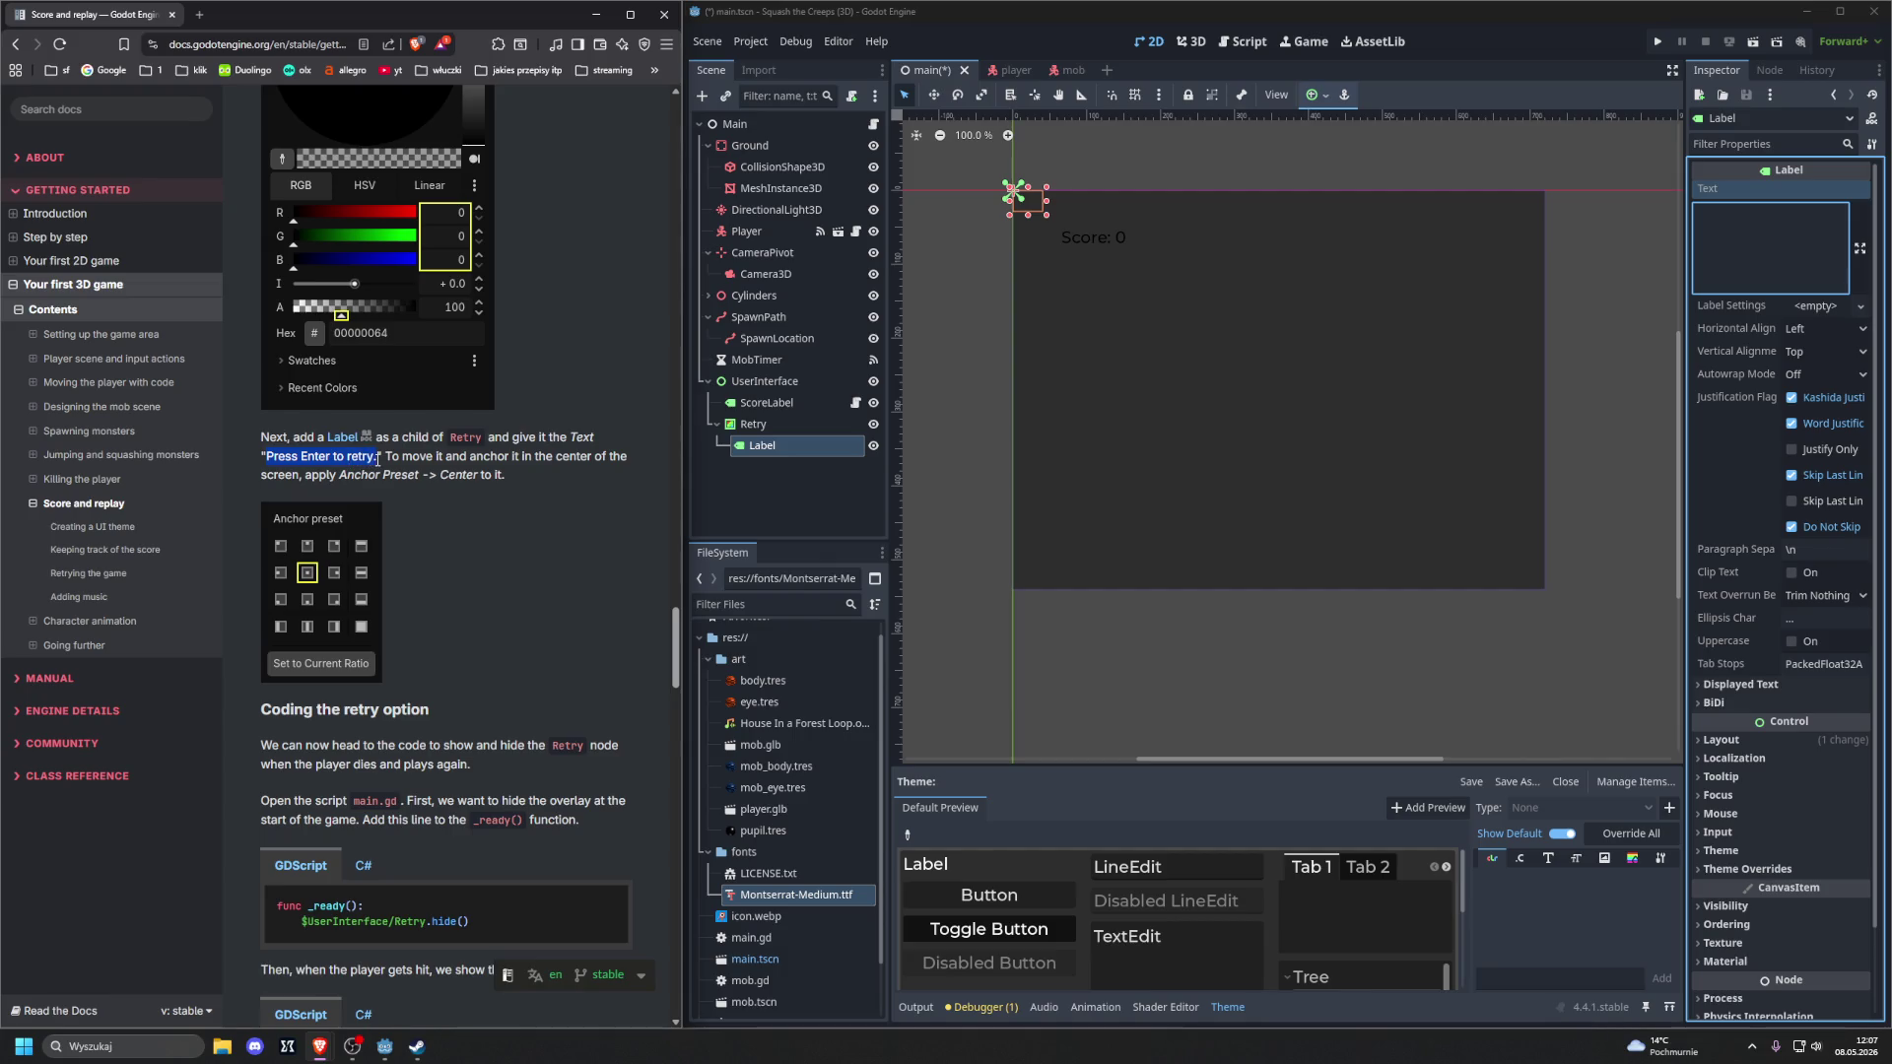
{"action": "key", "text": "ctrl+c"}
{"action": "left_click", "coordinate": [1760, 294]}
{"action": "key", "text": "ctrl+v"}
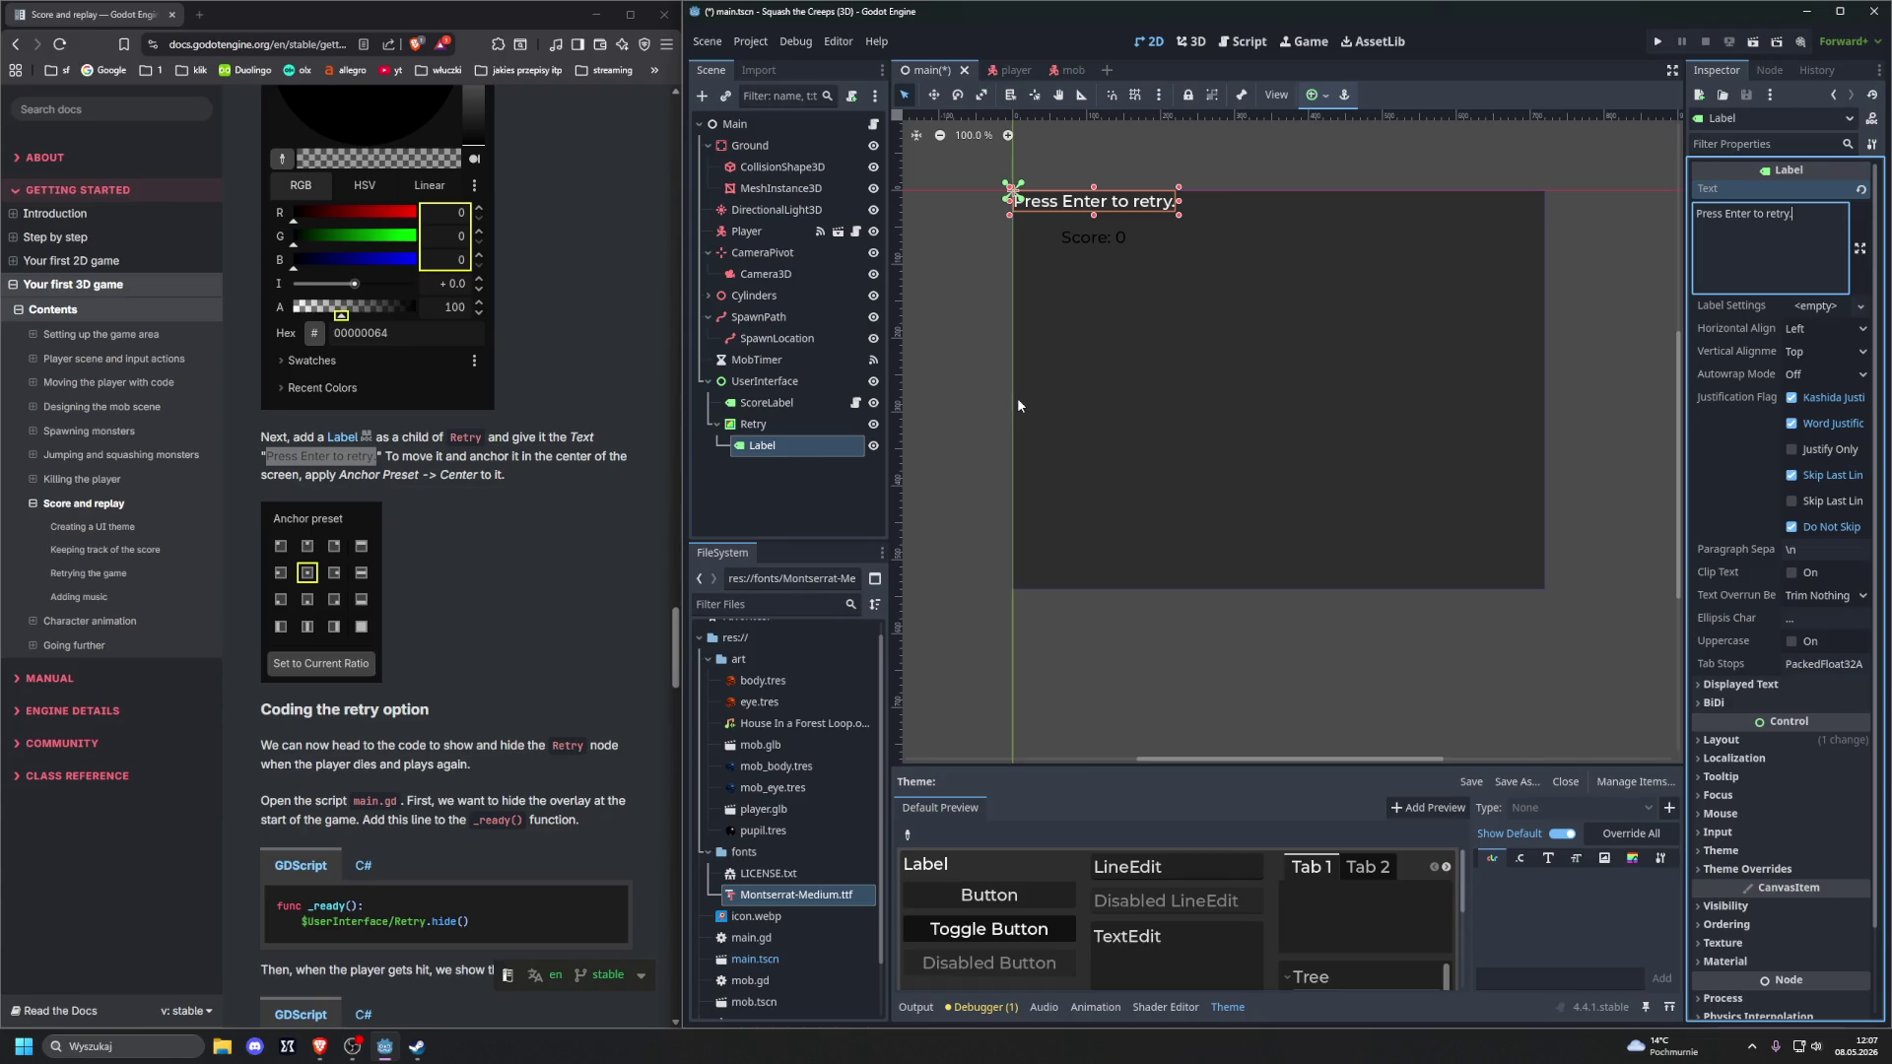
Center the Label in the viewport with the Center anchor preset
{"action": "left_click", "coordinate": [1315, 95]}
{"action": "left_click", "coordinate": [1350, 183]}
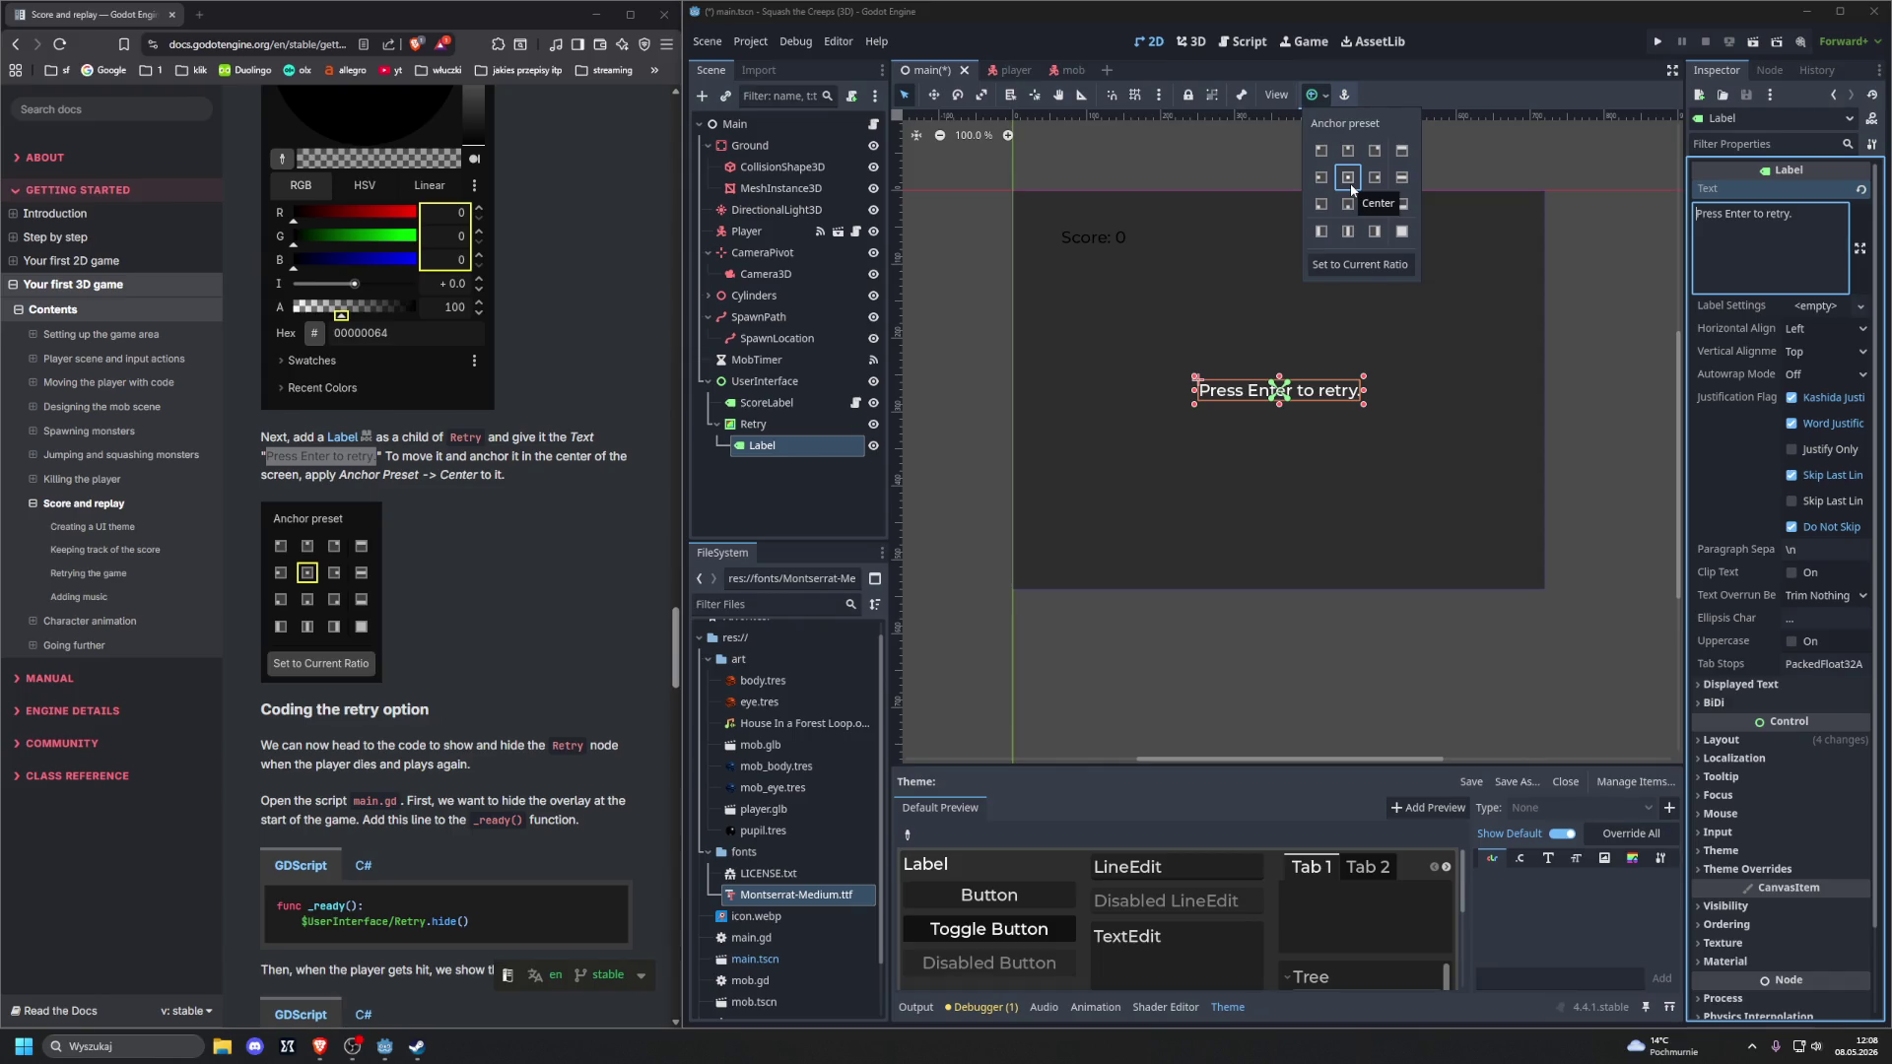
{"action": "left_click", "coordinate": [981, 362]}
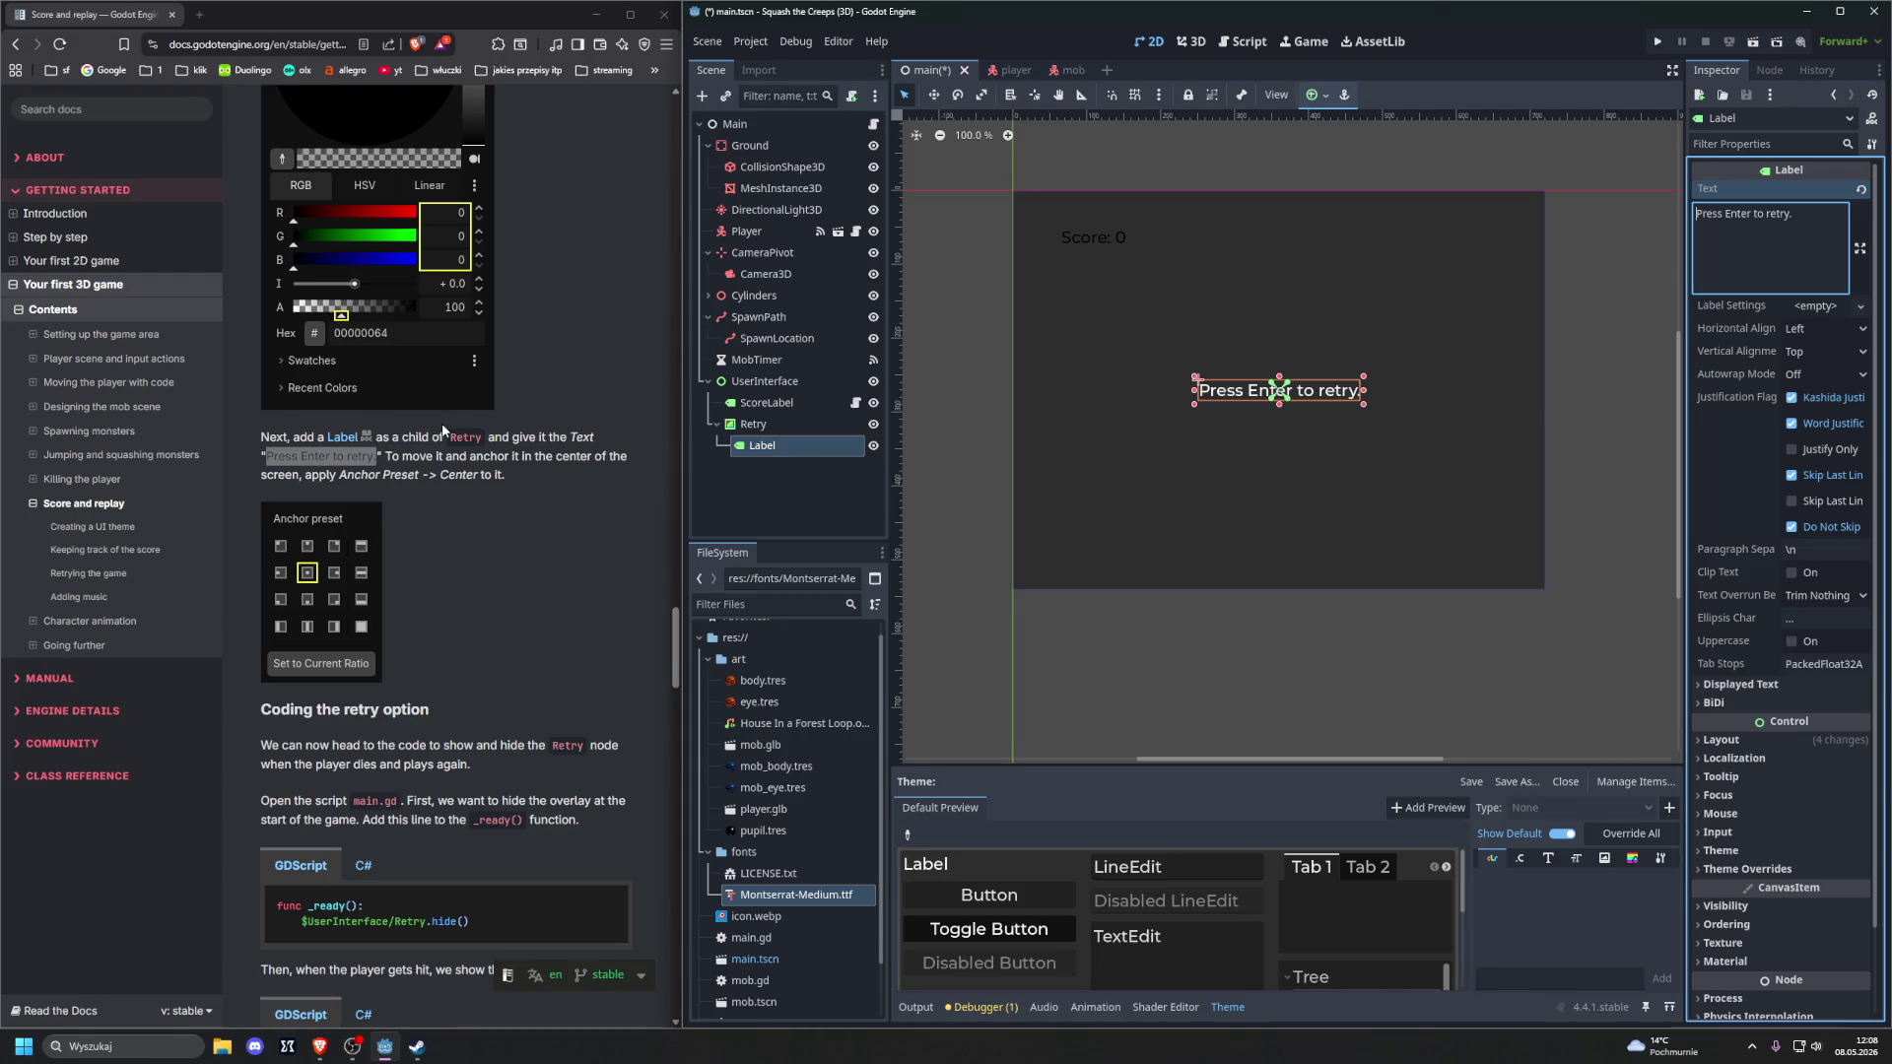
{"action": "scroll", "coordinate": [442, 431], "scroll_direction": "down", "scroll_amount": 2}
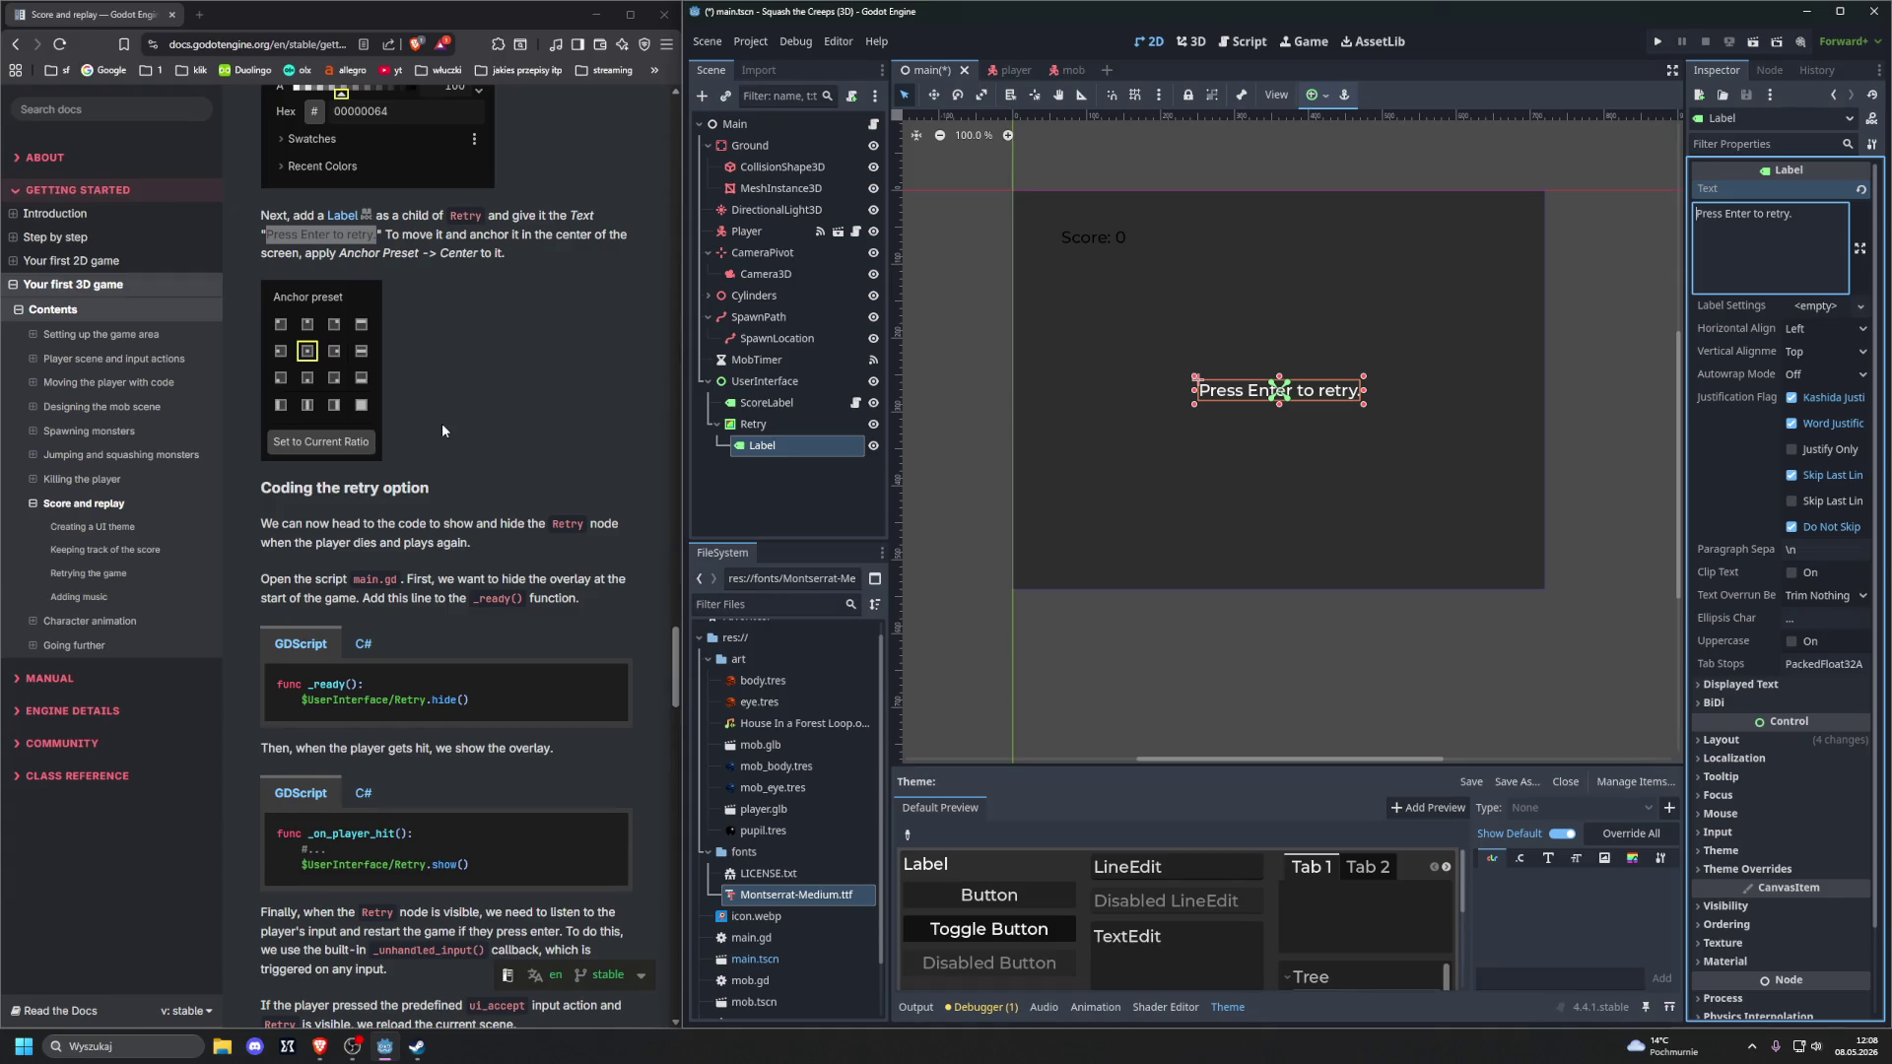
{"action": "scroll", "coordinate": [443, 430], "scroll_direction": "down", "scroll_amount": 3}
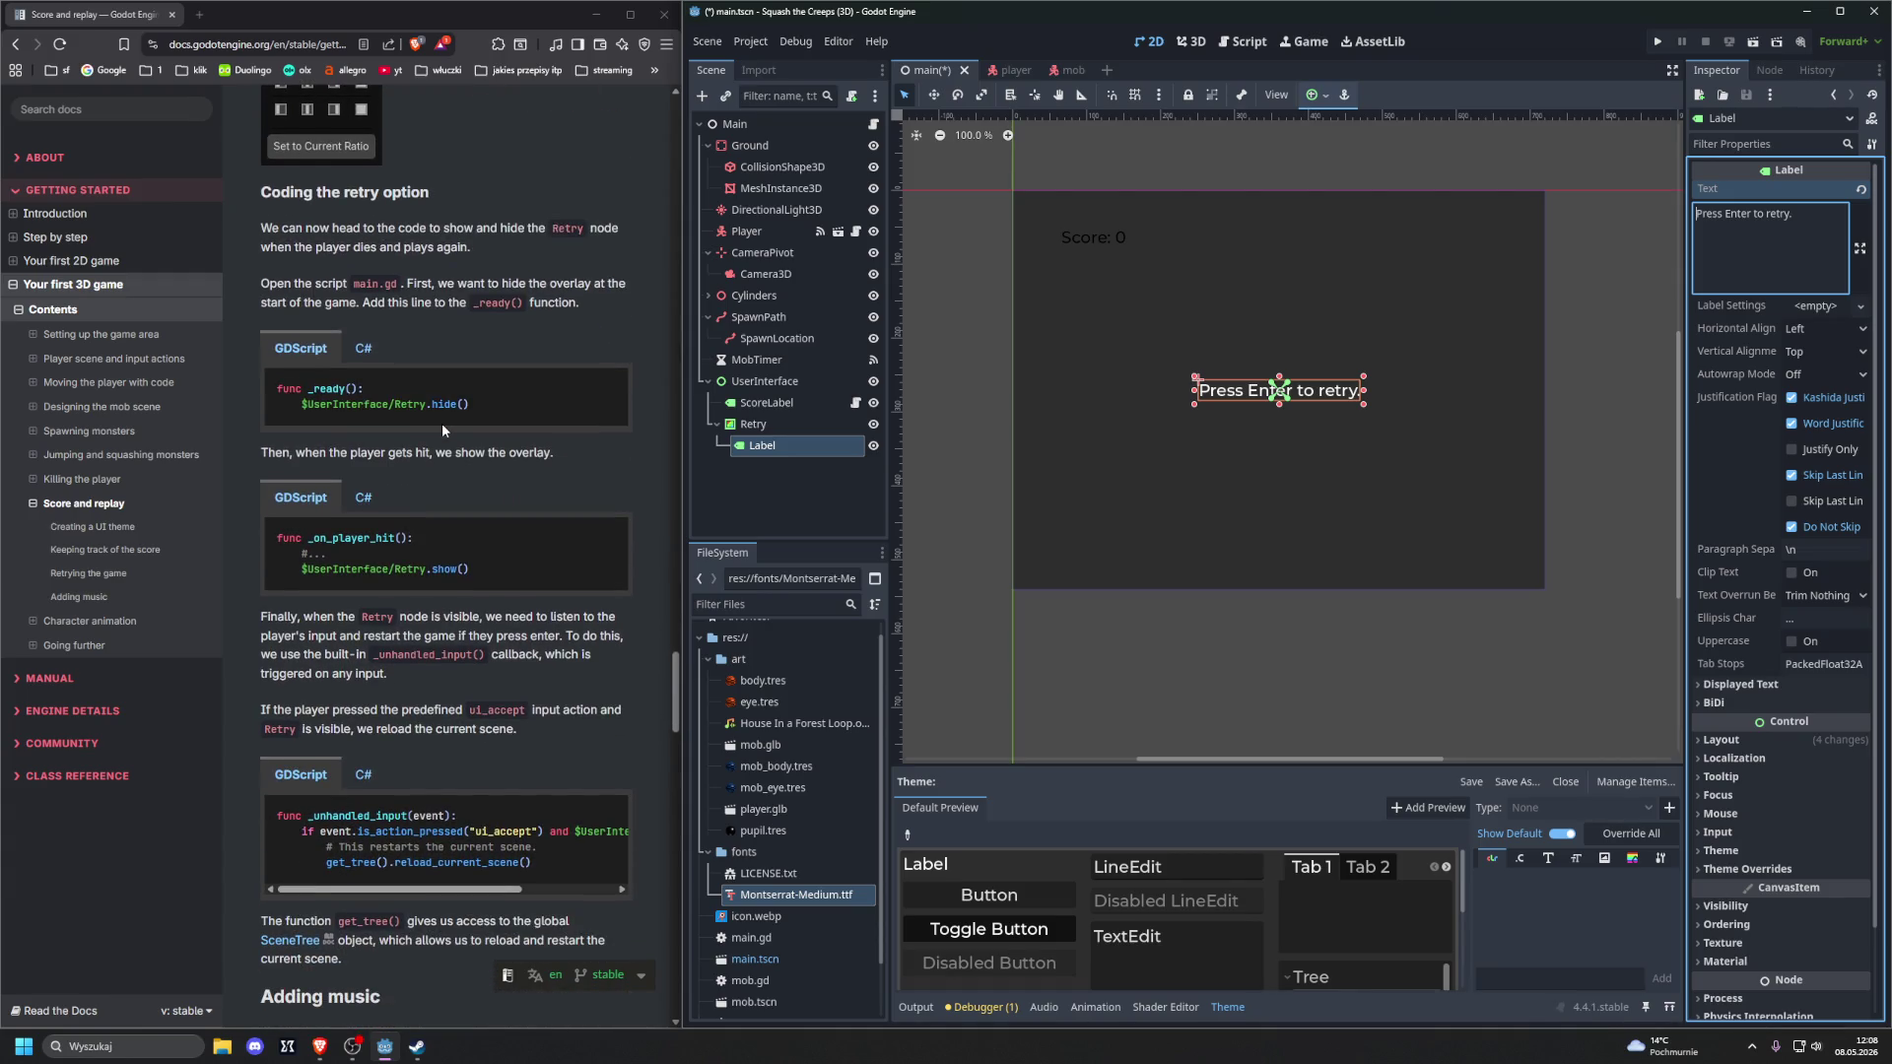
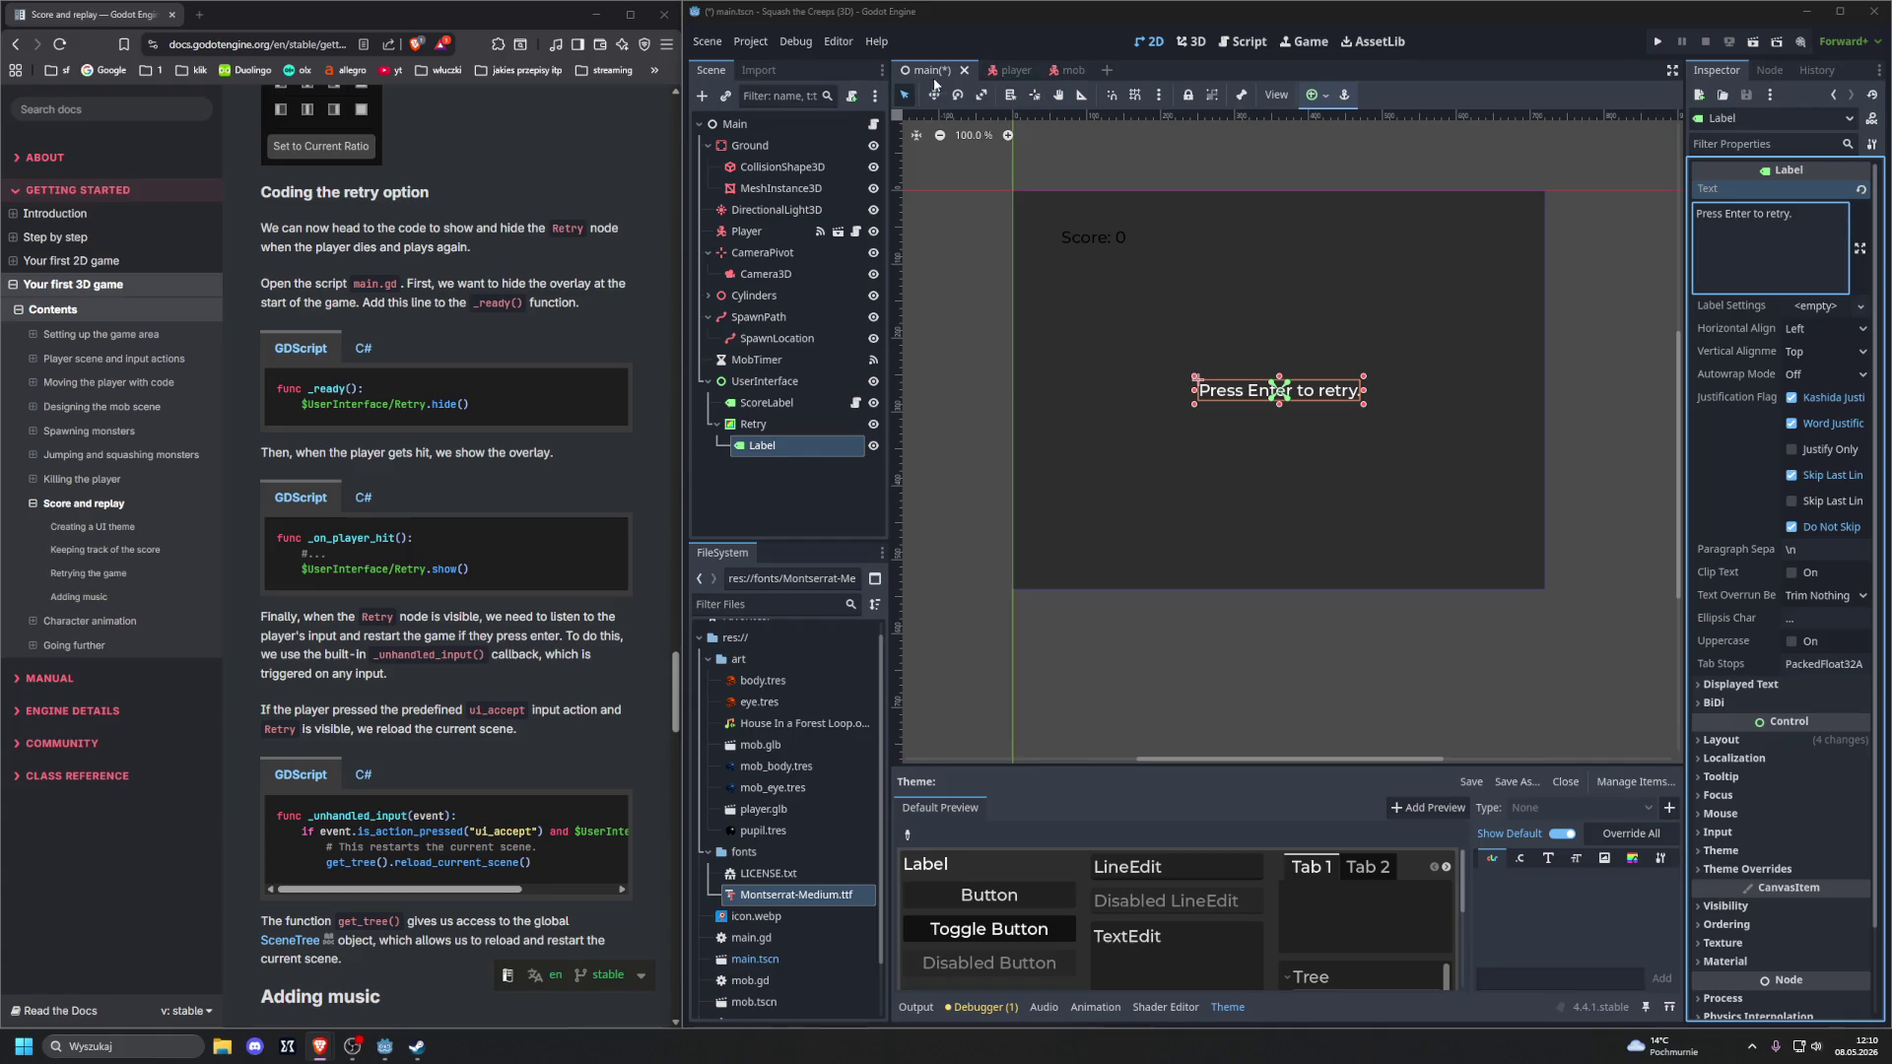
Open main.gd in the Script workspace and copy the docs' _ready() snippet
{"action": "left_click", "coordinate": [1242, 42]}
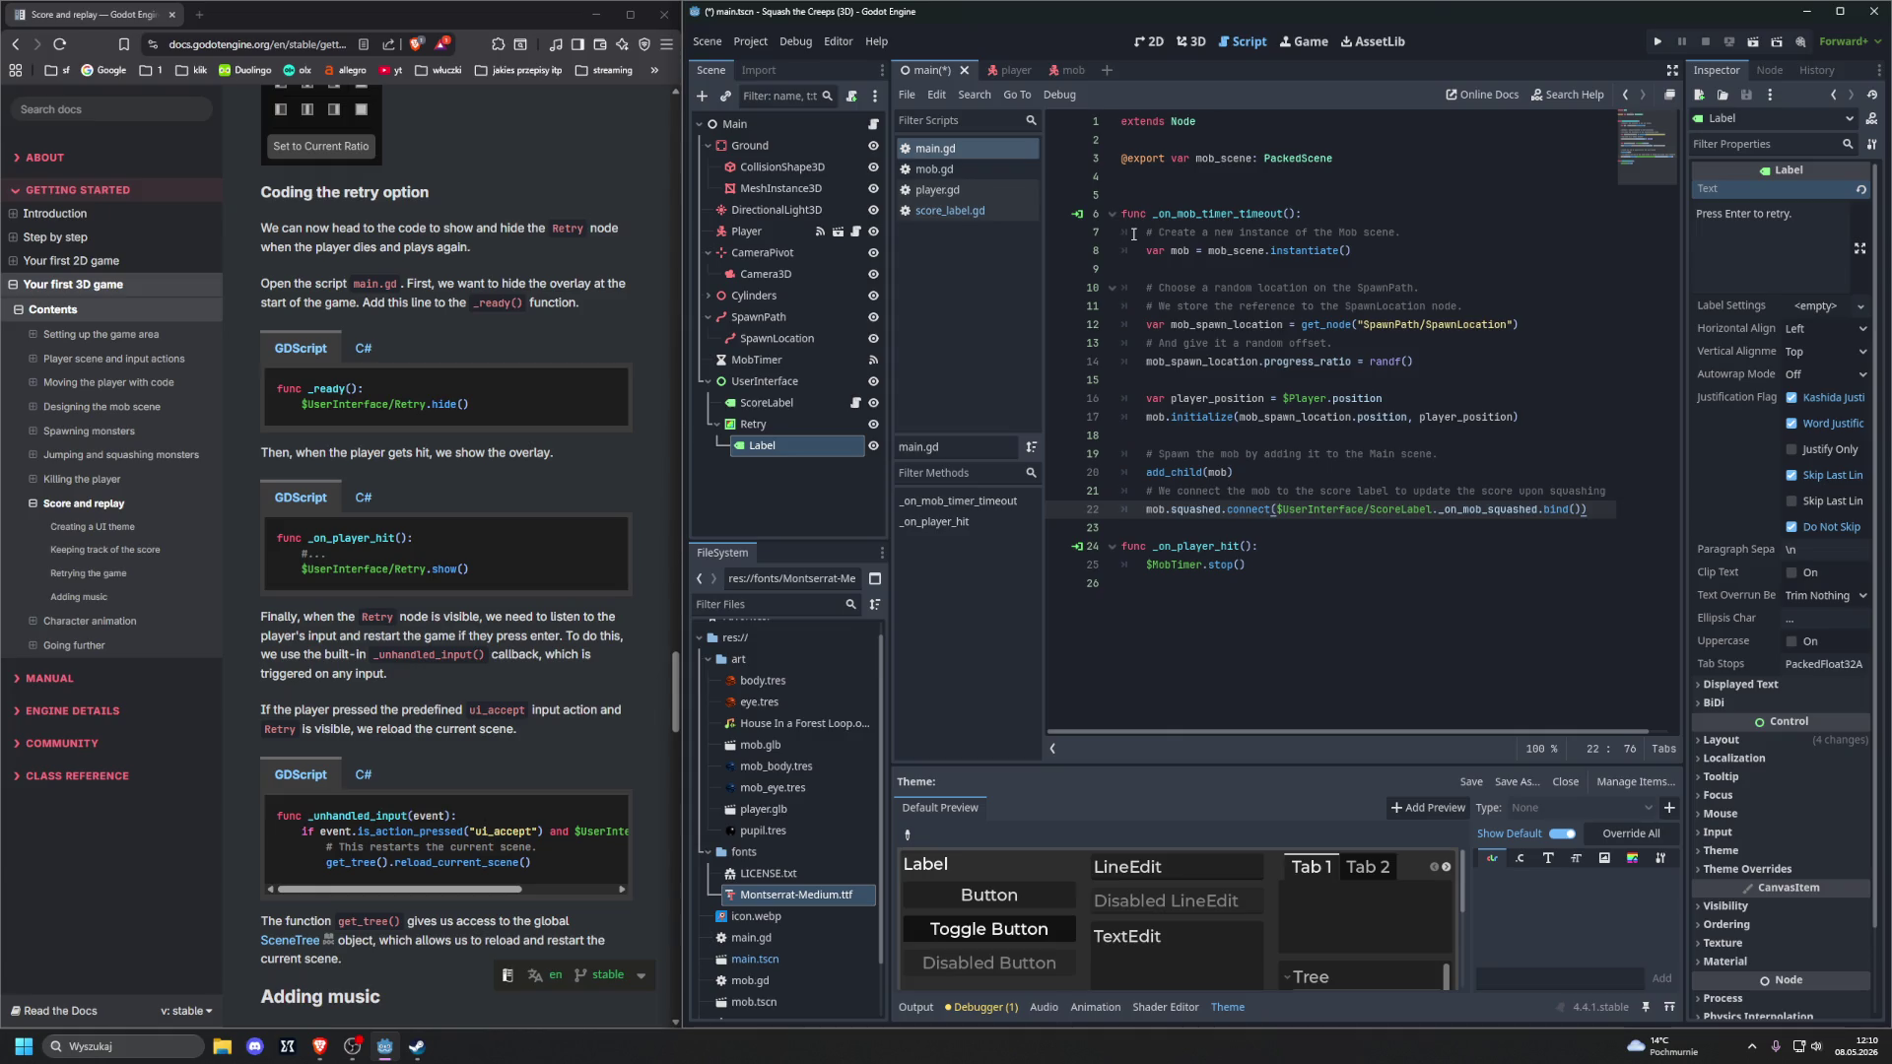
{"action": "left_click", "coordinate": [607, 390]}
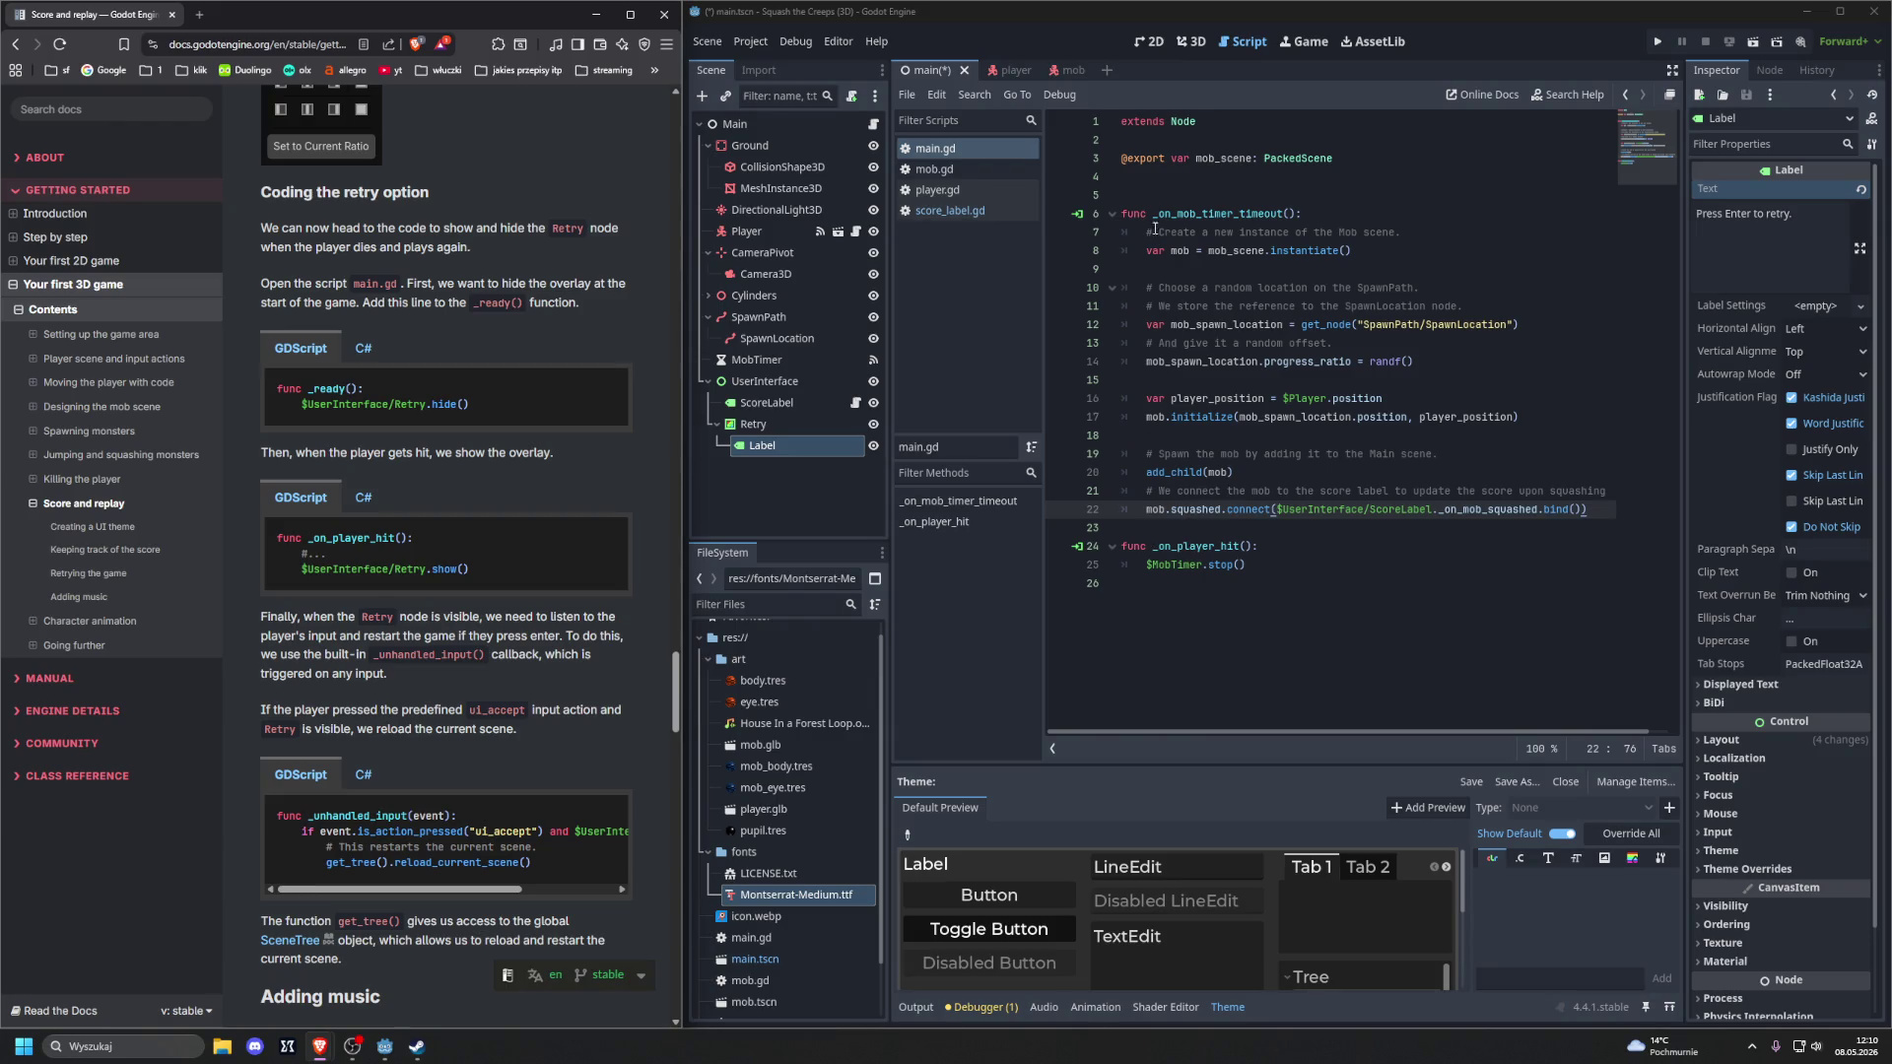
{"action": "left_click", "coordinate": [1303, 558]}
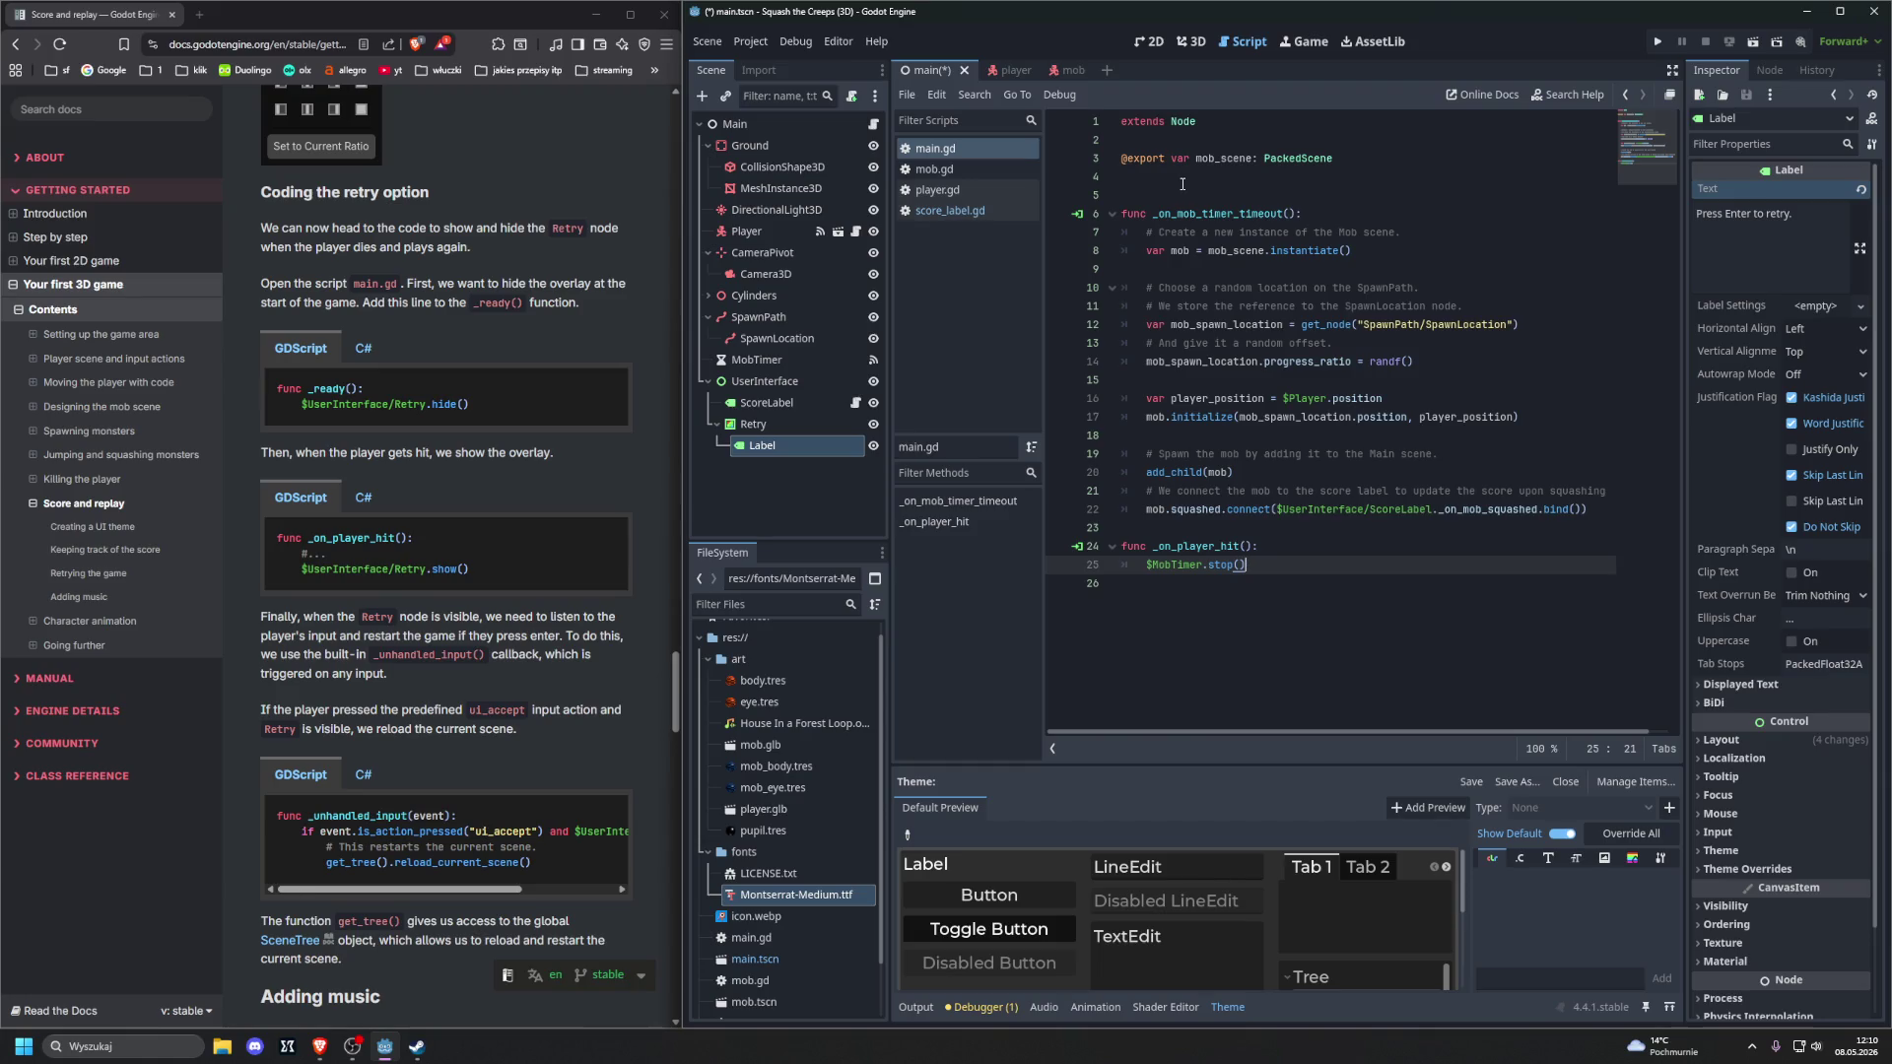
{"action": "left_click", "coordinate": [1181, 185]}
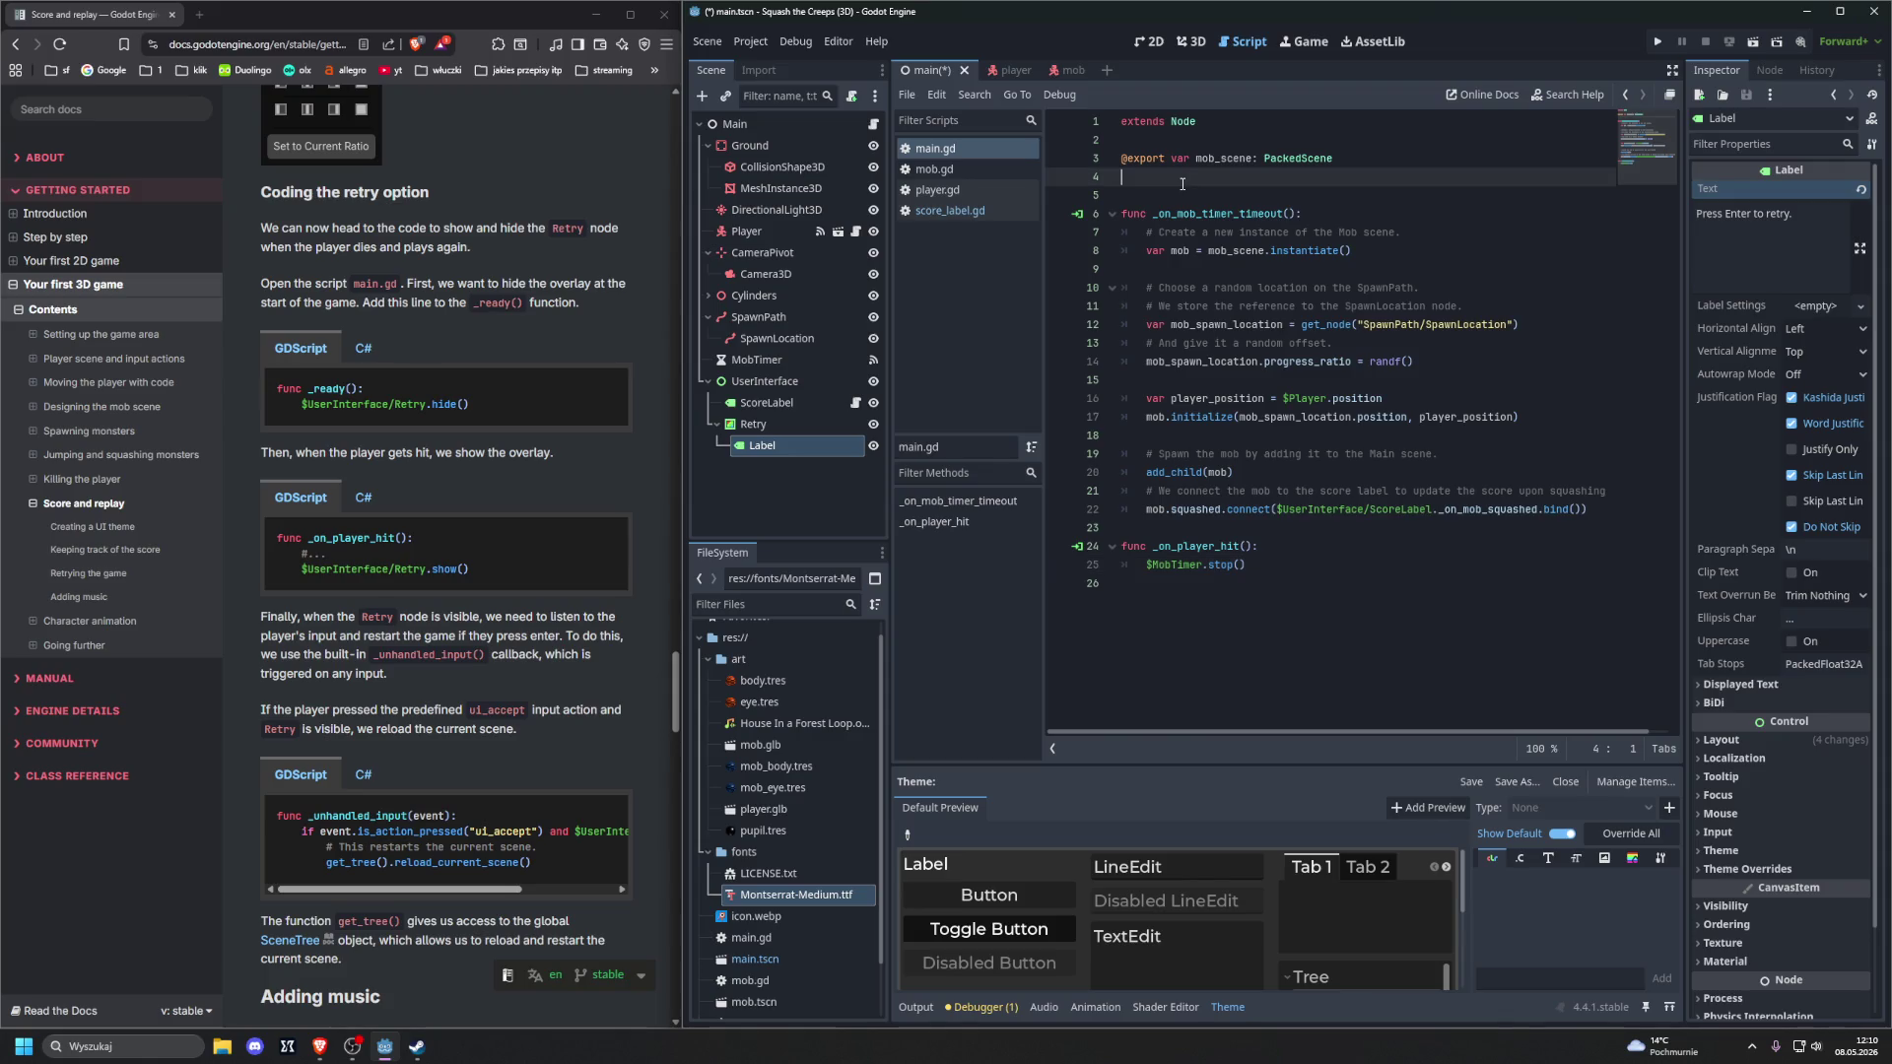
Paste a _ready() function that hides $UserInterface/Retry below the mob_scene export
{"action": "key", "text": "Return"}
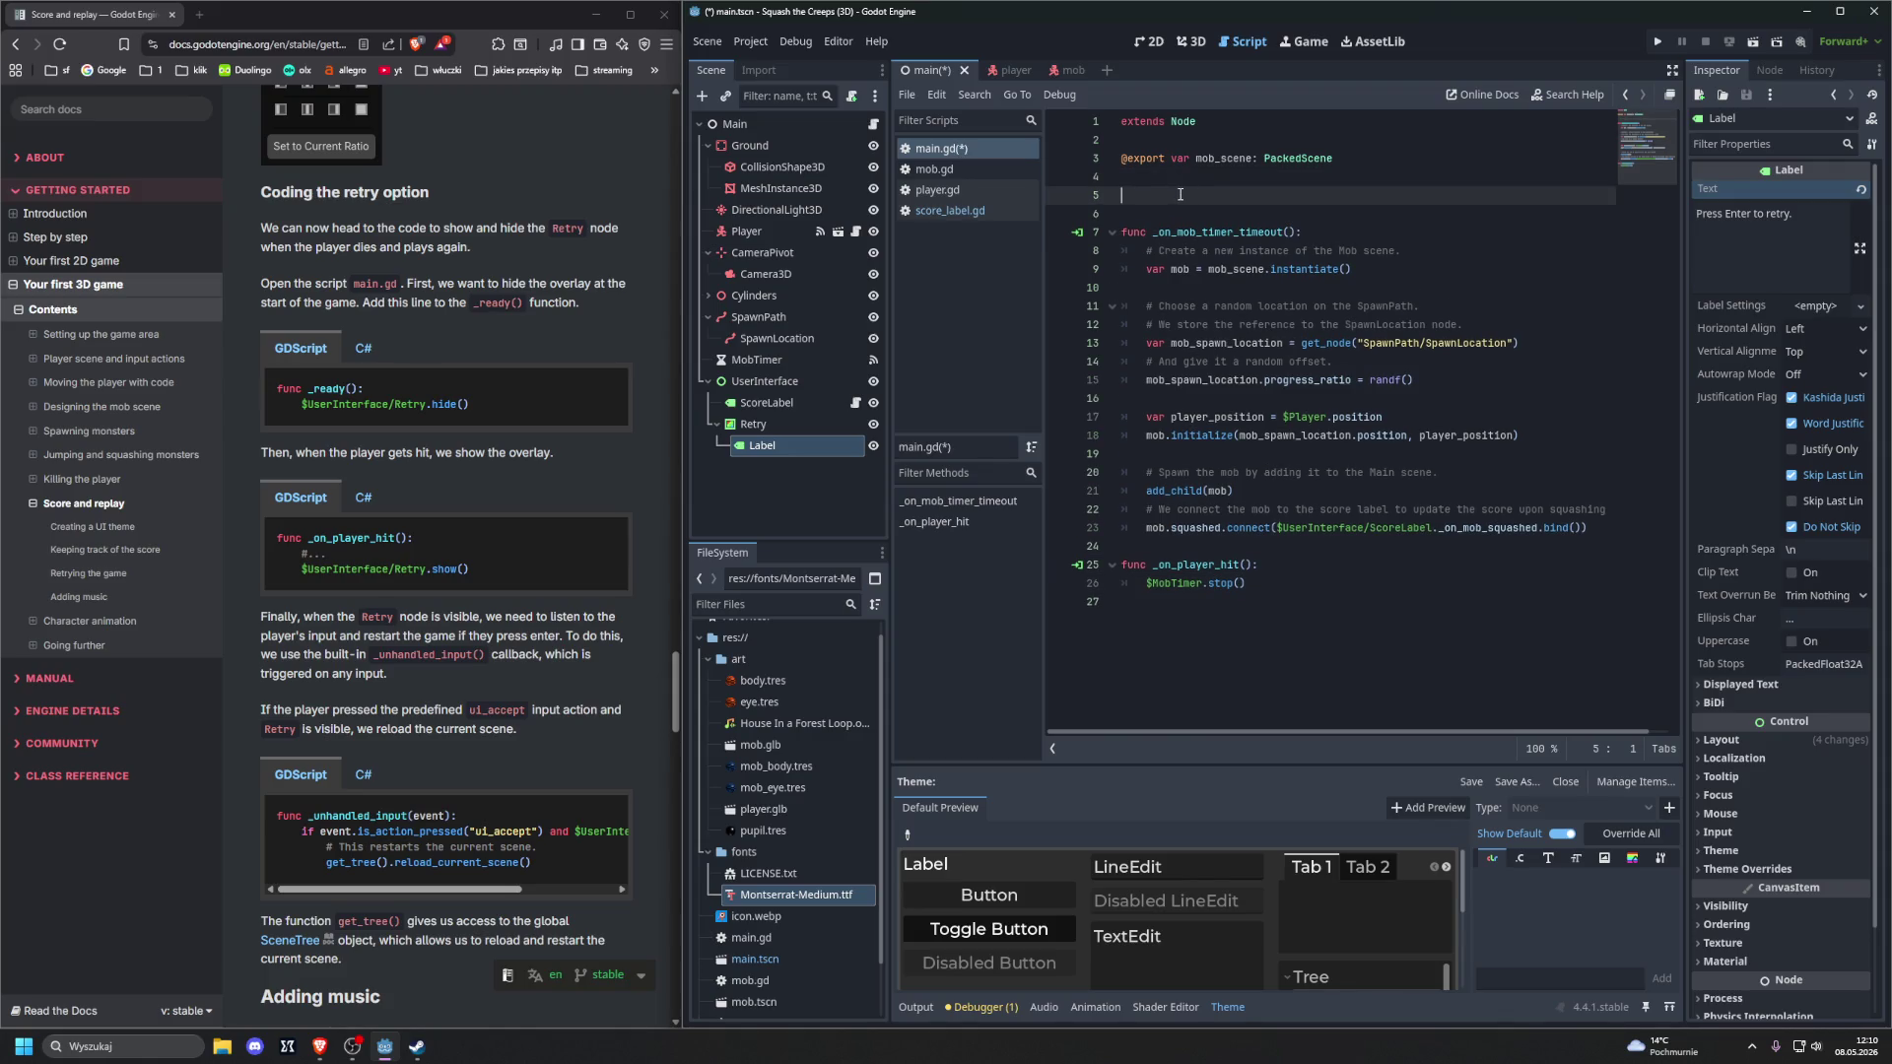
{"action": "key", "text": "Return"}
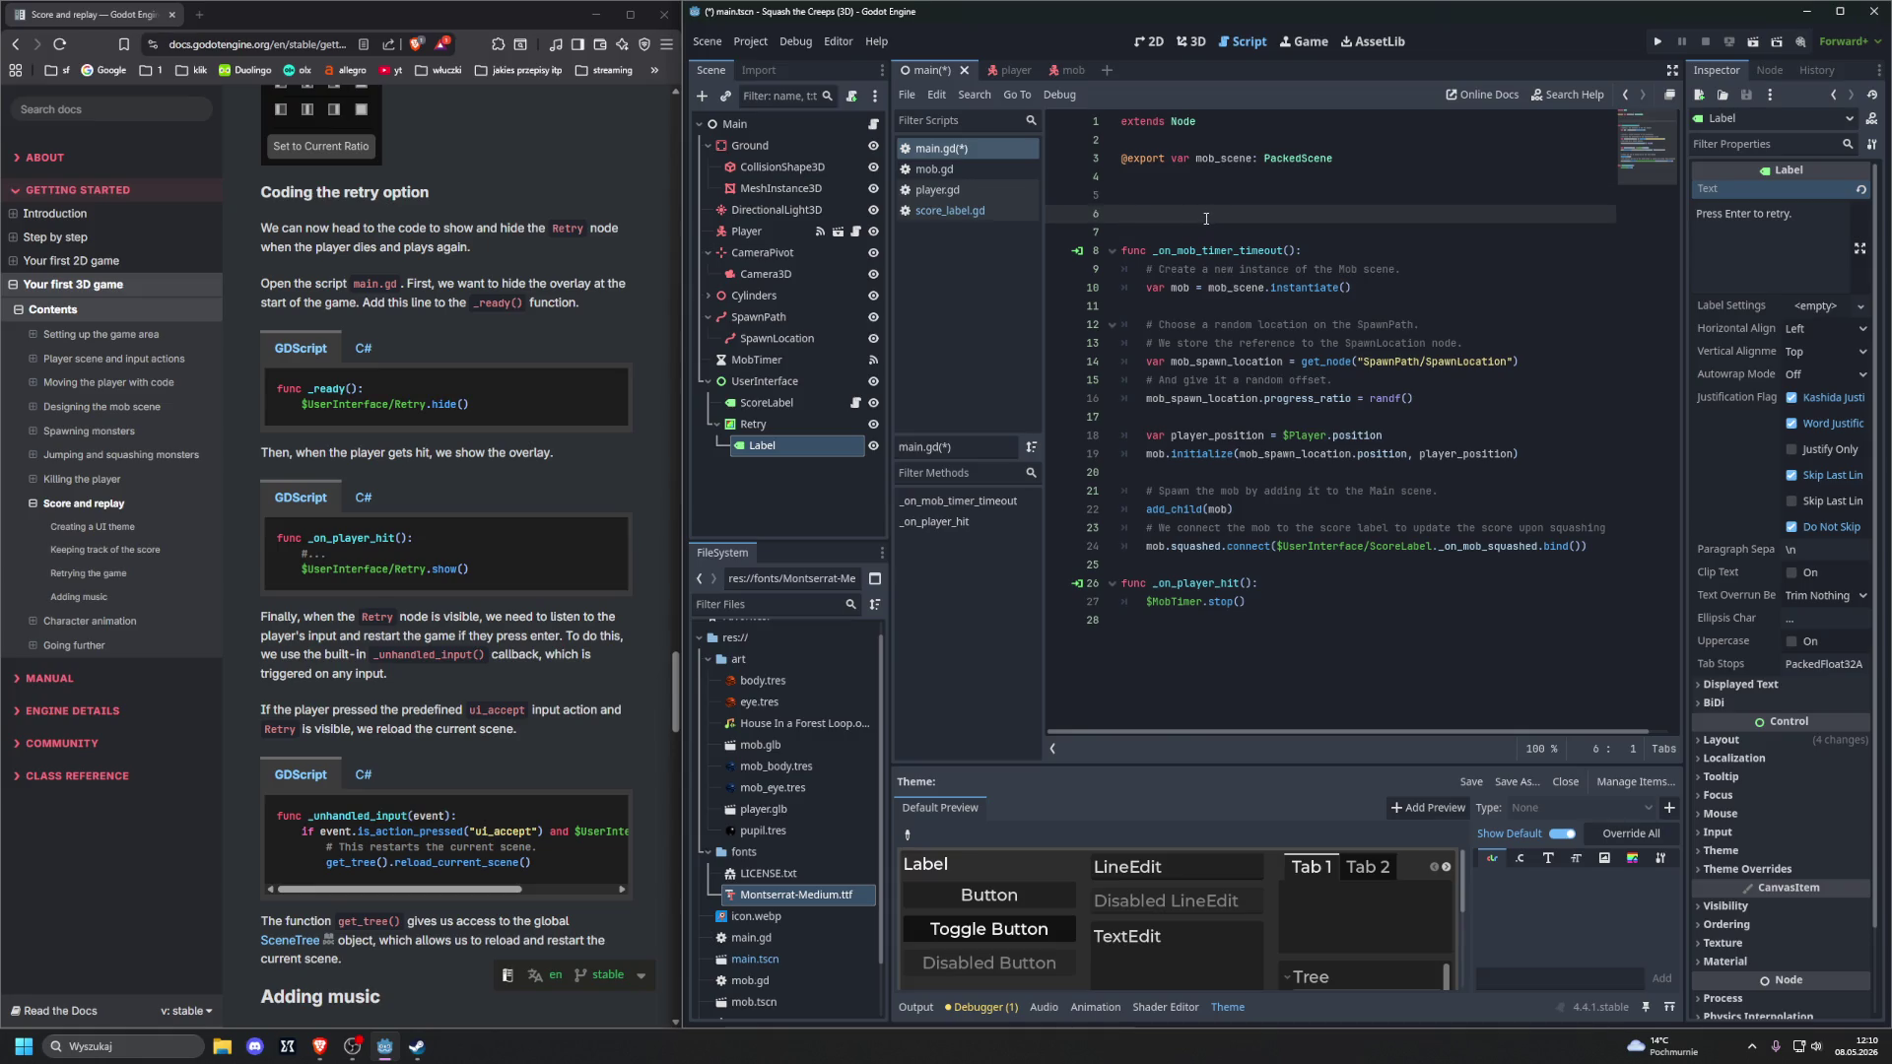
{"action": "type", "text": "func _ready(): \t$UserInterface/Retry.hide()"}
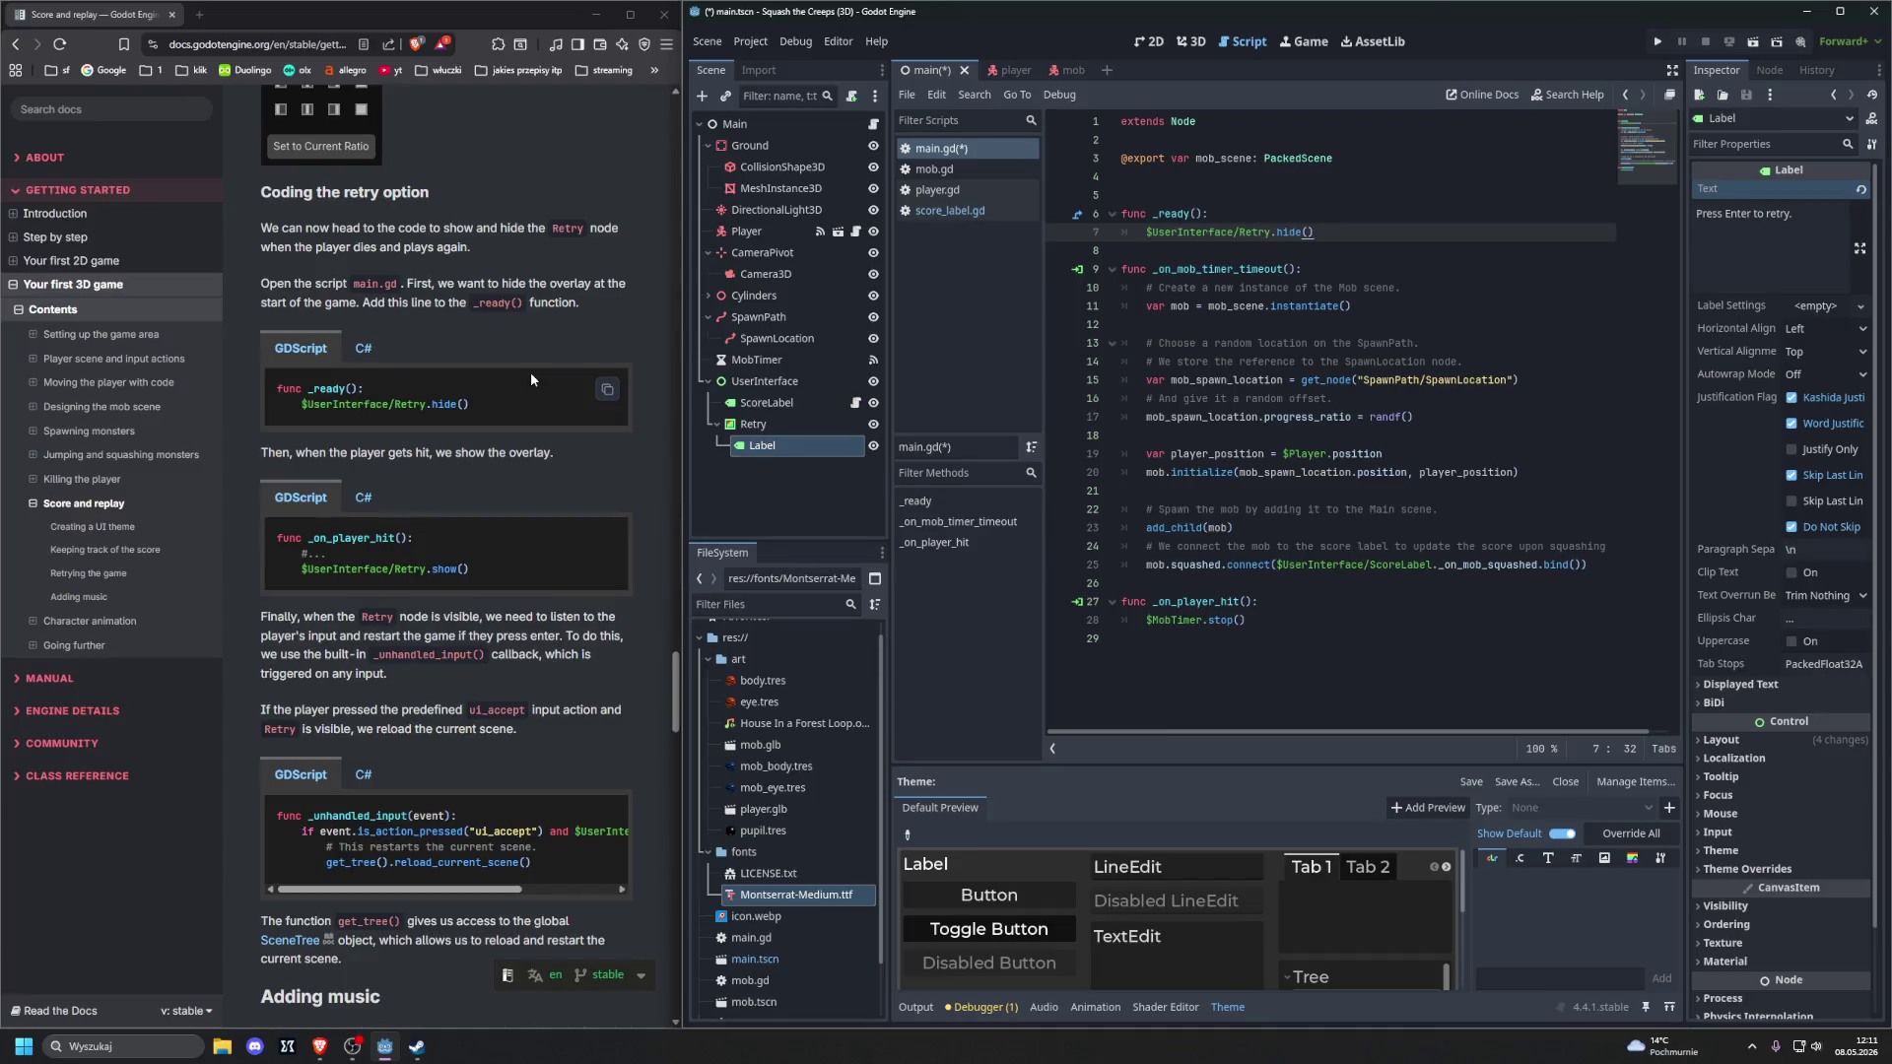
Add $UserInterface/Retry.show() to _on_player_hit() after the MobTimer stop line
{"action": "left_click", "coordinate": [602, 542]}
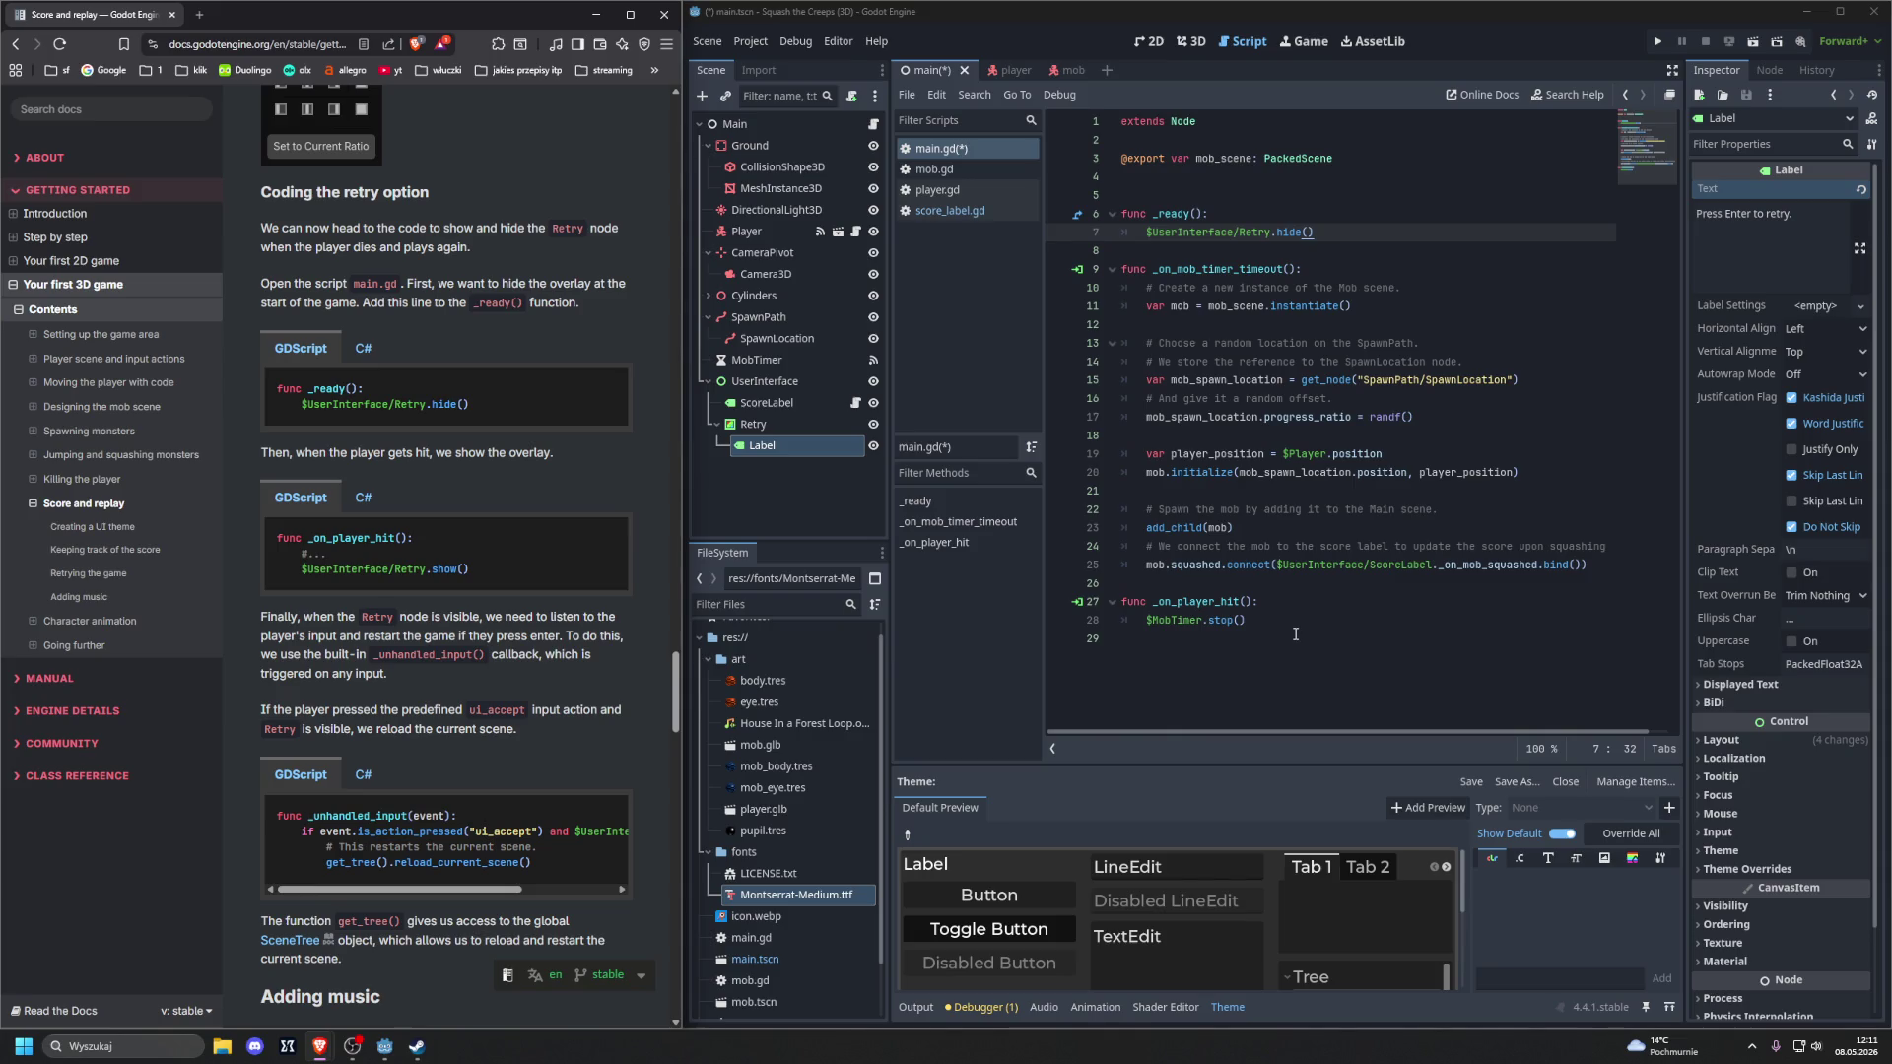
{"action": "left_click_drag", "start_coordinate": [301, 570], "coordinate": [492, 571]}
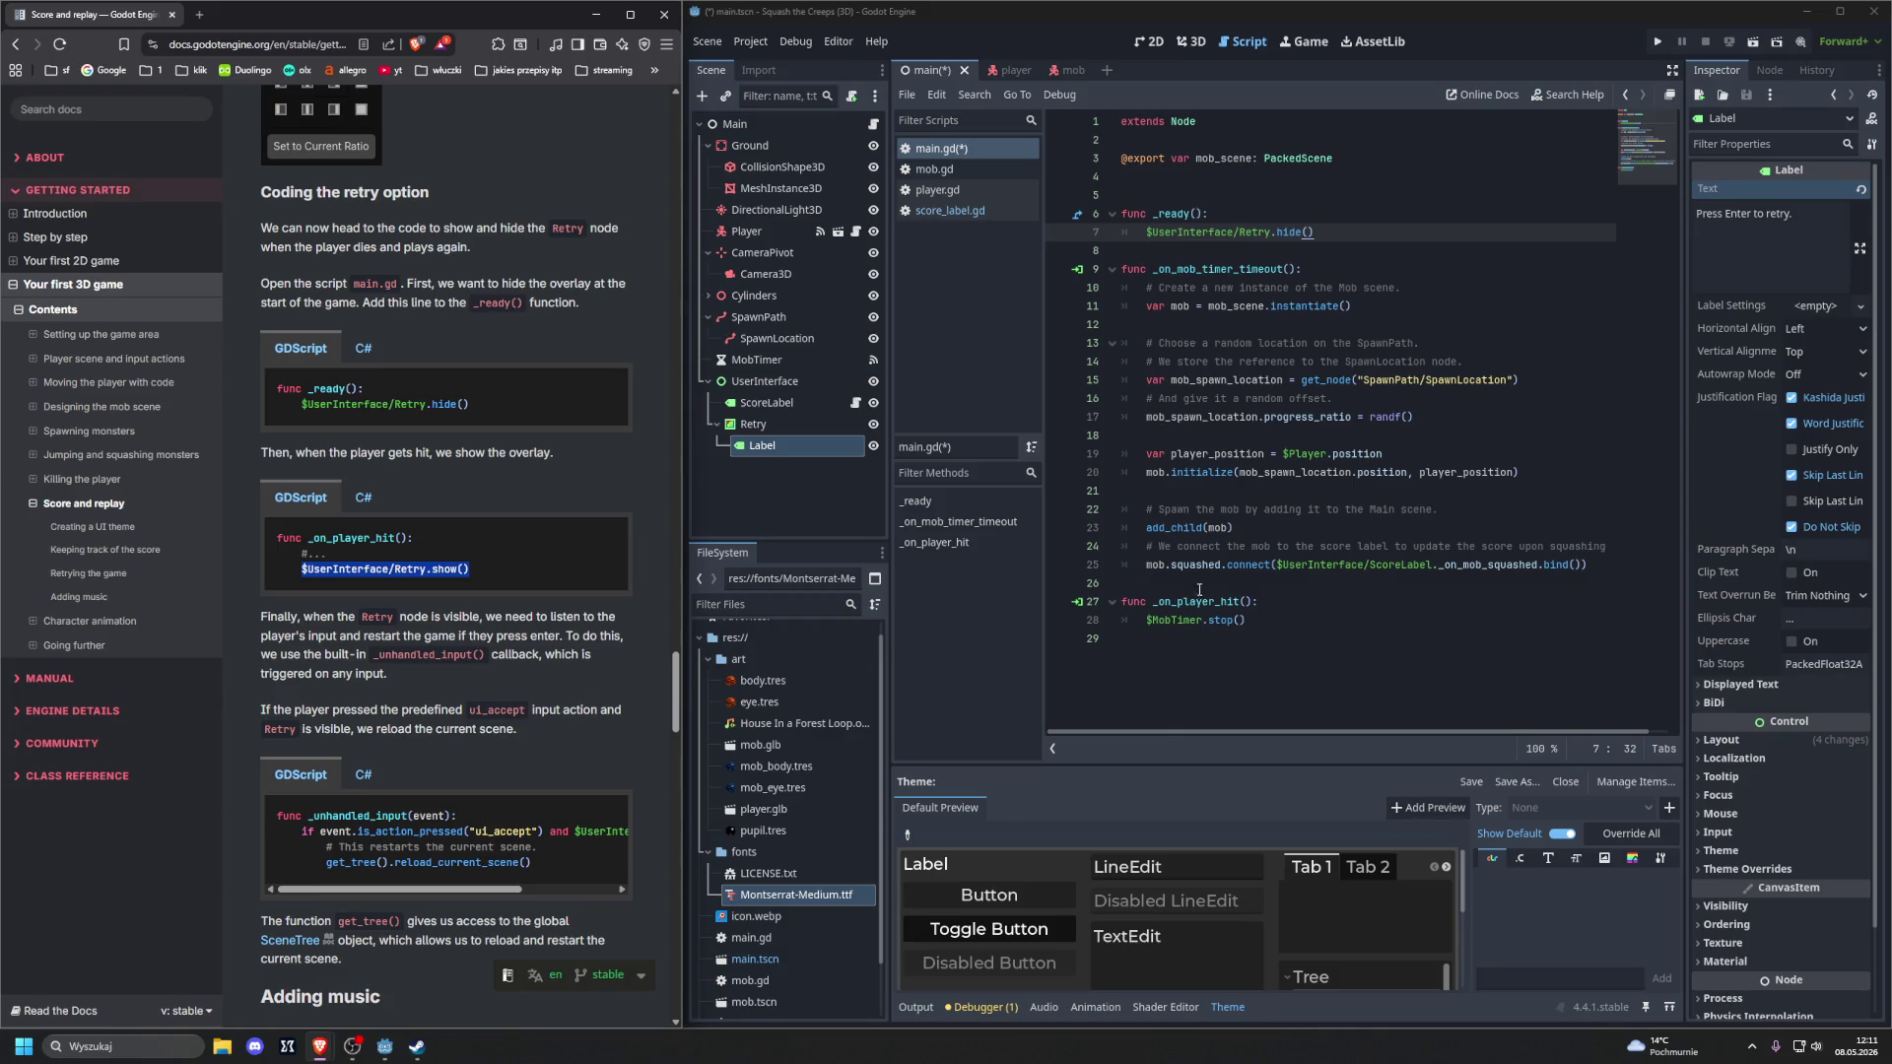
{"action": "left_click", "coordinate": [1361, 625]}
{"action": "key", "text": "Return"}
{"action": "key", "text": "ctrl+v"}
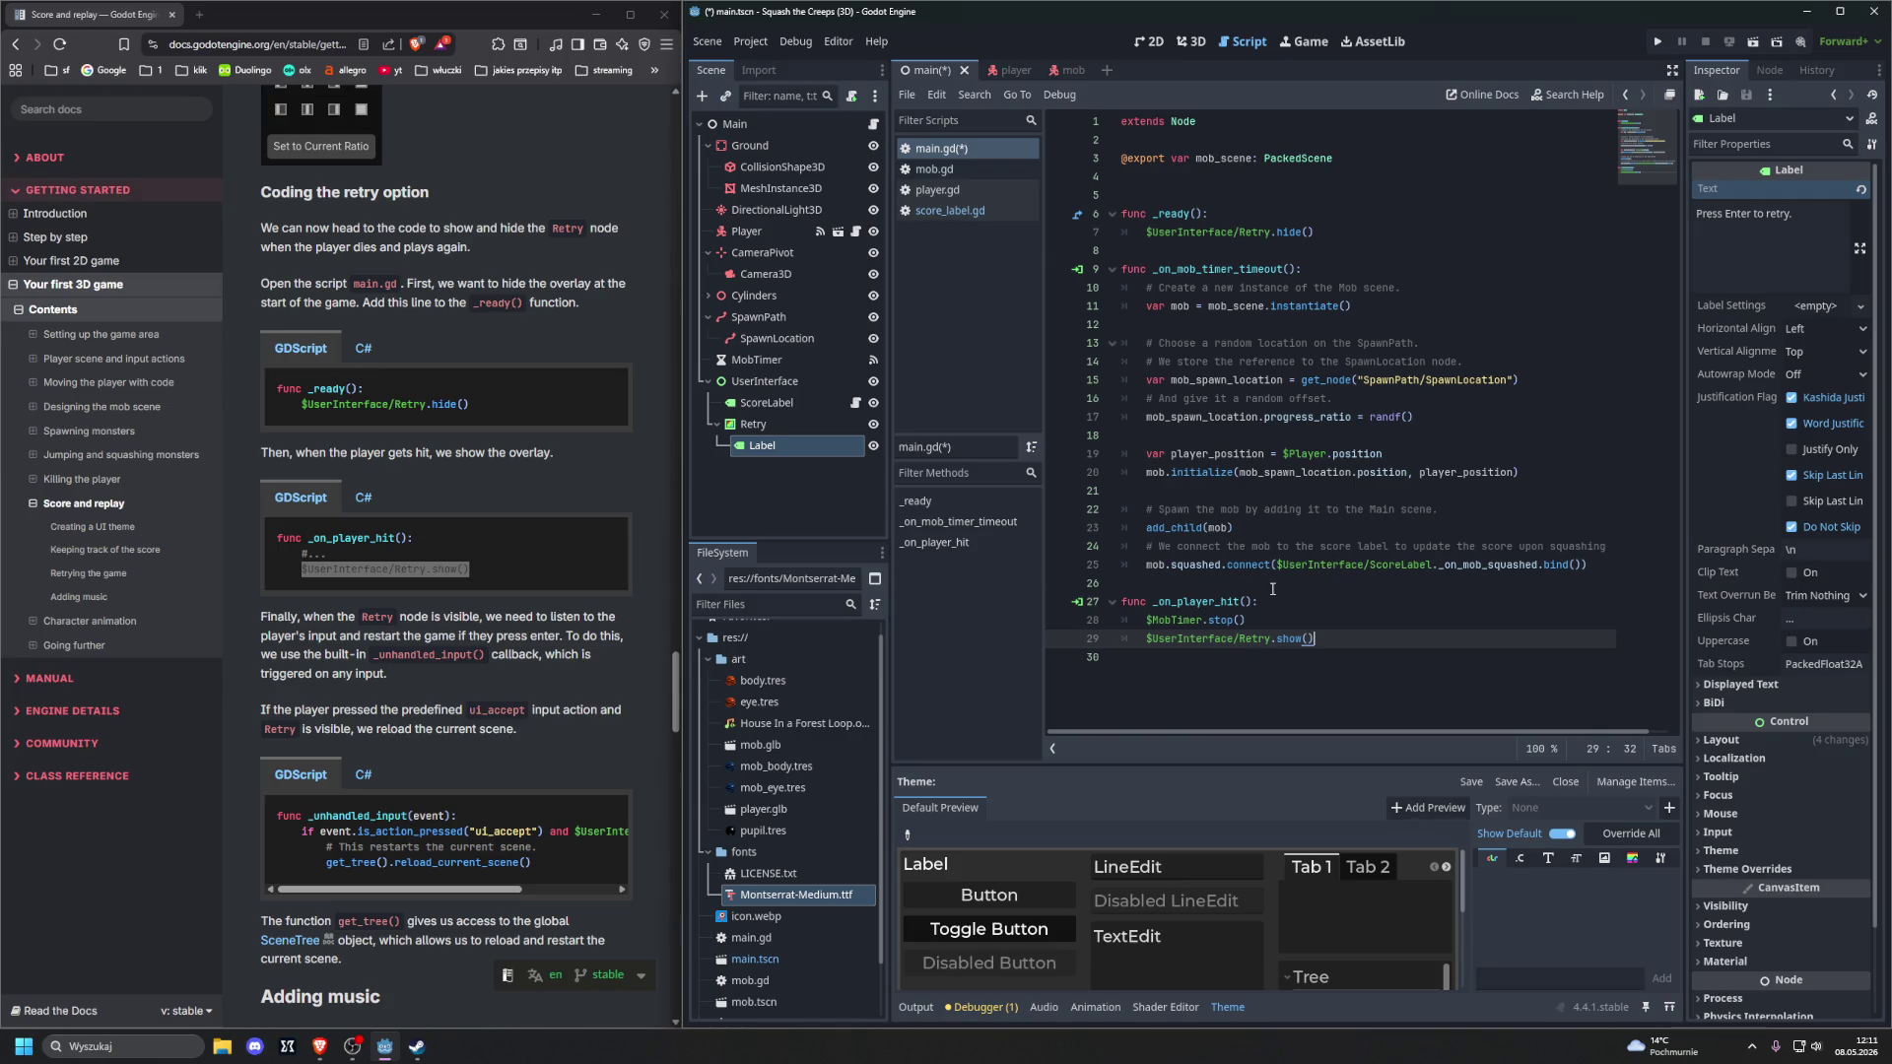
{"action": "scroll", "coordinate": [647, 534], "scroll_direction": "down", "scroll_amount": 3}
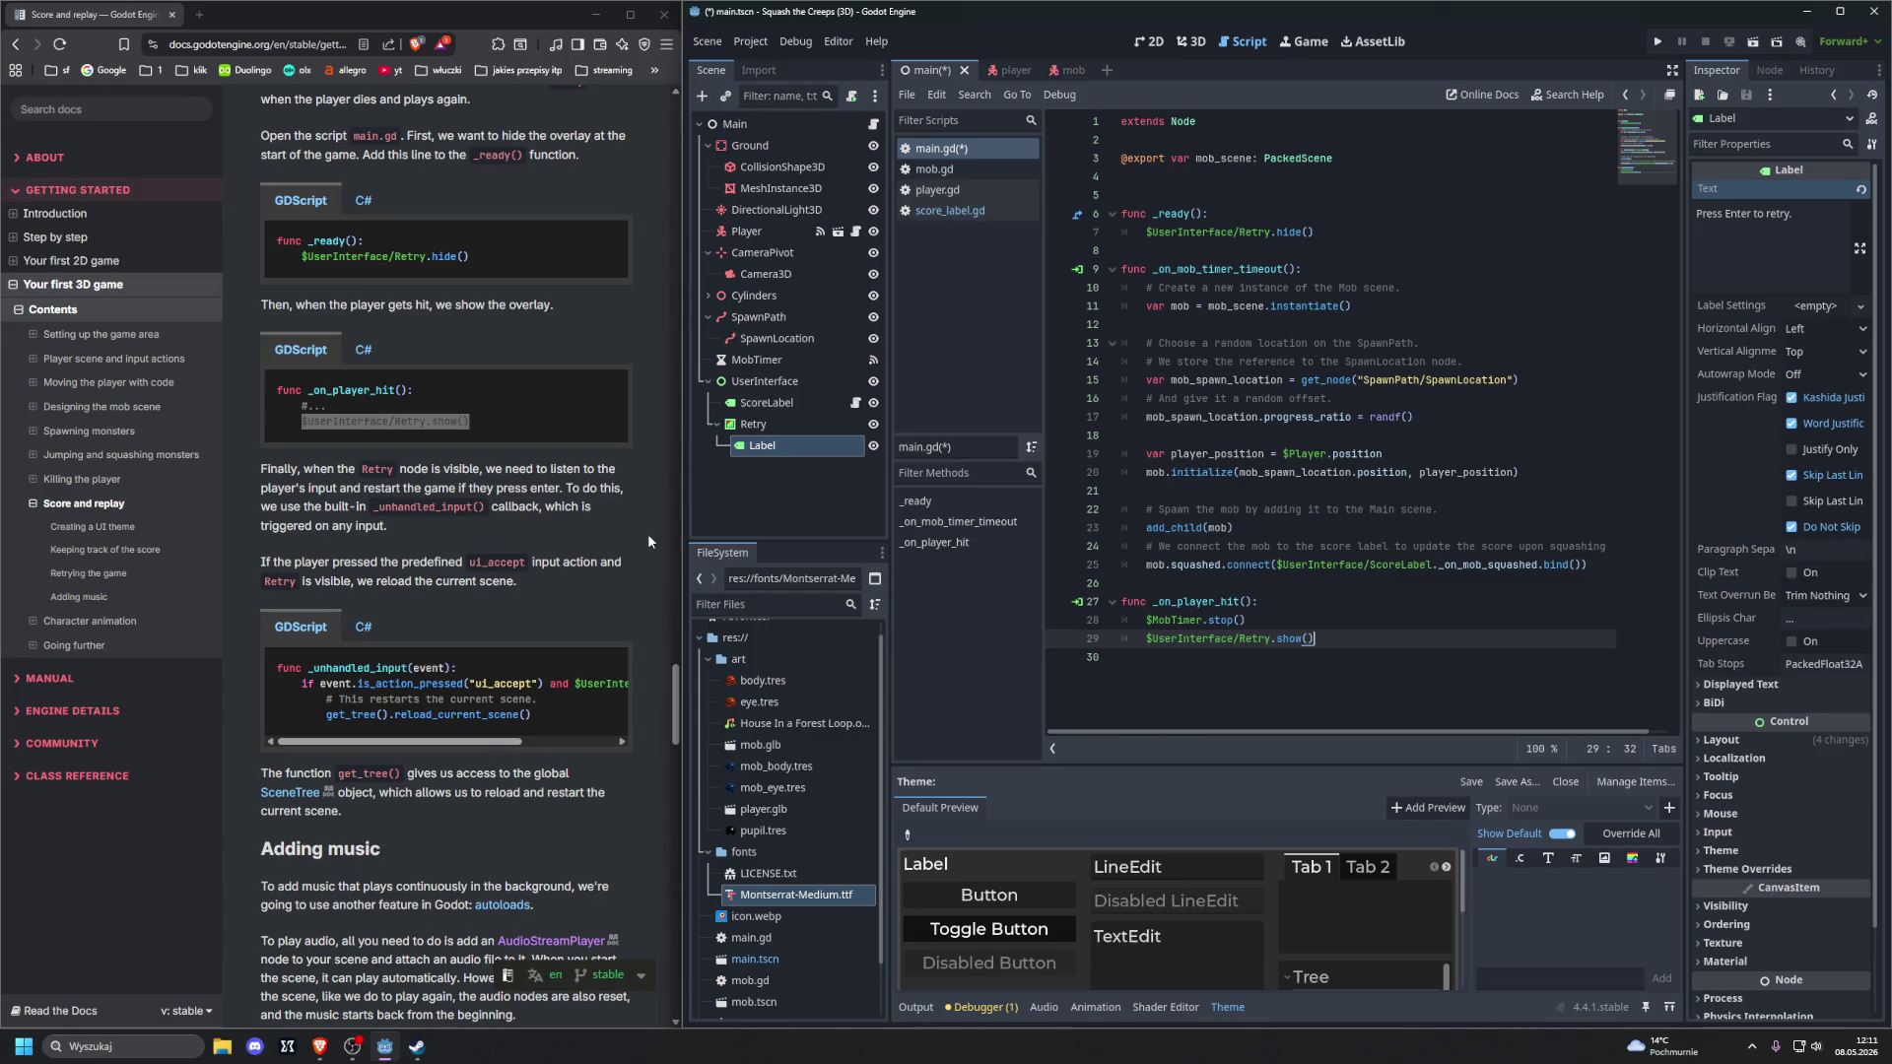
{"action": "scroll", "coordinate": [648, 534], "scroll_direction": "down", "scroll_amount": 1}
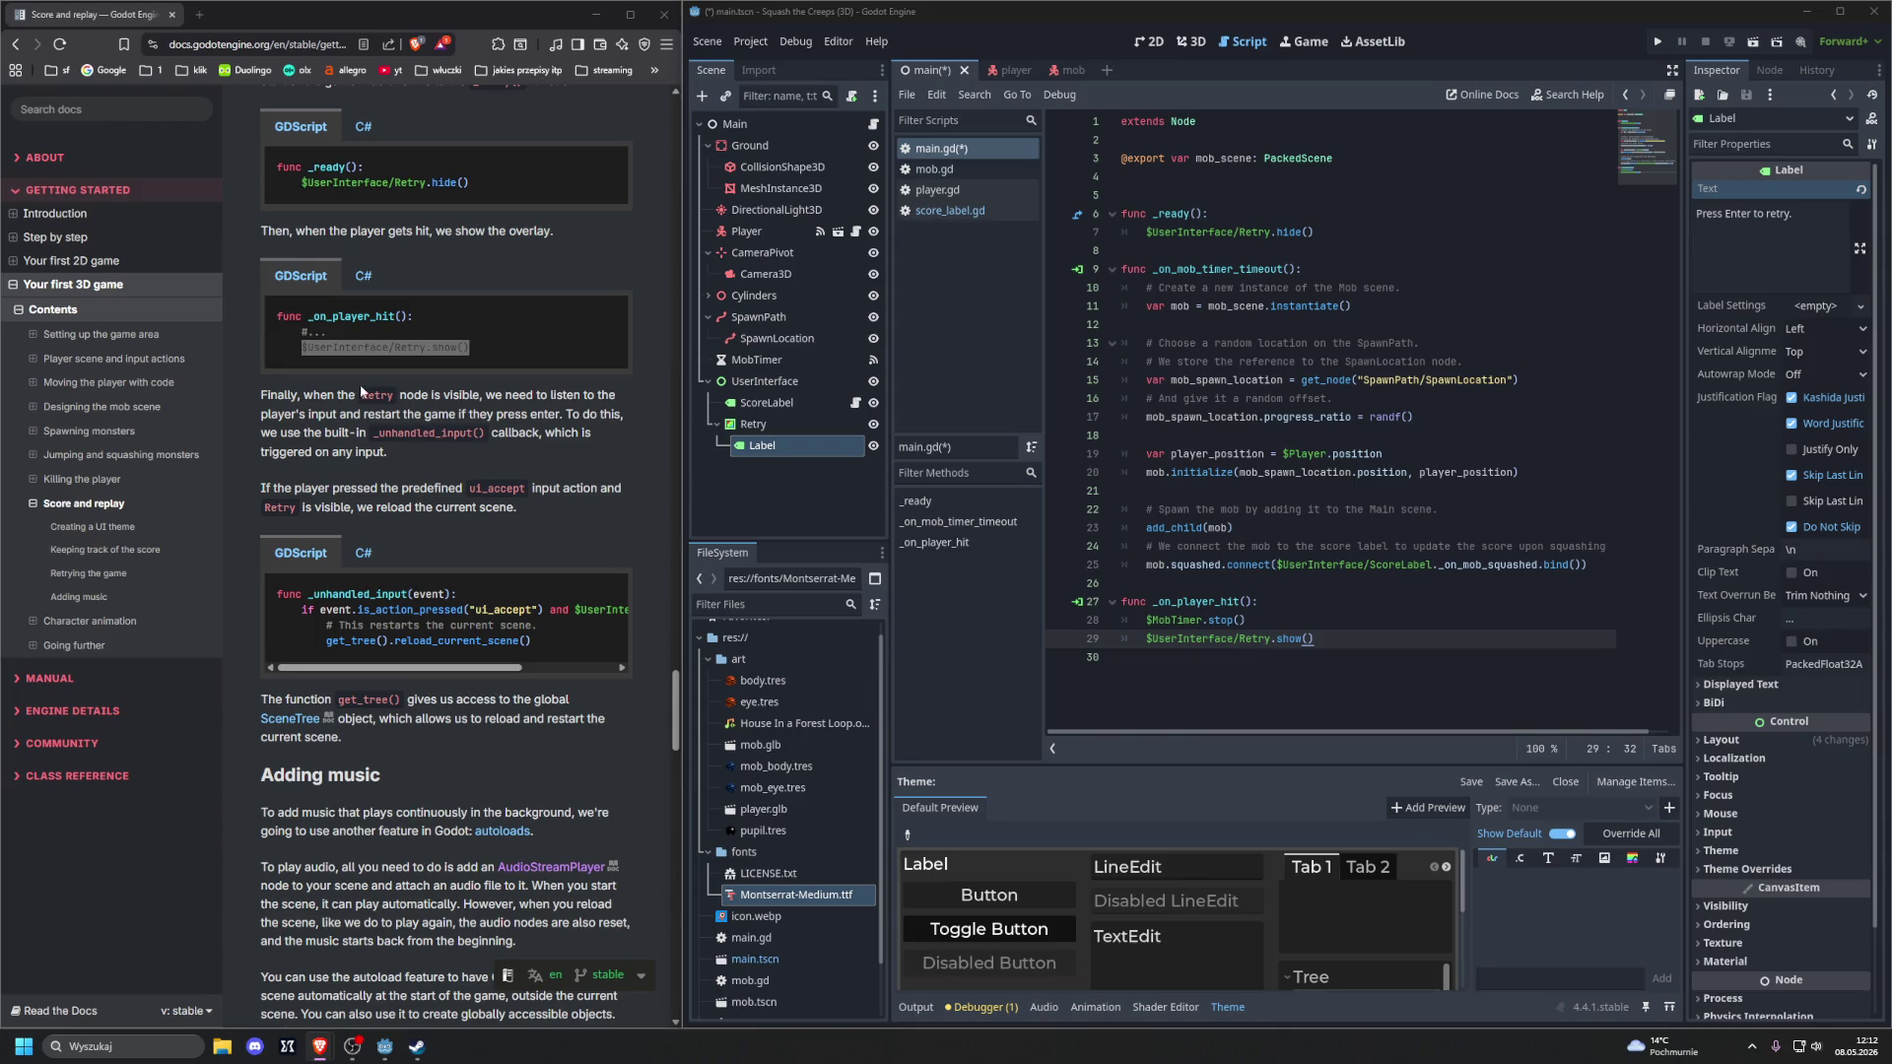
{"action": "scroll", "coordinate": [332, 396], "scroll_direction": "down", "scroll_amount": 1}
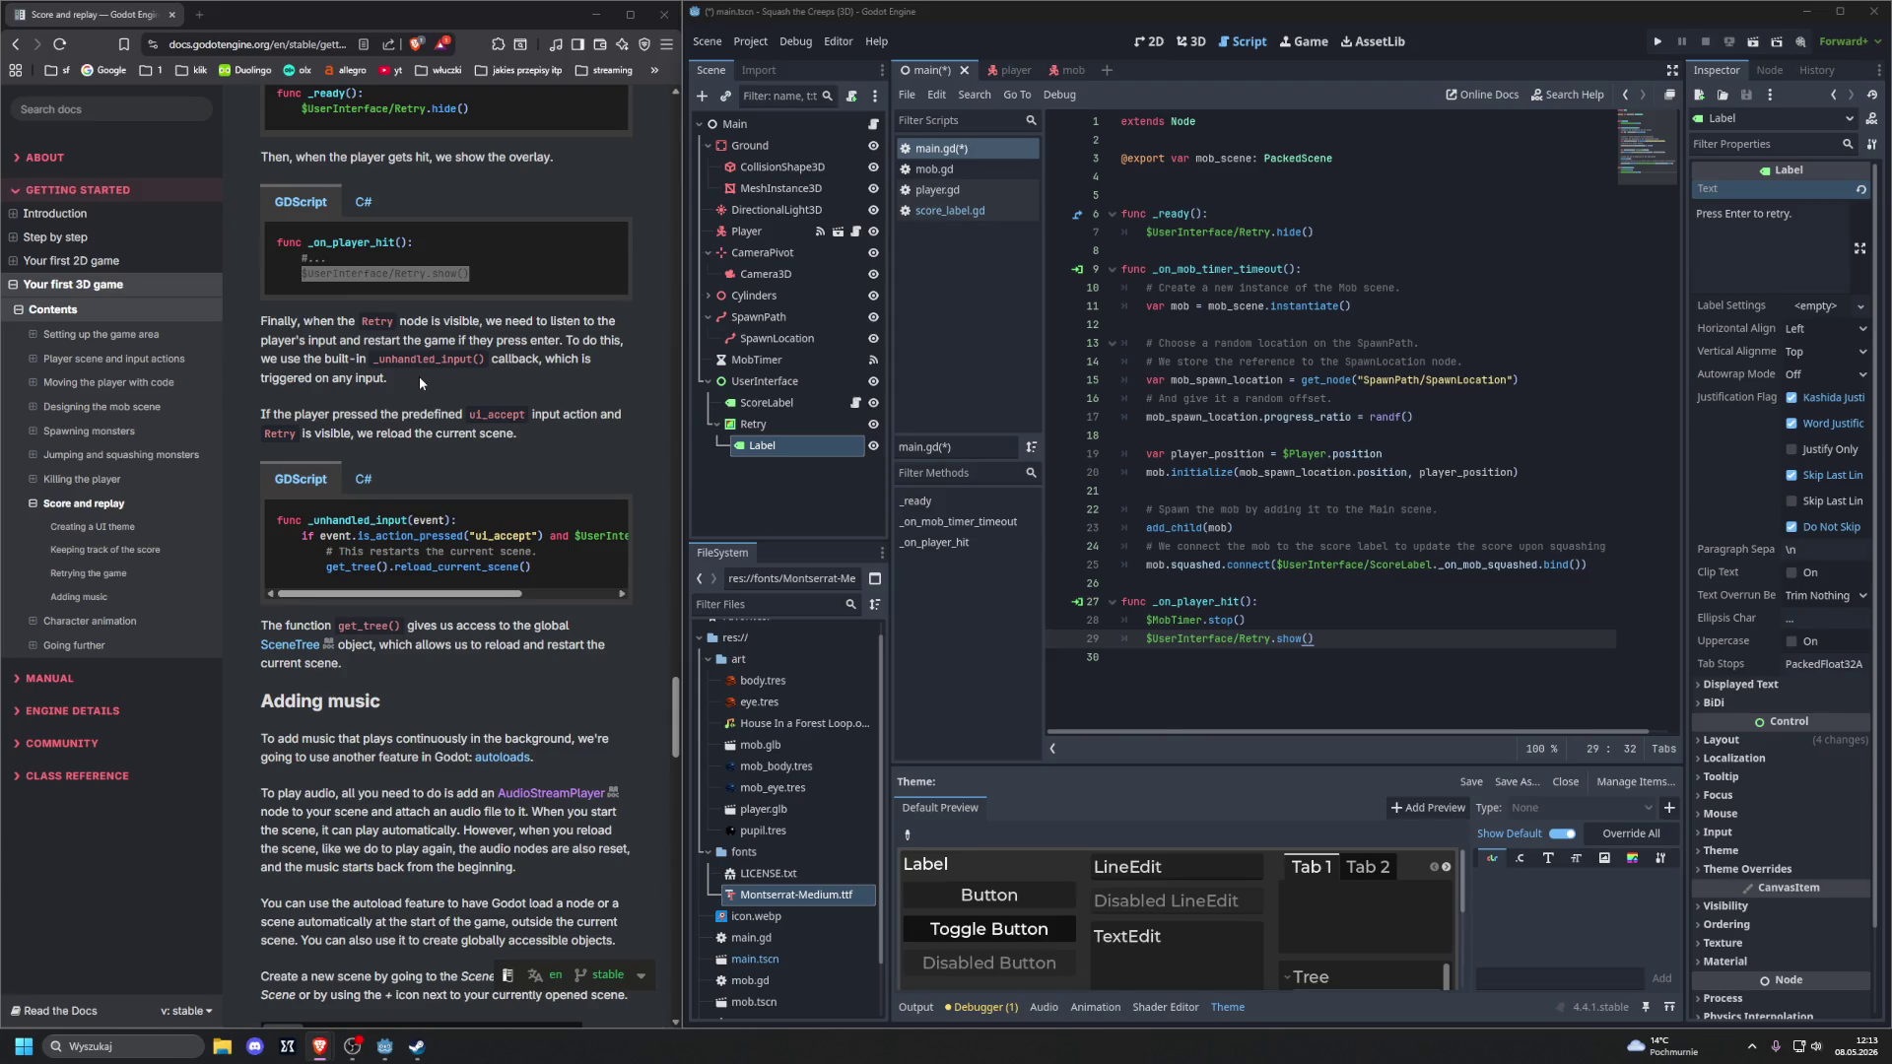
{"action": "scroll", "coordinate": [424, 384], "scroll_direction": "down", "scroll_amount": 1}
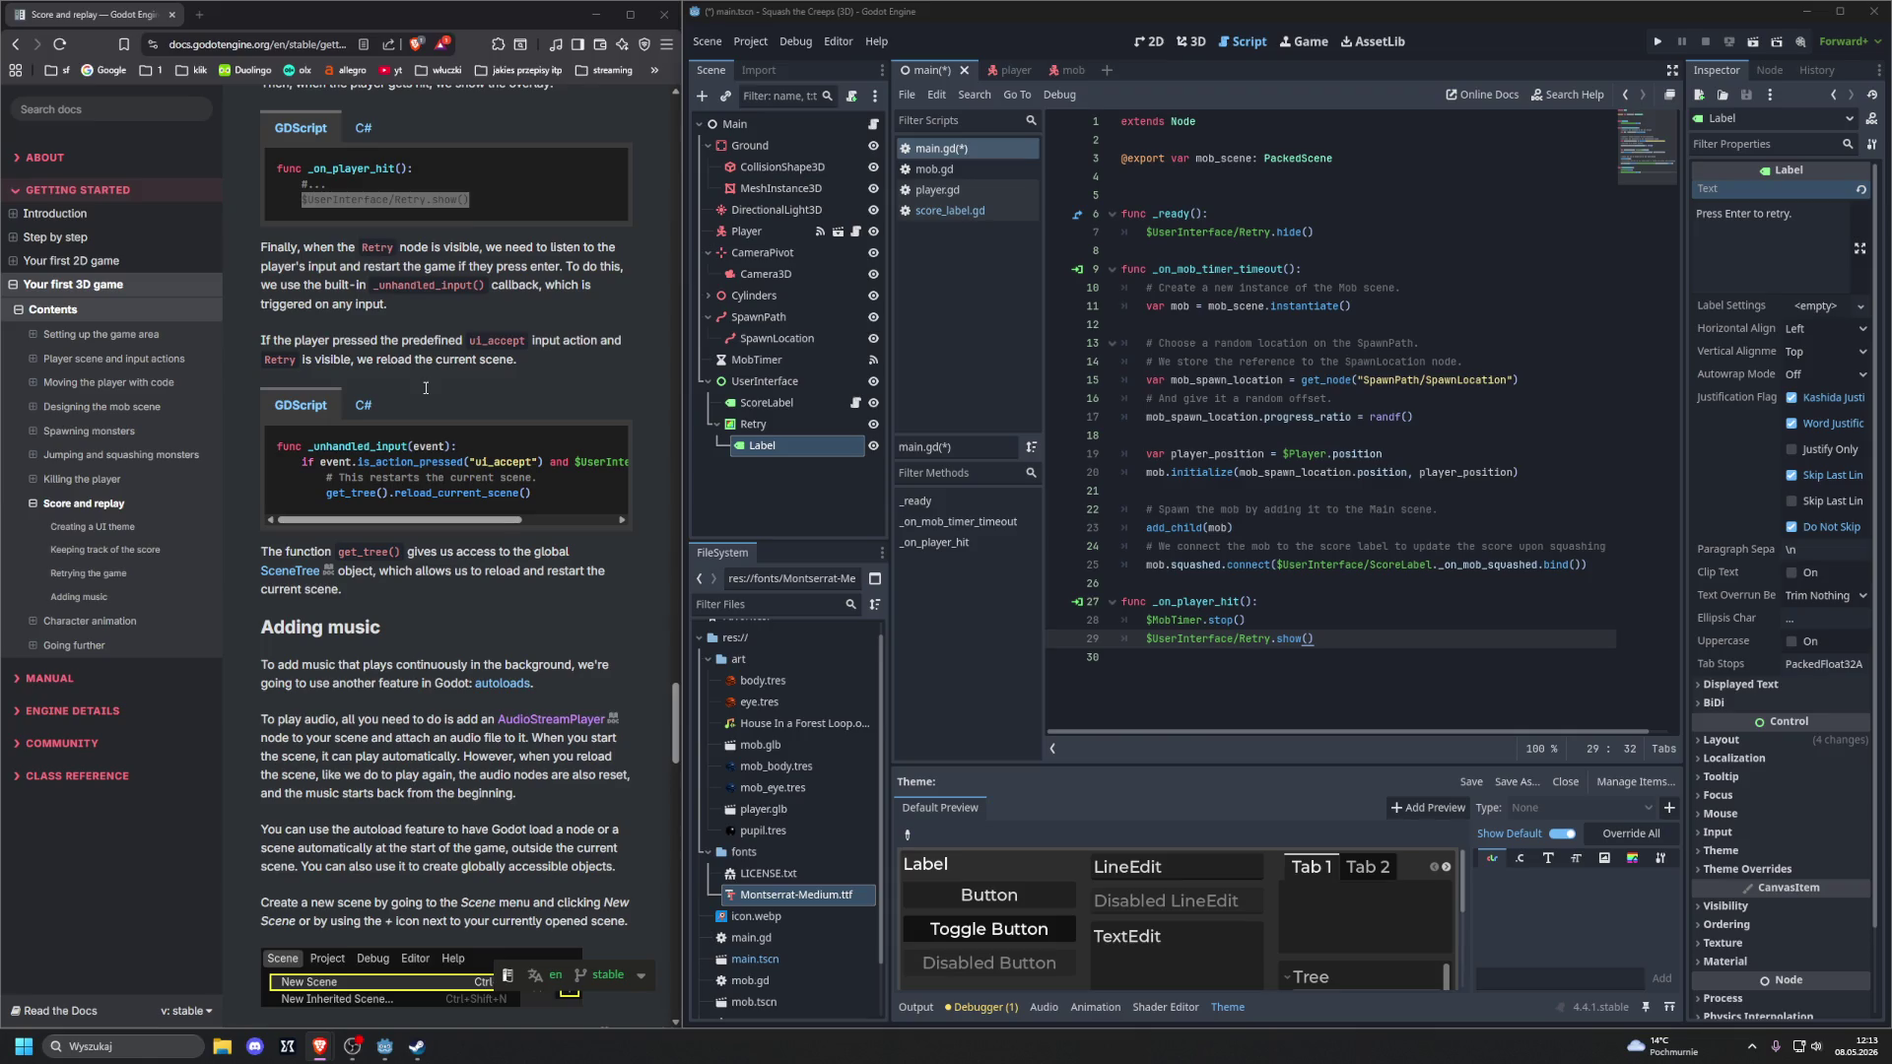
{"action": "left_click", "coordinate": [1354, 641]}
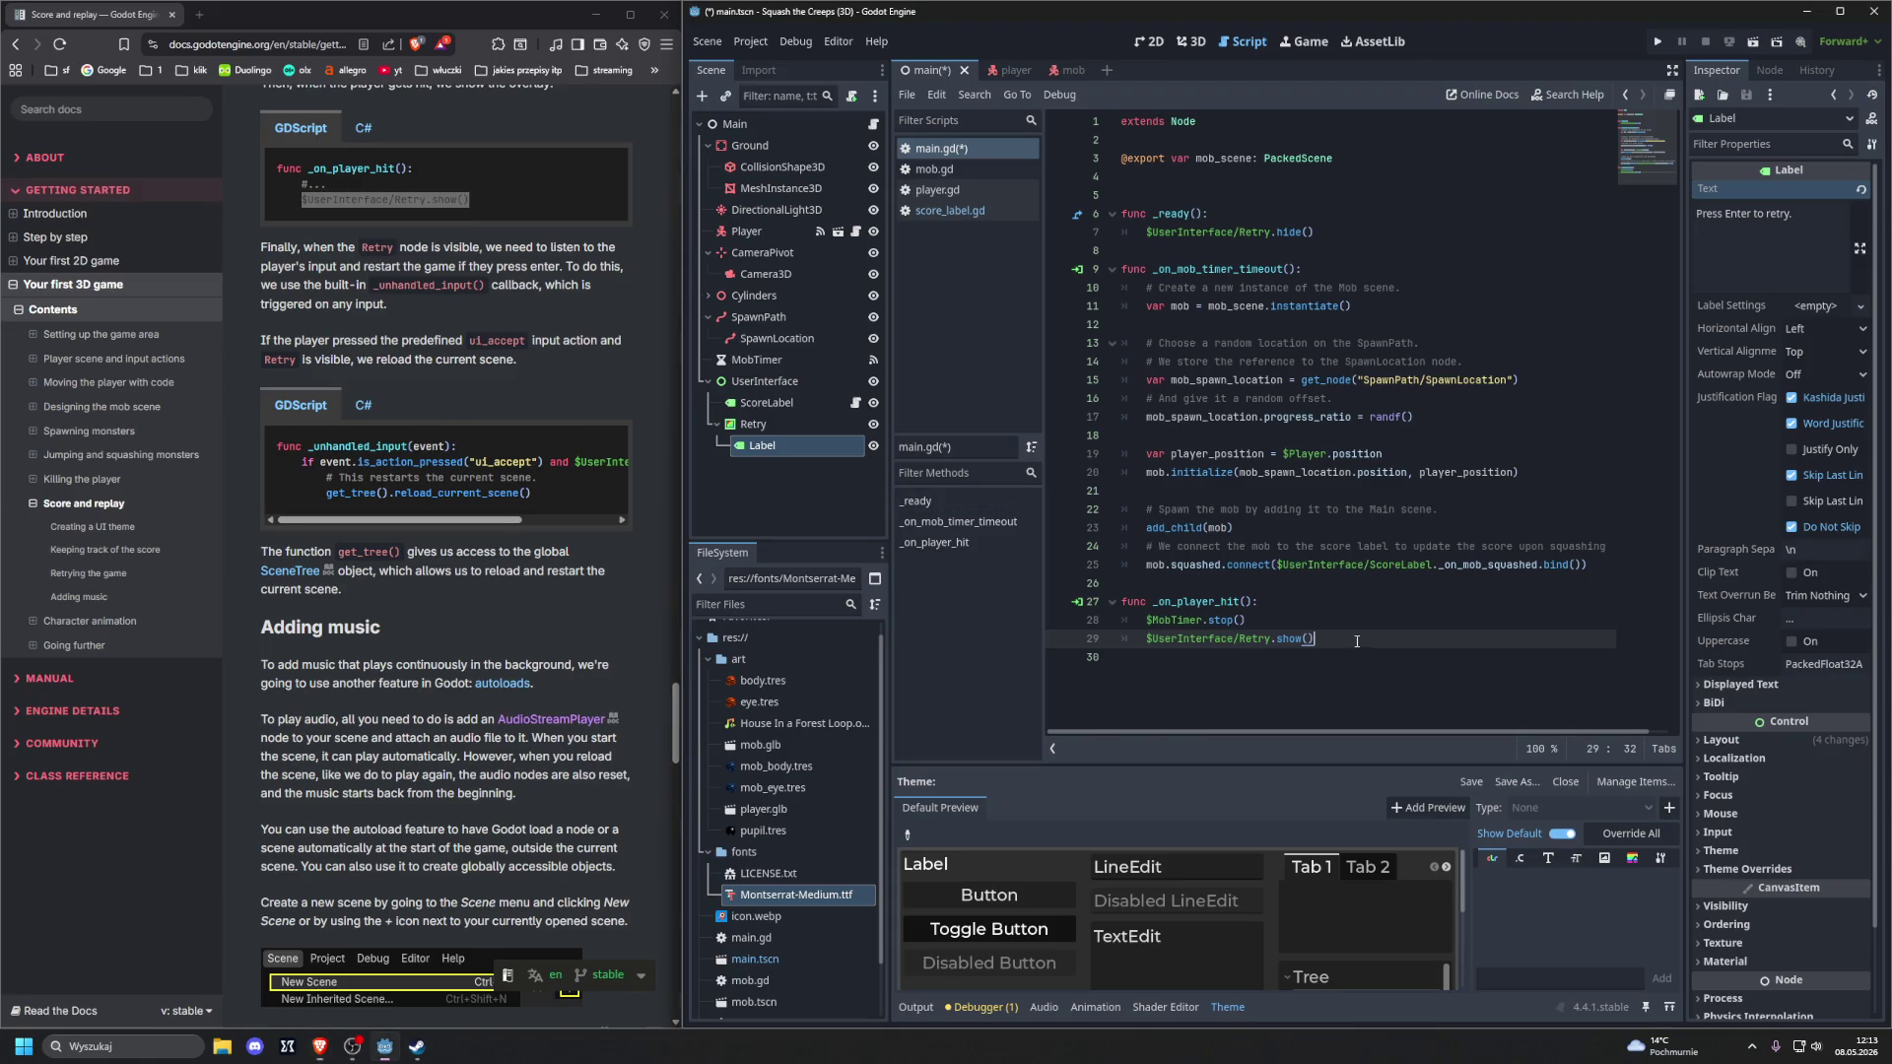
Add an _unhandled_input(event) function below _on_player_hit()
{"action": "key", "text": "Return"}
{"action": "key", "text": "Return"}
{"action": "key", "text": "BackSpace"}
{"action": "type", "text": "func _"}
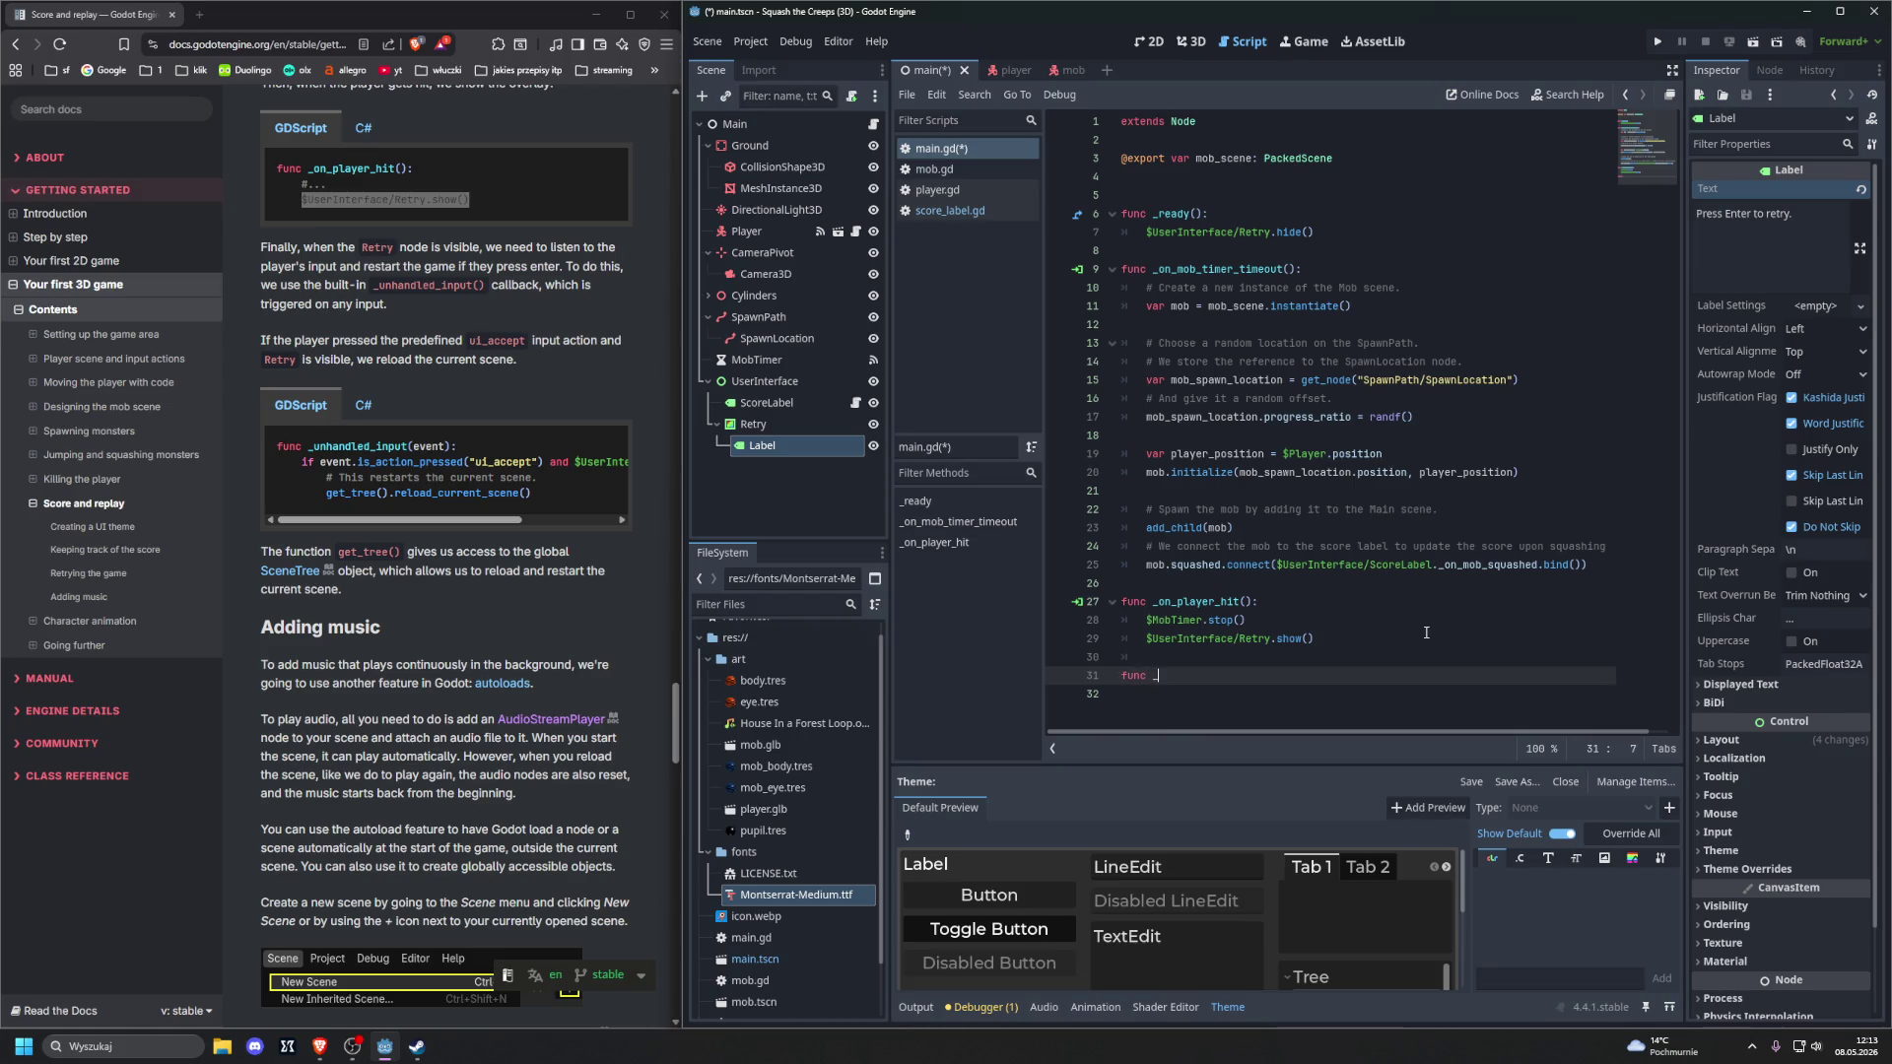
{"action": "type", "text": "un"}
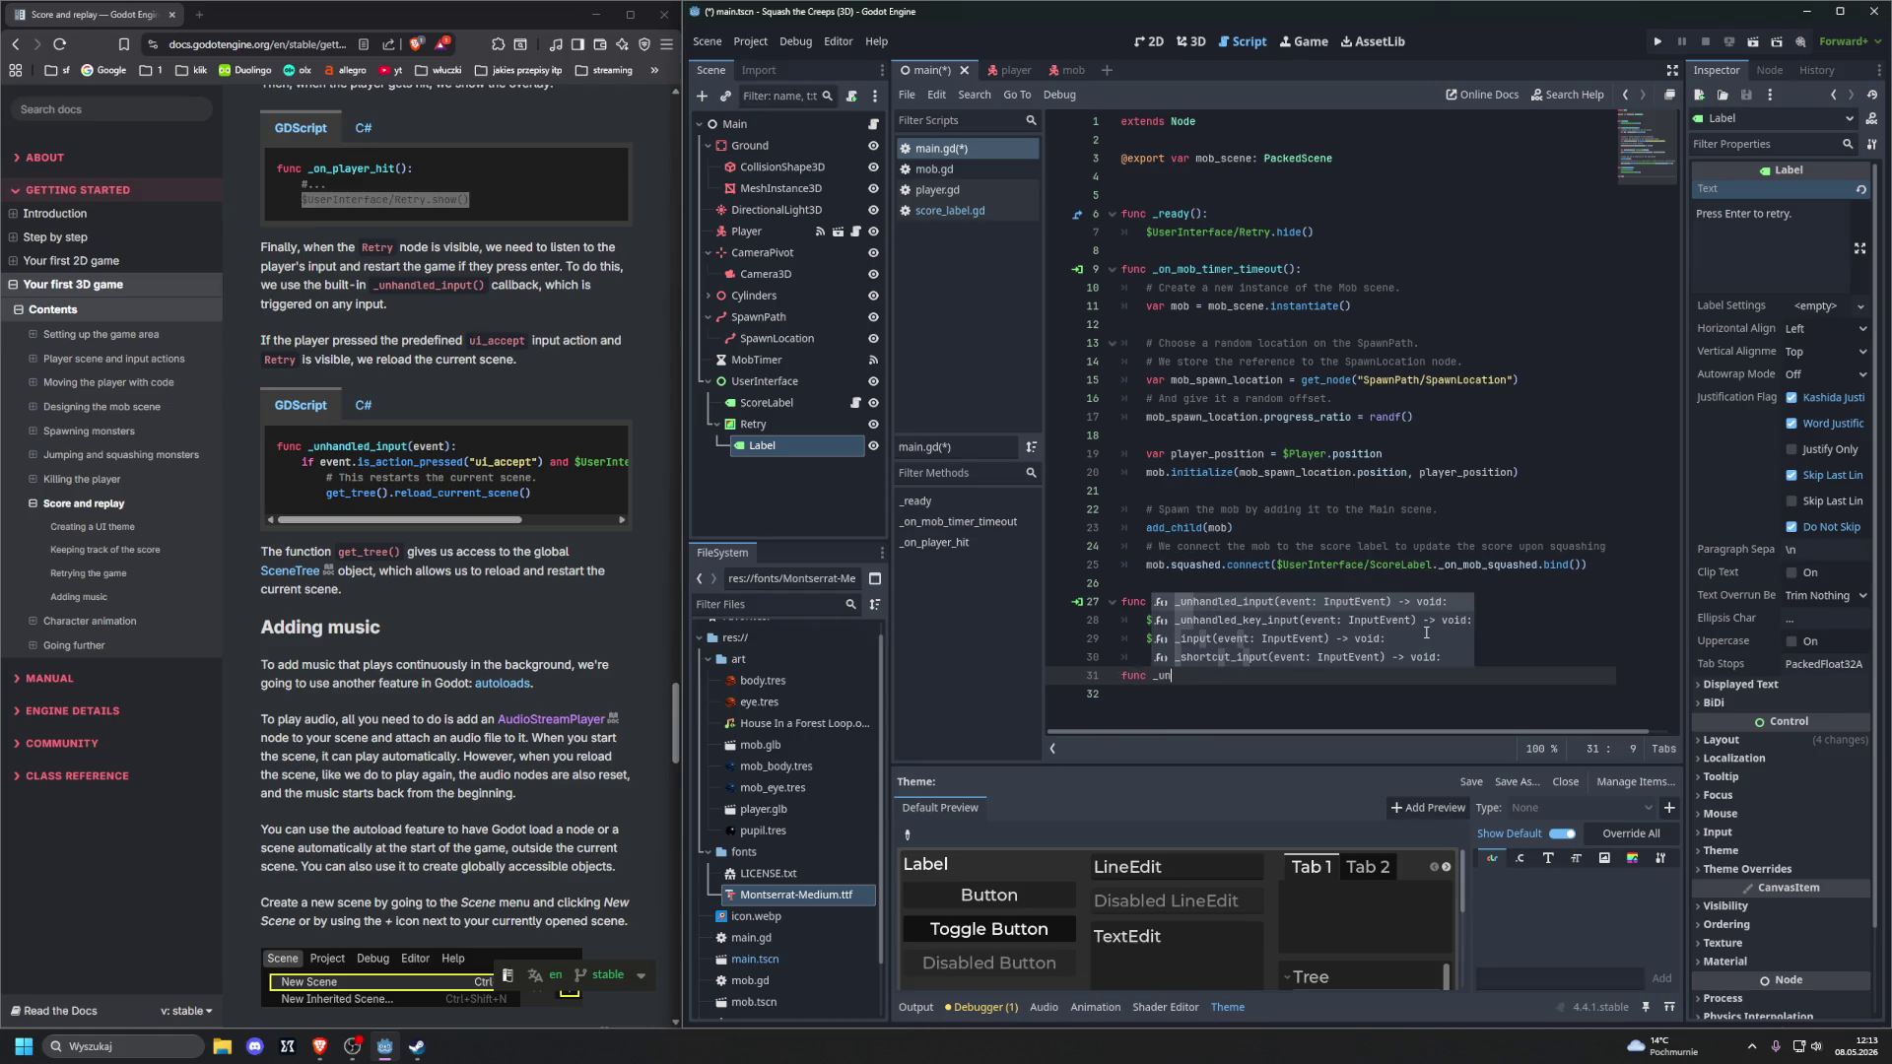
{"action": "key", "text": "Return"}
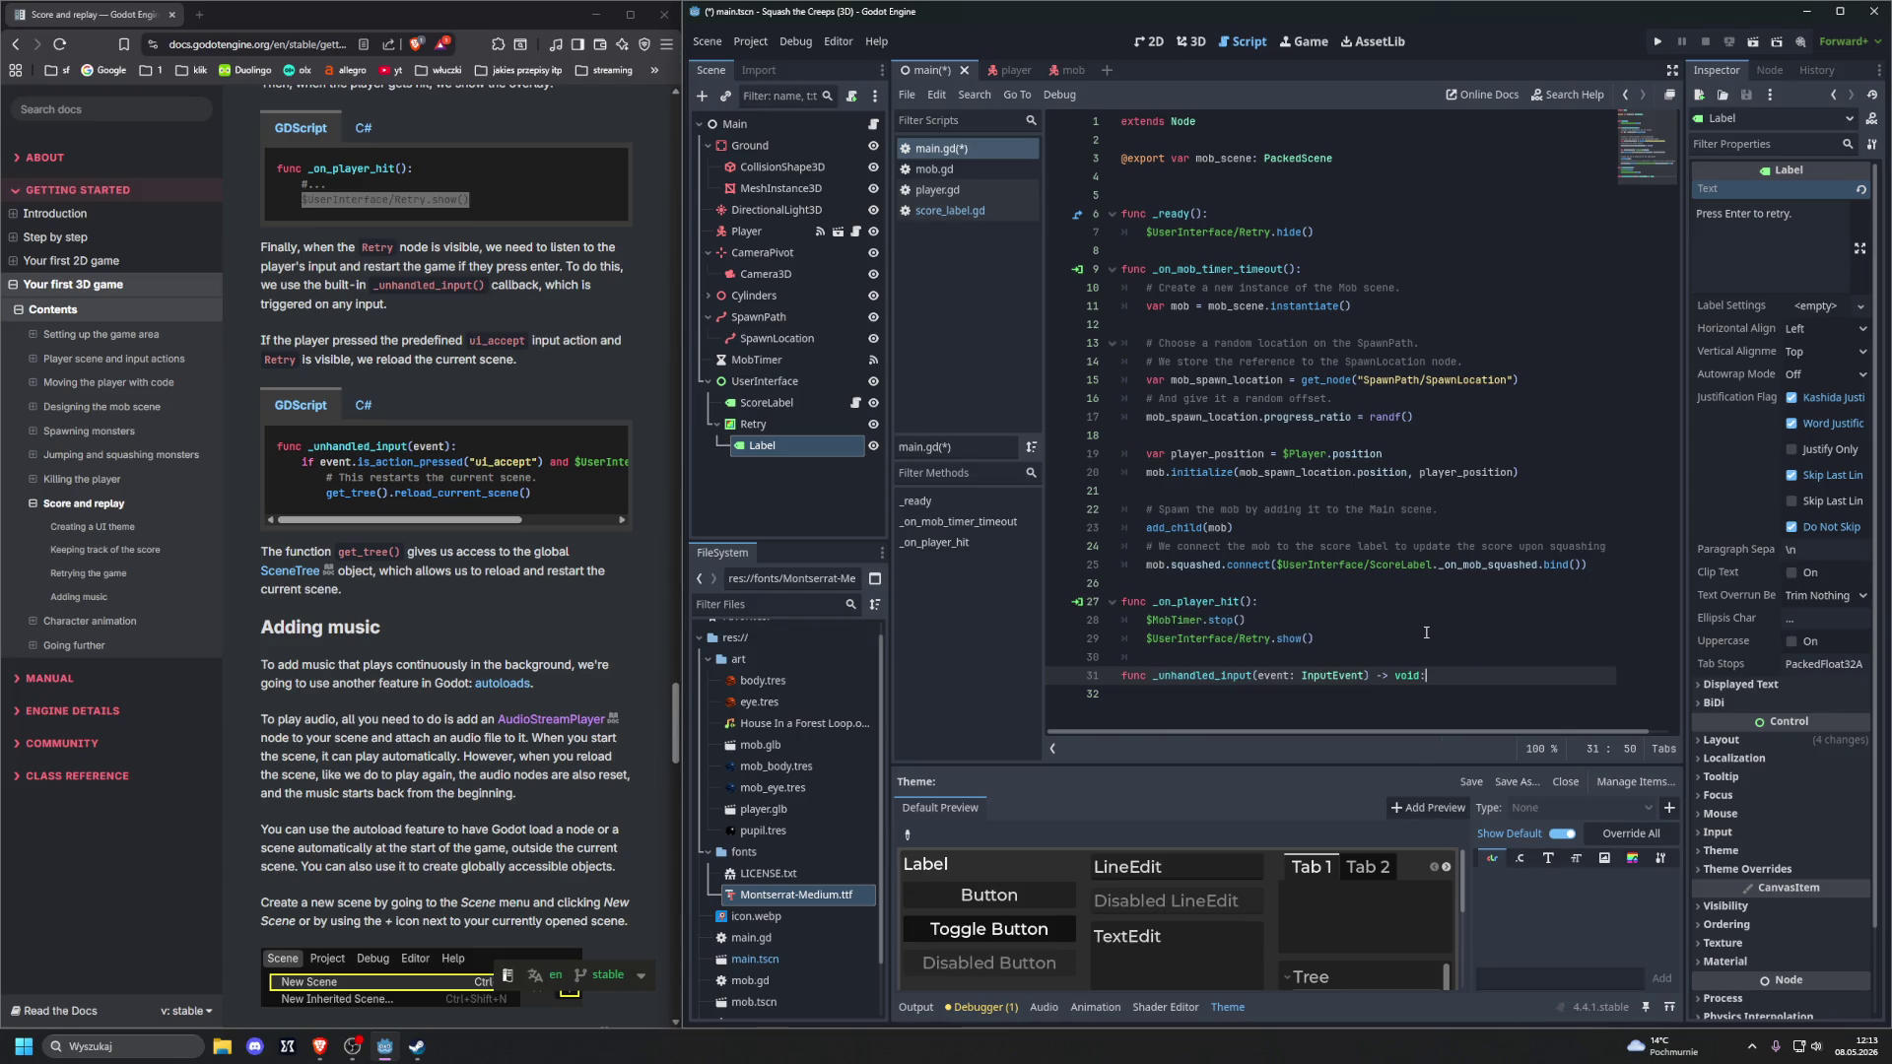
{"action": "key", "text": "BackSpace"}
{"action": "key", "text": "BackSpace"}
{"action": "key", "text": "BackSpace"}
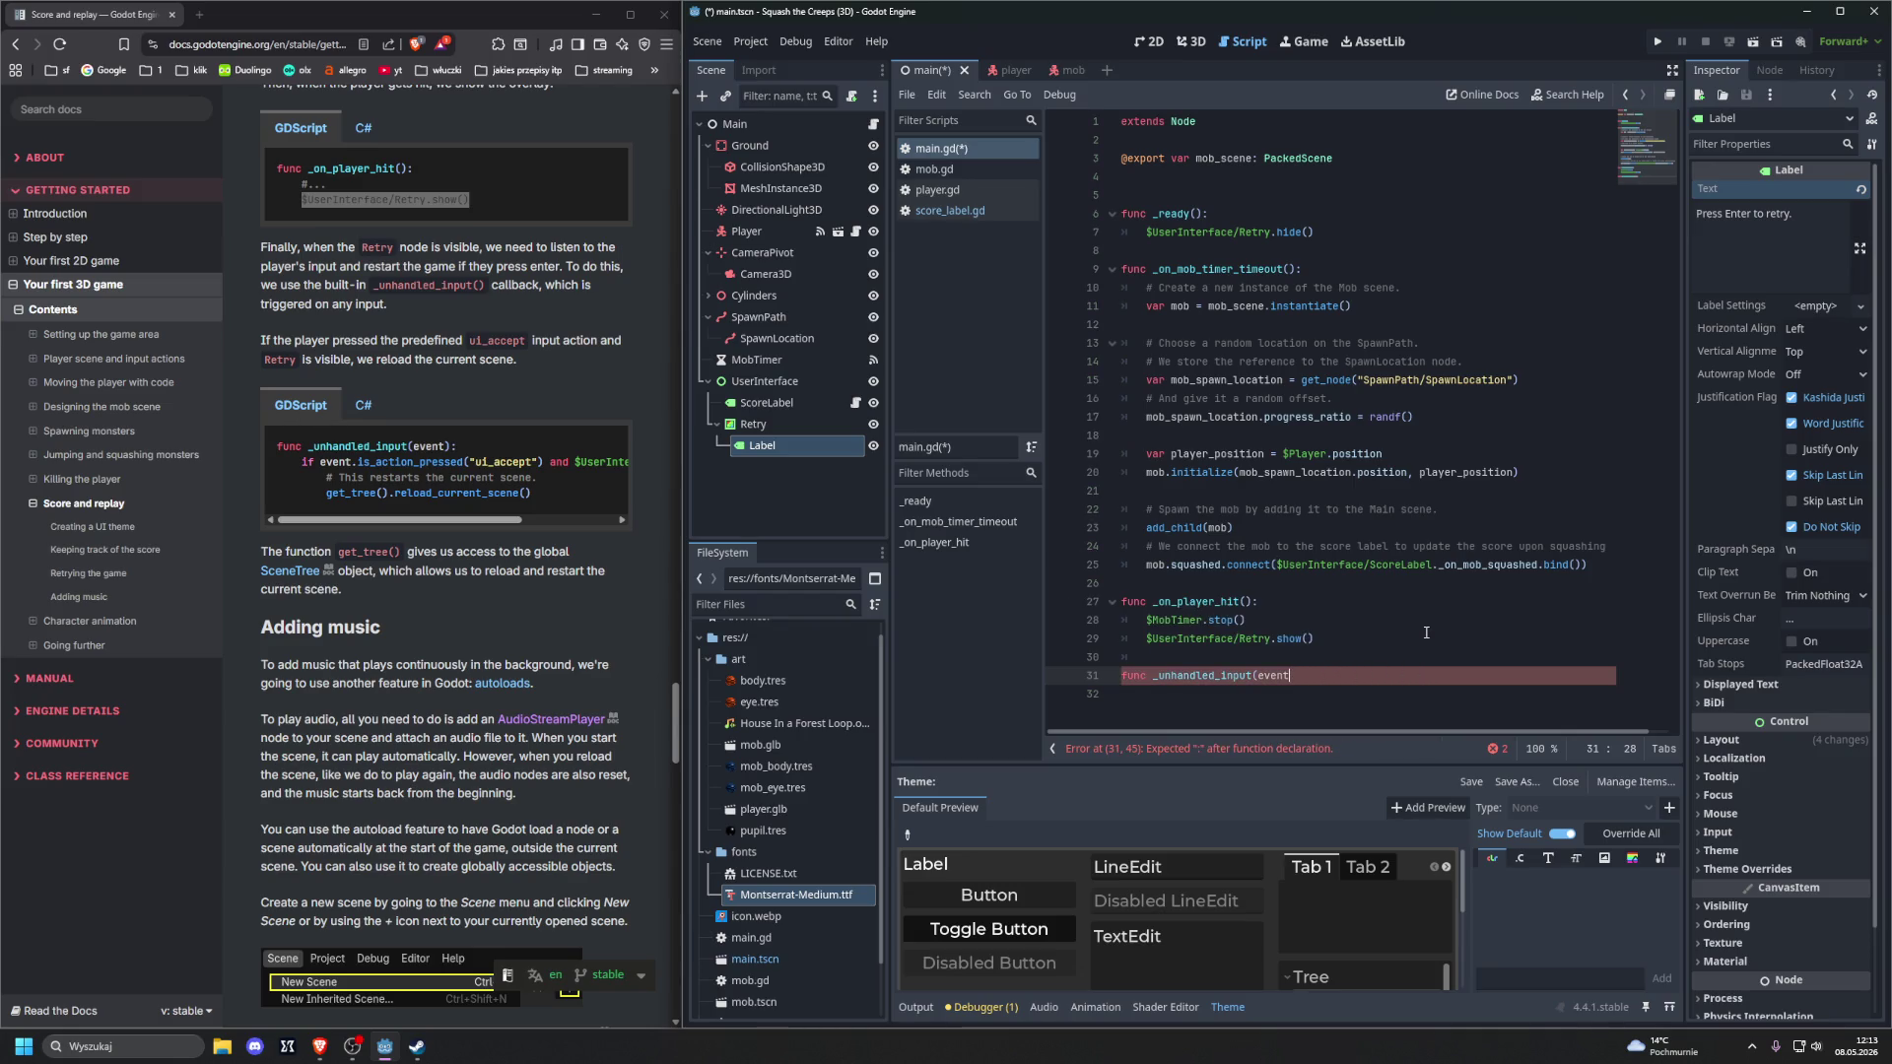
{"action": "type", "text": "):"}
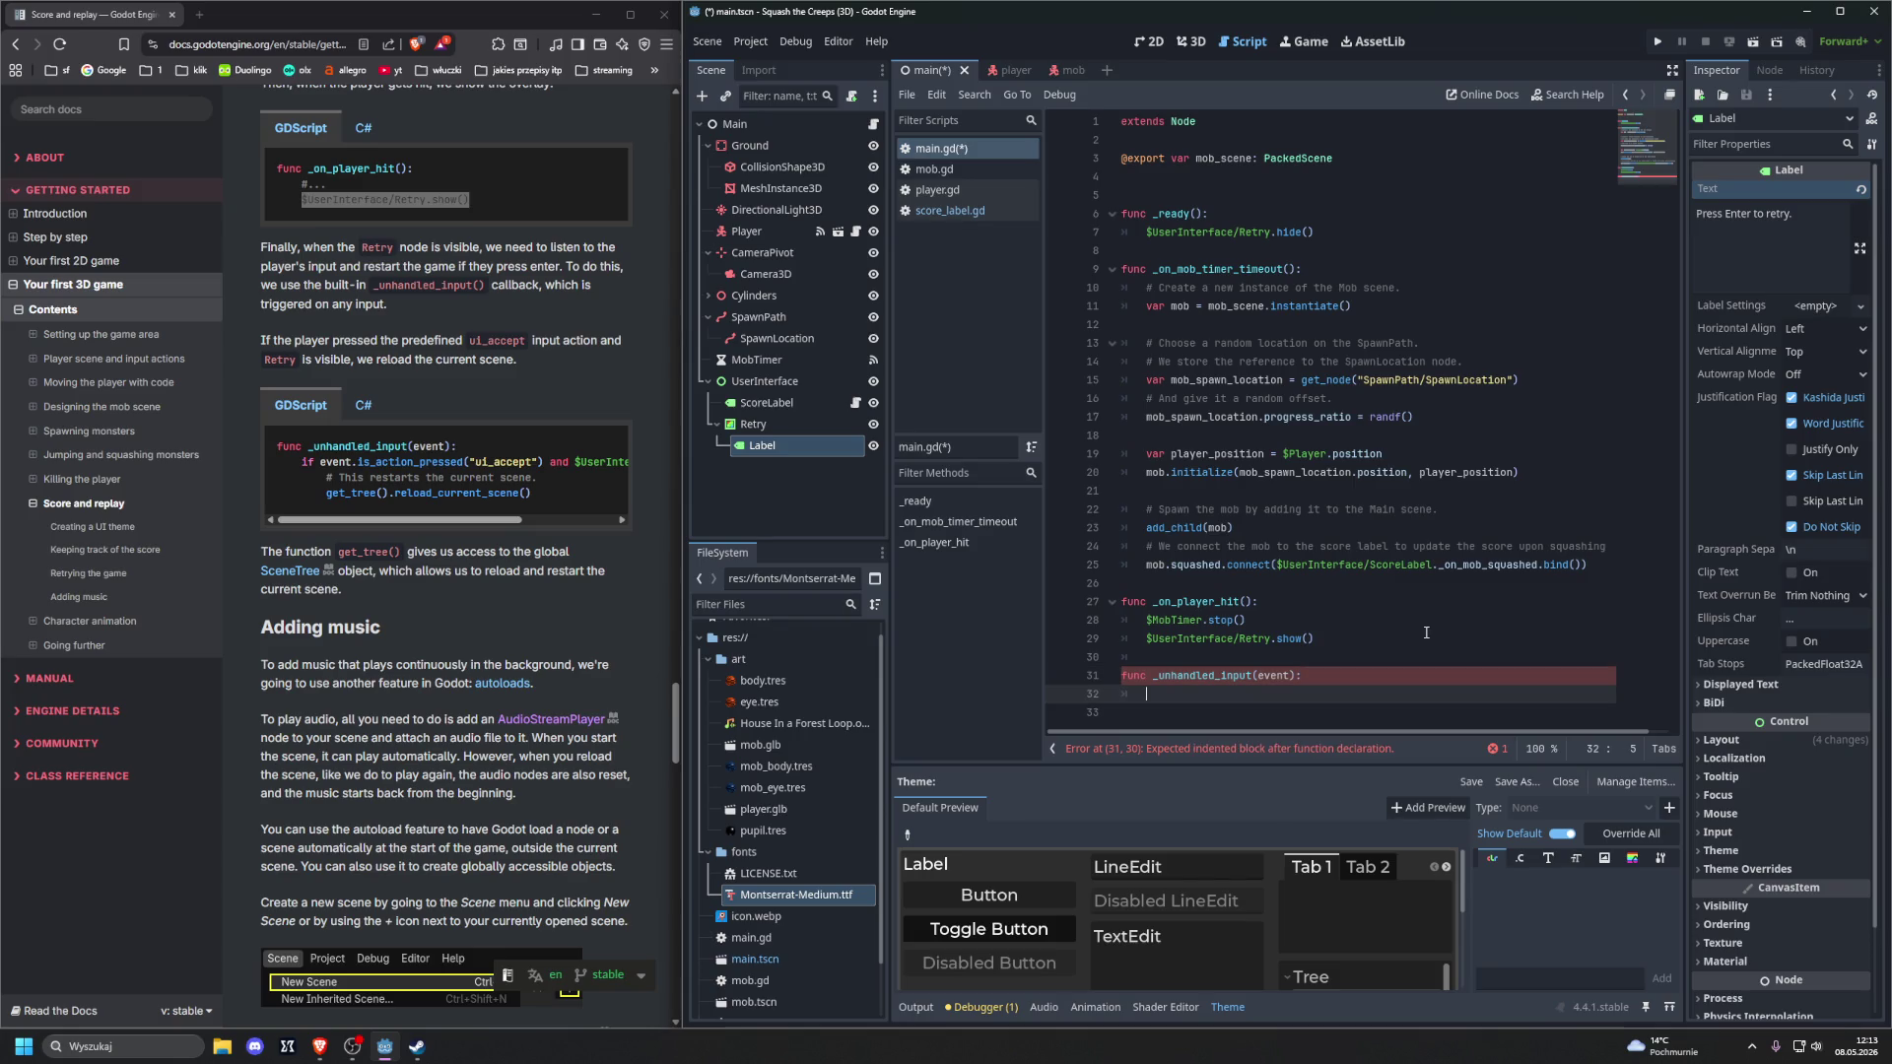
Start the if condition with event.is_action_pressed("ui_accept") and
{"action": "type", "text": "if eve"}
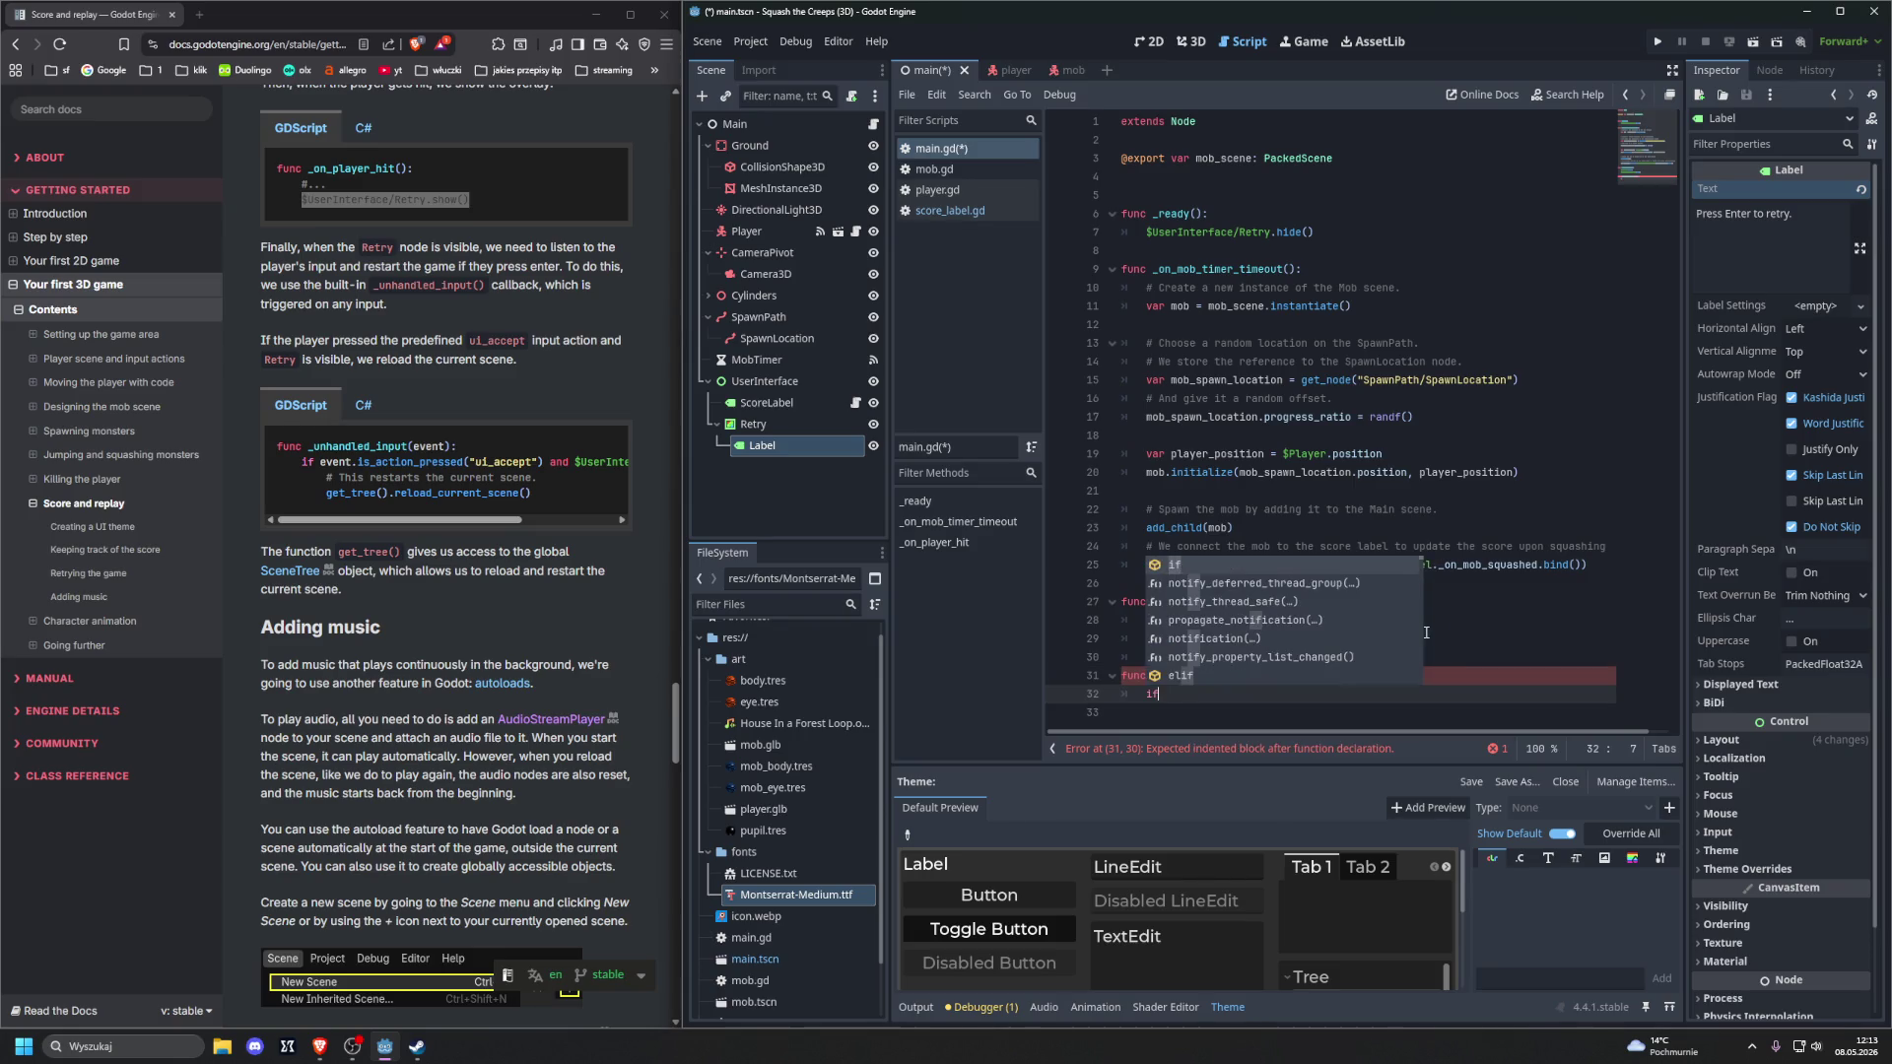
{"action": "type", "text": "nt"}
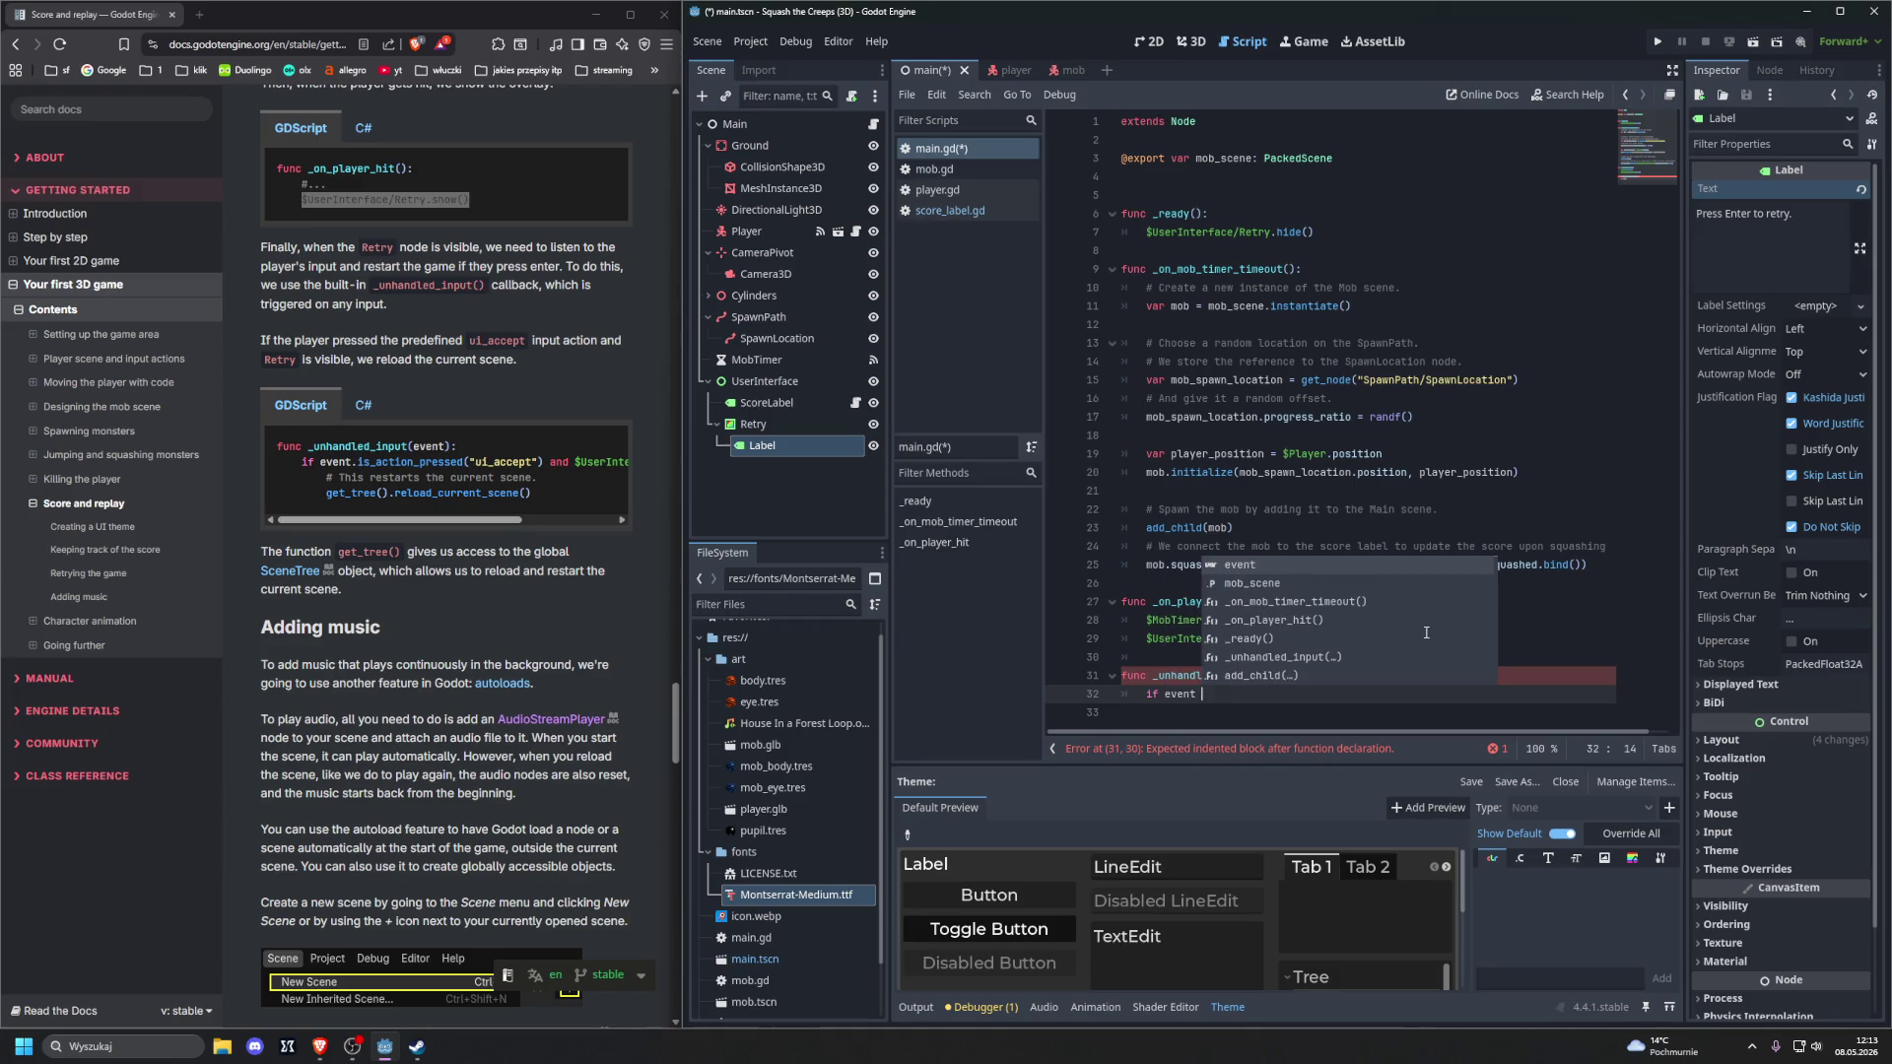
{"action": "key", "text": "BackSpace"}
{"action": "type", "text": ".is"}
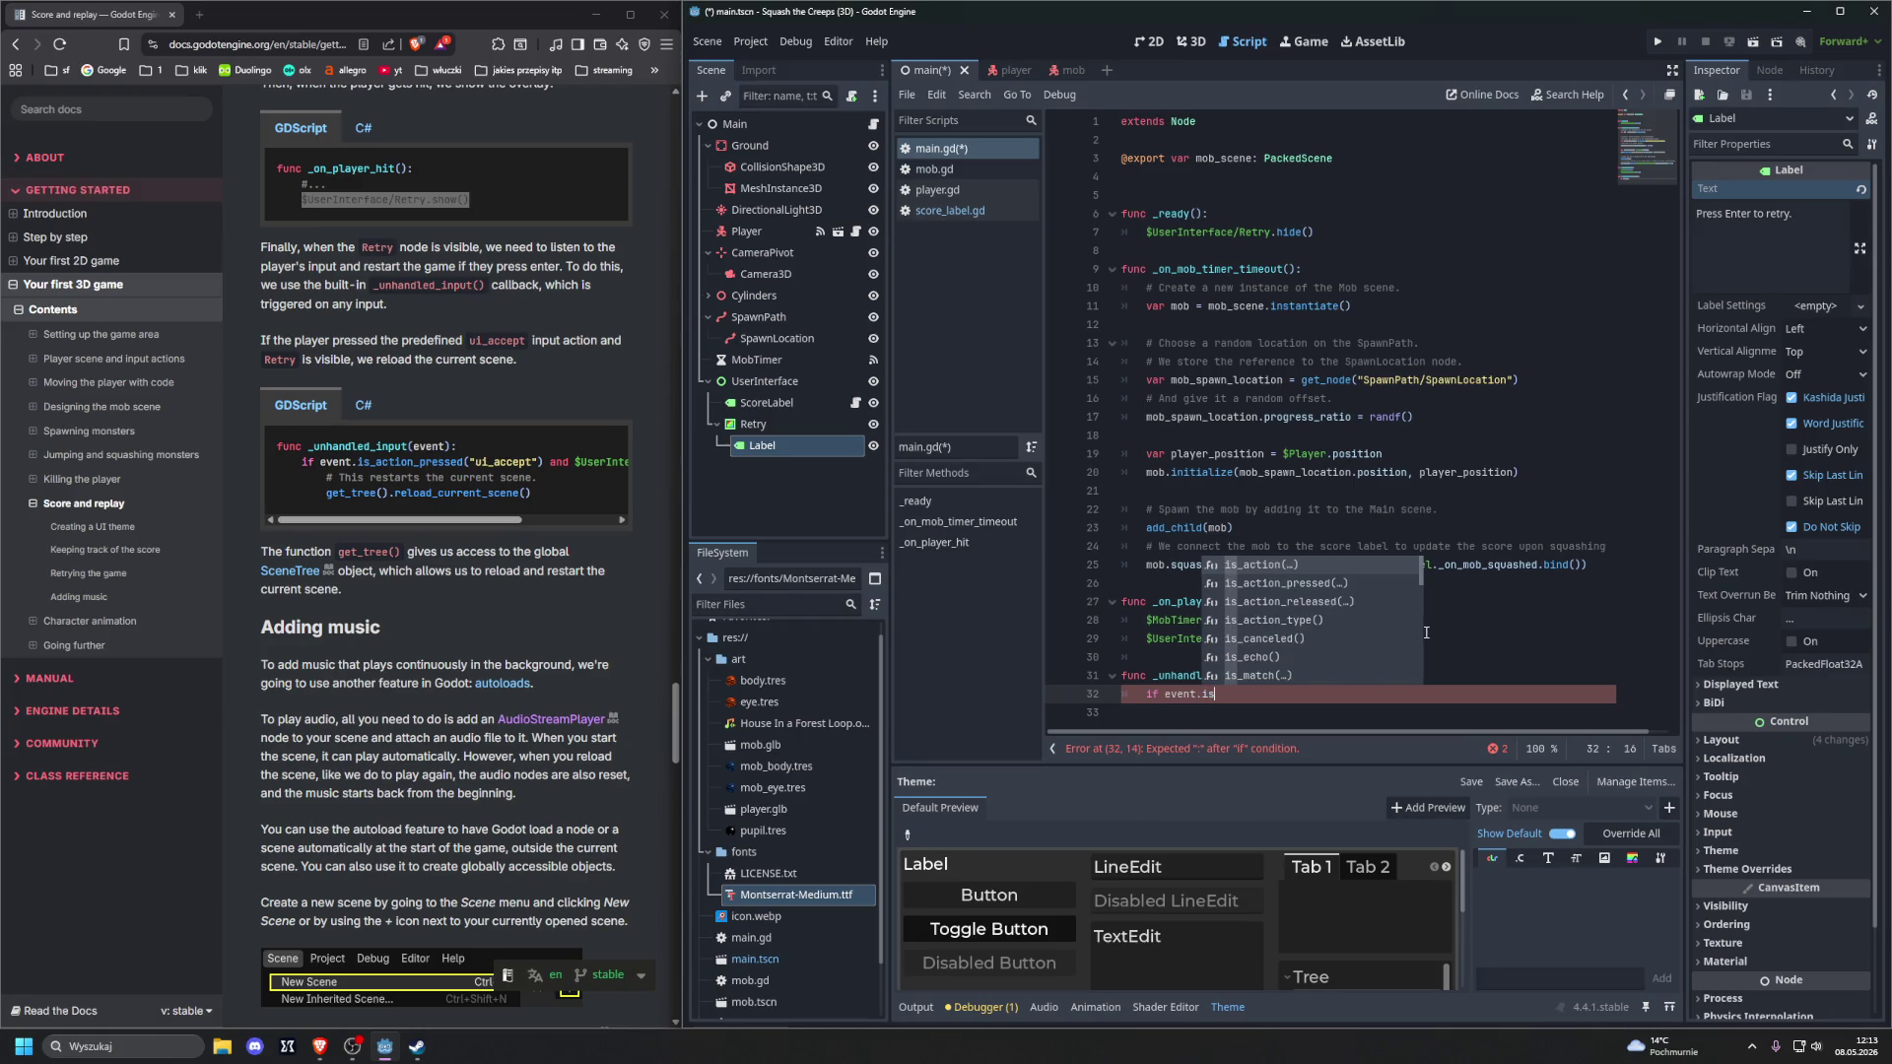
{"action": "key", "text": "Down"}
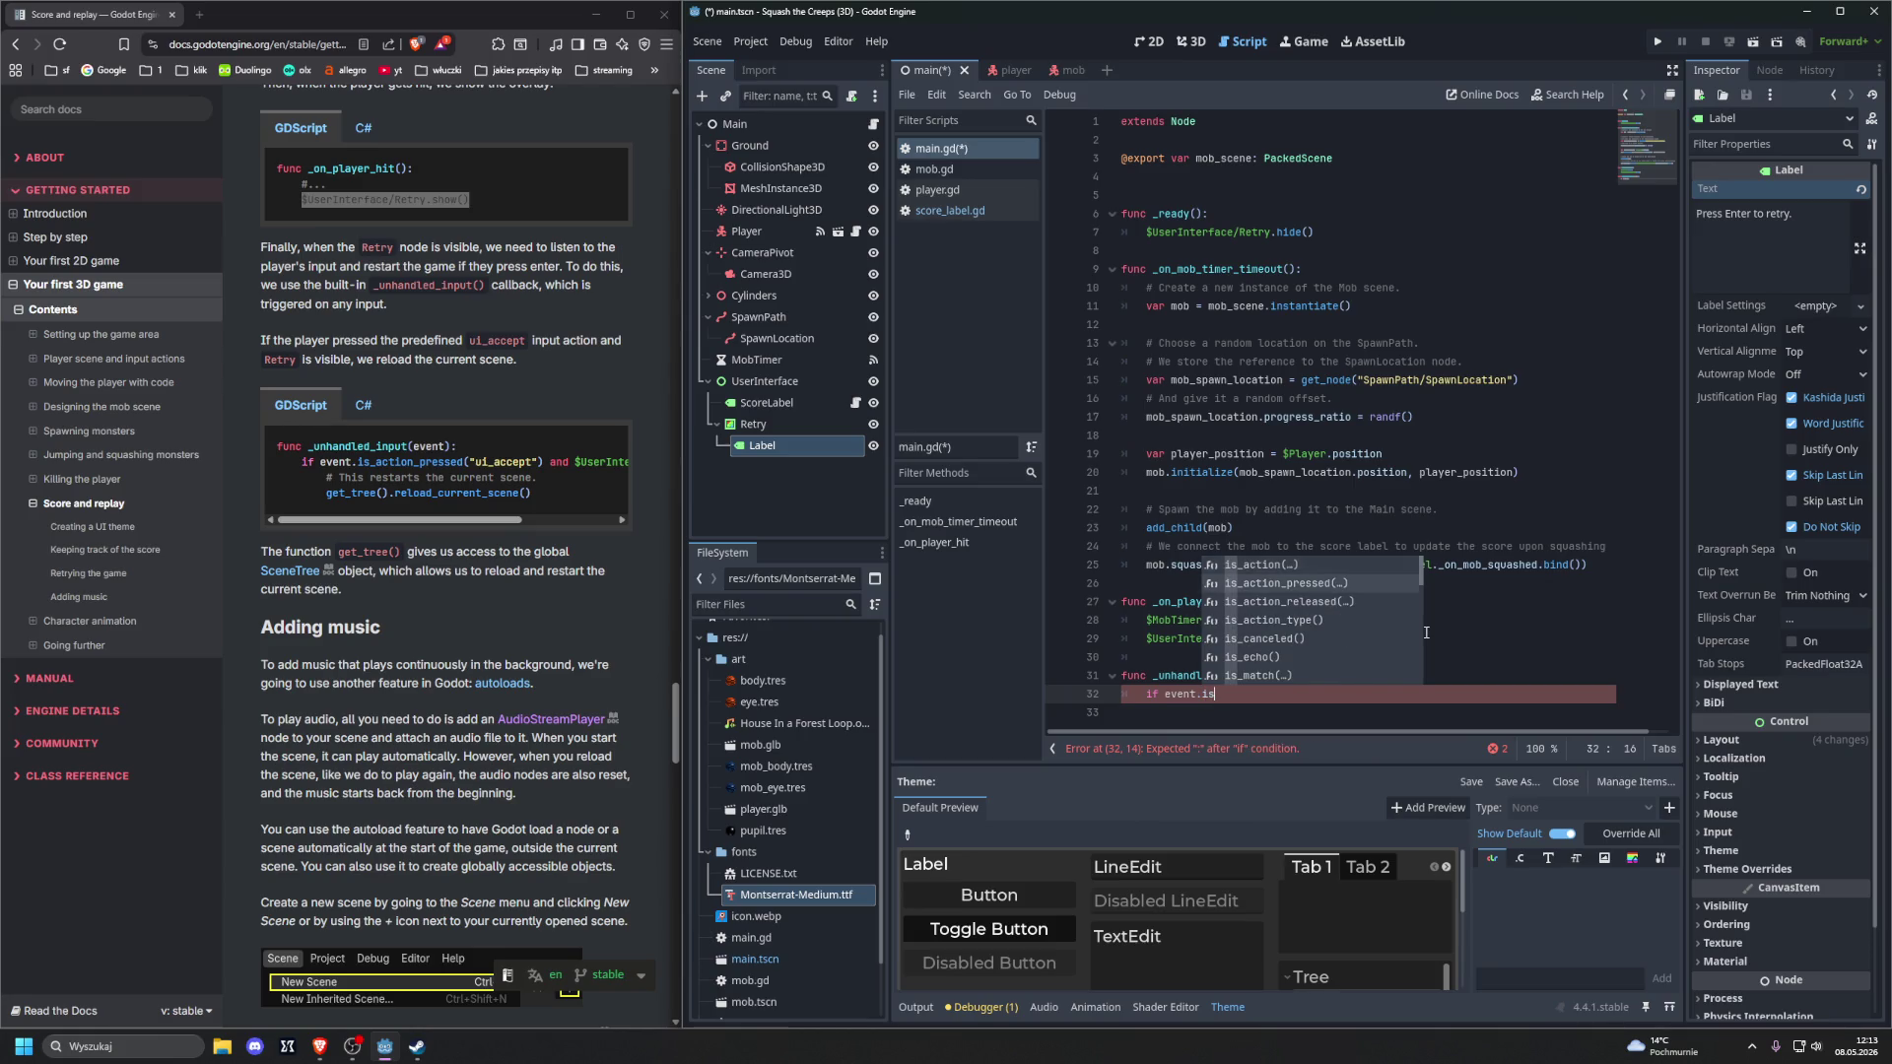
{"action": "key", "text": "Return"}
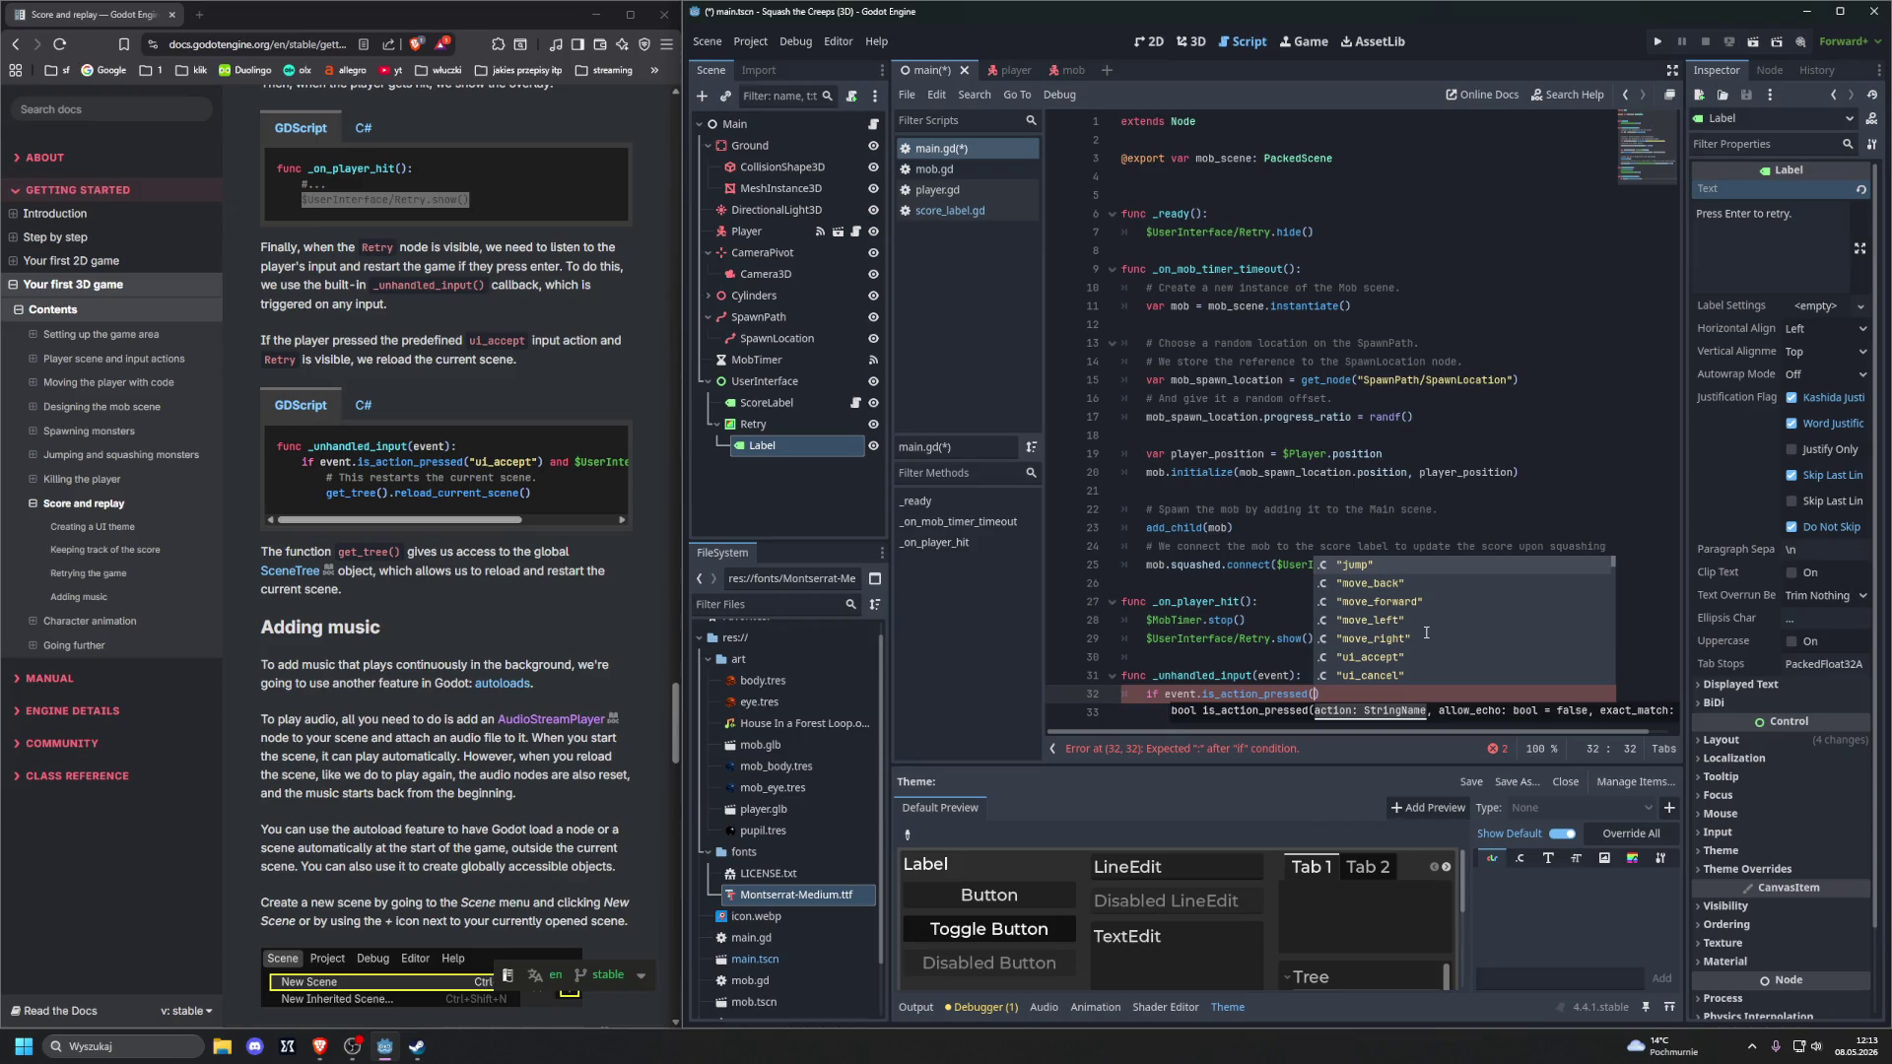
{"action": "key", "text": "Down"}
{"action": "key", "text": "Down"}
{"action": "key", "text": "Down"}
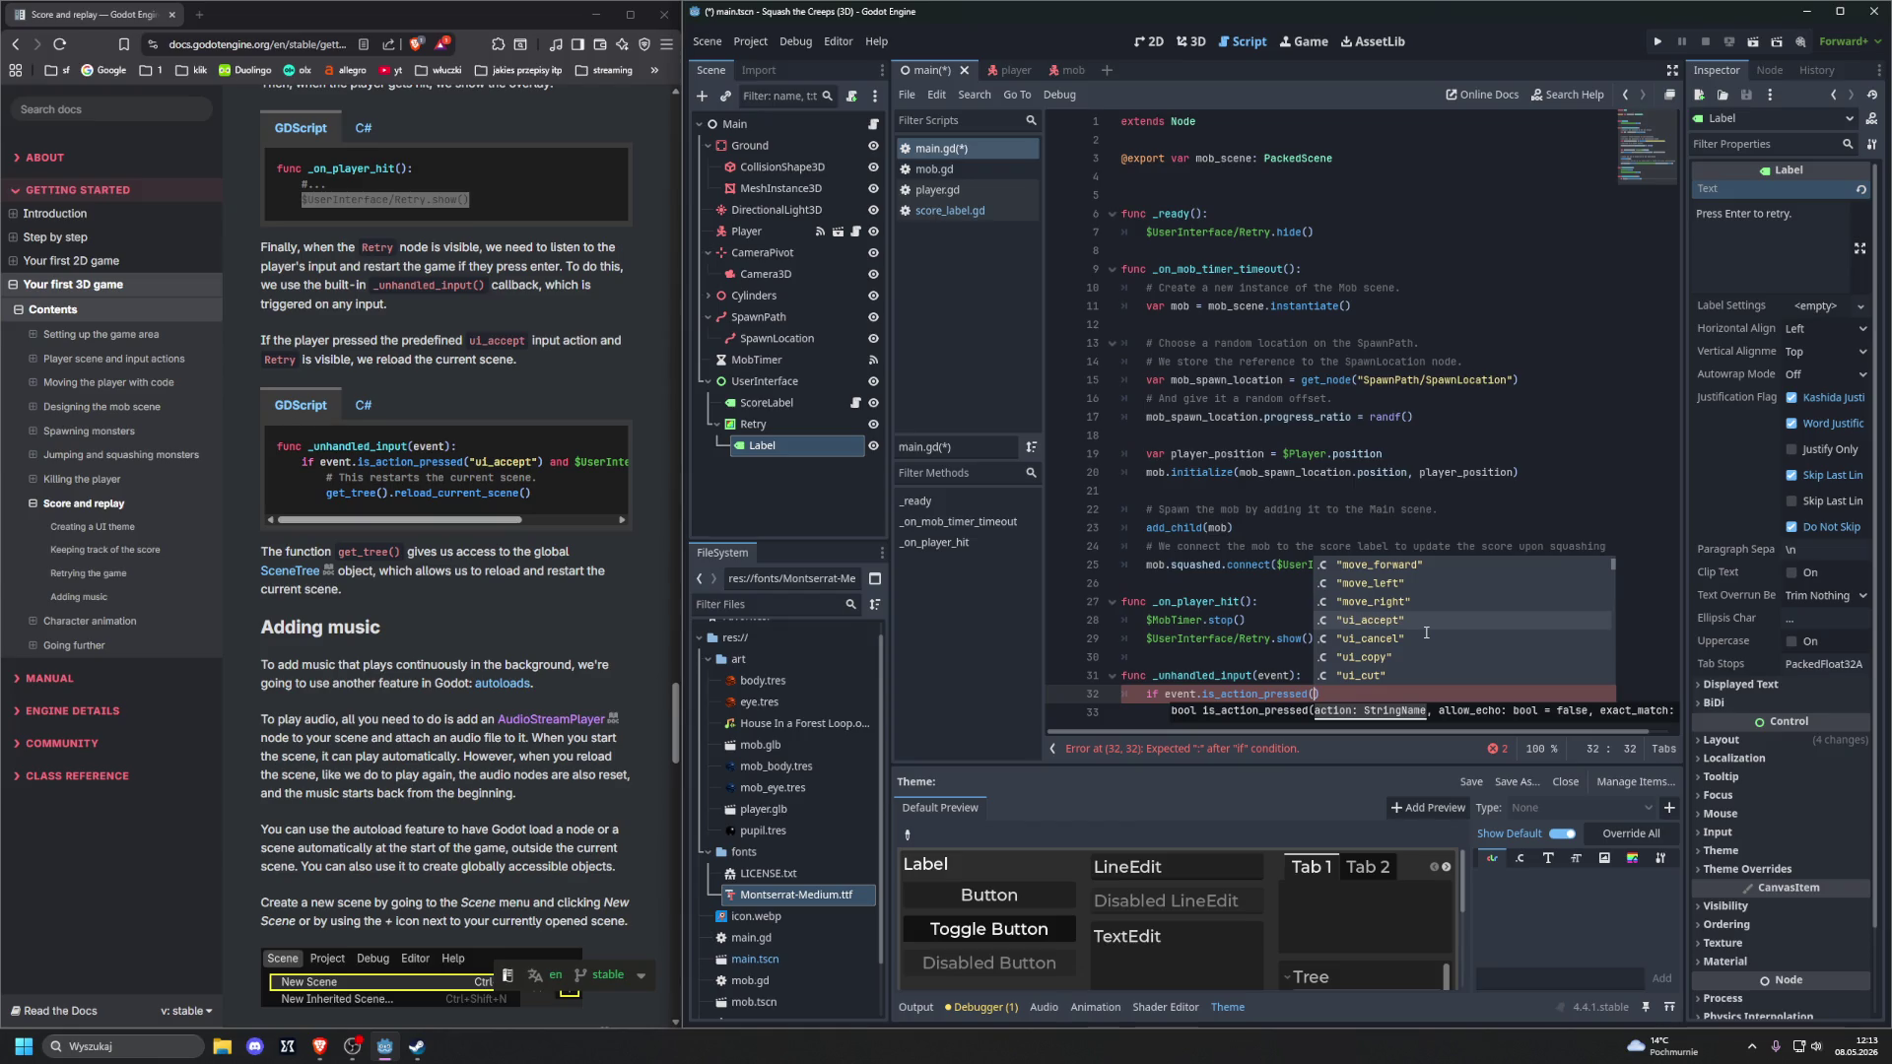
{"action": "key", "text": "Return"}
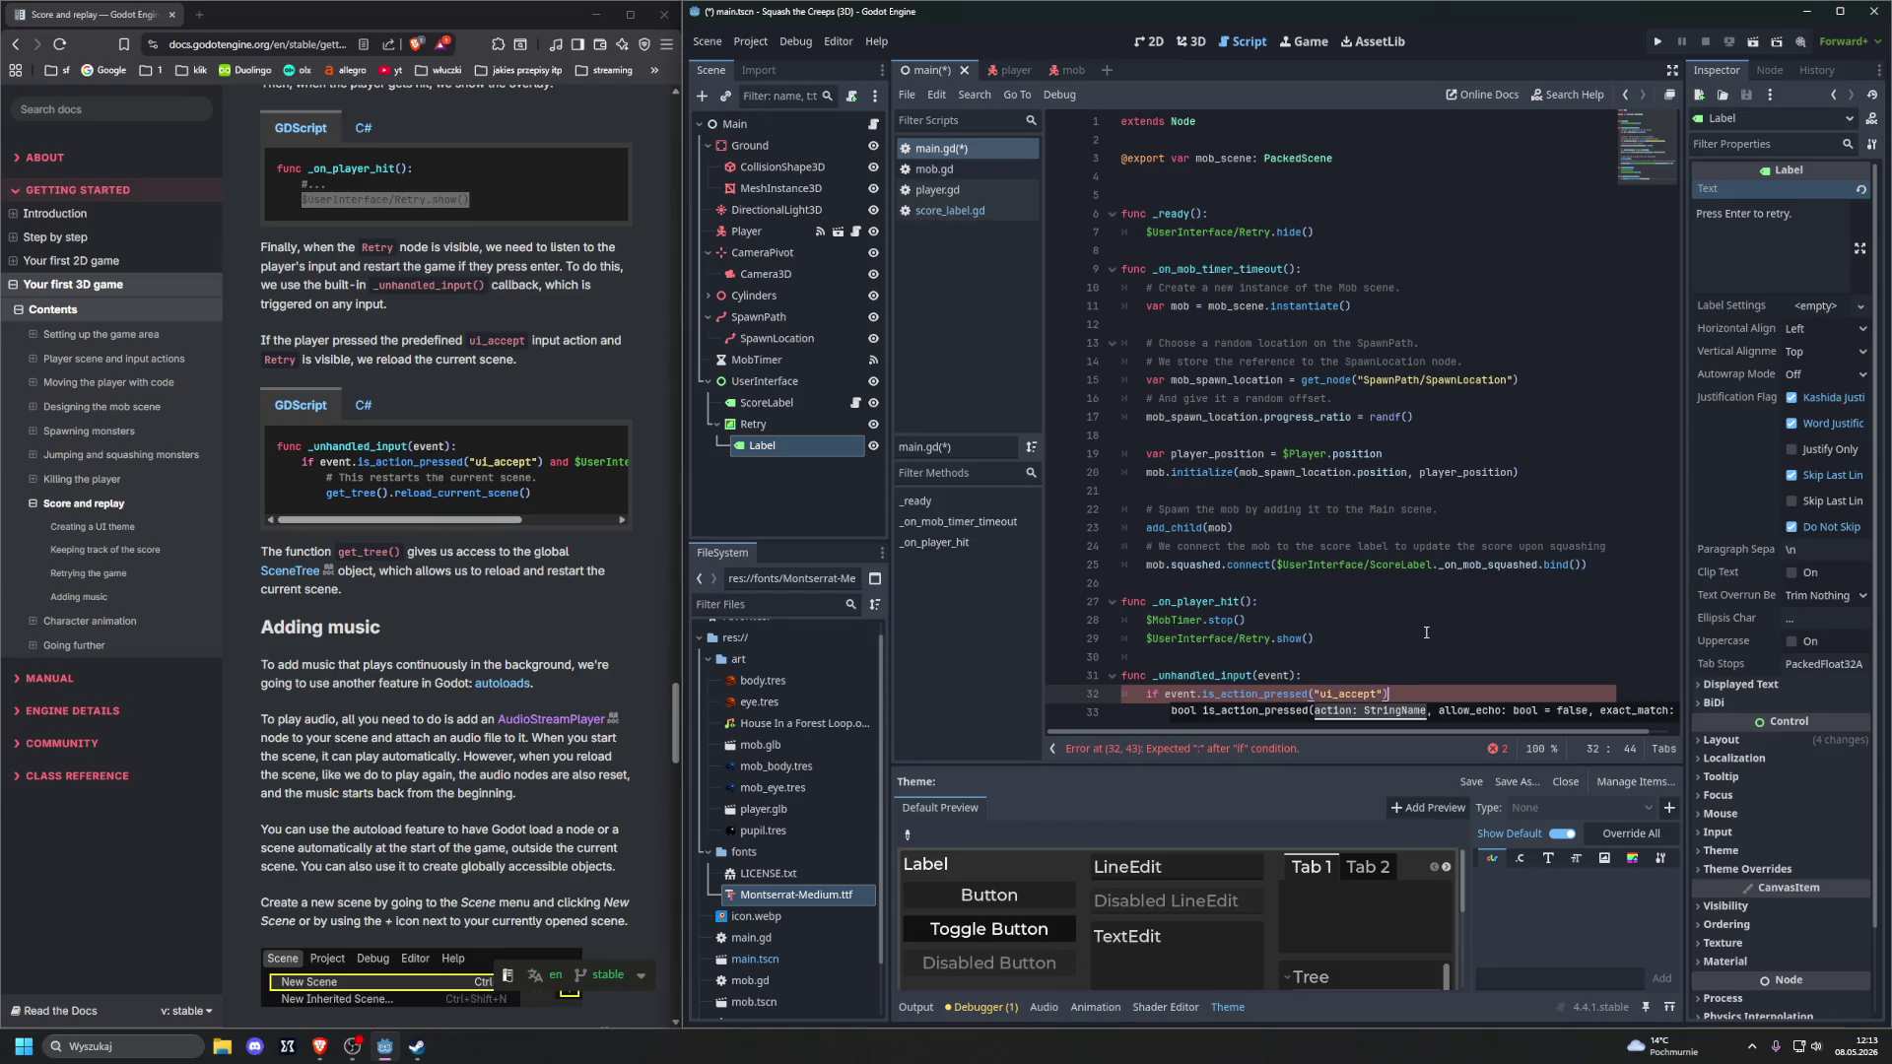
{"action": "type", "text": " and"}
{"action": "left_click", "coordinate": [595, 517]}
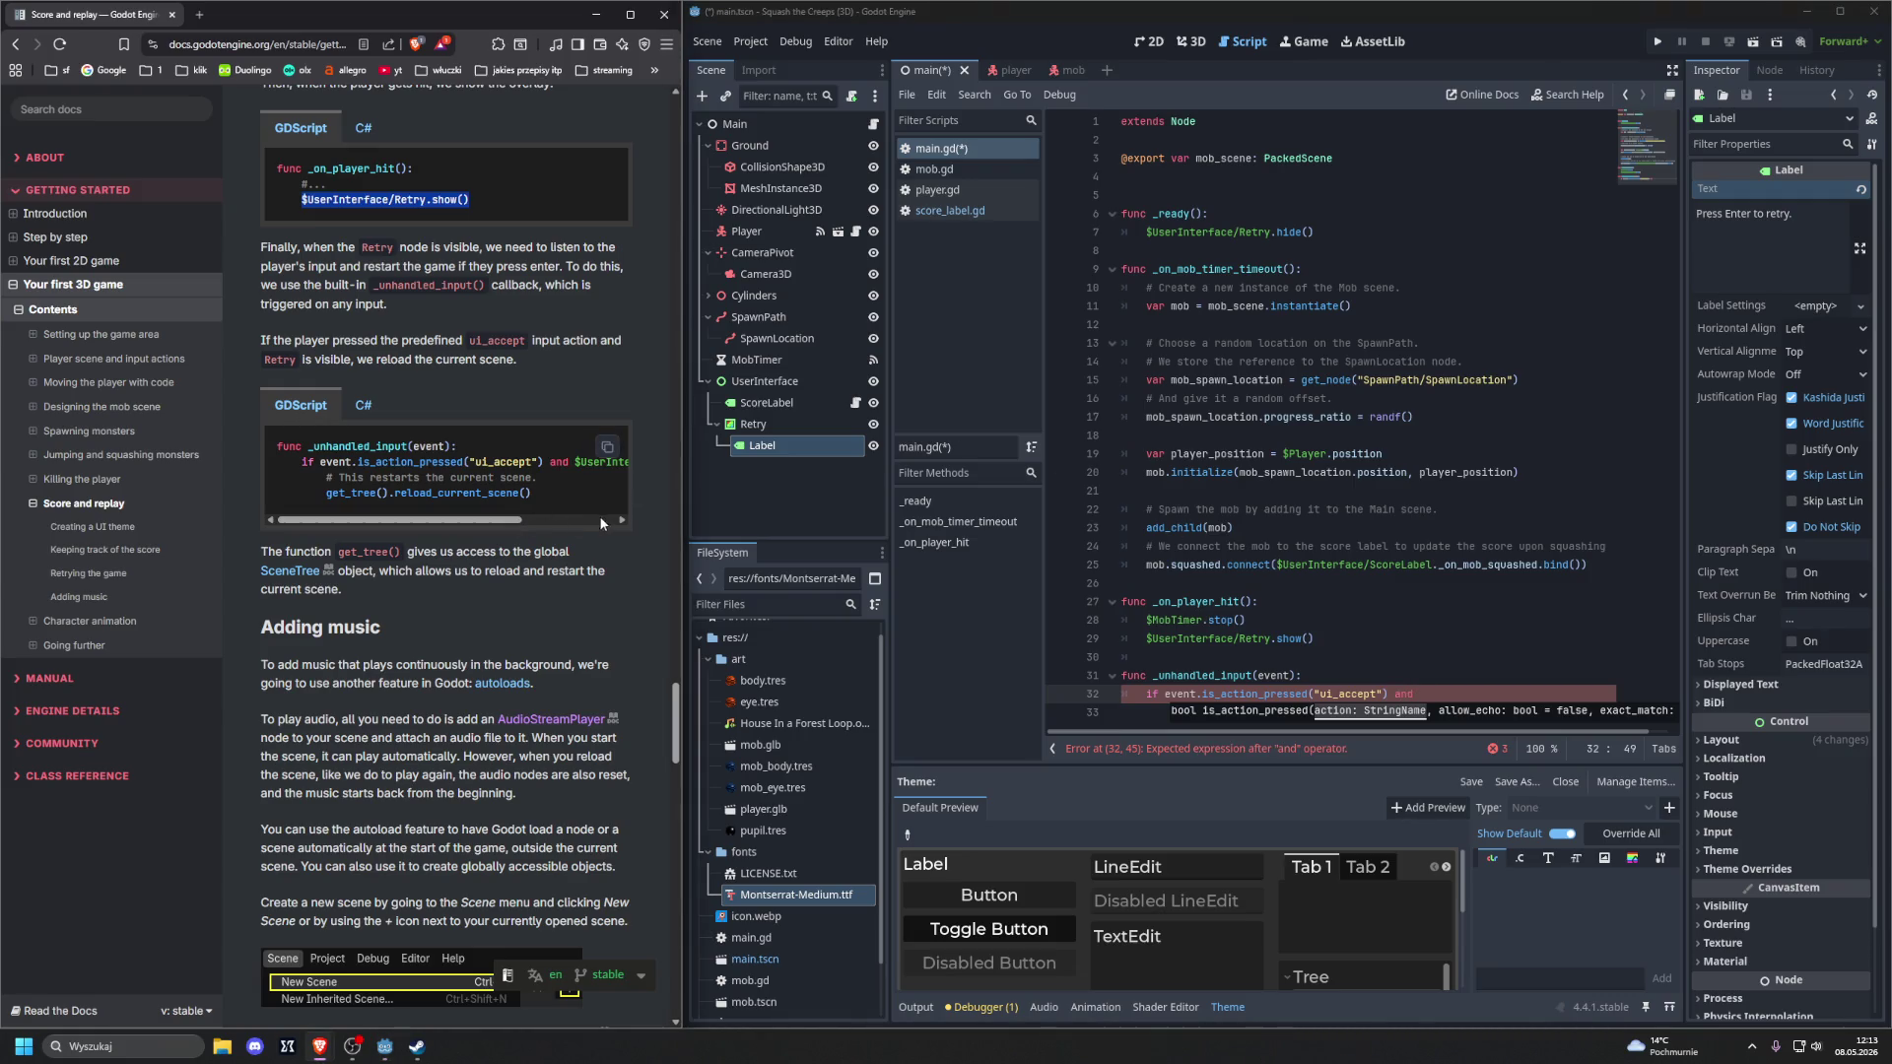
{"action": "left_click_drag", "start_coordinate": [516, 519], "coordinate": [609, 524]}
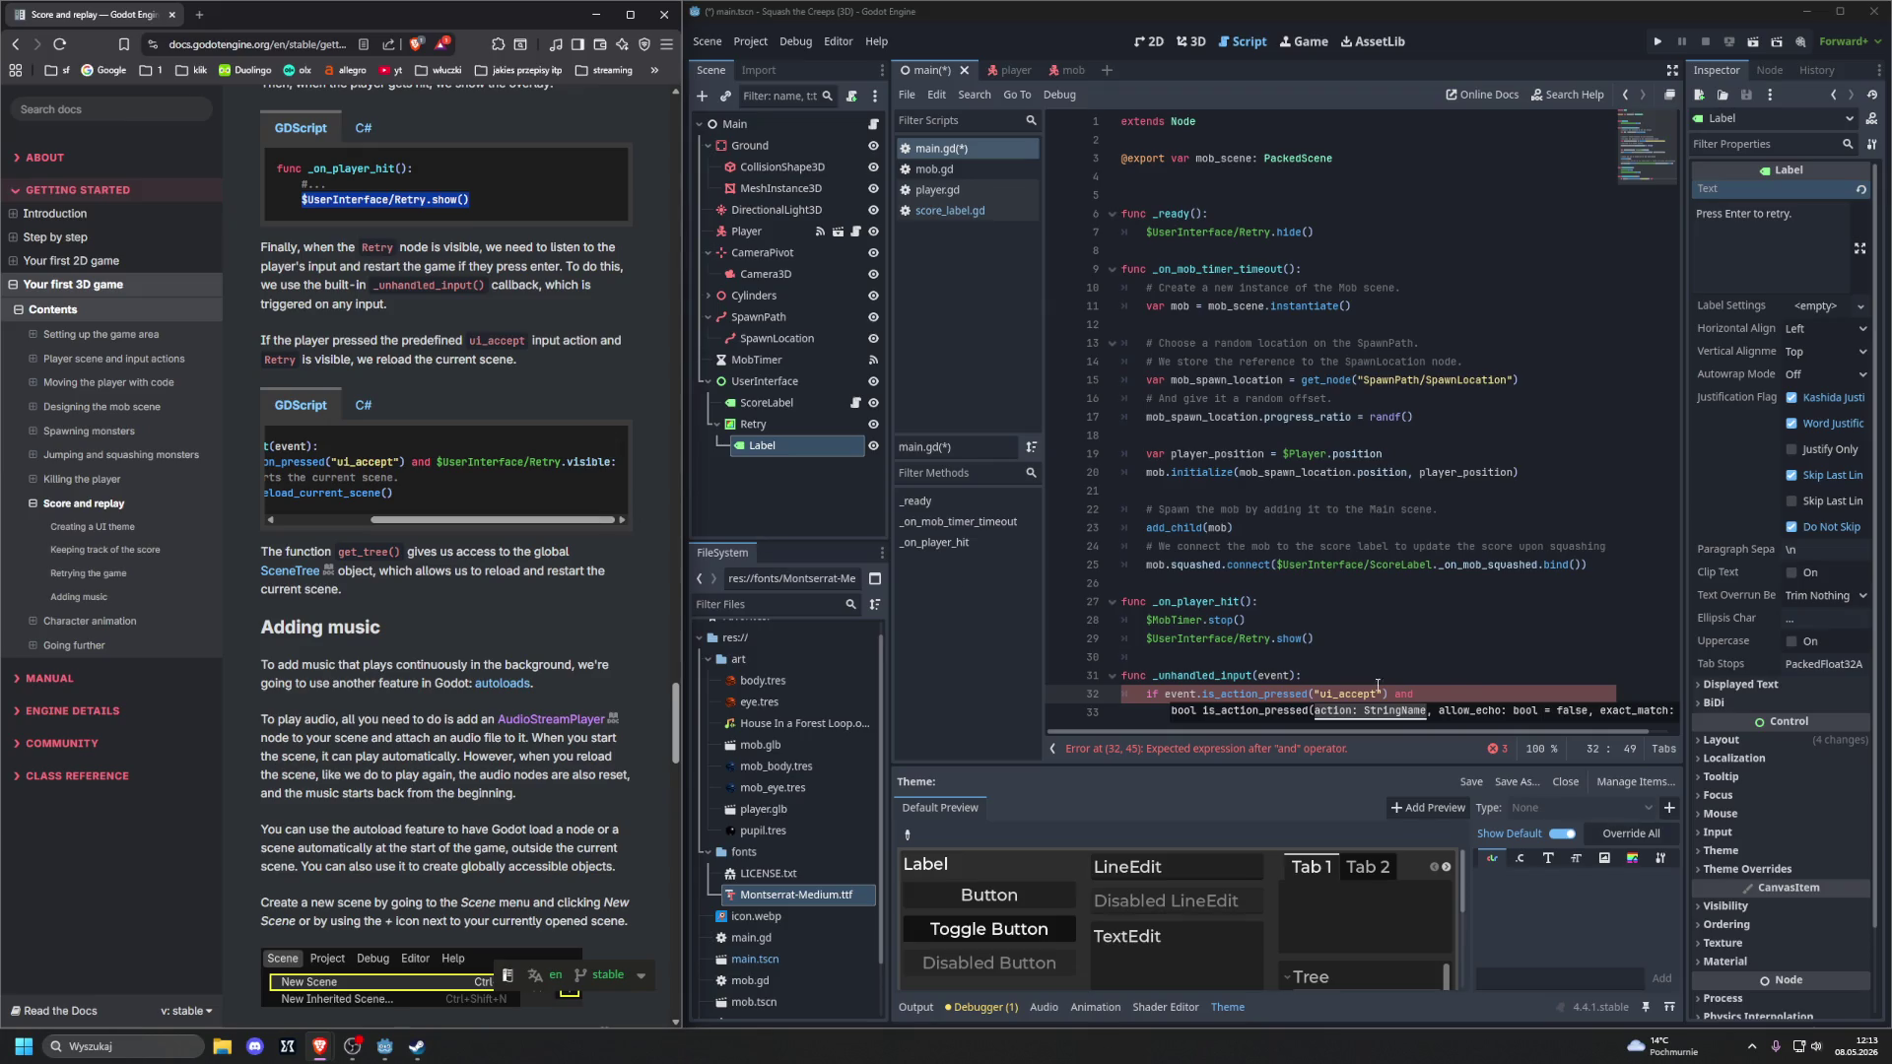
{"action": "left_click", "coordinate": [1449, 698]}
Finish the condition with $UserInterface/Retry.visible and open an indented line below it
{"action": "type", "text": "$Us"}
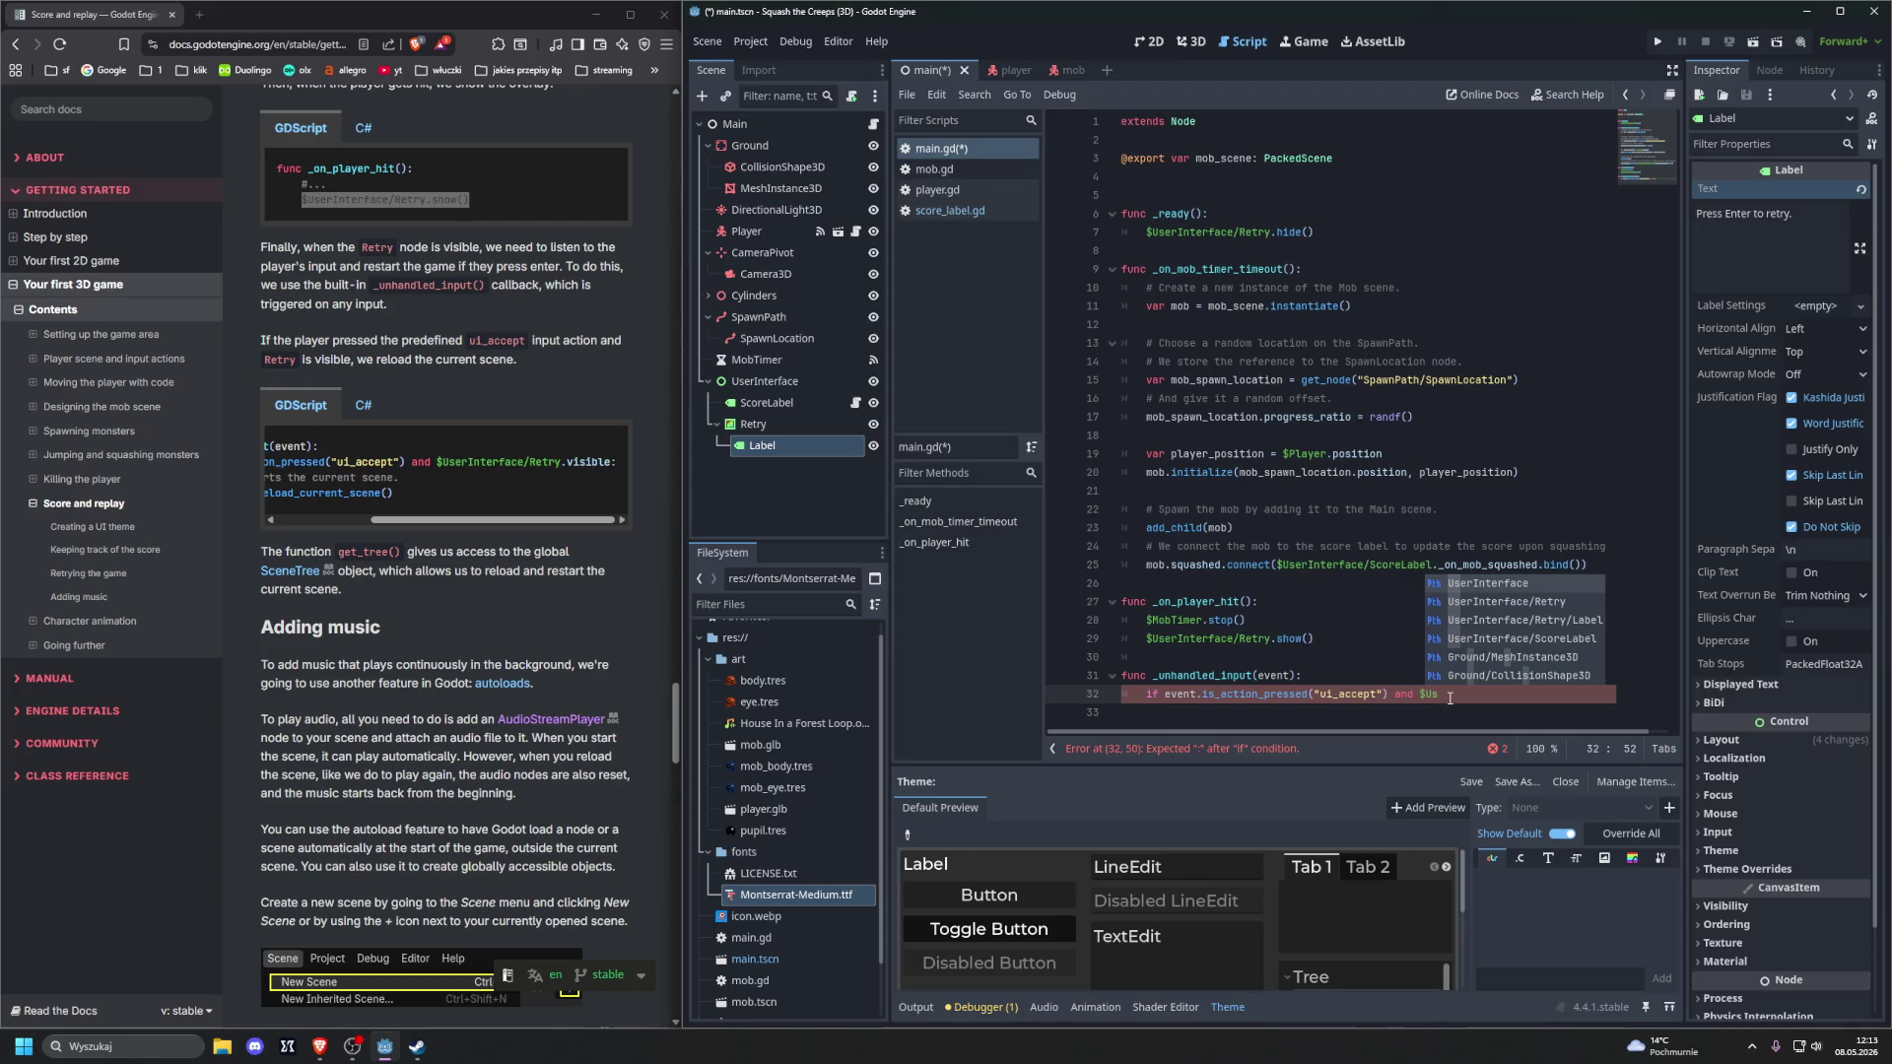
{"action": "key", "text": "Down"}
{"action": "key", "text": "Return"}
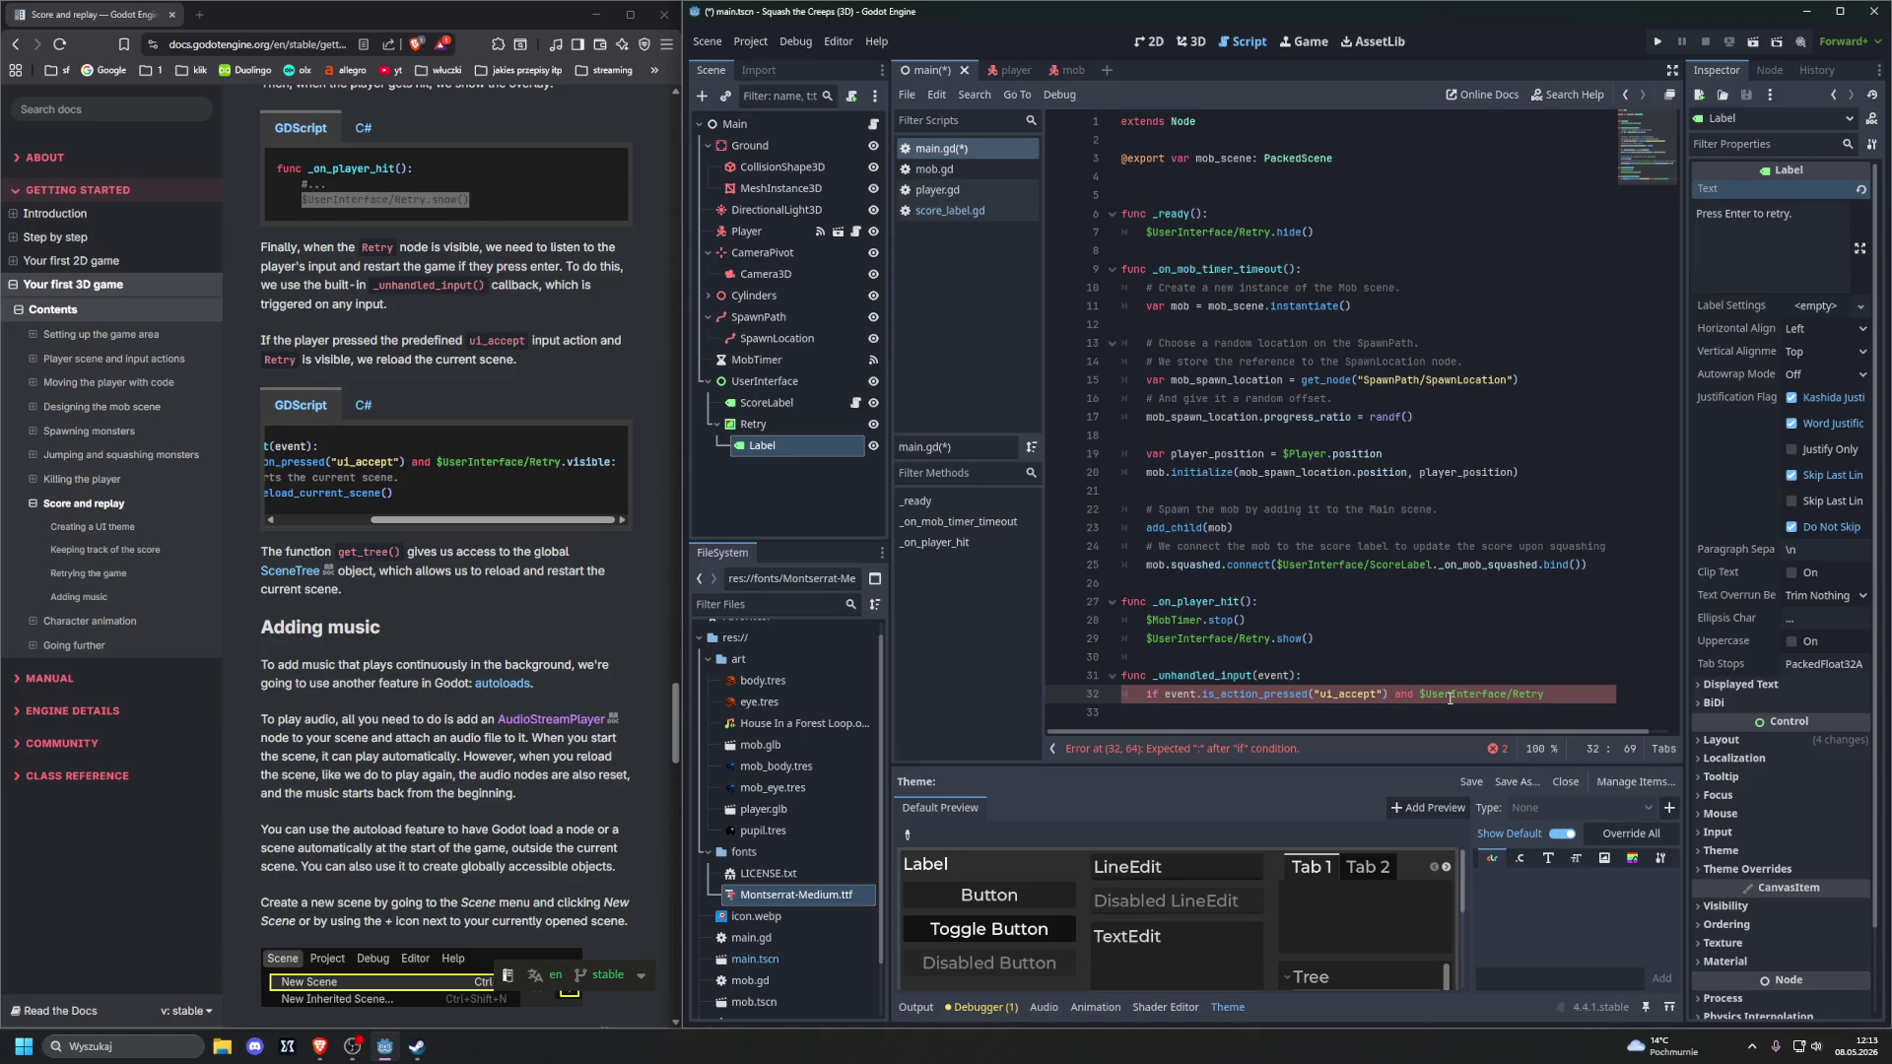
{"action": "type", "text": "."}
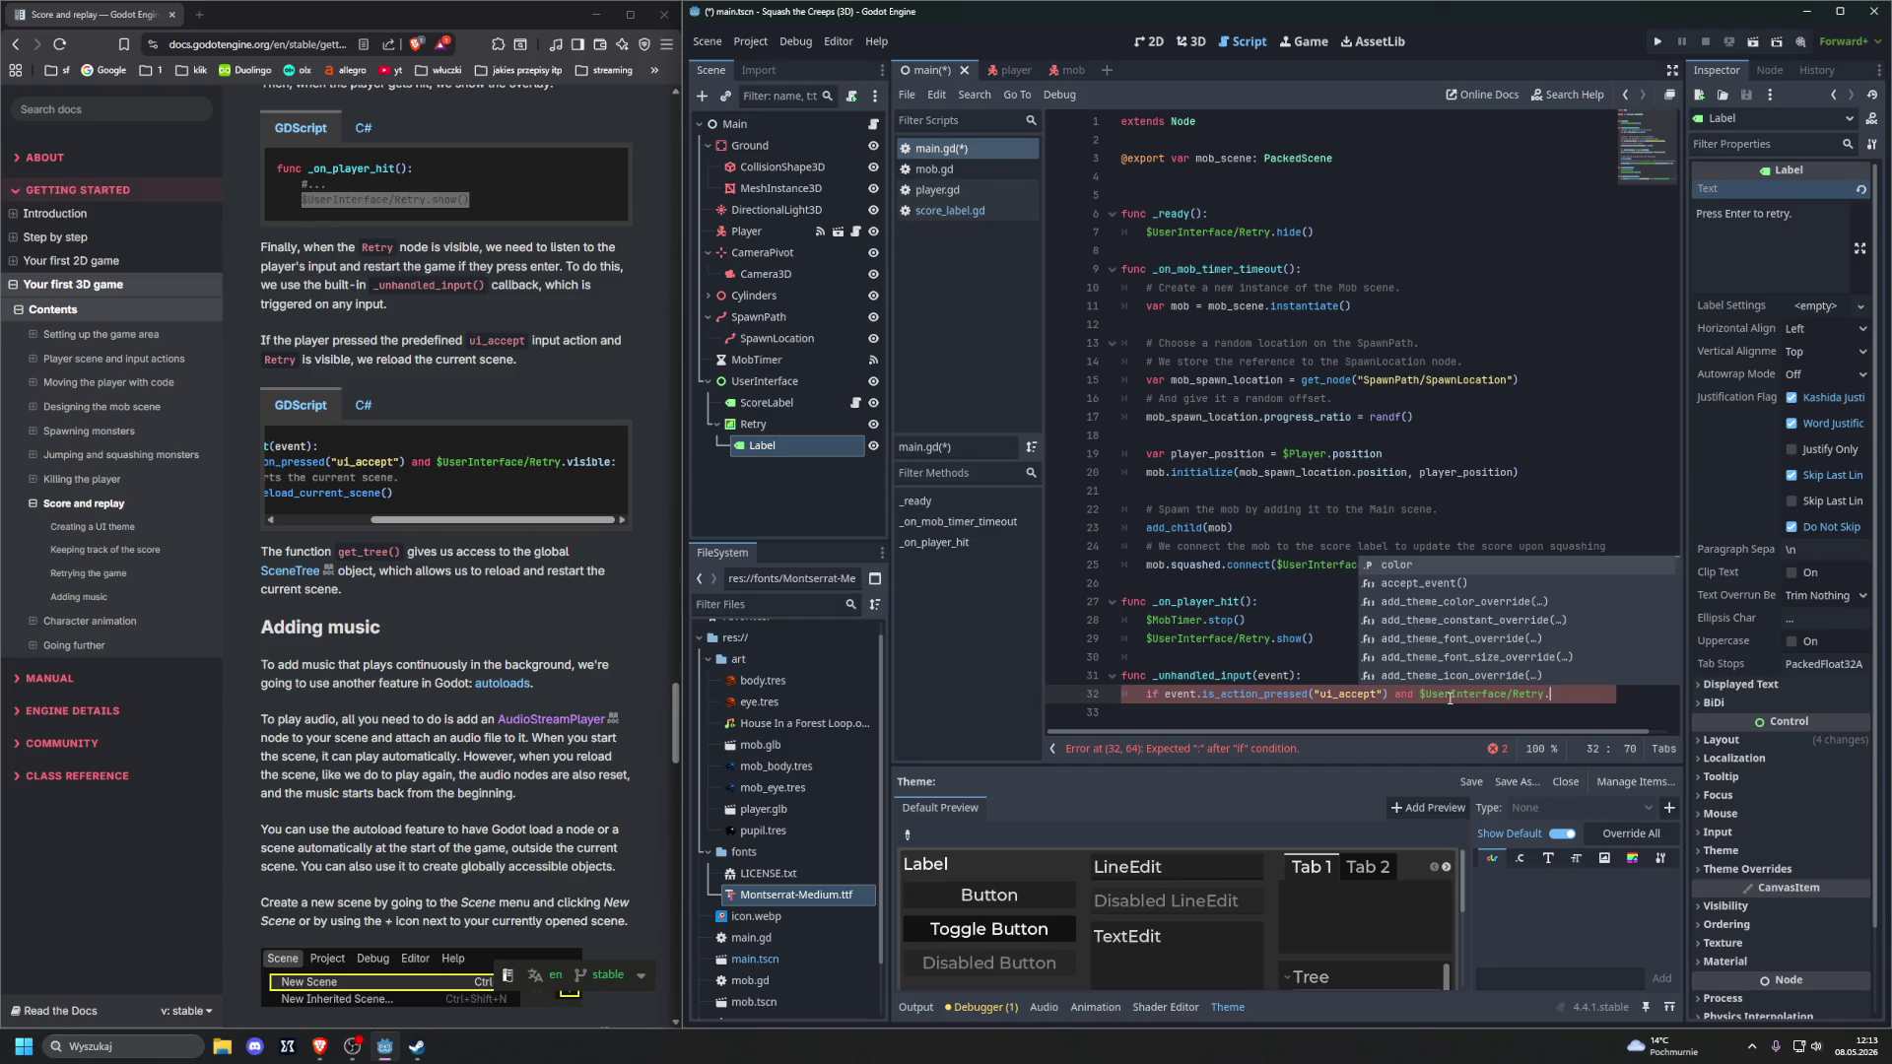
{"action": "type", "text": "visible:"}
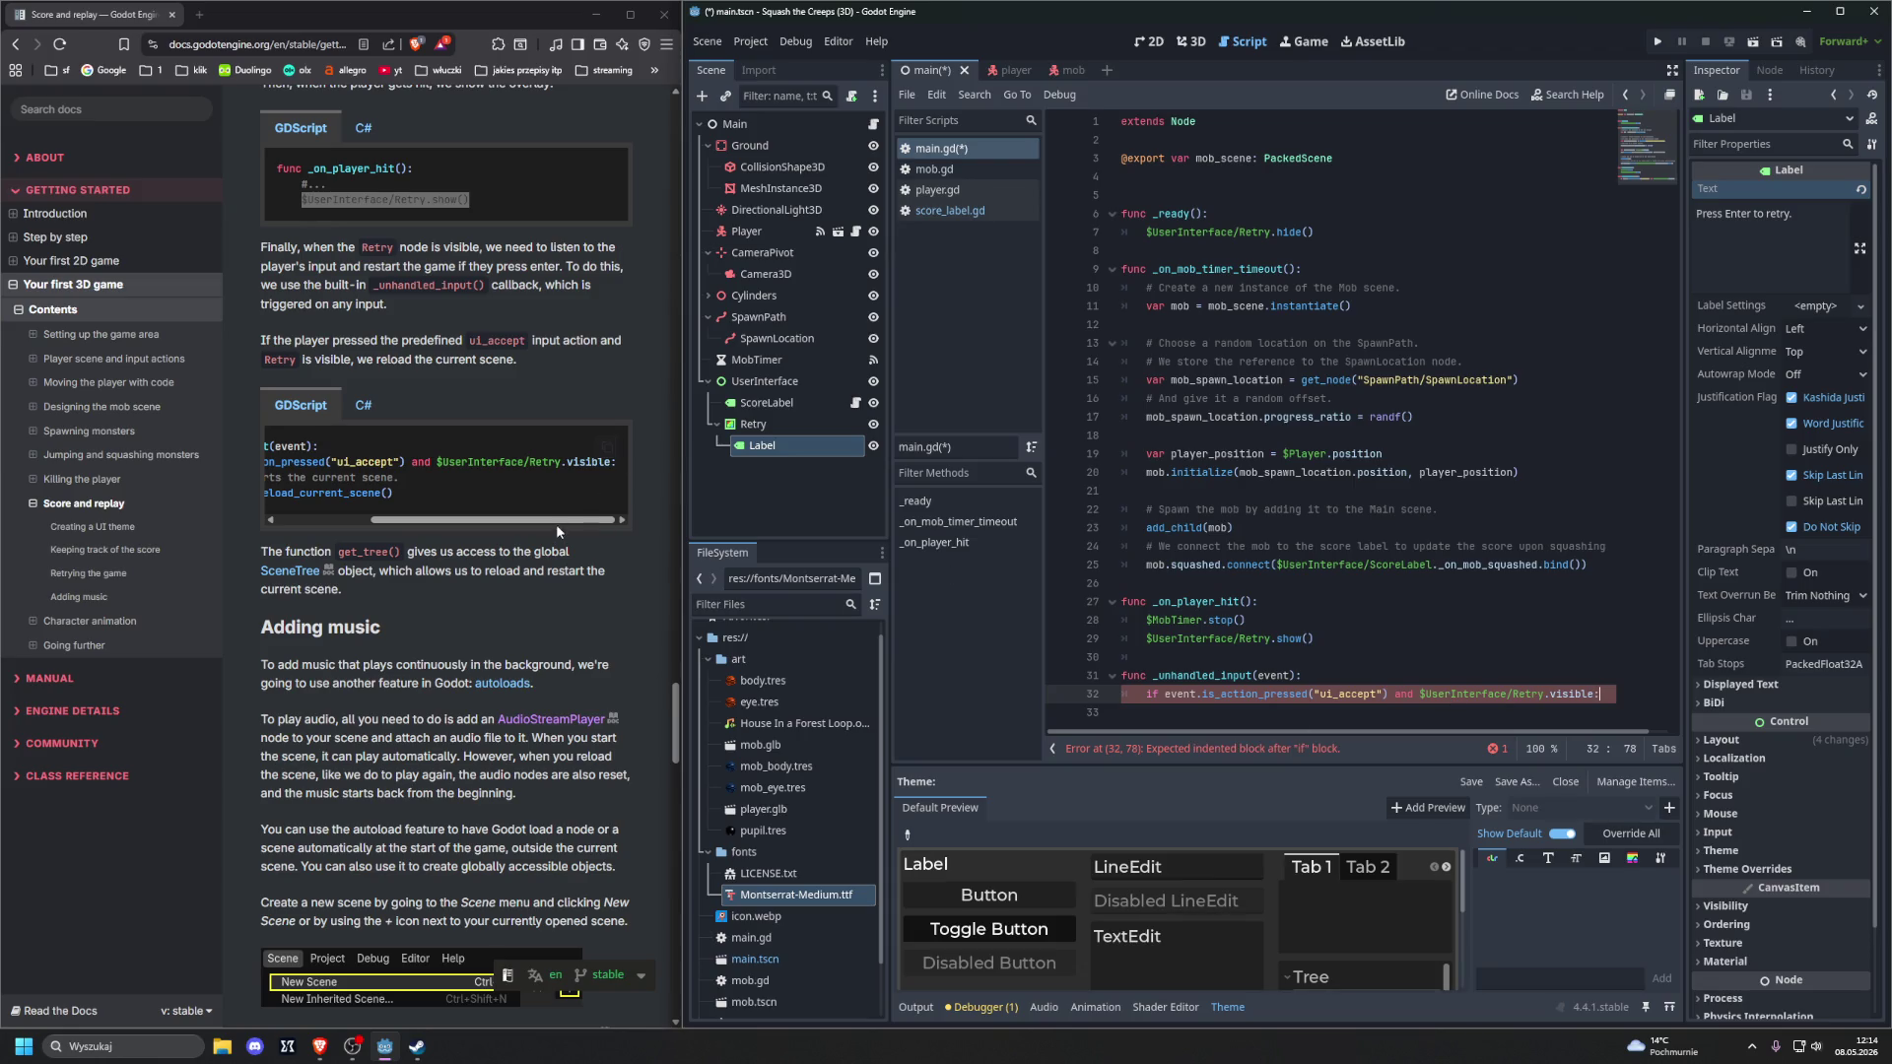
{"action": "left_click_drag", "start_coordinate": [493, 519], "coordinate": [401, 520]}
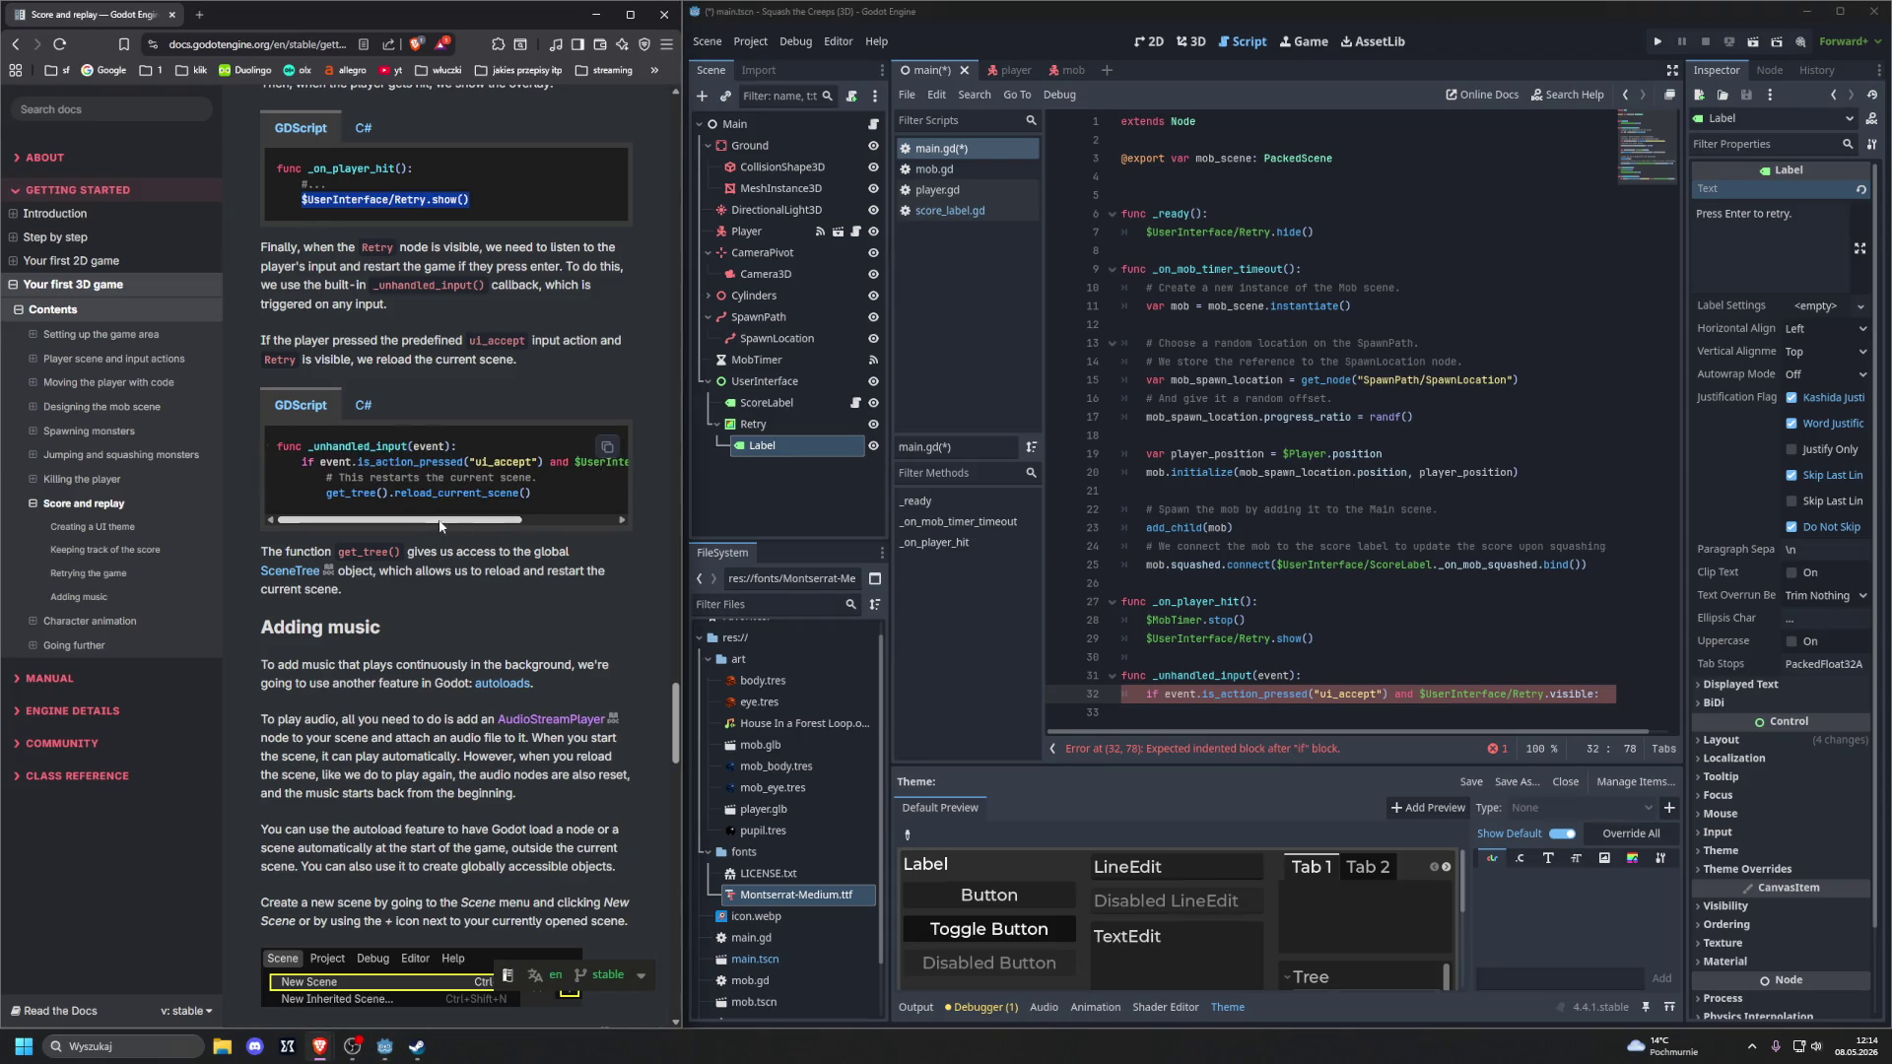
{"action": "left_click", "coordinate": [1005, 576]}
{"action": "key", "text": "Return"}
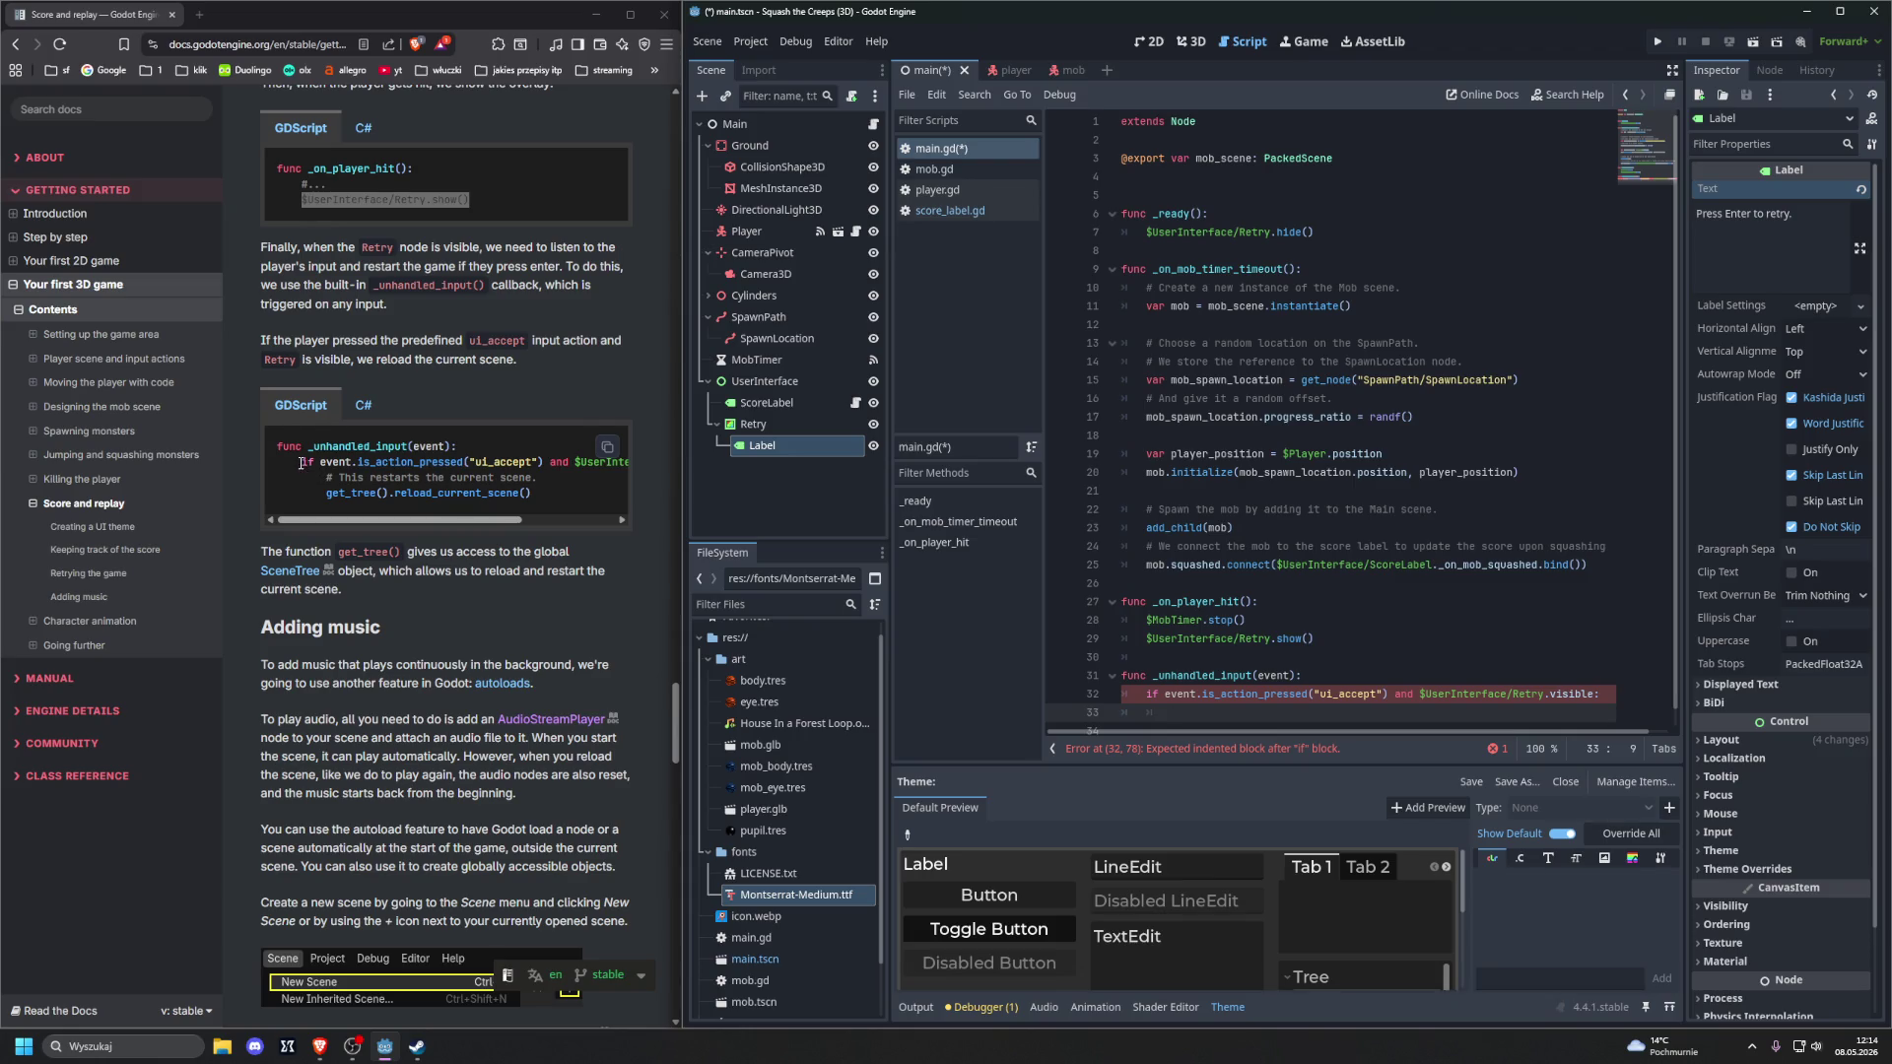
Paste the tutorial's restart code with its comment over lines 32–33
{"action": "left_click_drag", "start_coordinate": [300, 463], "coordinate": [552, 485]}
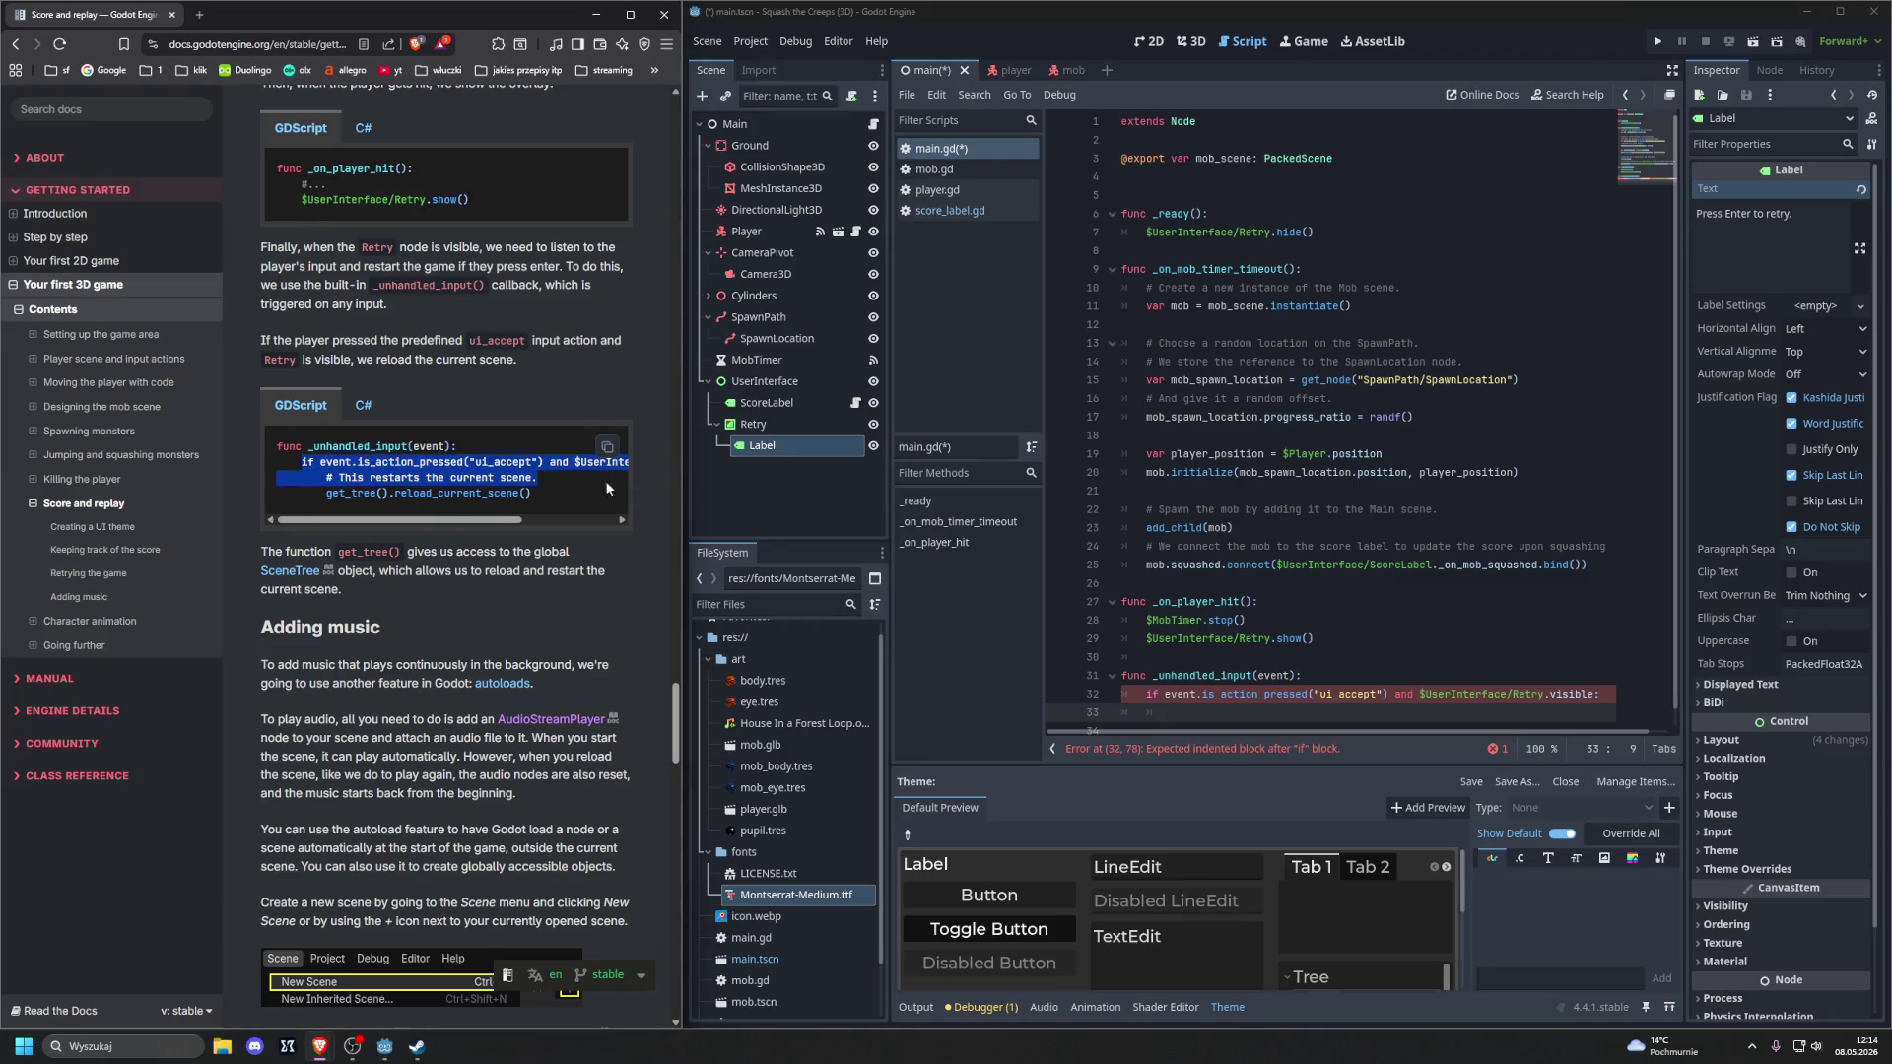
{"action": "scroll", "coordinate": [1147, 697], "scroll_direction": "down", "scroll_amount": 1}
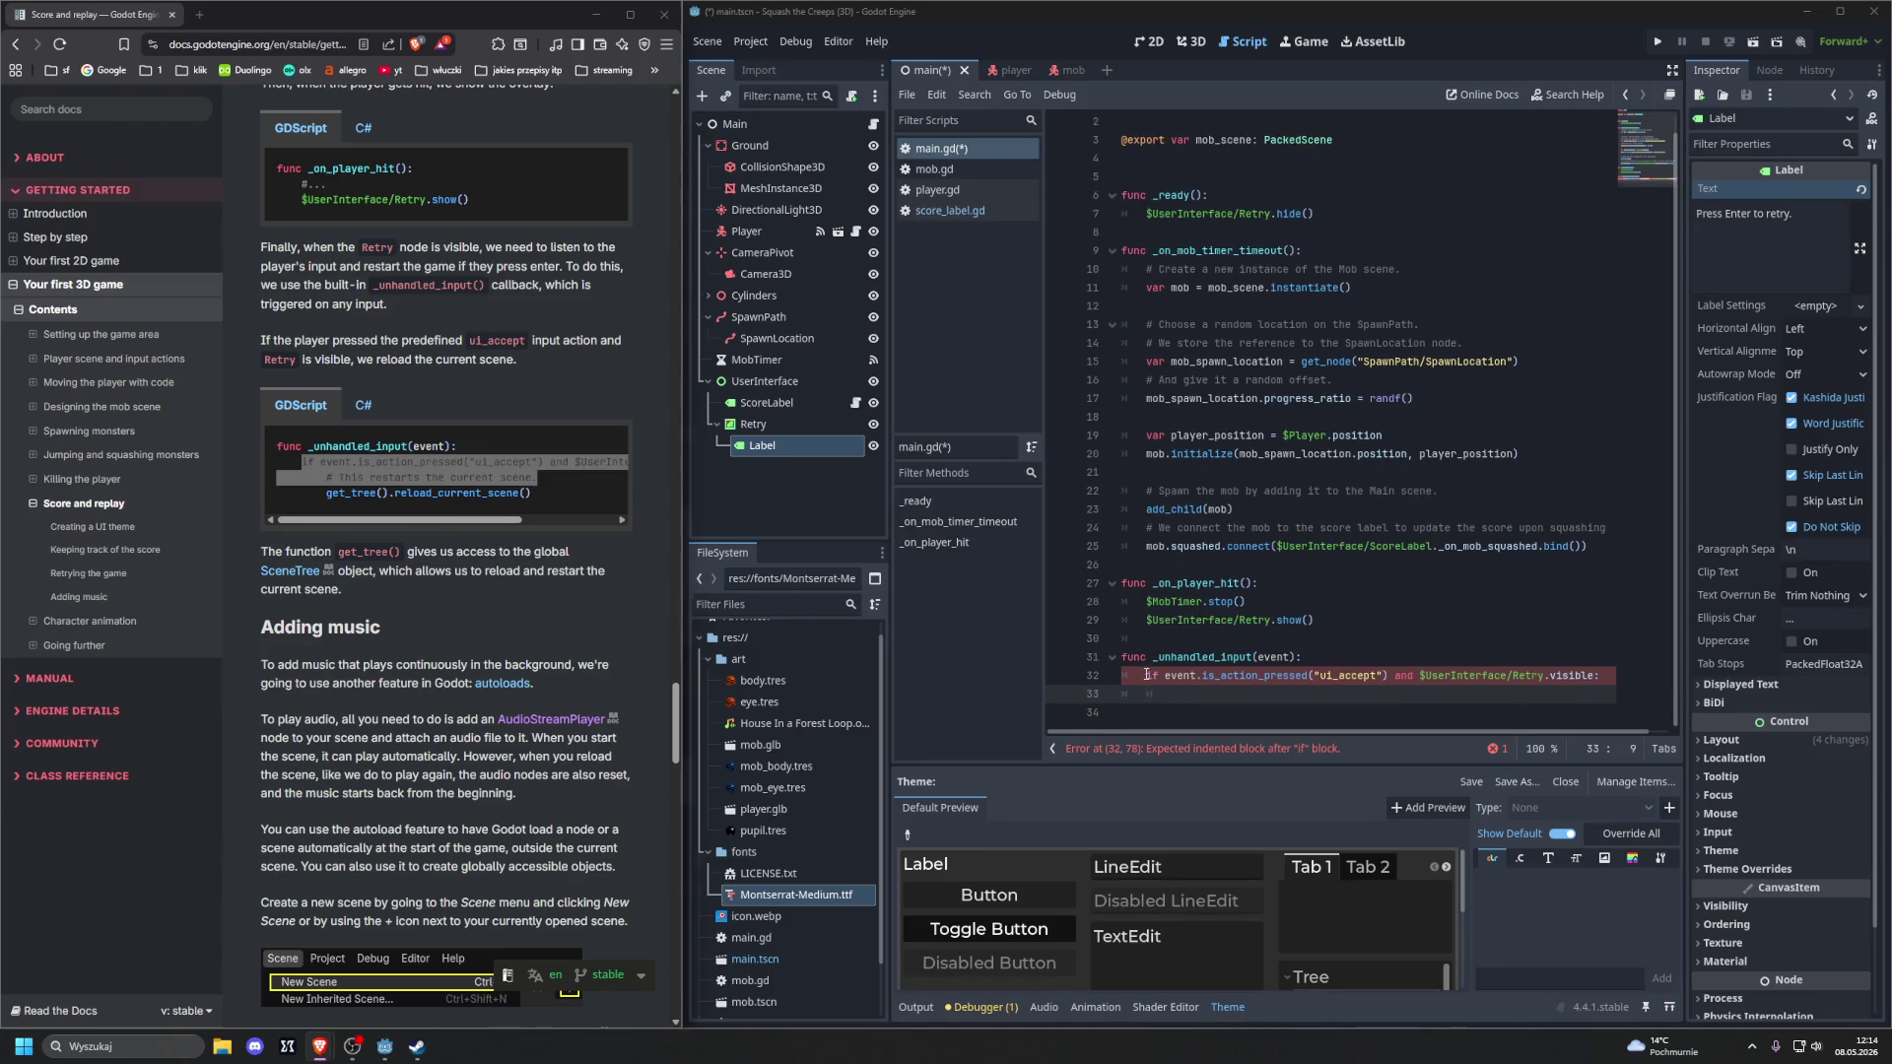
{"action": "left_click_drag", "start_coordinate": [1128, 675], "coordinate": [1346, 691]}
{"action": "type", "text": "if event.is_action_pressed(\"ui_accept\") and $UserInterface/Retry.visible: \t\t# This restarts the current scene."}
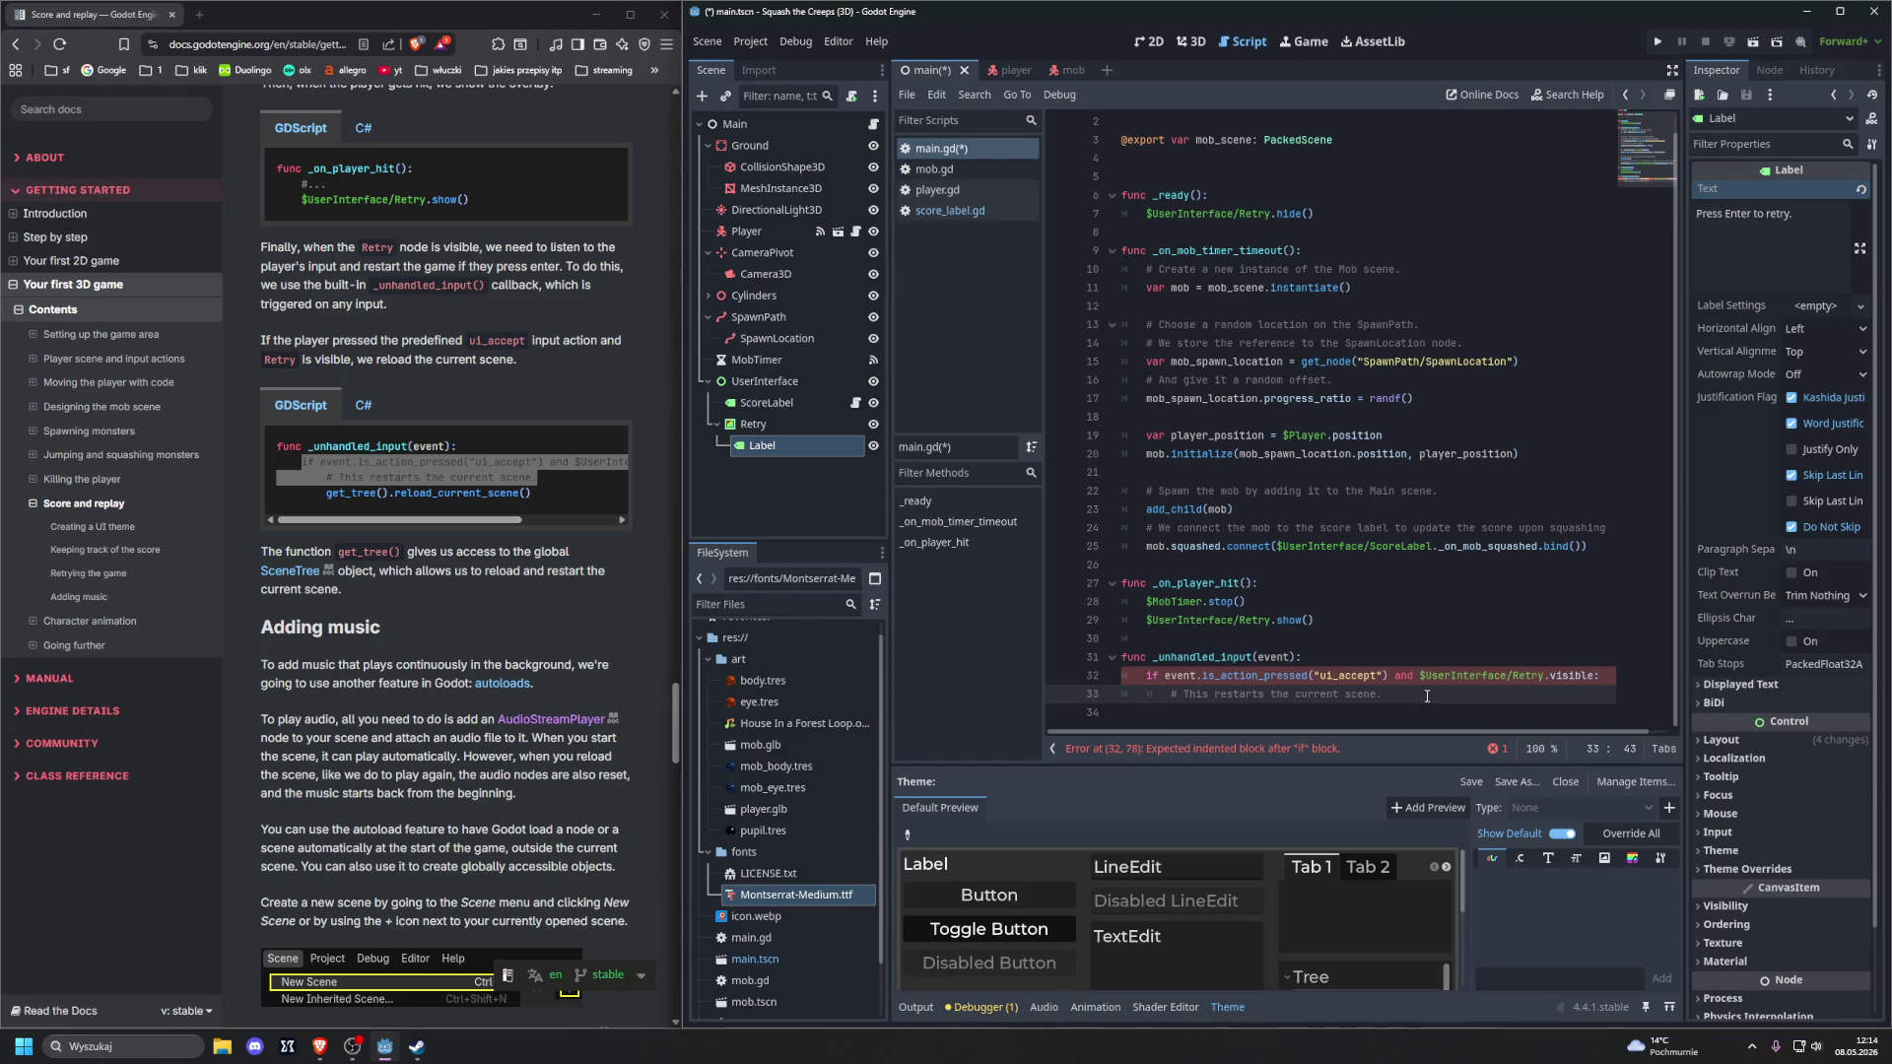
Add get_tree().reload_current_scene() on the next line of the if body
{"action": "key", "text": "Return"}
{"action": "type", "text": "get_"}
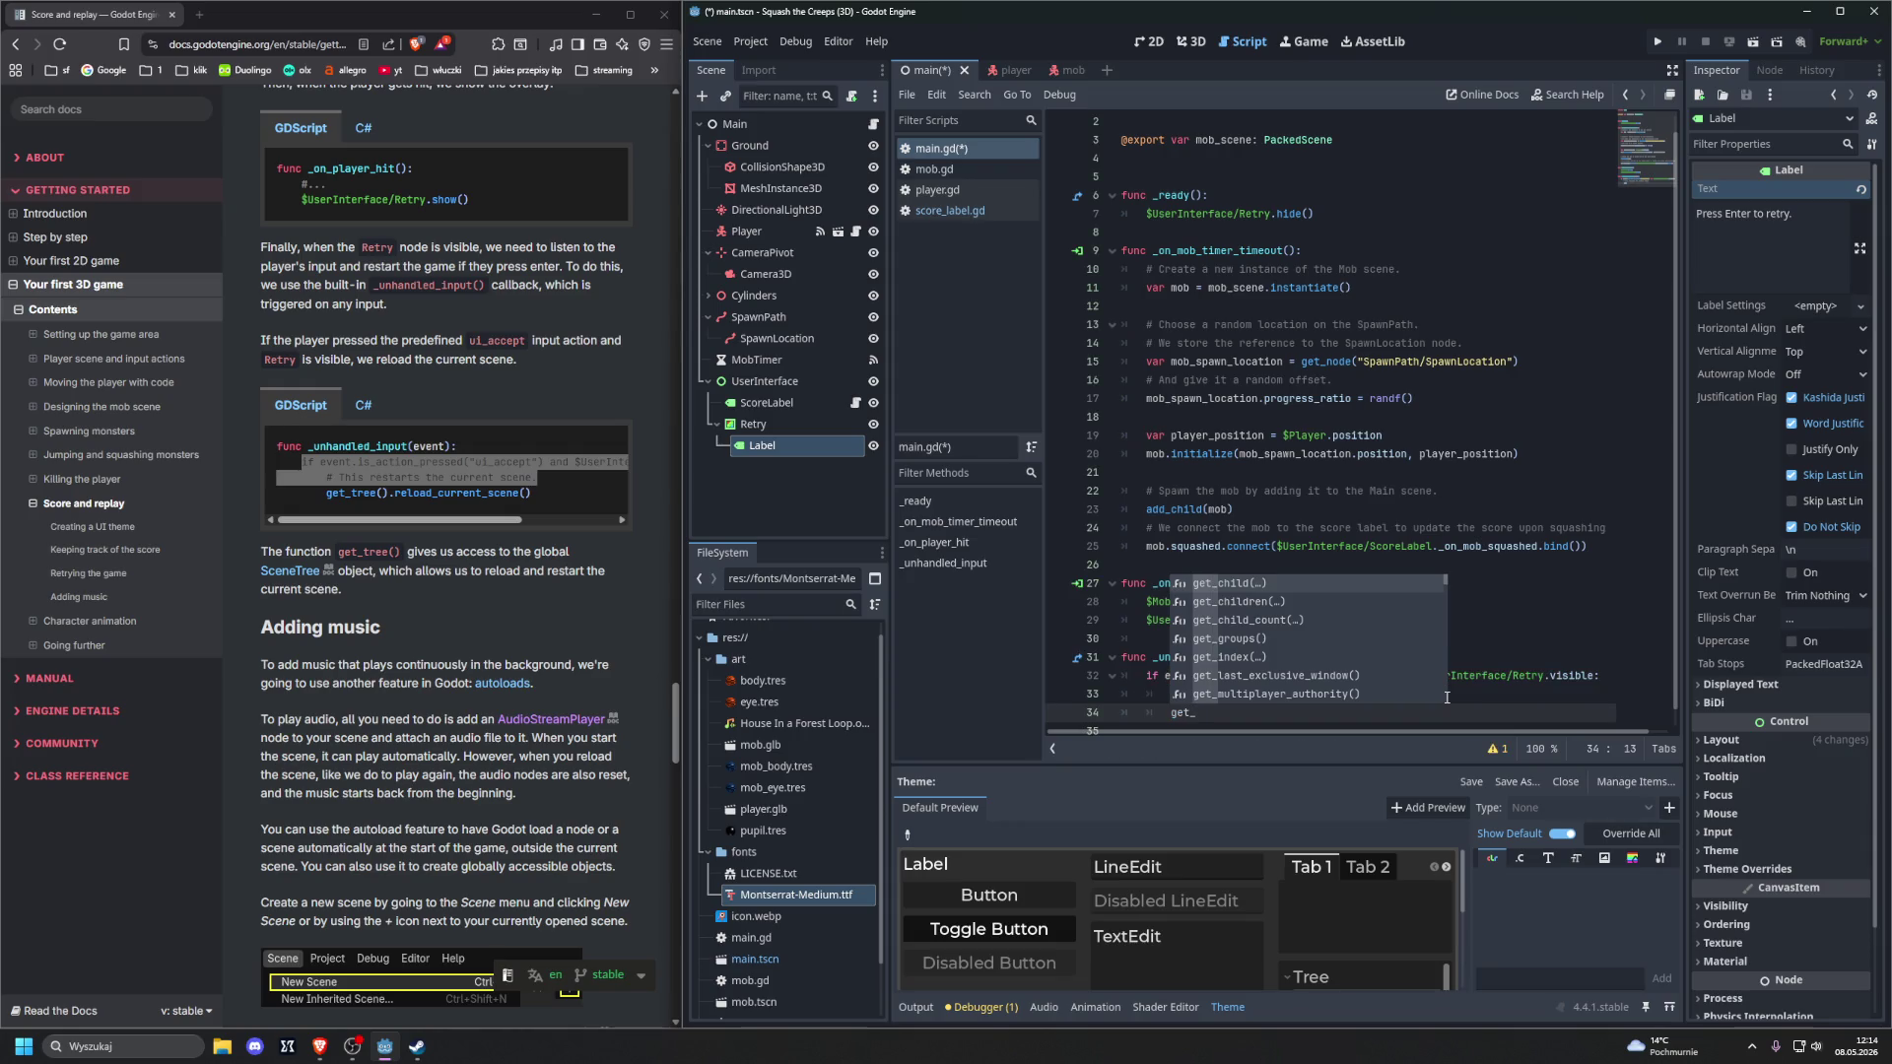
{"action": "type", "text": "tr"}
{"action": "key", "text": "Return"}
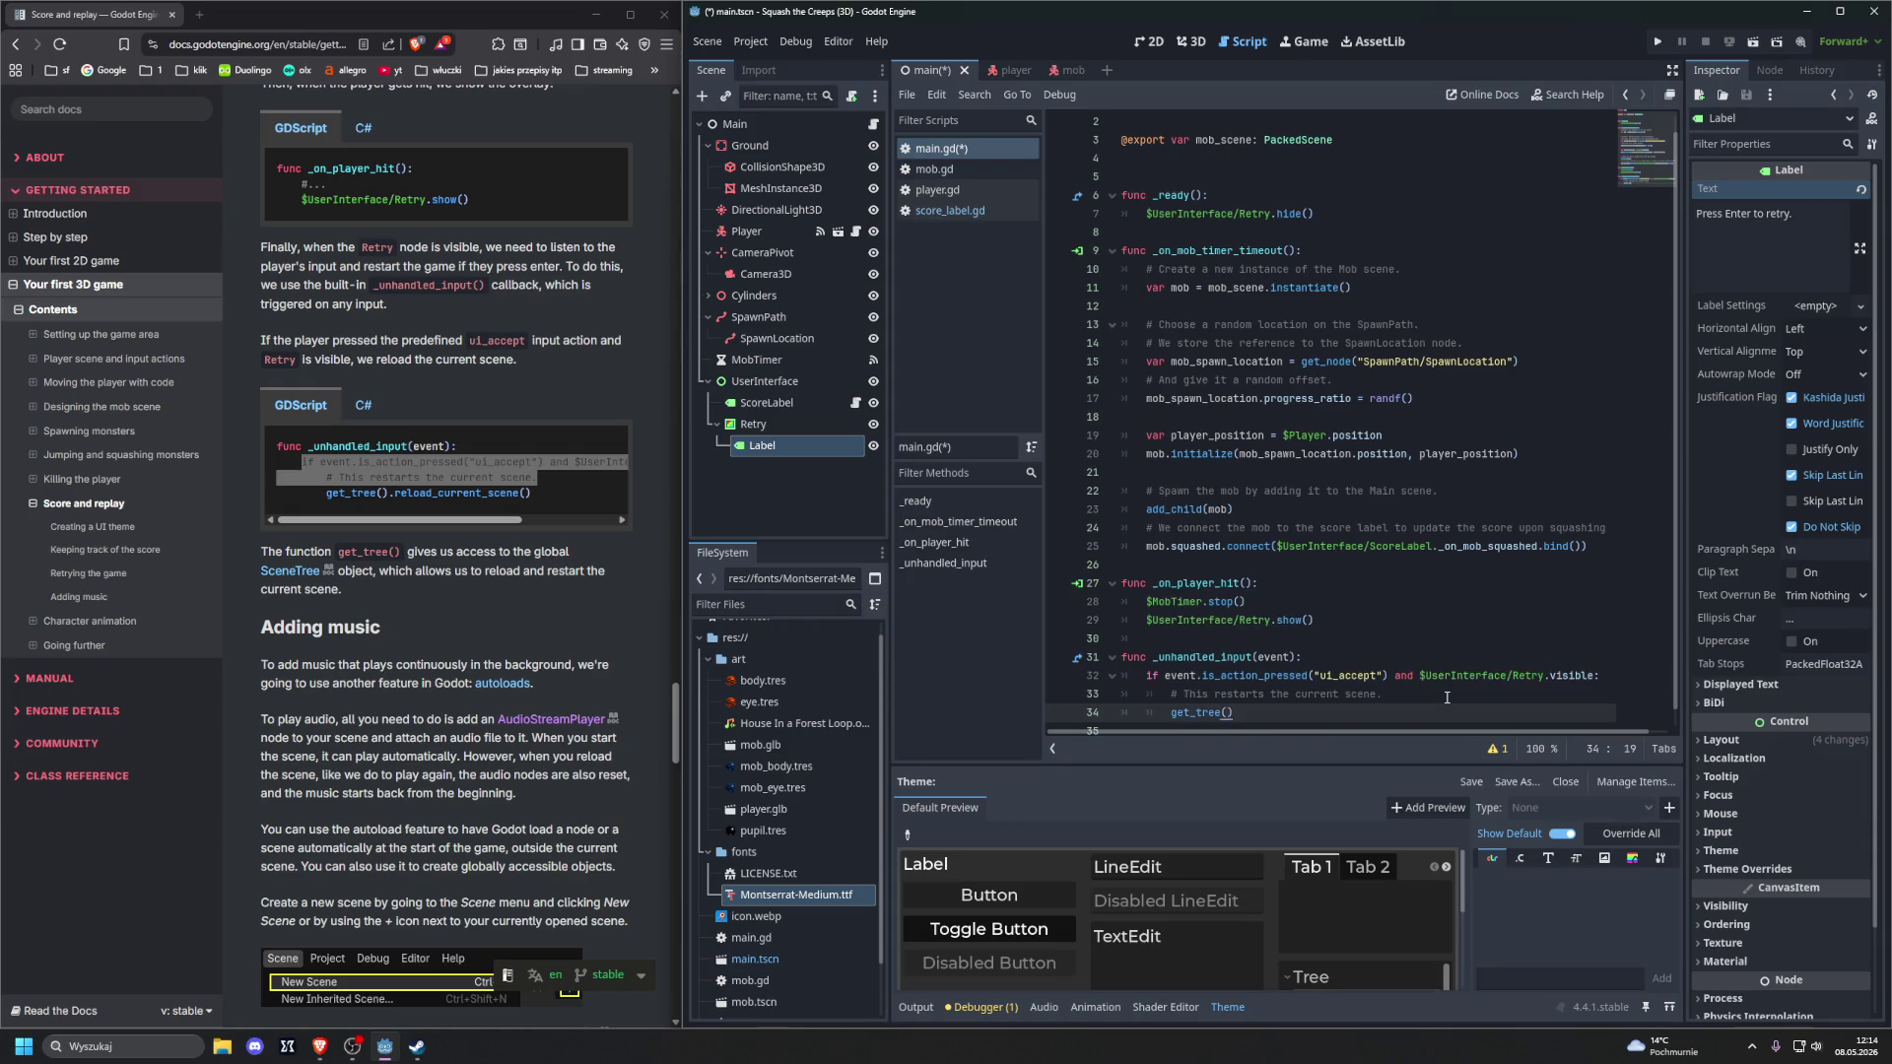
{"action": "type", "text": "rel"}
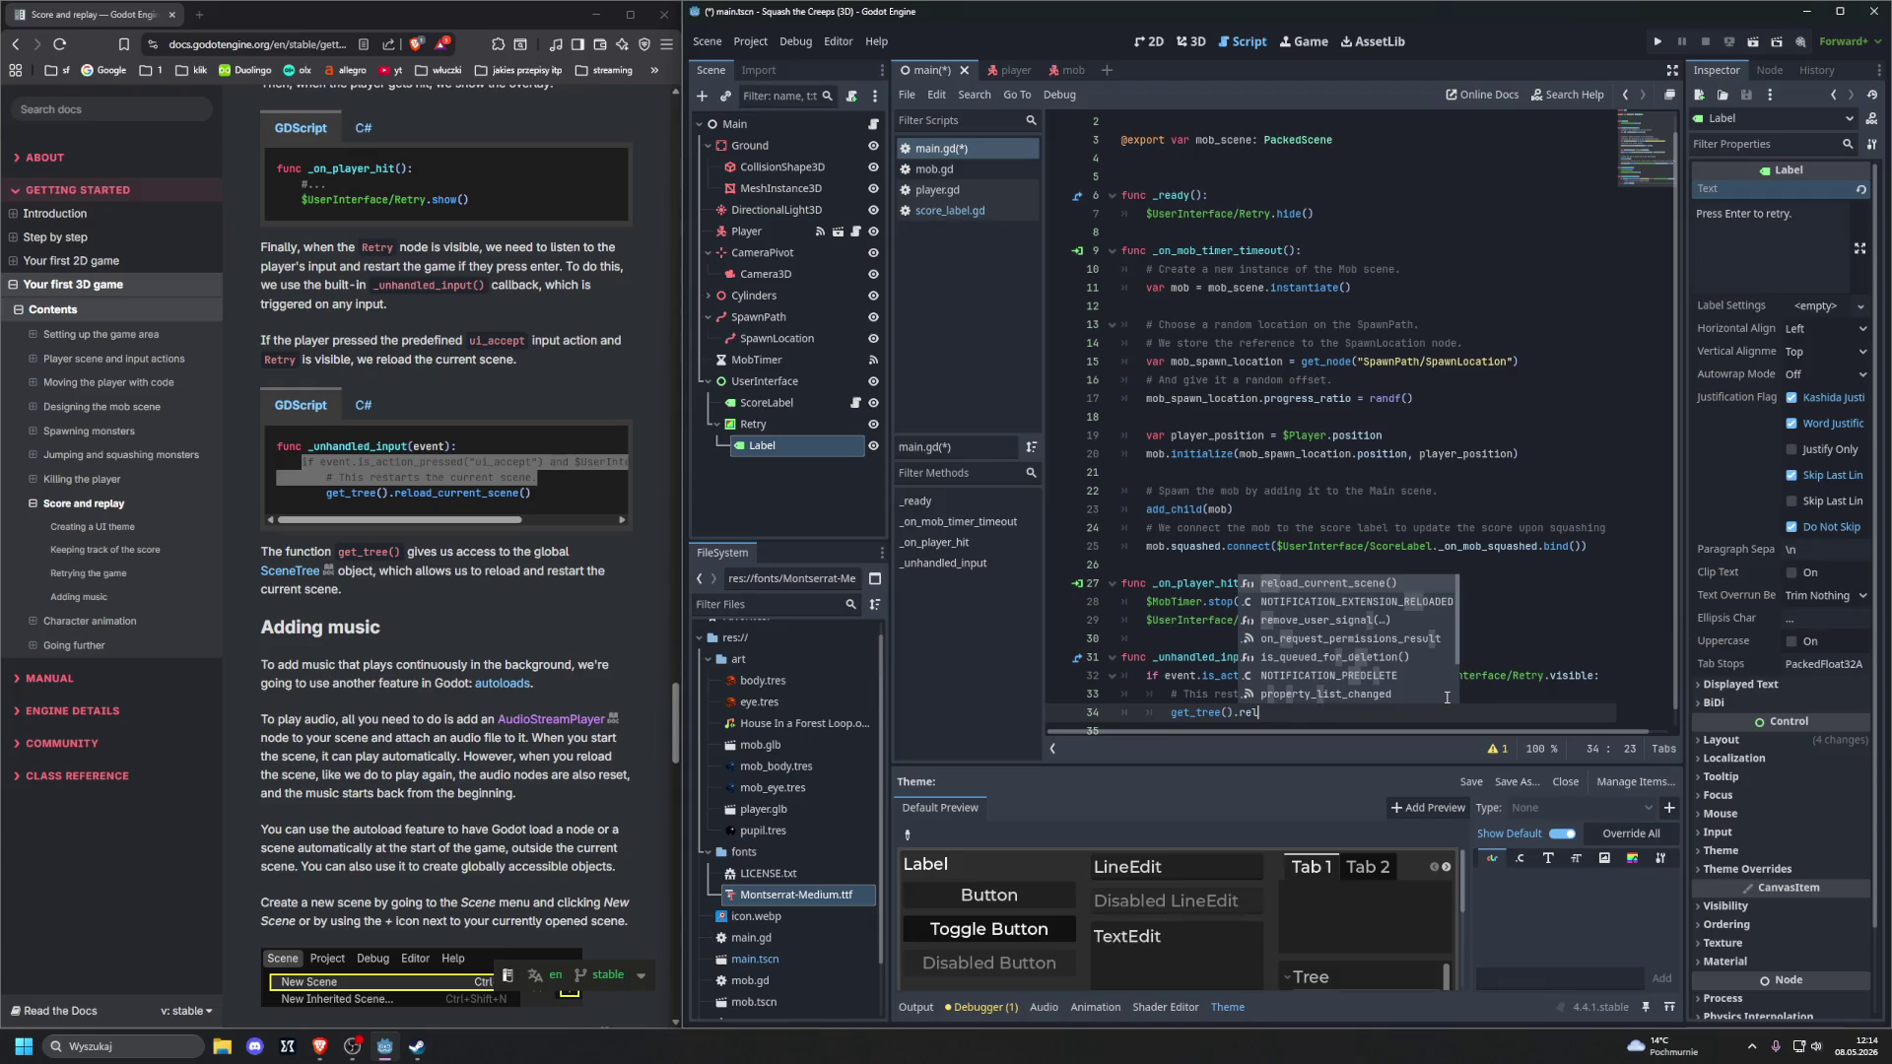
{"action": "key", "text": "Return"}
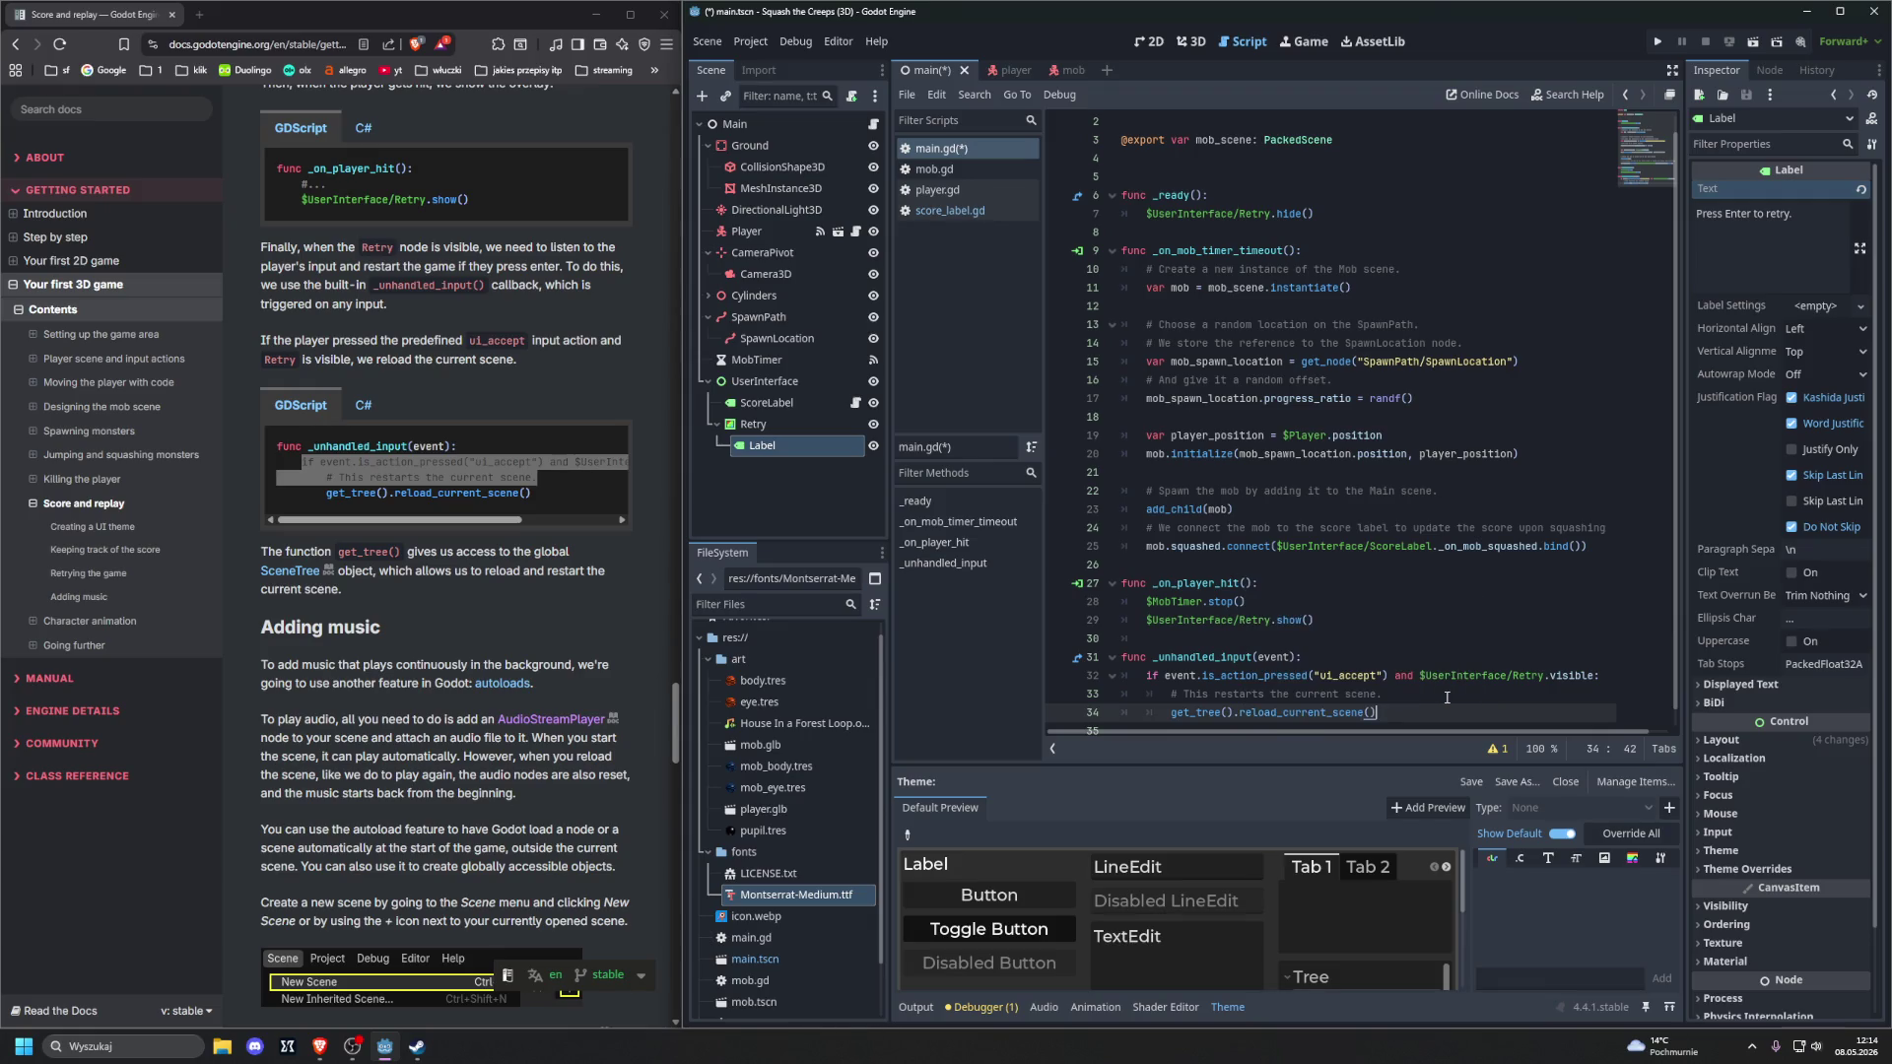
{"action": "left_click", "coordinate": [465, 436]}
{"action": "scroll", "coordinate": [566, 570], "scroll_direction": "down", "scroll_amount": 2}
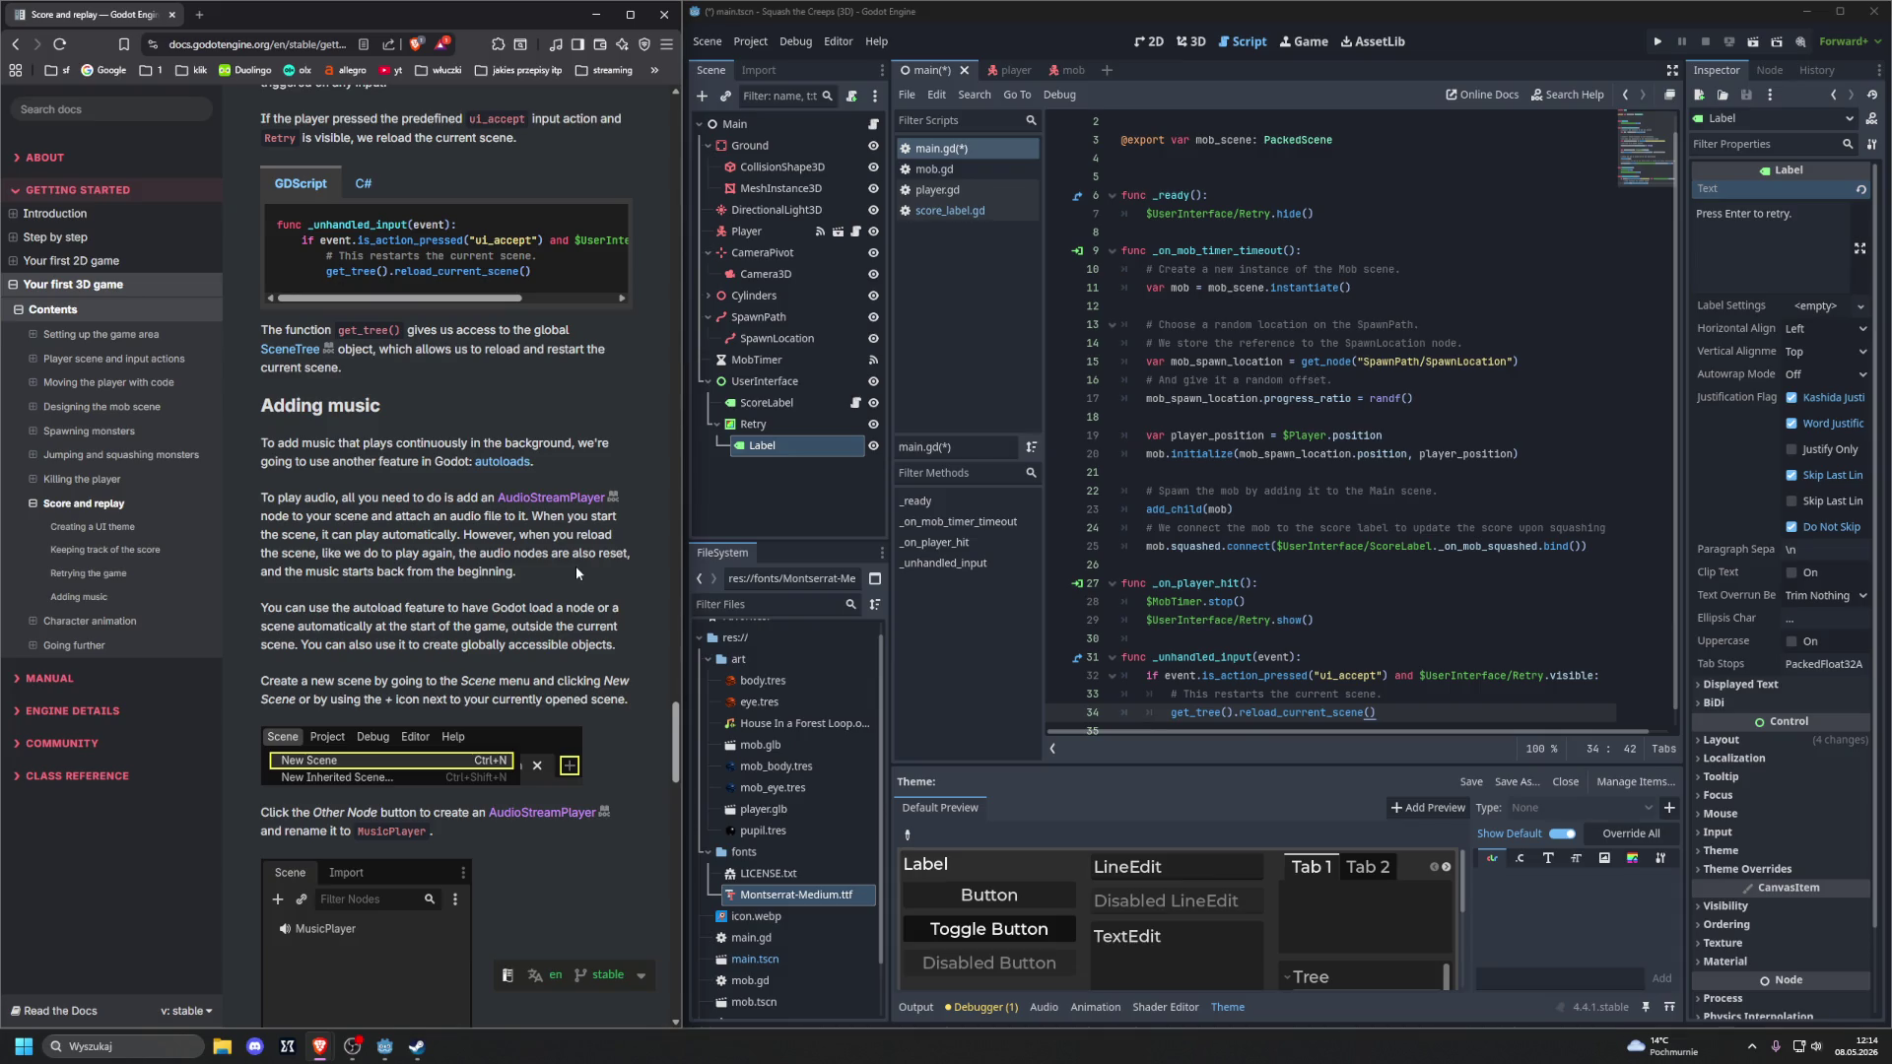
Save and run the game, retry twice after being hit to confirm the score resets to 0
{"action": "key", "text": "F5"}
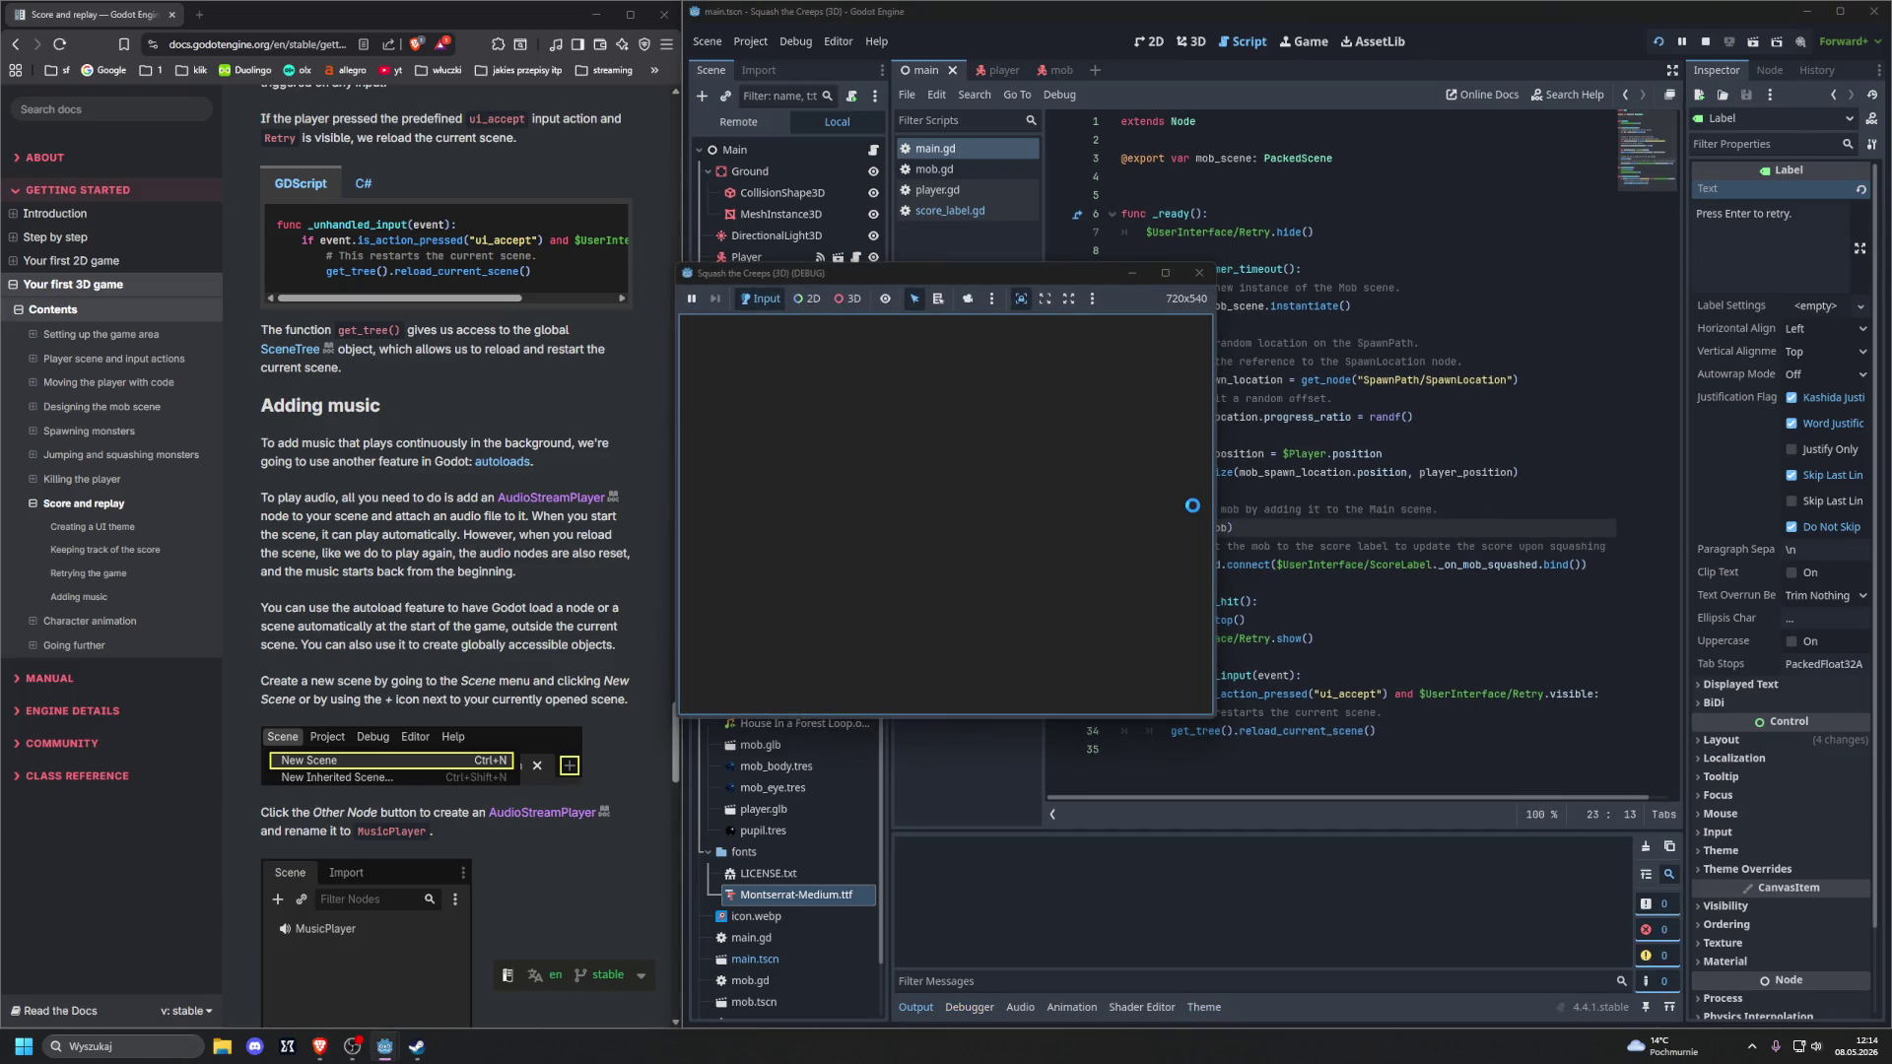
{"action": "key", "text": "space"}
{"action": "key", "text": "space"}
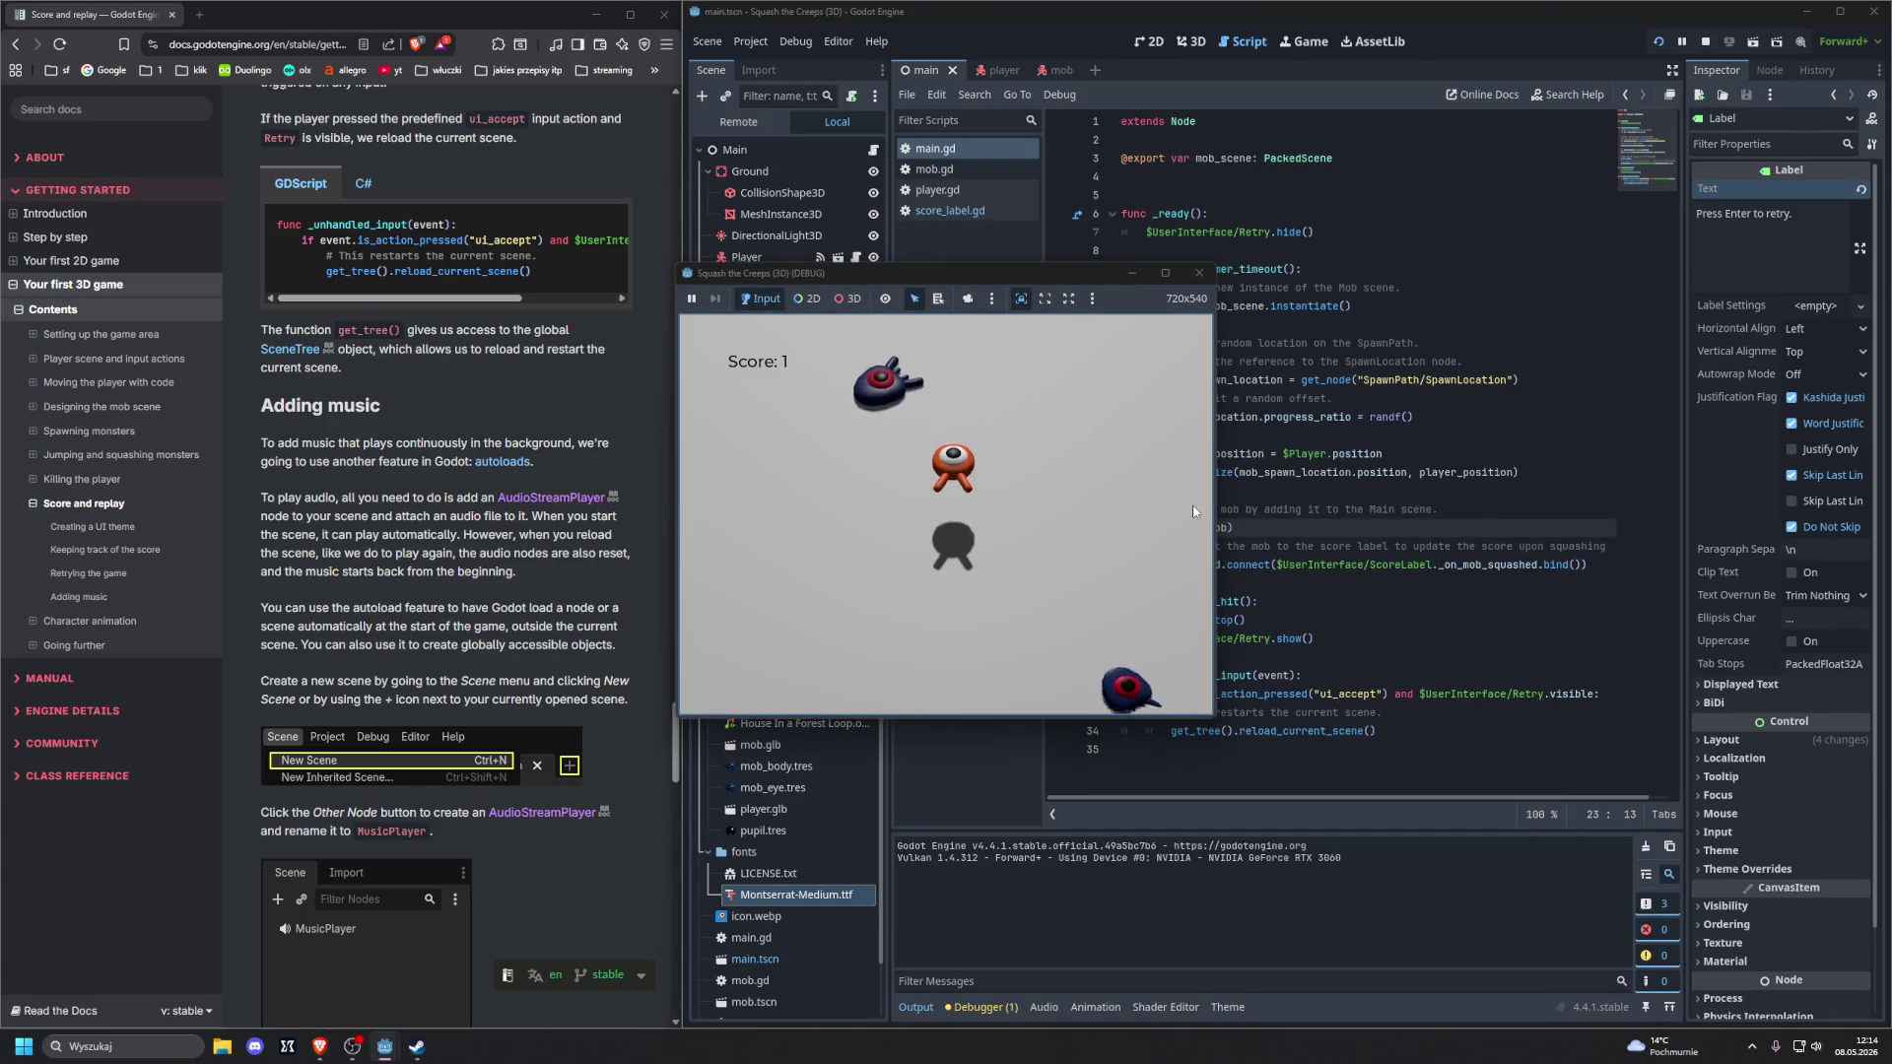
{"action": "key", "text": "Right"}
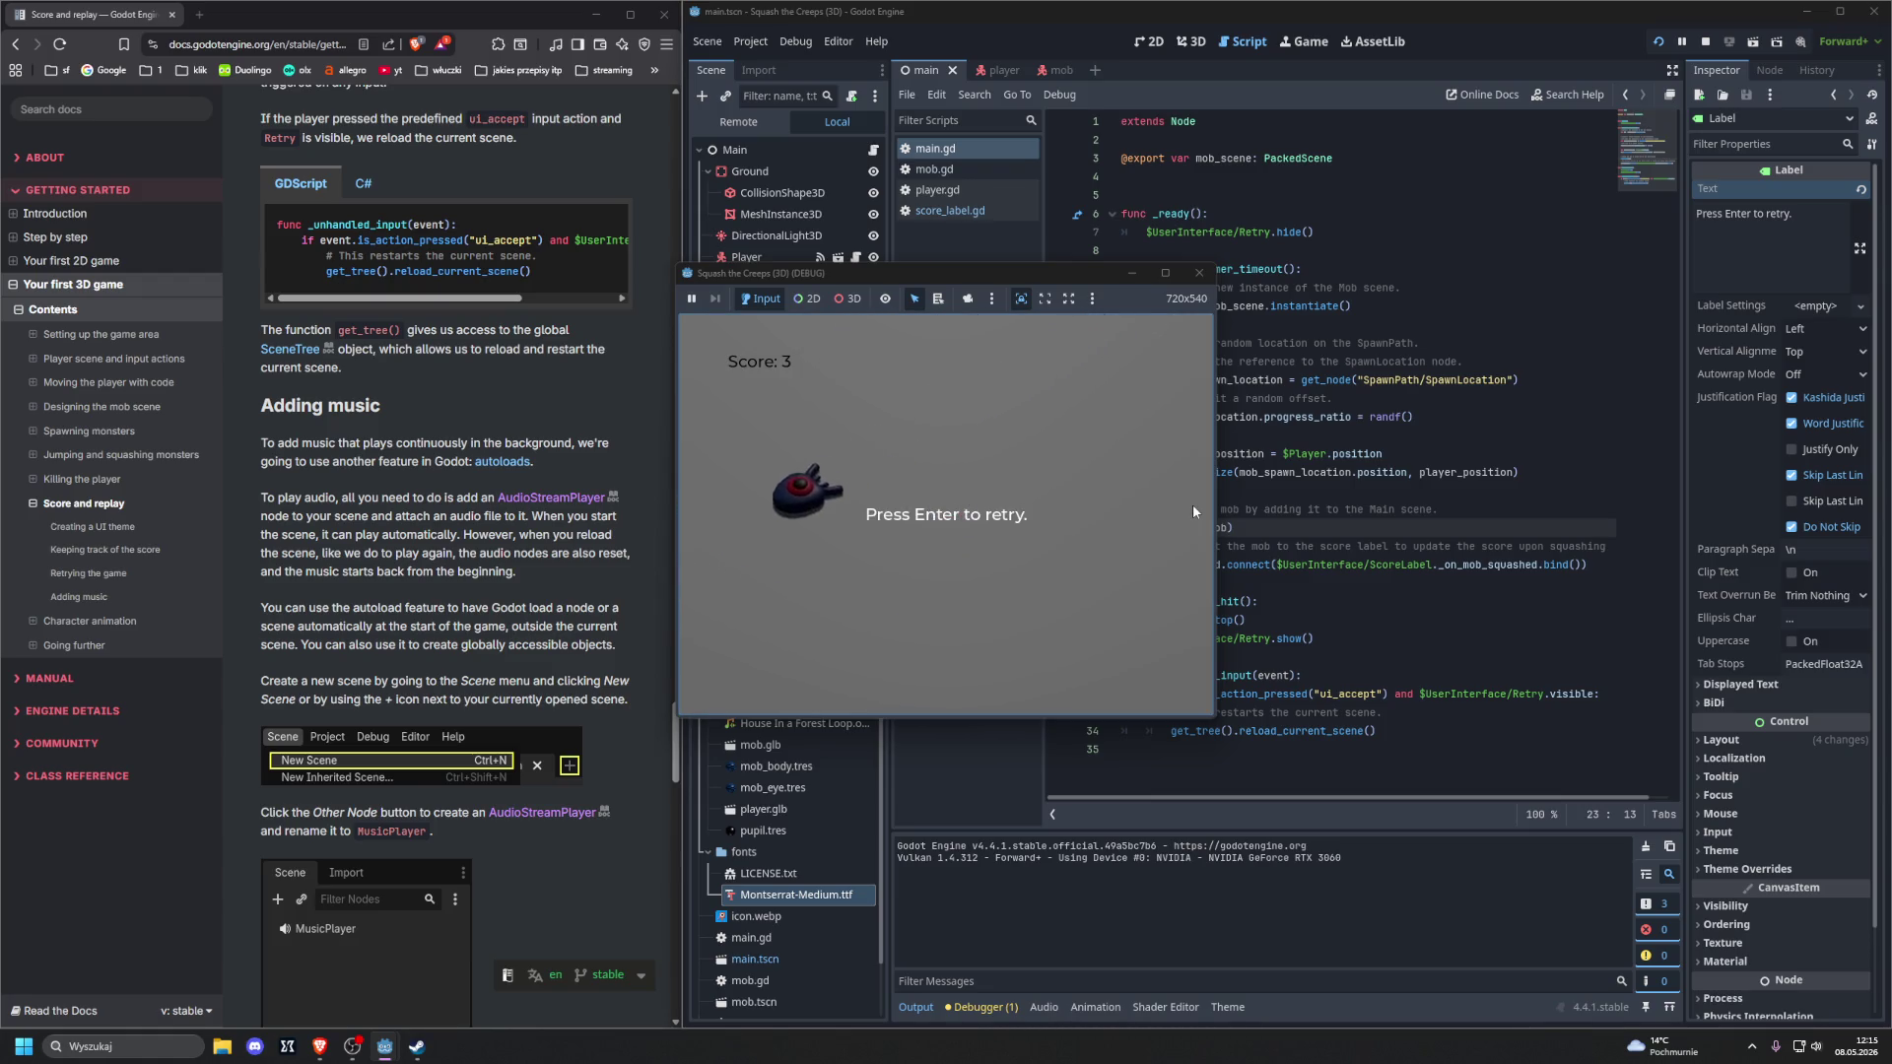
{"action": "key", "text": "Return"}
{"action": "key", "text": "space"}
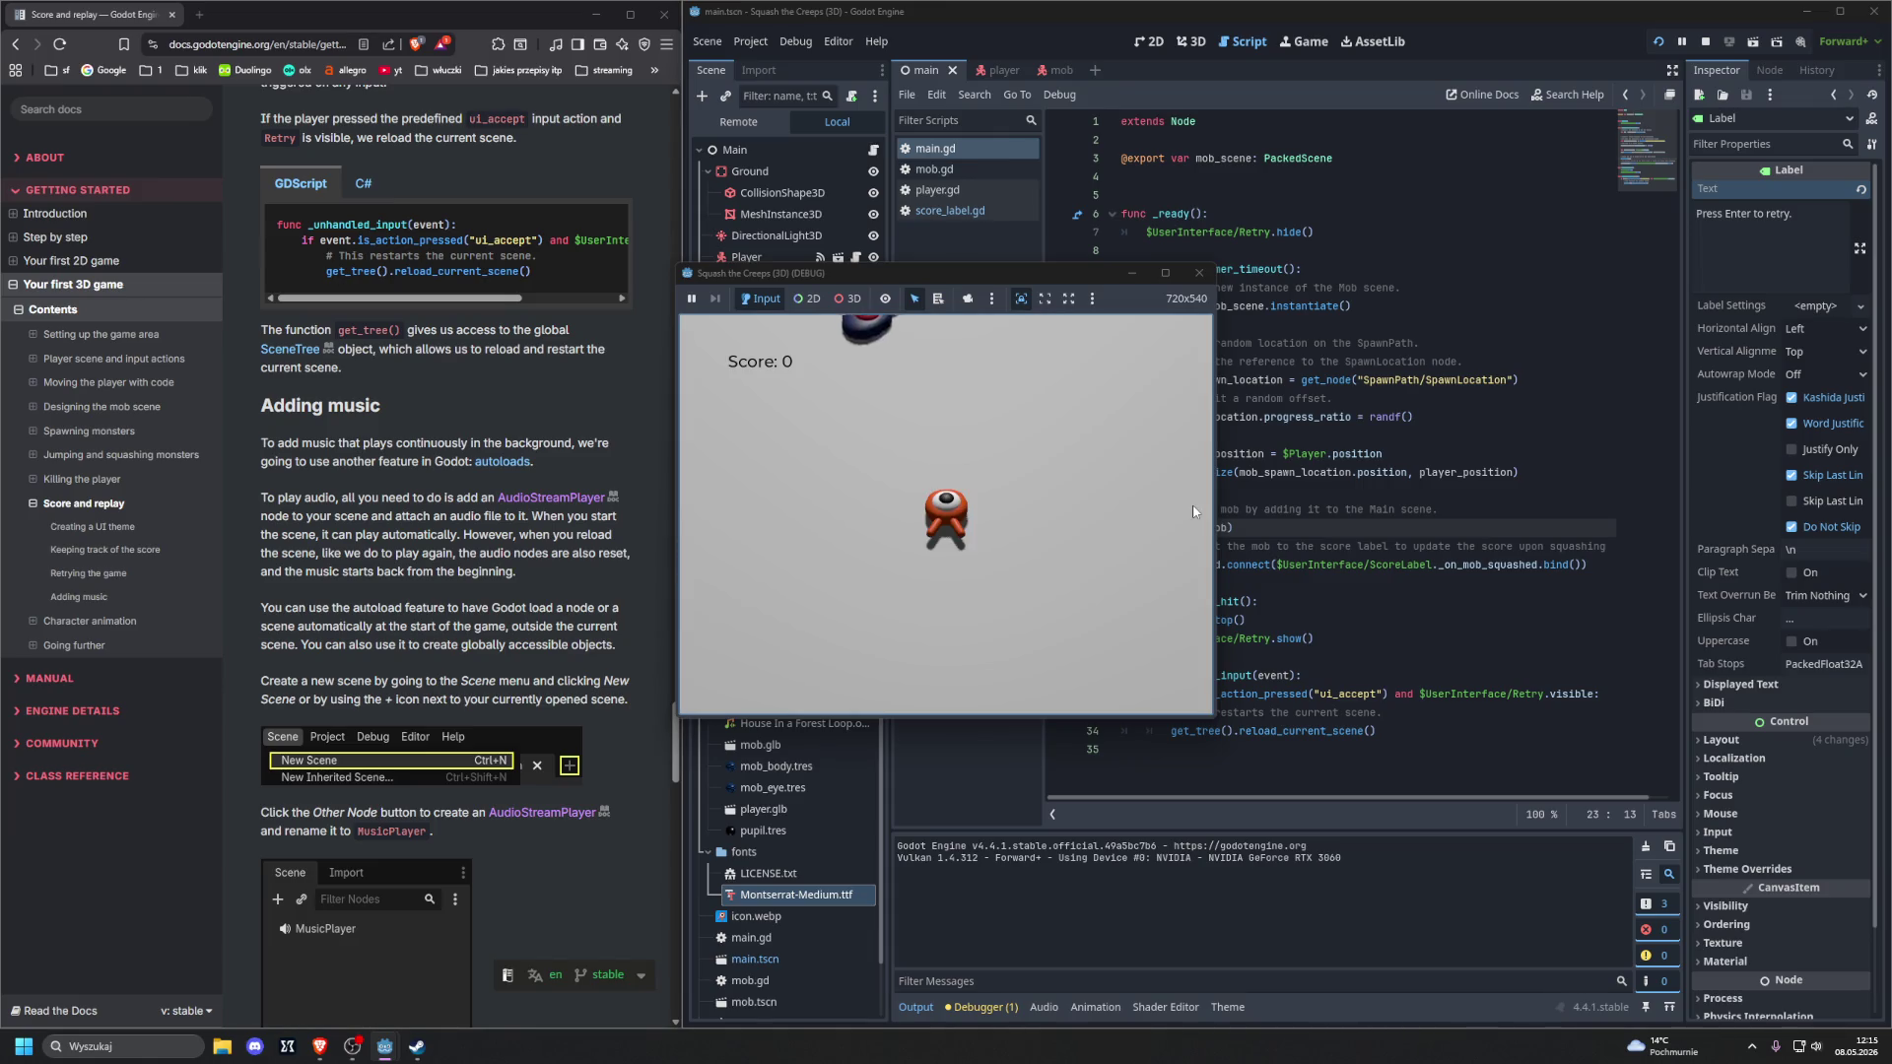
{"action": "key", "text": "Right"}
{"action": "key", "text": "space"}
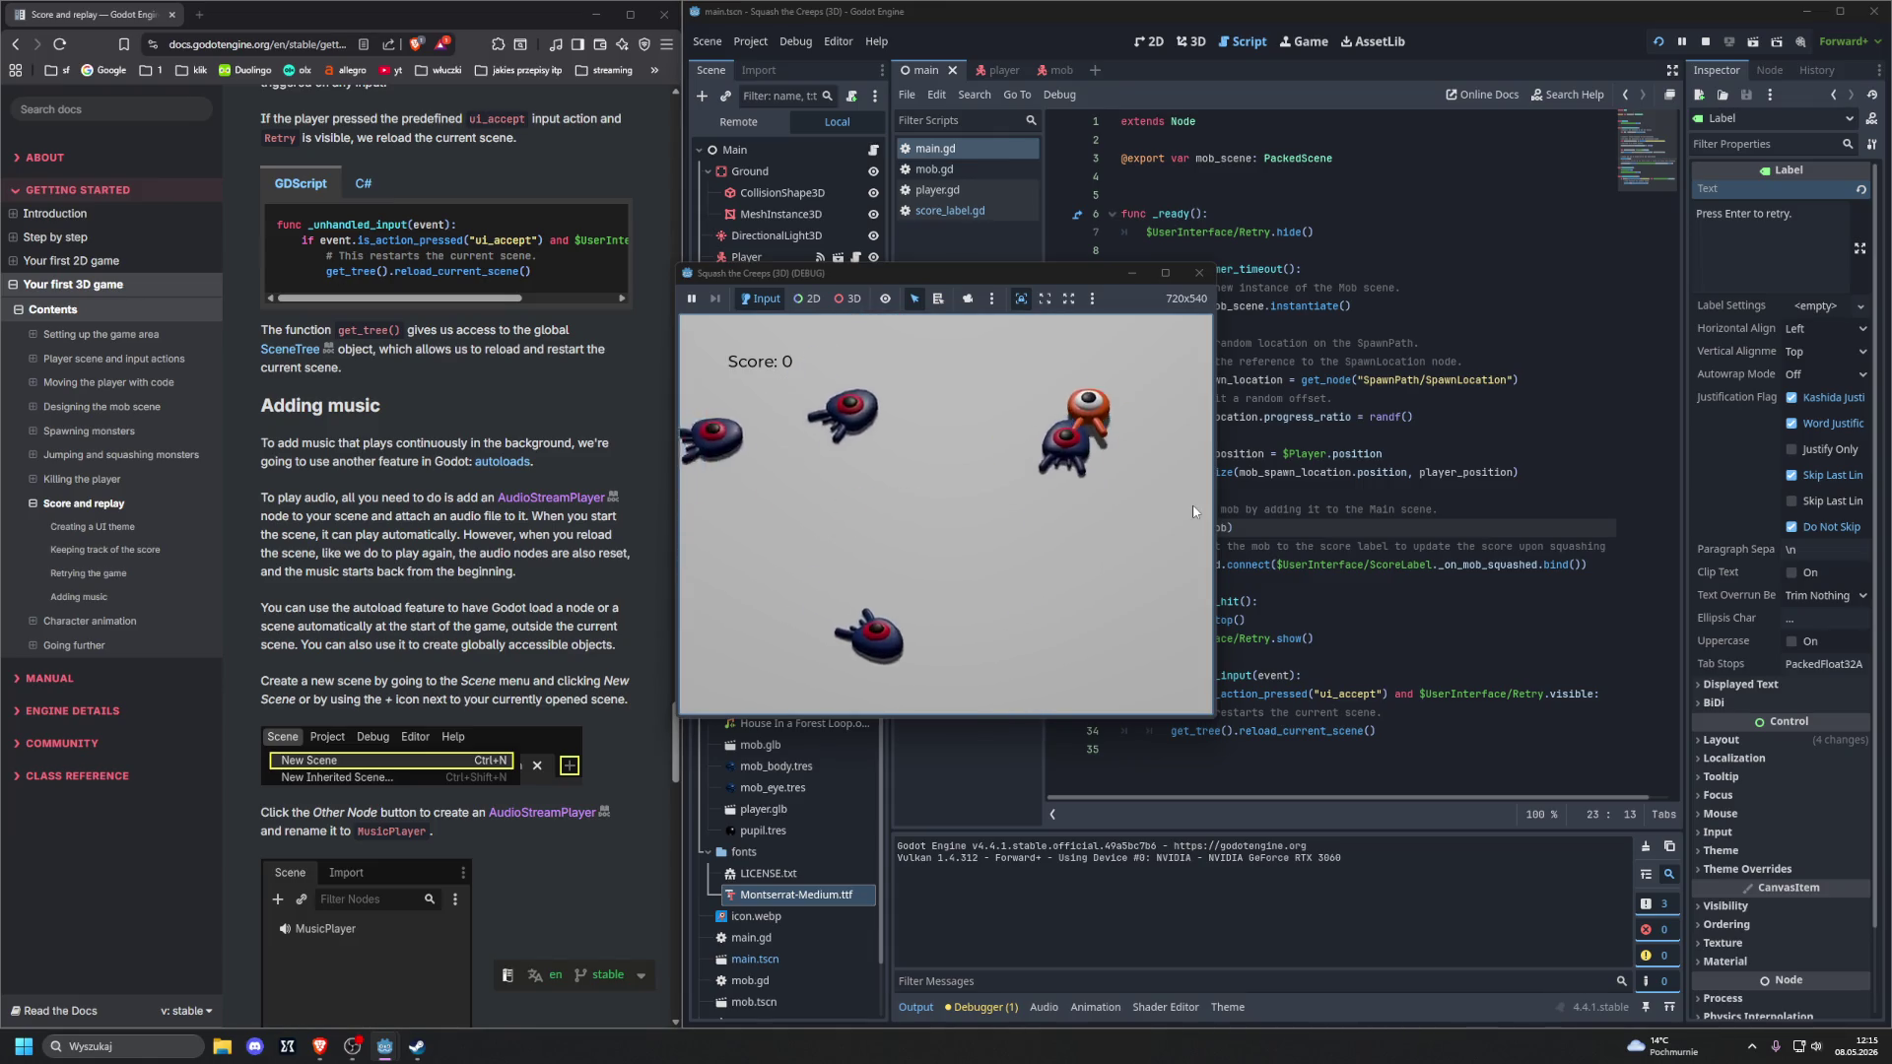
{"action": "key", "text": "Return"}
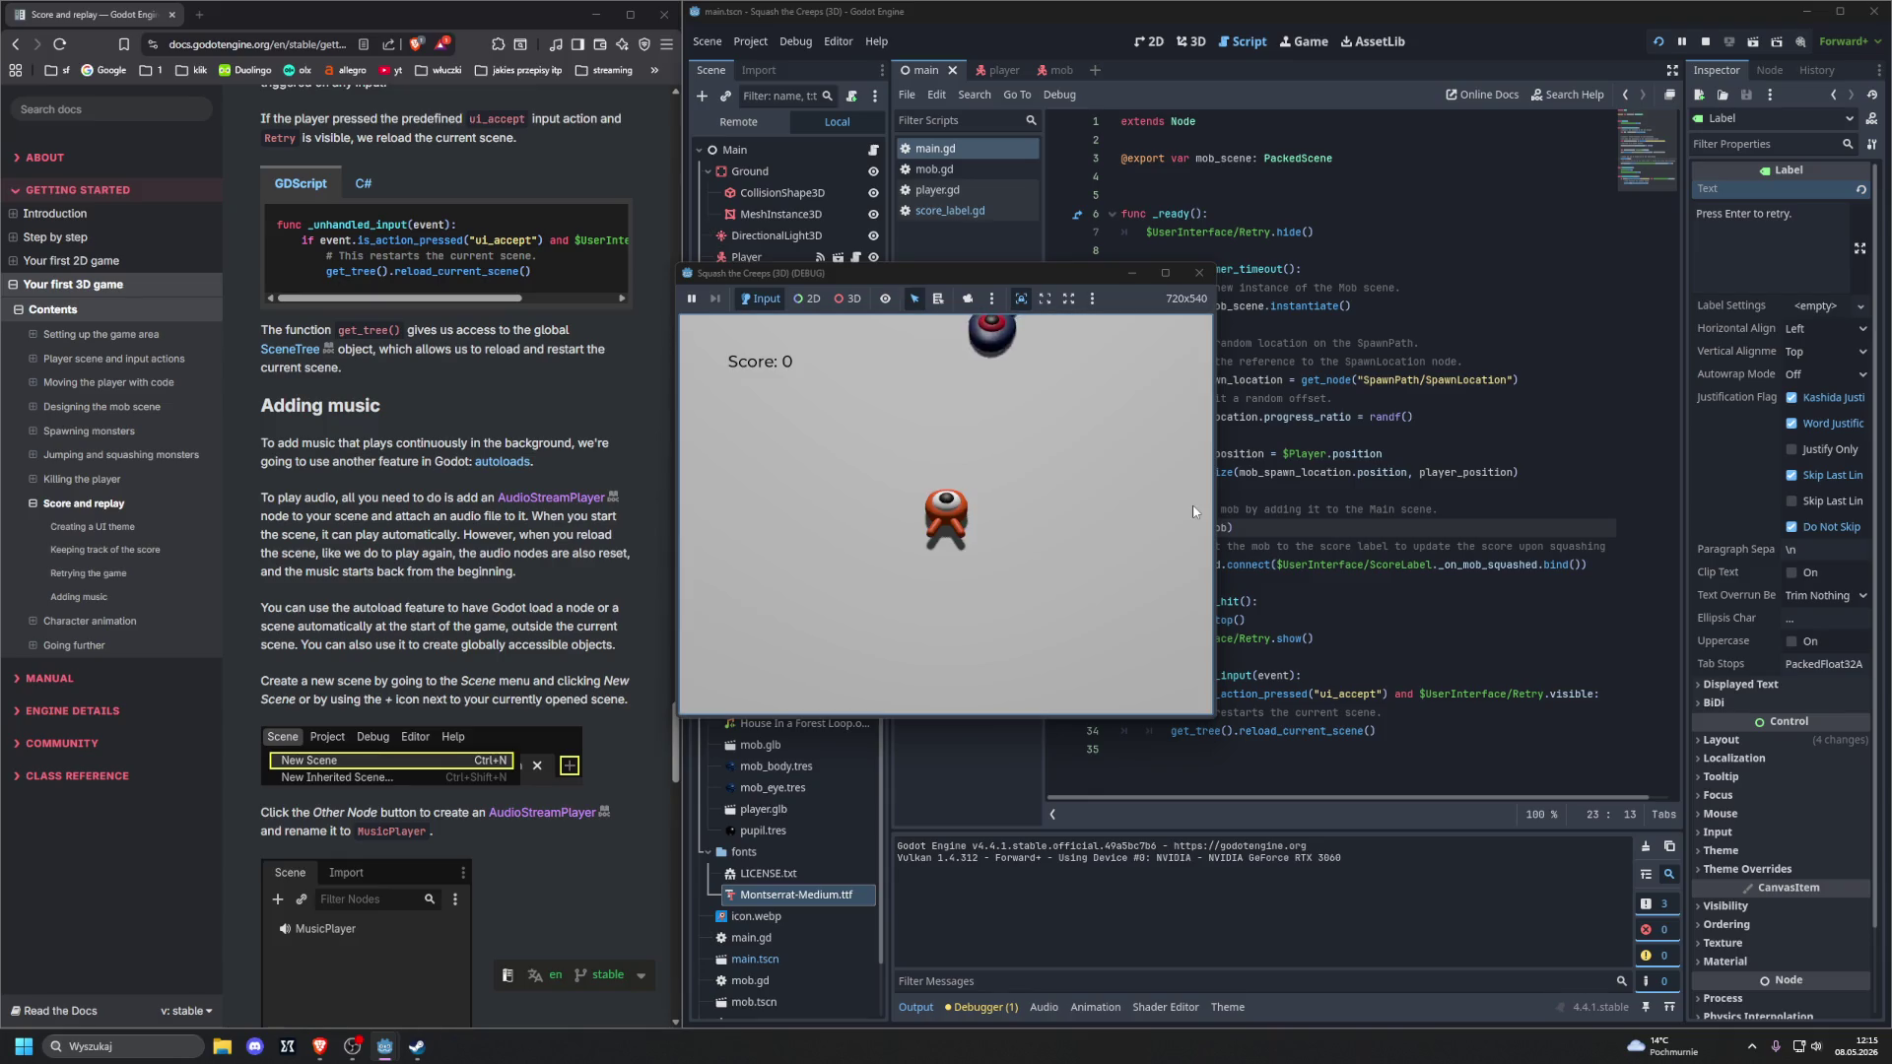
{"action": "left_click", "coordinate": [1198, 273]}
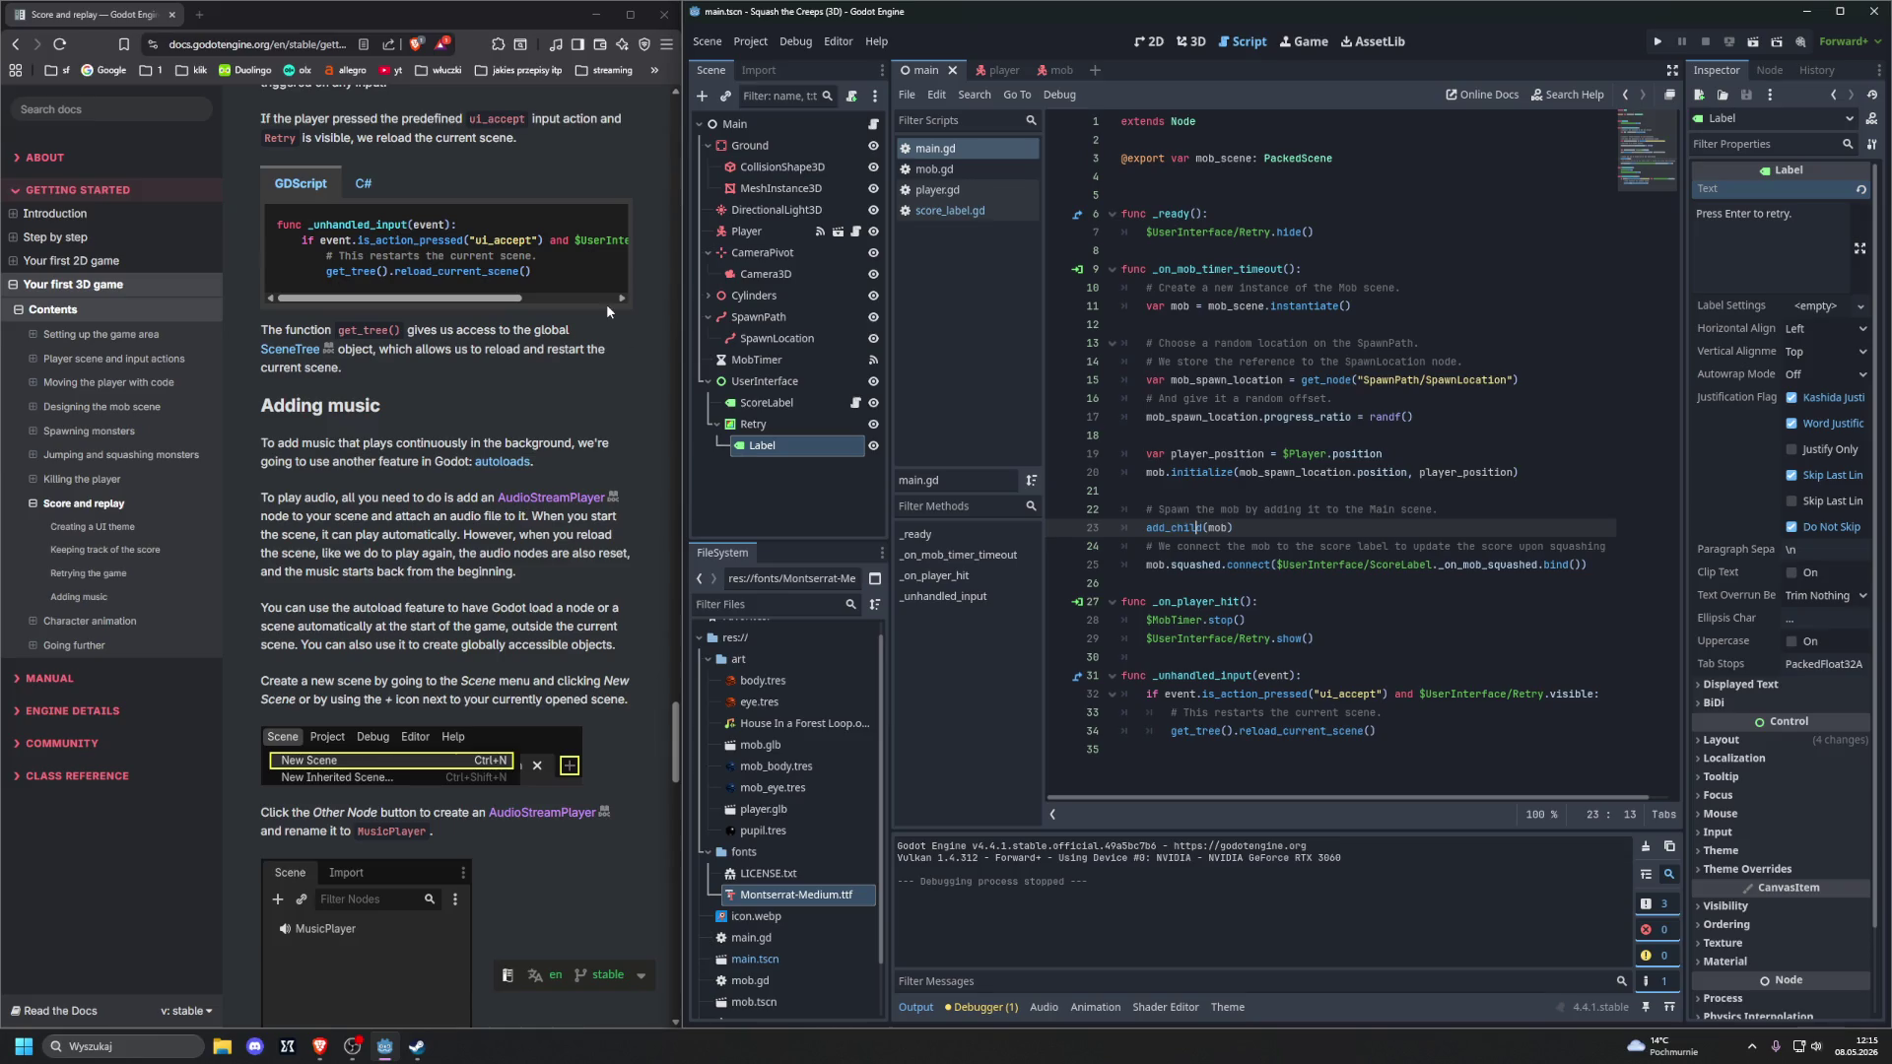
{"action": "left_click", "coordinate": [1096, 71]}
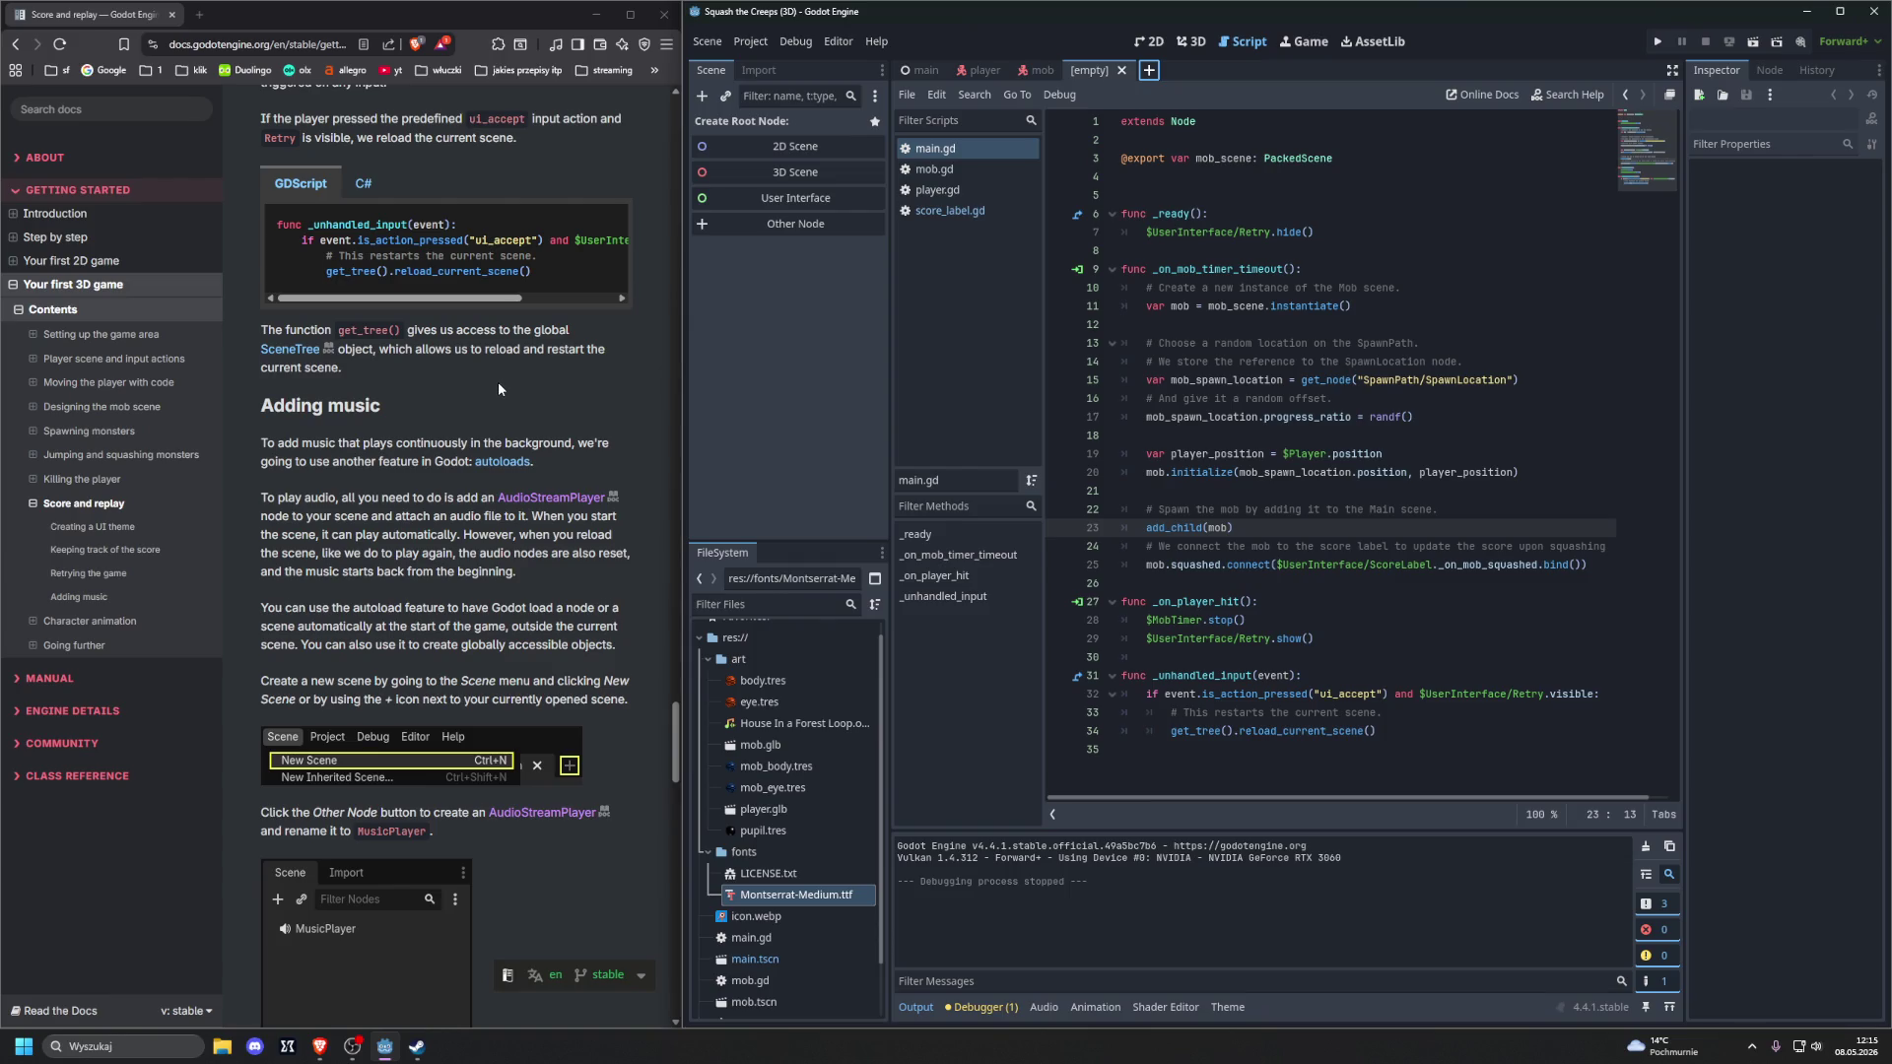
Create an AudioStreamPlayer root node in a new scene and start renaming it MusicPlayer
{"action": "scroll", "coordinate": [498, 382], "scroll_direction": "down", "scroll_amount": 1}
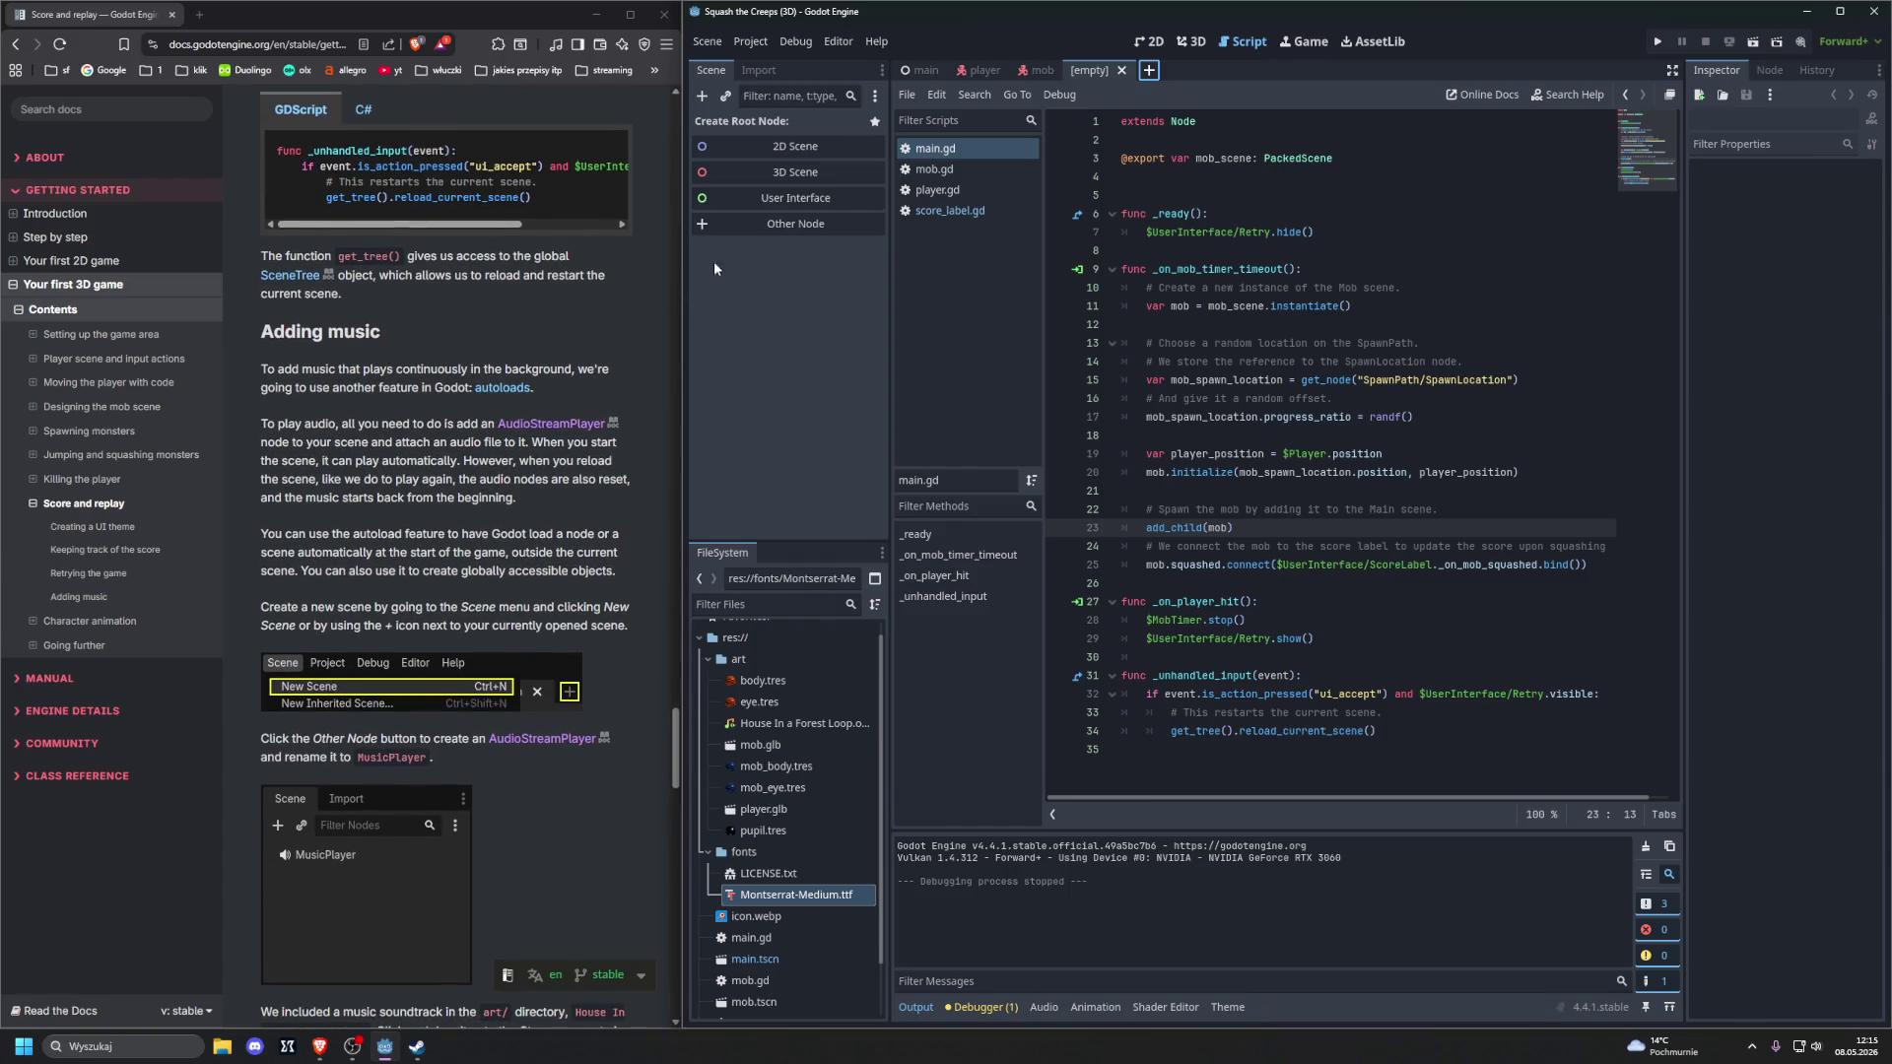
{"action": "left_click", "coordinate": [736, 227]}
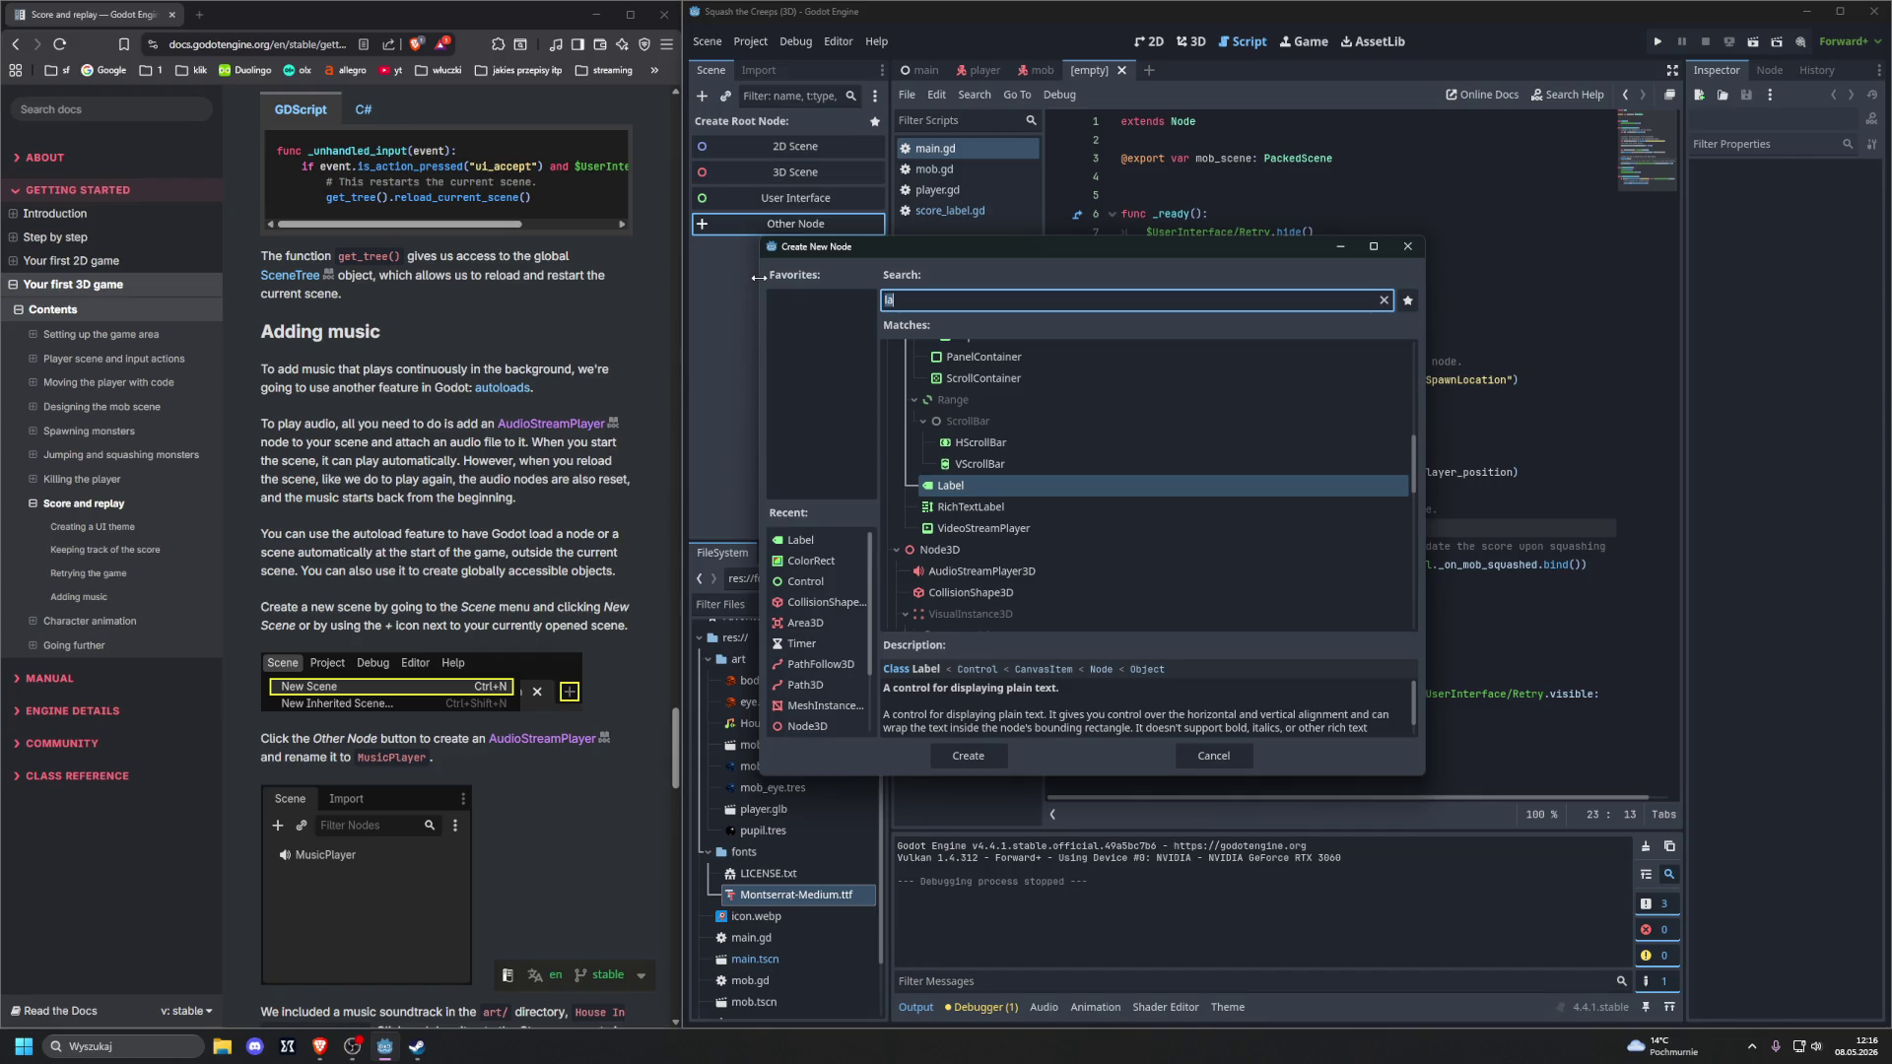
{"action": "type", "text": "audiostreampl"}
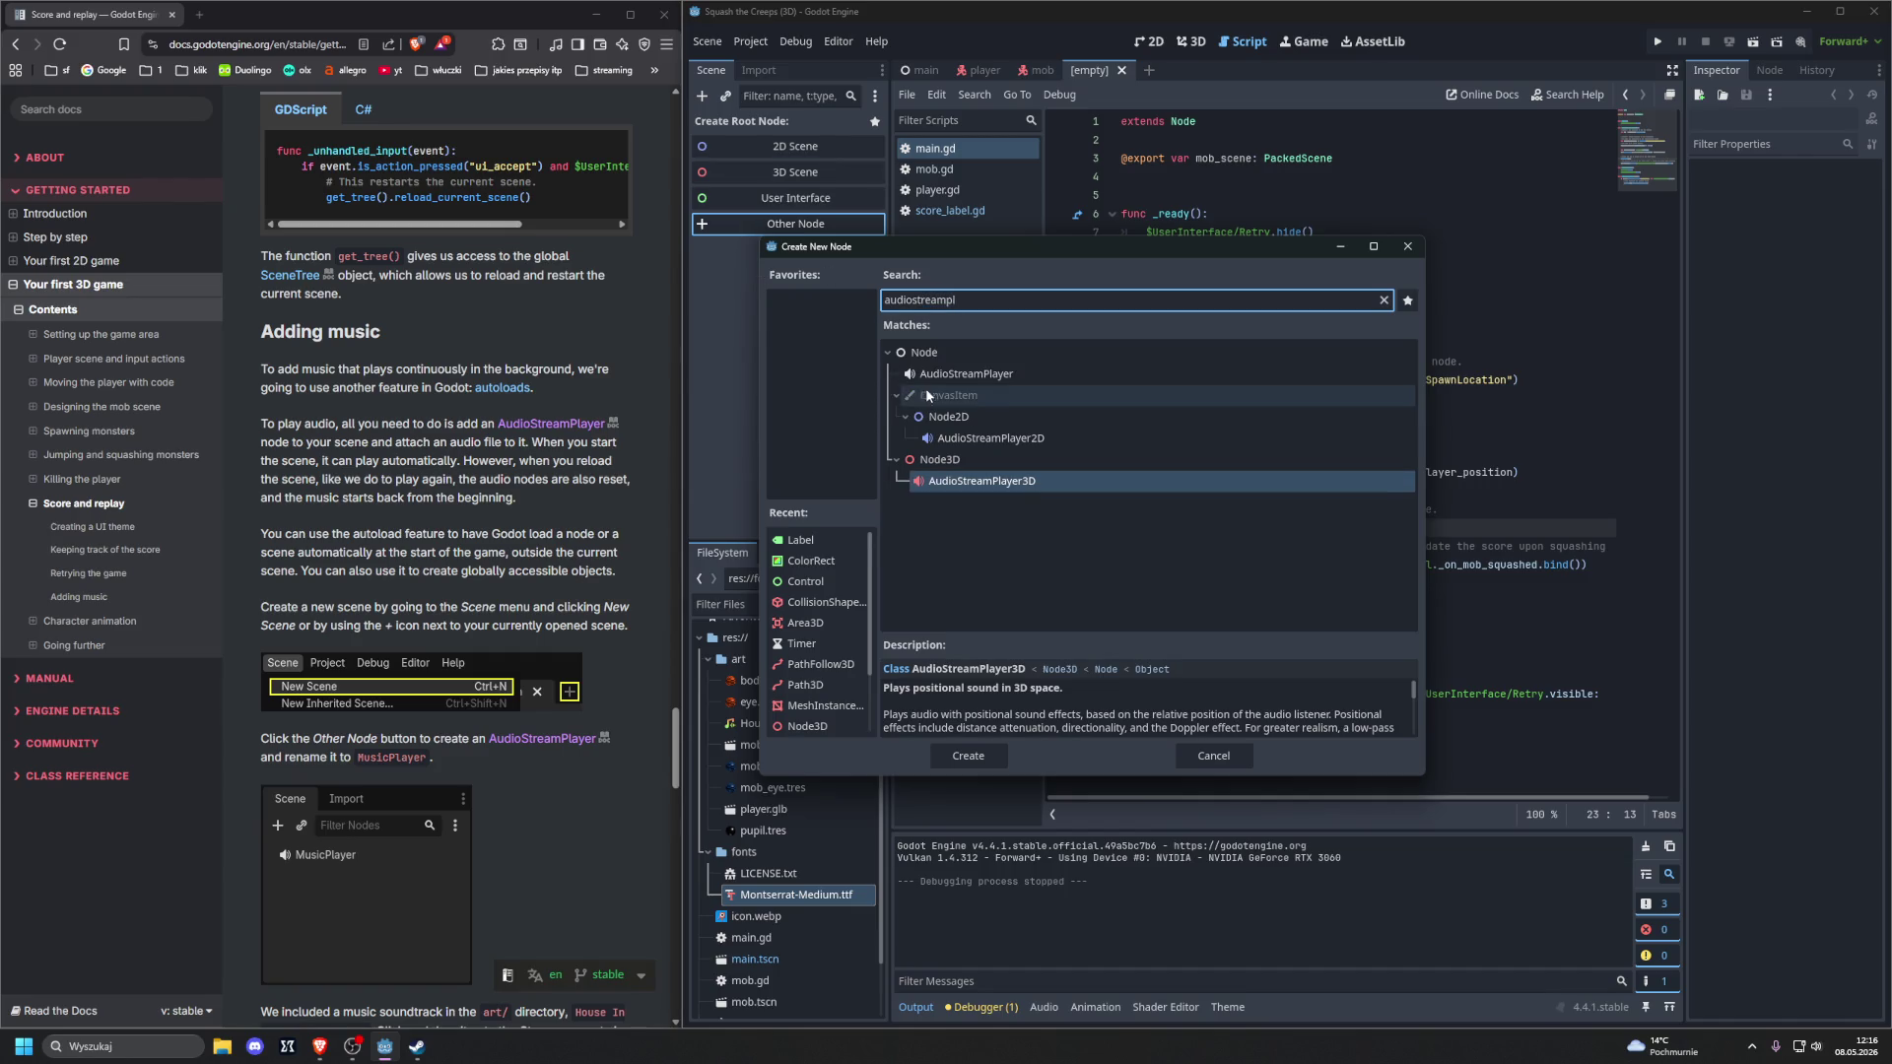
{"action": "left_click", "coordinate": [972, 375]}
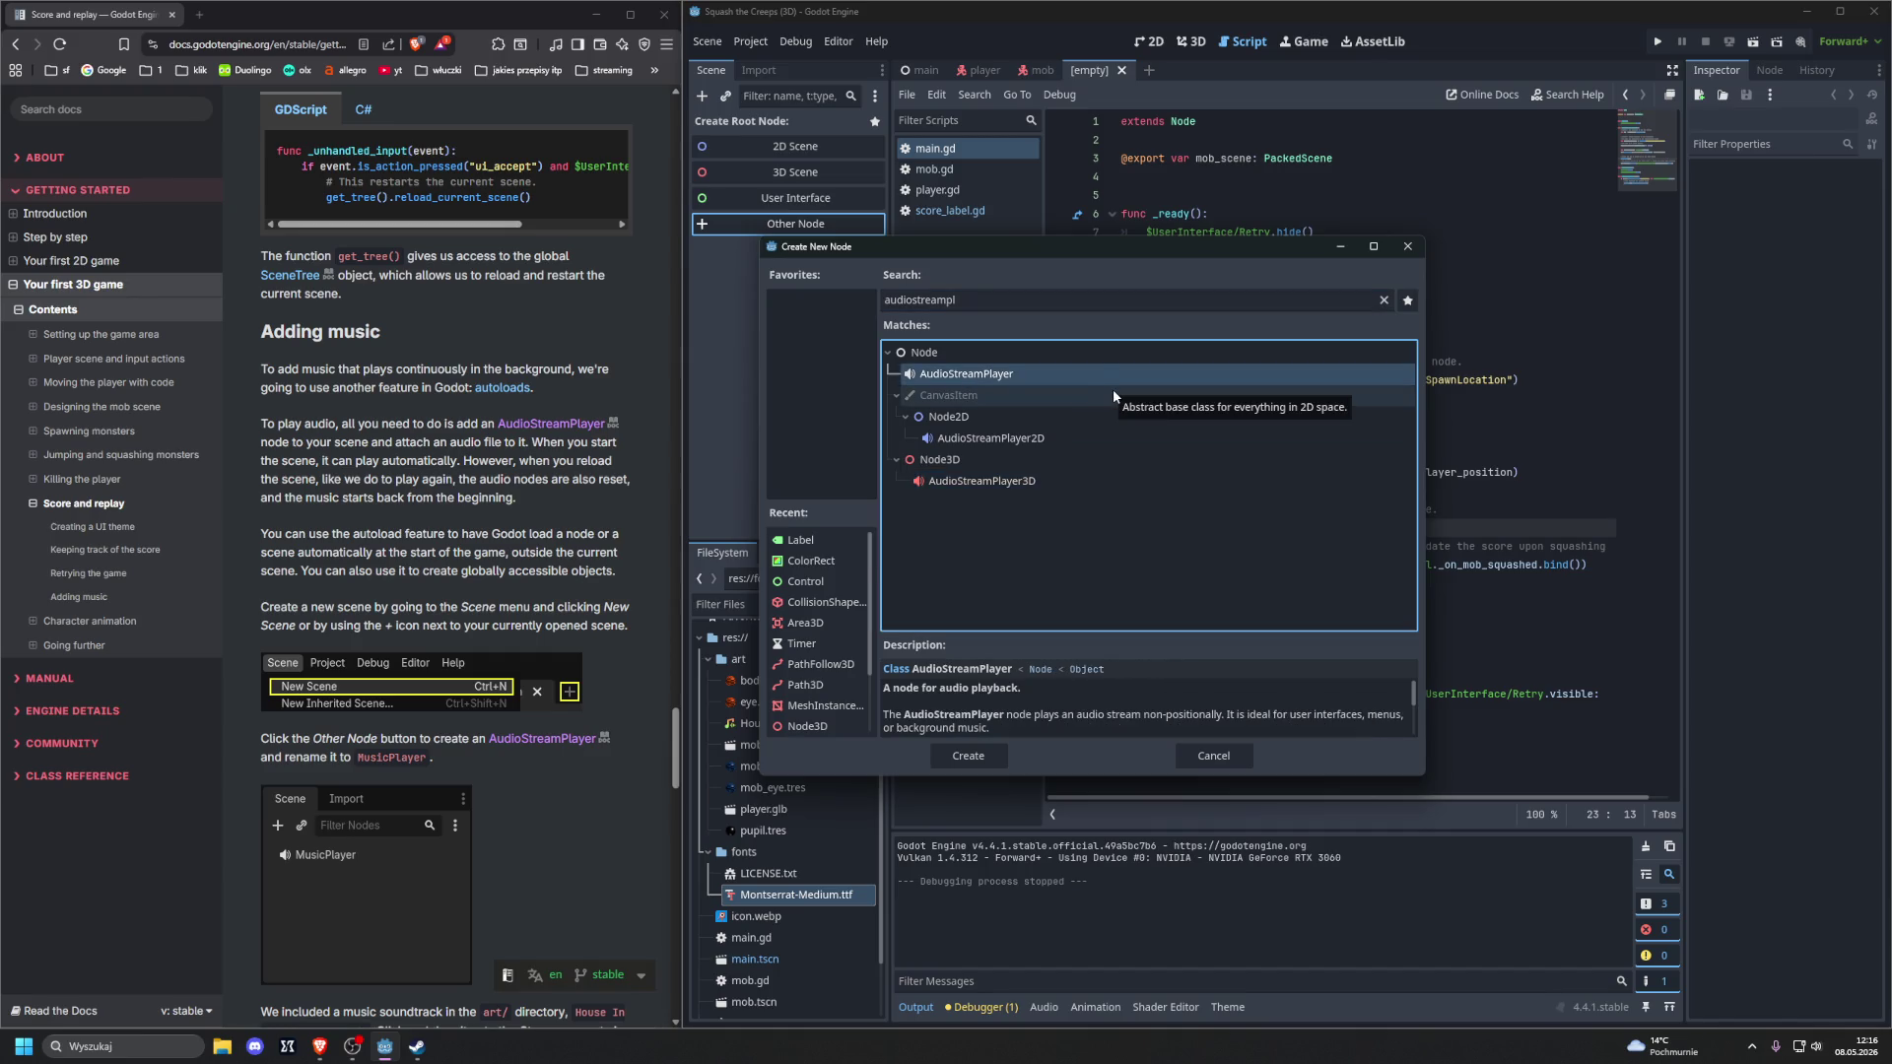
{"action": "key", "text": "Return"}
{"action": "double_click", "coordinate": [747, 123]}
{"action": "type", "text": "MusicP"}
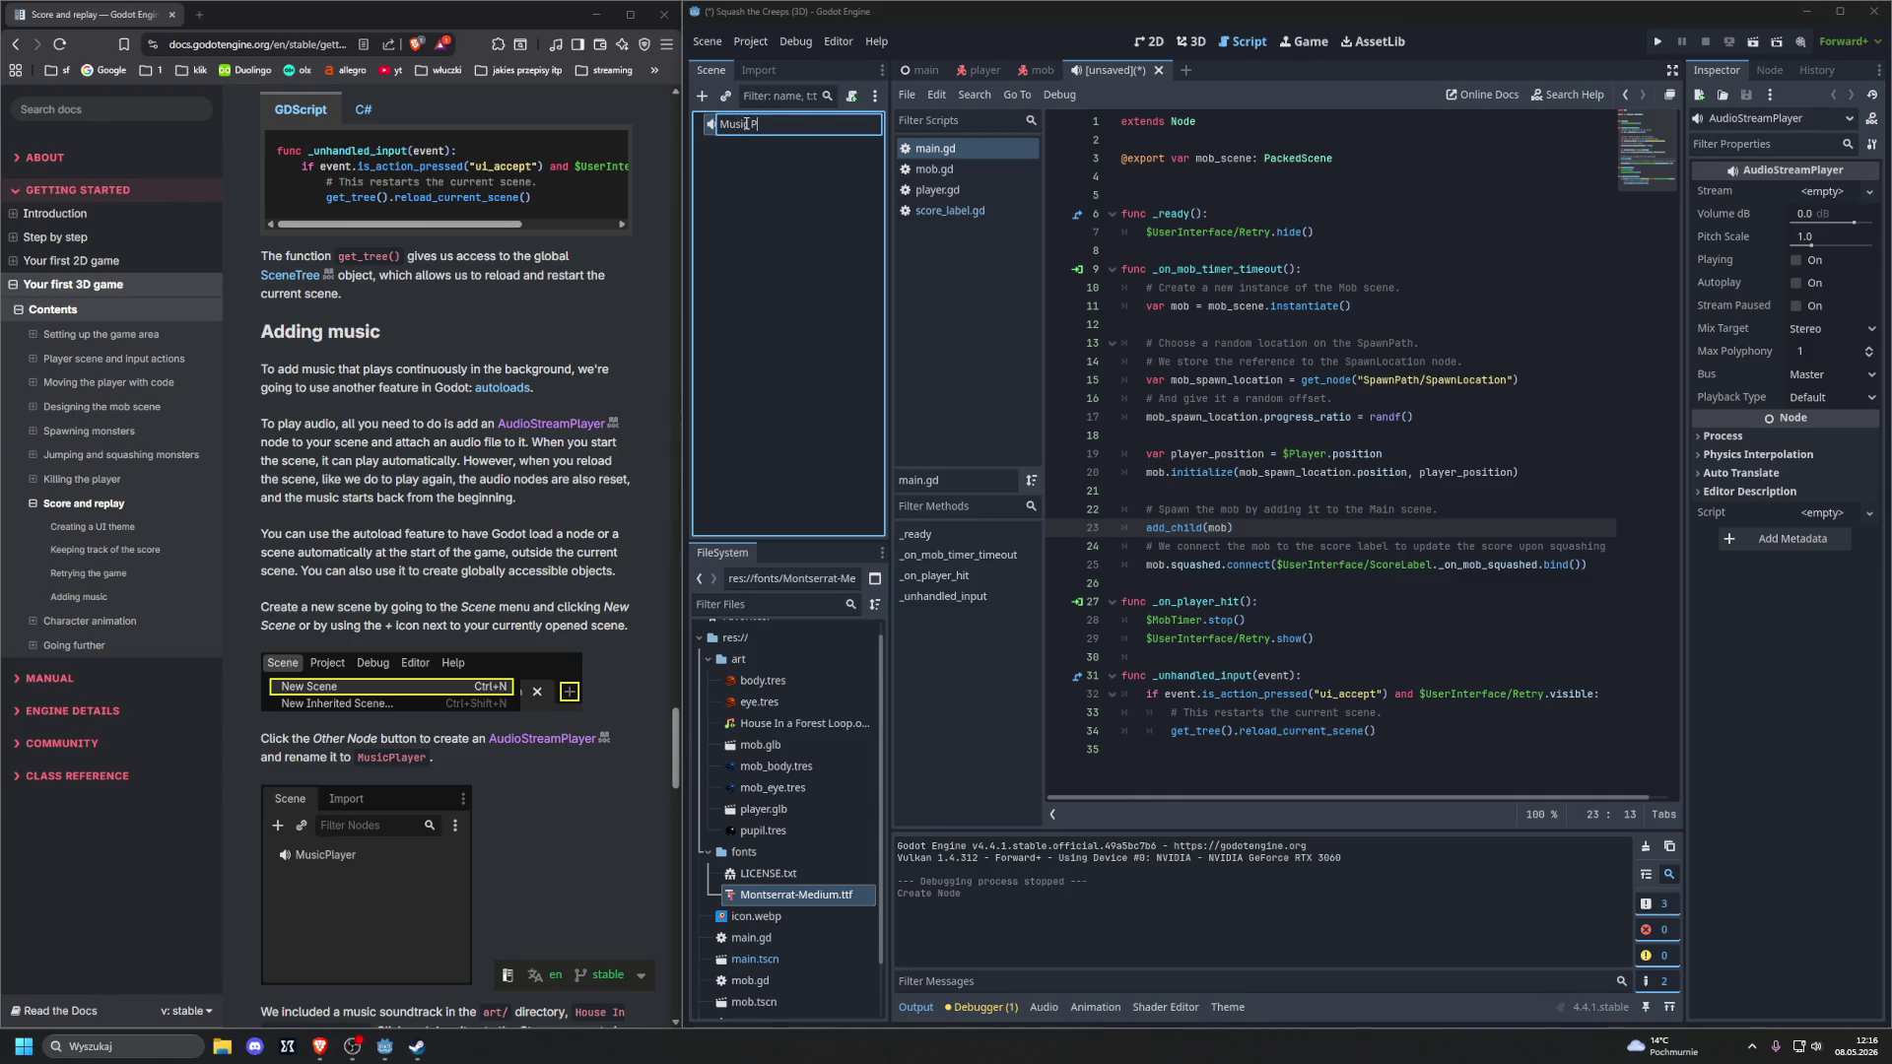
{"action": "type", "text": "las"}
{"action": "type", "text": "yer"}
Name the node MusicPlayer, set House In a Forest Loop.ogg as its Stream, and enable Autoplay
{"action": "key", "text": "Return"}
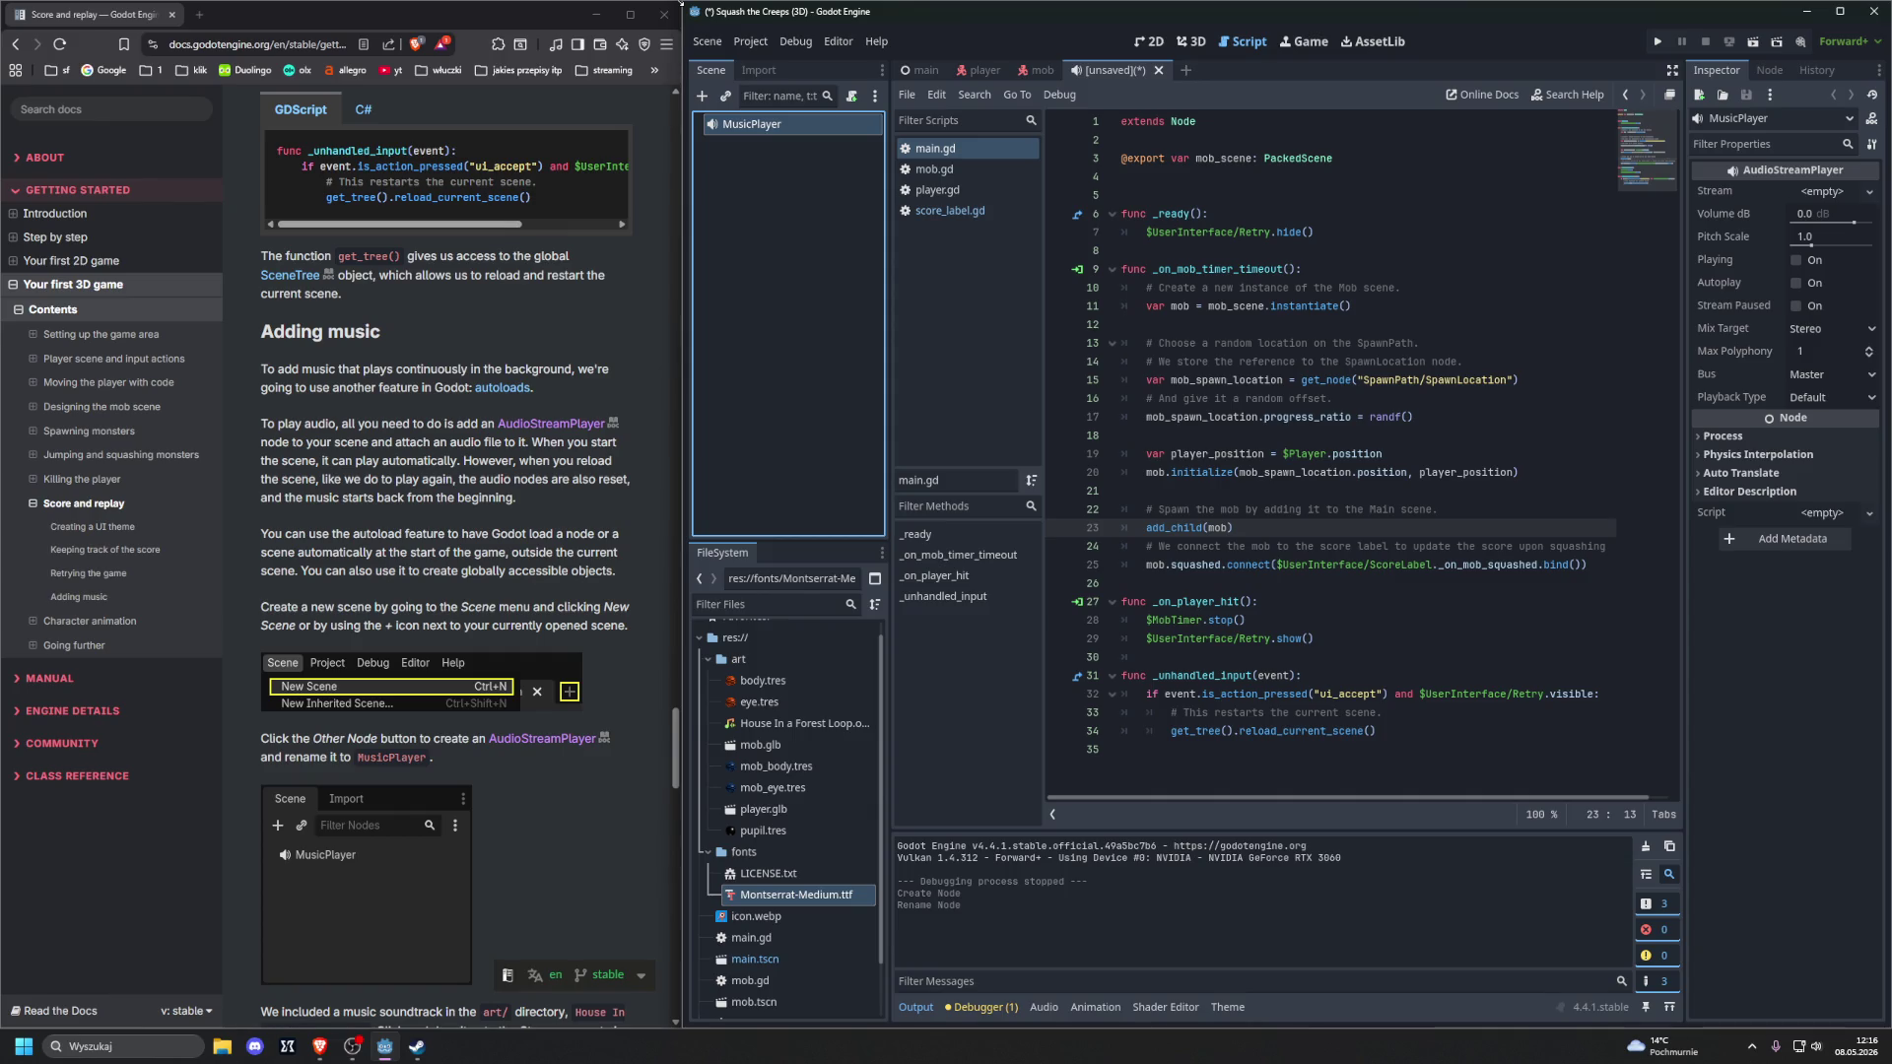
{"action": "scroll", "coordinate": [510, 402], "scroll_direction": "down", "scroll_amount": 6}
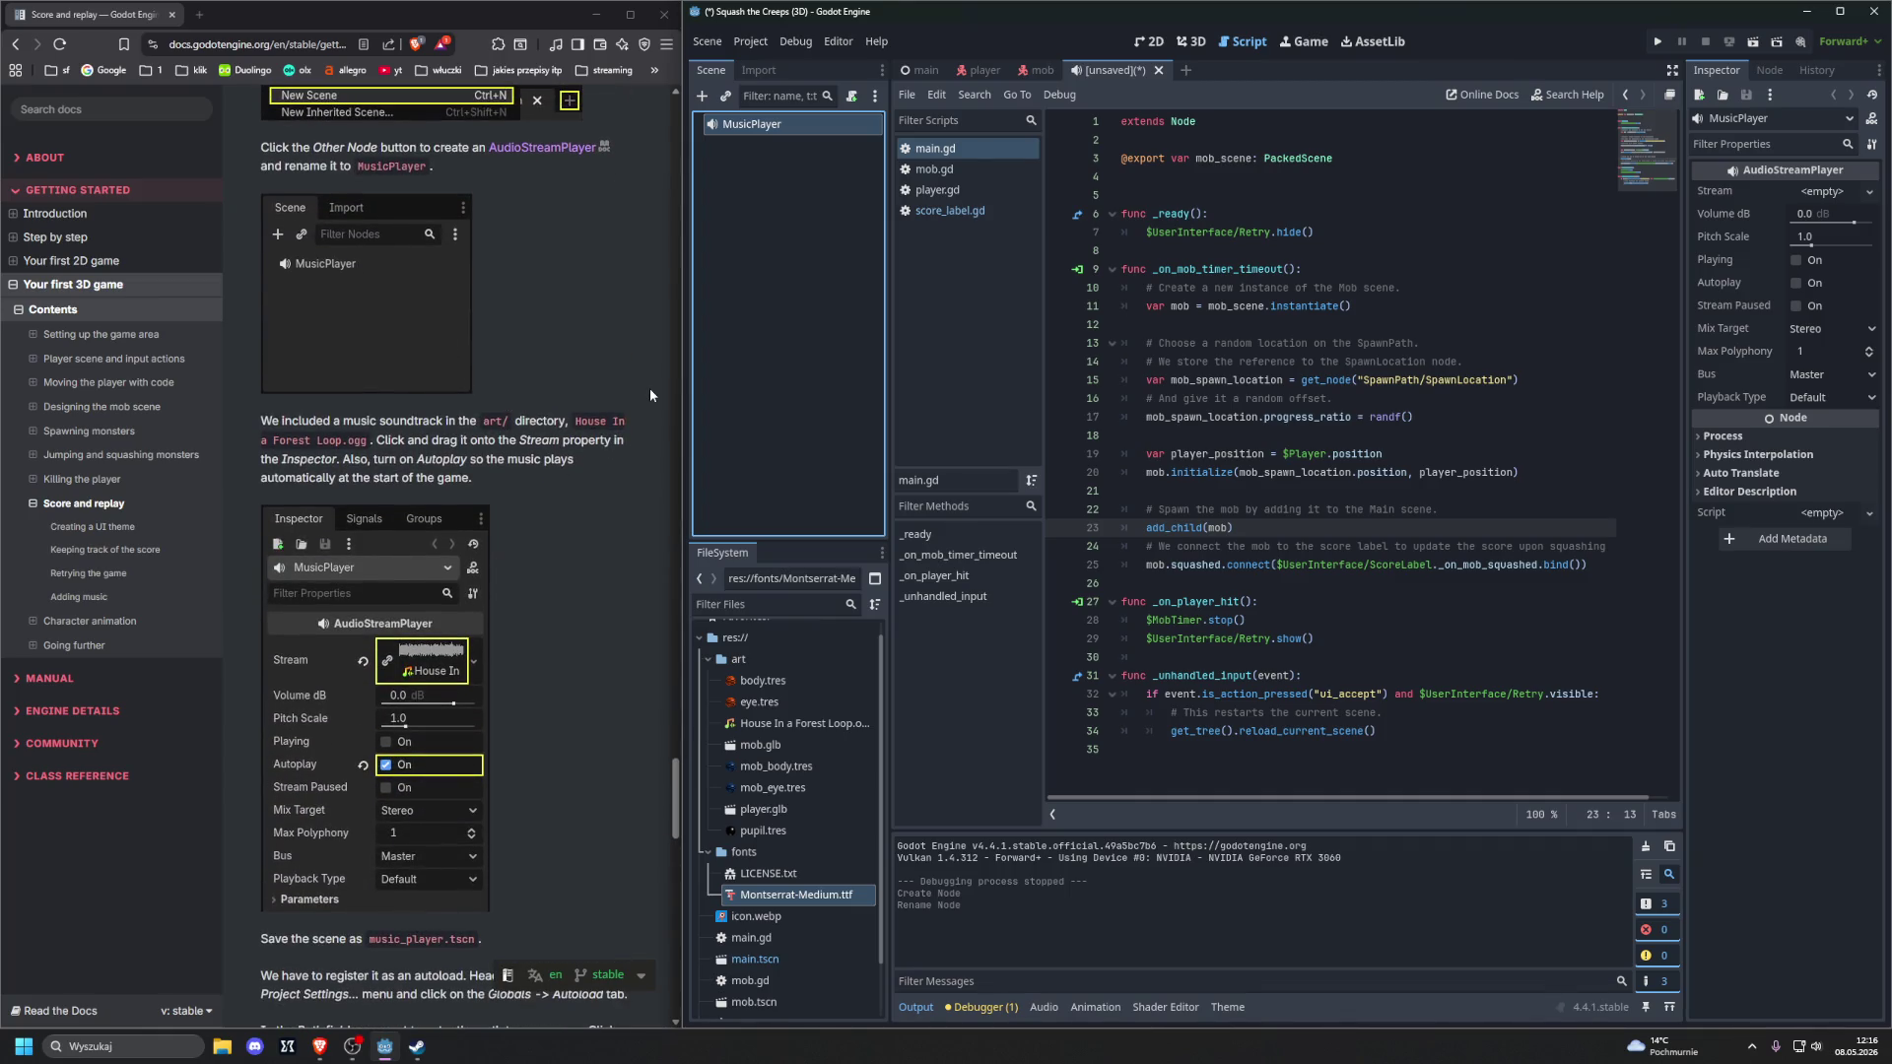
{"action": "scroll", "coordinate": [768, 789], "scroll_direction": "down", "scroll_amount": 2}
{"action": "scroll", "coordinate": [767, 749], "scroll_direction": "up", "scroll_amount": 3}
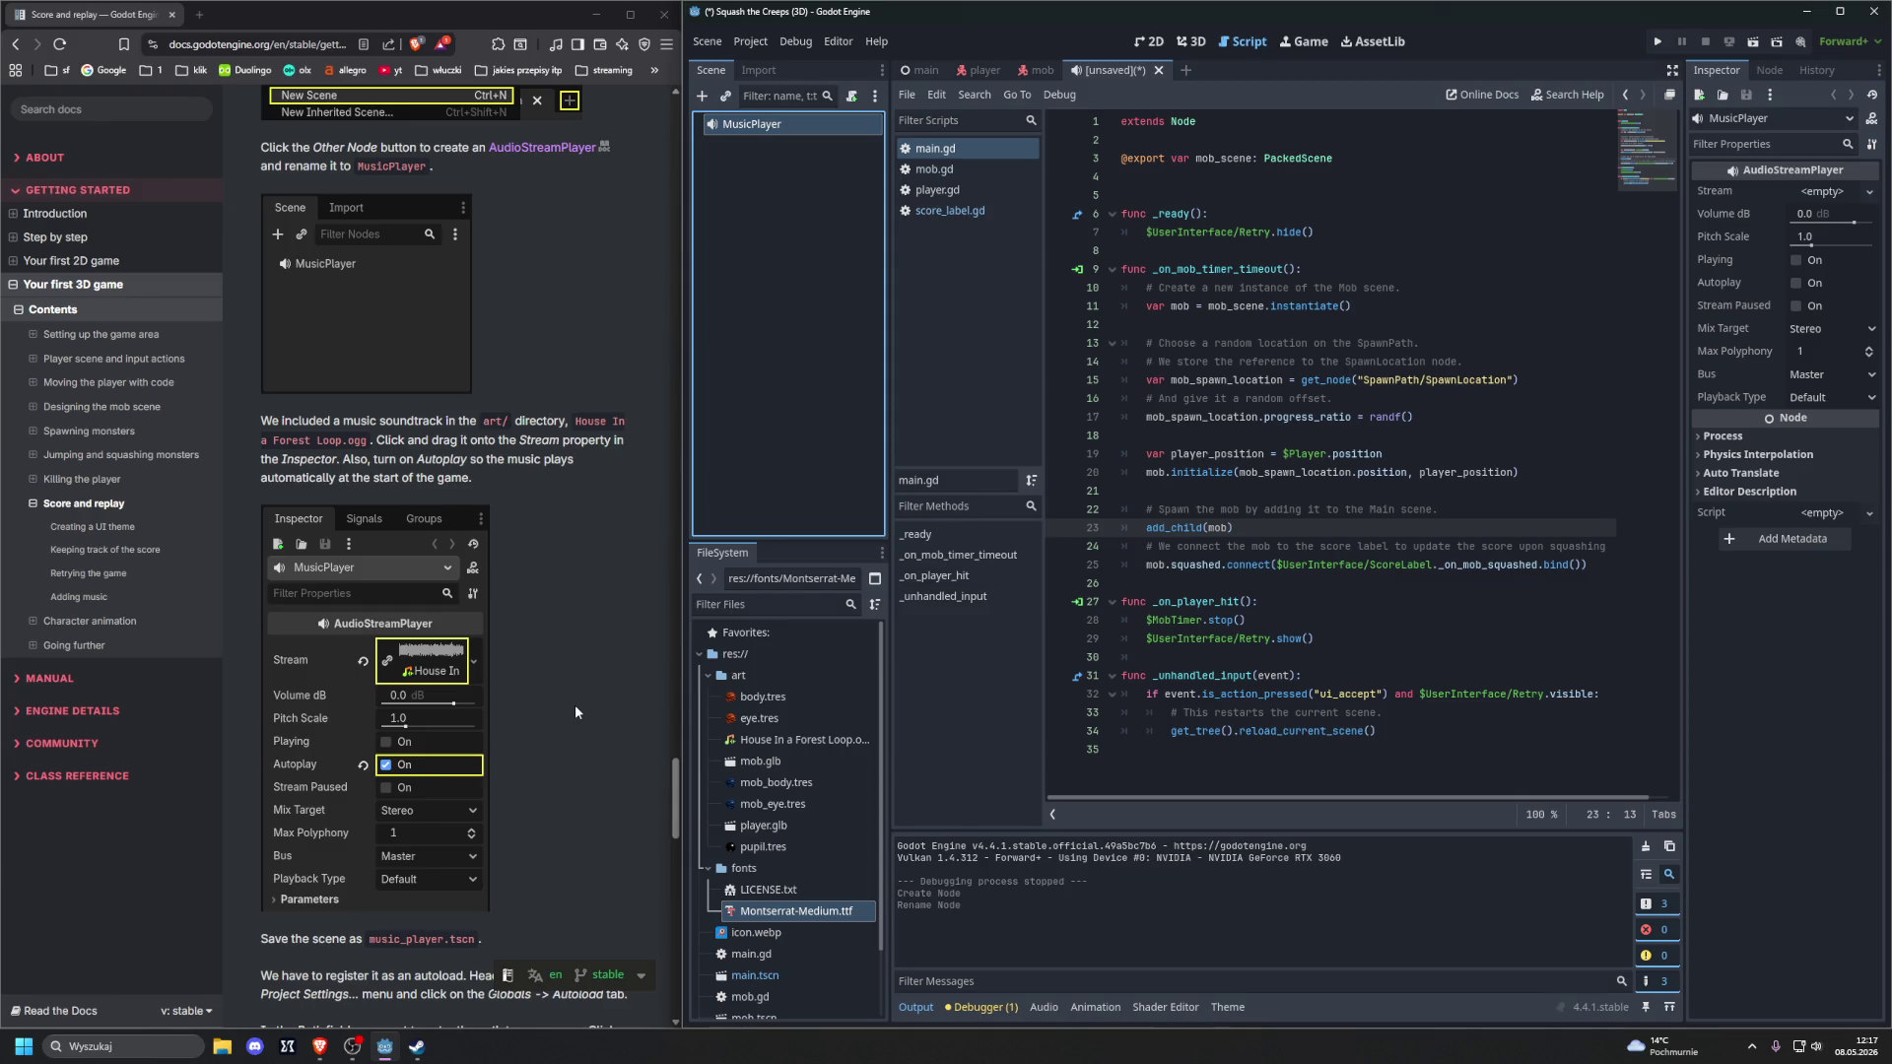
{"action": "mouse_move", "coordinate": [756, 746]}
{"action": "left_mouse_down"}
{"action": "mouse_move", "coordinate": [778, 757]}
{"action": "mouse_move", "coordinate": [1479, 251]}
{"action": "mouse_move", "coordinate": [1819, 191]}
{"action": "left_mouse_up"}
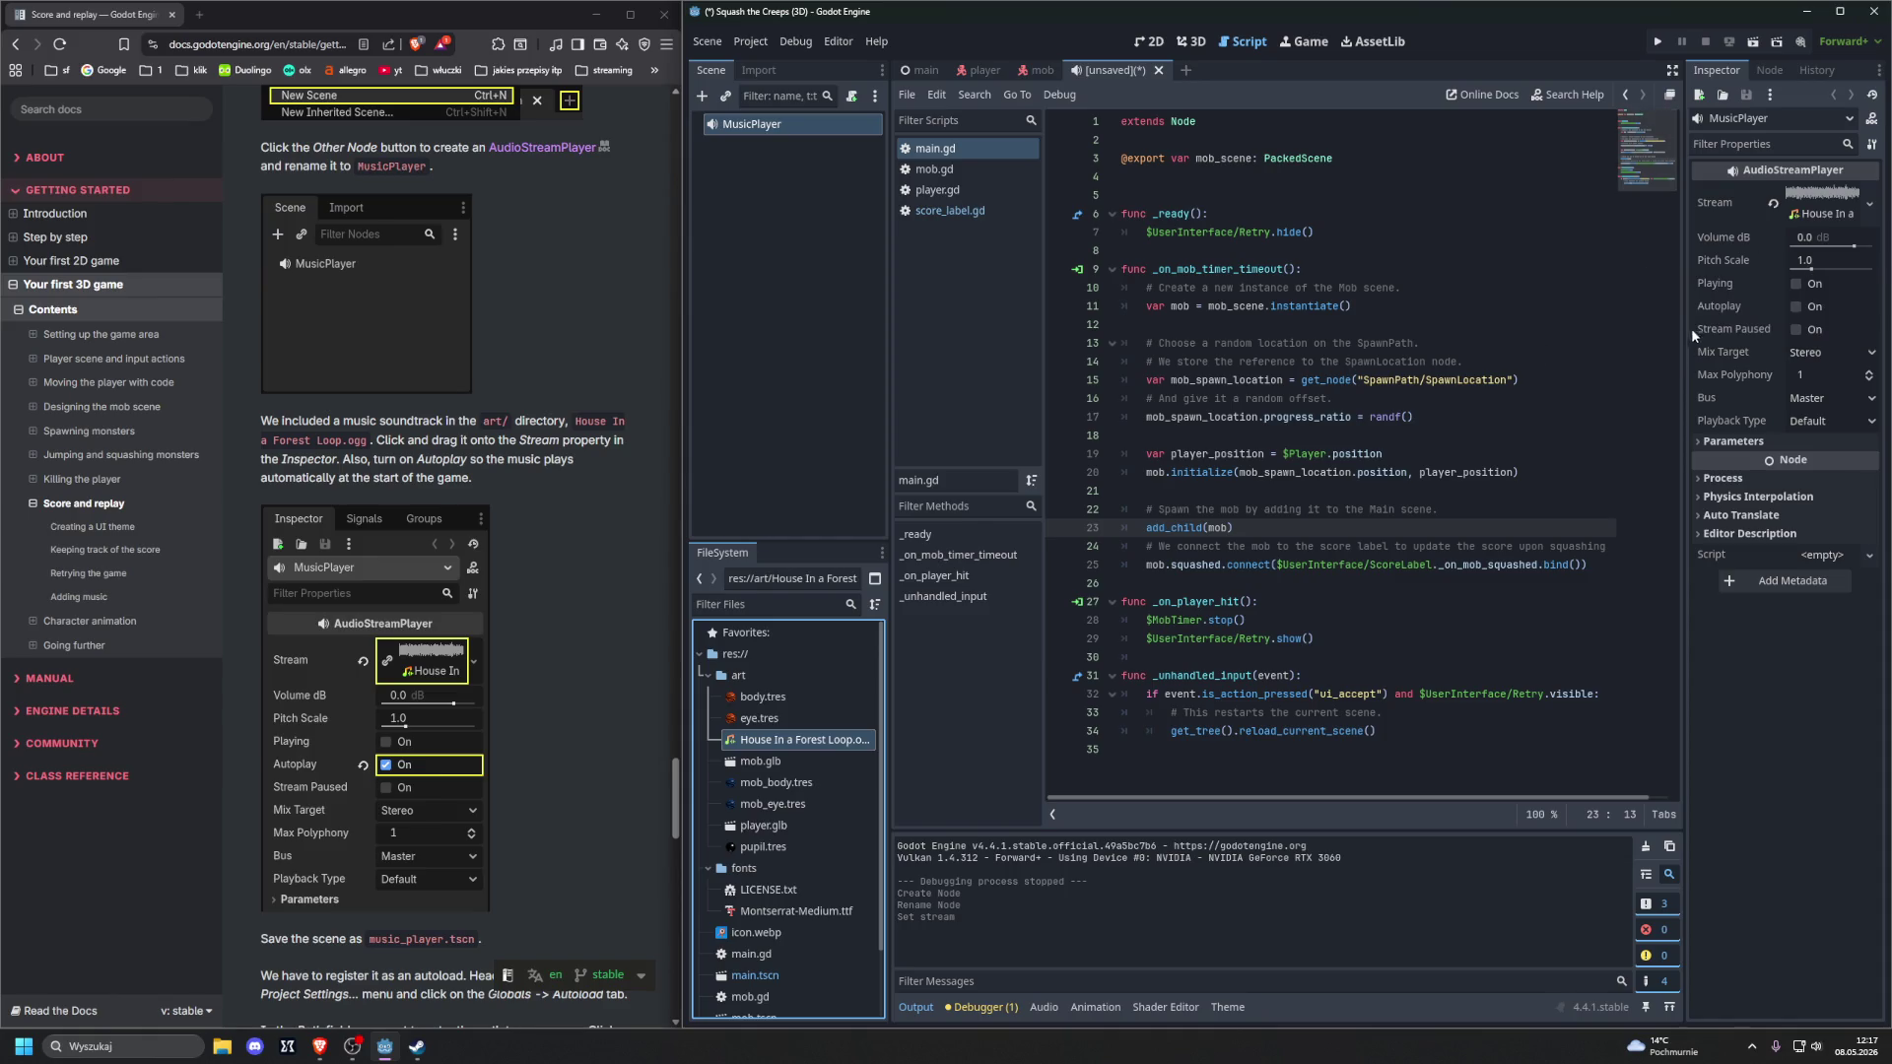
{"action": "left_click", "coordinate": [1796, 306]}
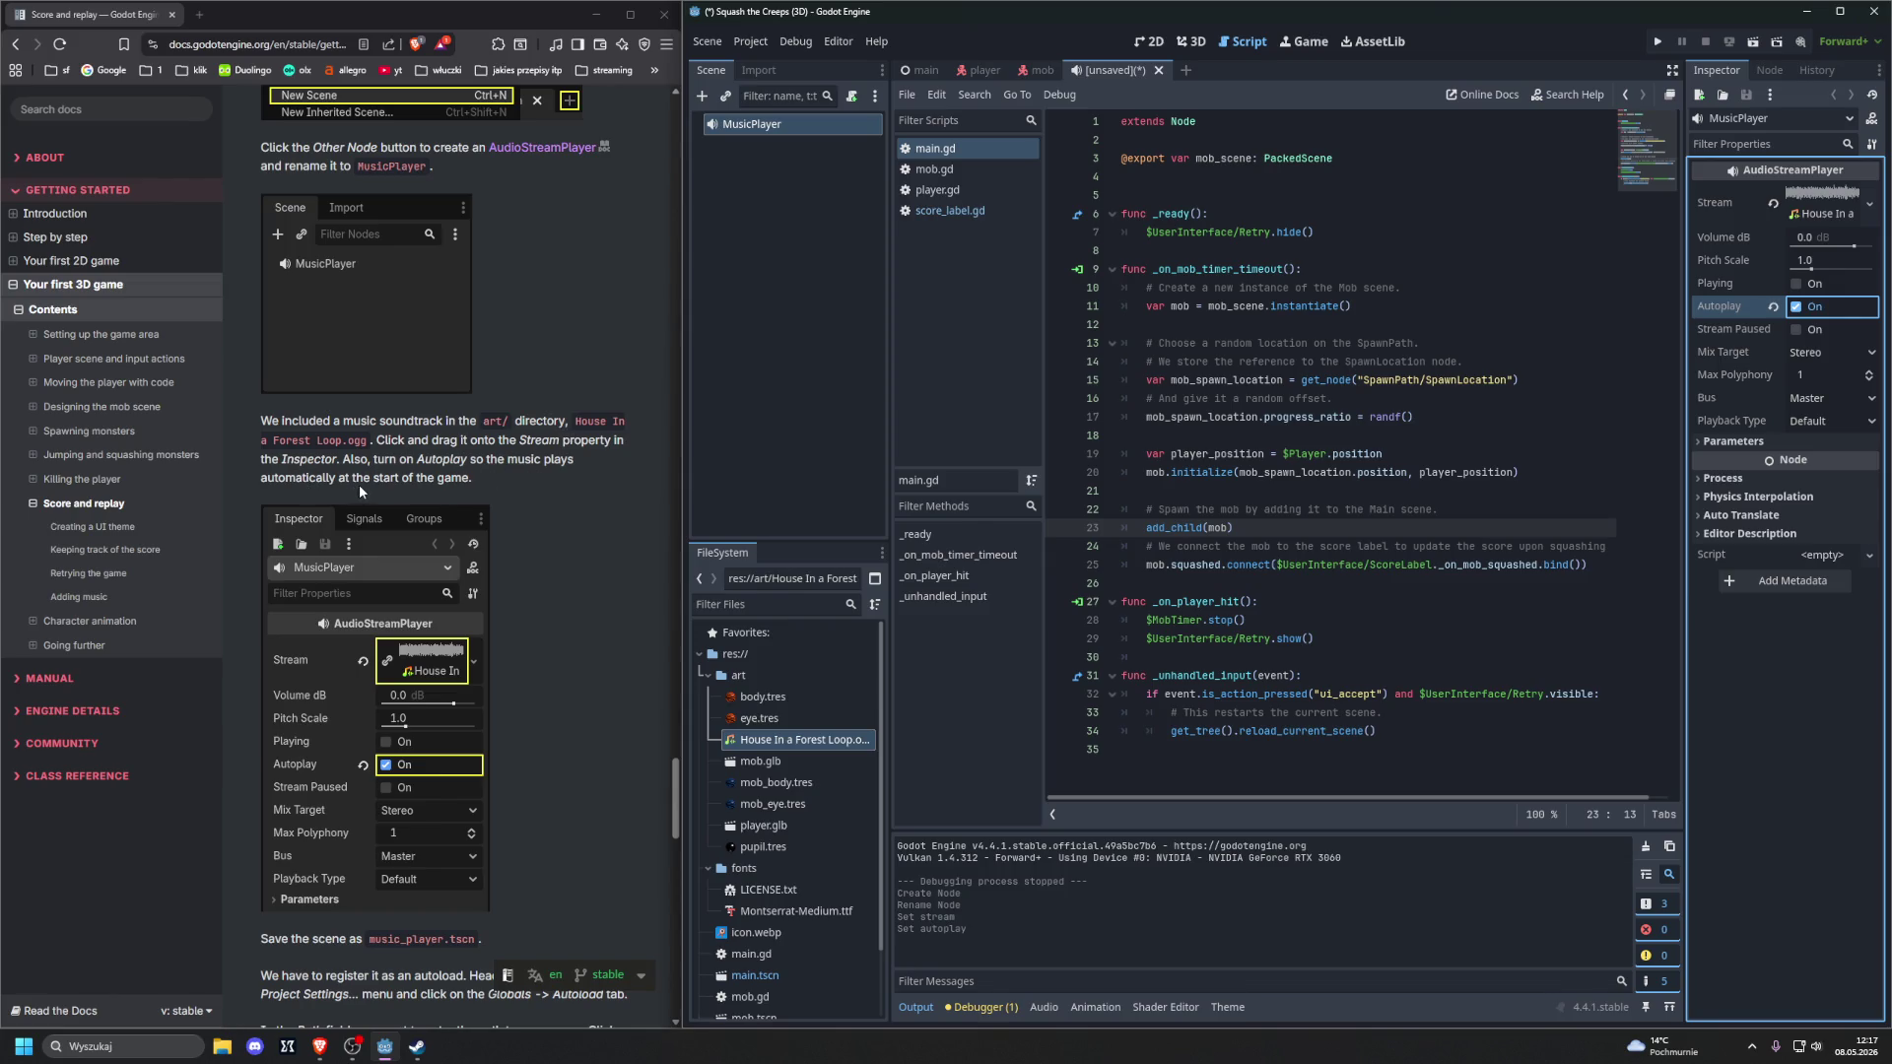
{"action": "scroll", "coordinate": [361, 483], "scroll_direction": "down", "scroll_amount": 5}
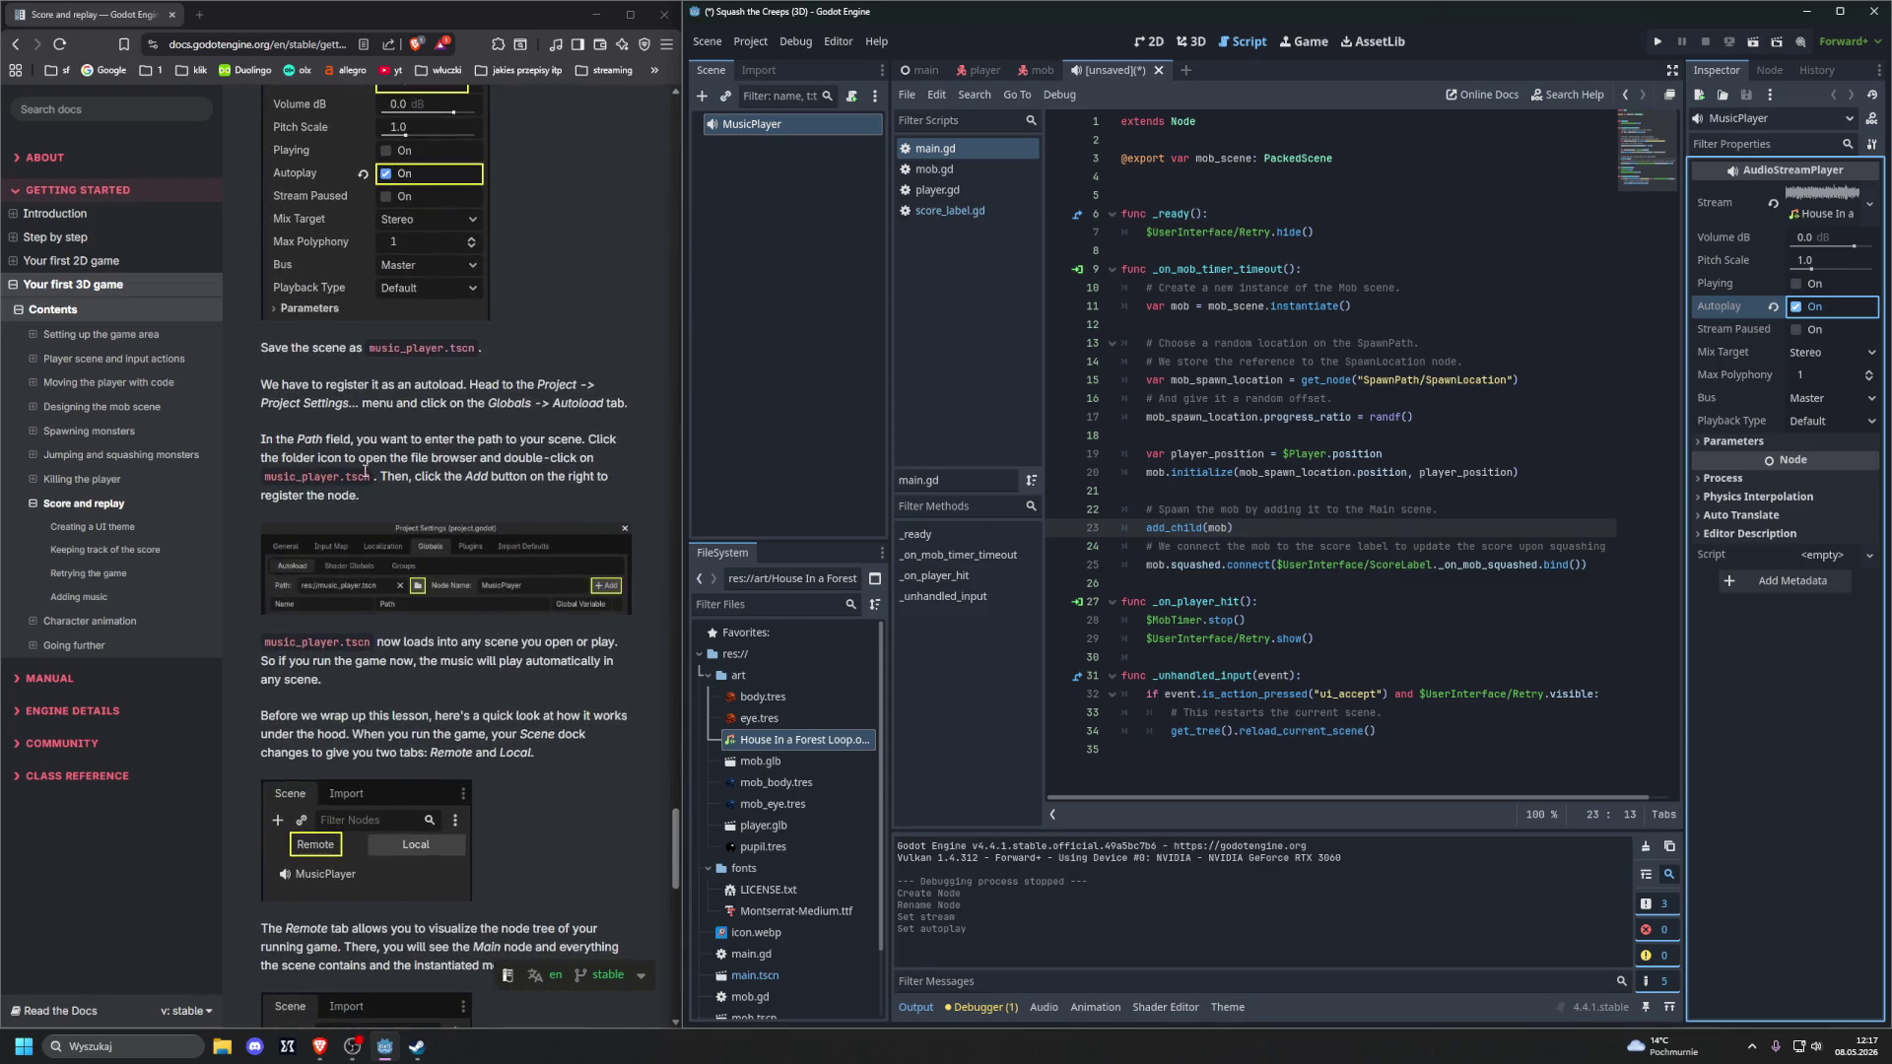
{"action": "left_click", "coordinate": [1167, 330]}
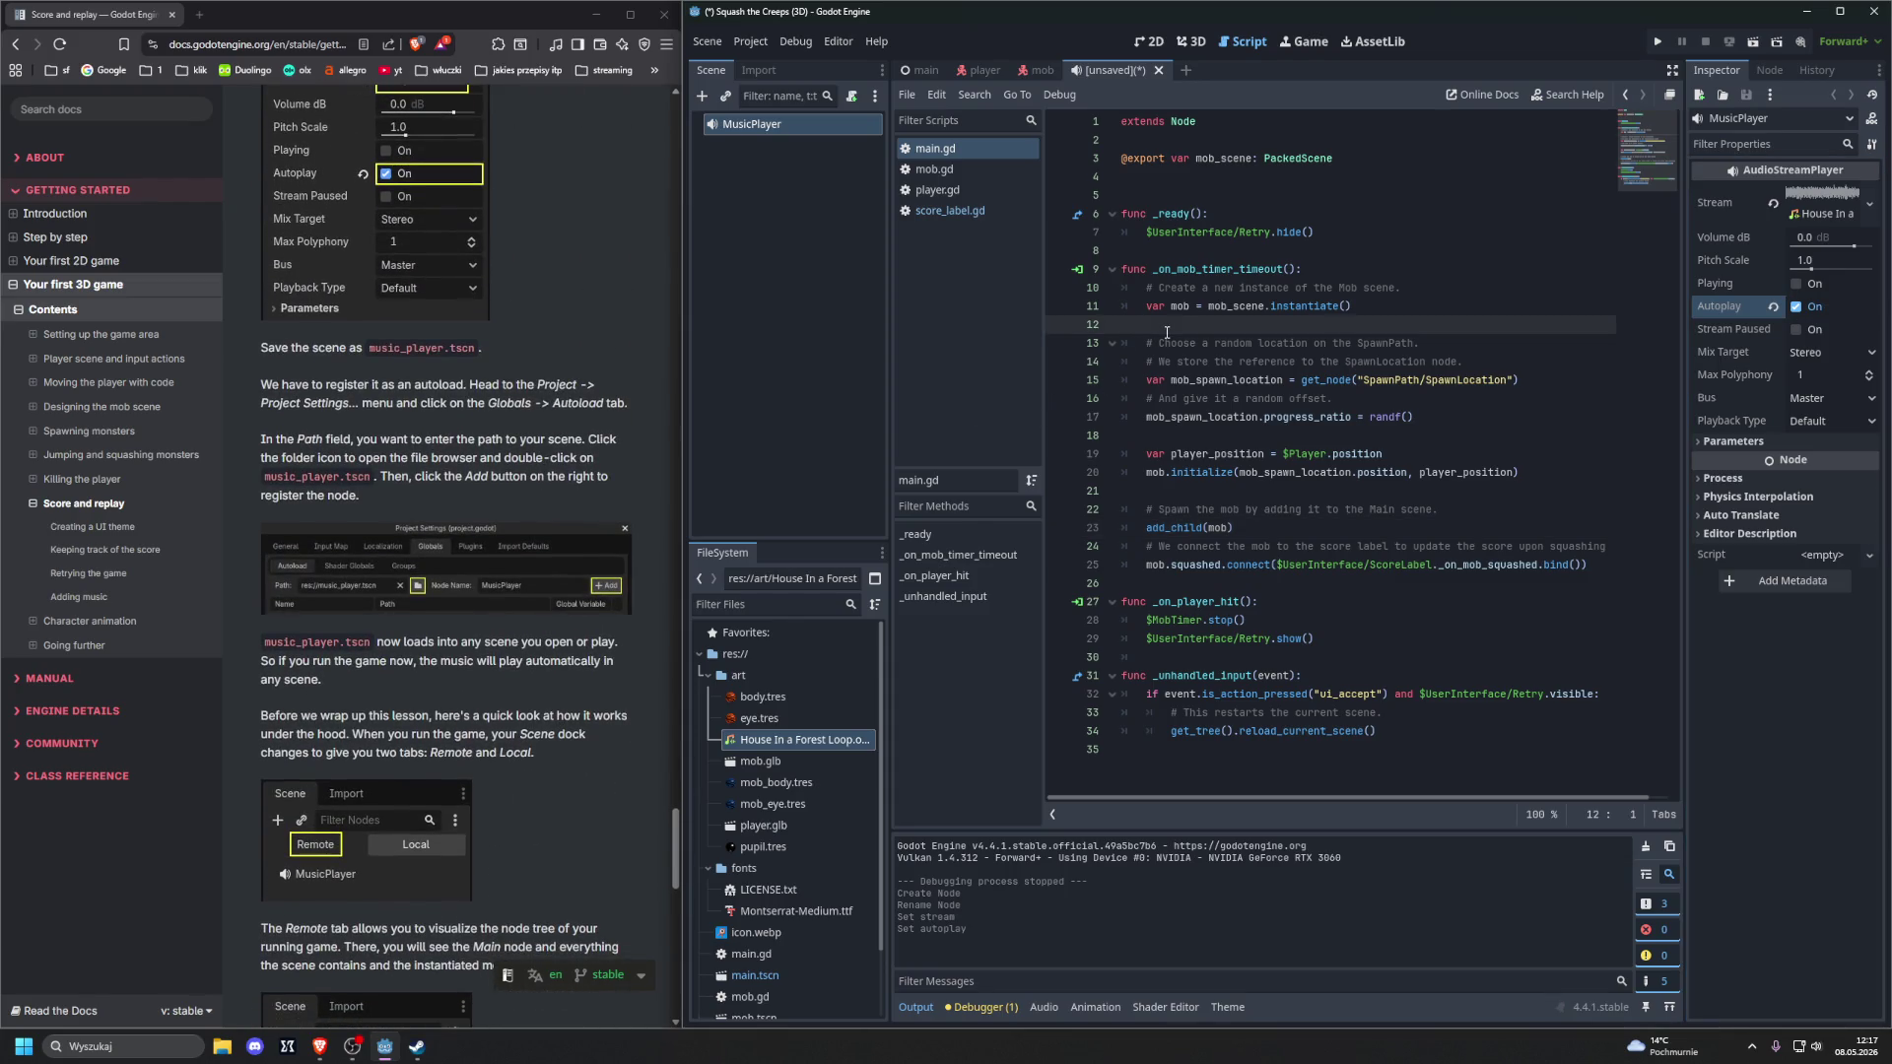
Save the scene as music_player.tscn and add it as the MusicPlayer autoload in Project Settings
{"action": "key", "text": "ctrl+s"}
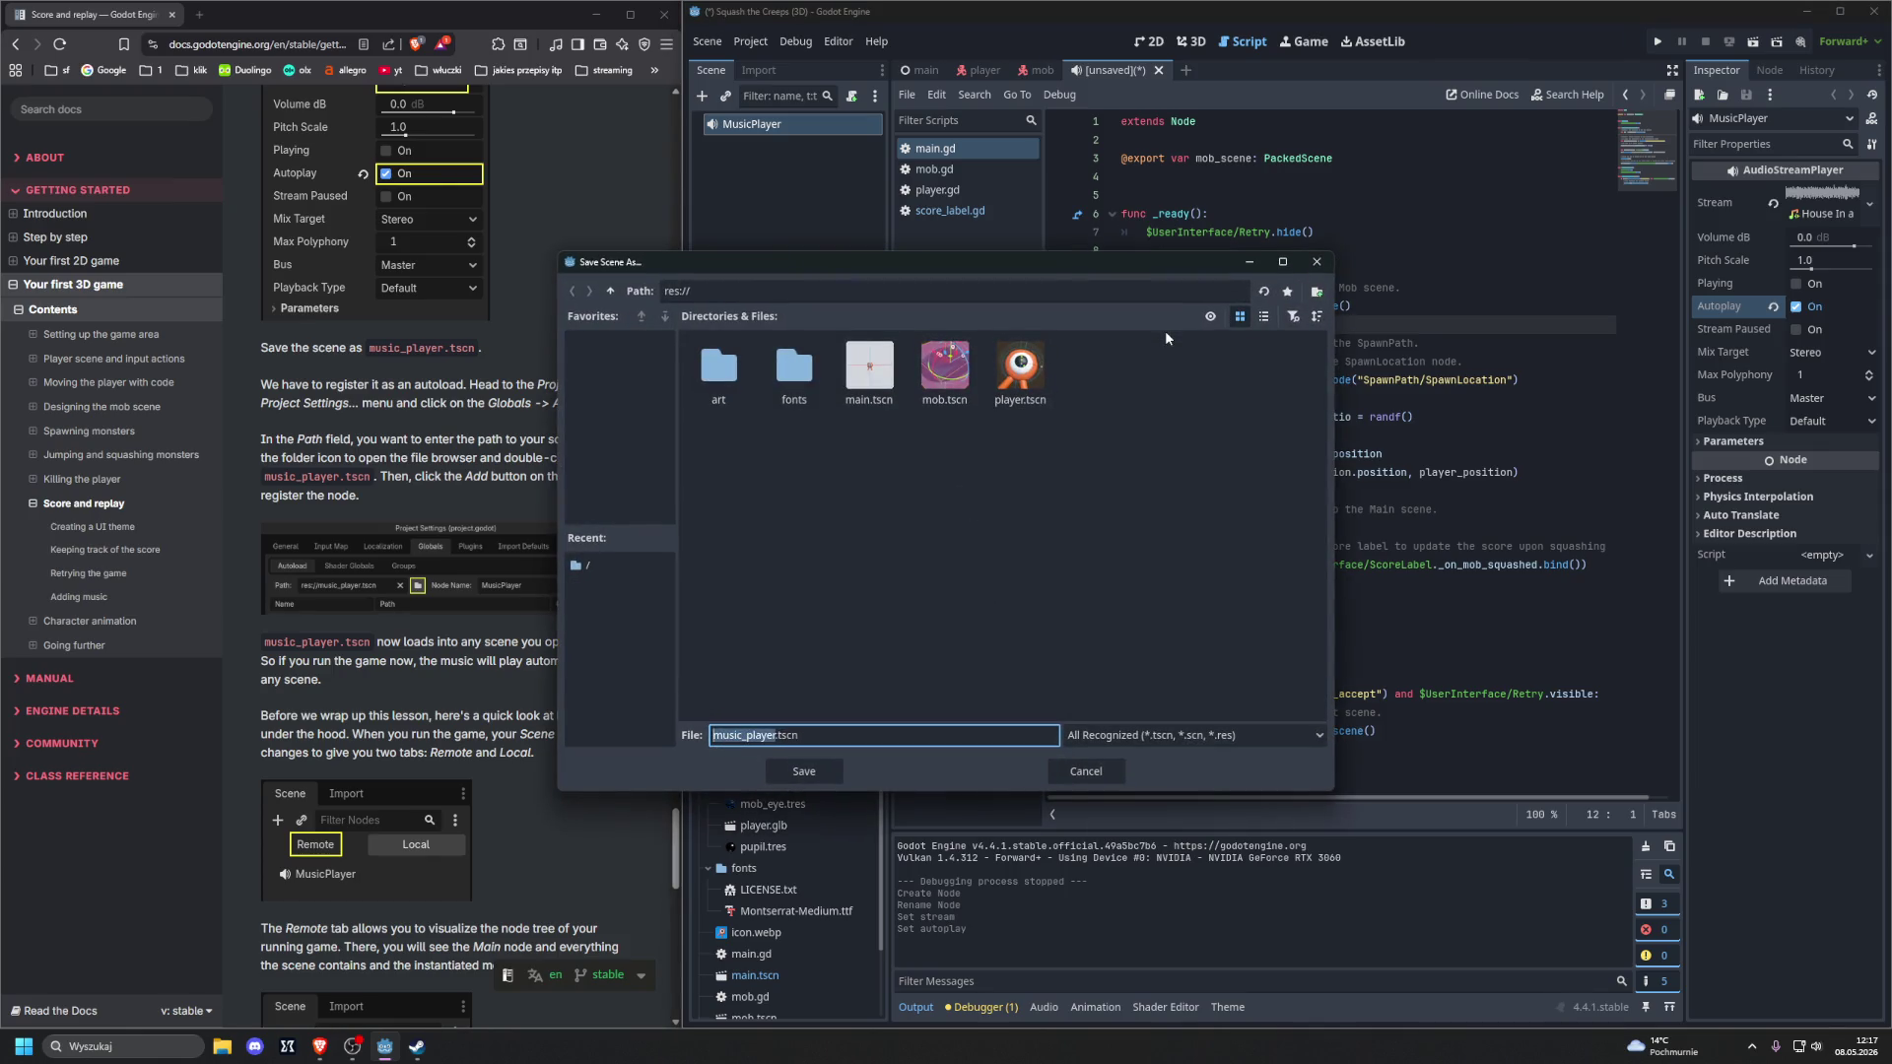
{"action": "key", "text": "Return"}
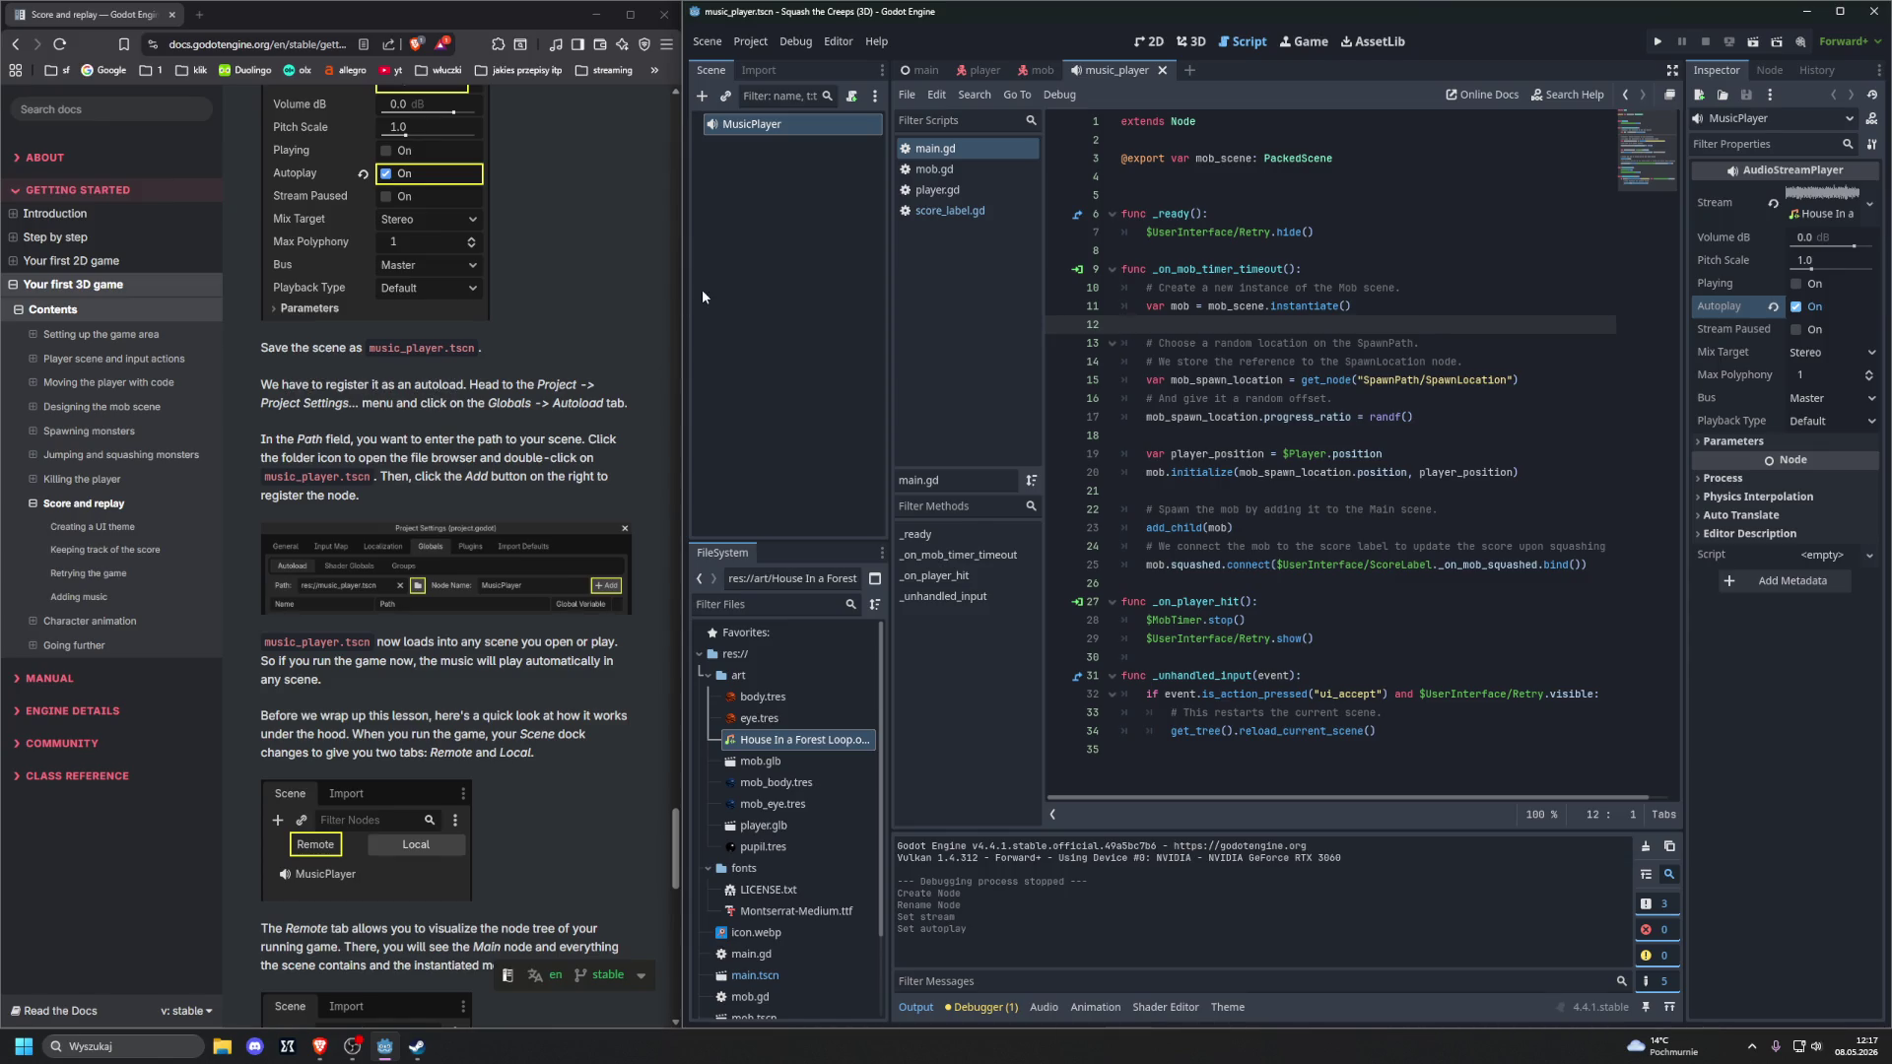
{"action": "left_click", "coordinate": [750, 41]}
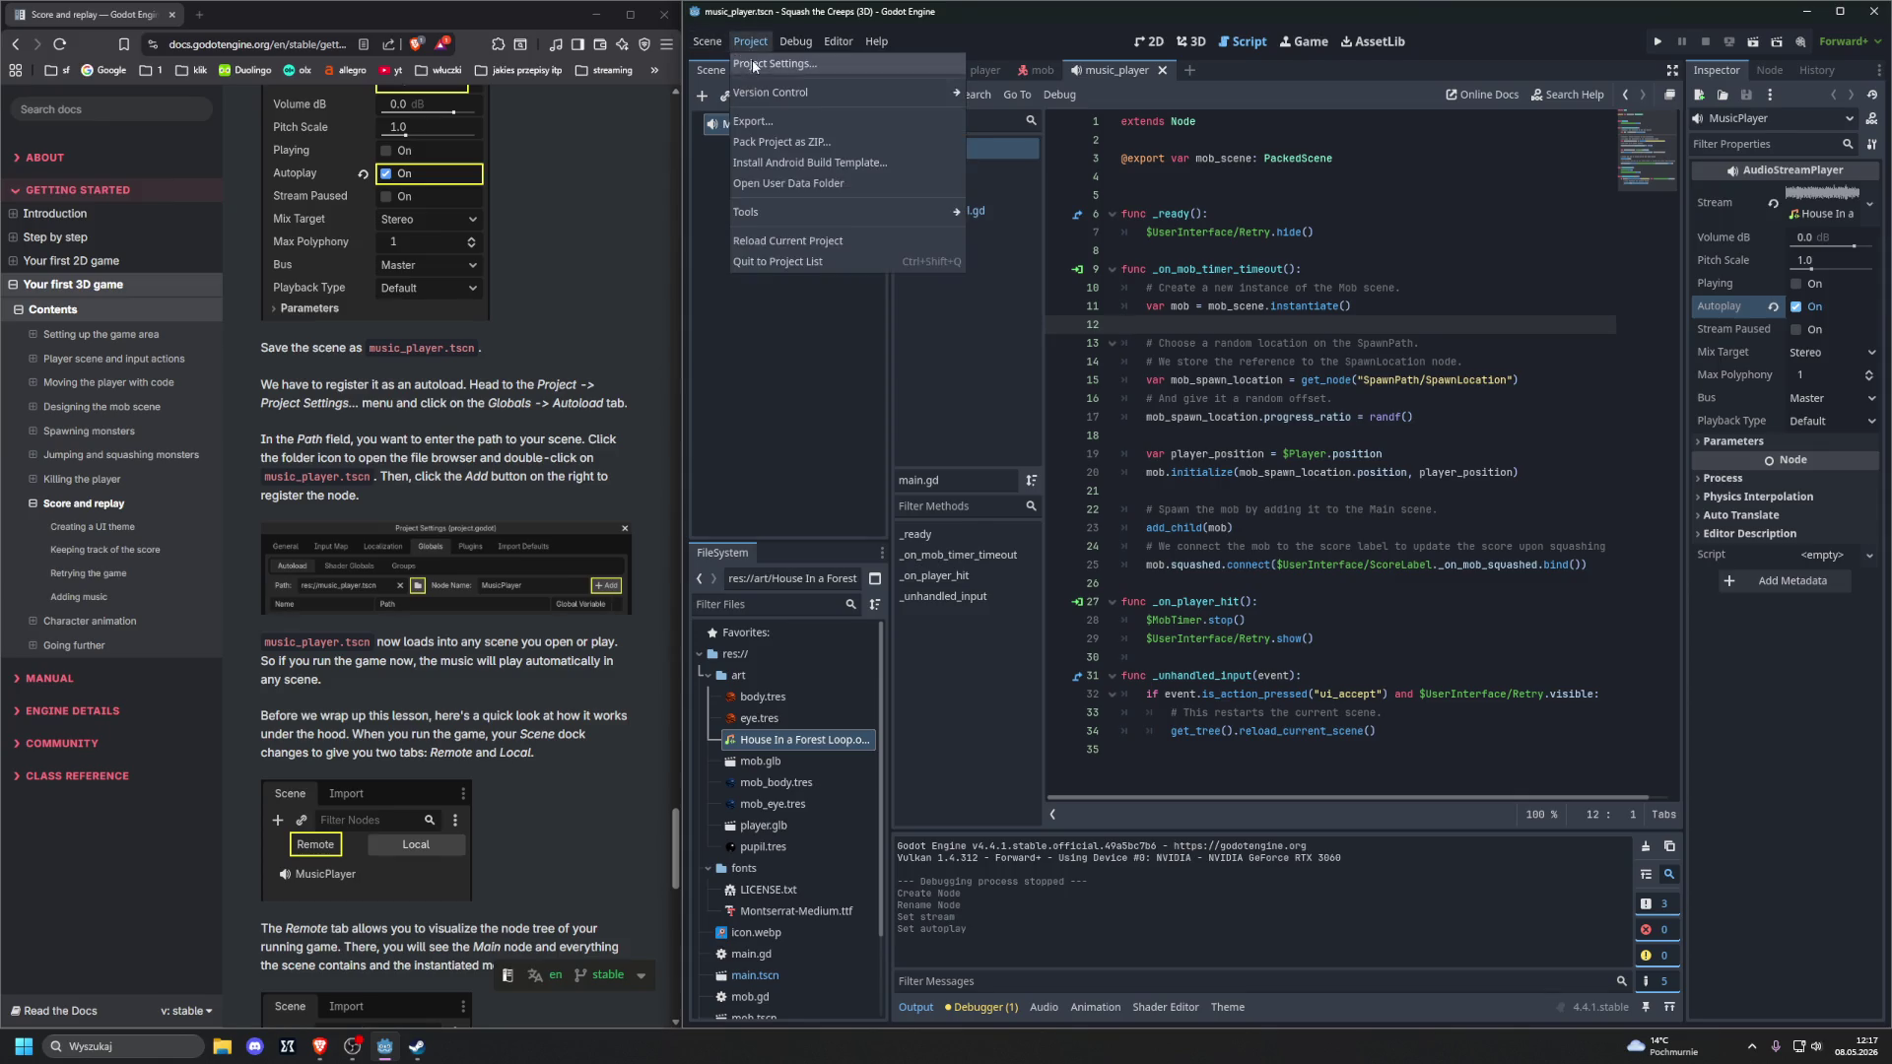
{"action": "left_click", "coordinate": [754, 59]}
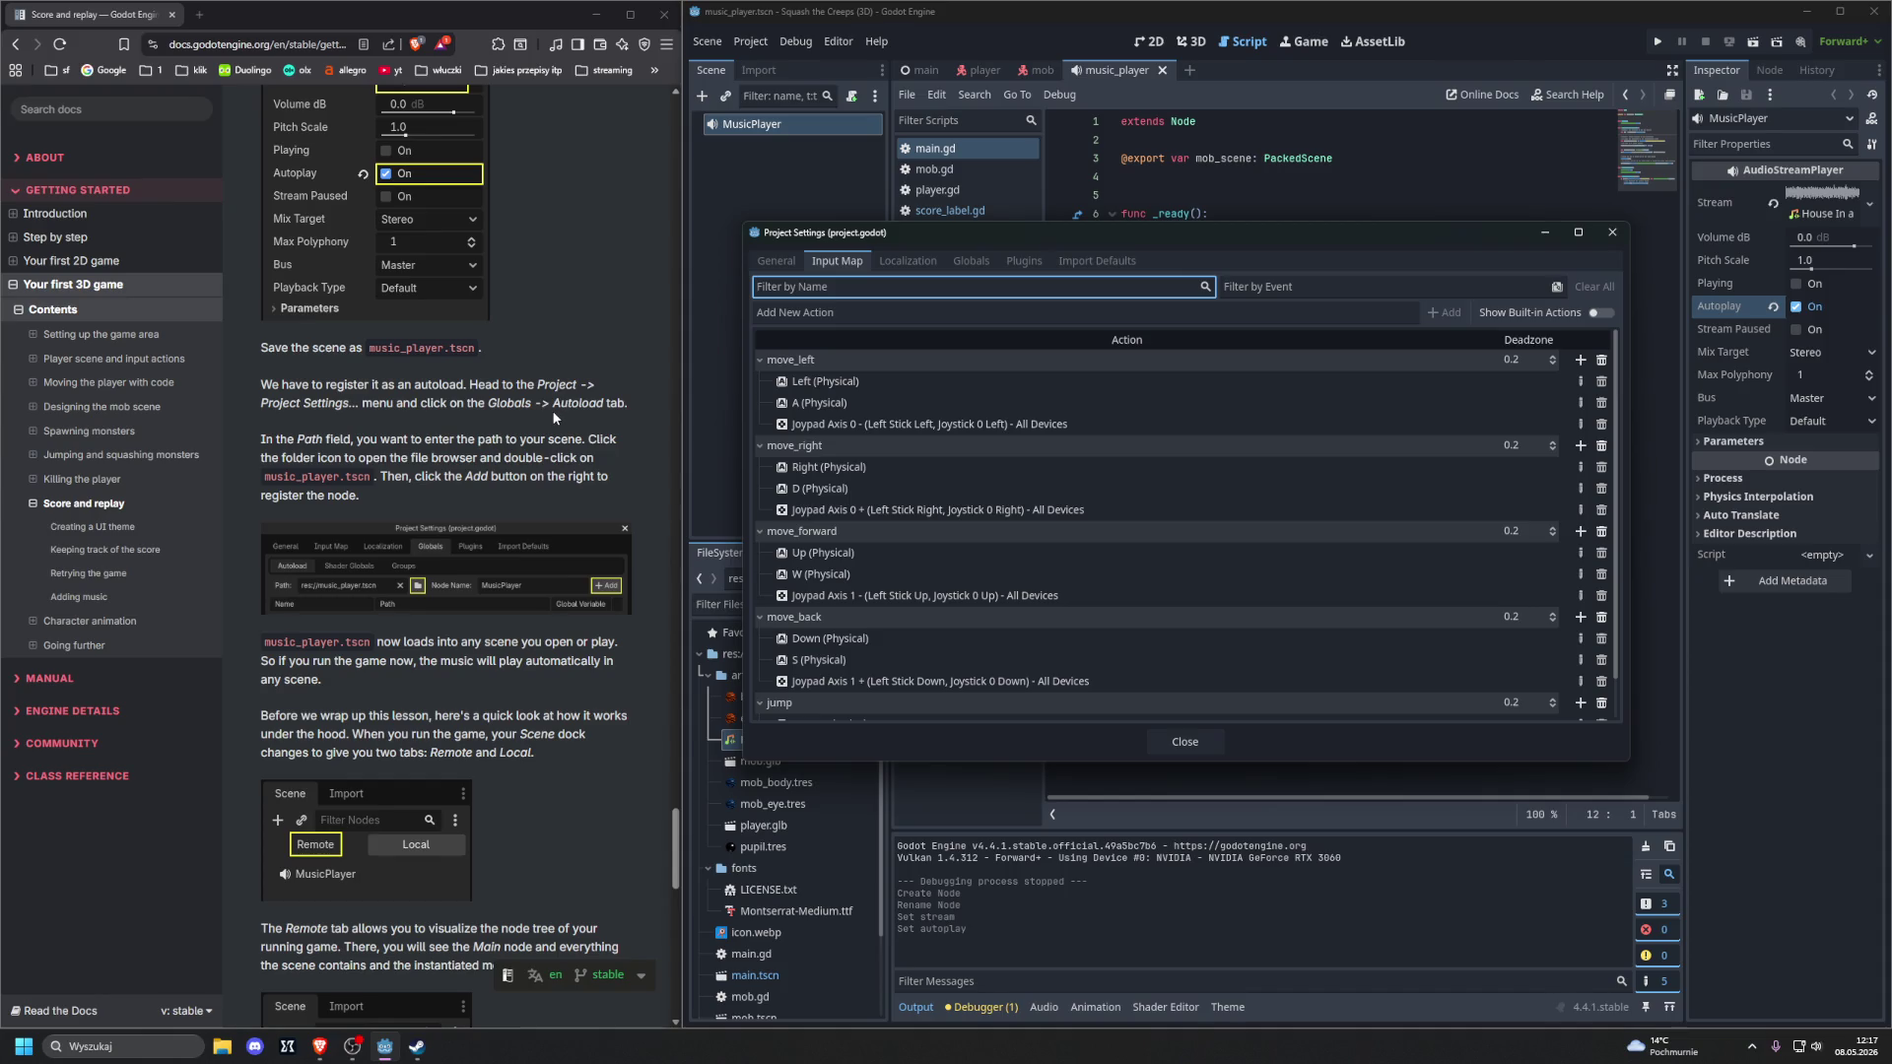
{"action": "left_click", "coordinate": [970, 260]}
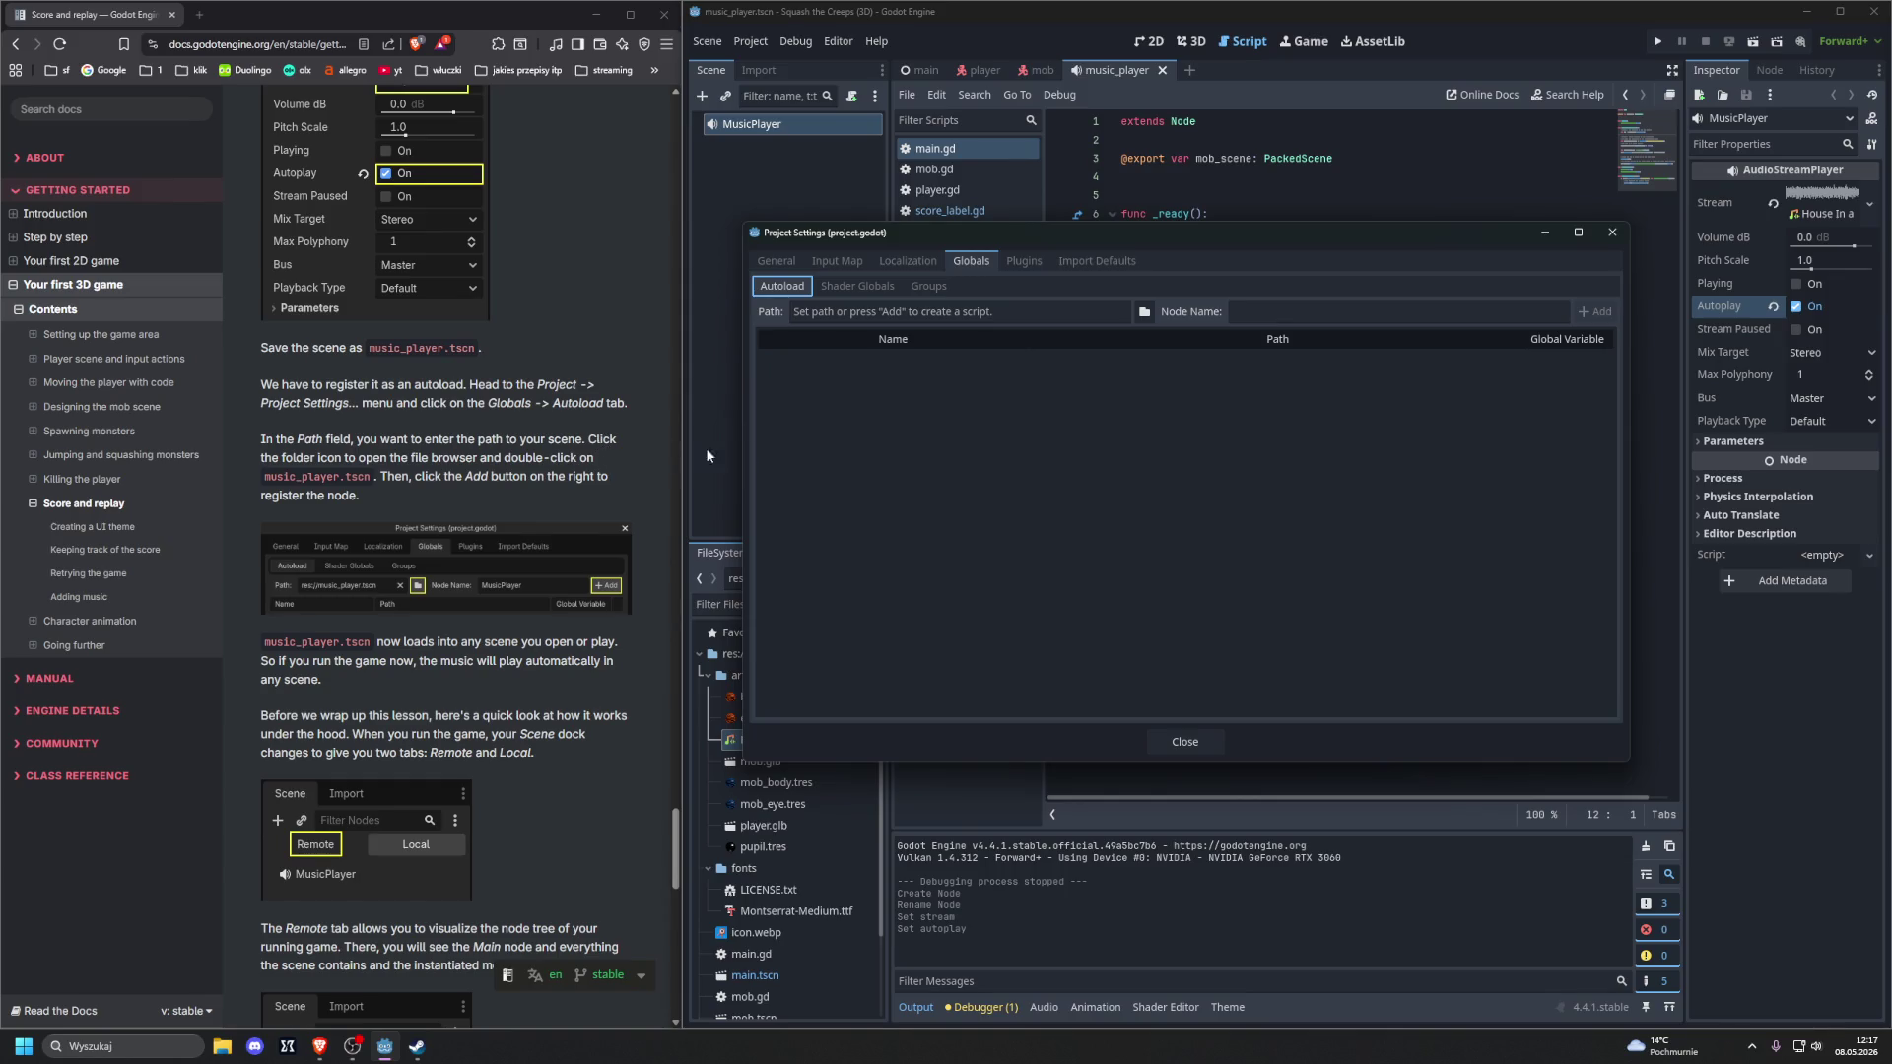
{"action": "left_click", "coordinate": [1145, 313]}
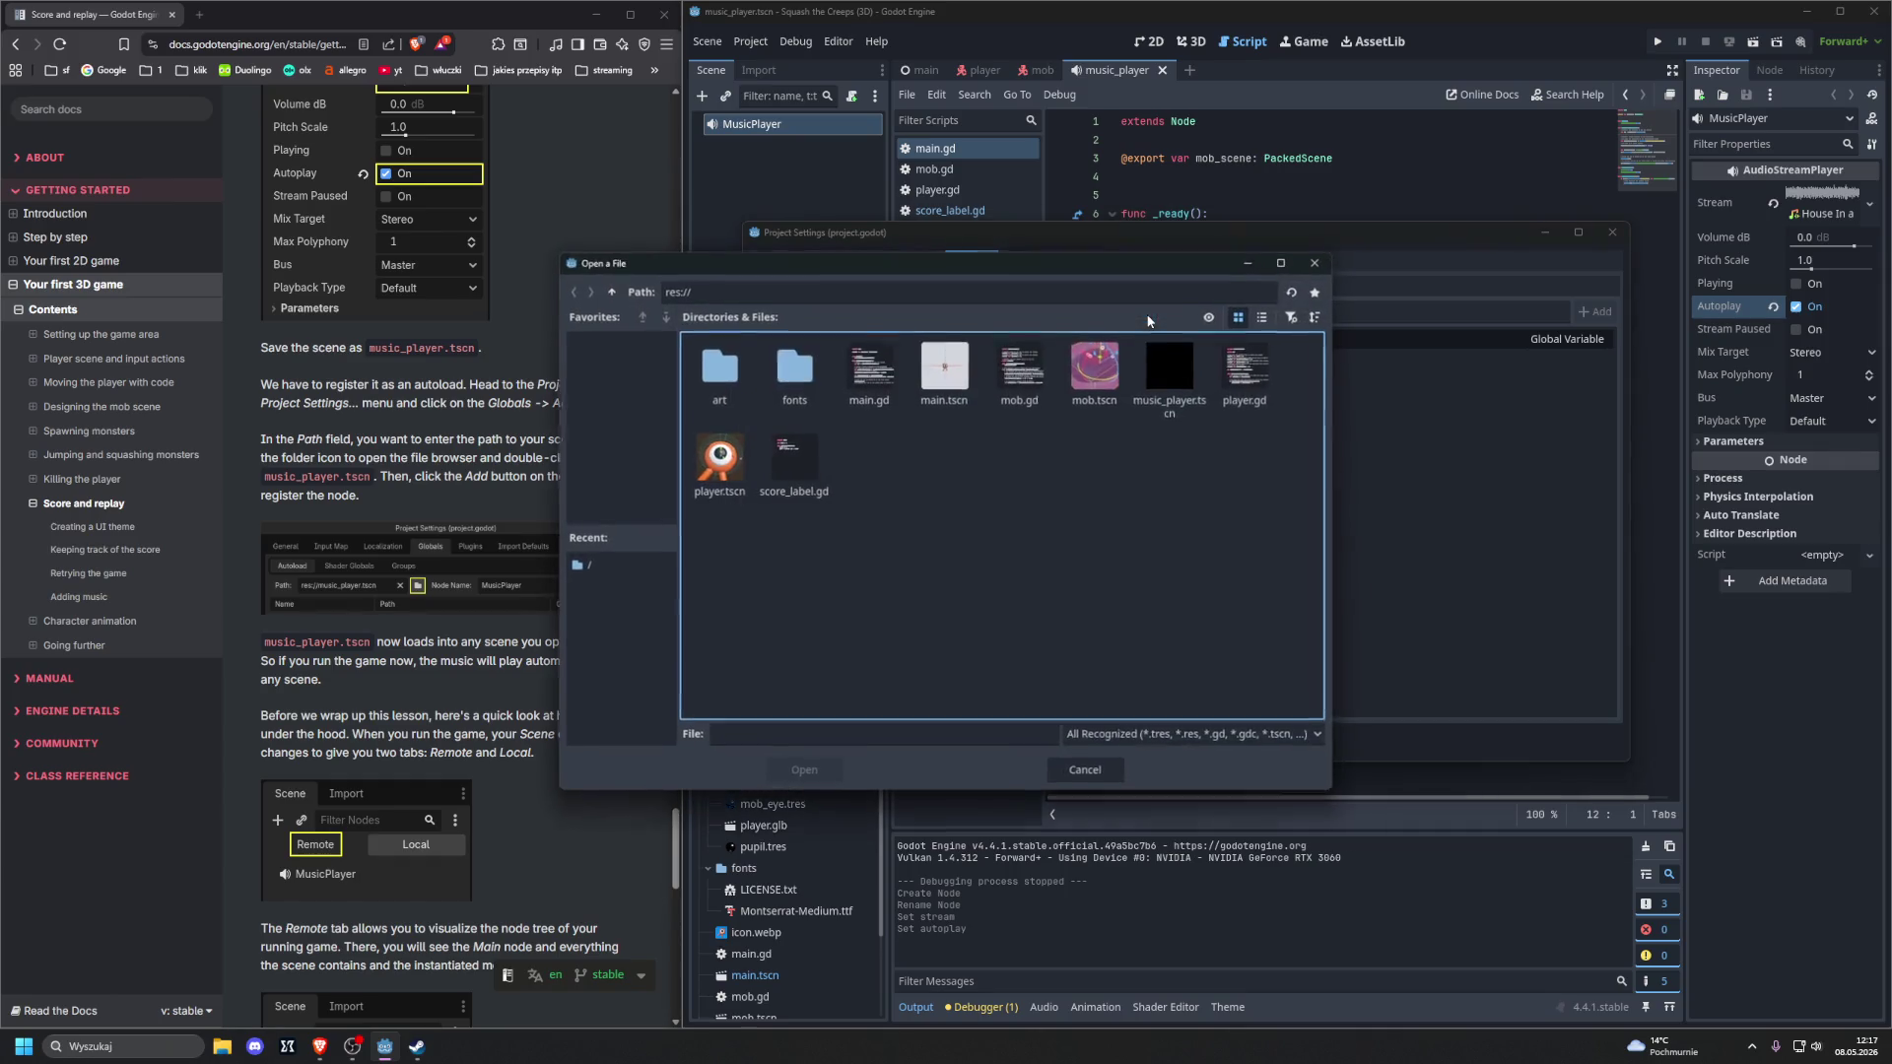
{"action": "mouse_move", "coordinate": [932, 279]}
{"action": "left_mouse_down"}
{"action": "mouse_move", "coordinate": [1111, 302]}
{"action": "mouse_move", "coordinate": [1042, 303]}
{"action": "left_mouse_up"}
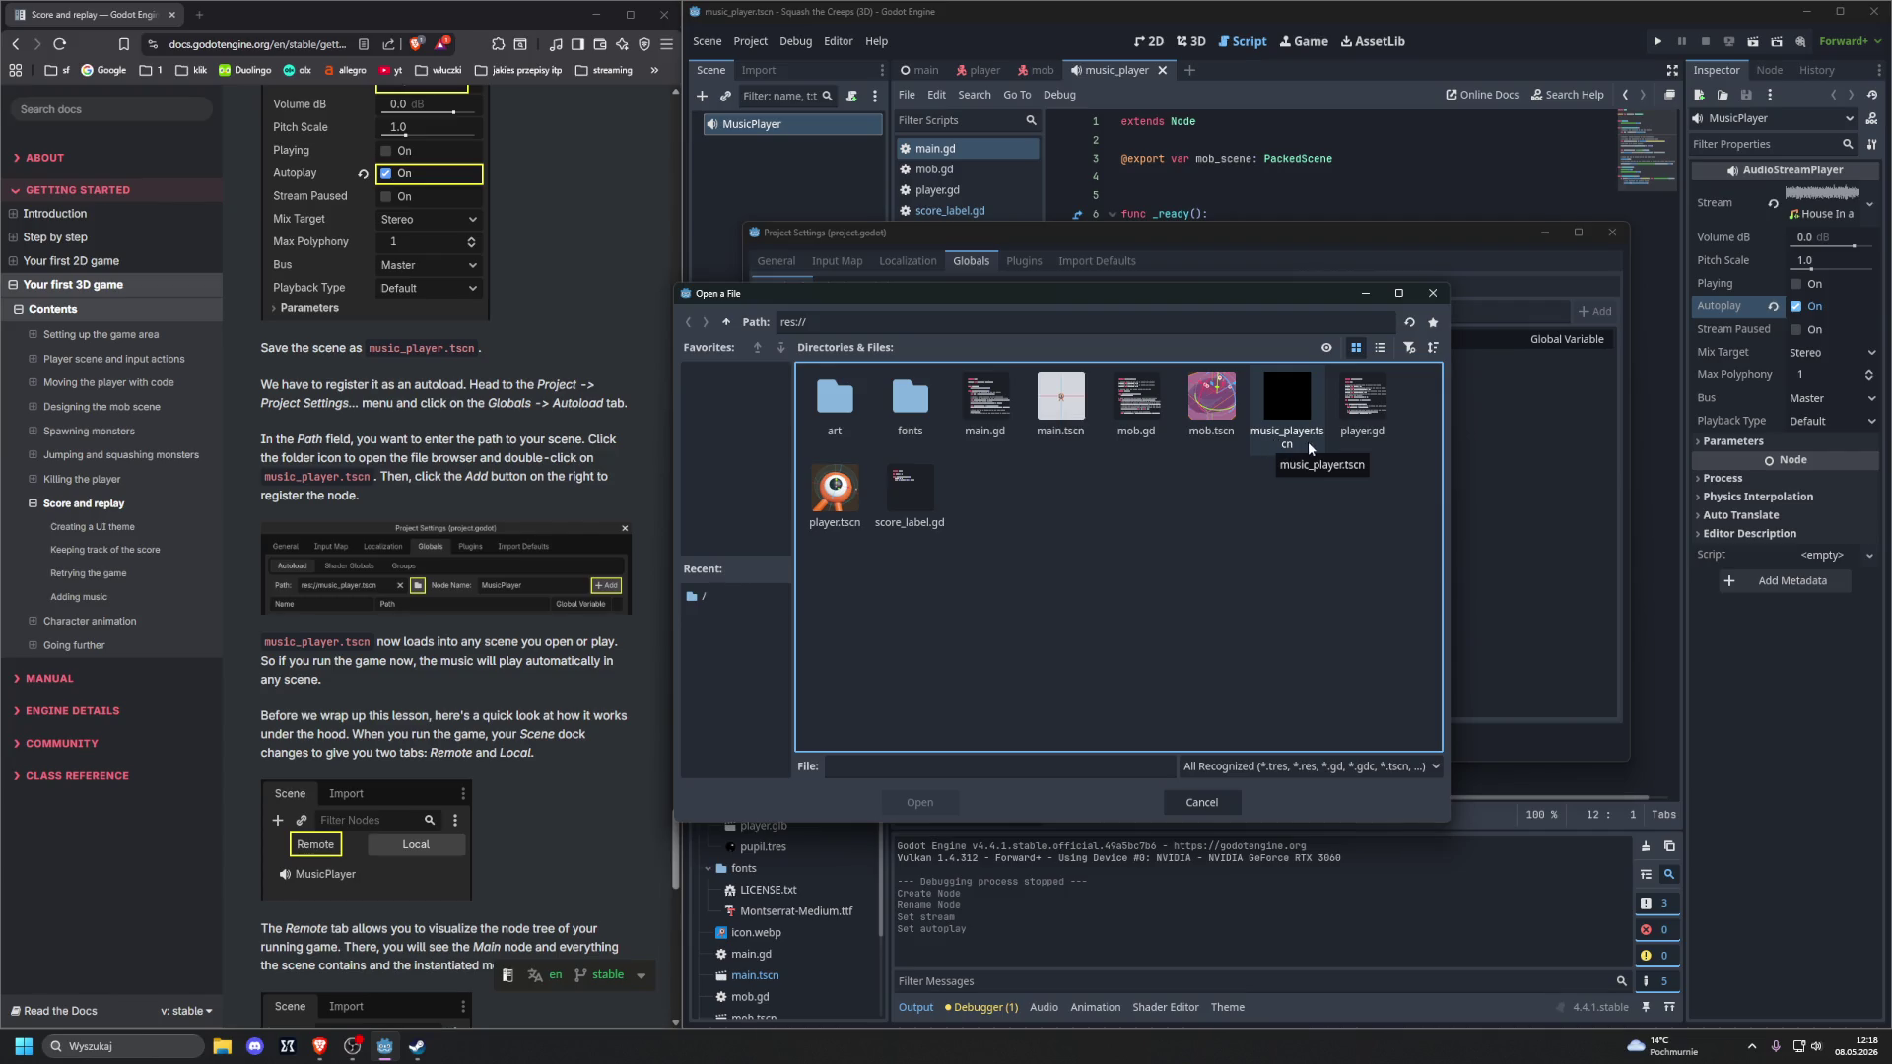
{"action": "double_click", "coordinate": [1296, 406]}
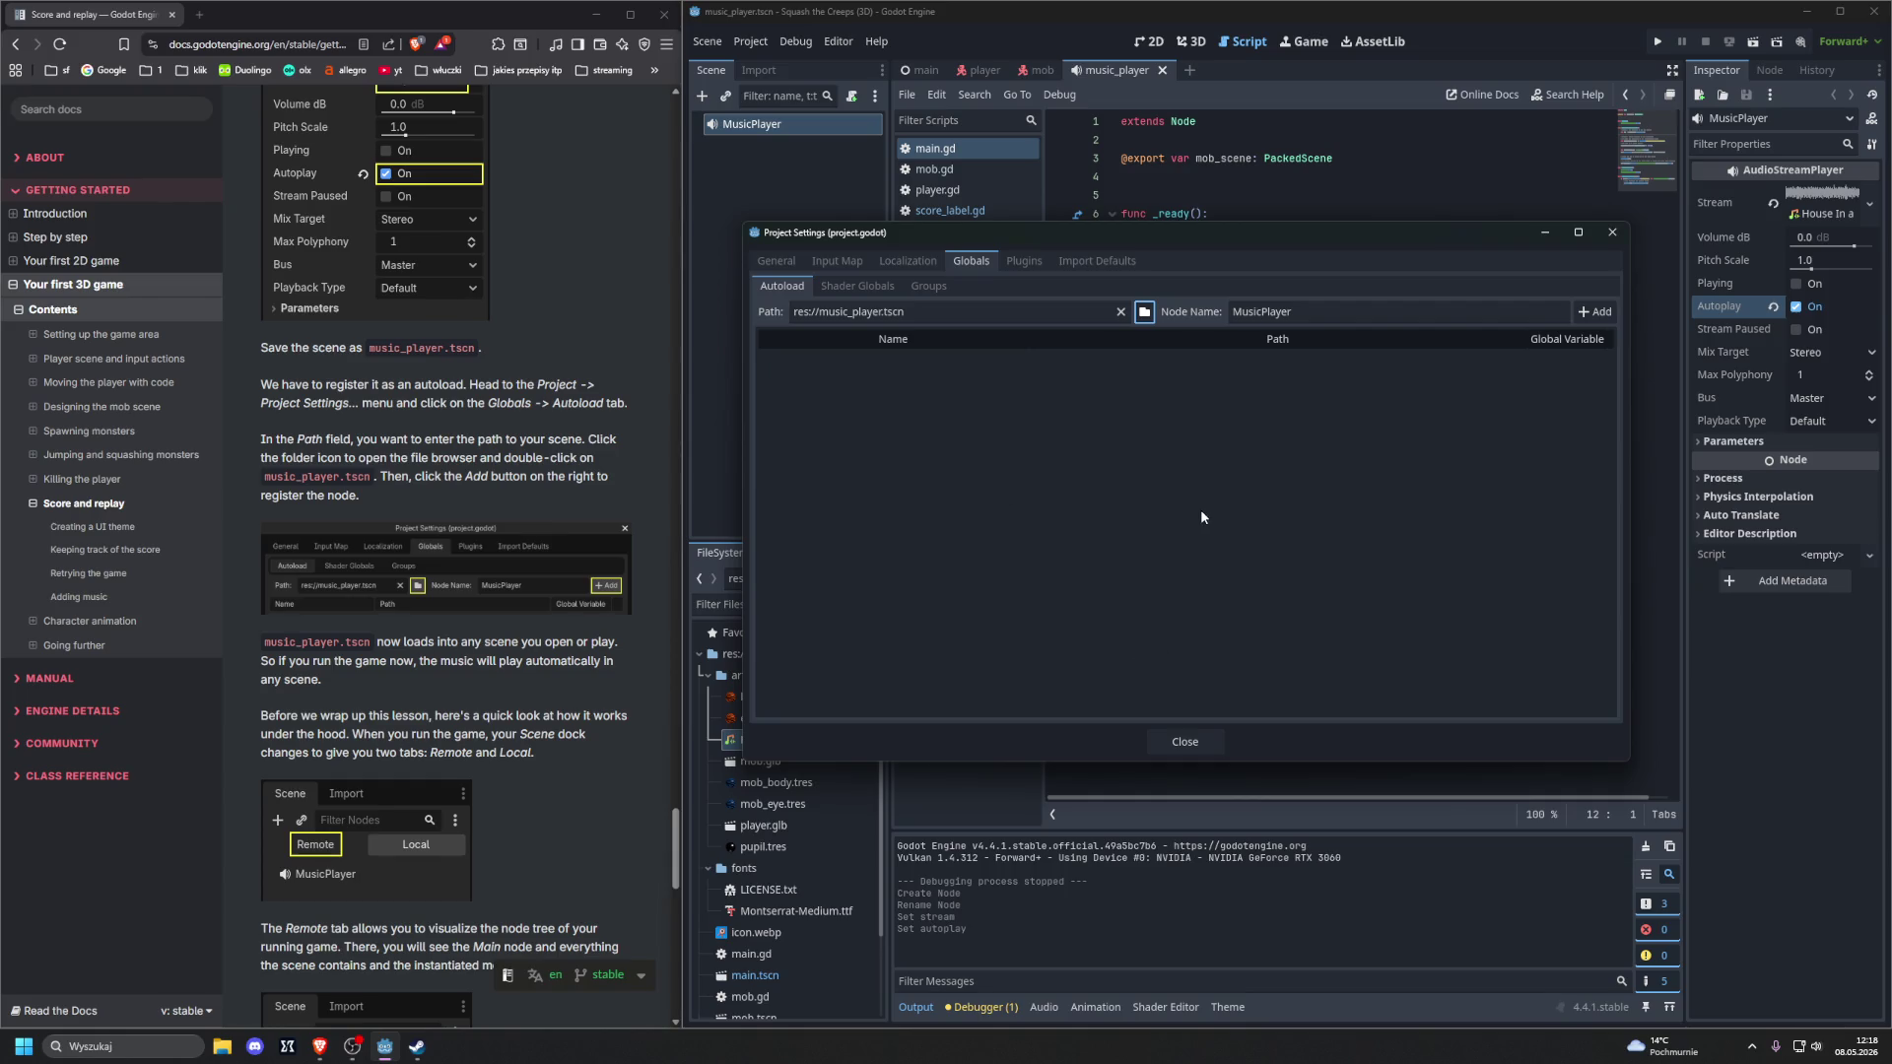
{"action": "left_click", "coordinate": [1598, 311]}
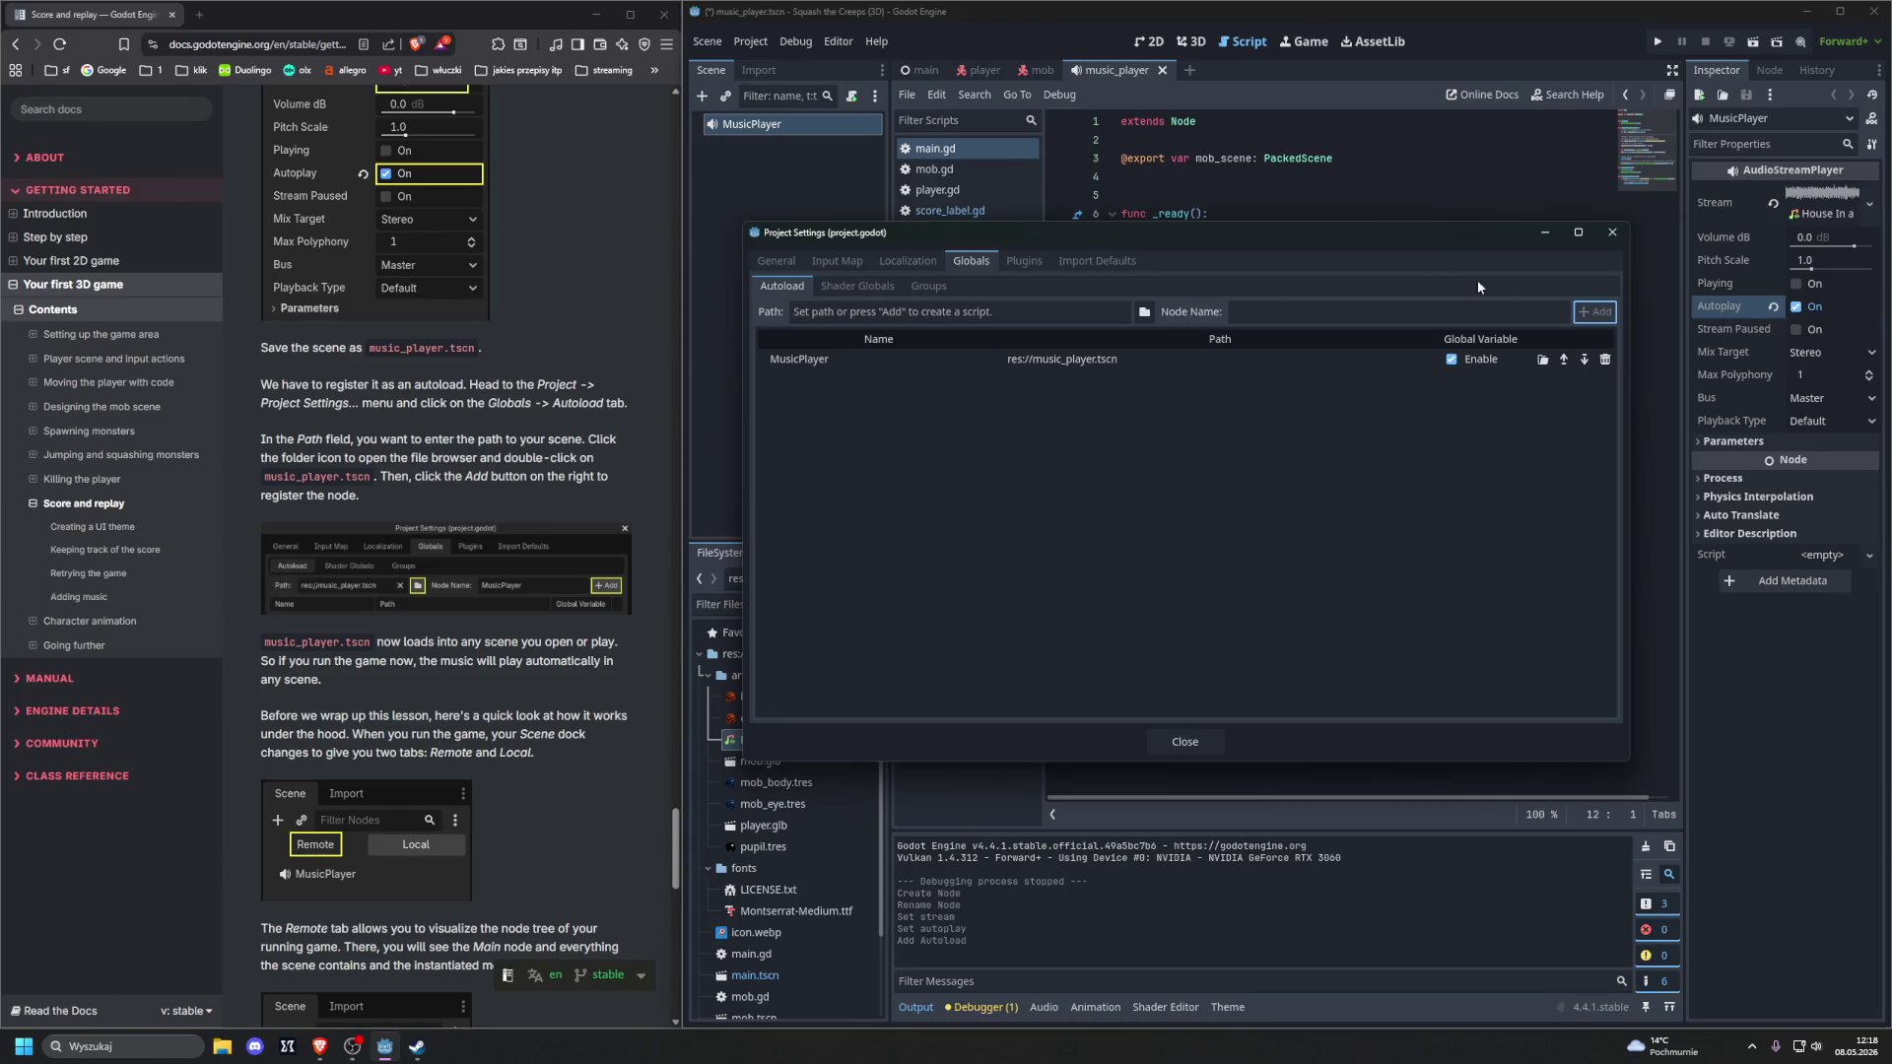
{"action": "left_click", "coordinate": [1613, 232]}
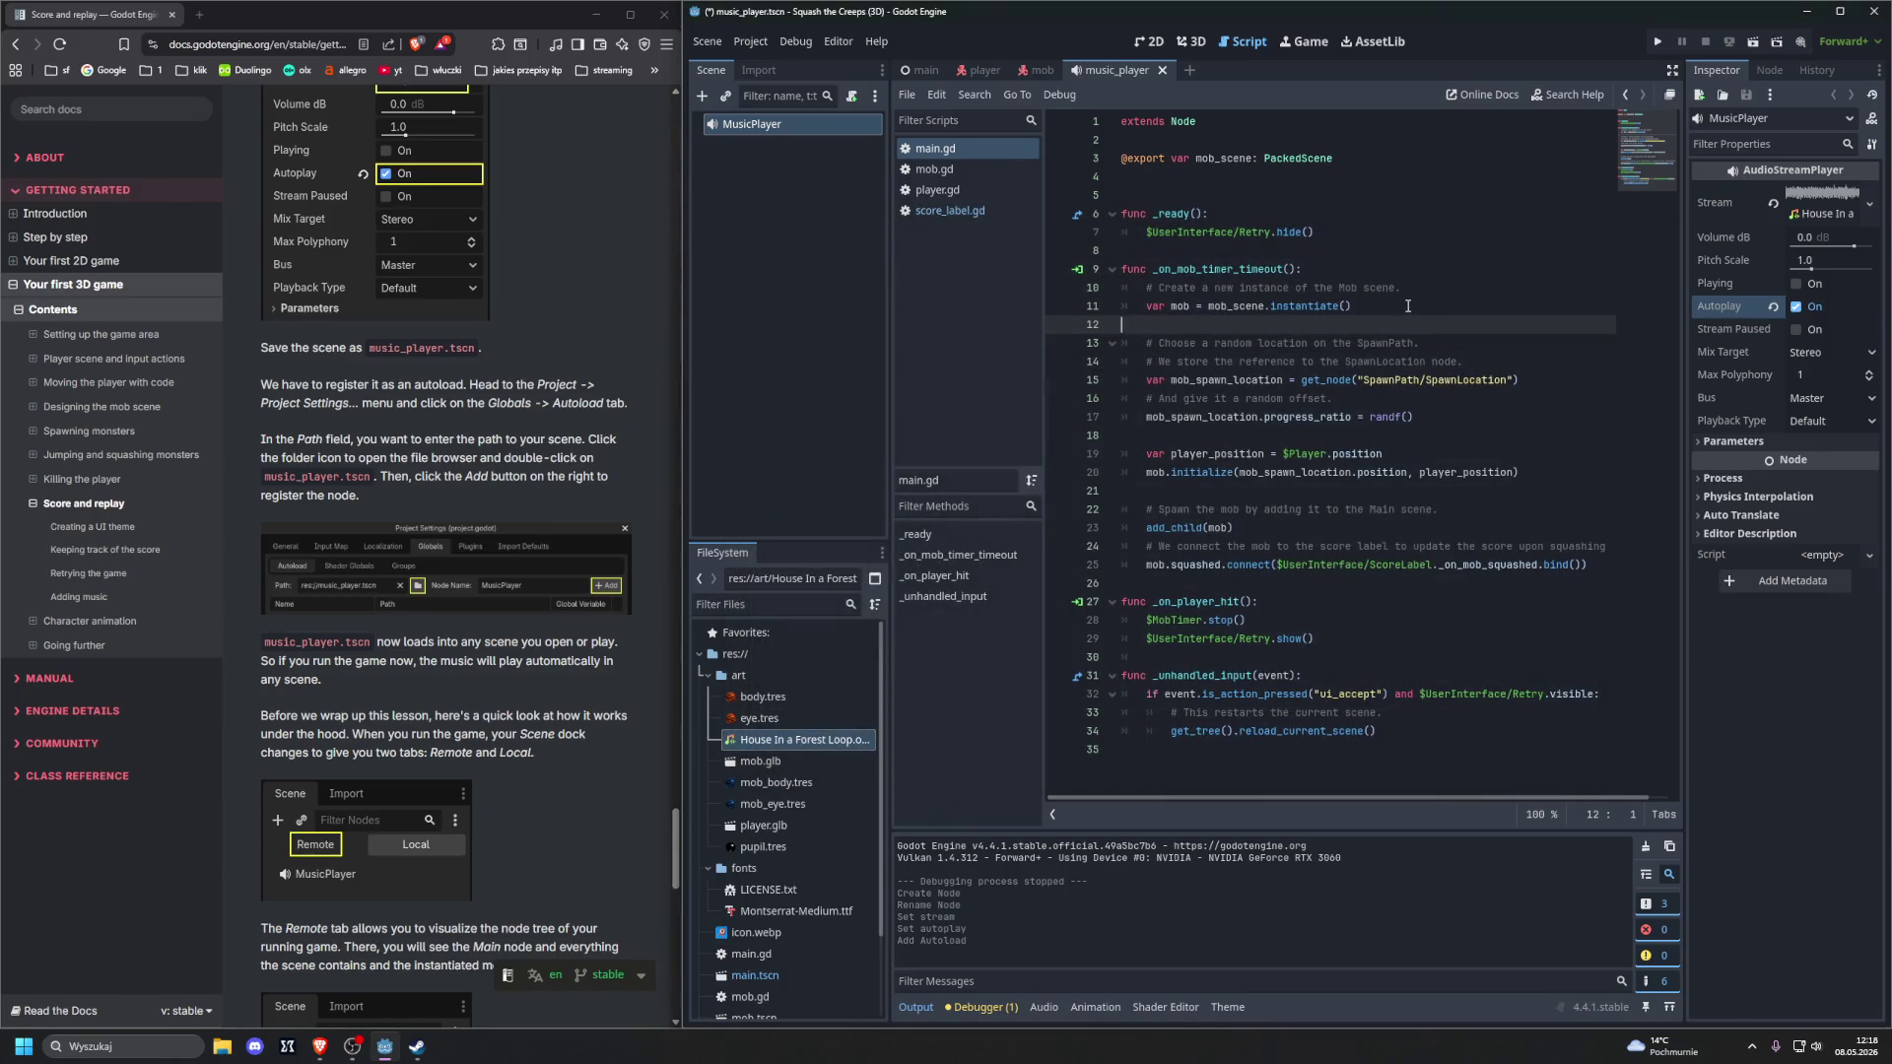
Run the game, play until the player is hit, and retry with Enter
{"action": "key", "text": "F5"}
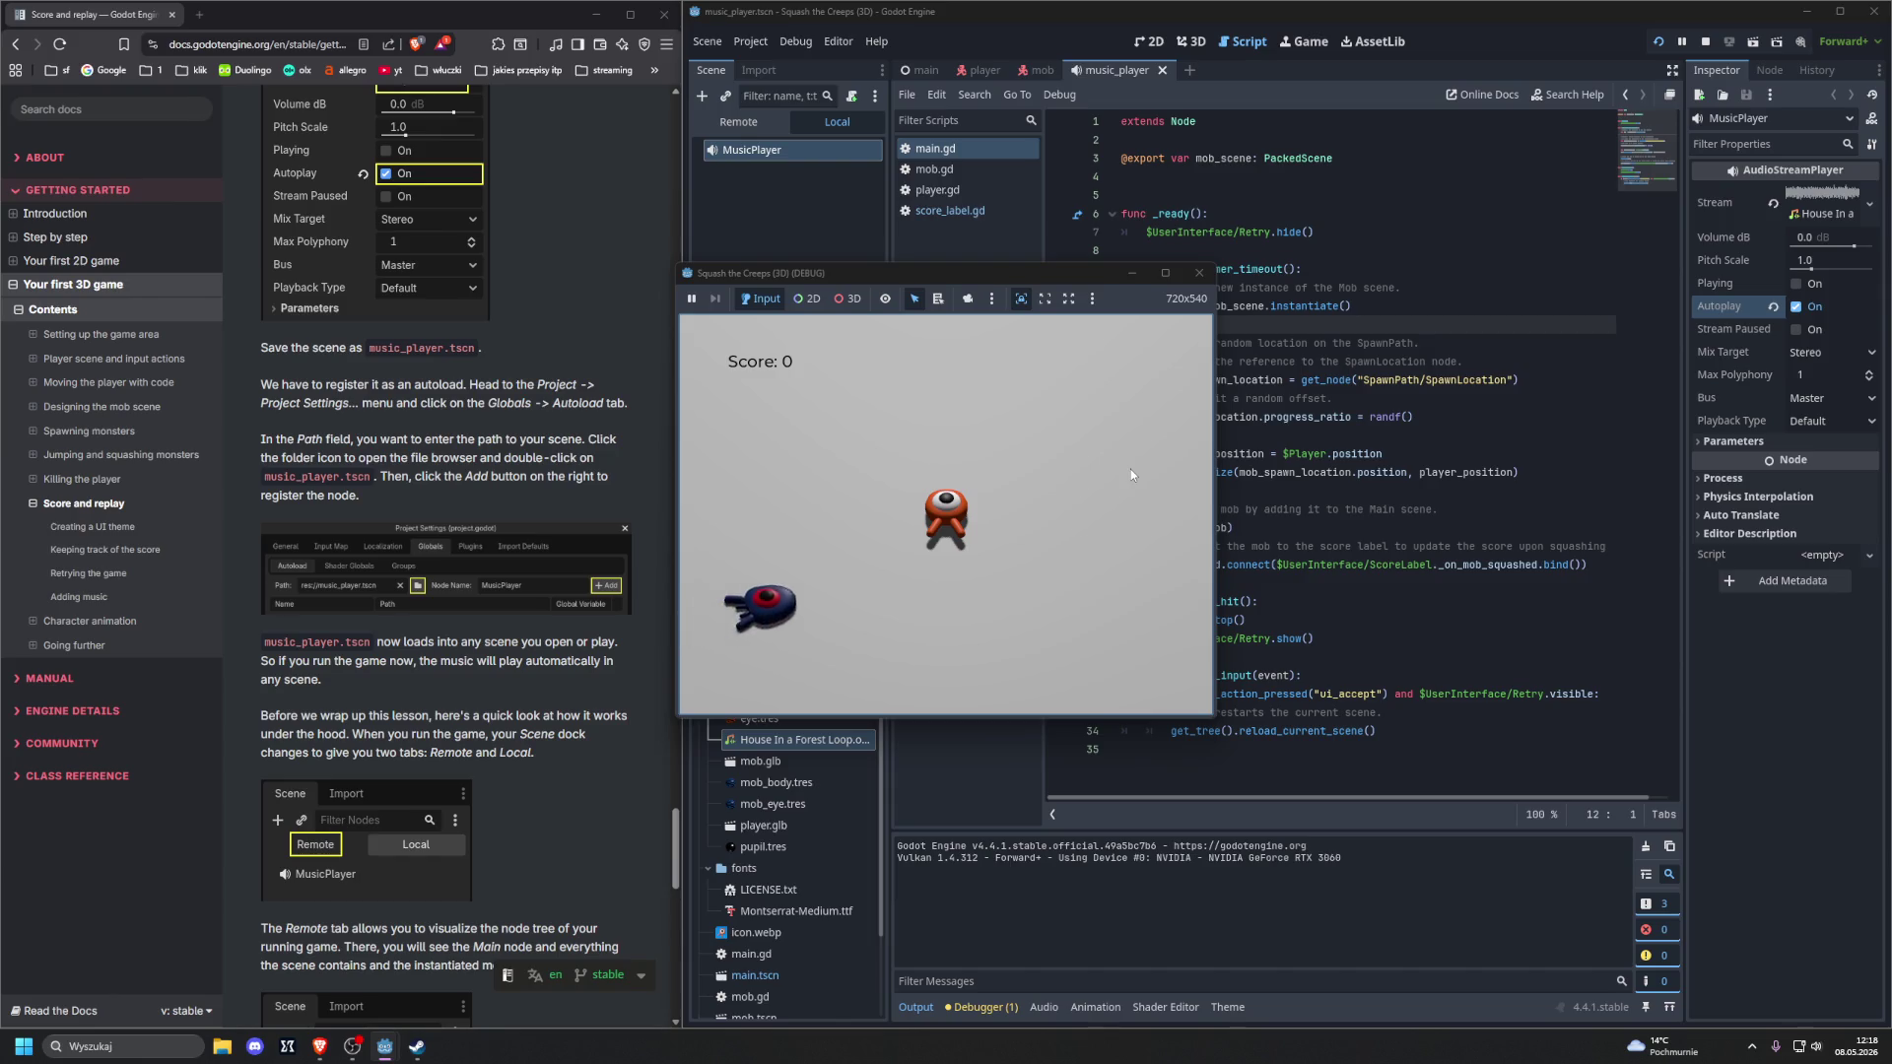
{"action": "key", "text": "space"}
{"action": "key", "text": "Left"}
{"action": "key", "text": "space"}
{"action": "key", "text": "Right"}
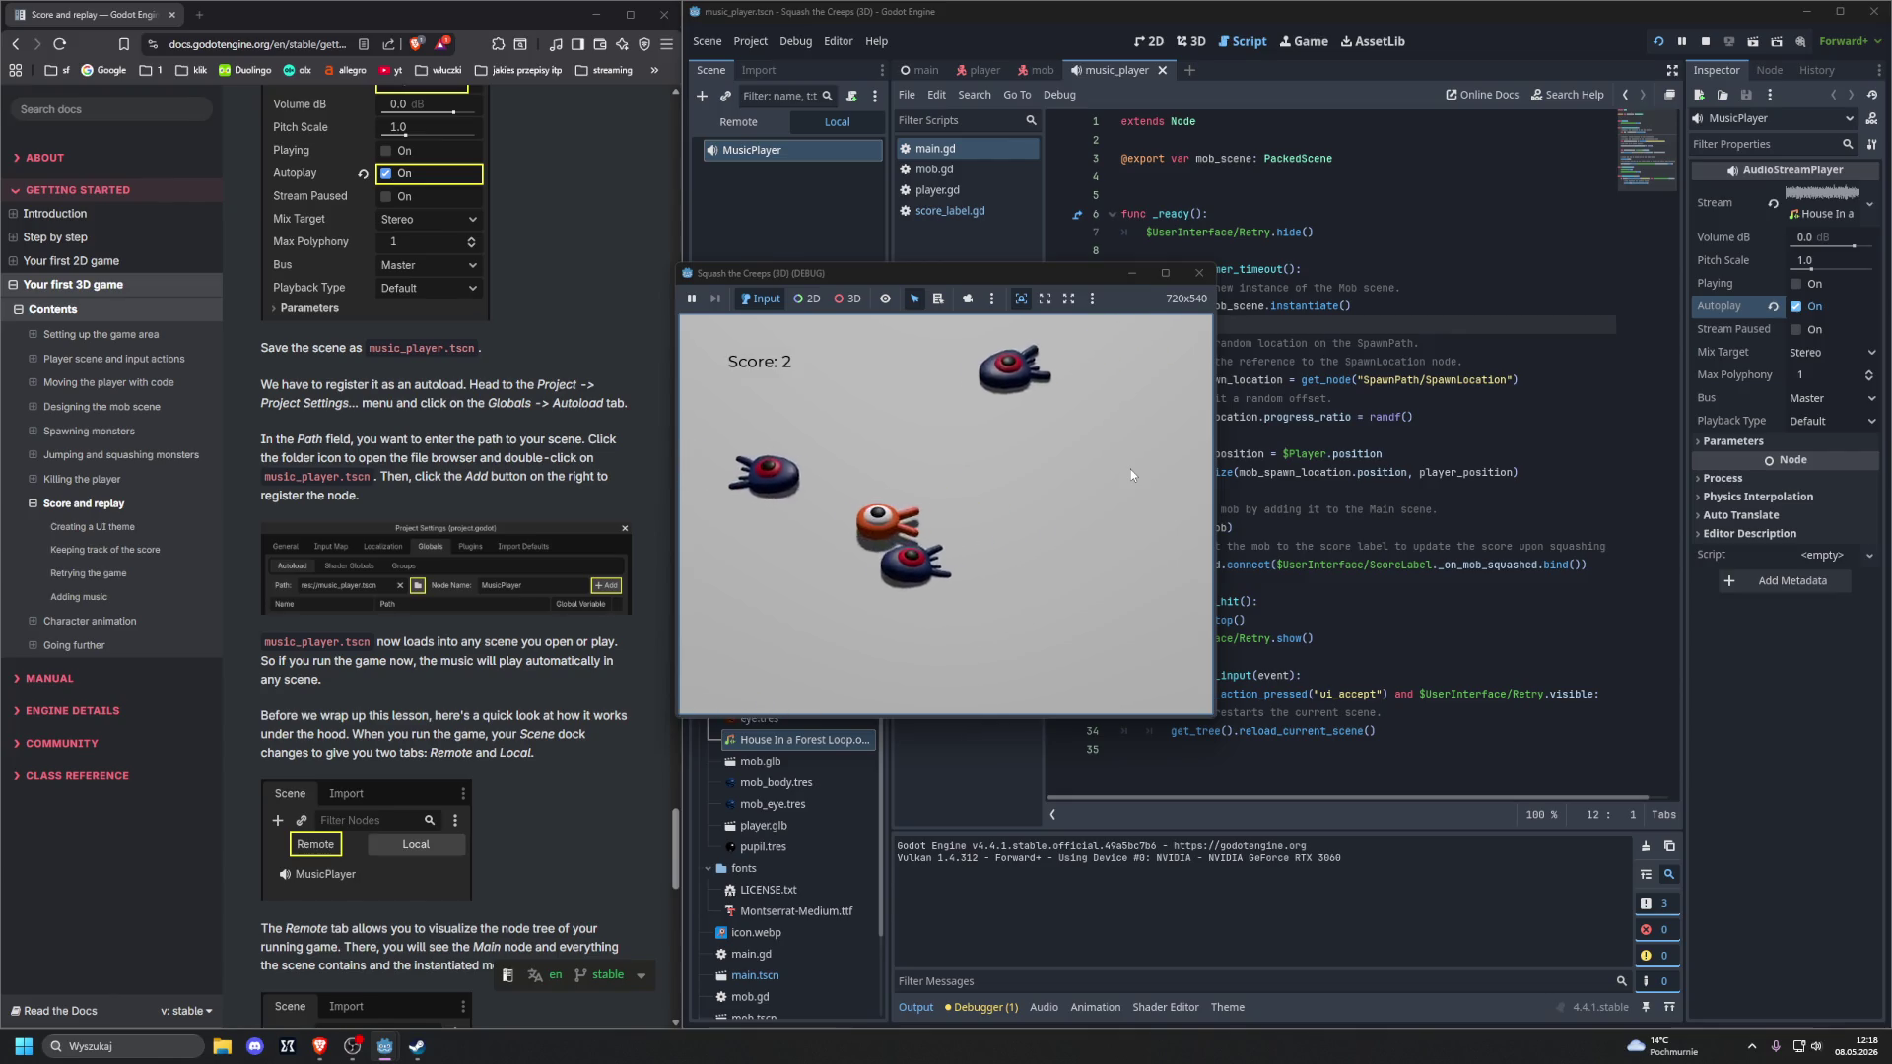
{"action": "key", "text": "Return"}
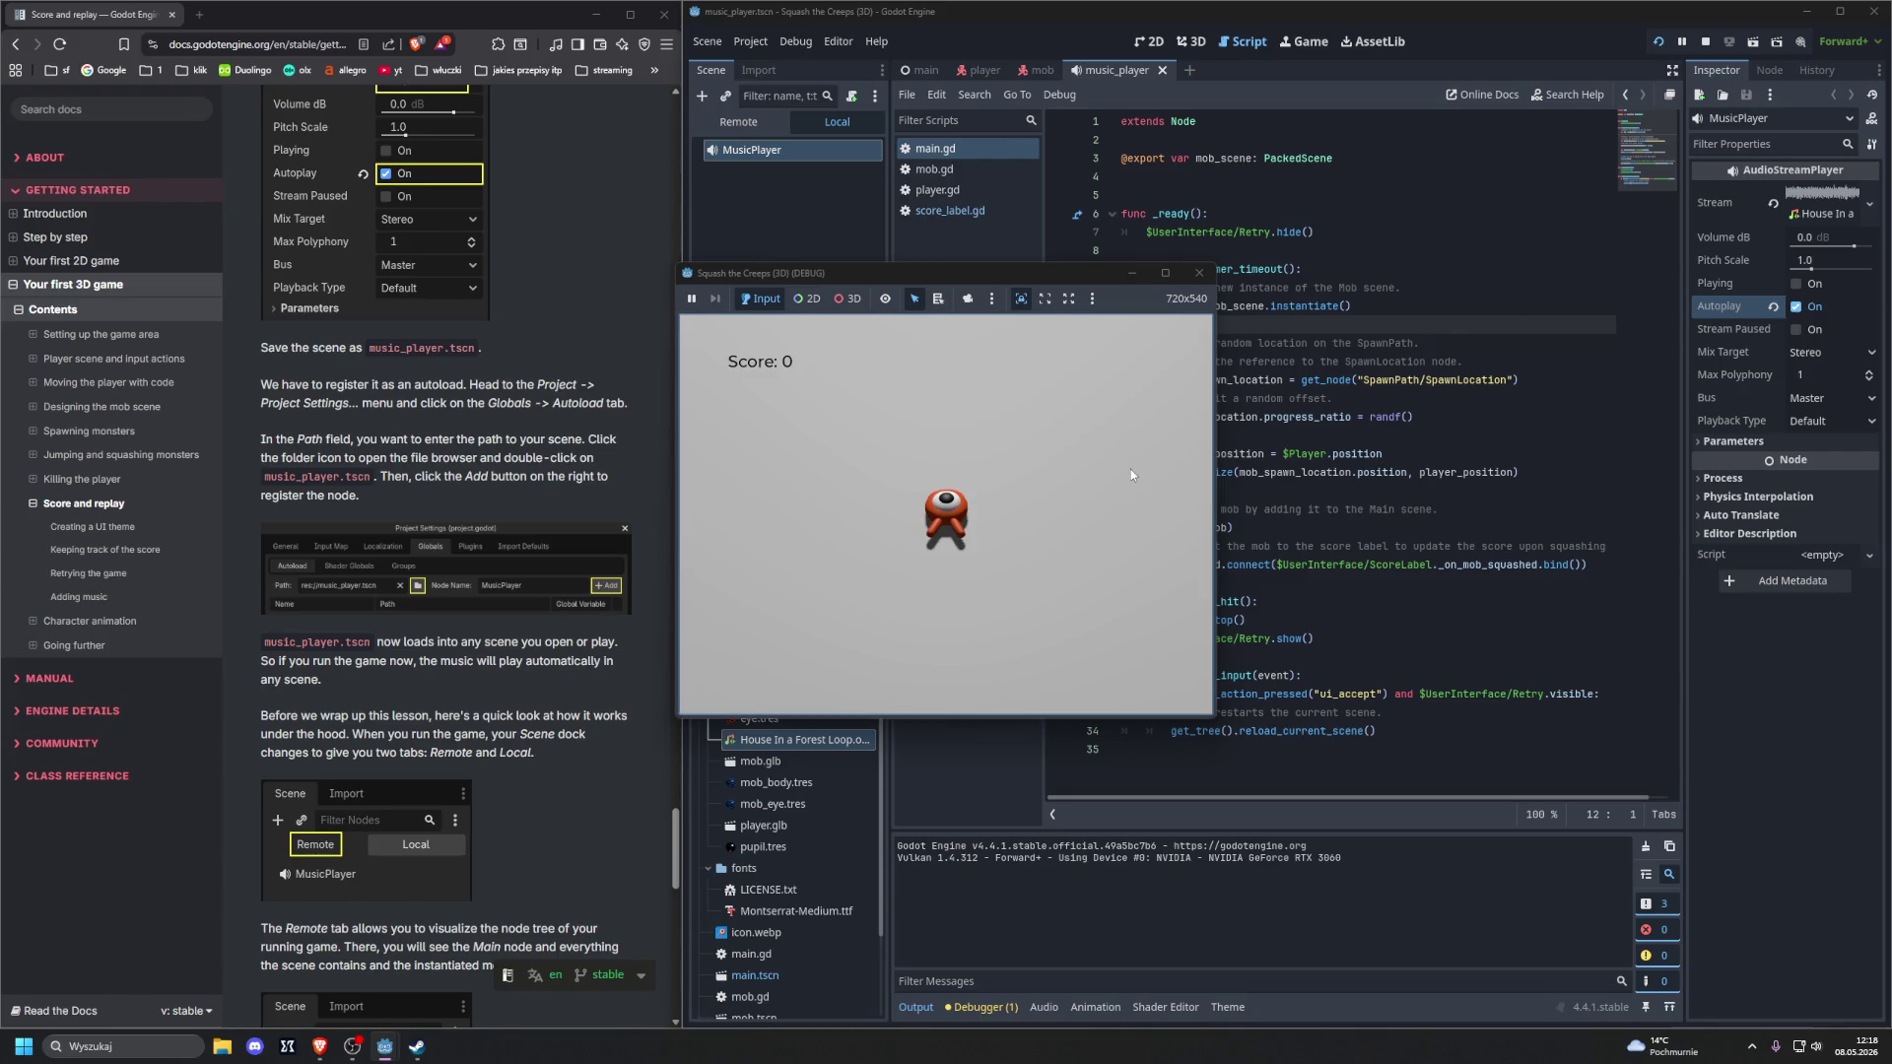
Play the second round to a score of 6 until hit, then close the game window
{"action": "key", "text": "Up"}
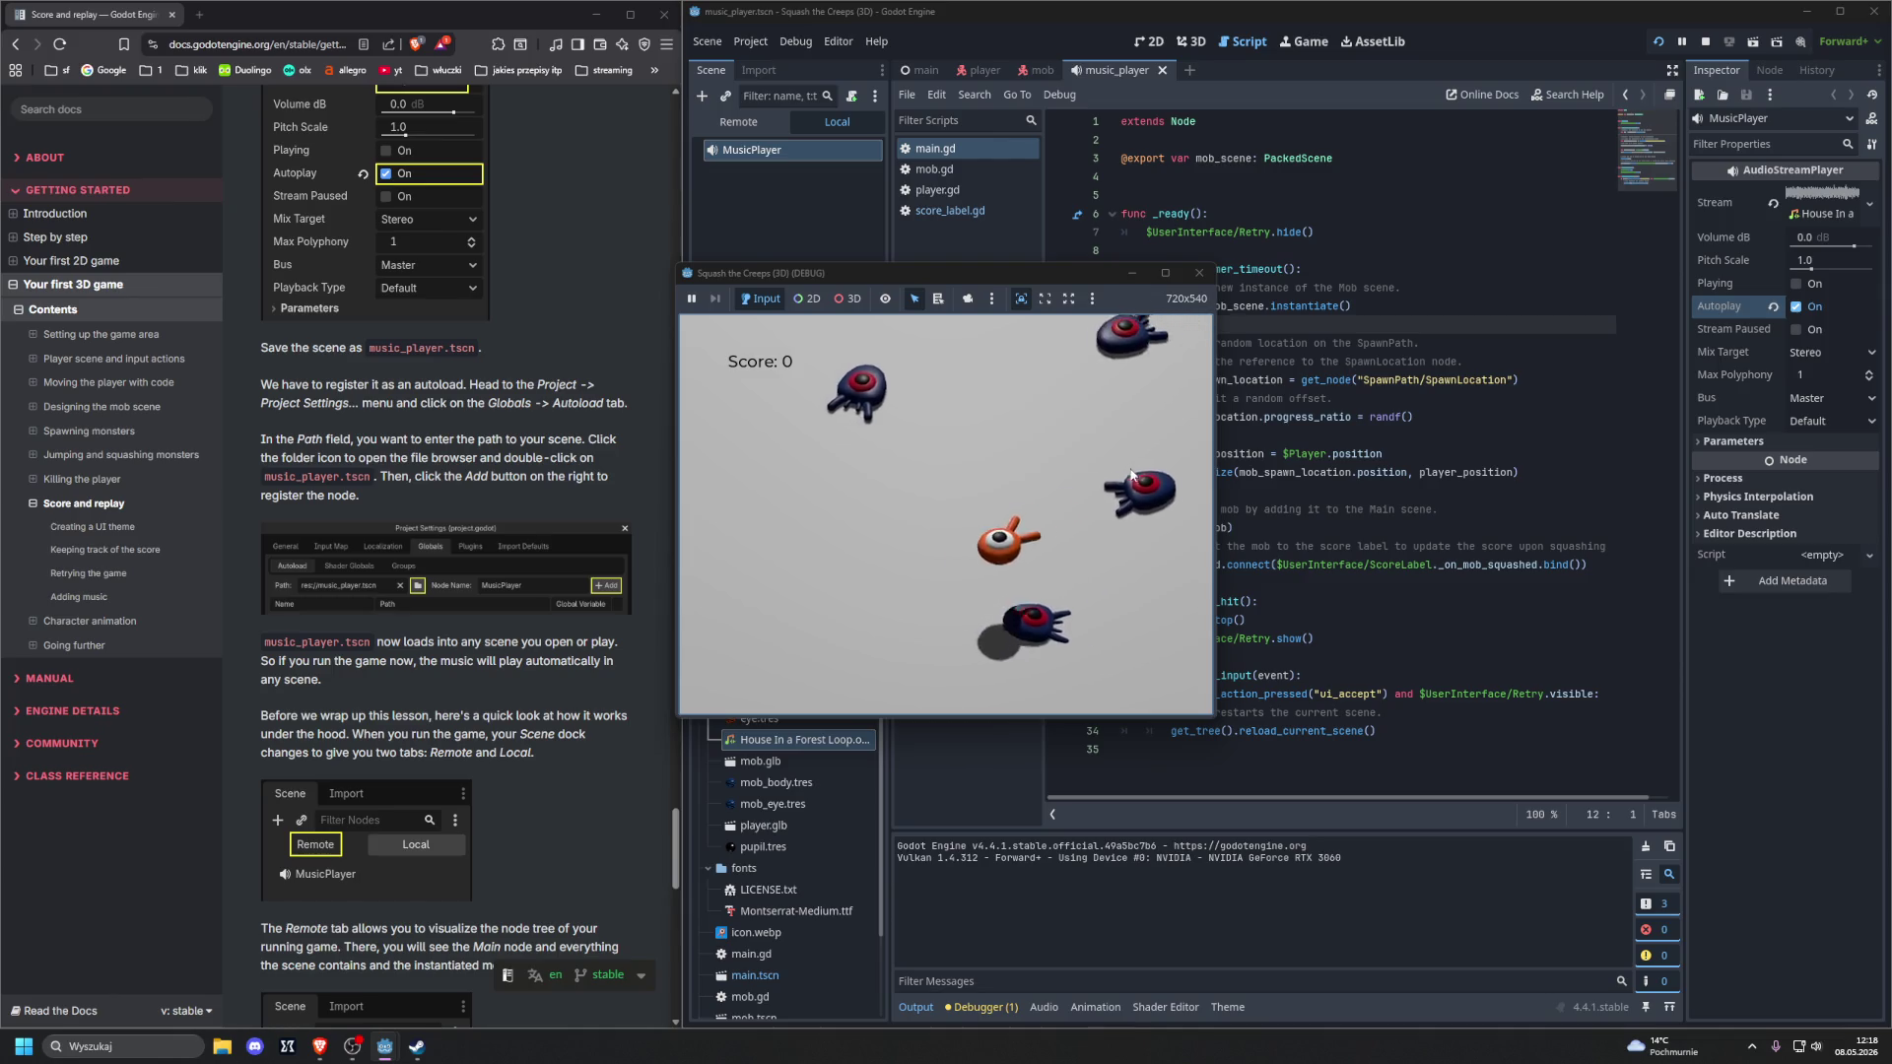
{"action": "key", "text": "Left"}
{"action": "key", "text": "space"}
{"action": "key", "text": "Right"}
{"action": "key", "text": "Down"}
{"action": "key", "text": "Up"}
{"action": "key", "text": "Left"}
{"action": "key", "text": "space"}
{"action": "key", "text": "space"}
{"action": "key", "text": "Down"}
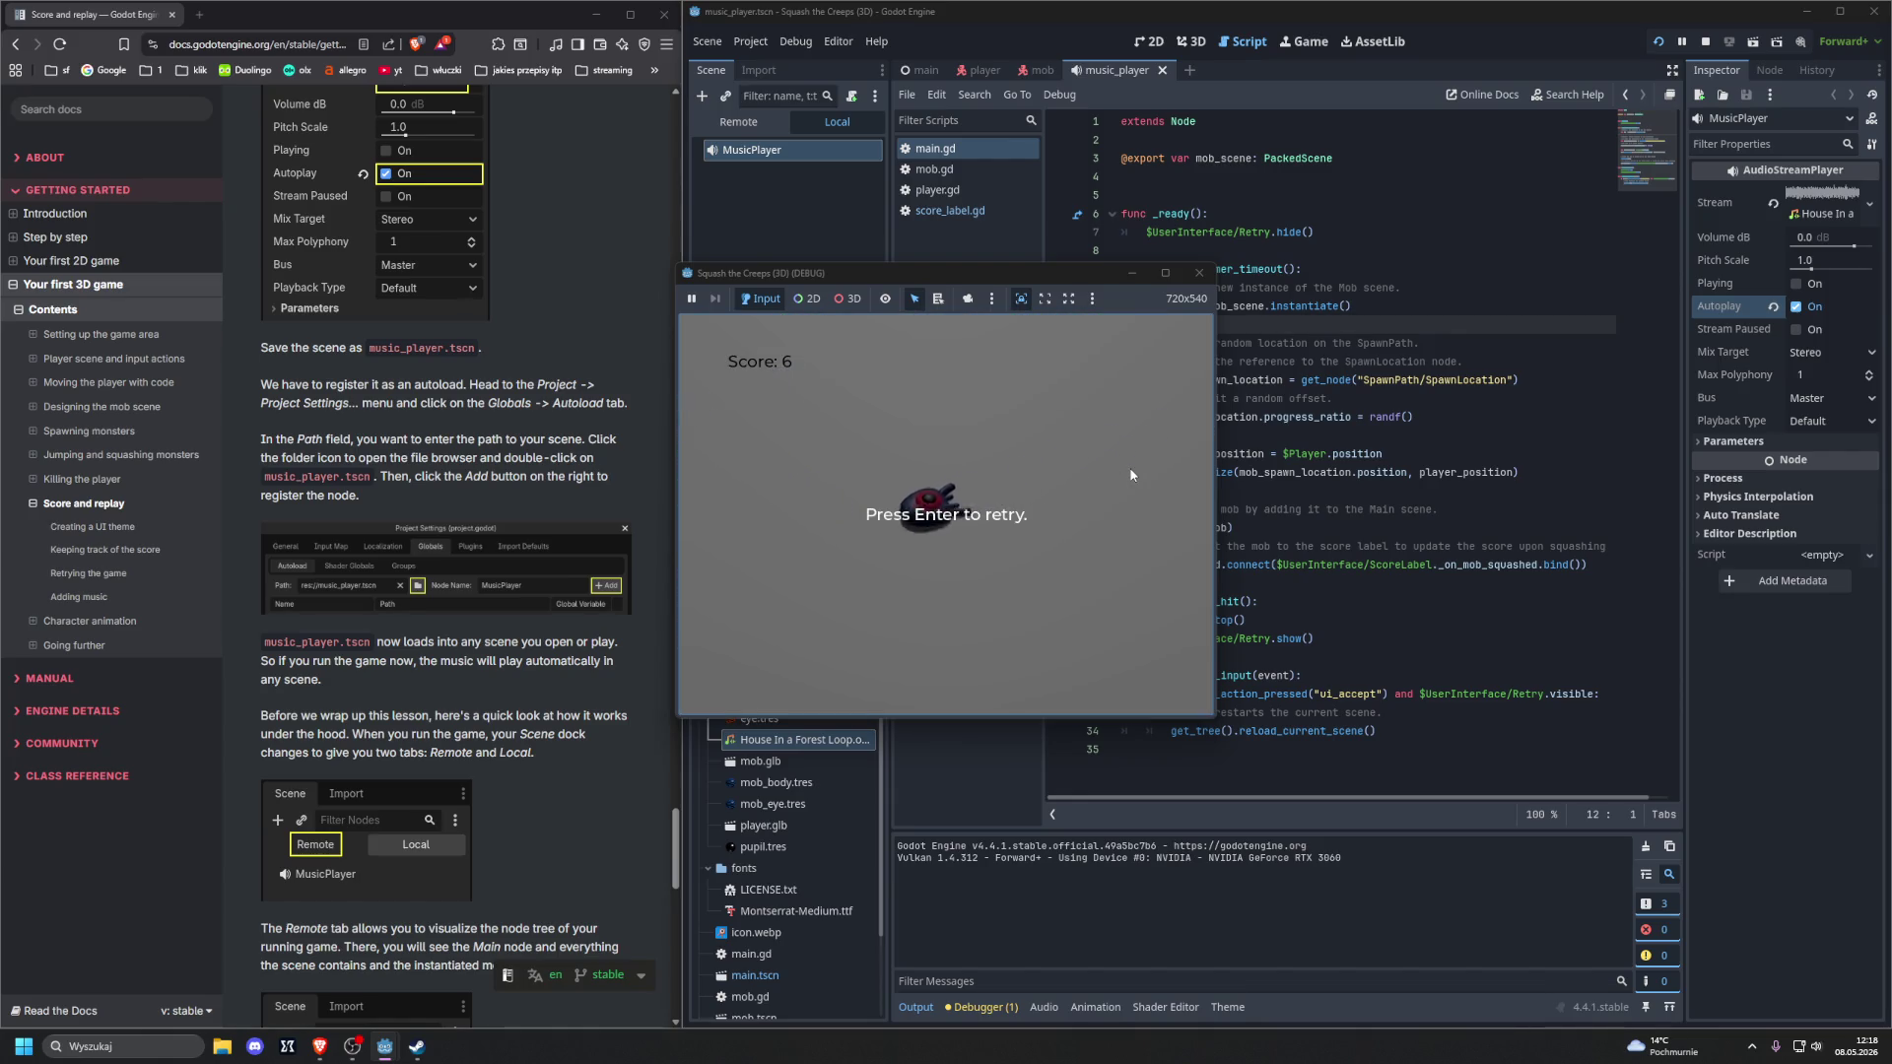
{"action": "left_click", "coordinate": [1199, 273]}
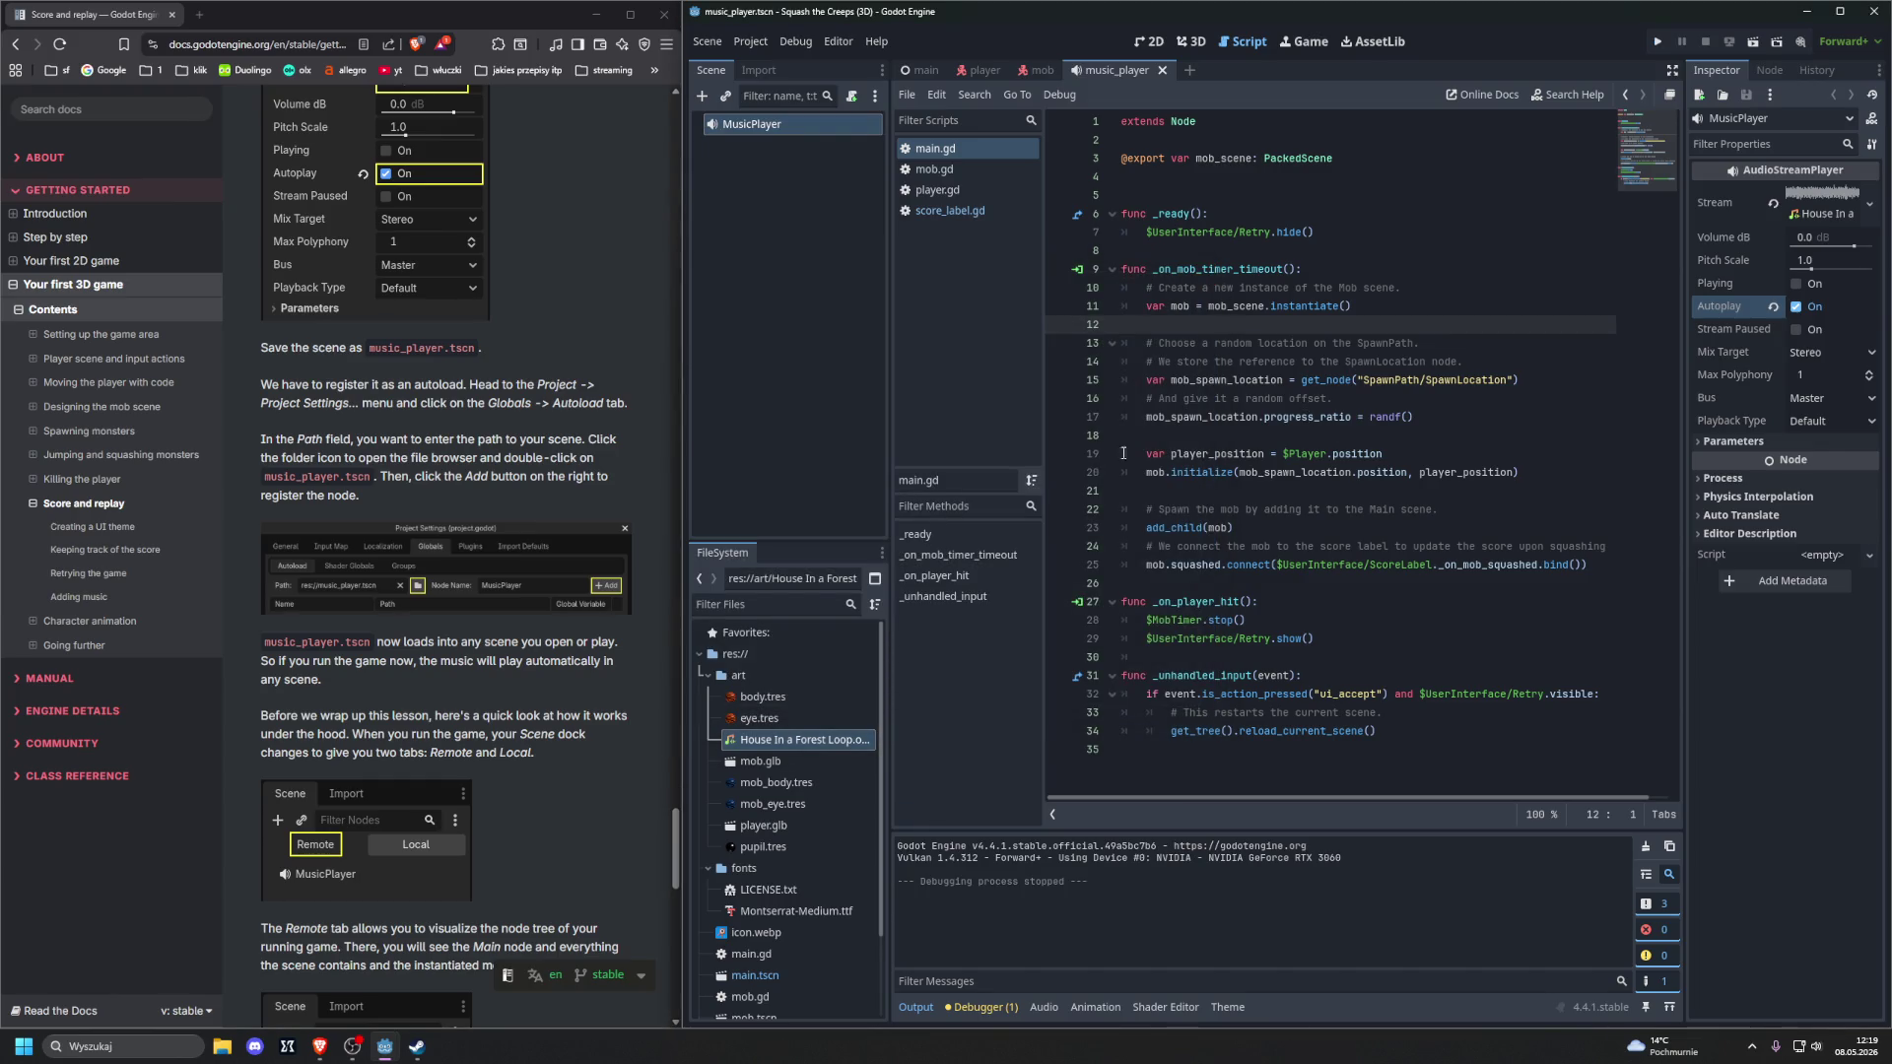
{"action": "scroll", "coordinate": [512, 538], "scroll_direction": "down", "scroll_amount": 3}
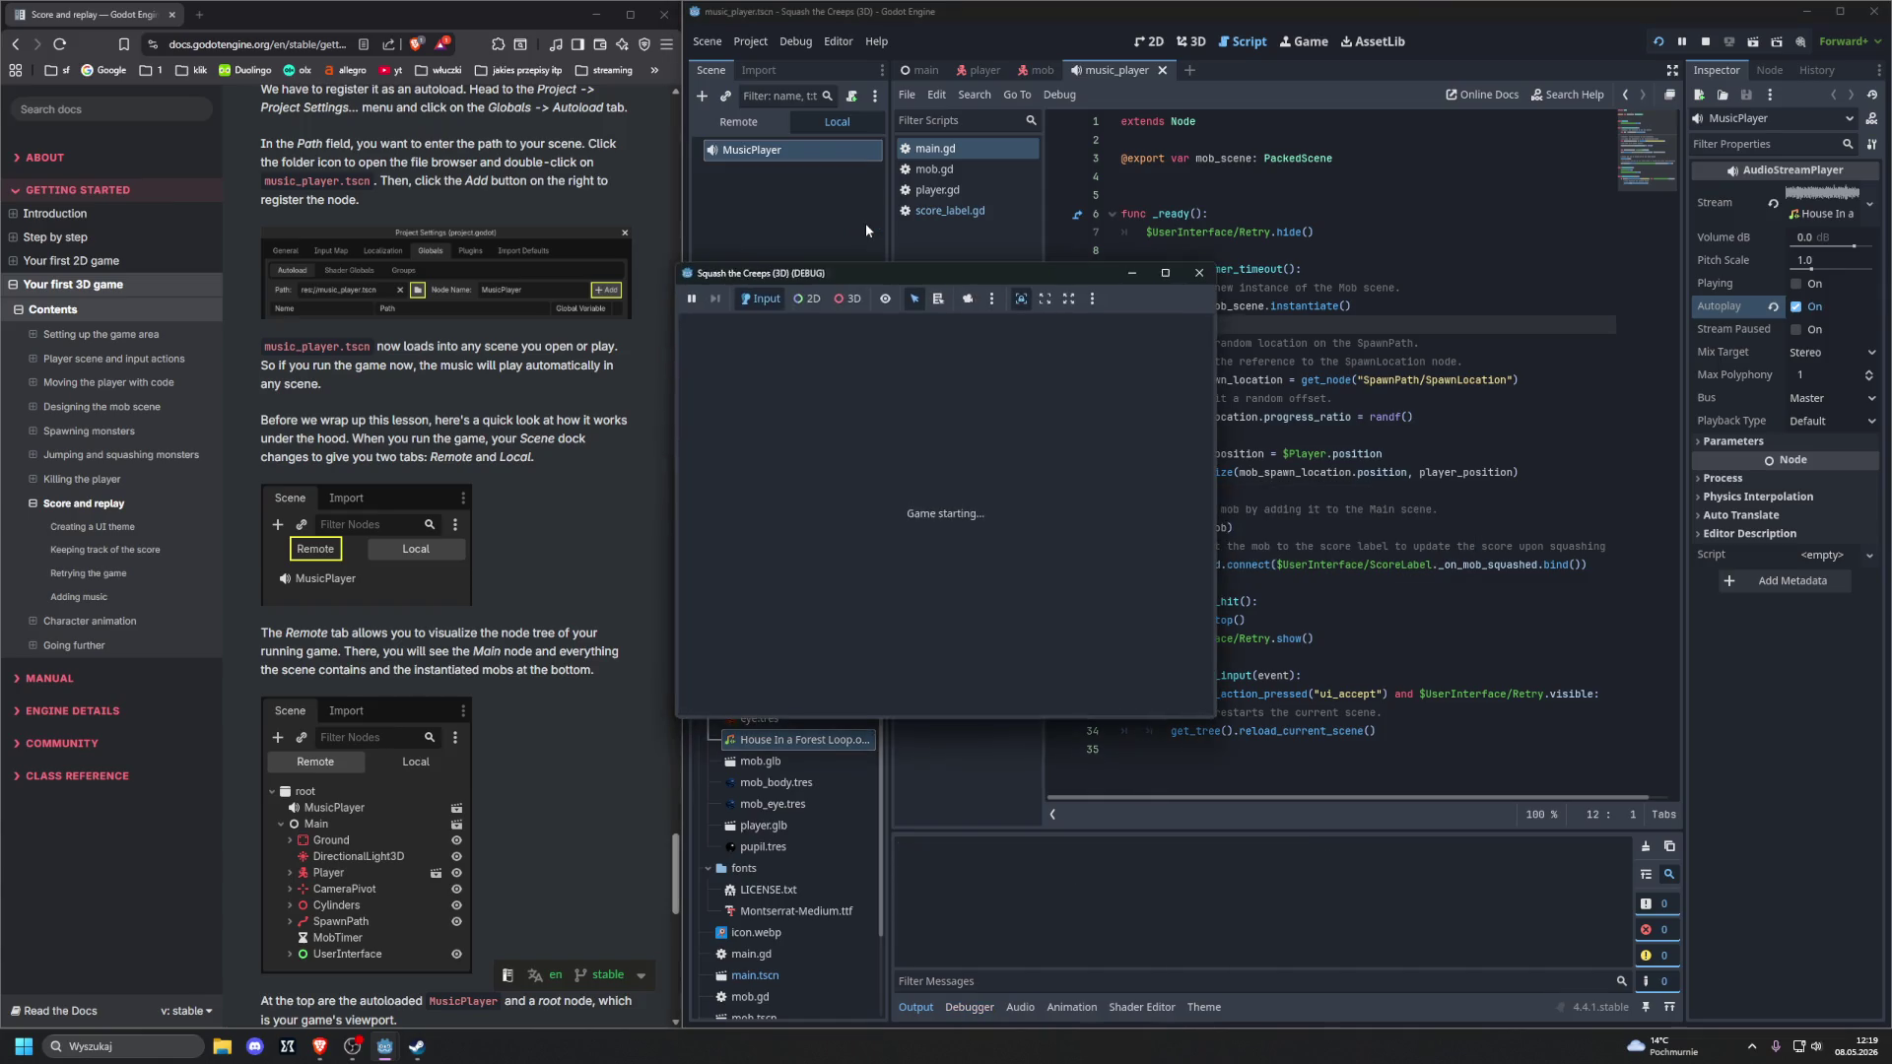
{"action": "key", "text": "F5"}
{"action": "left_click", "coordinate": [1199, 272]}
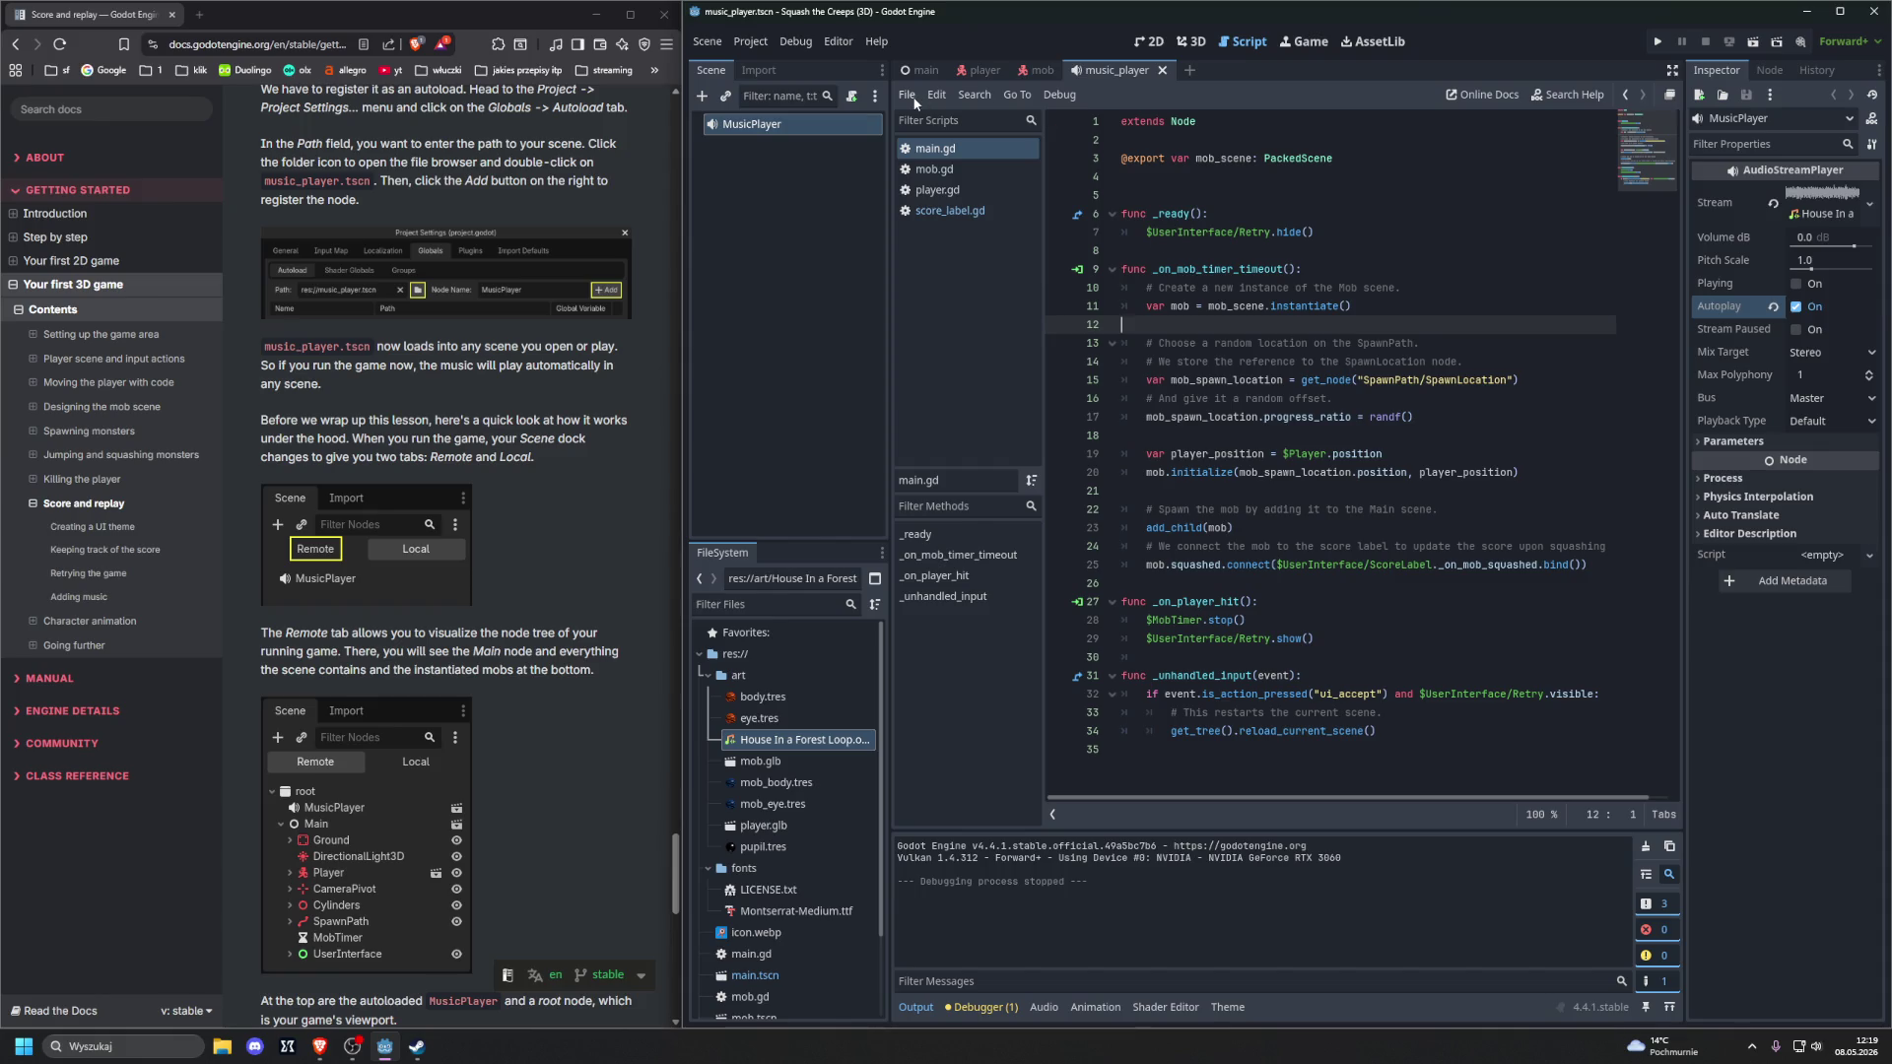
{"action": "left_click", "coordinate": [749, 74]}
{"action": "left_click", "coordinate": [723, 72]}
{"action": "scroll", "coordinate": [563, 457], "scroll_direction": "down", "scroll_amount": 2}
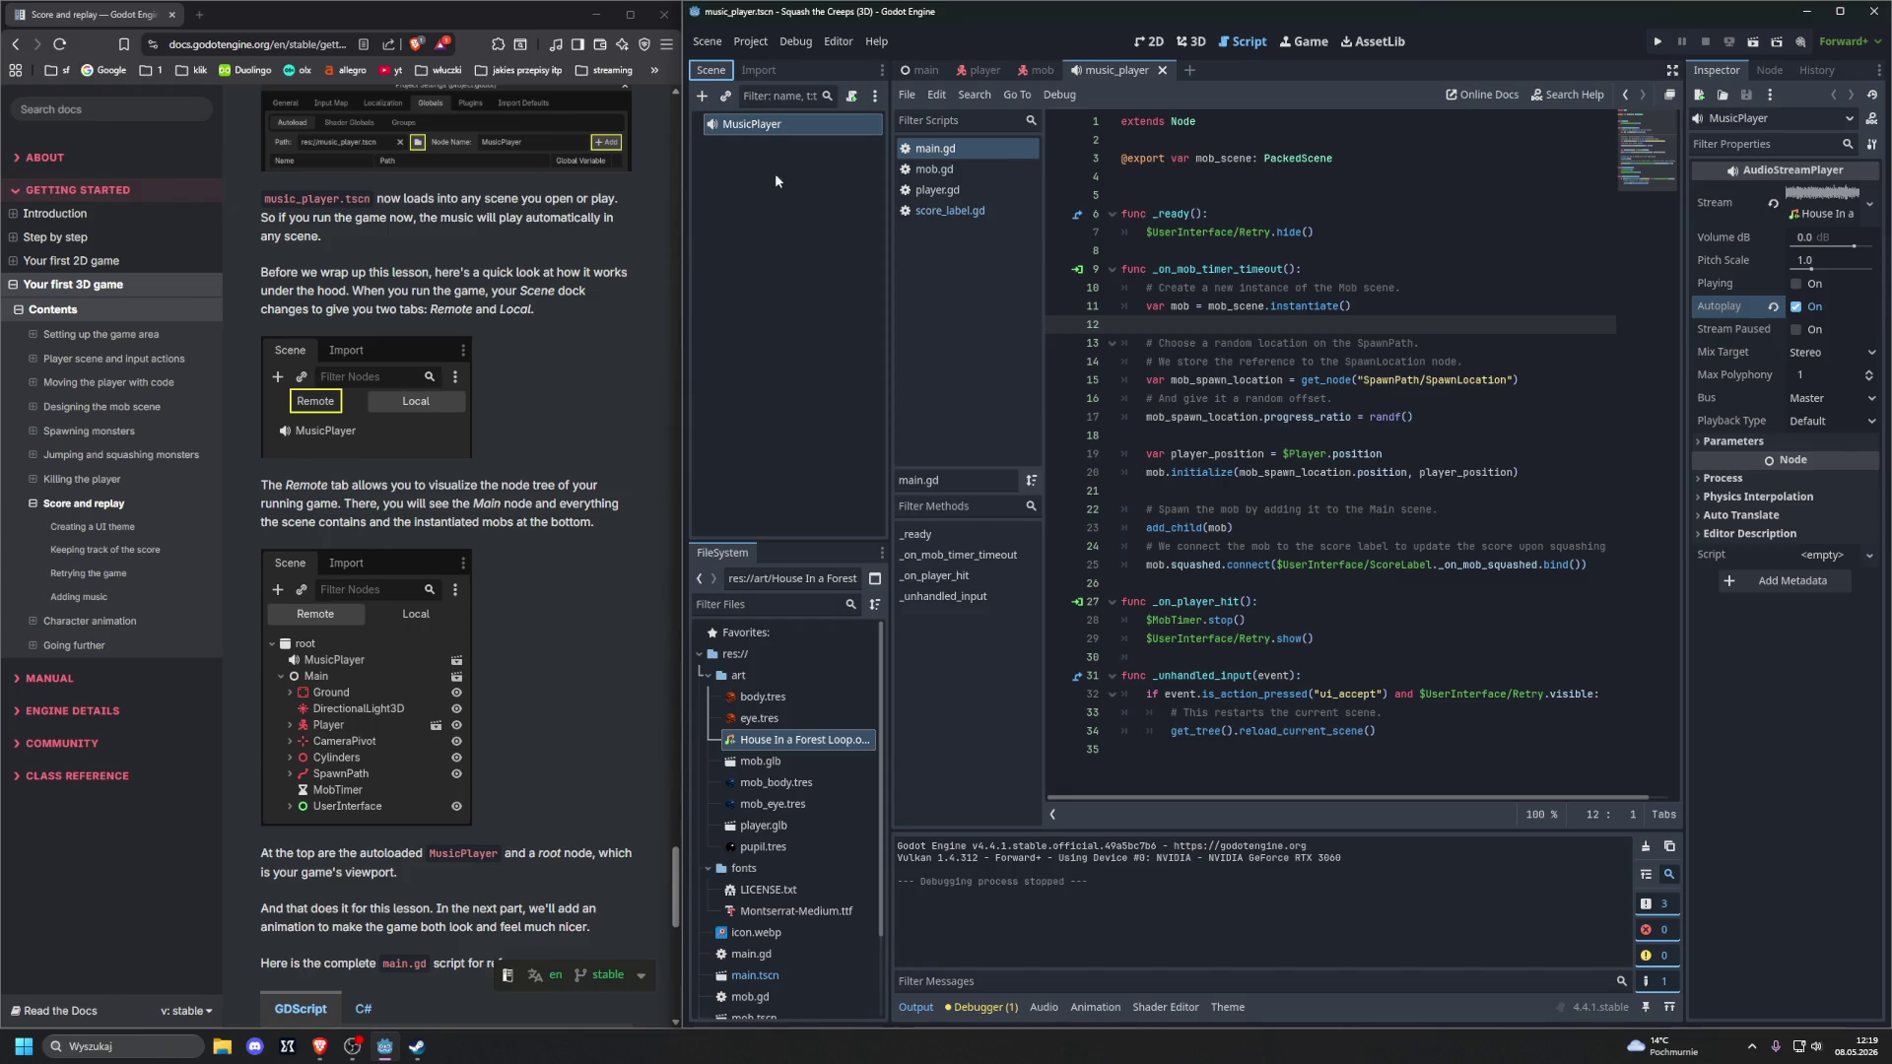
{"action": "key", "text": "F5"}
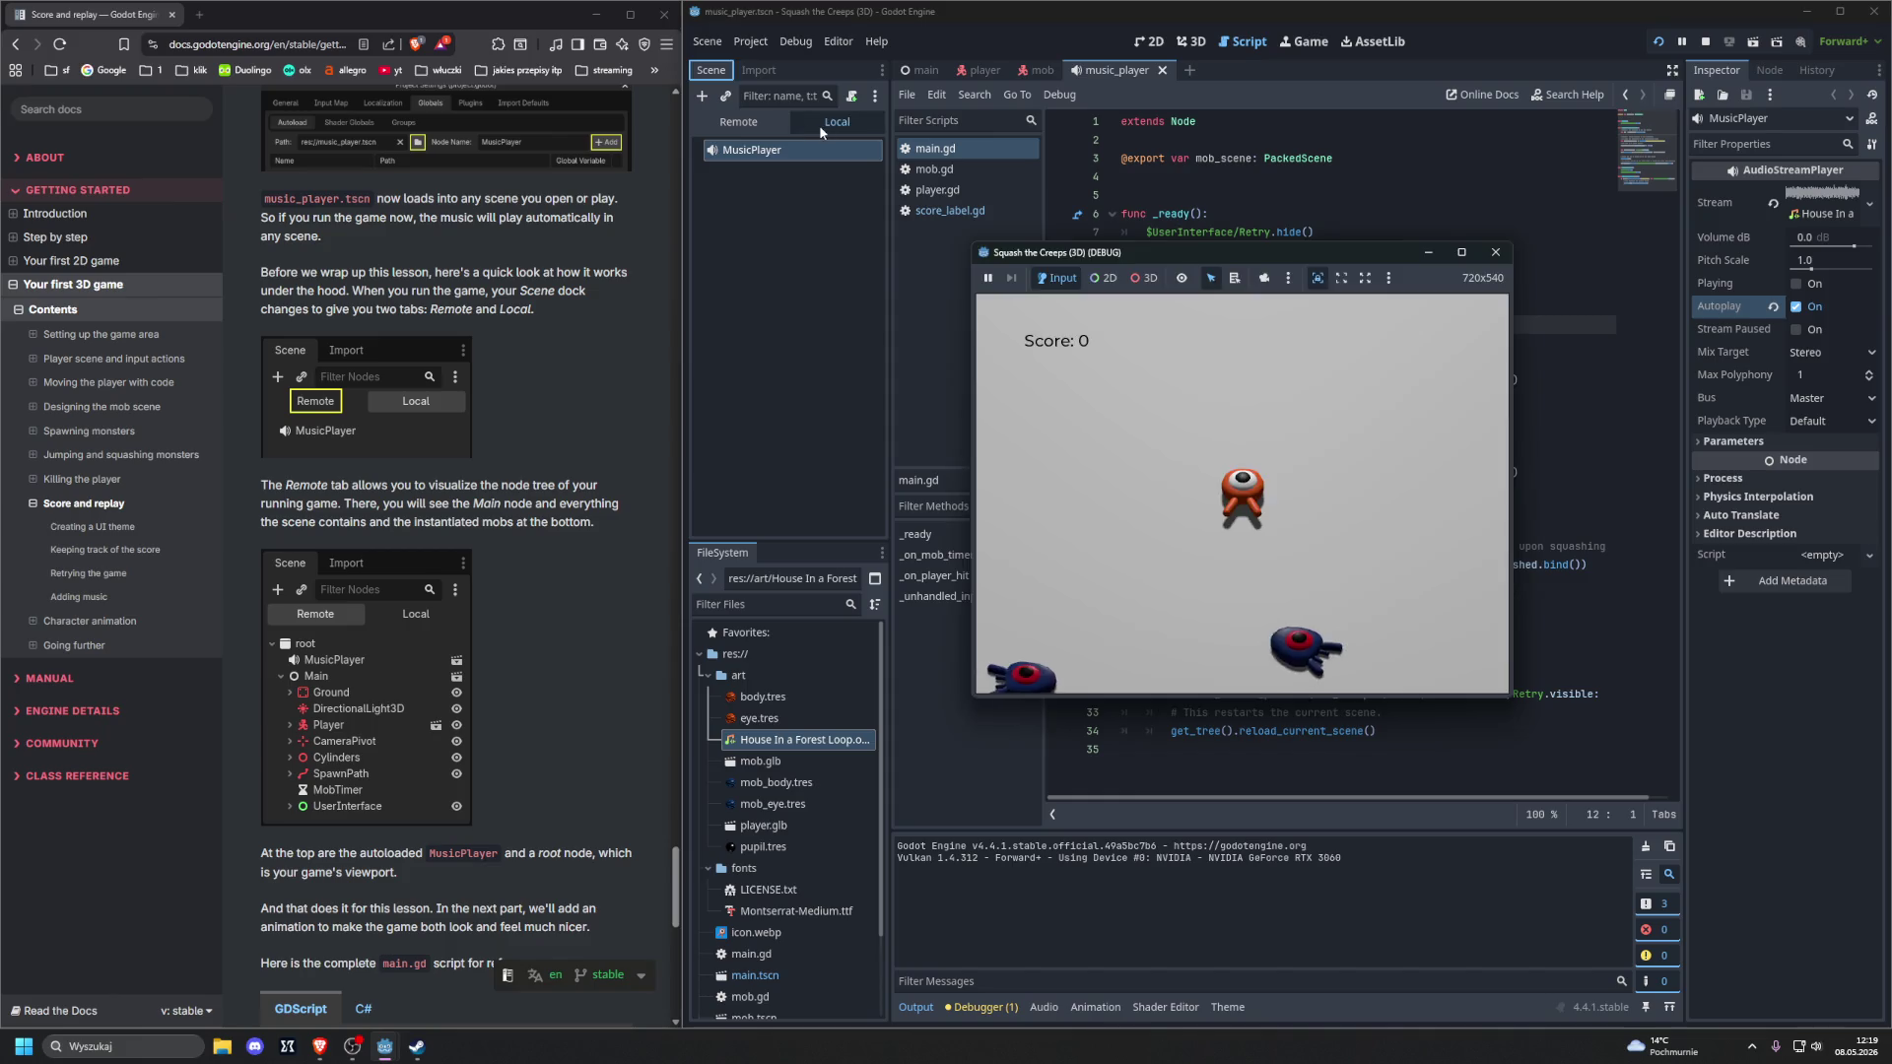
{"action": "left_click", "coordinate": [837, 121]}
{"action": "left_click", "coordinate": [768, 124]}
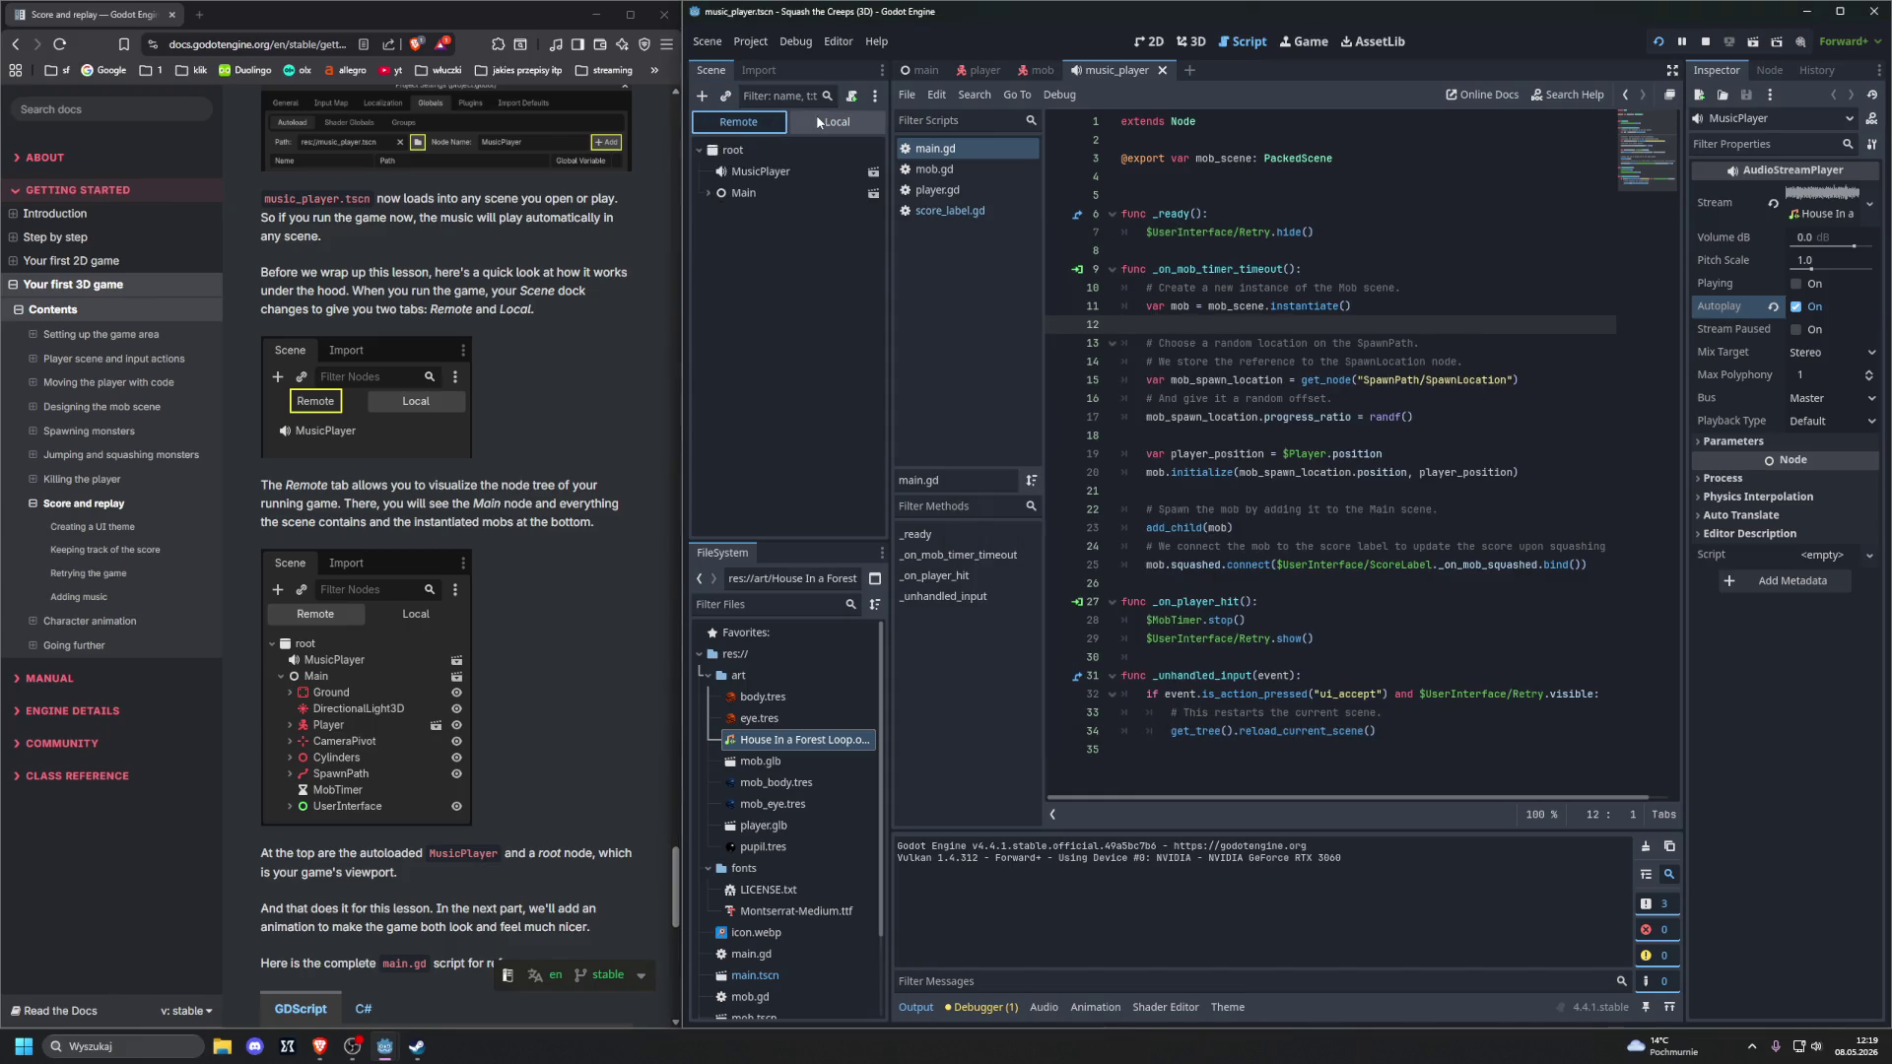
{"action": "left_click", "coordinate": [818, 123]}
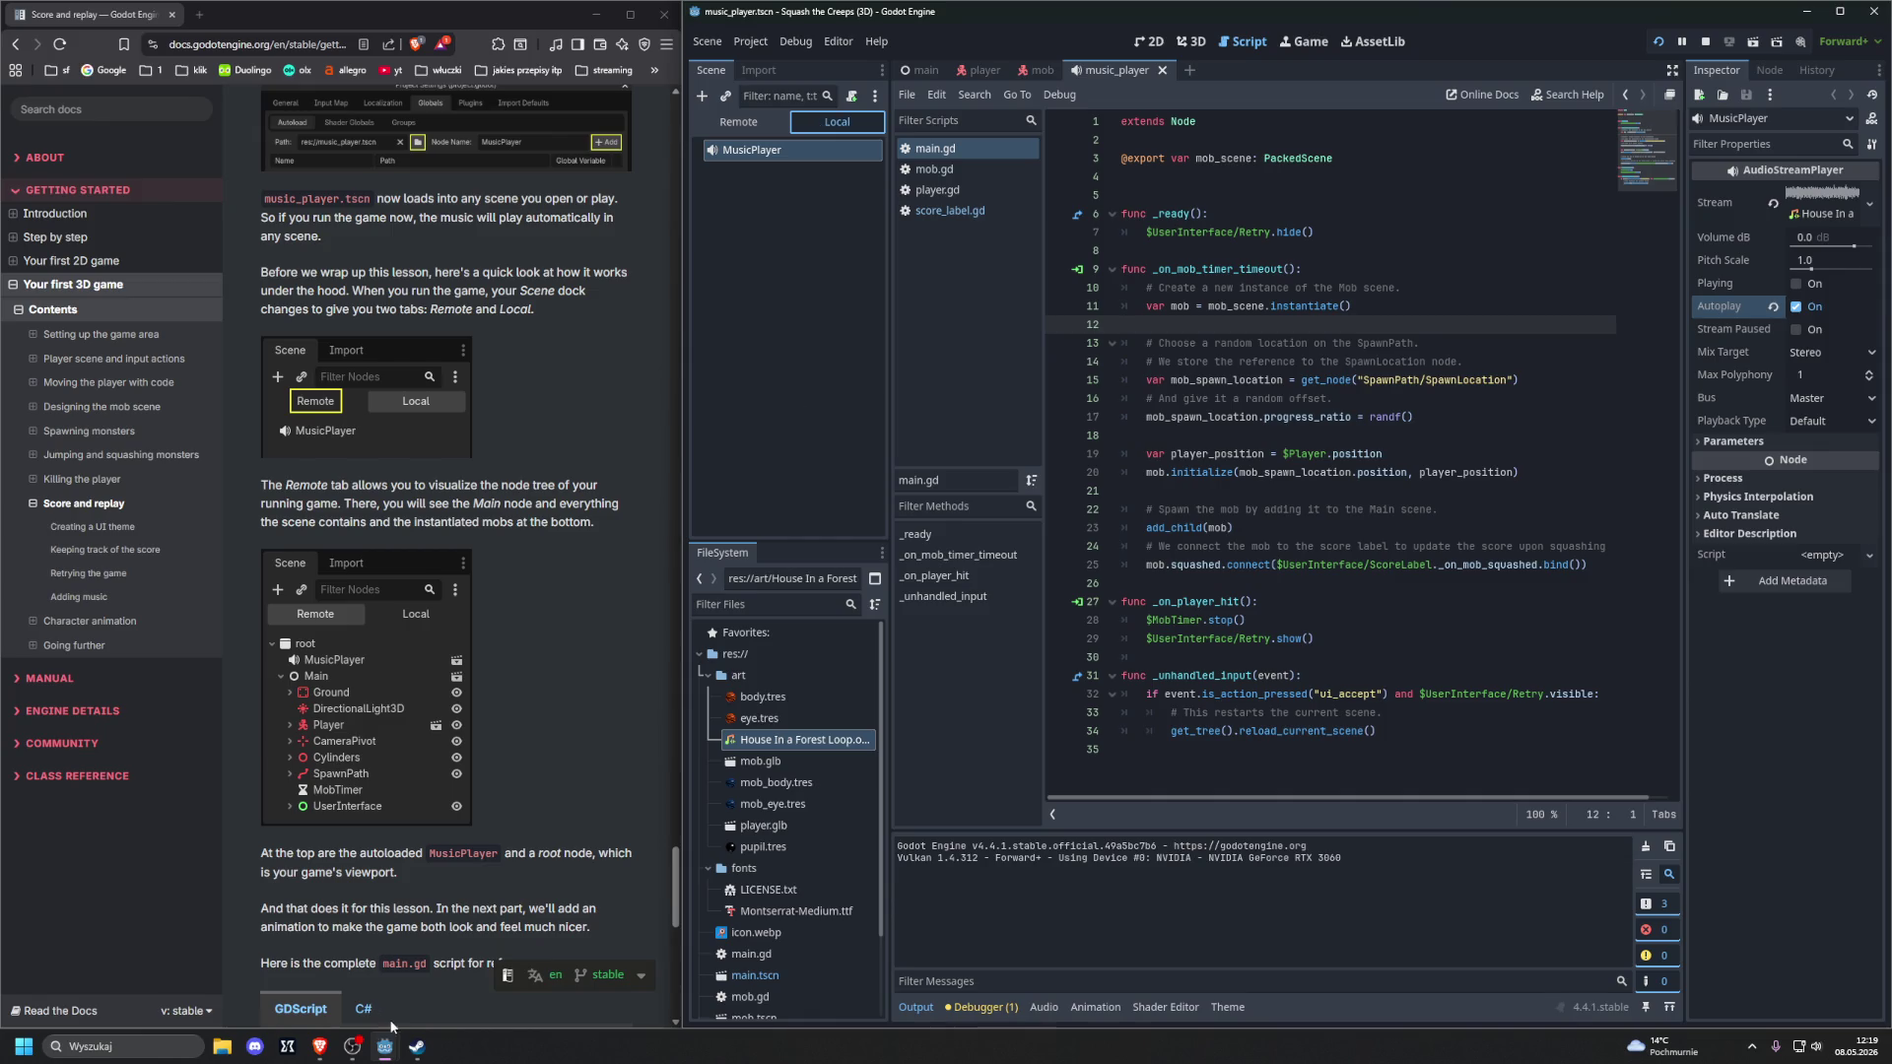
{"action": "mouse_move", "coordinate": [385, 1046]}
{"action": "left_click", "coordinate": [519, 961]}
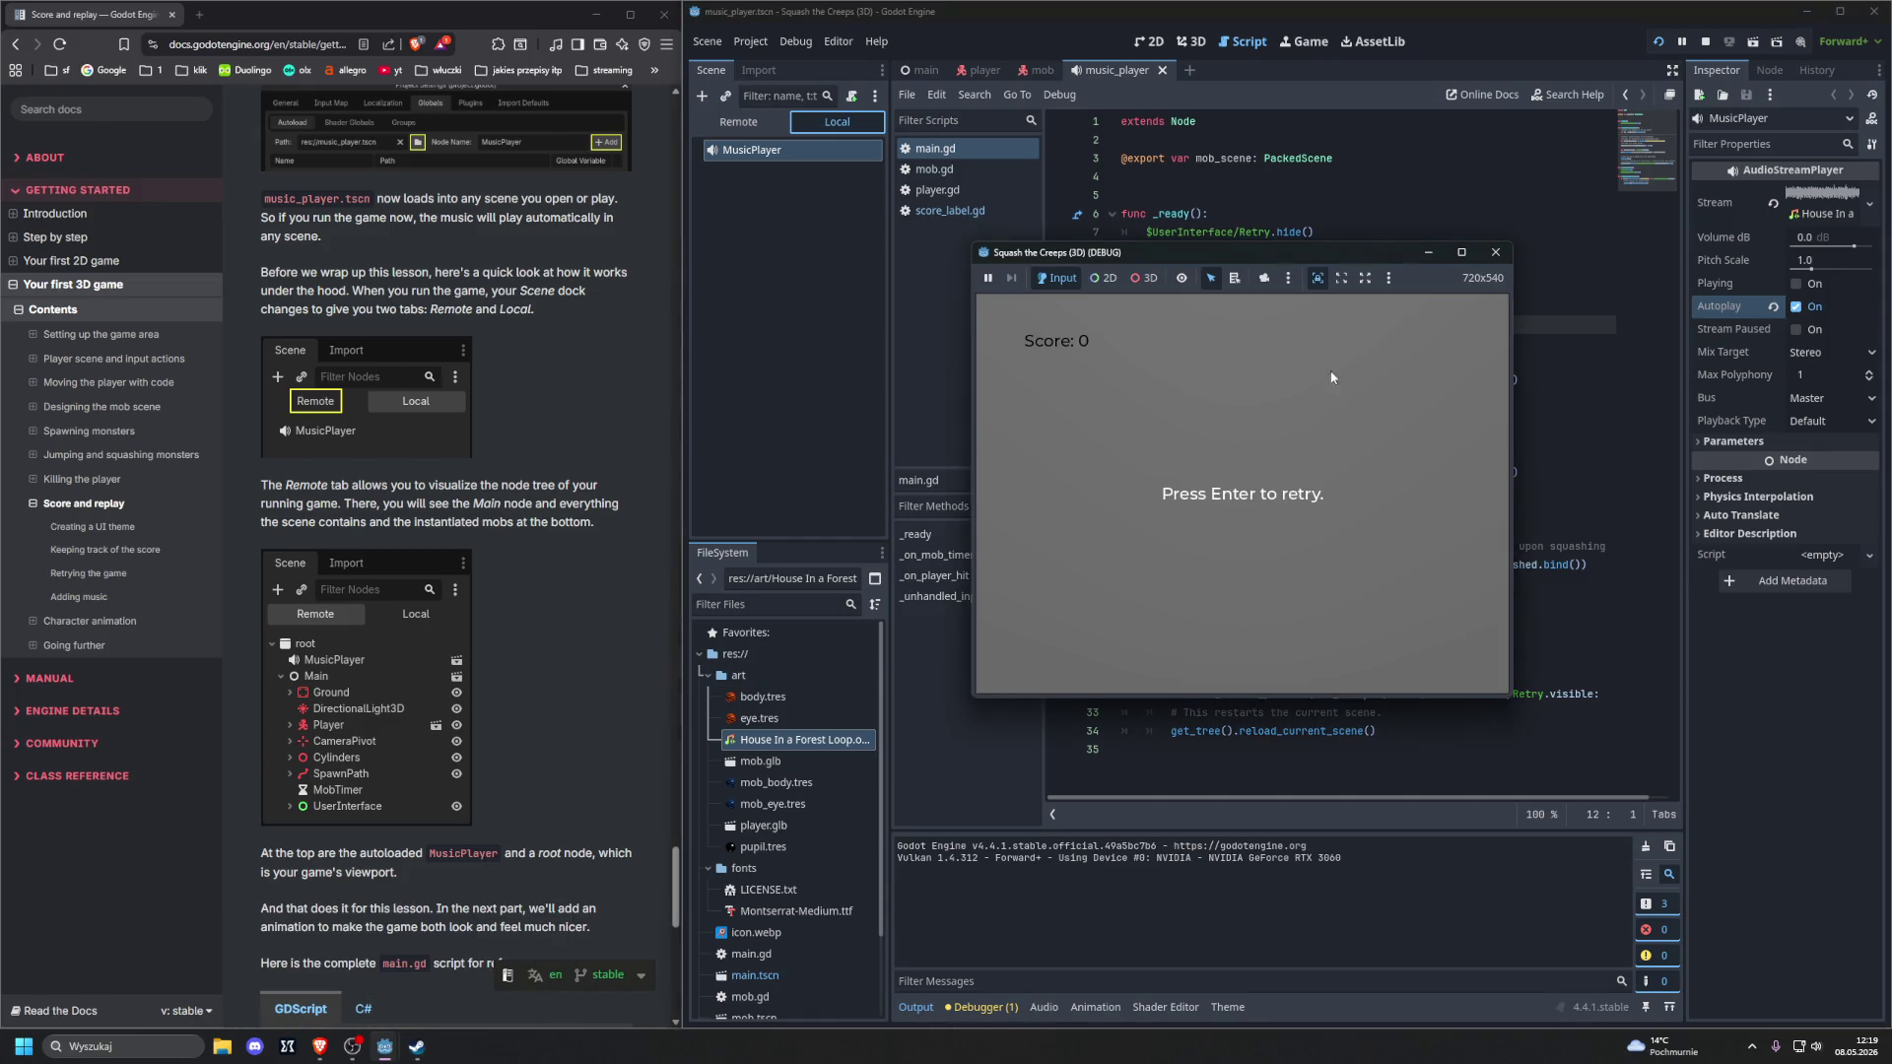
{"action": "left_click", "coordinate": [1494, 253]}
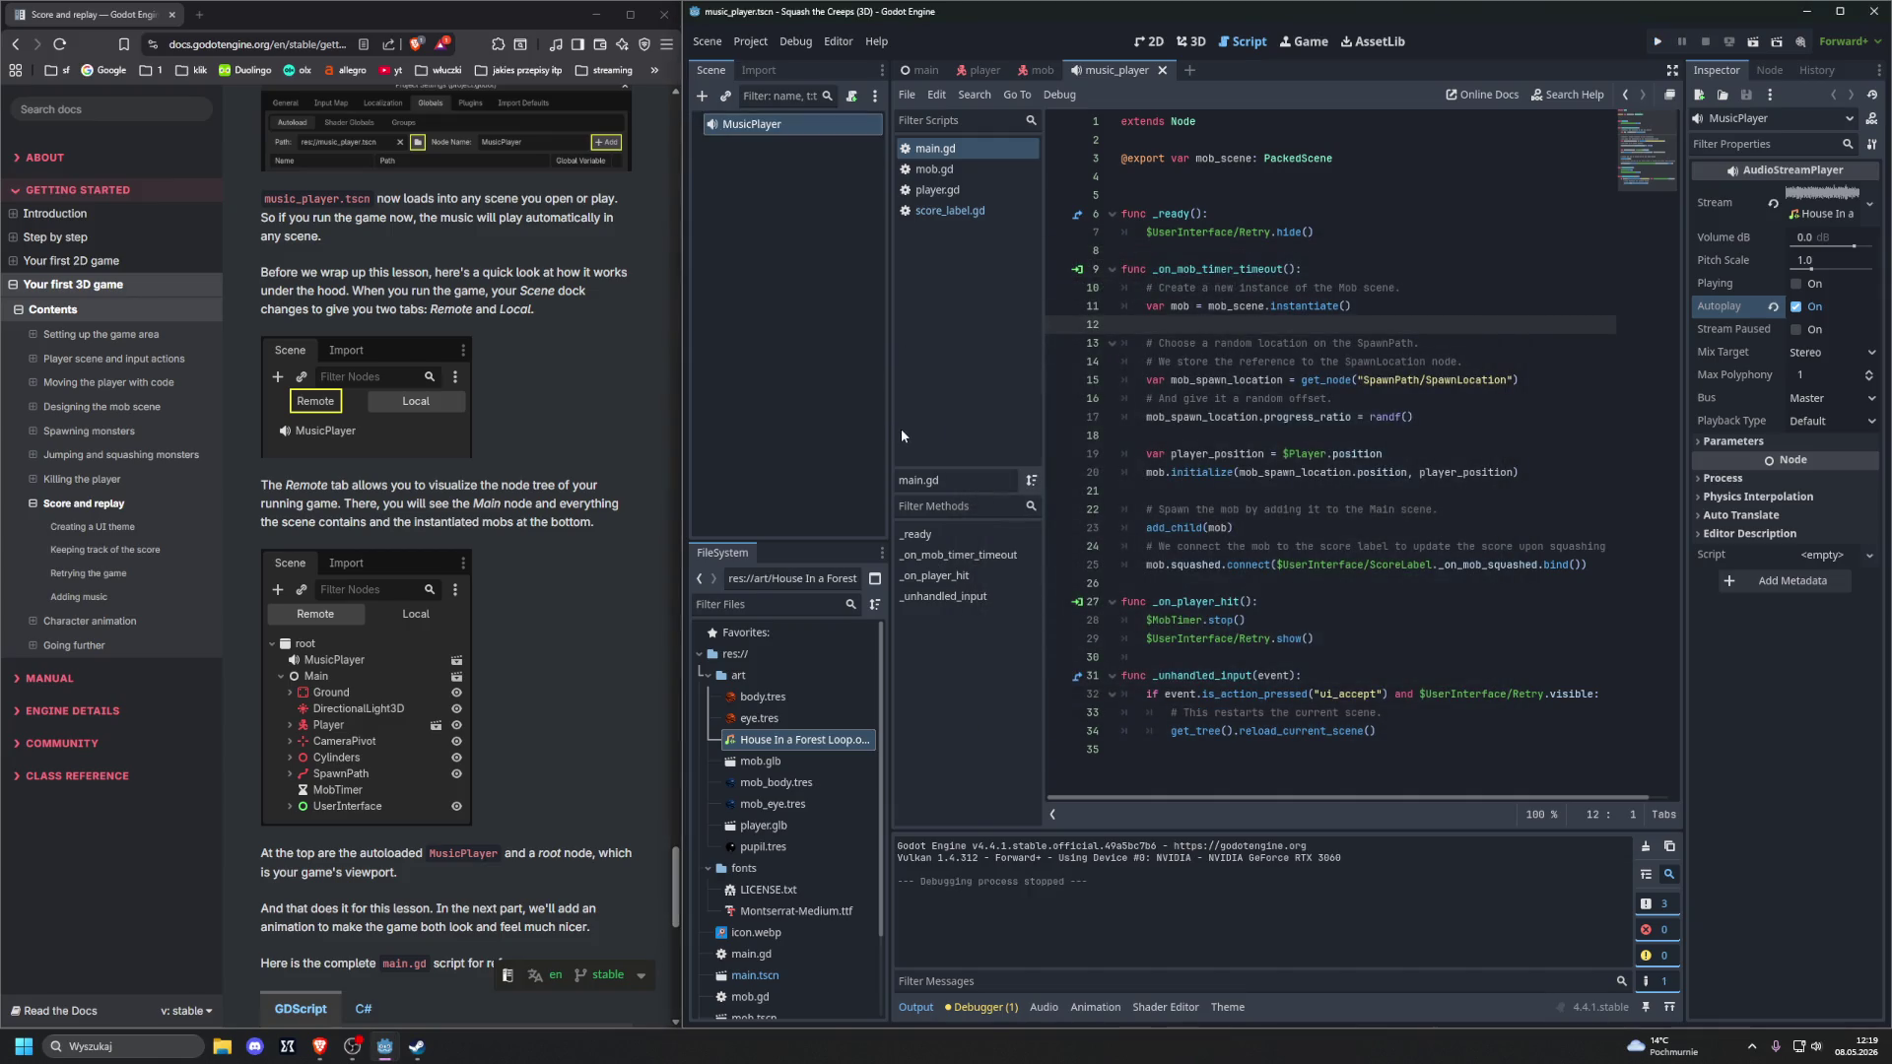